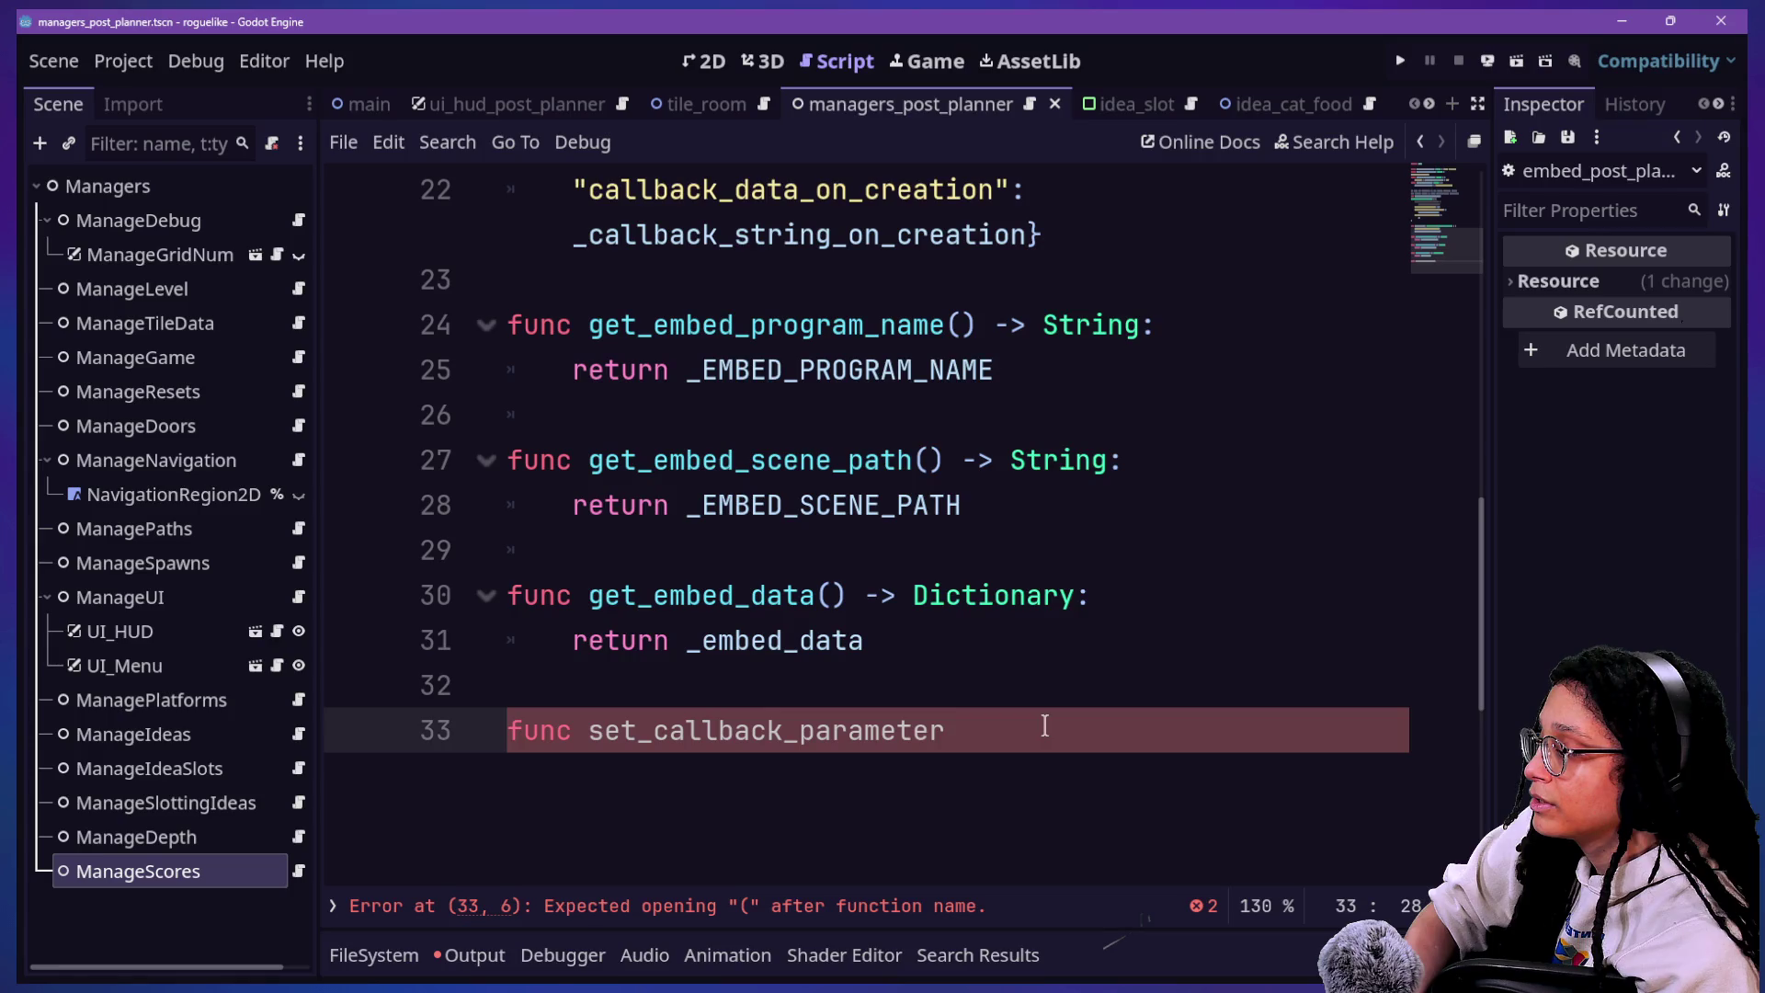
Step: Type the '-> void:' return type and add 'params: Array[Variant]' inside the parentheses
type("()")
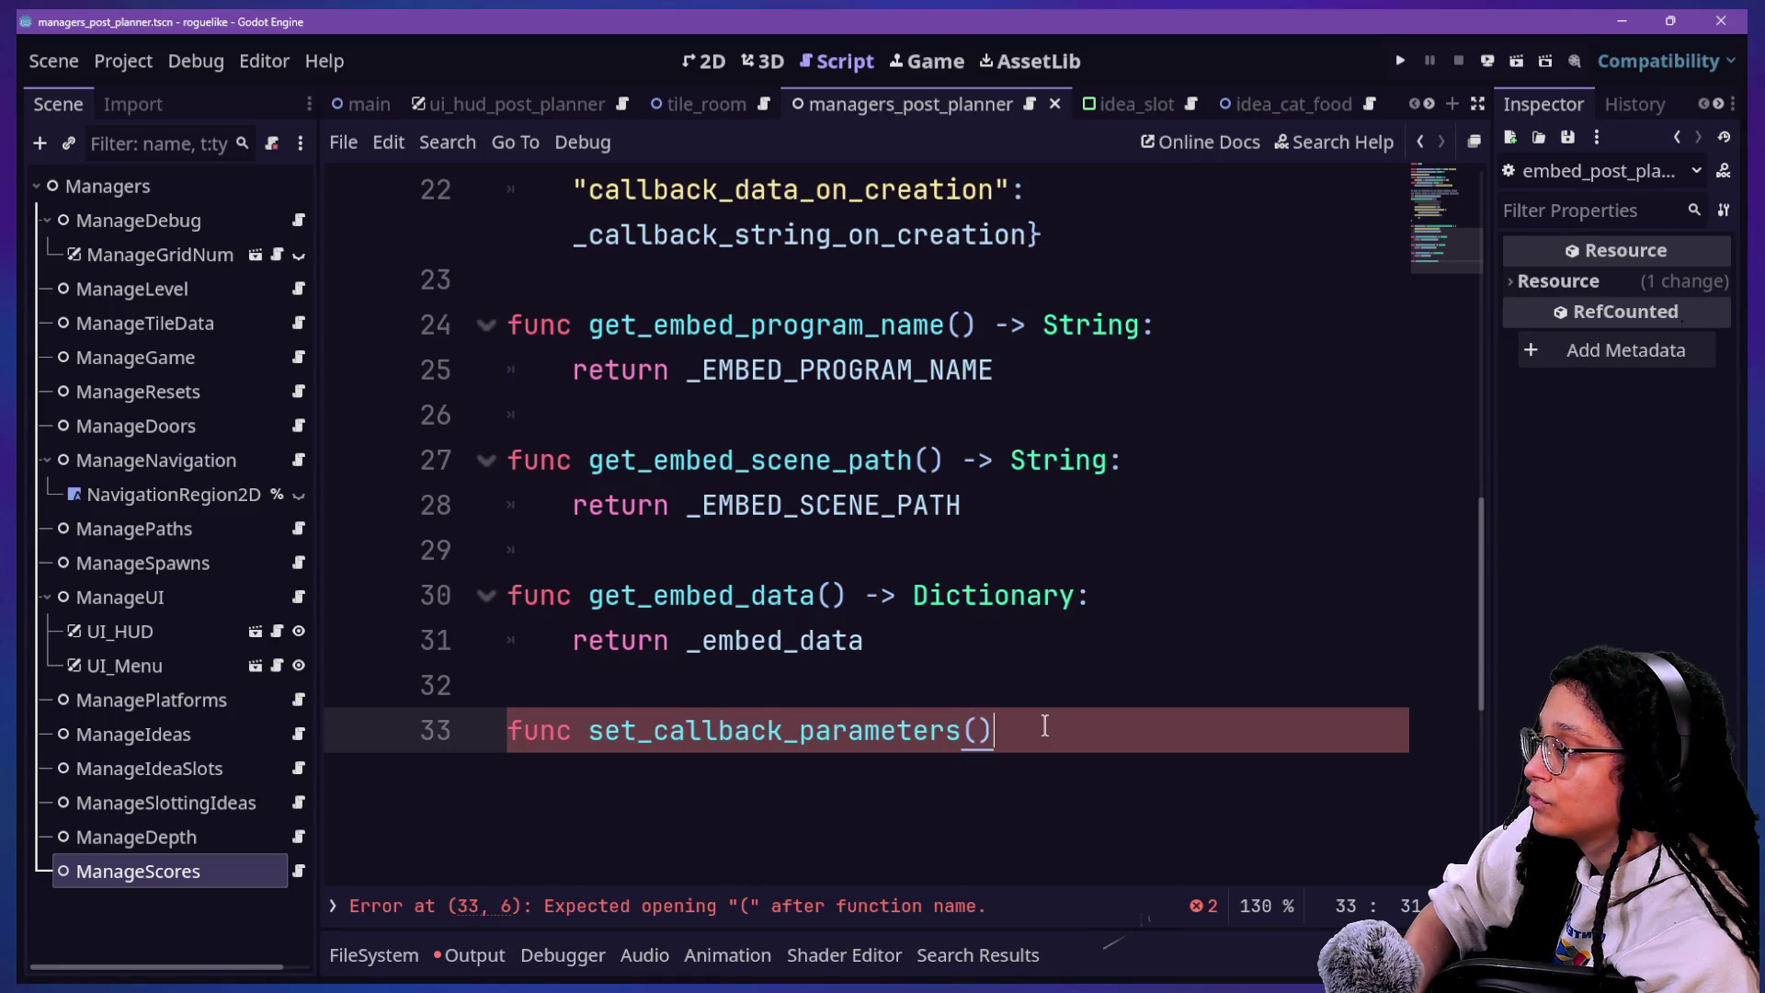
type(" -> voud:")
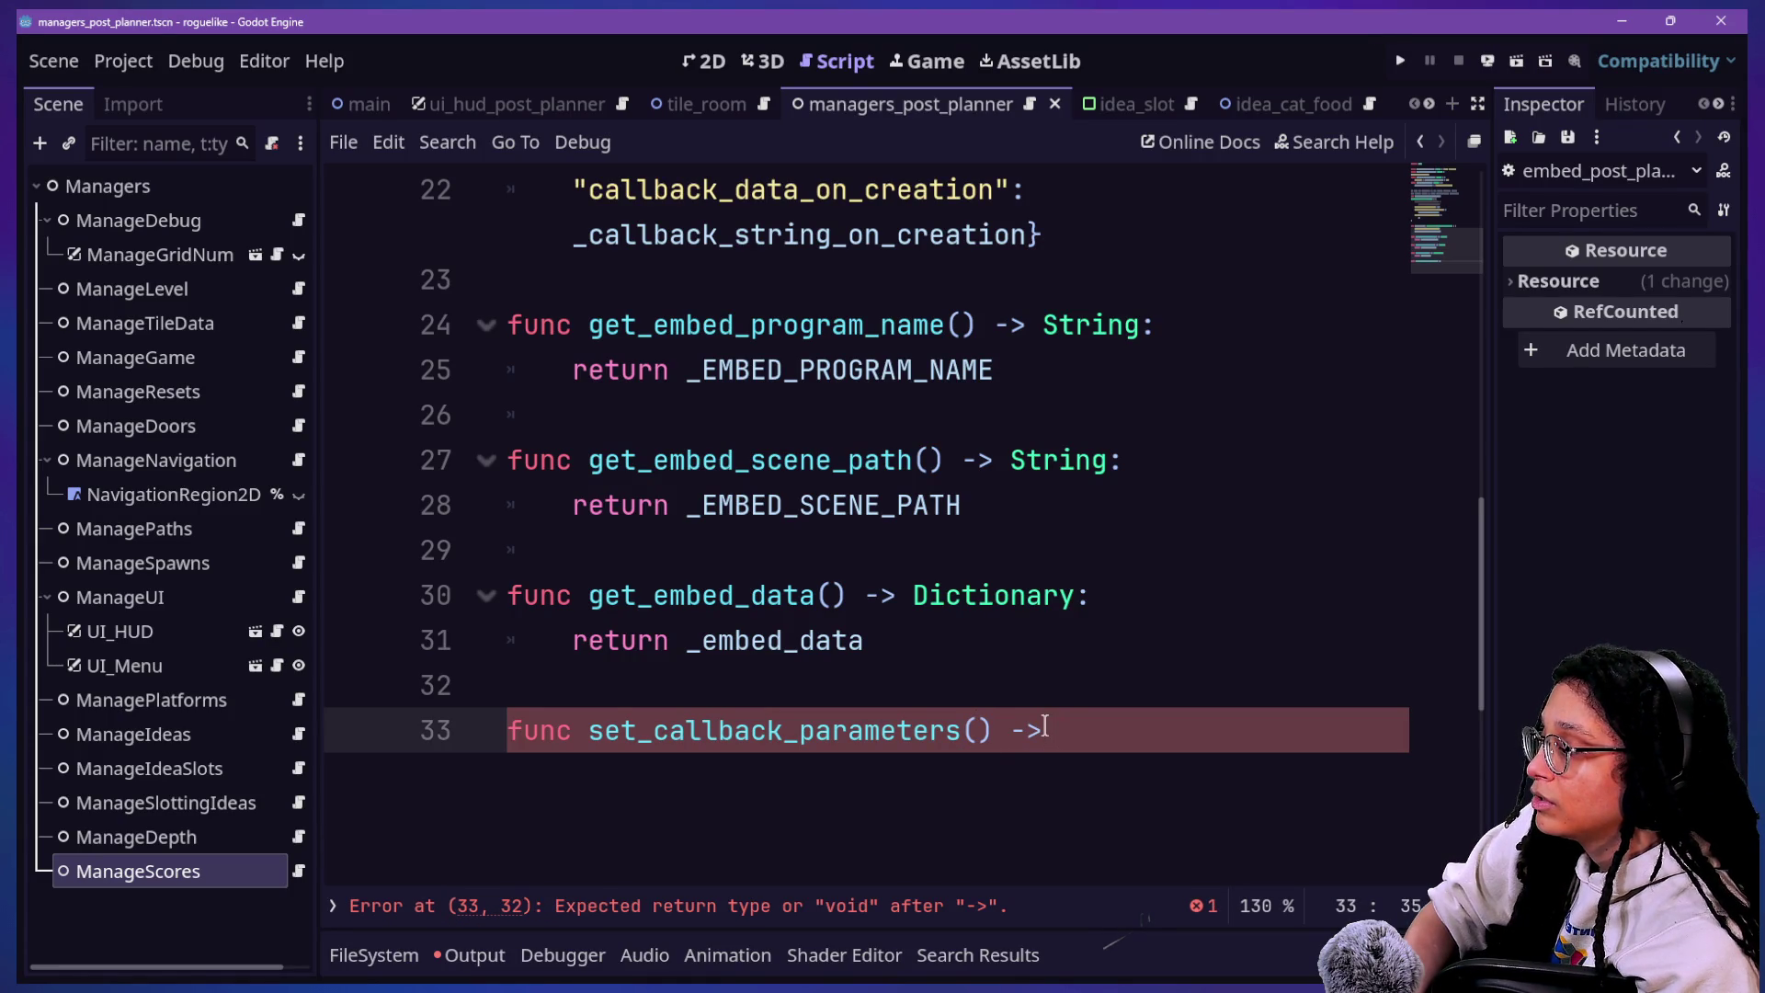
key("Return")
left_click(976, 730)
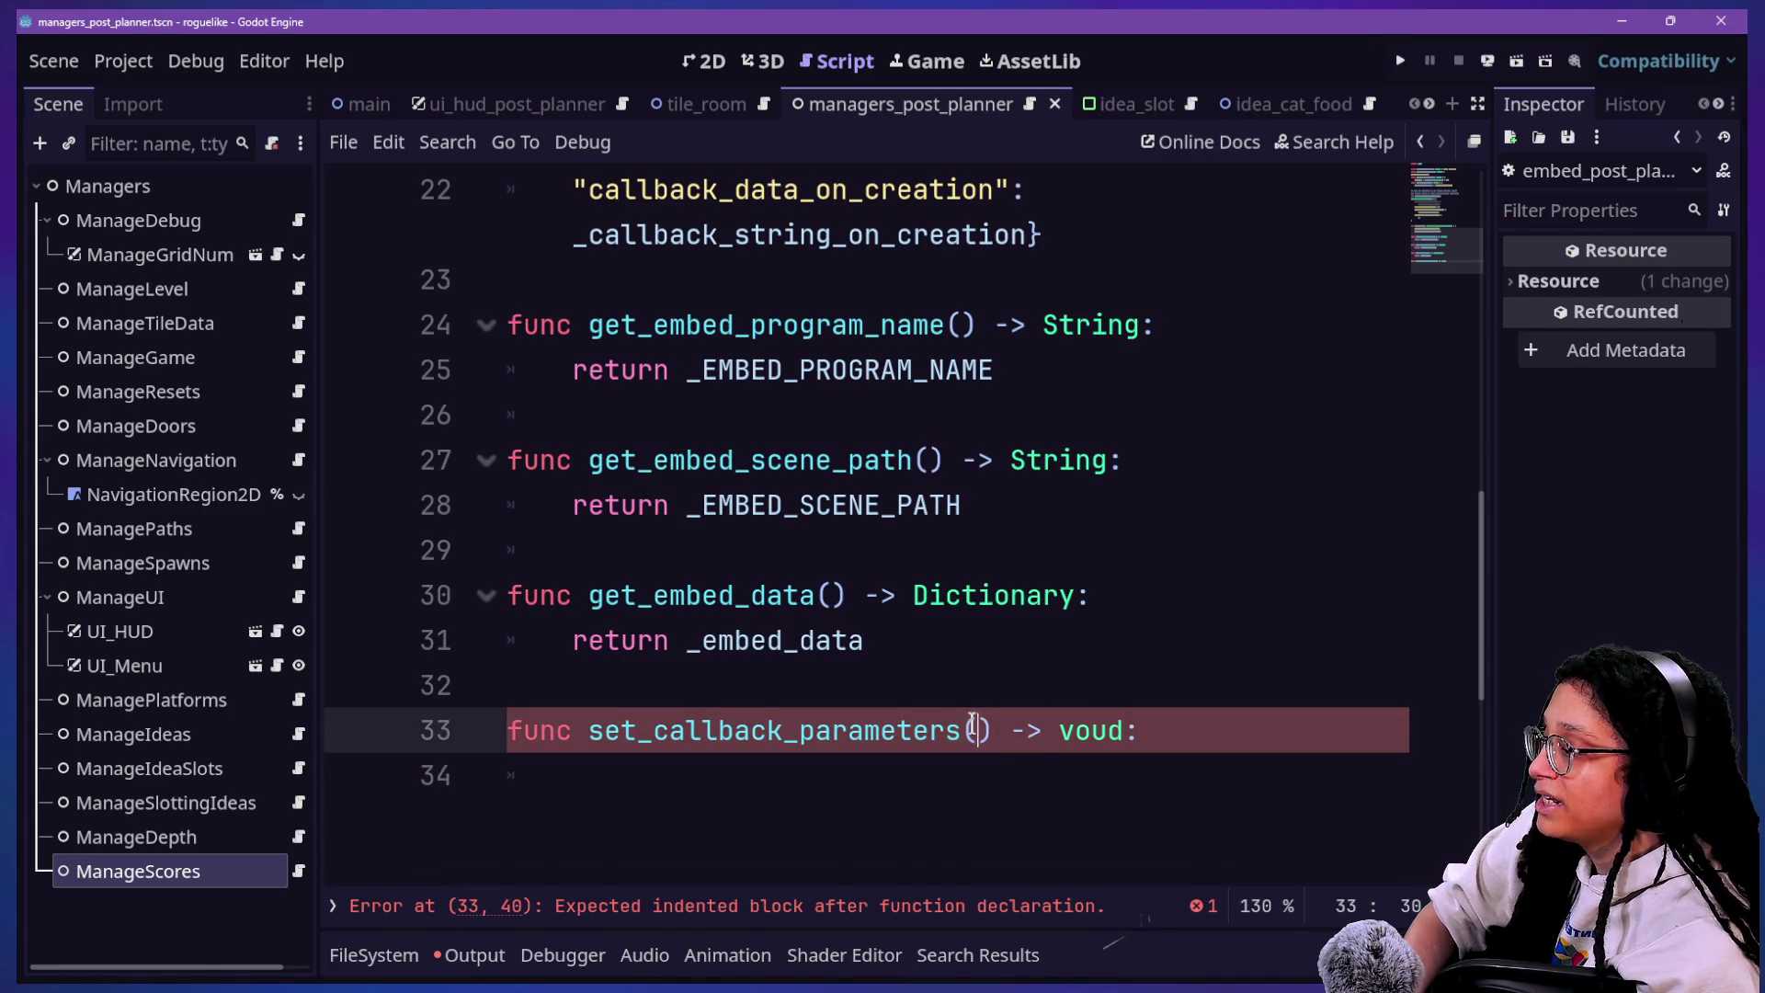
type("params")
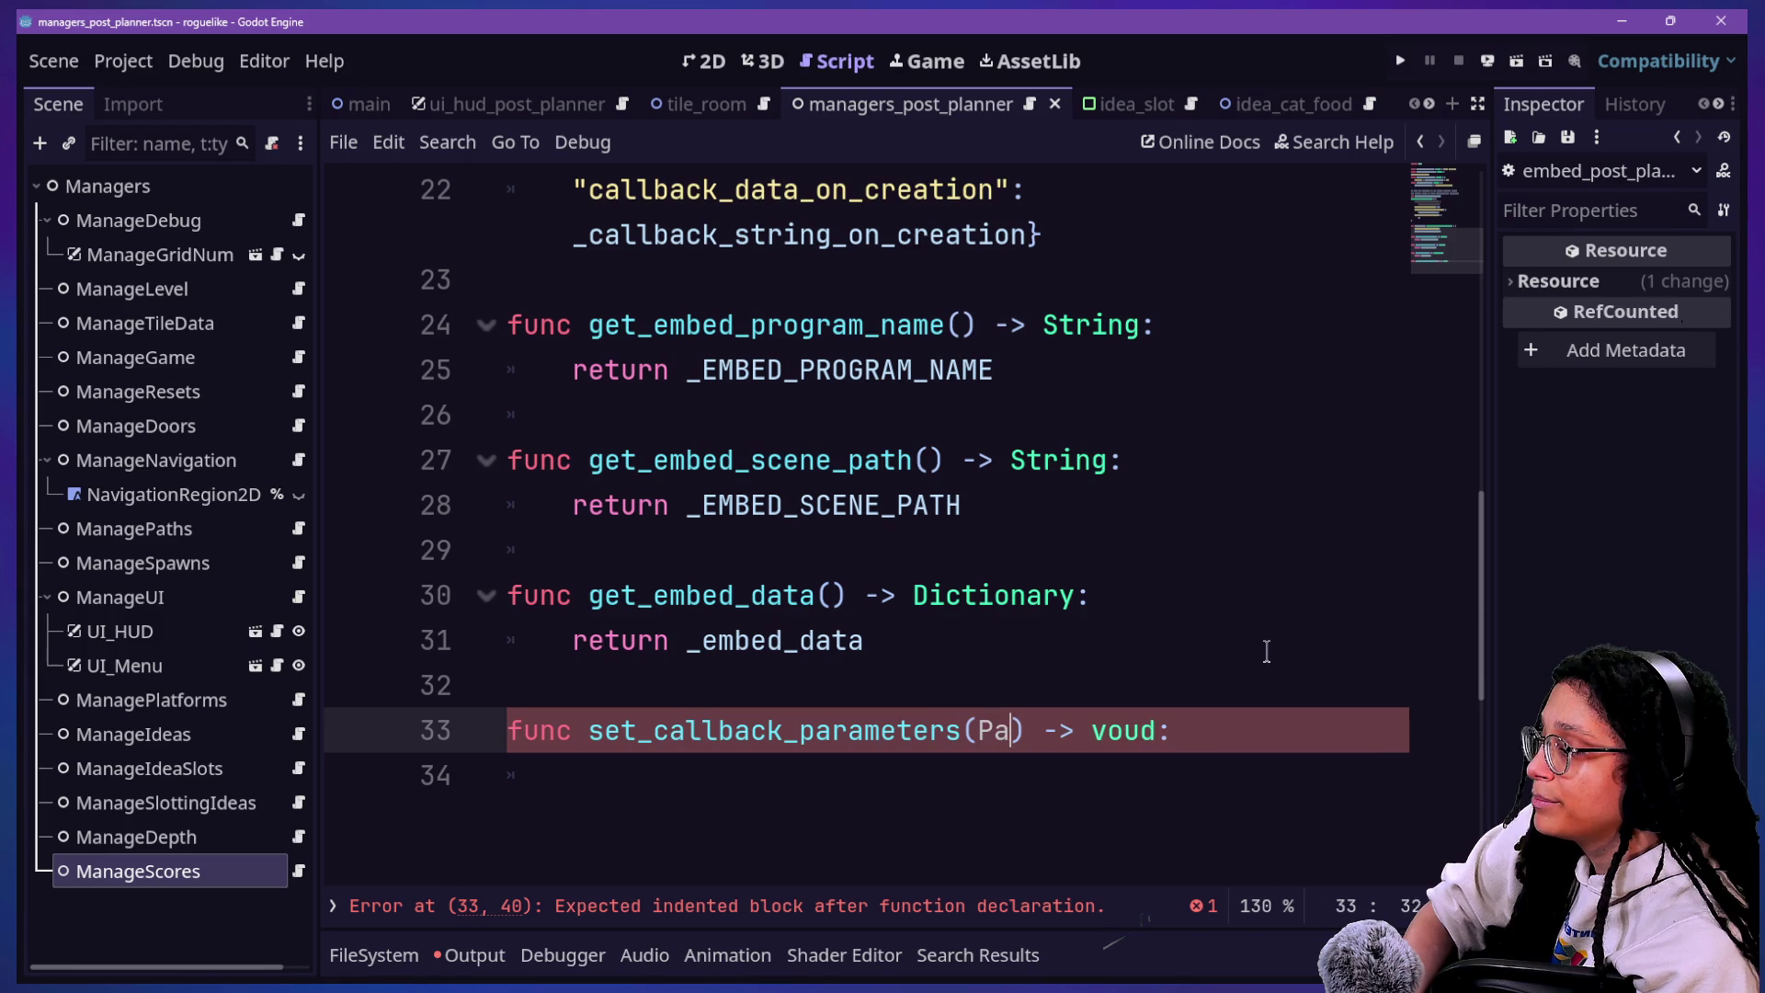
type(": Array[V")
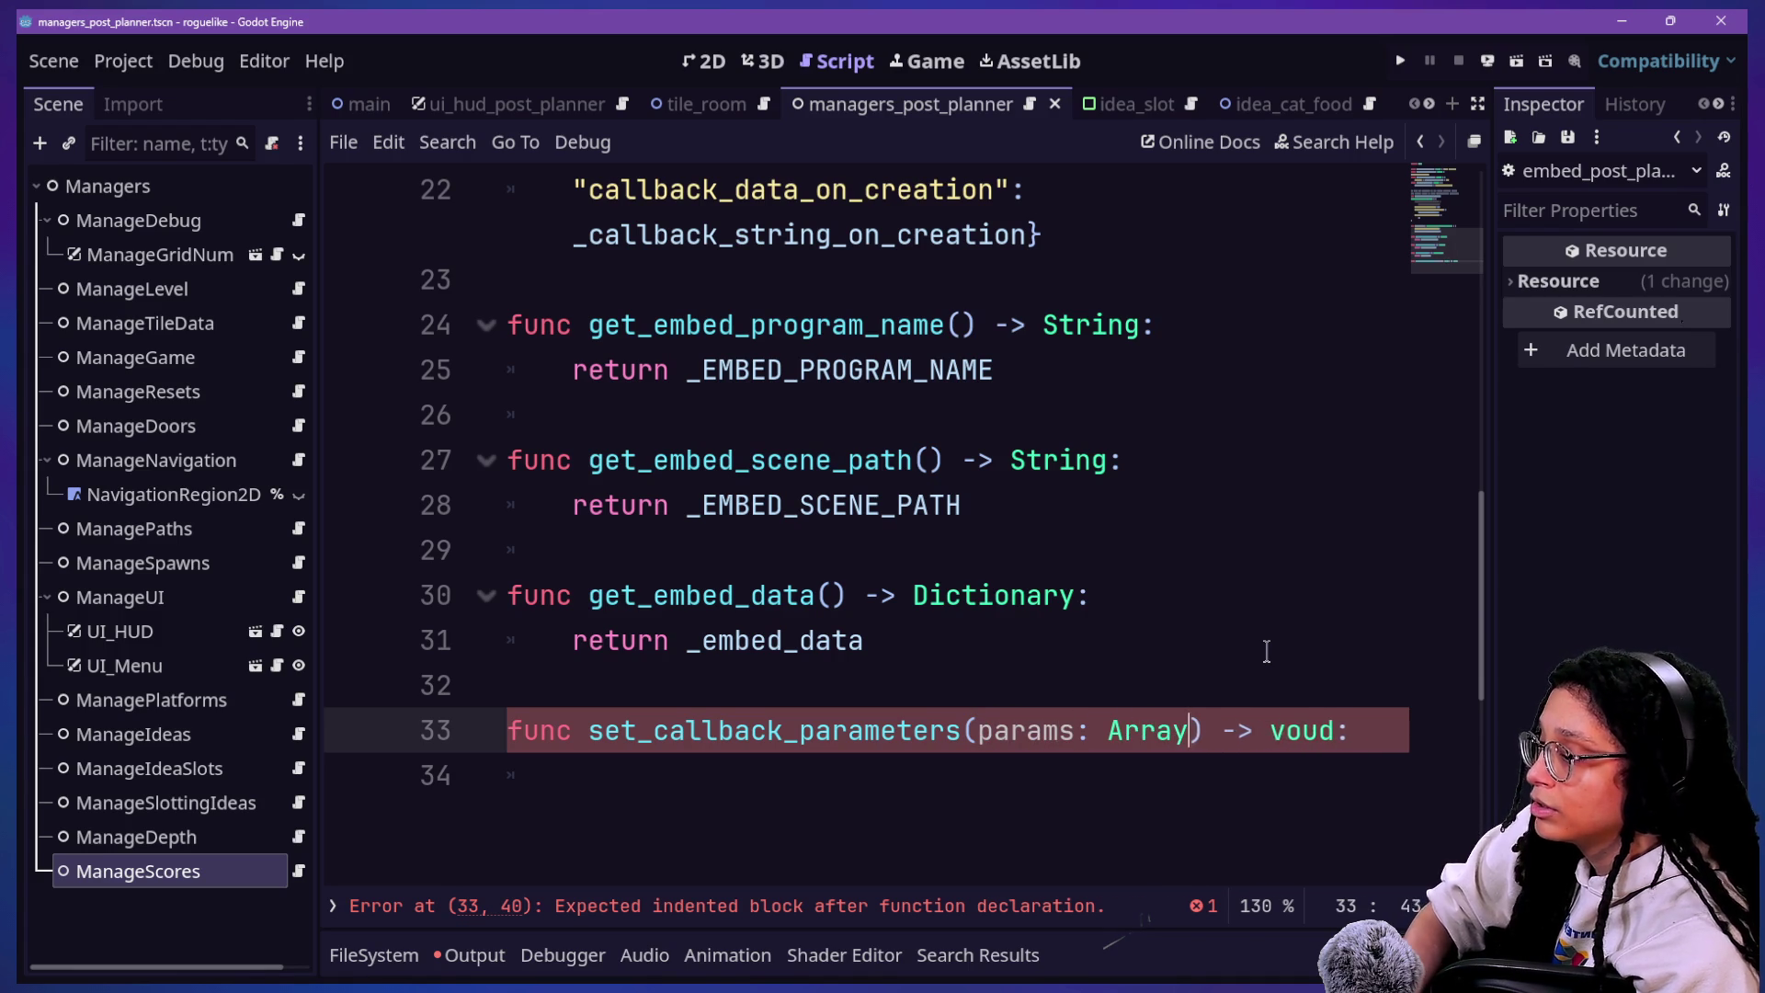
type("ariant]")
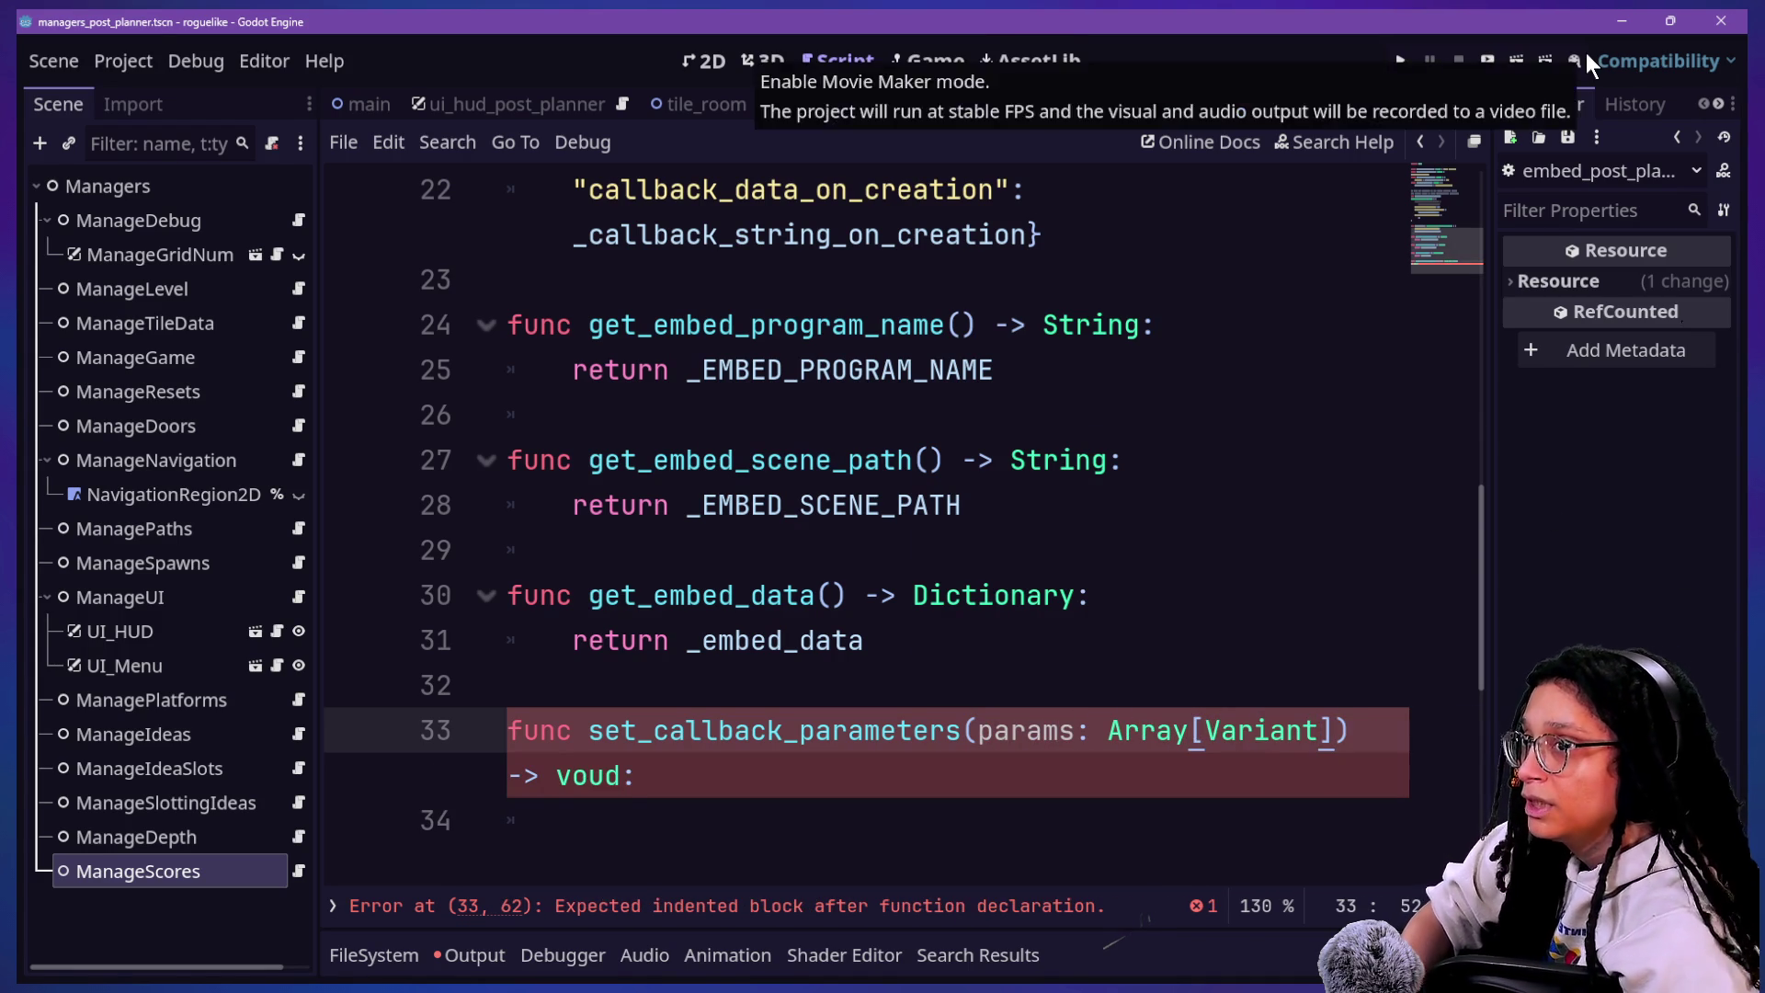
Step: Correct the misspelled 'voud' return type to 'void' and add an empty body line
left_click(643, 775)
scroll(648, 809, "down", 2)
left_click(603, 507)
key("Delete")
type("oi")
key("BackSpace")
key("BackSpace")
type("i")
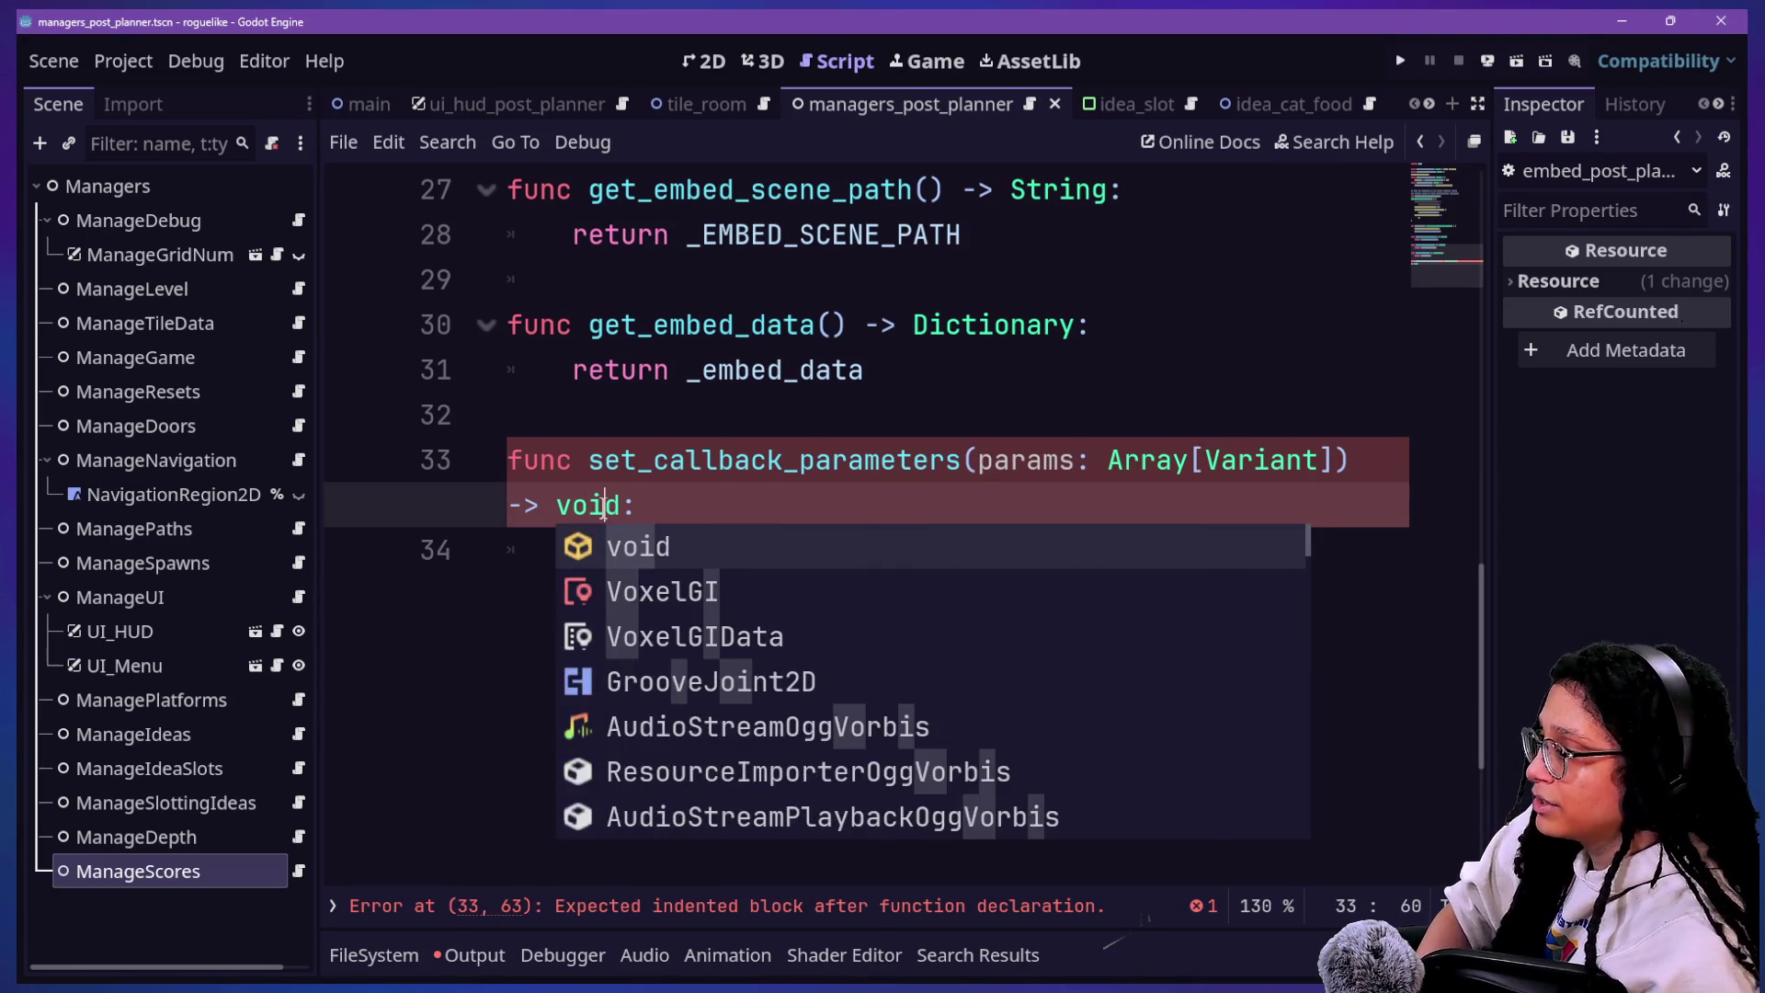
left_click(688, 515)
key("Return")
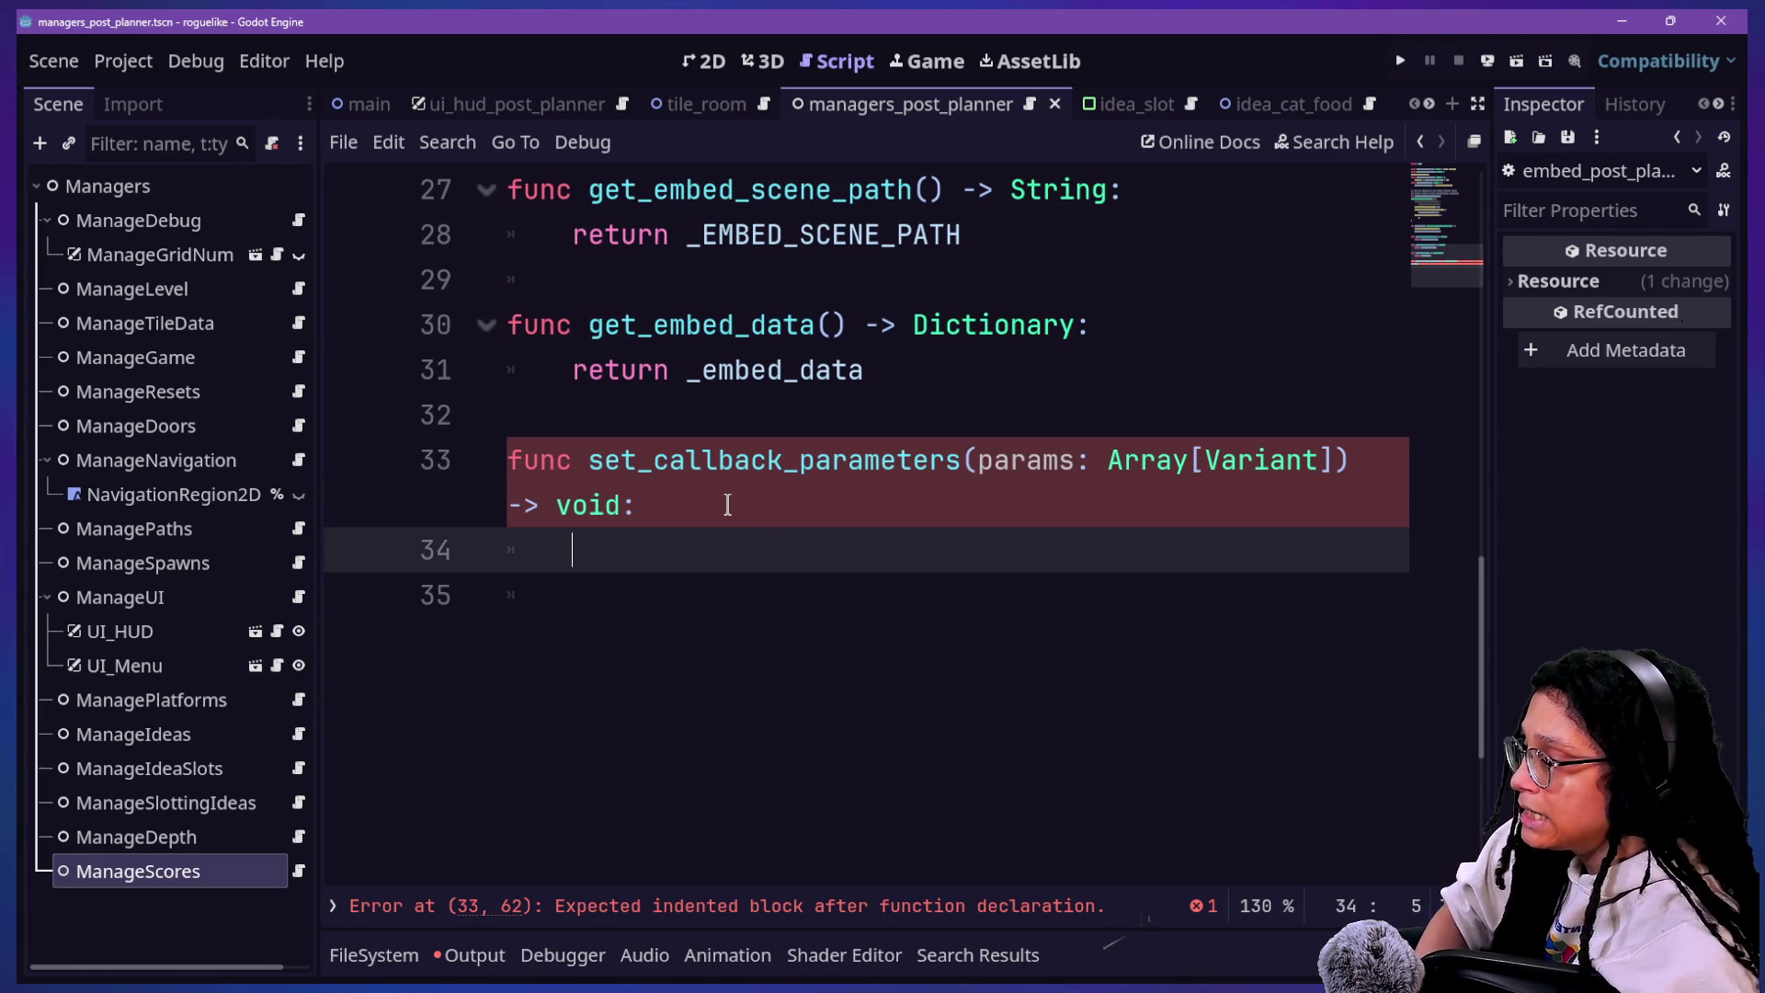
Step: Add 'callback_name: String' as the first parameter before params
scroll(727, 505, "up", 1)
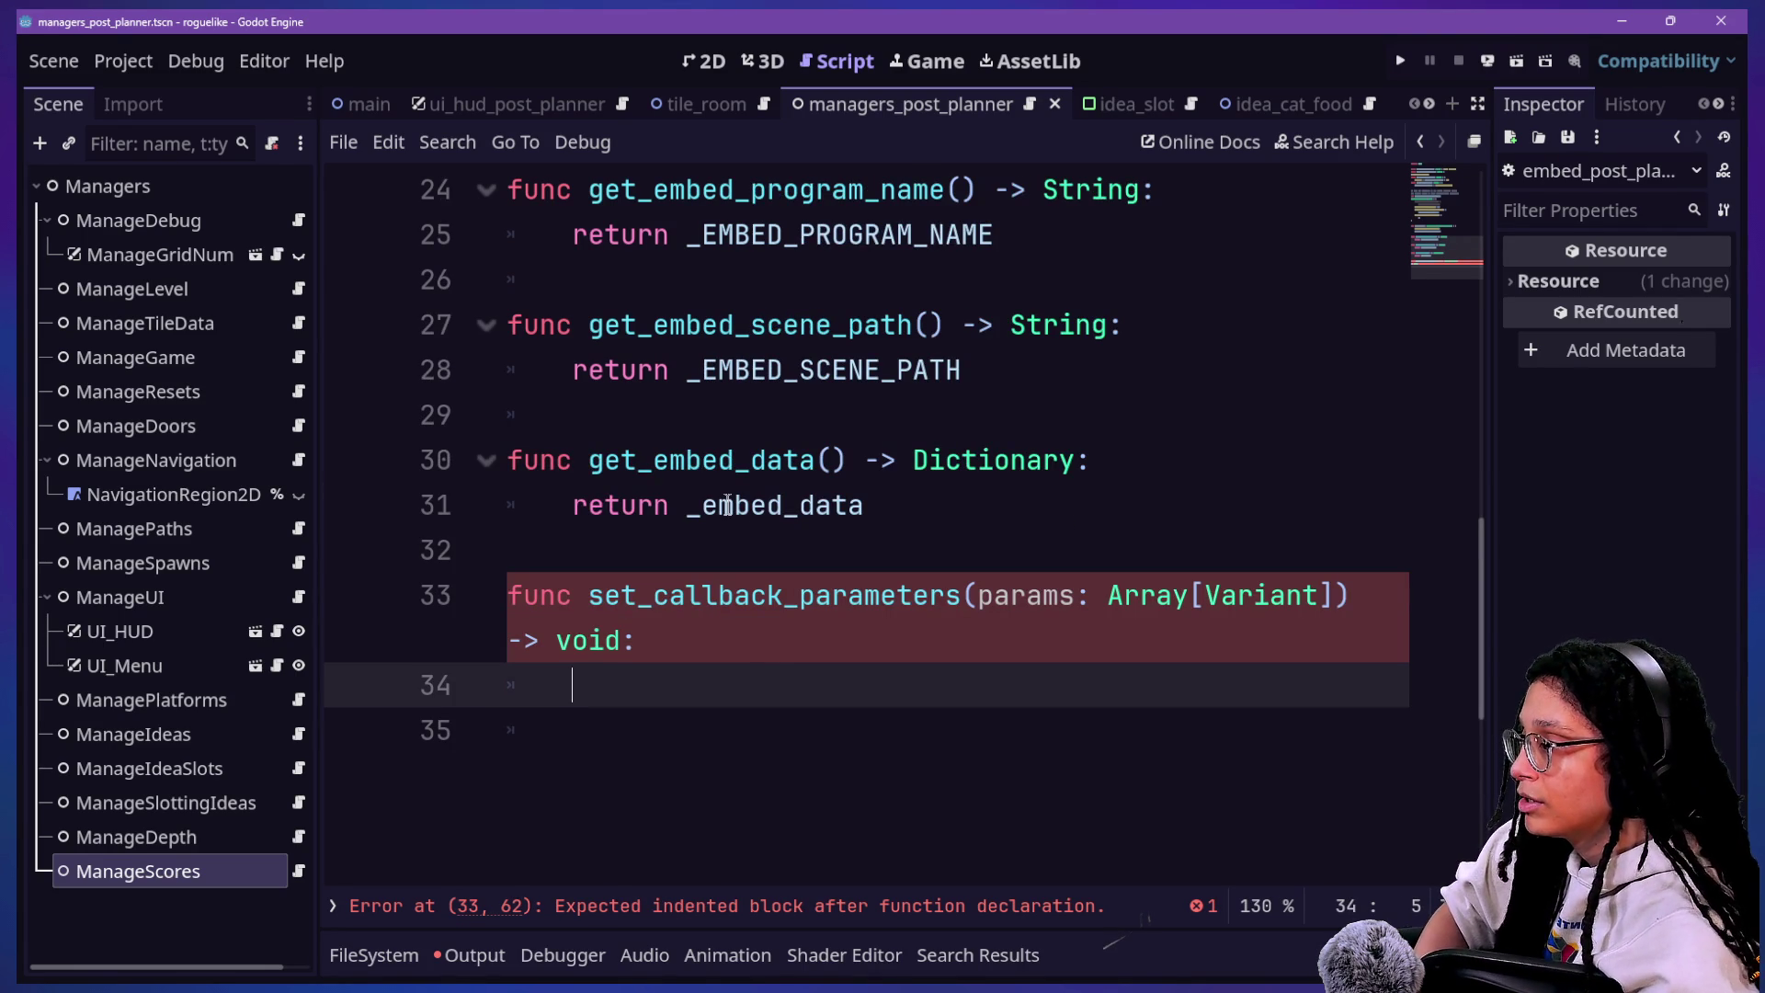
left_click(727, 505)
scroll(687, 757, "up", 1)
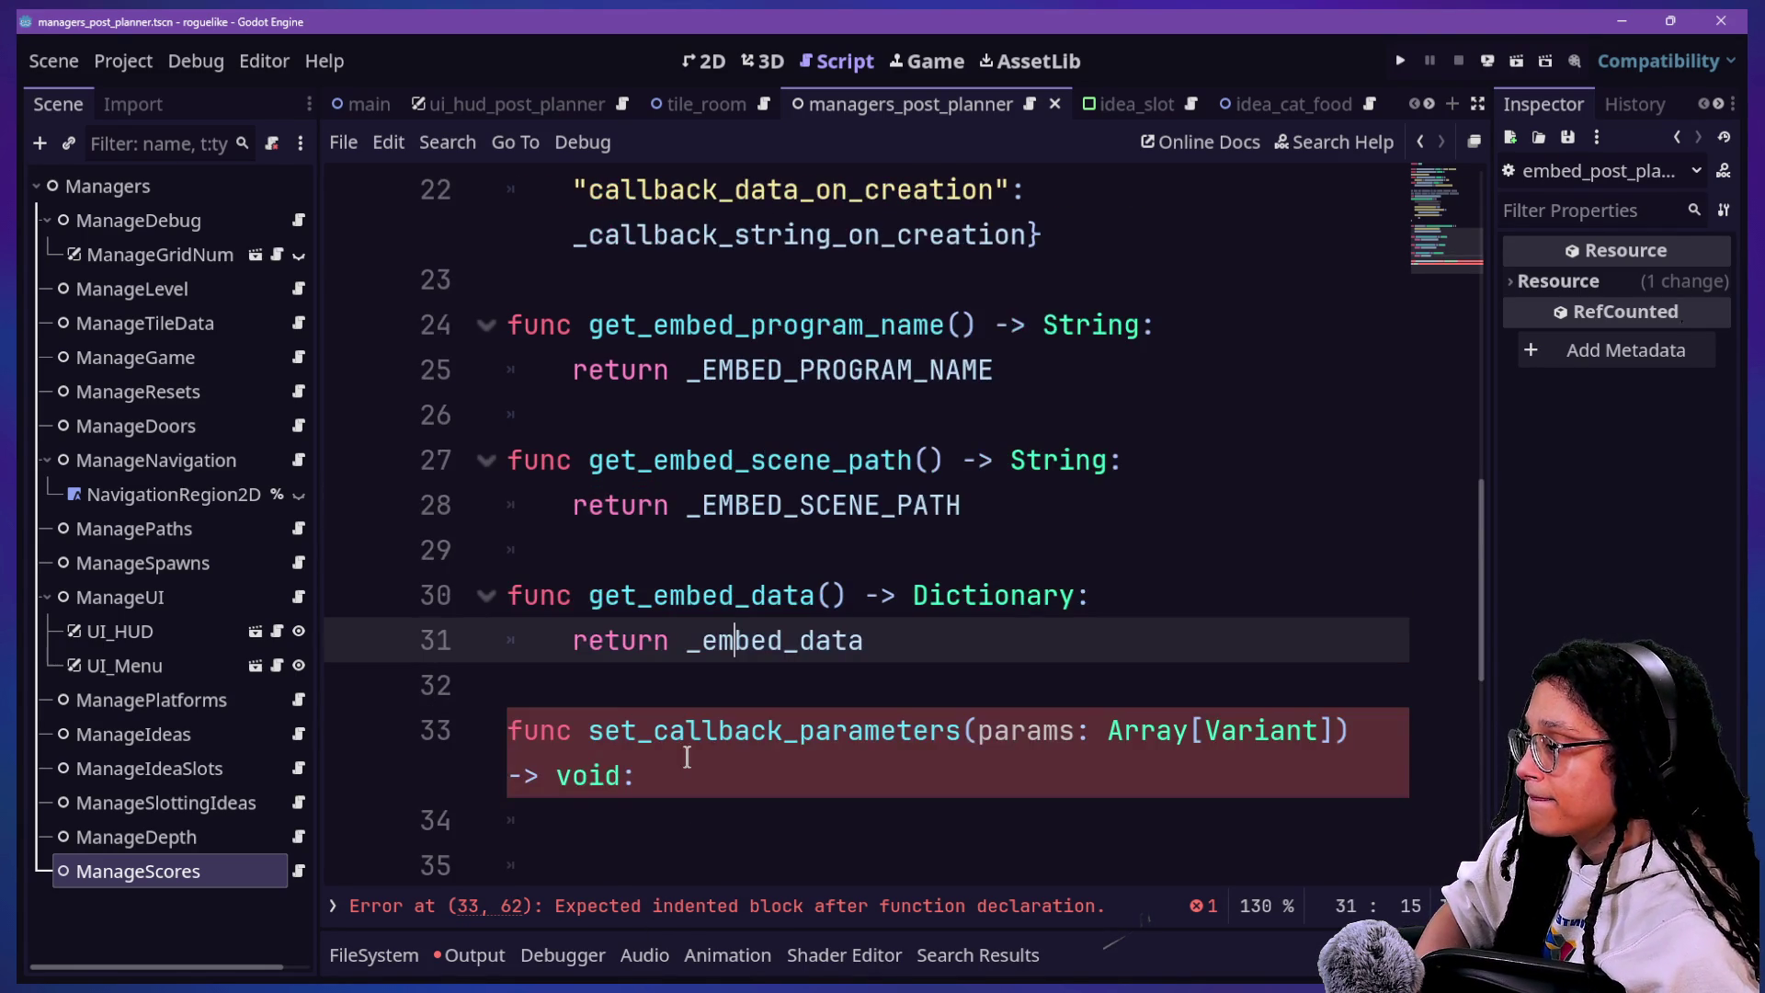
scroll(687, 757, "up", 1)
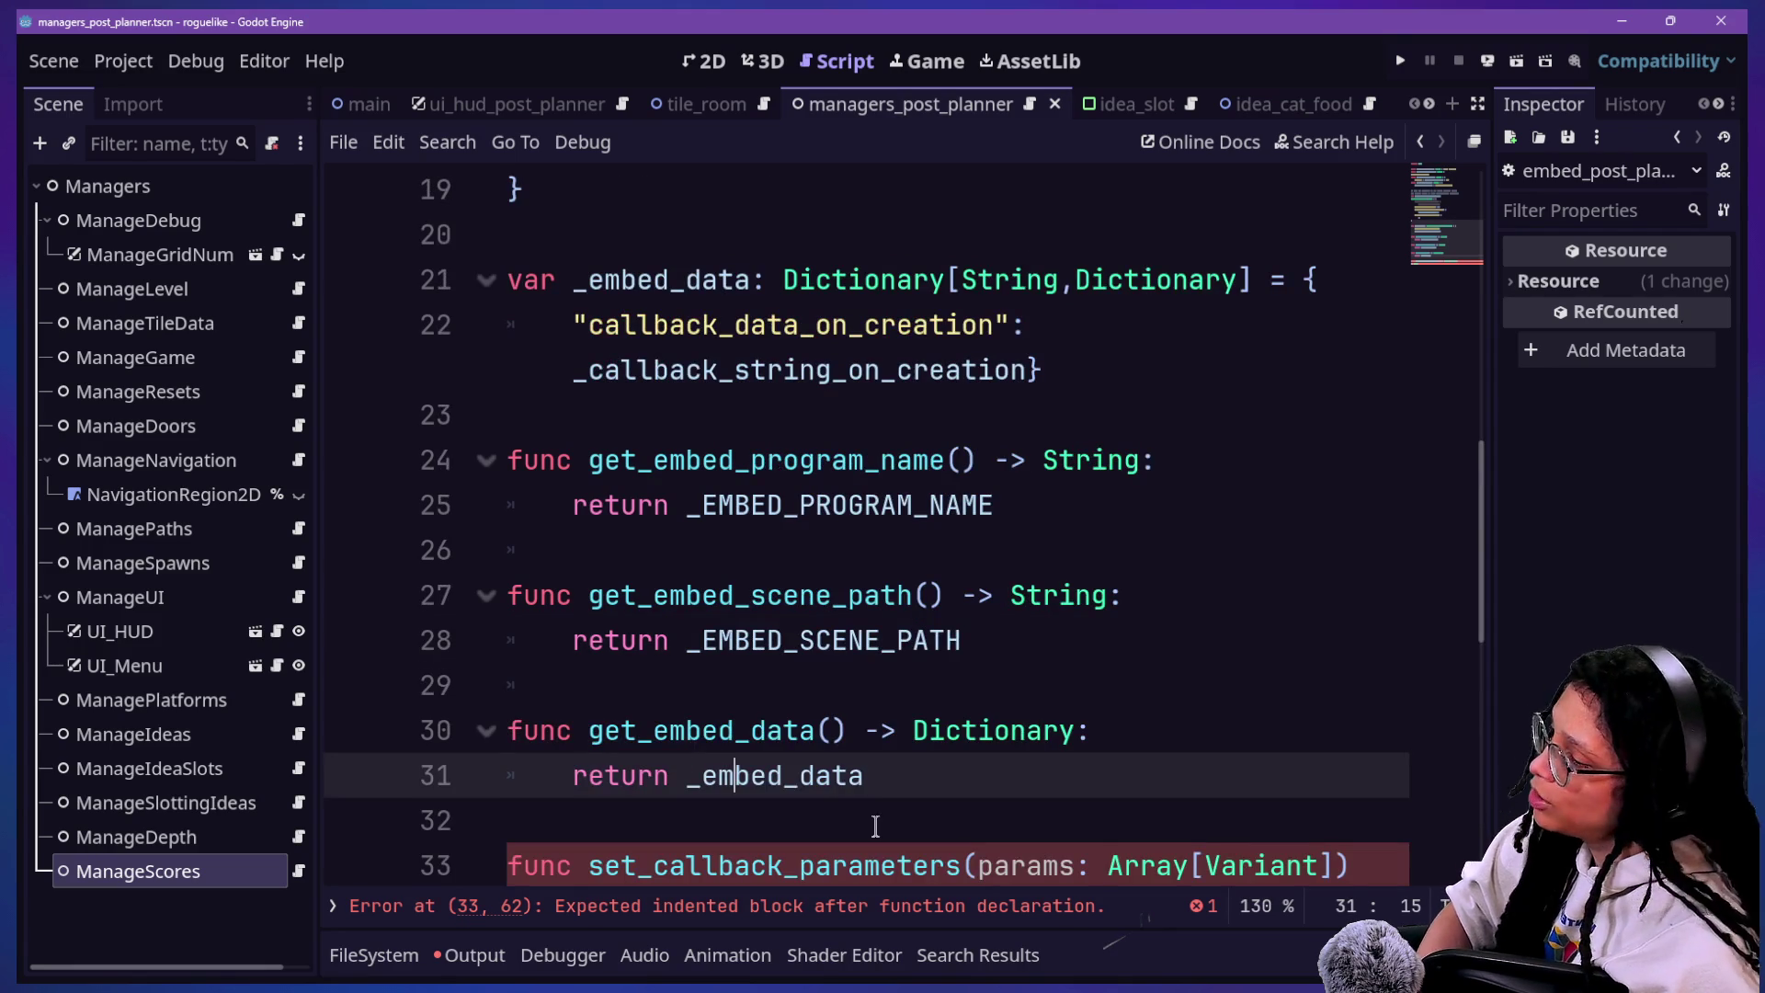
scroll(726, 784, "down", 1)
left_click(980, 732)
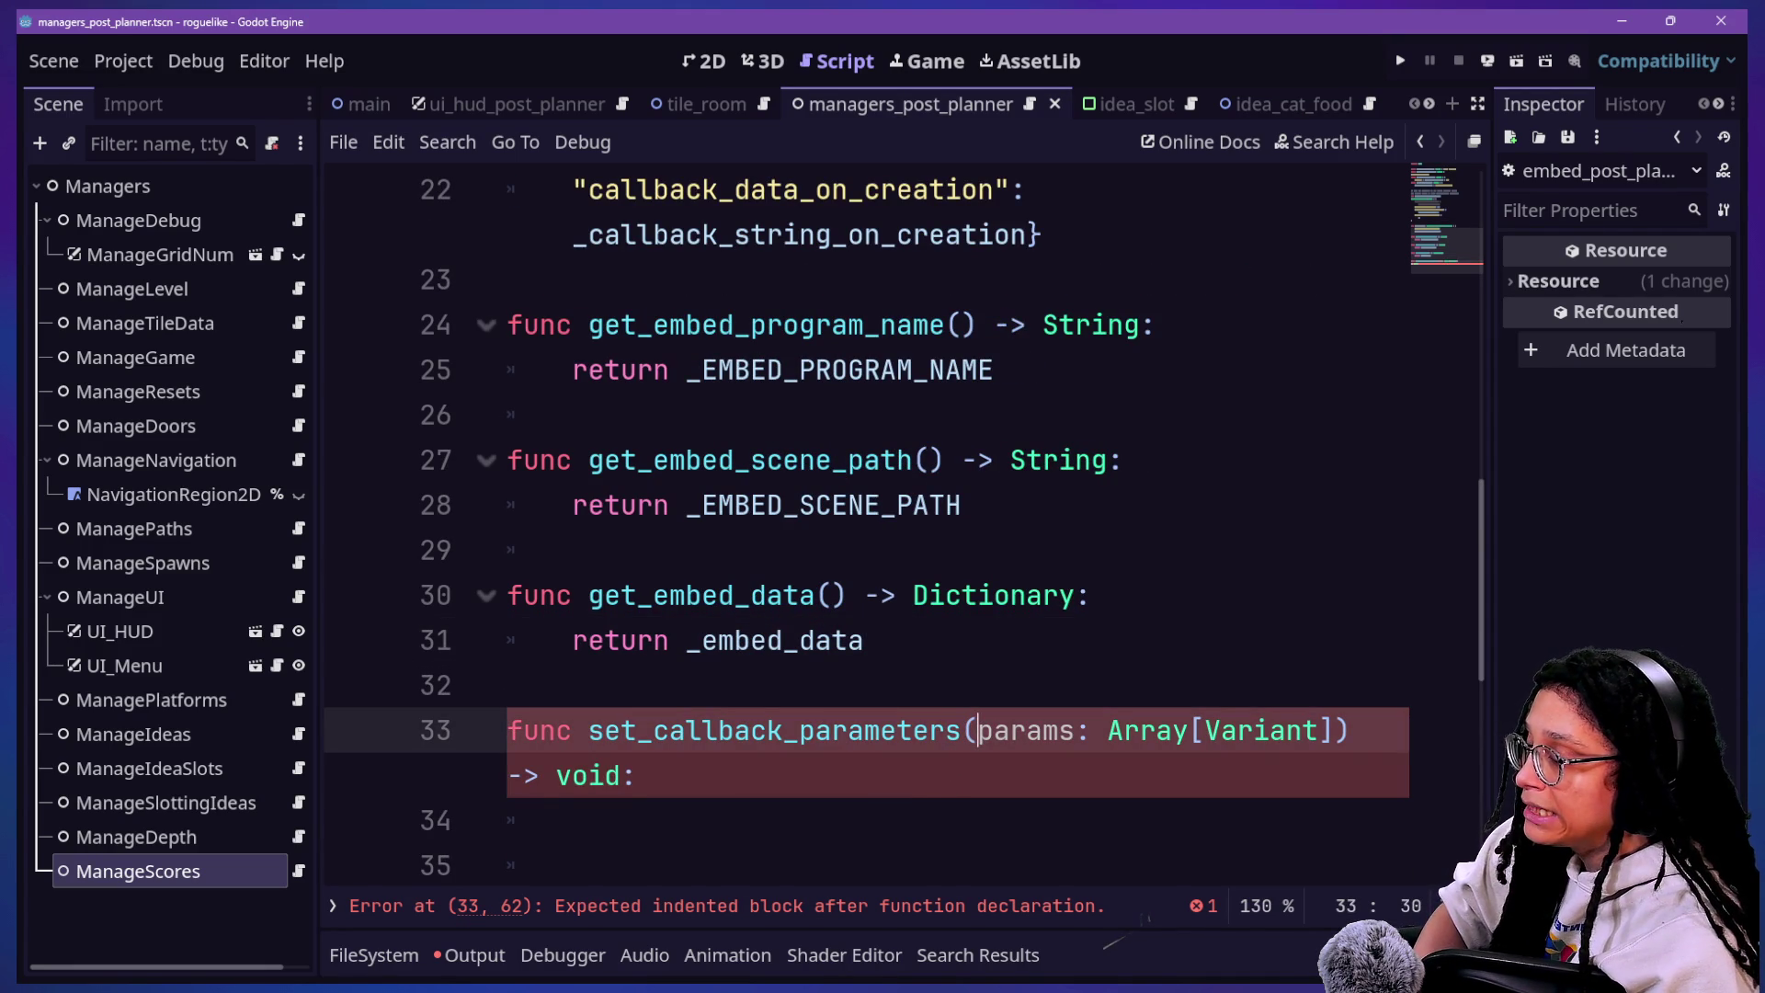
type("callbac")
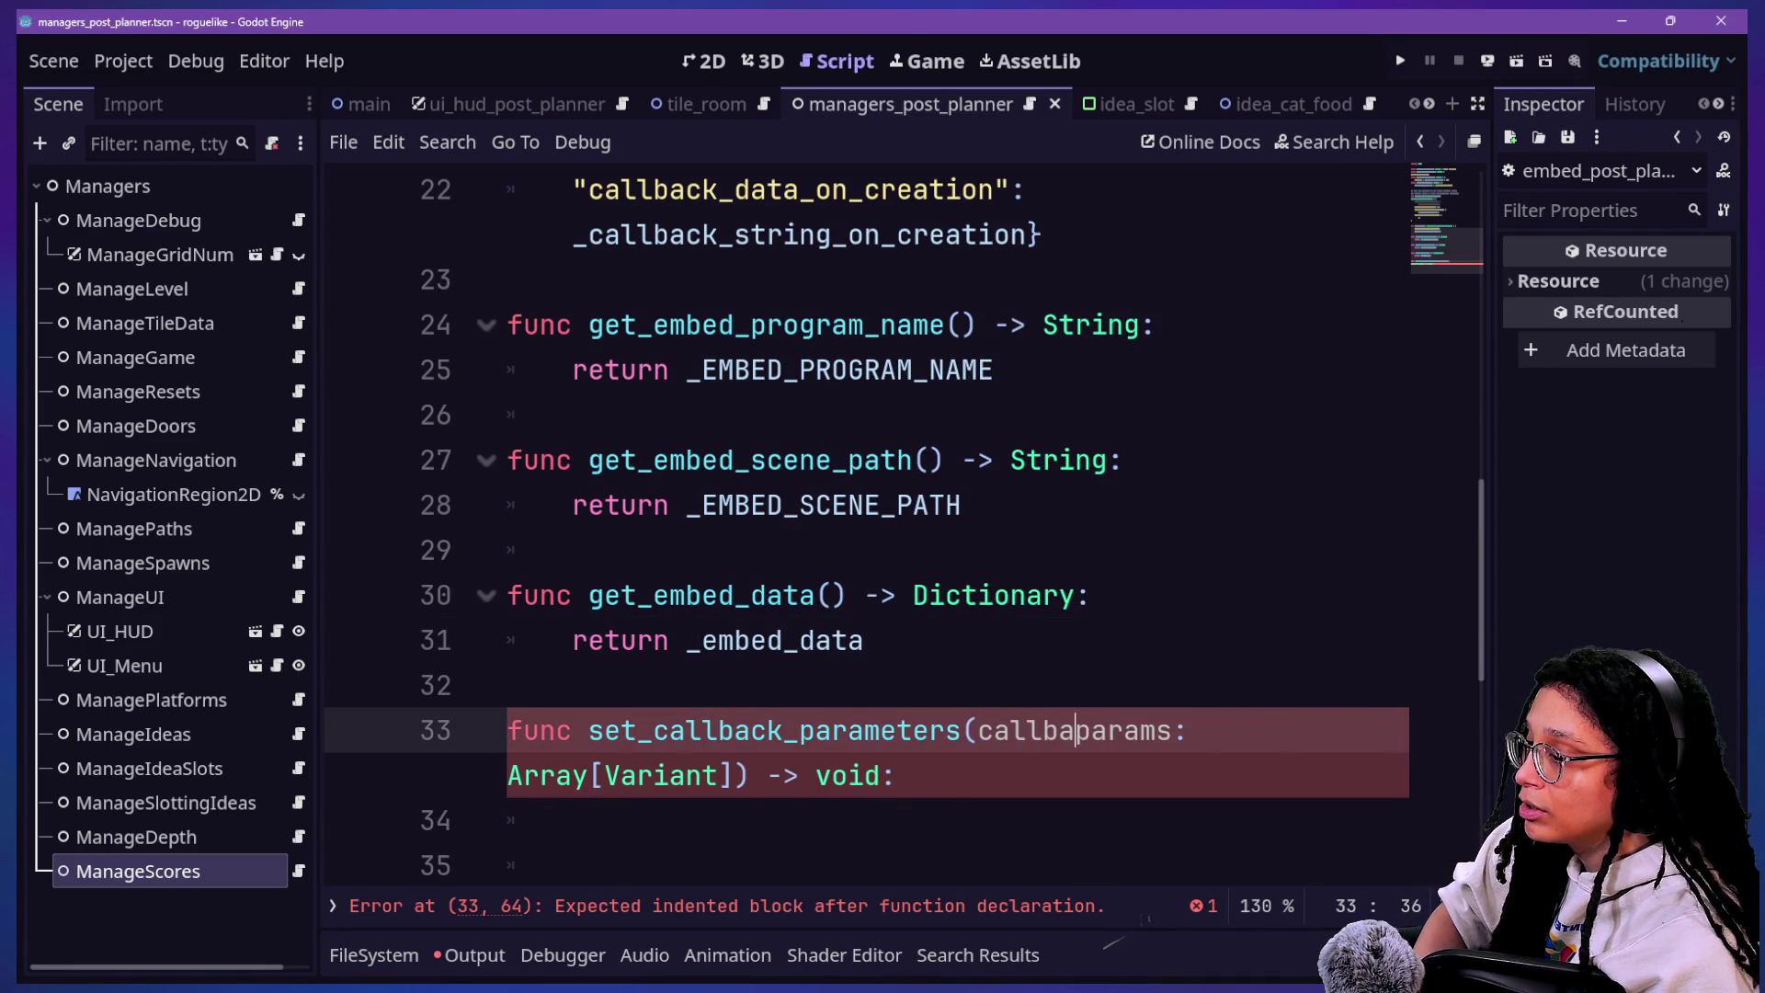
type("k_name:\"")
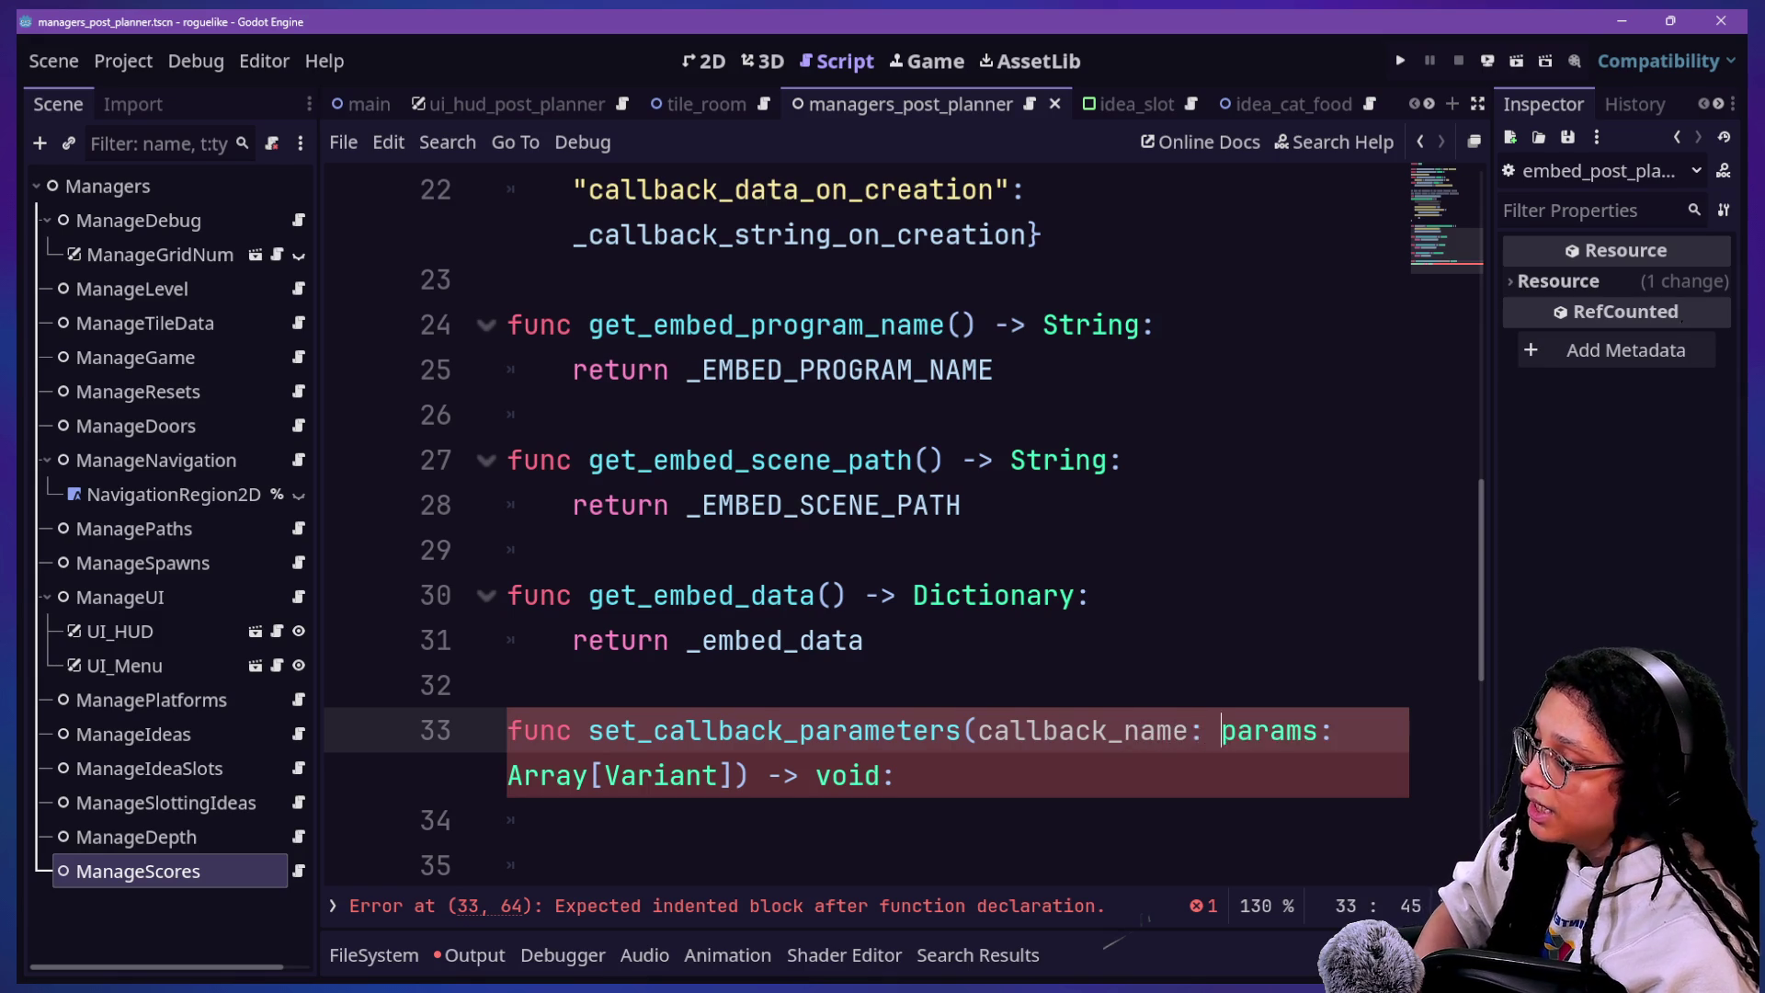
key("BackSpace")
type("String,")
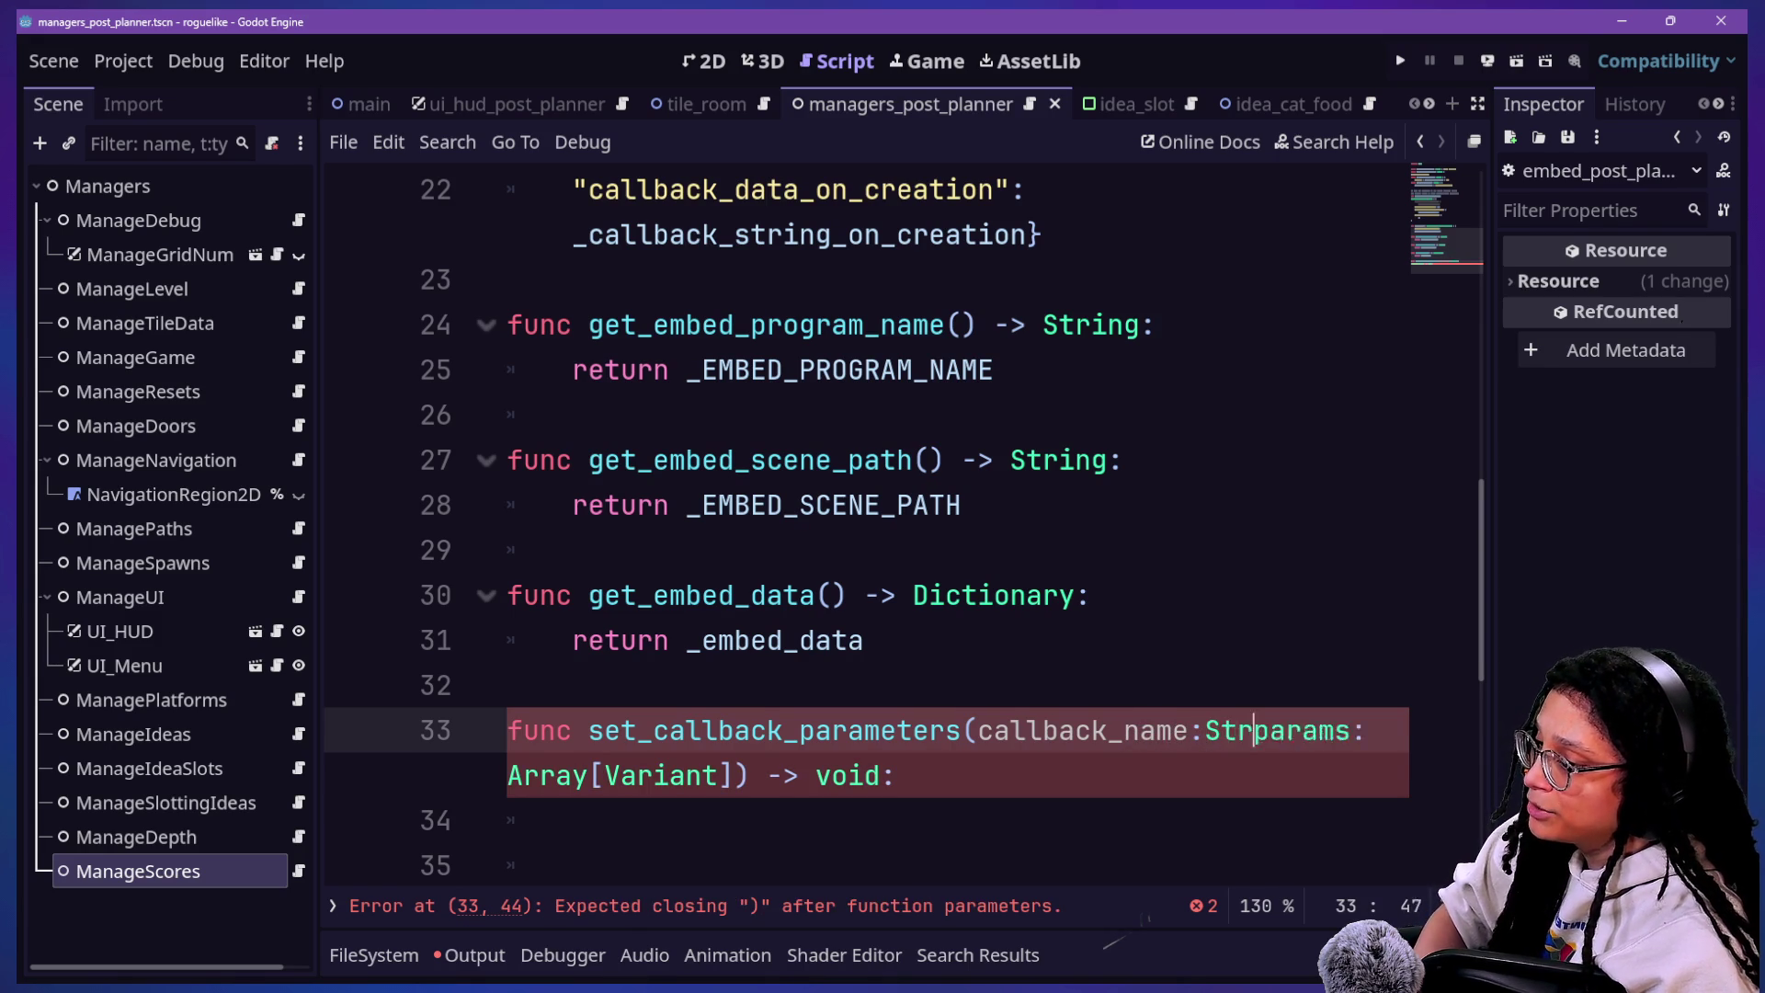
Step: Put callback_name and params each on their own line inside the parentheses
left_click(976, 735)
key("Return")
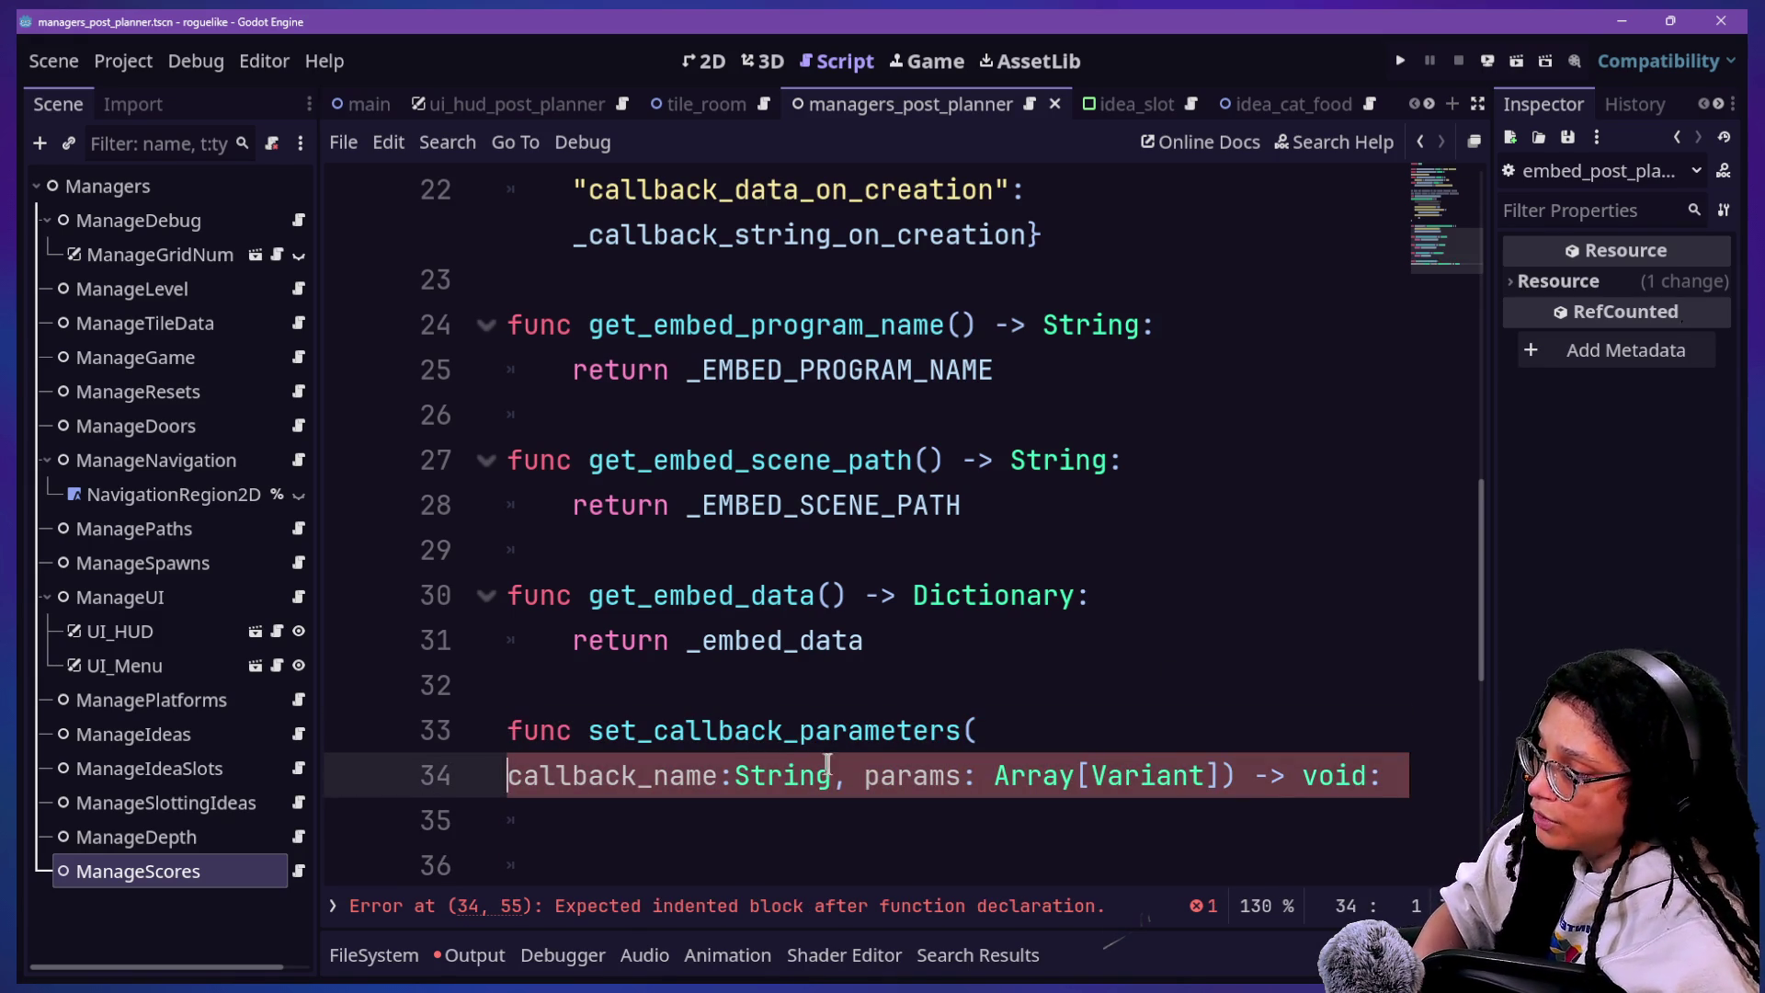
left_click(860, 777)
key("BackSpace")
key("Return")
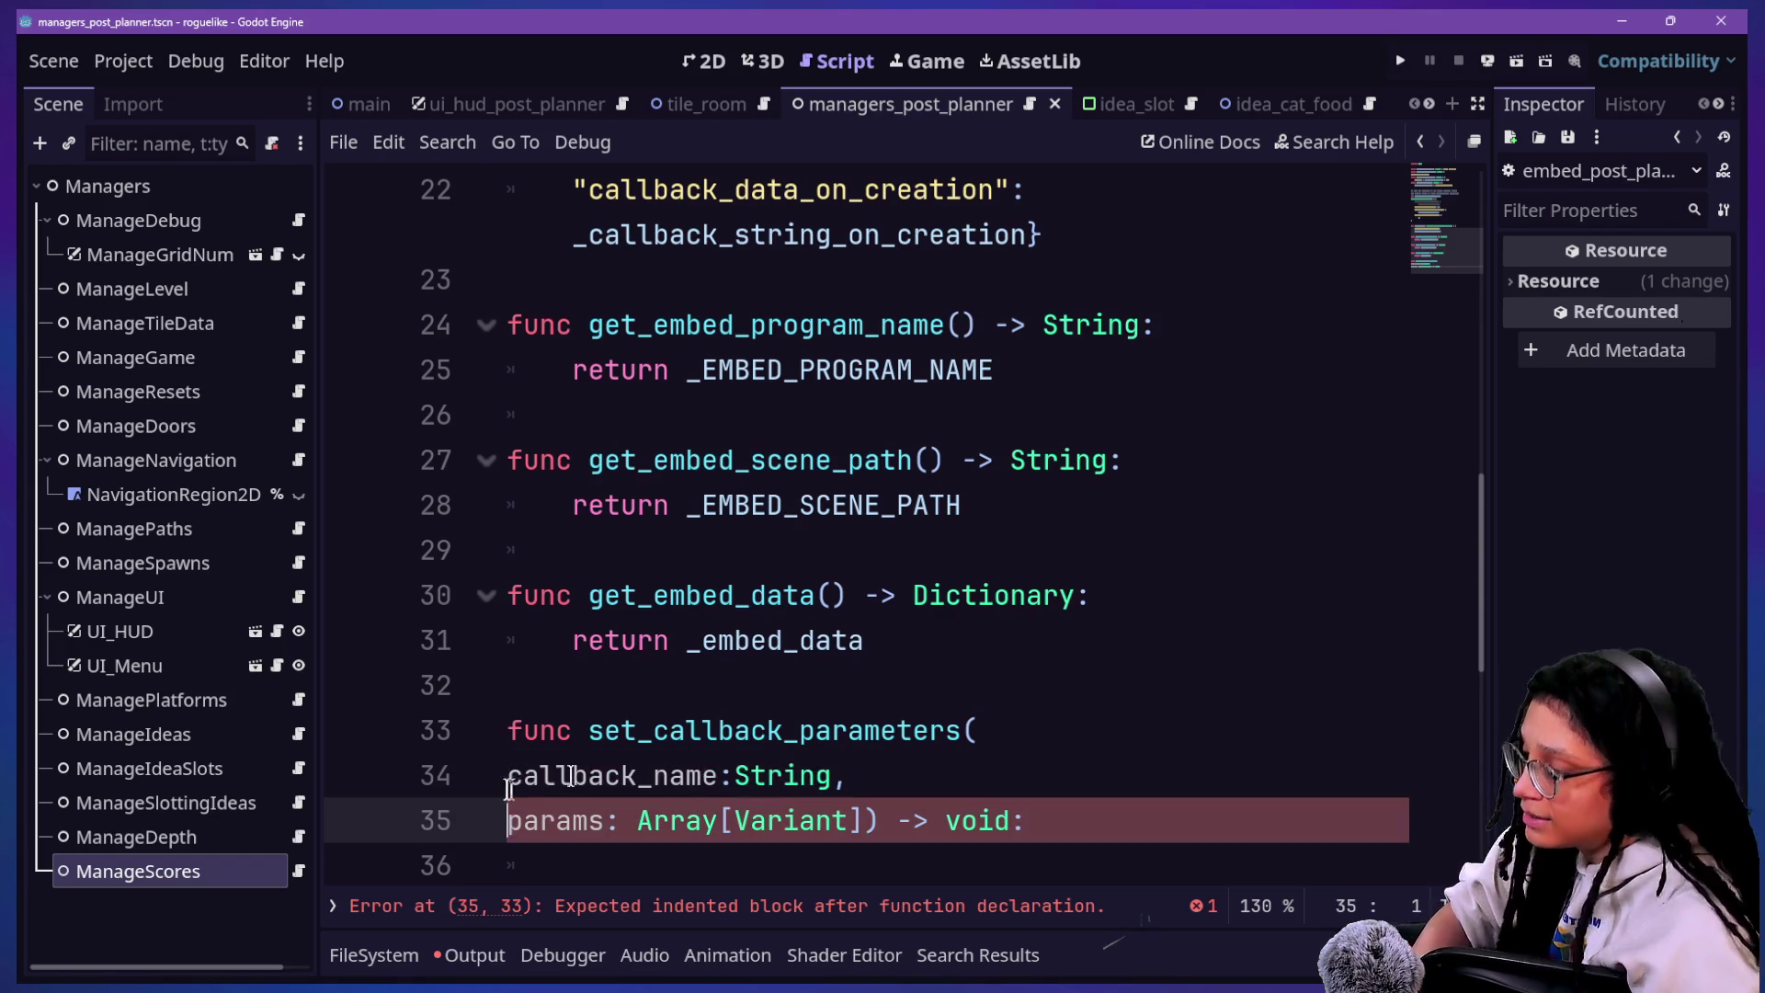
left_click_drag(846, 777, 772, 779)
left_click(772, 780)
Step: Remove the extra empty line so the function body has a single blank line
left_click(995, 728)
left_click(984, 775)
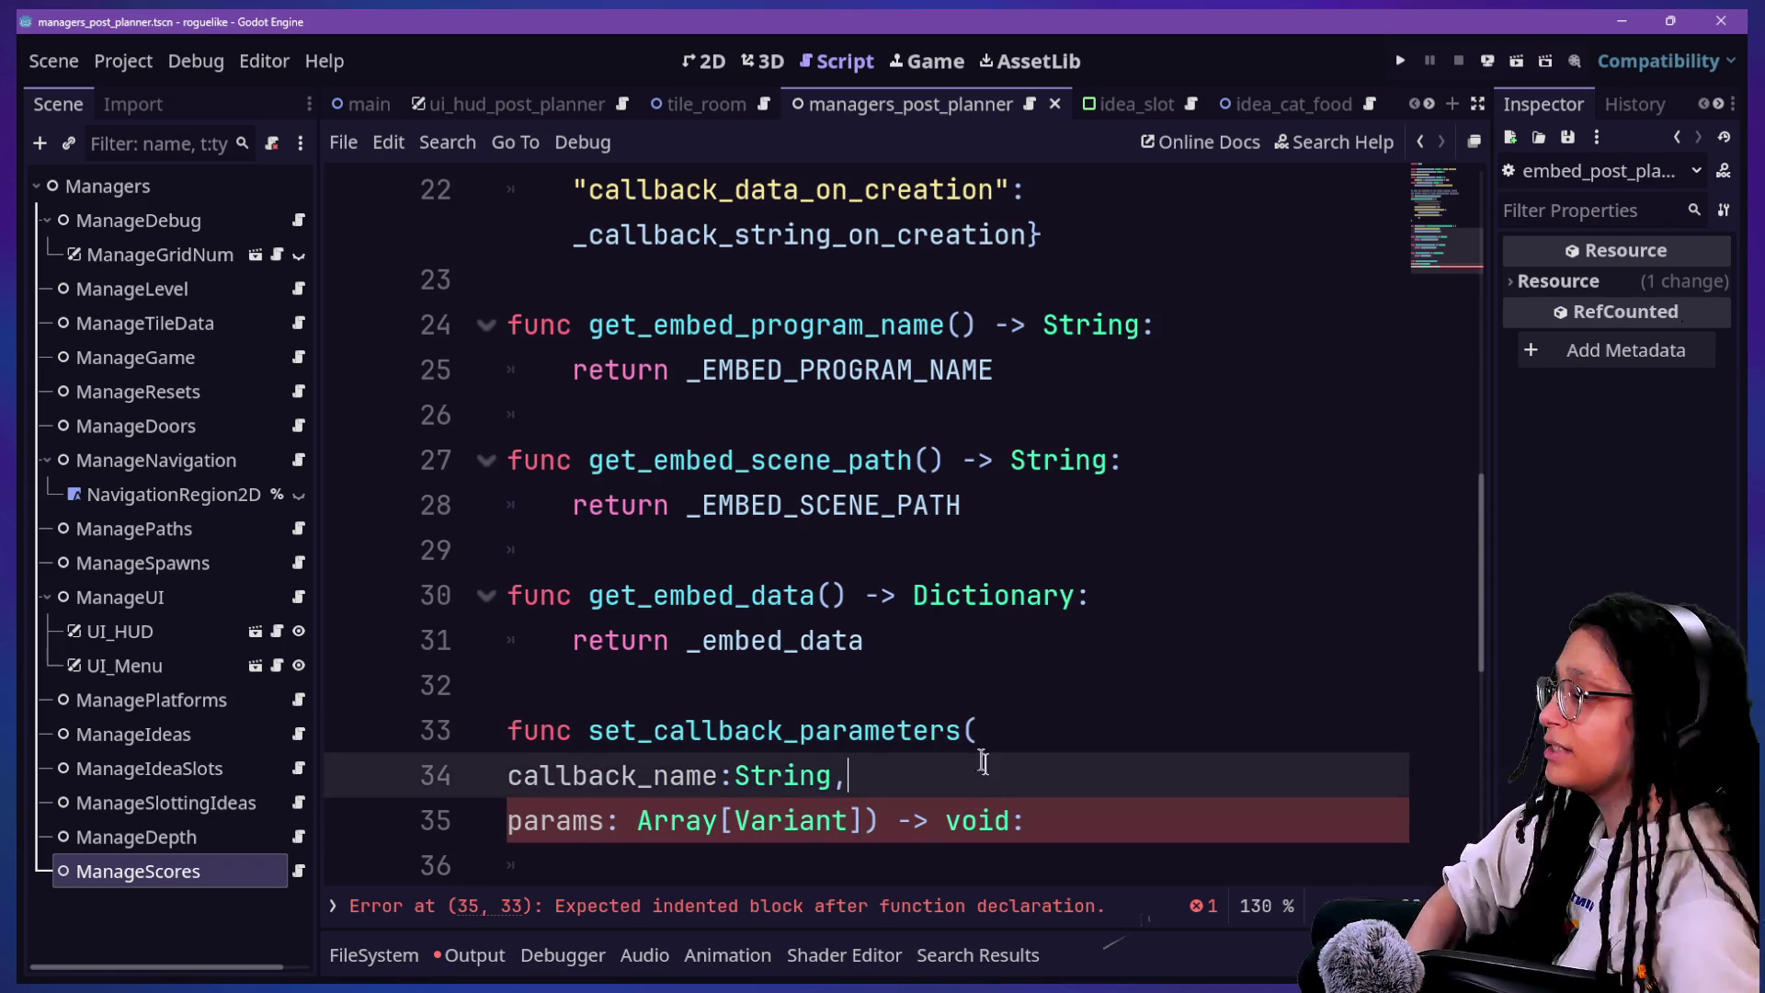
scroll(946, 796, "down", 3)
left_click(996, 630)
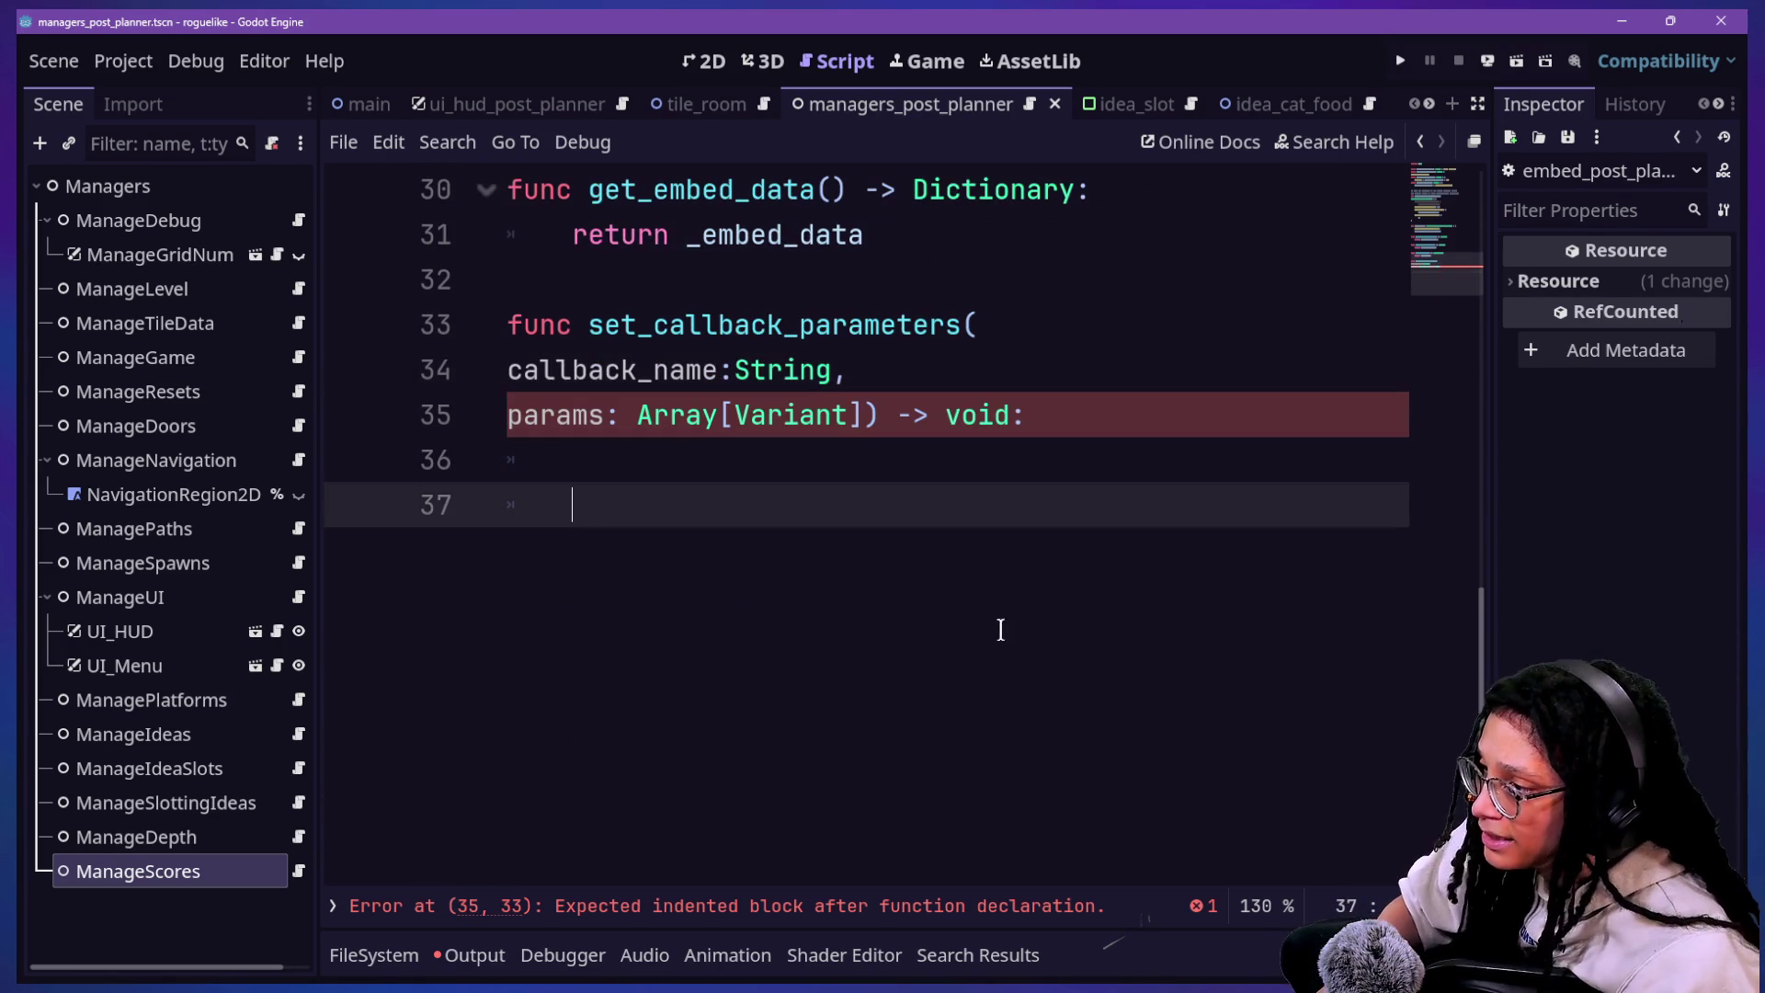
key("BackSpace")
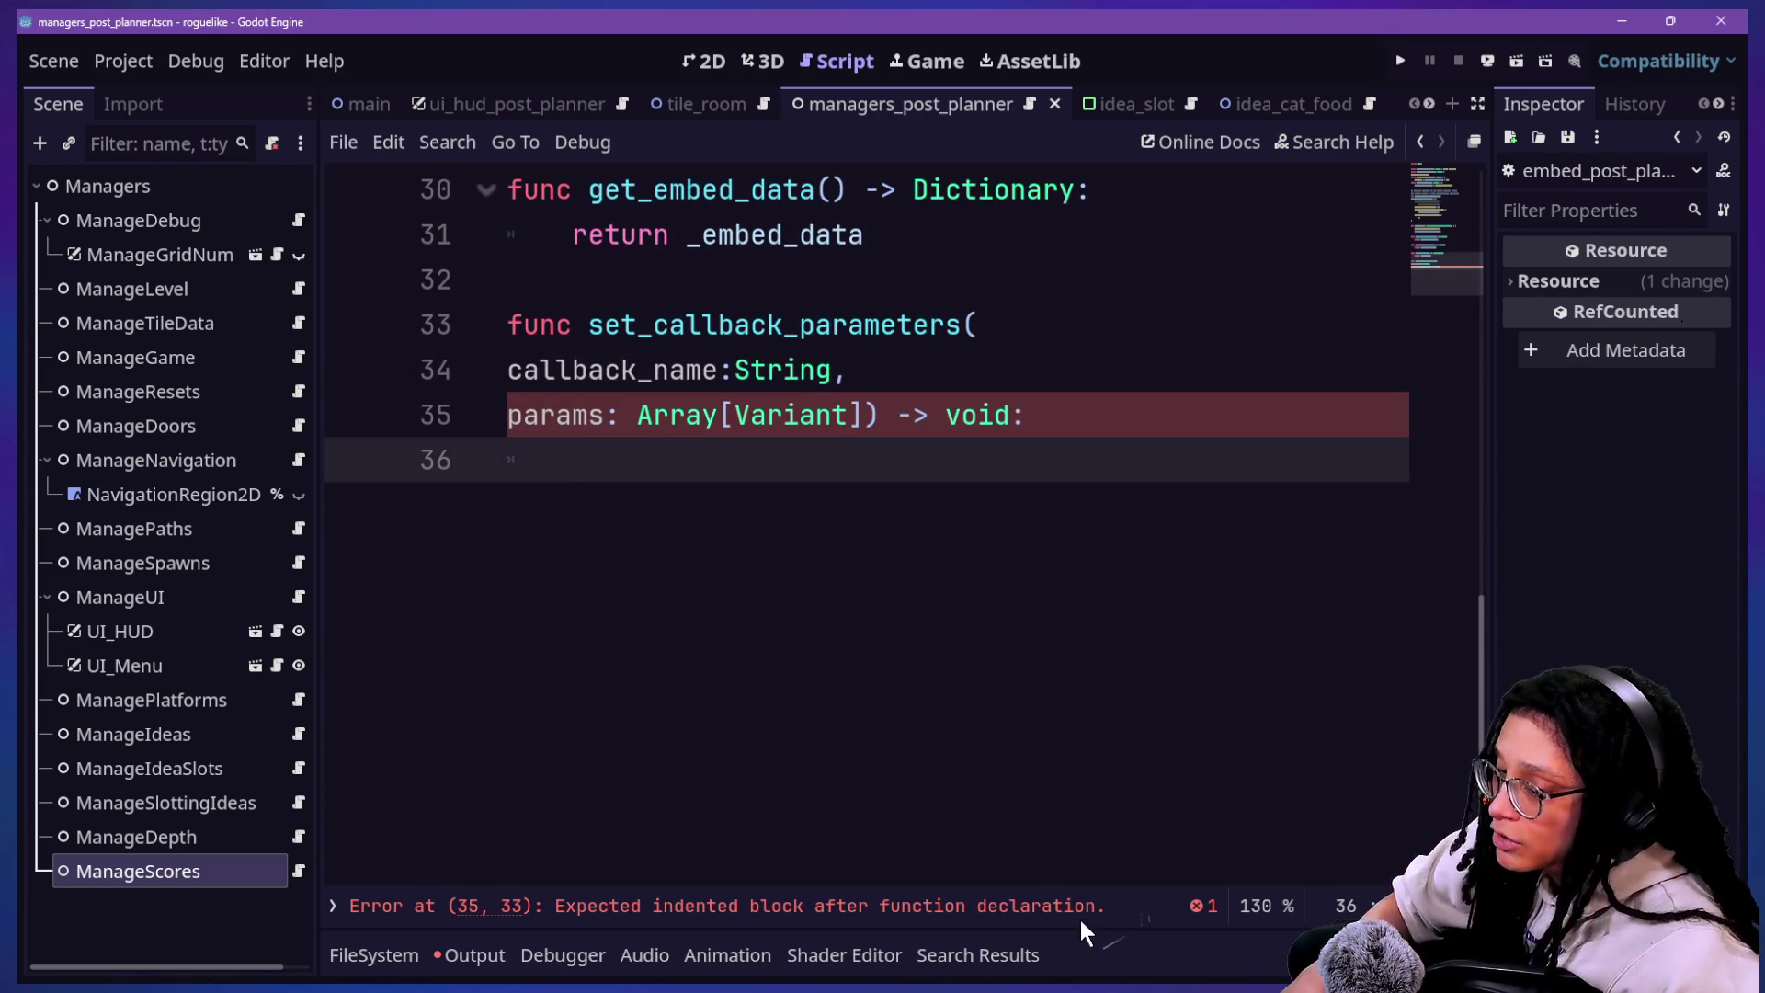
scroll(862, 802, "up", 5)
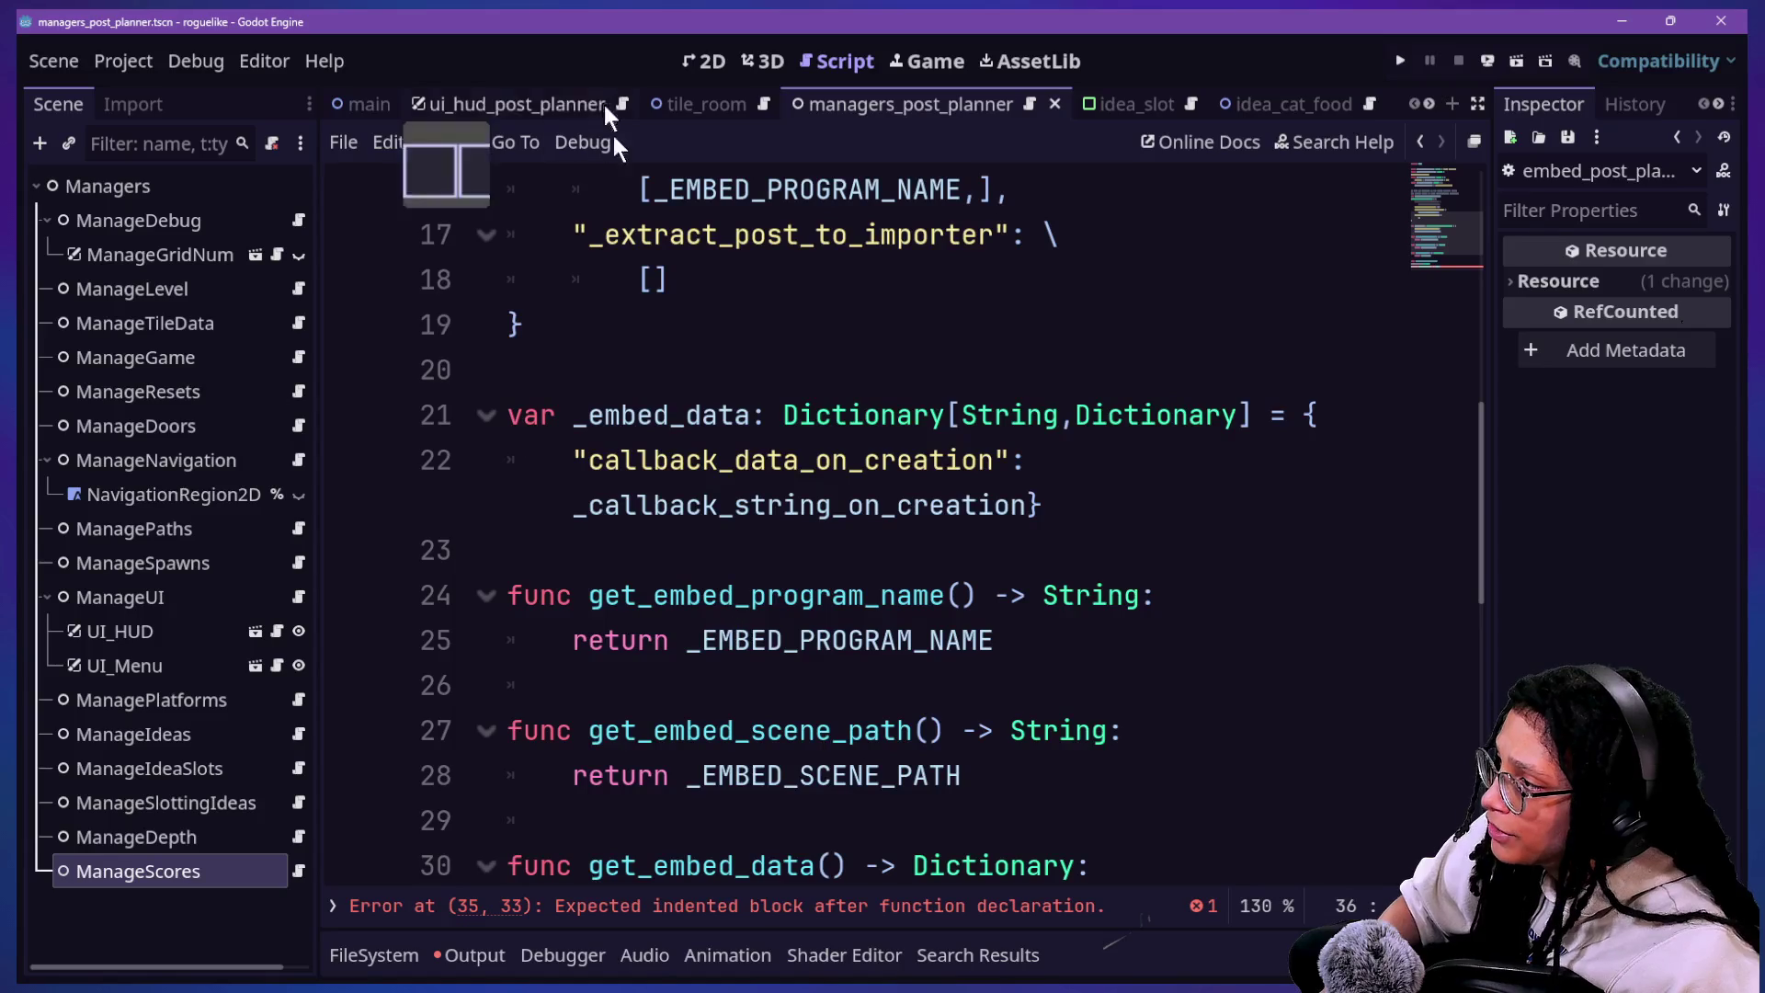
left_click(600, 223)
left_click_drag(600, 223, 867, 244)
scroll(868, 246, "down", 2)
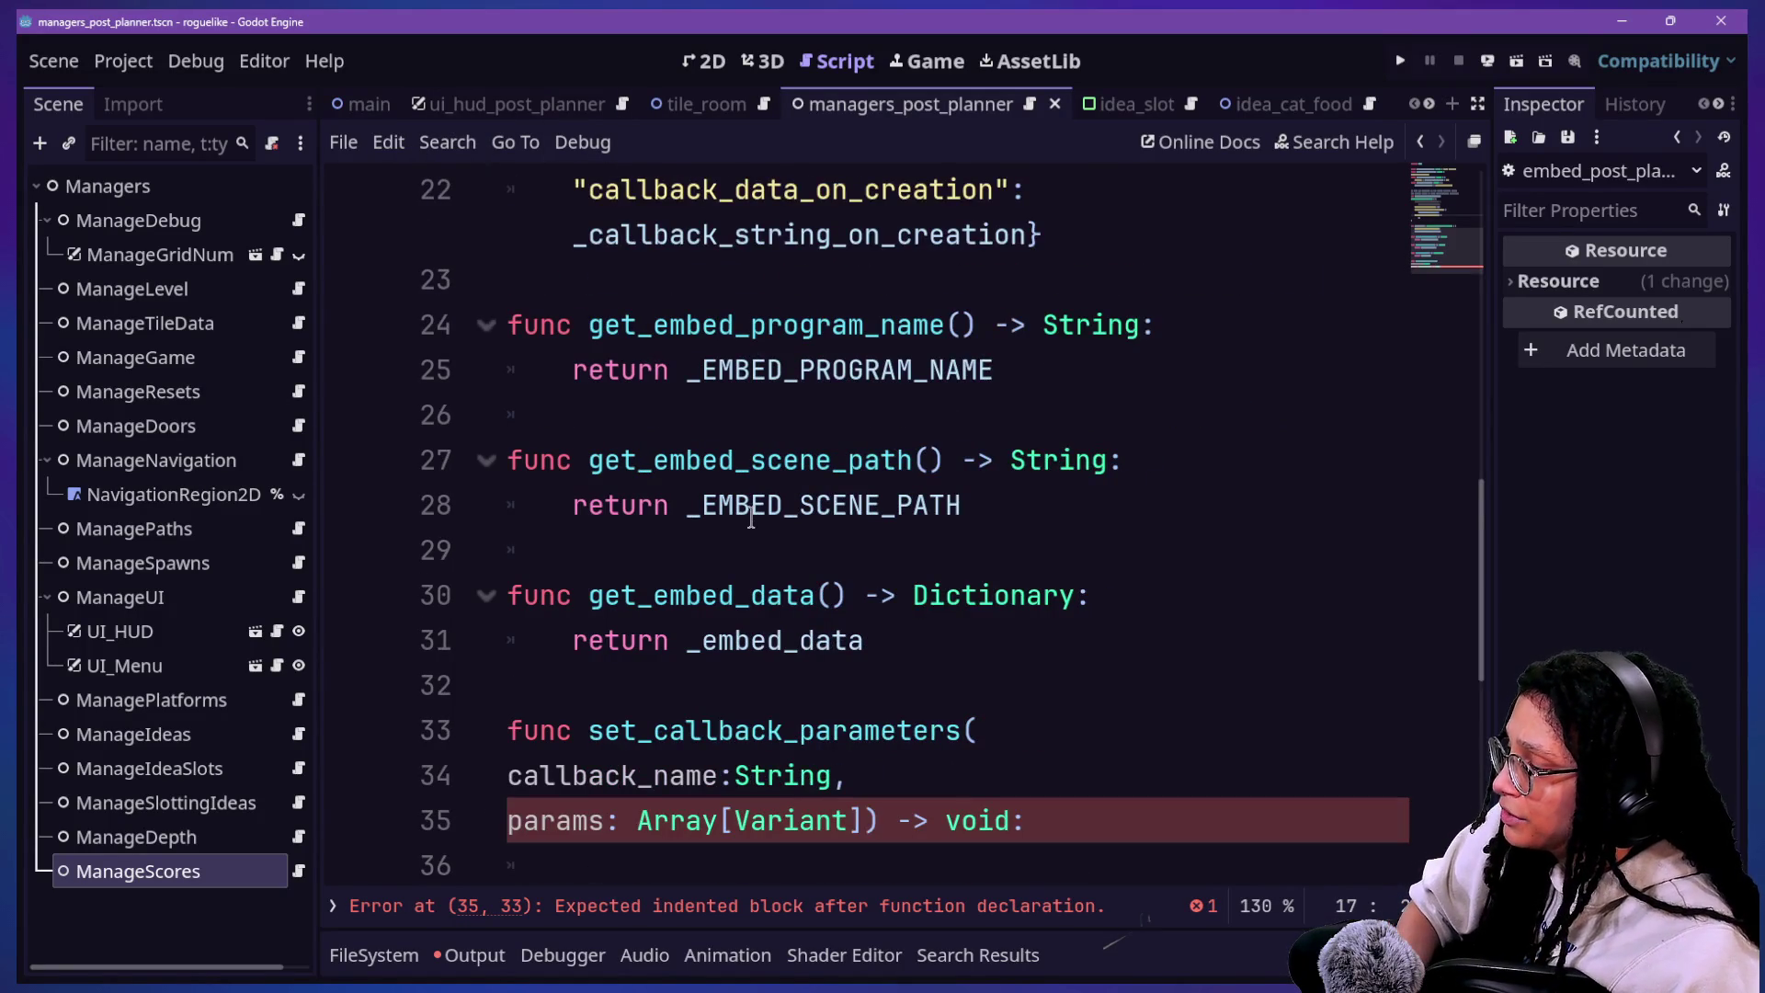
scroll(751, 517, "down", 1)
left_click(734, 716)
type("_")
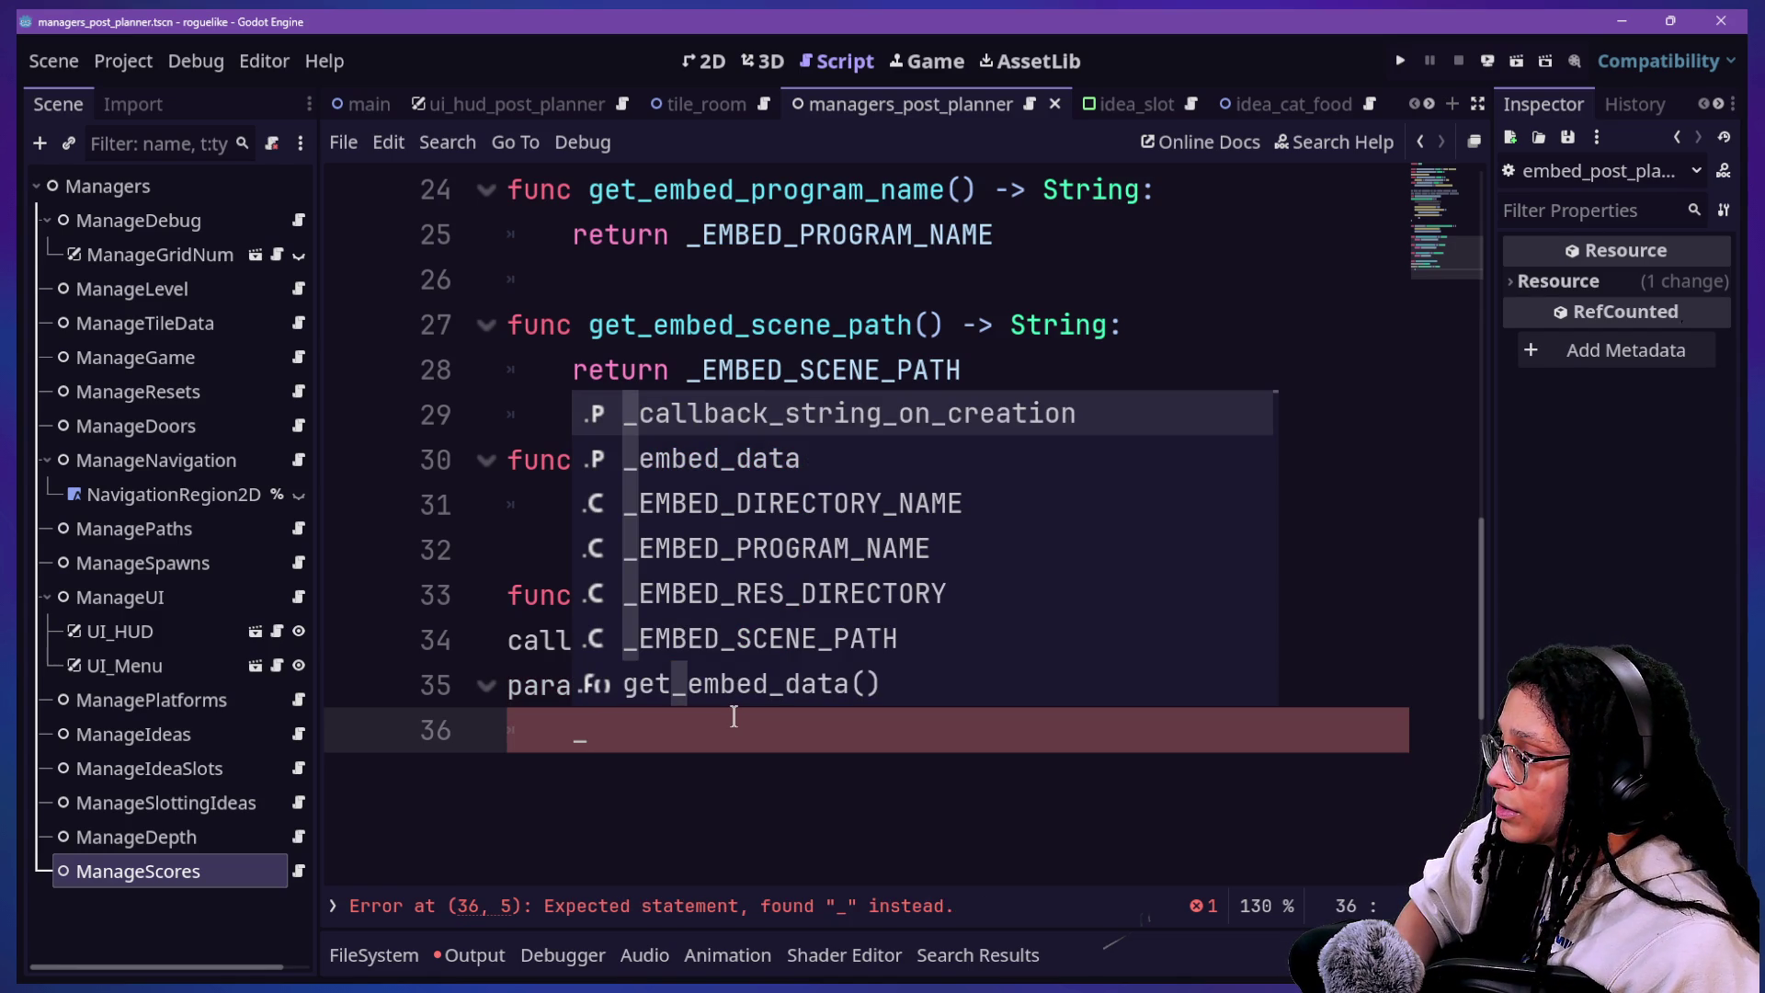
Step: Type DATA into the function body and dismiss the autocomplete suggestions
type("s")
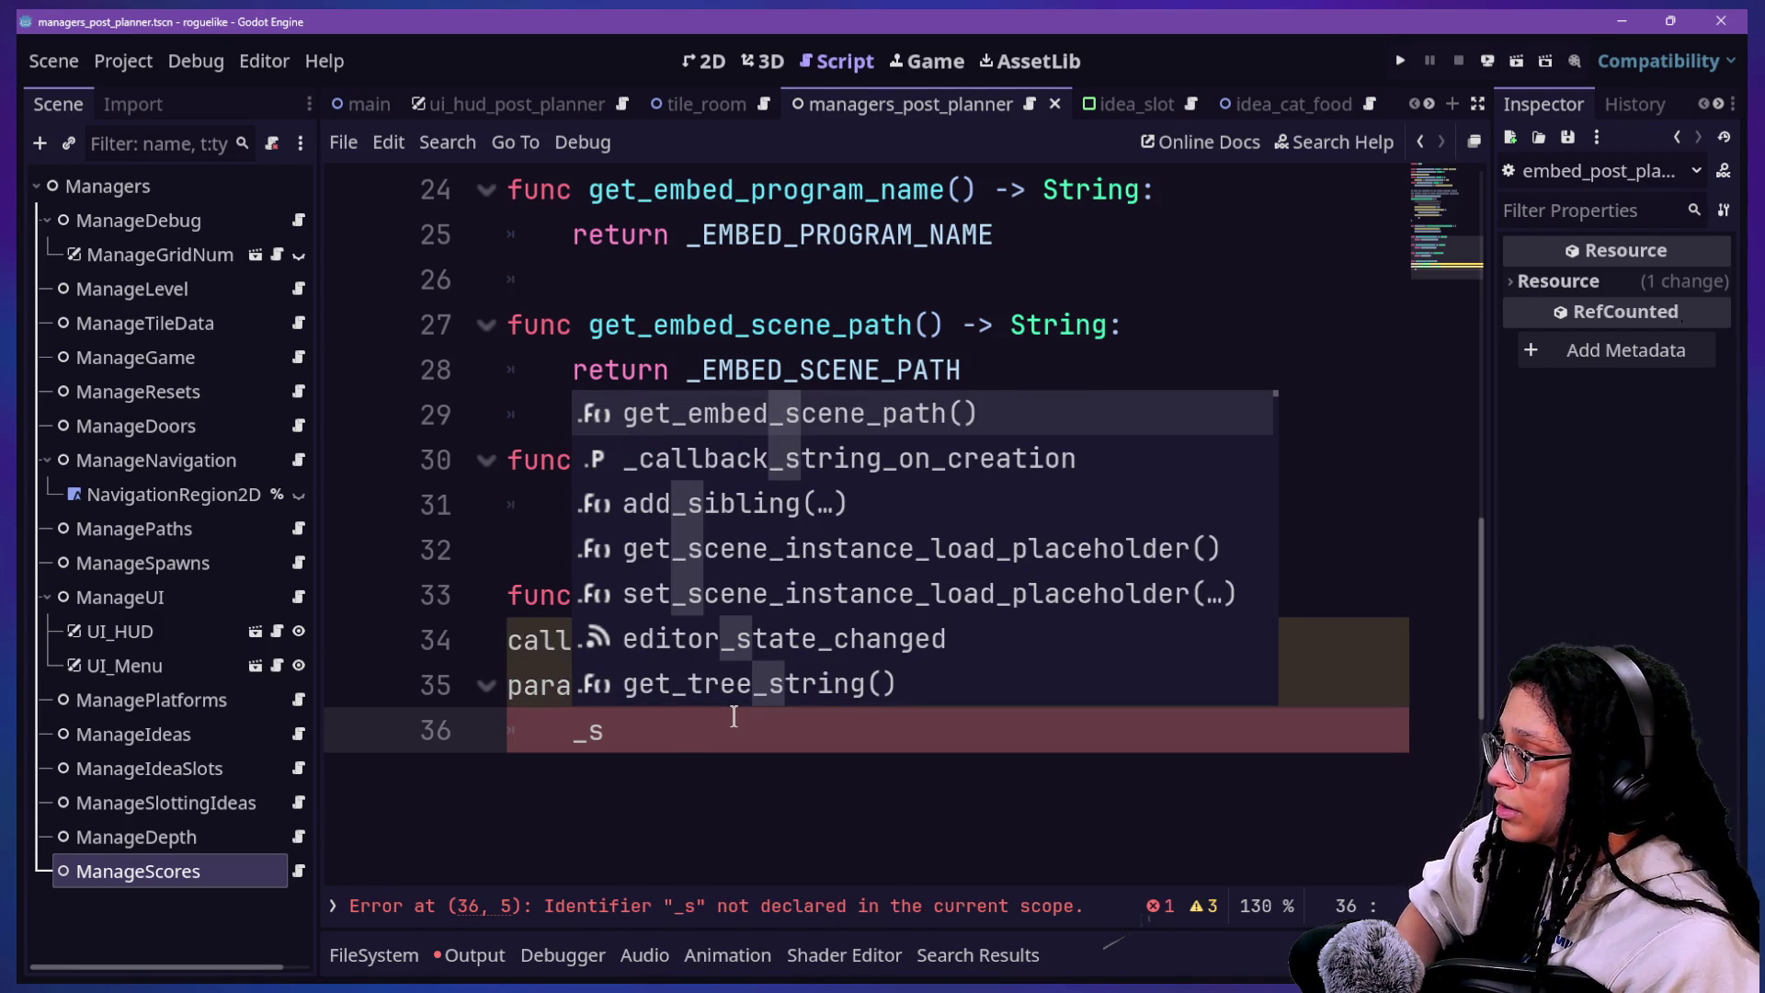
key("BackSpace")
type("DATA")
key("Escape")
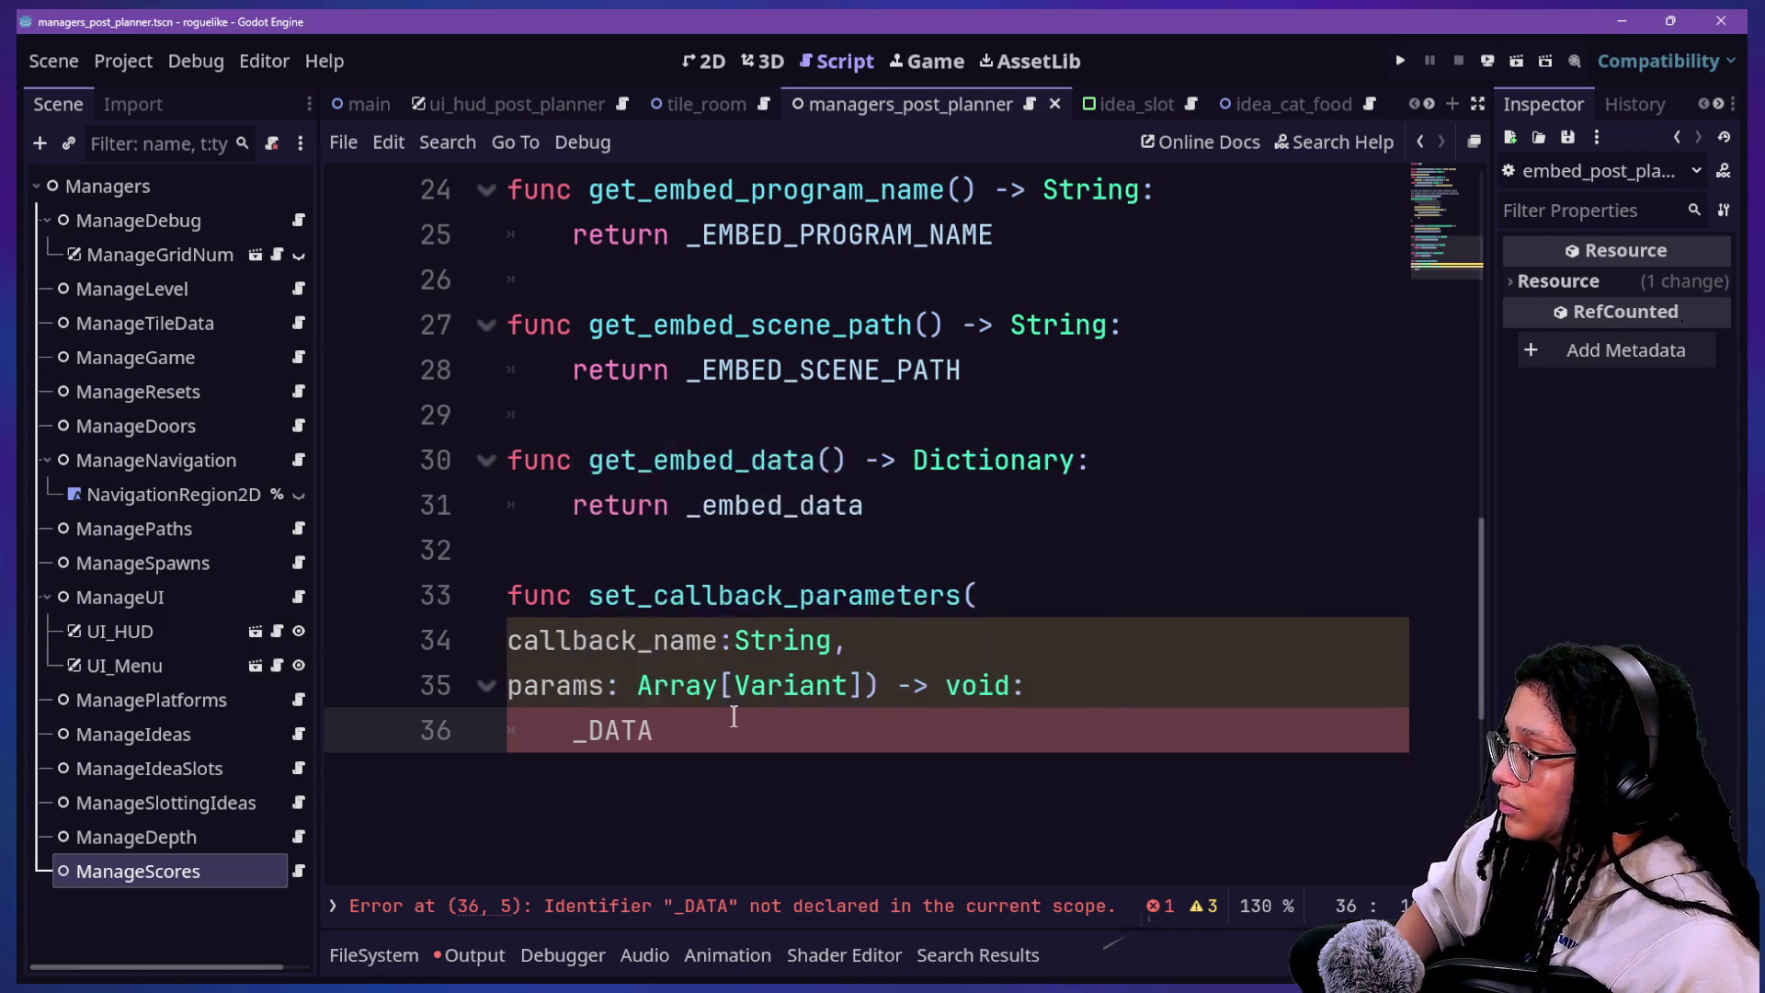
scroll(734, 716, "up", 5)
scroll(733, 716, "down", 4)
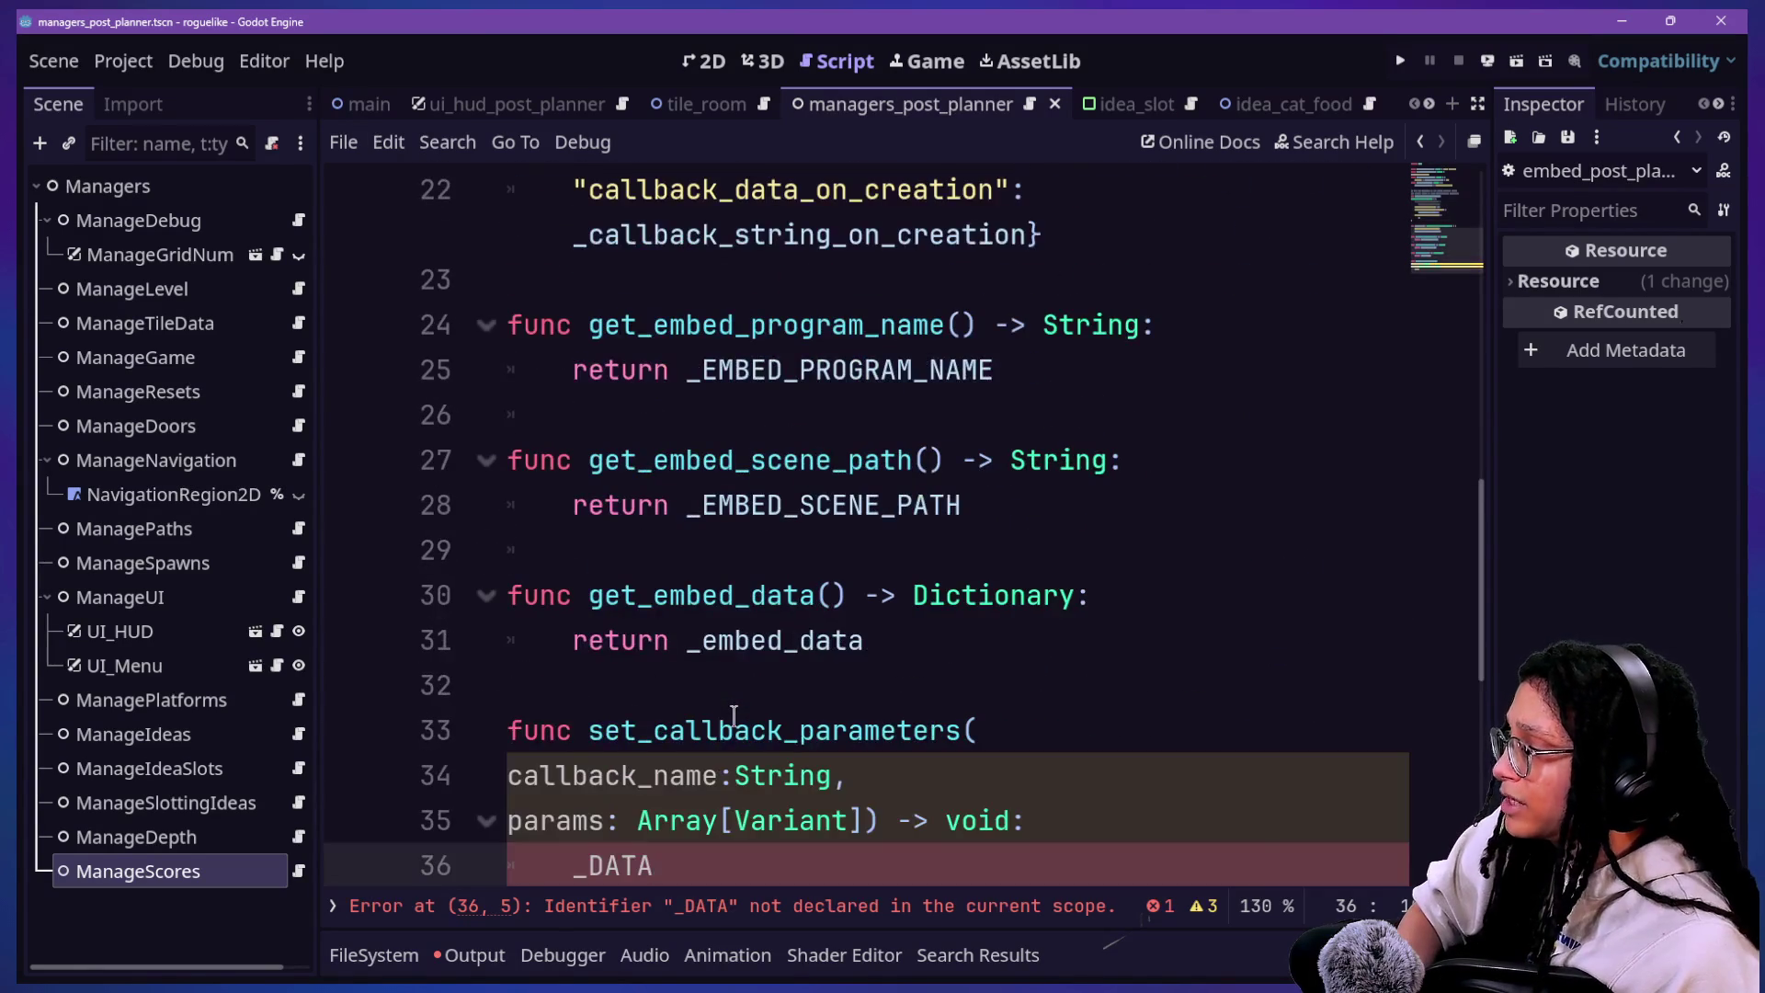
Step: Review the _callback_string_on_creation declaration on line 11 and save the scene with Ctrl+S
scroll(733, 716, "up", 4)
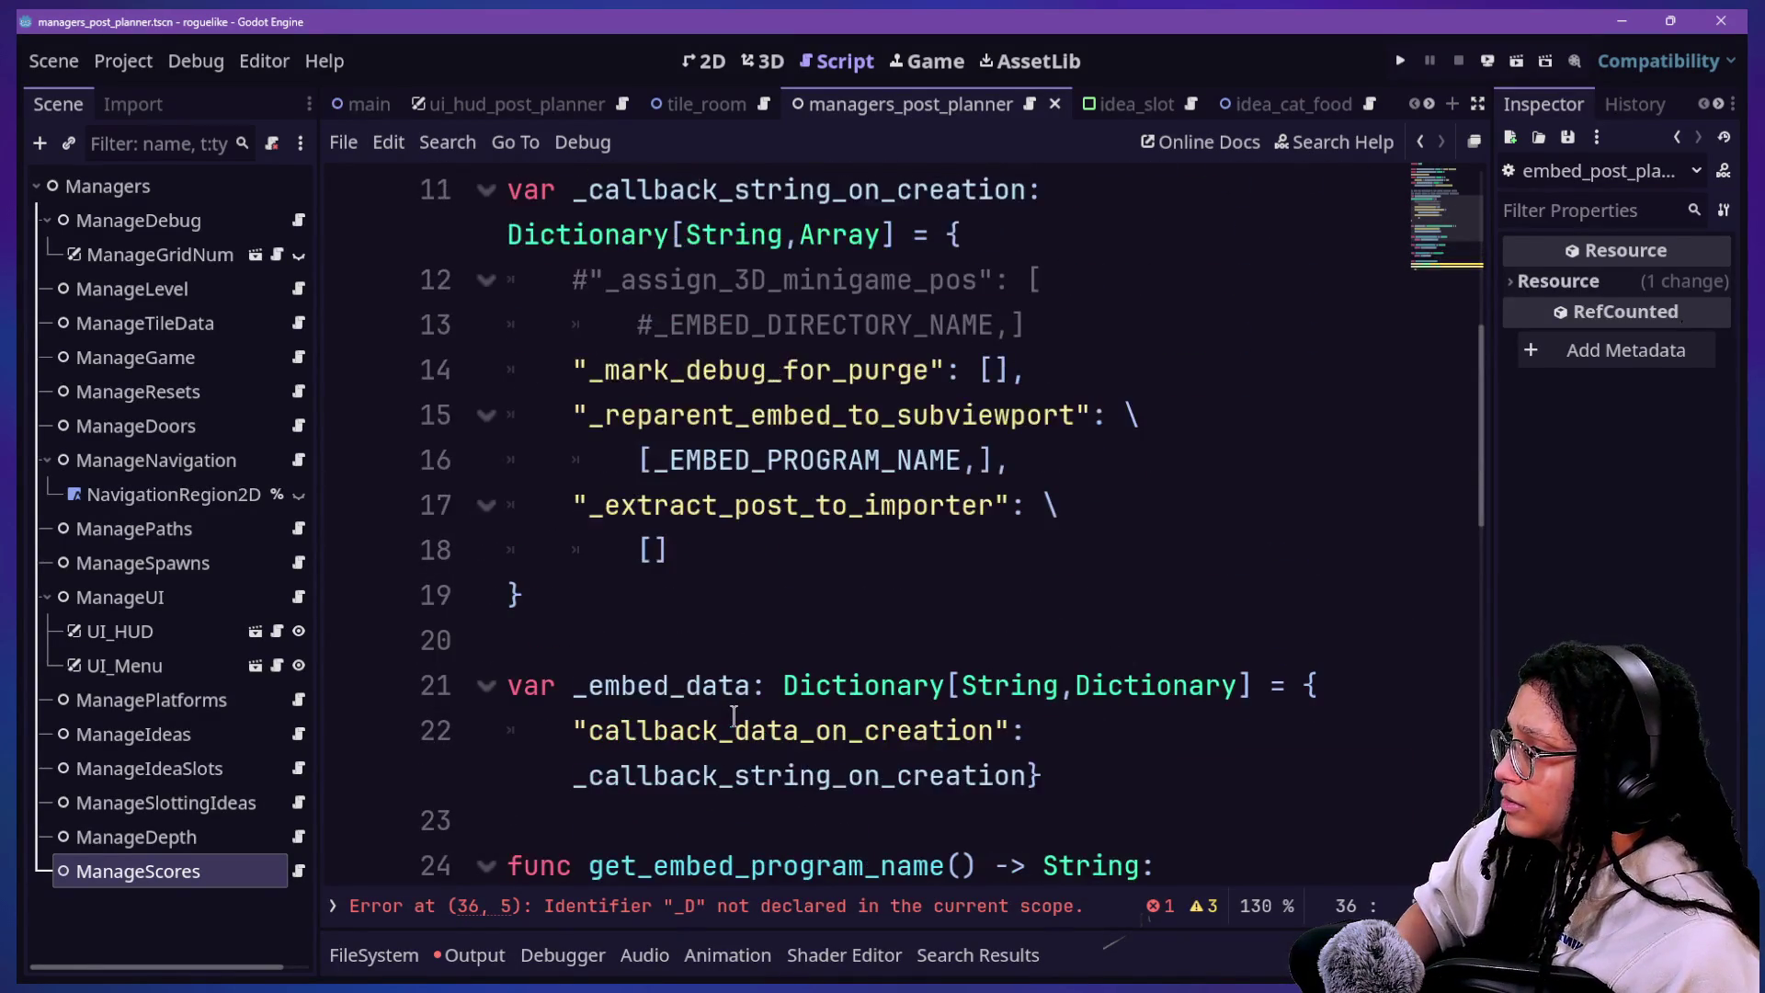
scroll(754, 268, "up", 1)
left_click(684, 325)
left_click_drag(669, 325, 916, 331)
triple_click(916, 331)
left_click(941, 303)
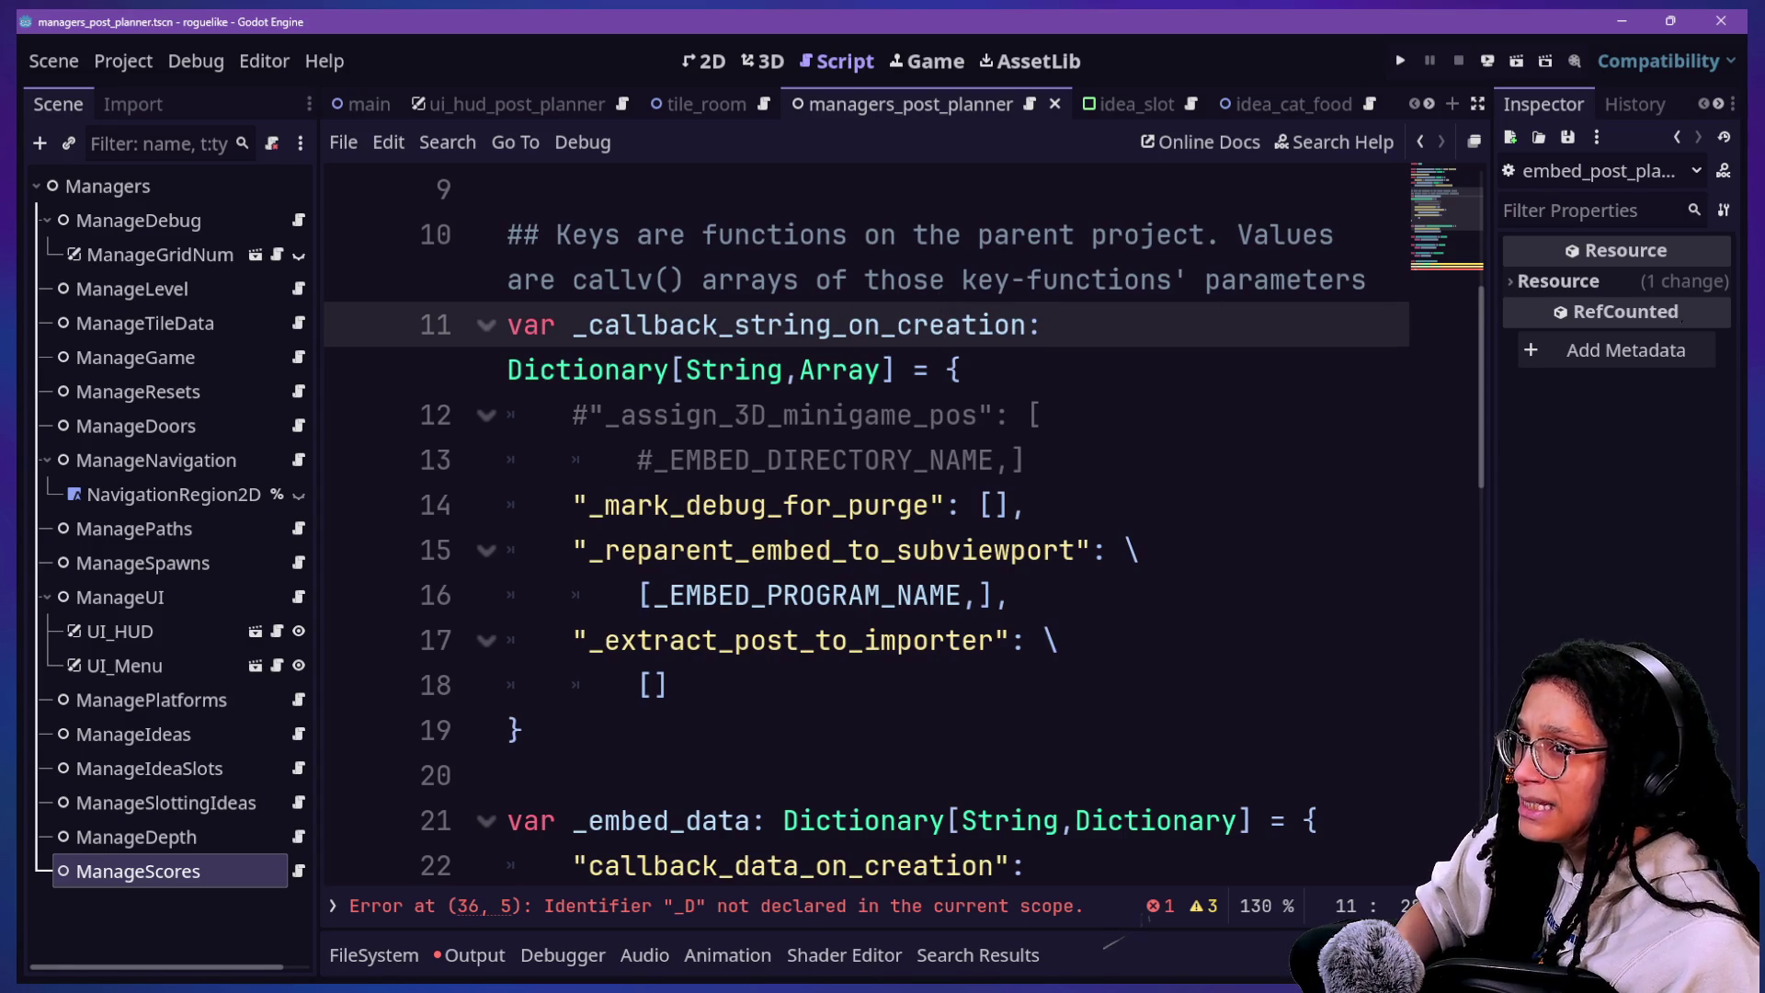
left_click(770, 415)
key("ctrl+s")
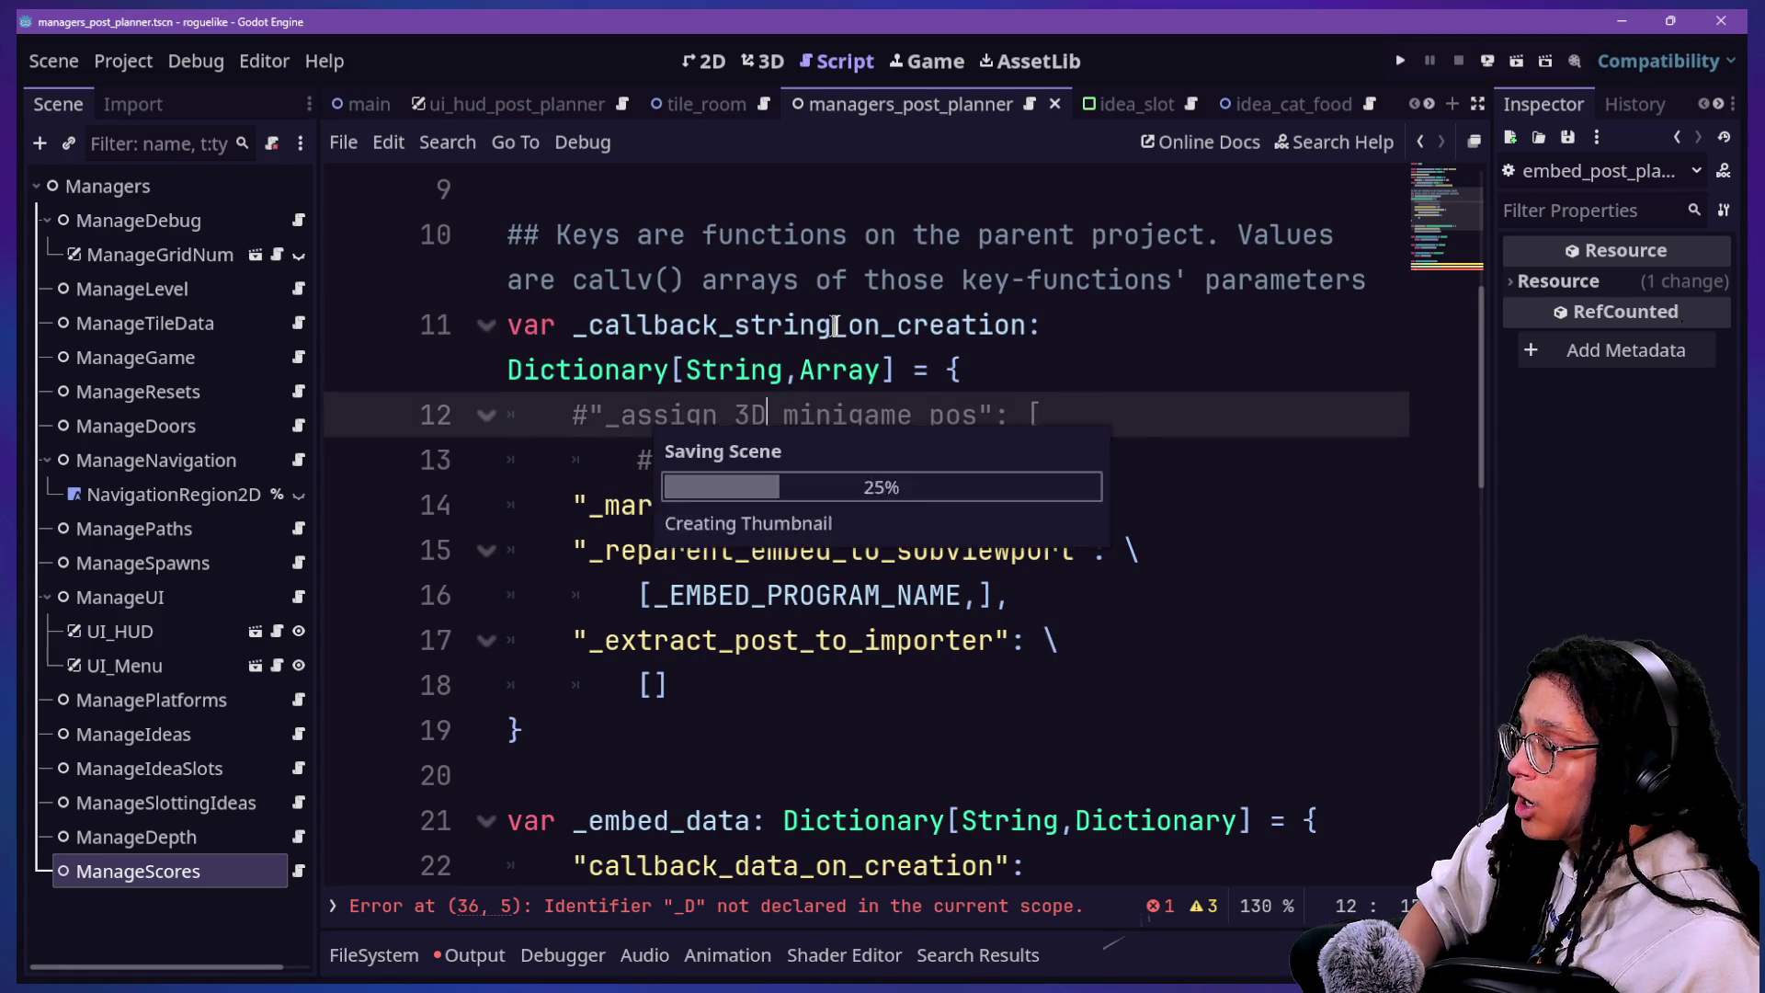
left_click(831, 326)
Step: Search all project files for _string_on and jump to the line 22 usage
key("ctrl+shift+f")
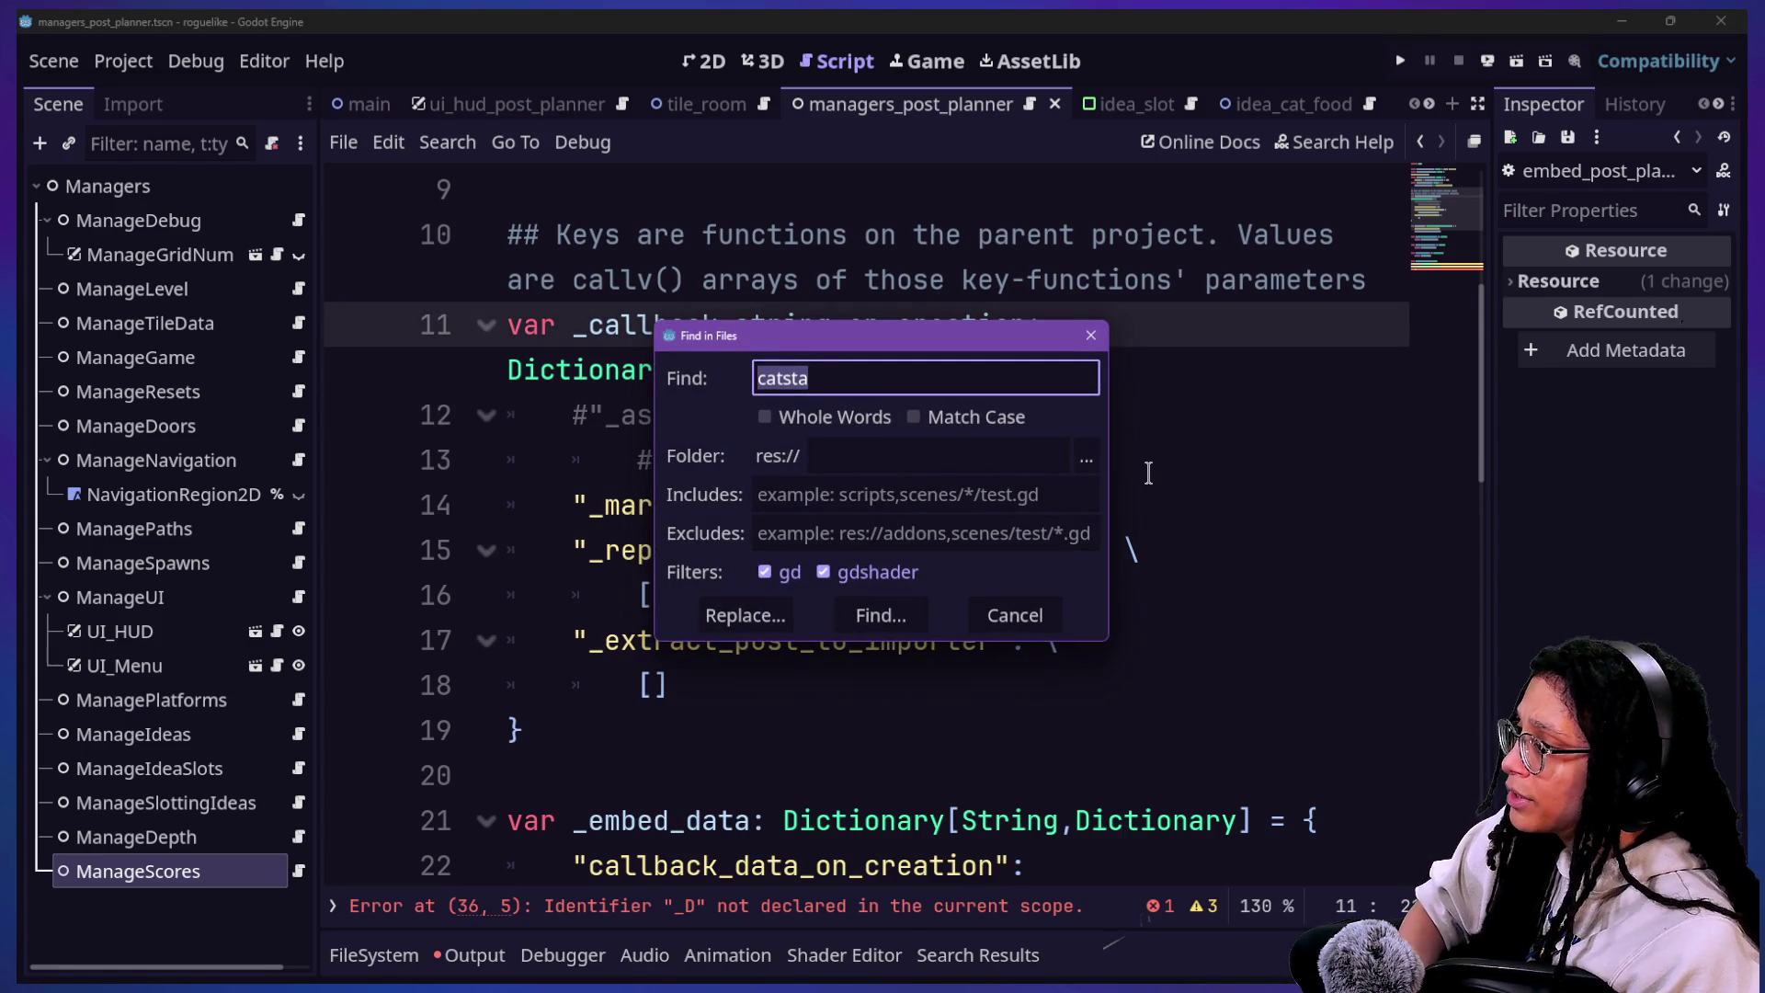
key("BackSpace")
type("INGtring_on")
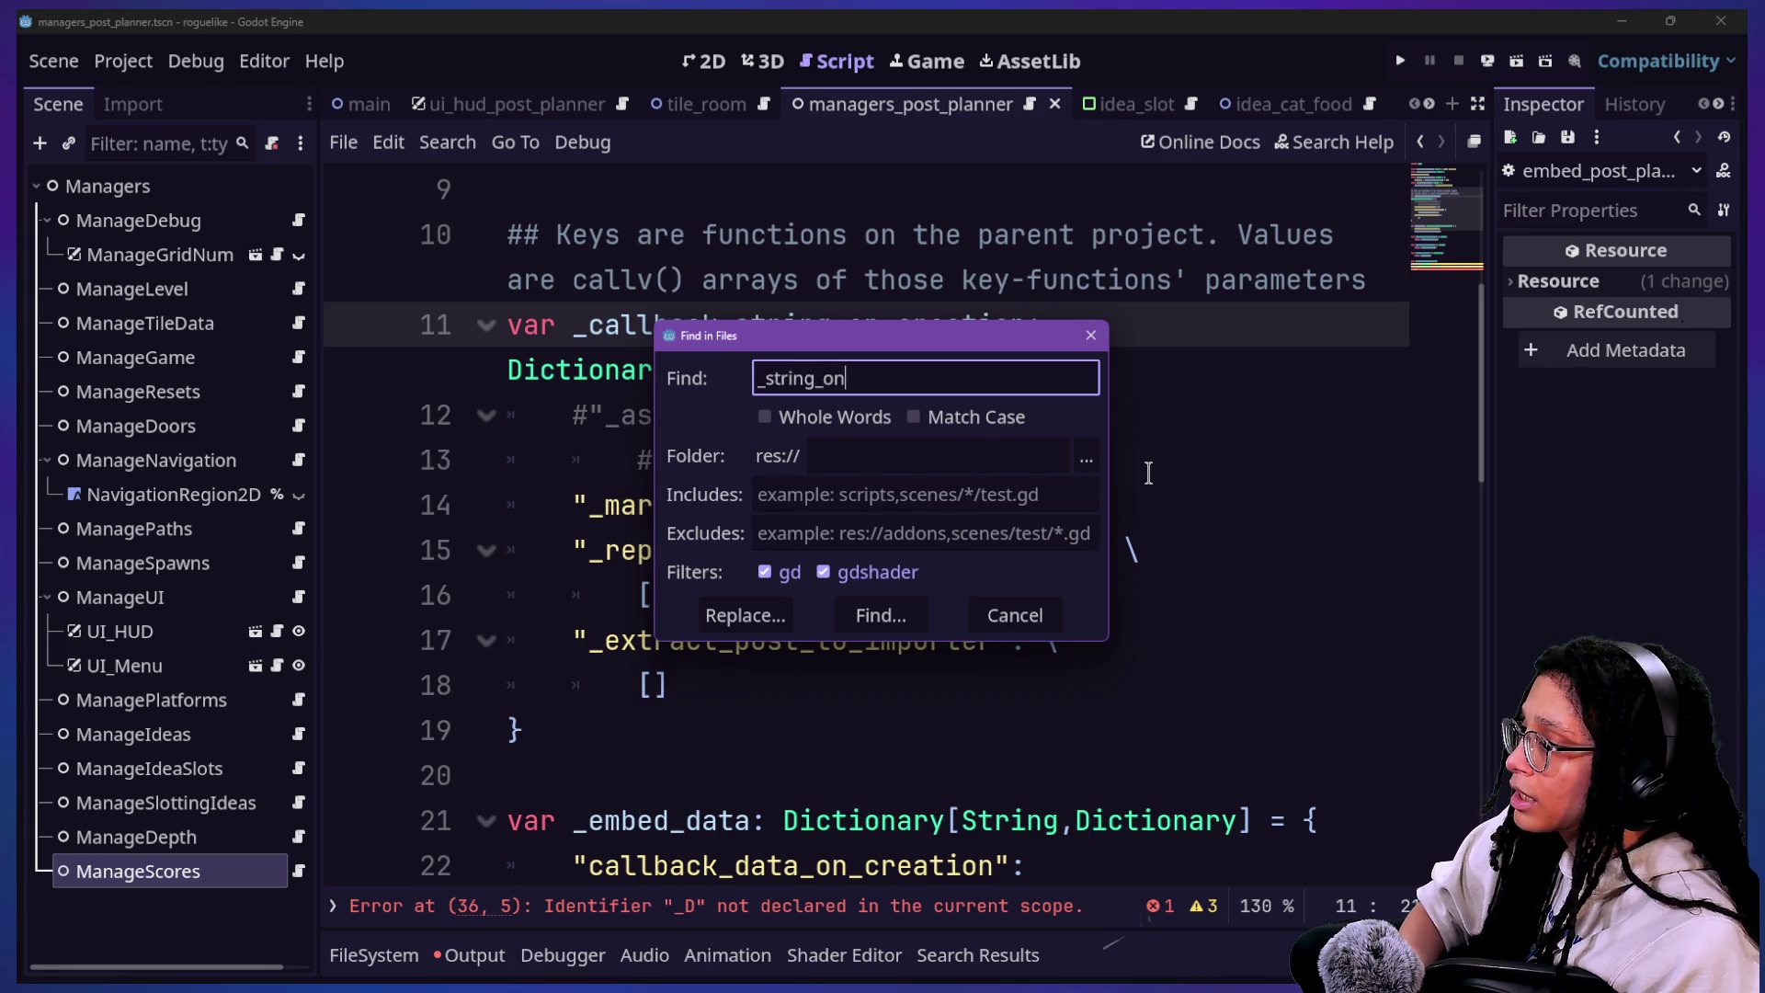
key("Return")
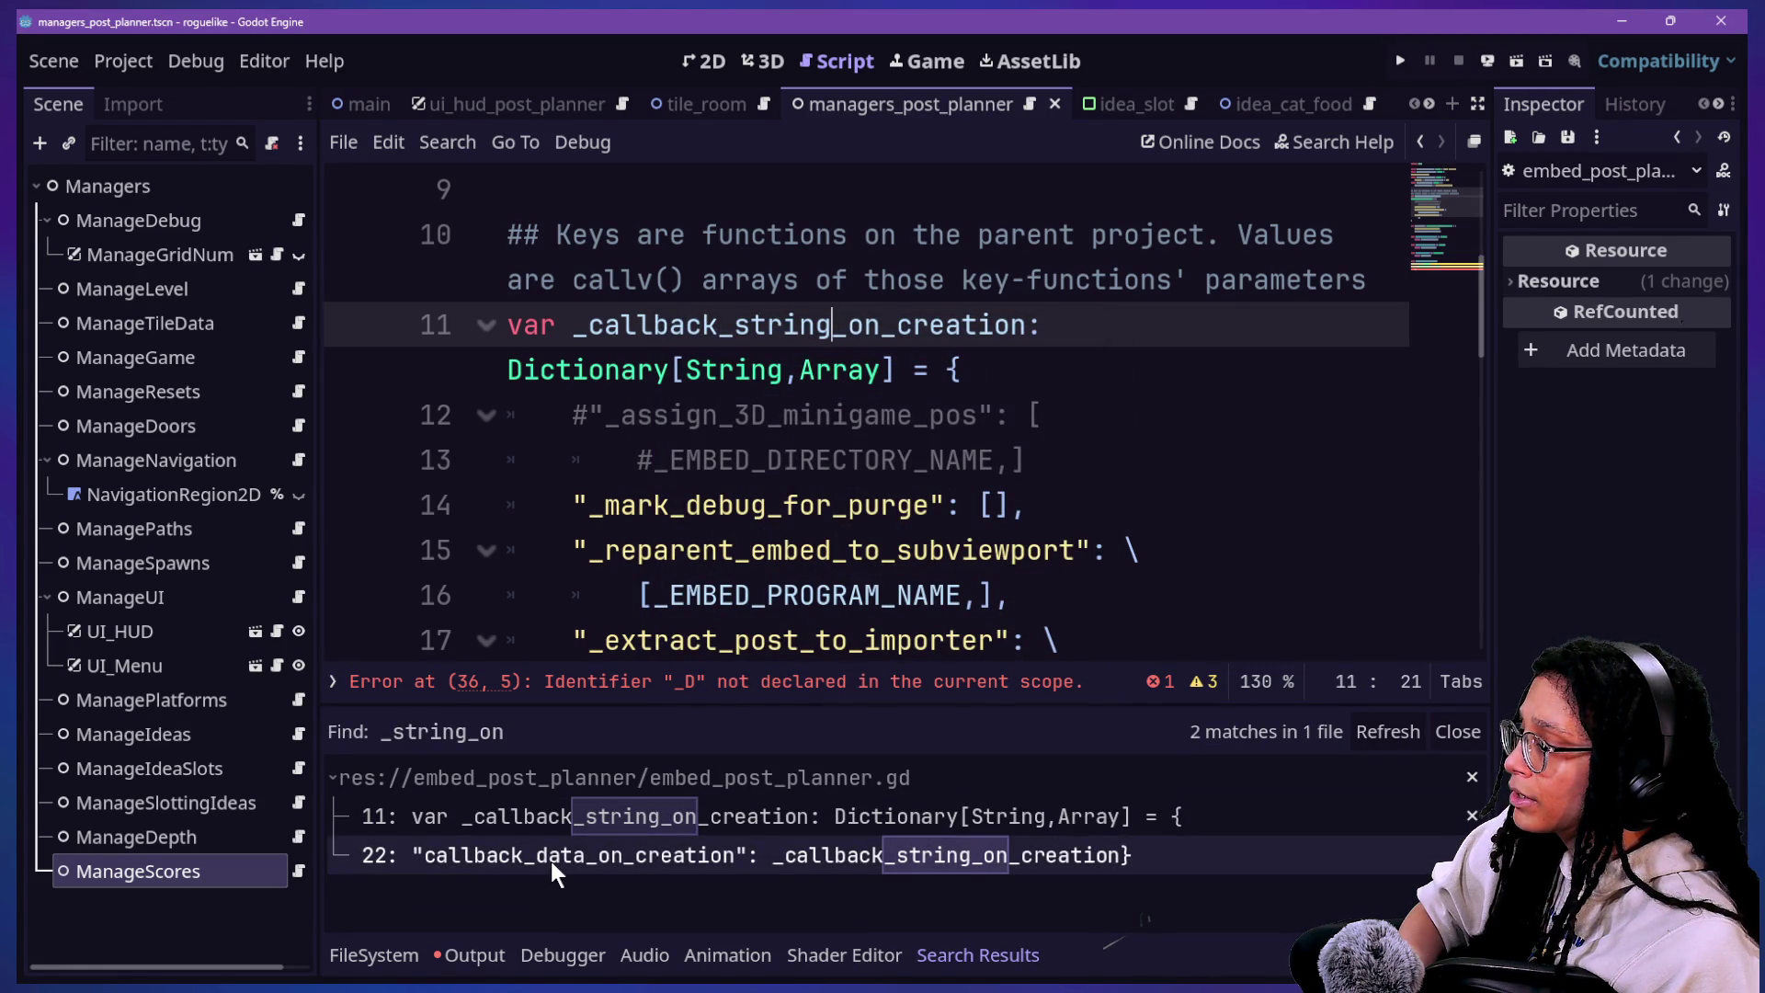
left_click(550, 859)
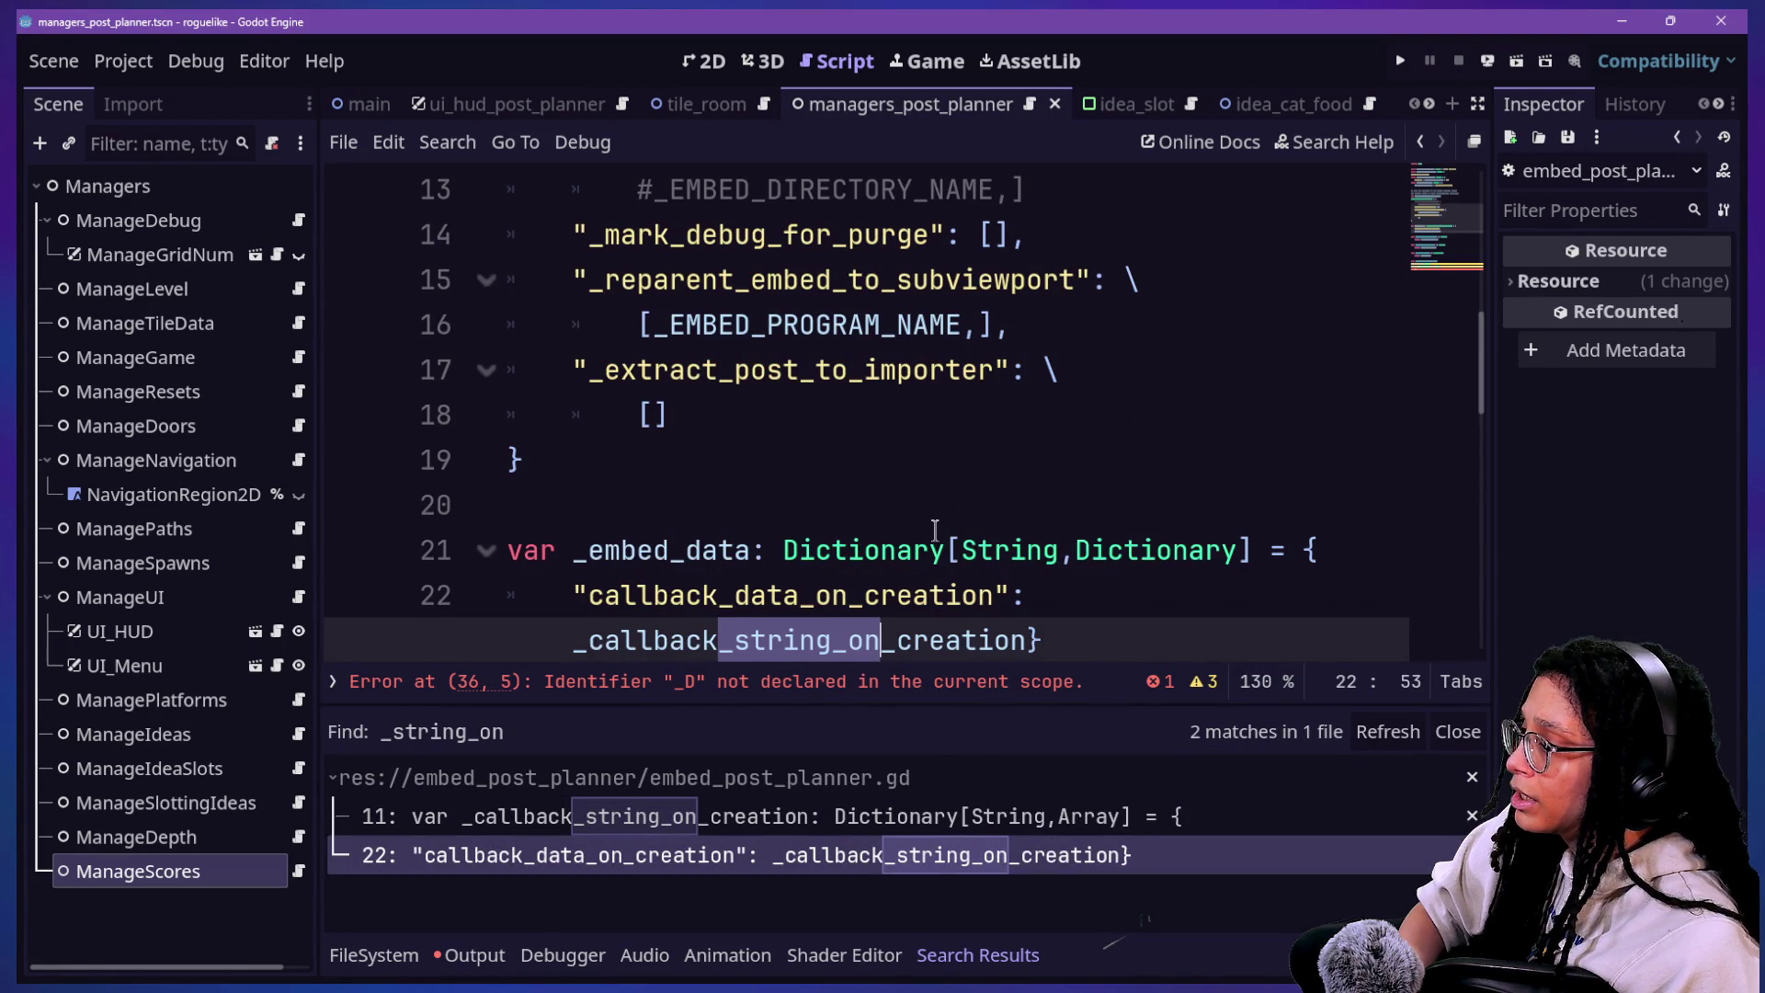
Step: Rename the dictionary to _callback_strings_on_creation on lines 22 and 11 and save
left_click(799, 640)
left_click(832, 640)
type("s")
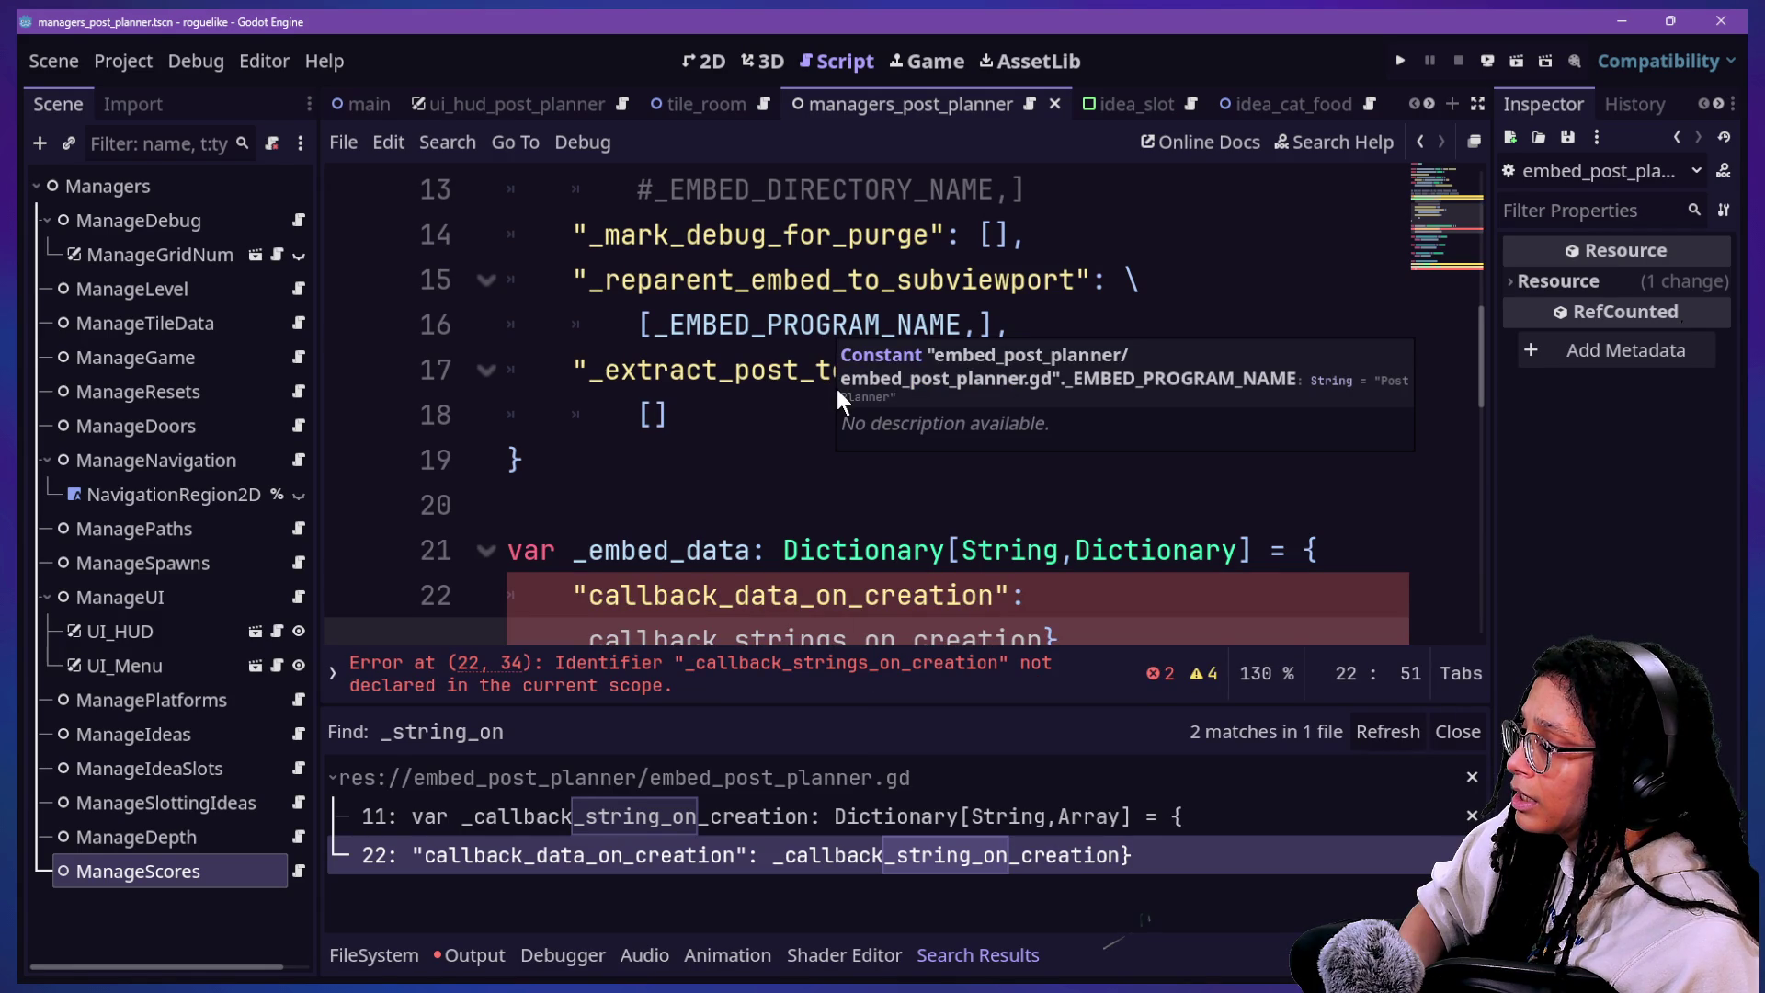
scroll(819, 460, "up", 2)
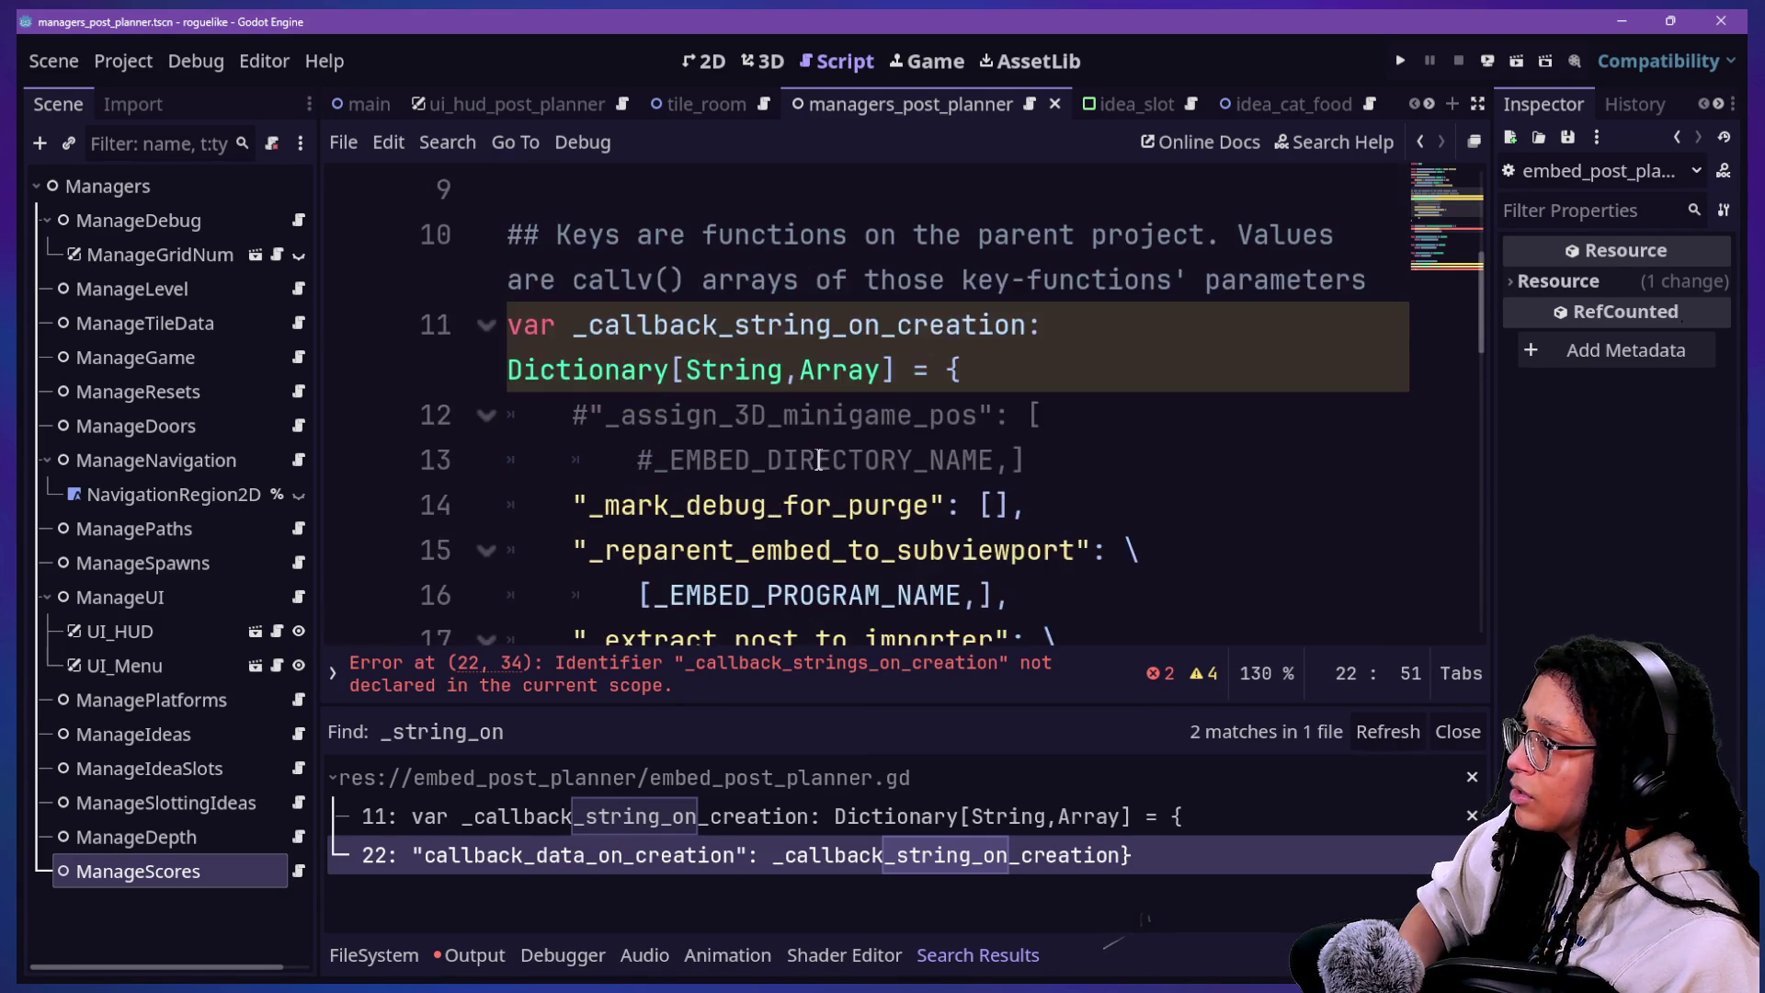
left_click(833, 325)
type("s")
scroll(674, 511, "down", 4)
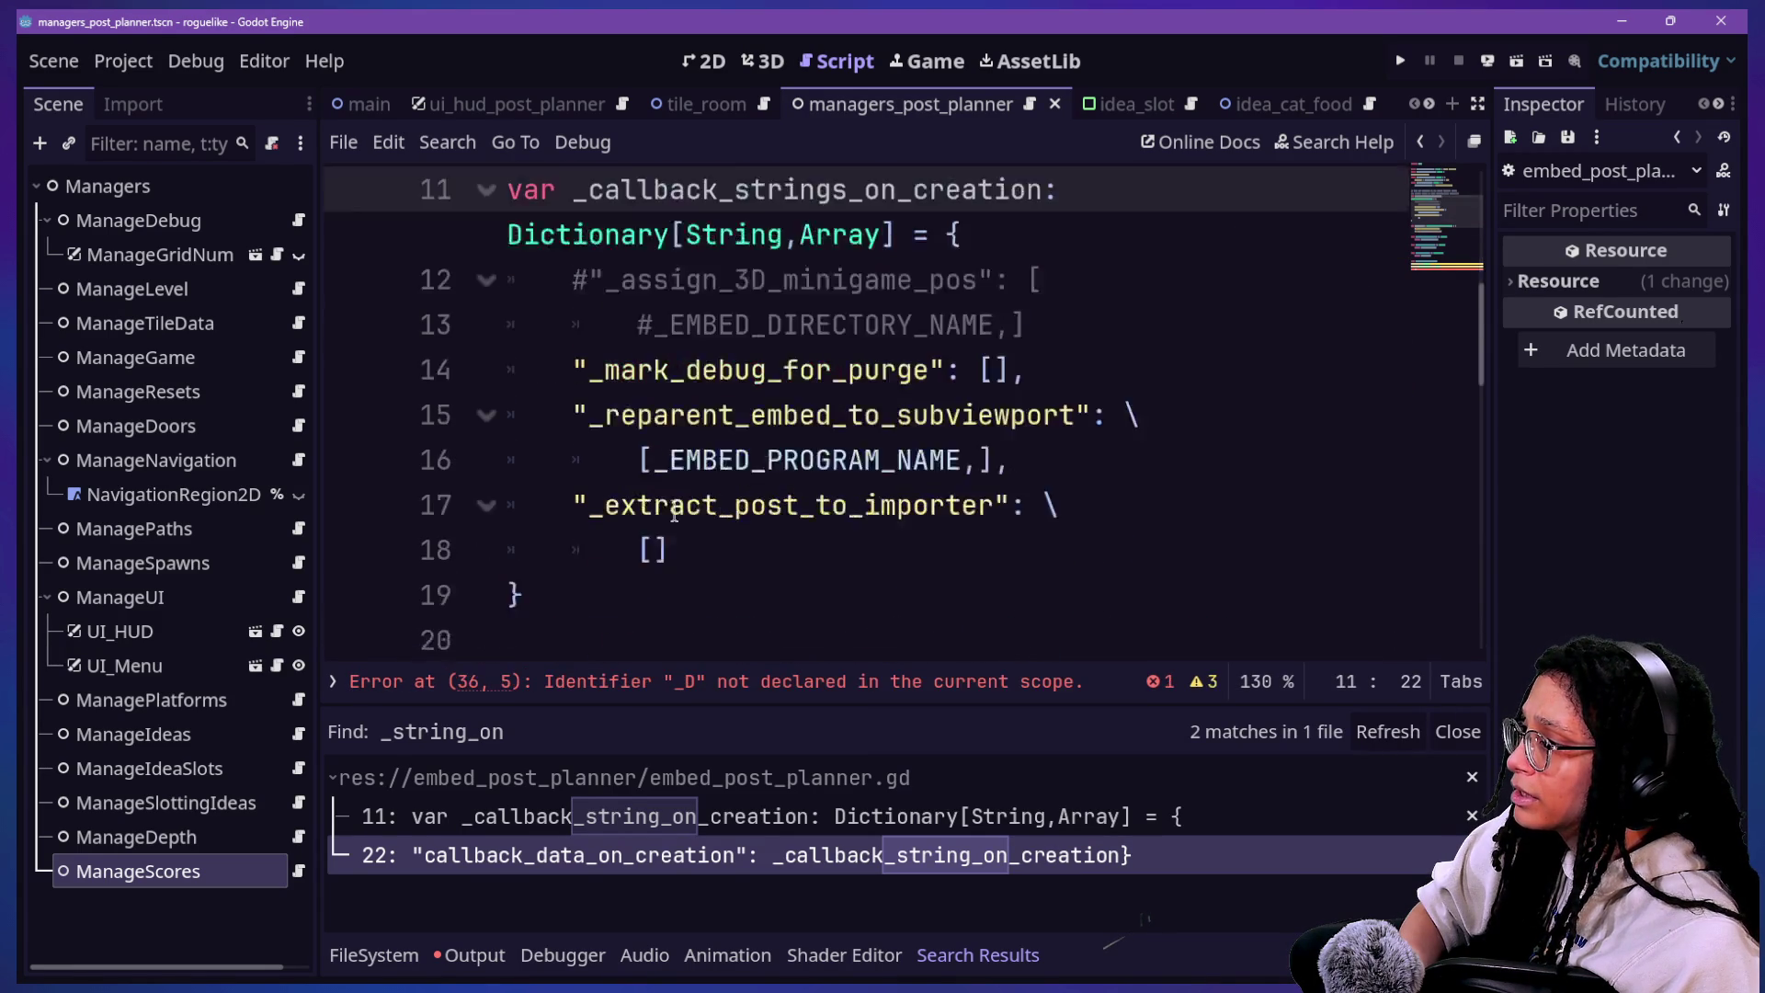
key("ctrl+s")
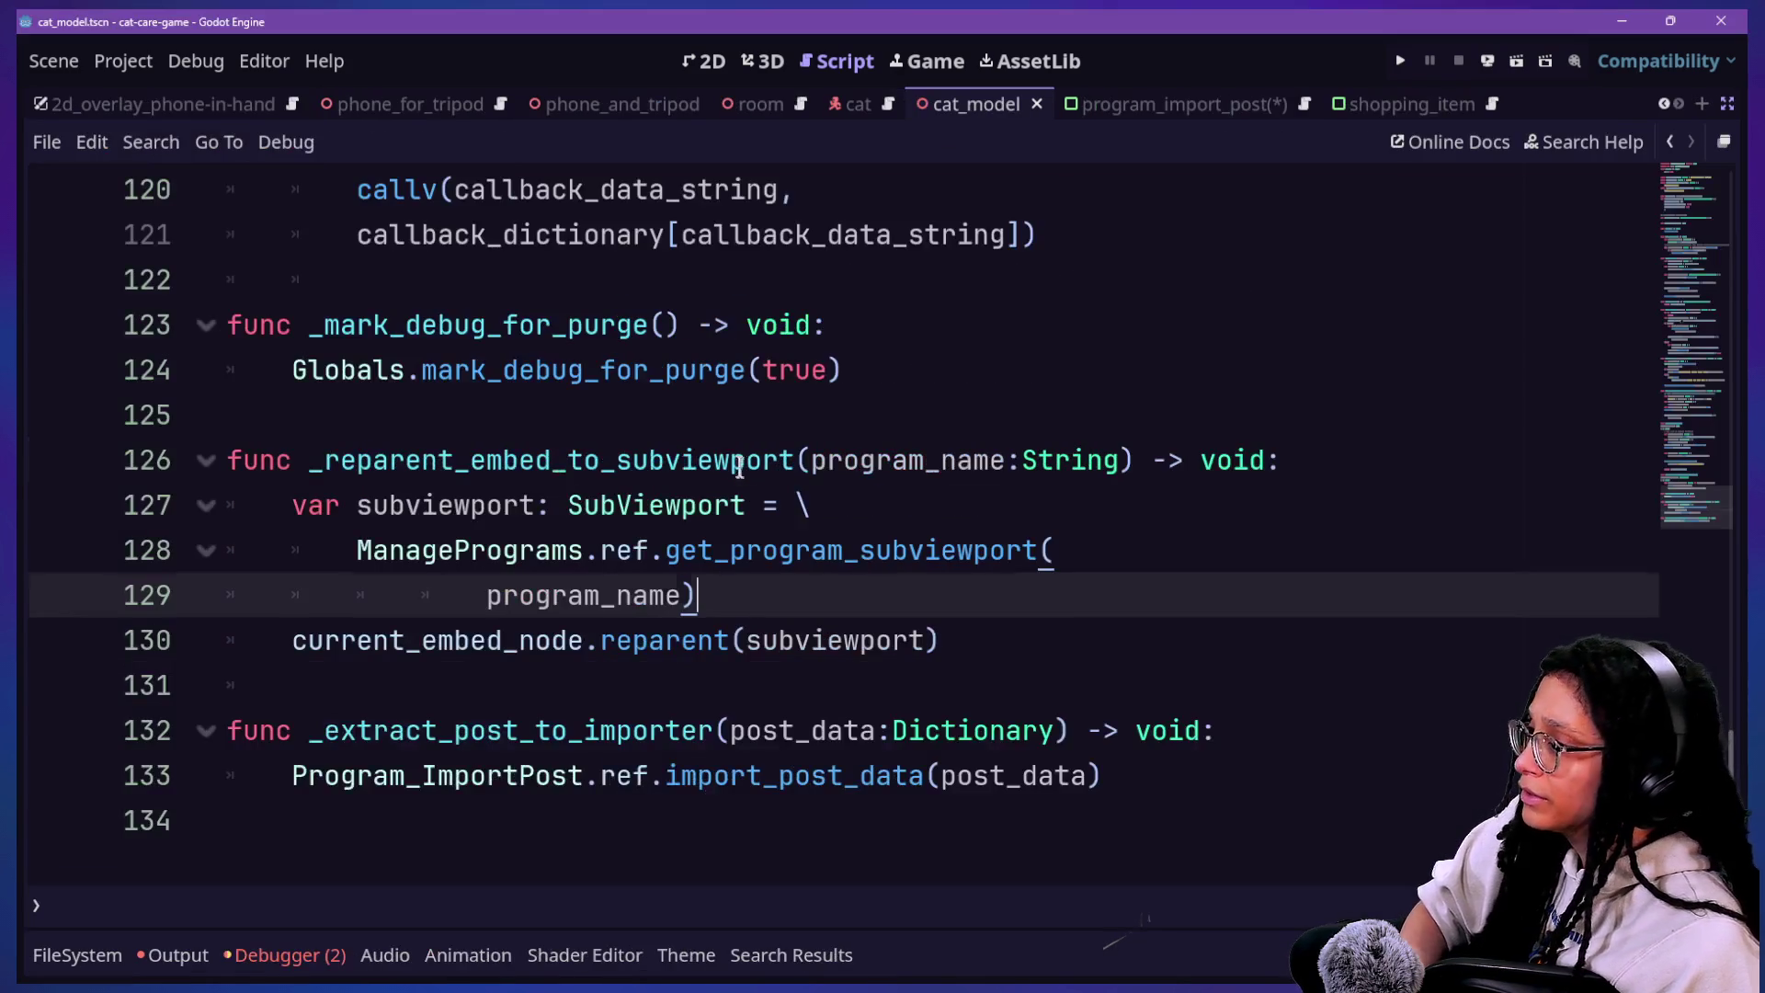
left_click(1011, 459)
key("ctrl+shift+f")
Step: Search cat-care-game for string_on, confirming no matches, and hide the bottom panel
type("string_on")
key("Return")
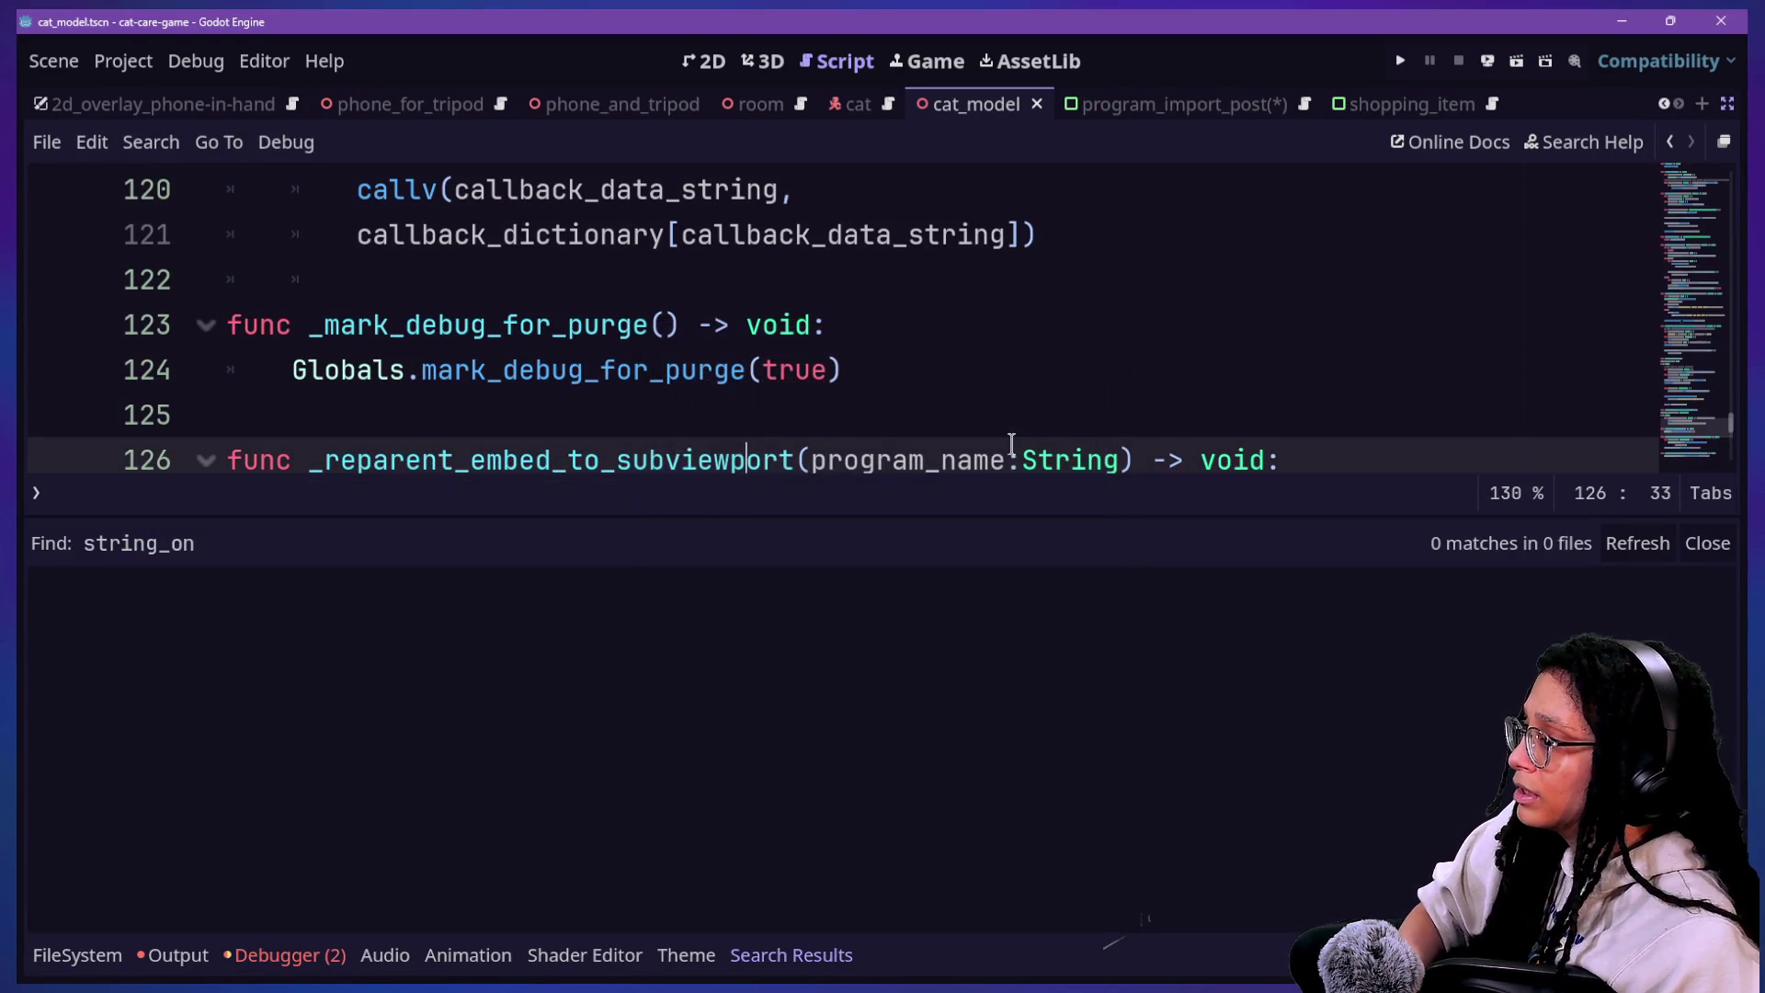
left_click(722, 372)
key("alt+o")
key("alt+o")
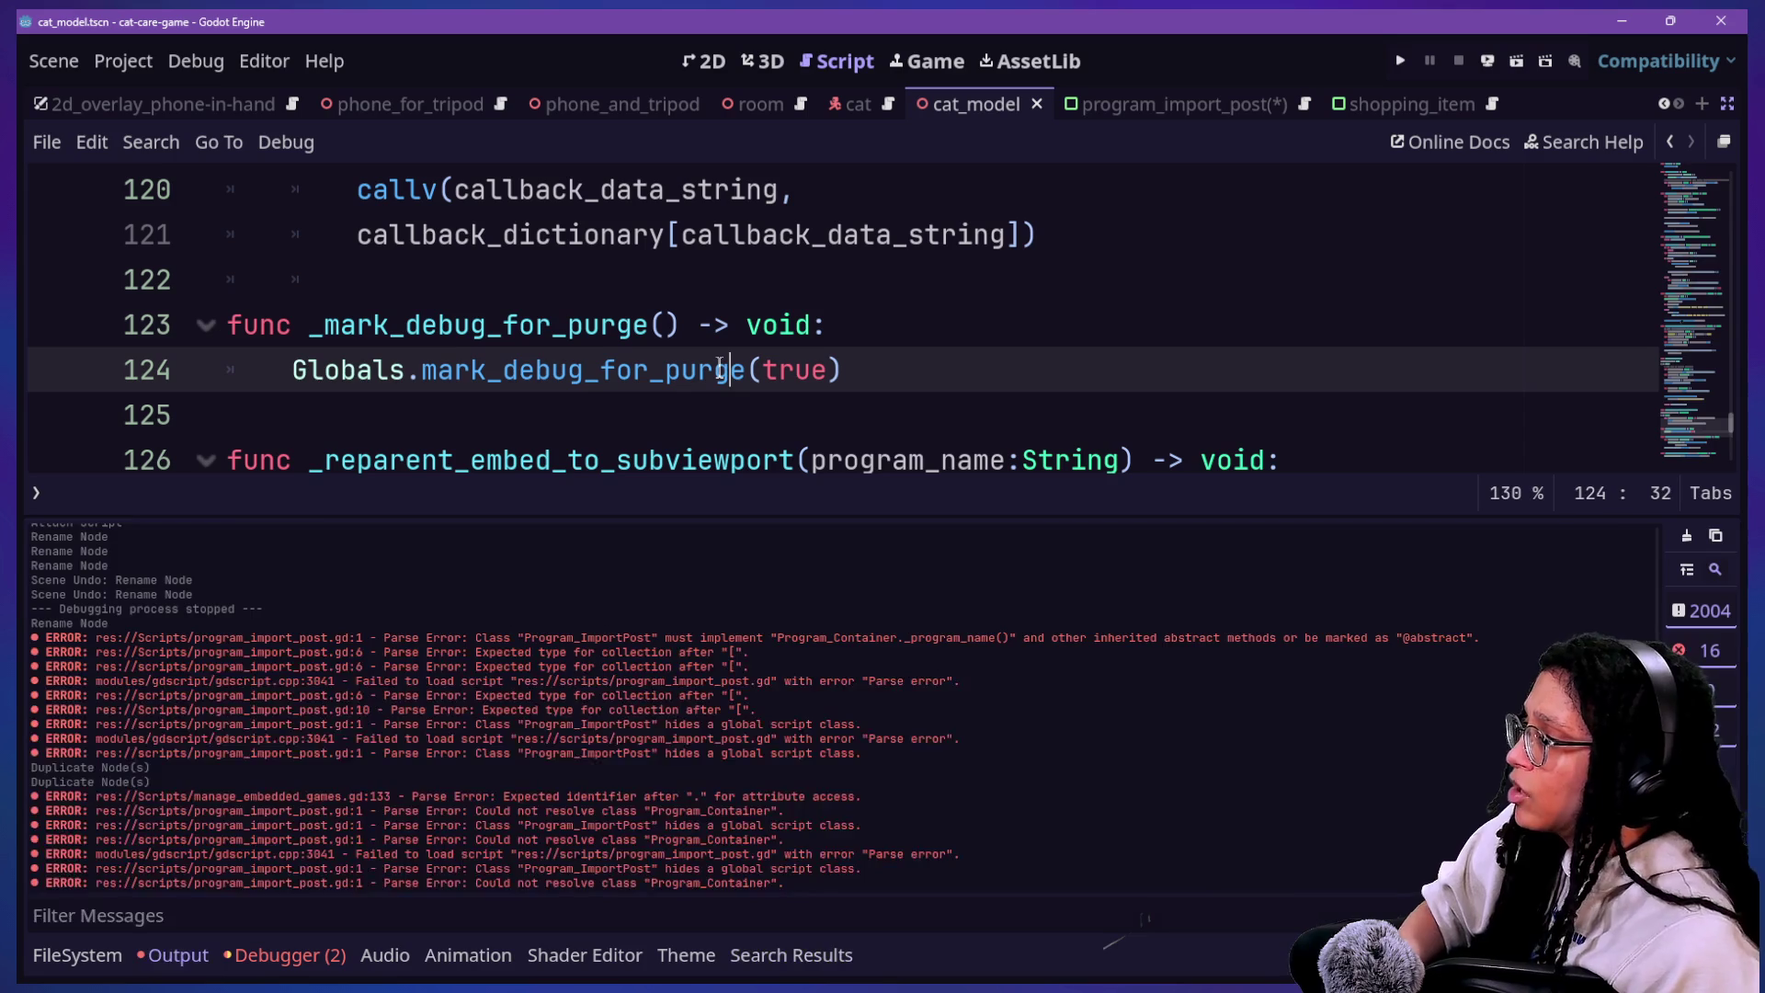
Step: Browse the cat_model script around lines 112–124, then return to the roguelike project editor
scroll(720, 364, "up", 4)
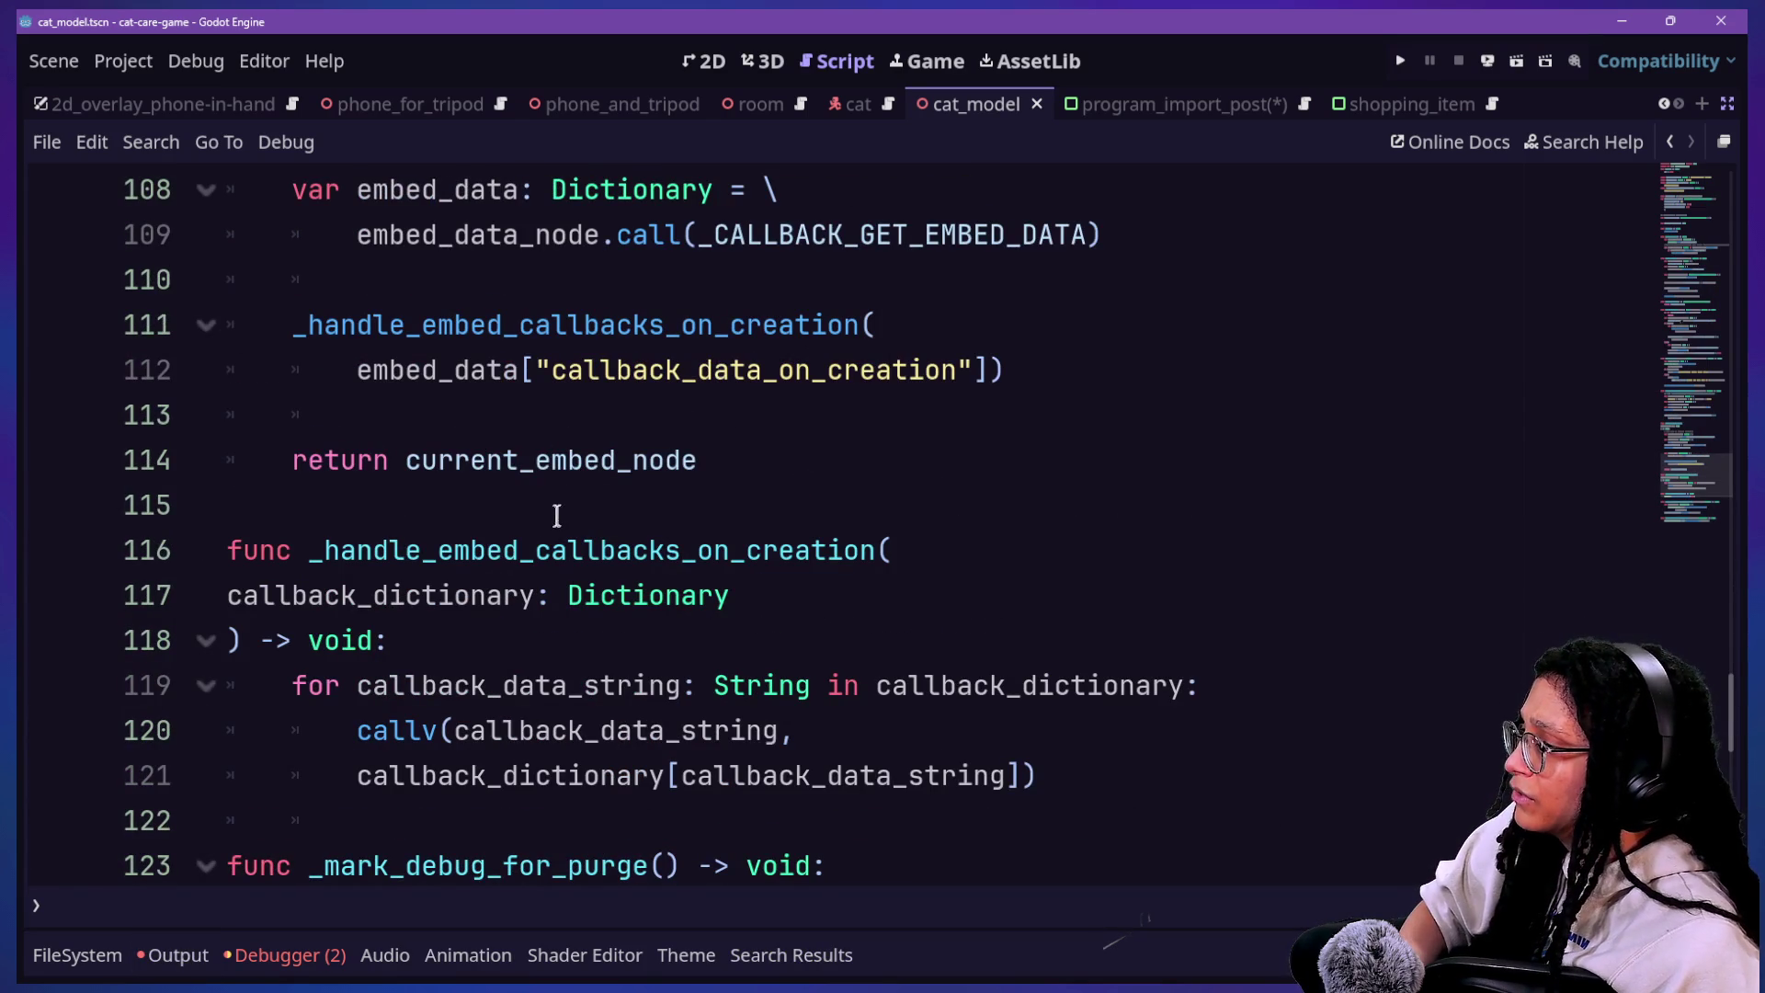
left_click(589, 418)
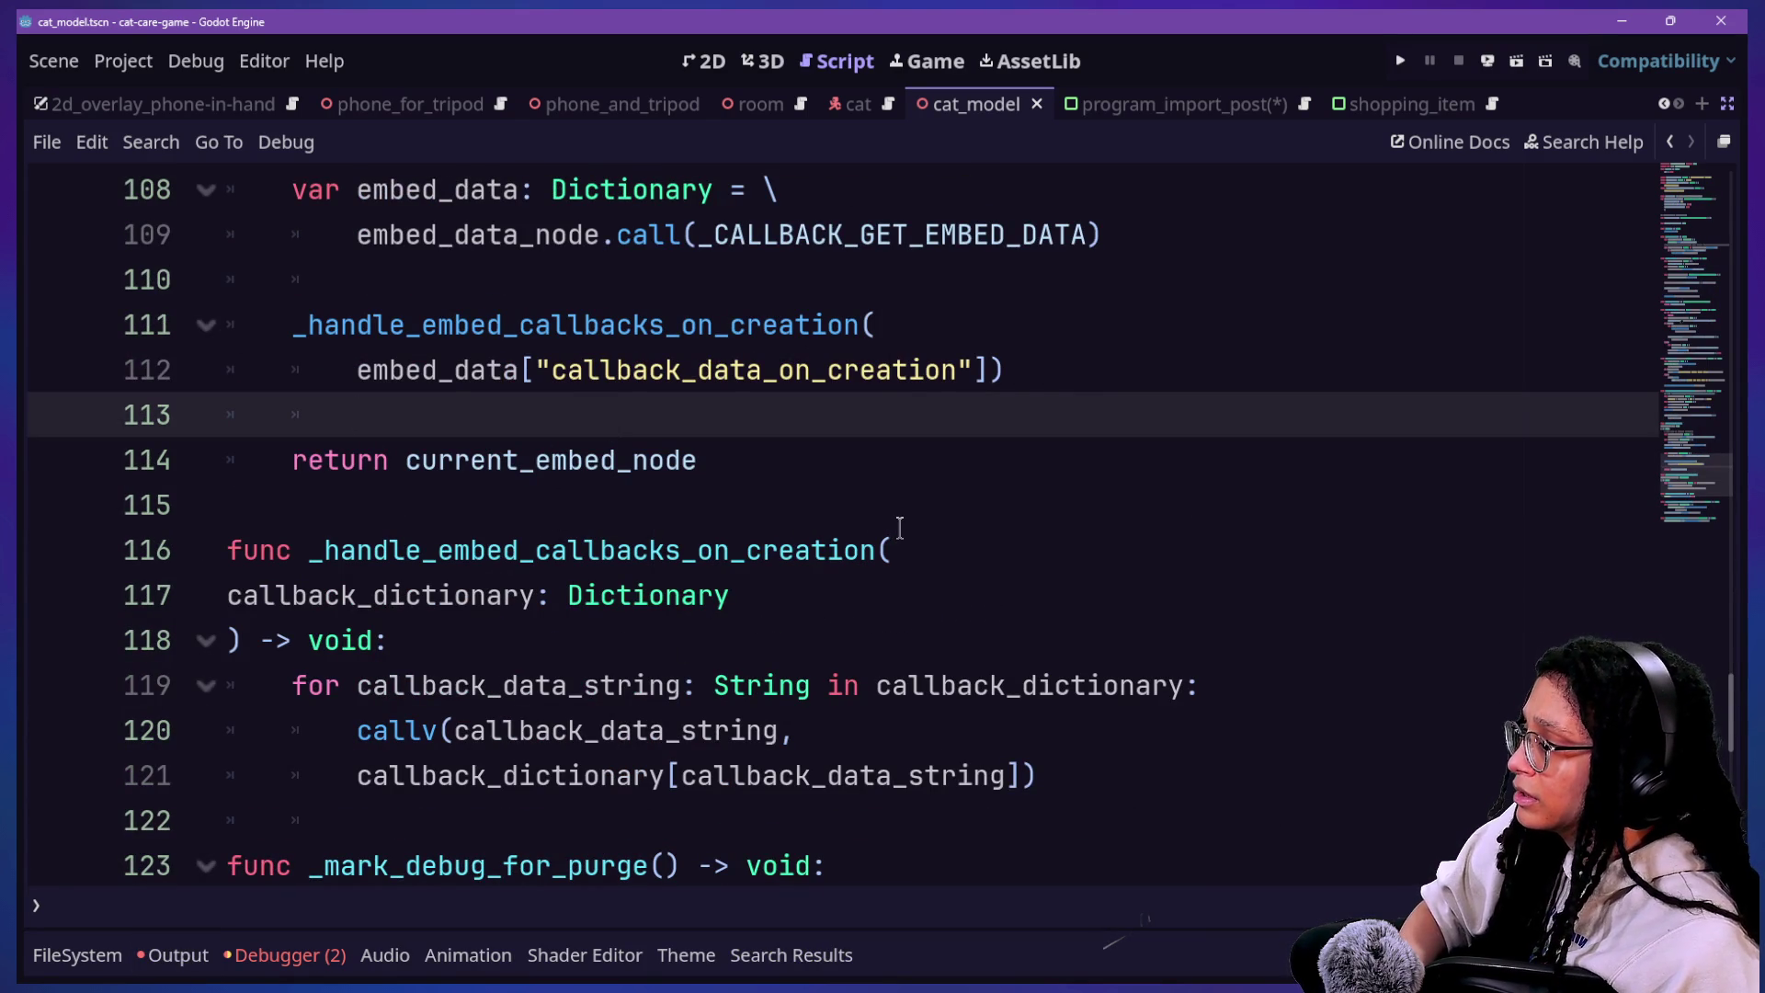
scroll(841, 513, "up", 2)
left_click(800, 637)
left_click(978, 638)
scroll(960, 614, "up", 1)
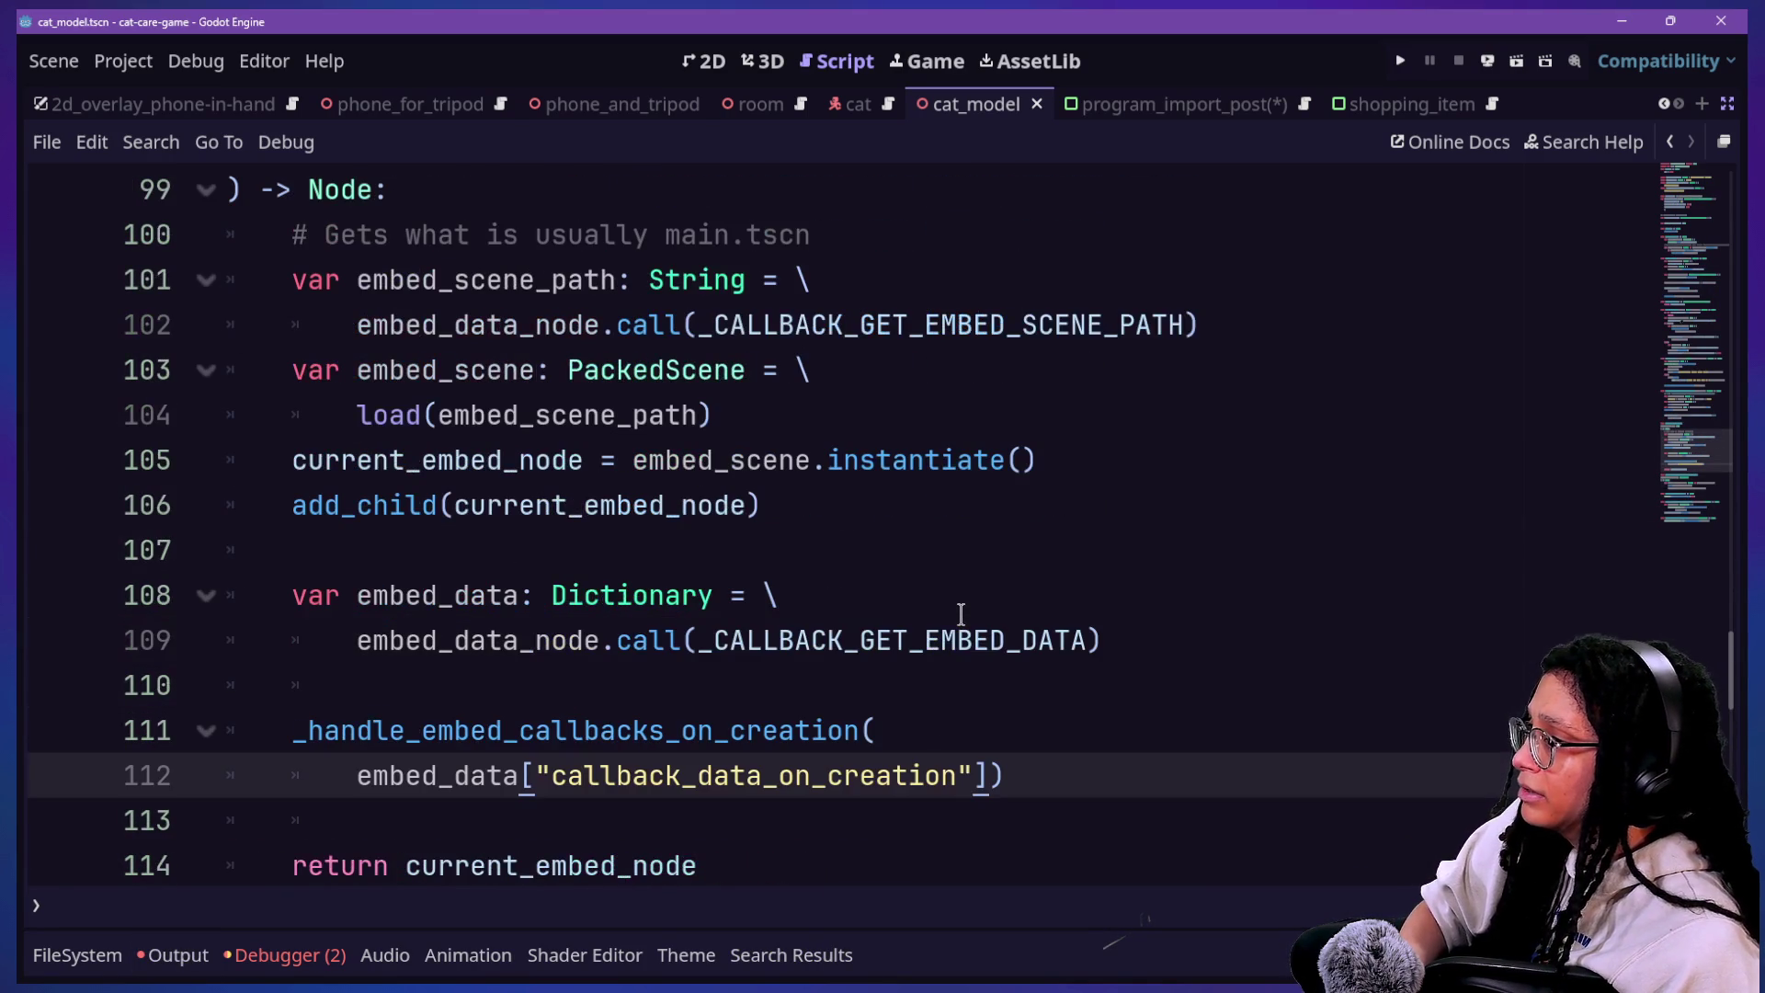
key("alt+Tab")
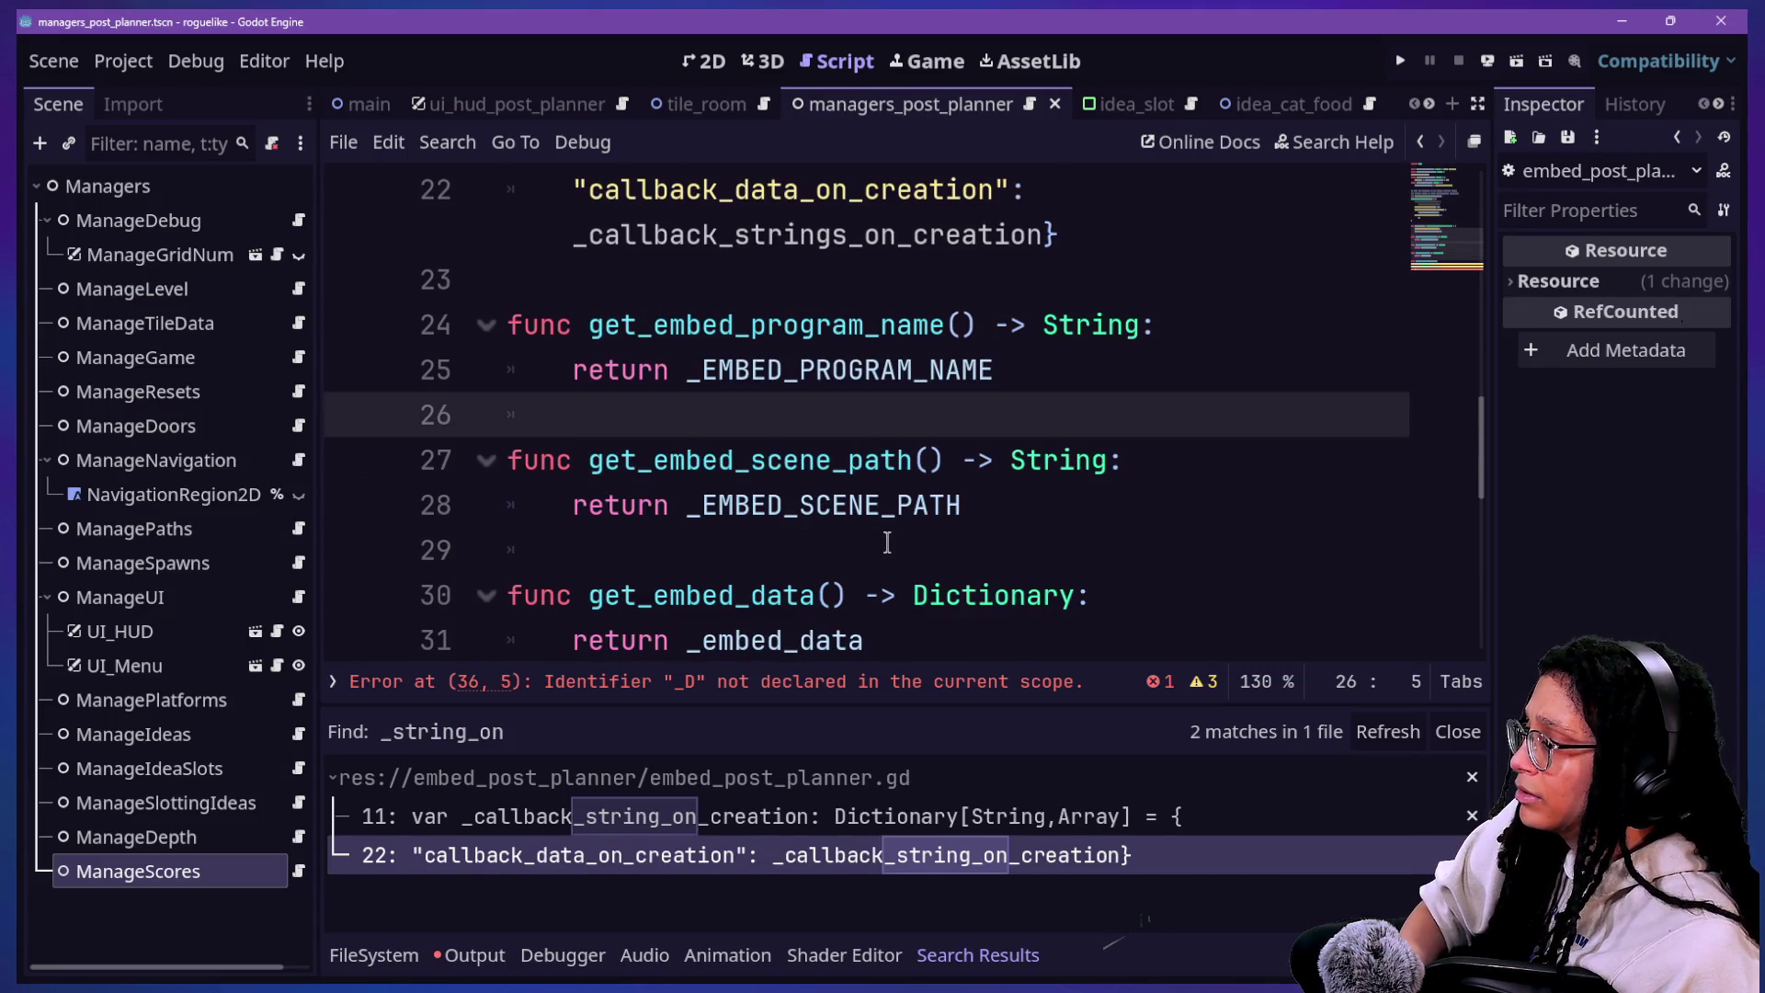
Step: Start line 36 with _callback_strings_on_creation using the autocomplete suggestion
left_click_drag(708, 369, 996, 504)
left_click(1002, 519)
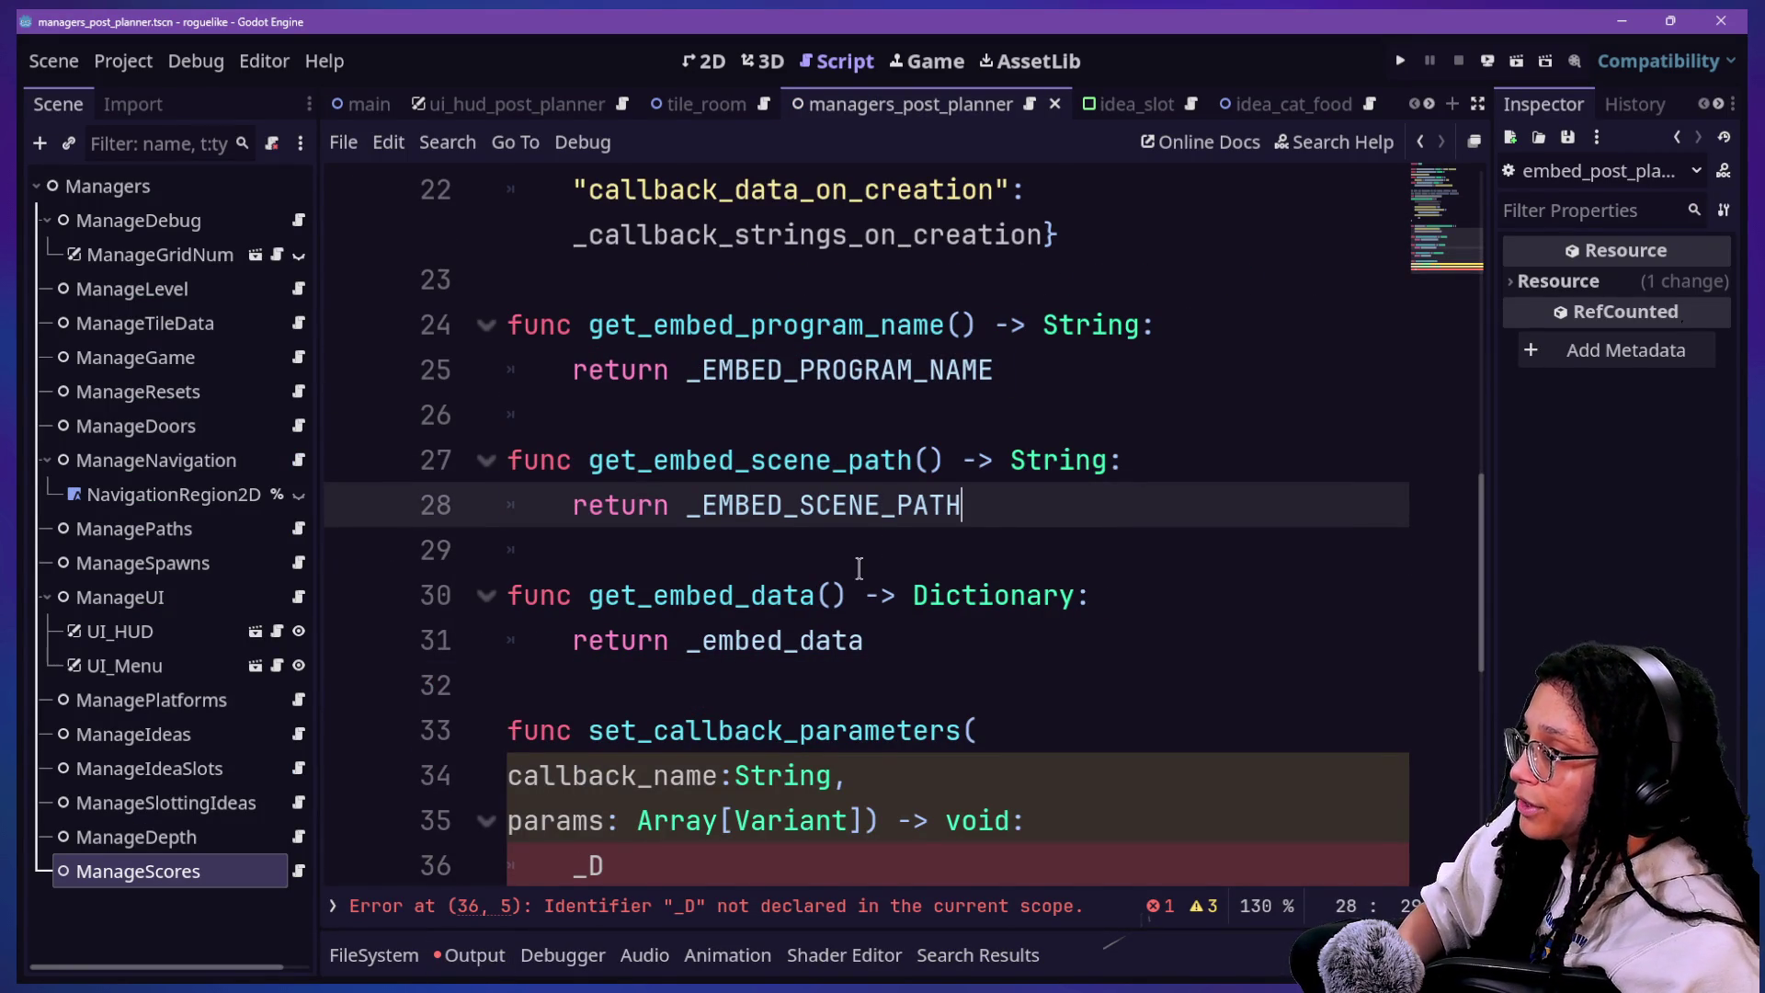
scroll(859, 561, "down", 2)
left_click(853, 613)
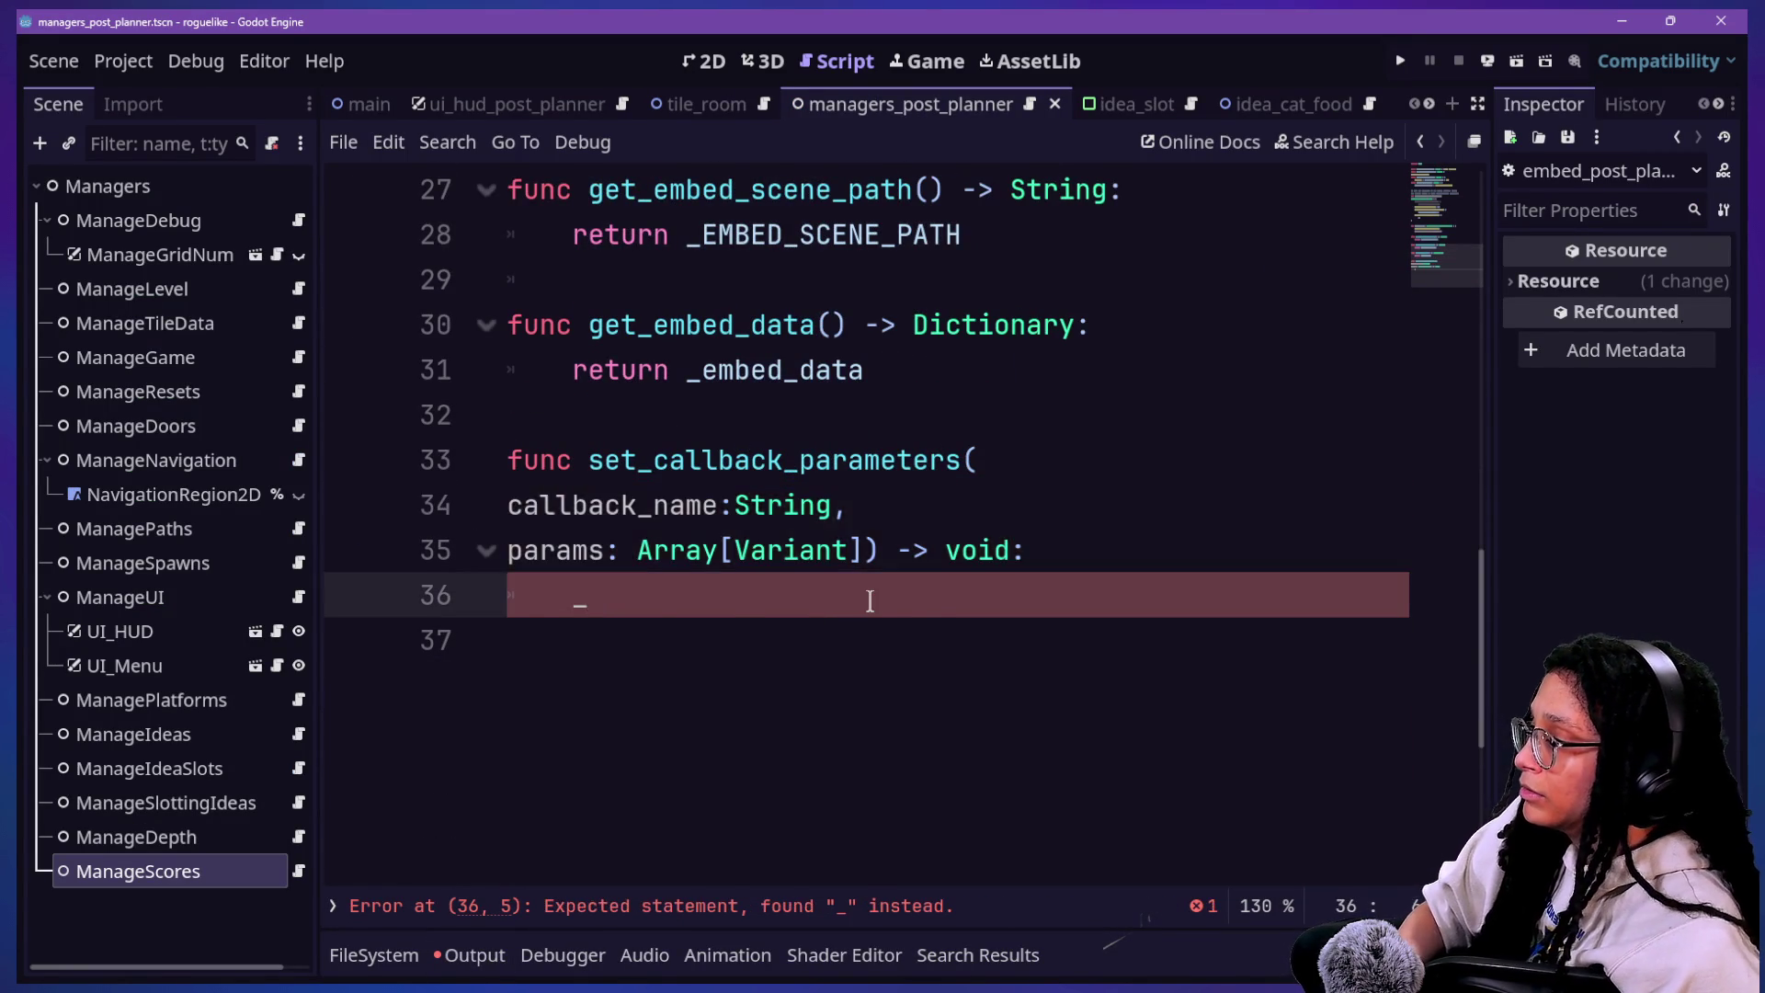
scroll(870, 601, "up", 1)
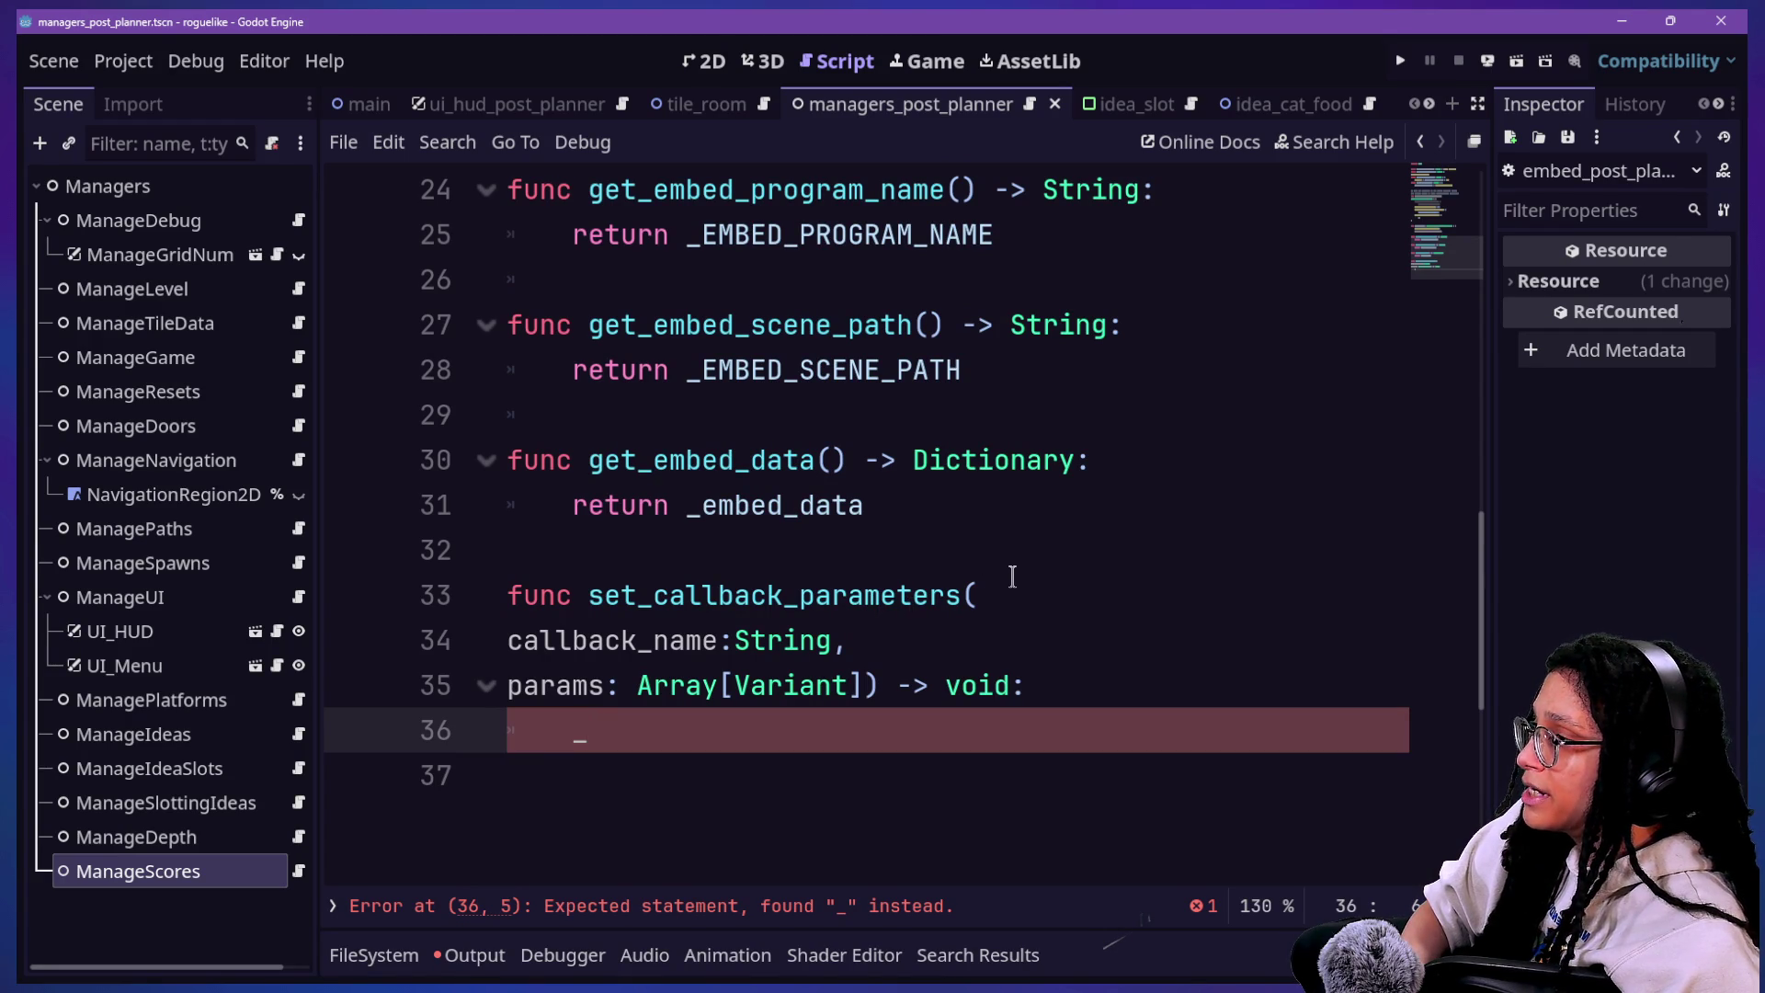
type("ca")
key("Return")
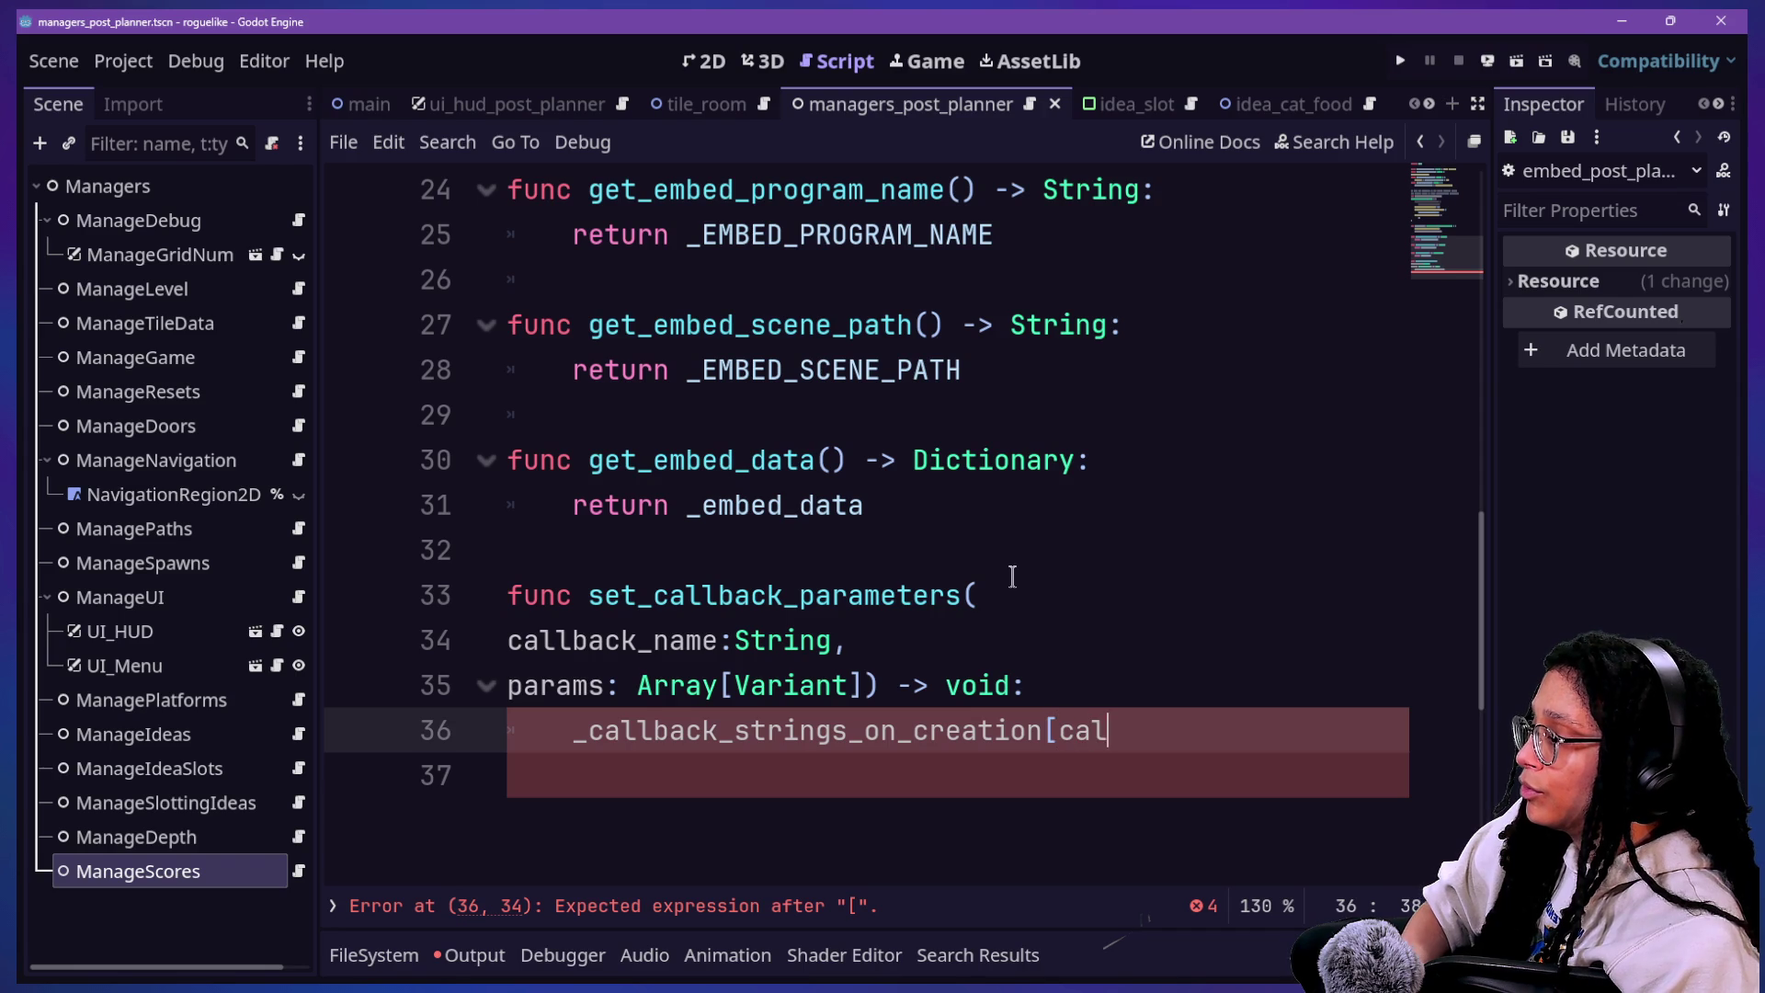
Step: Complete the assignment as [callback_name] = \ with params on the continuation line
type("llback+")
type("ame]")
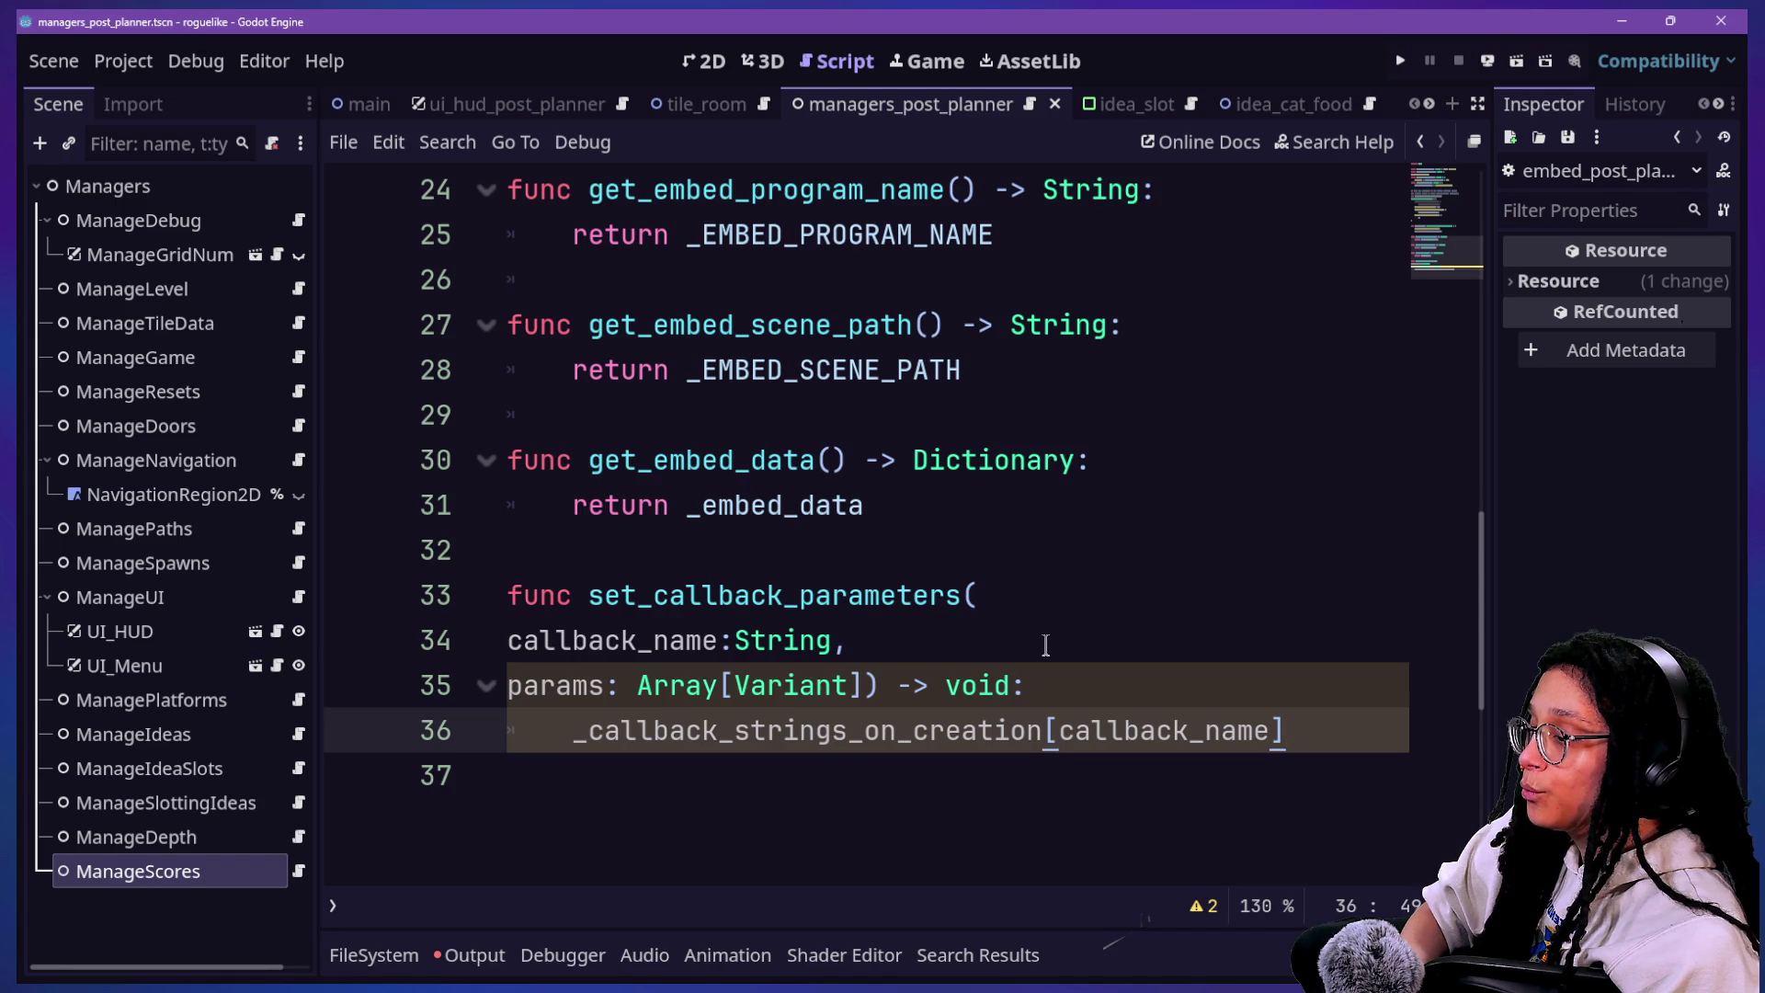
type("\\")
key("Return")
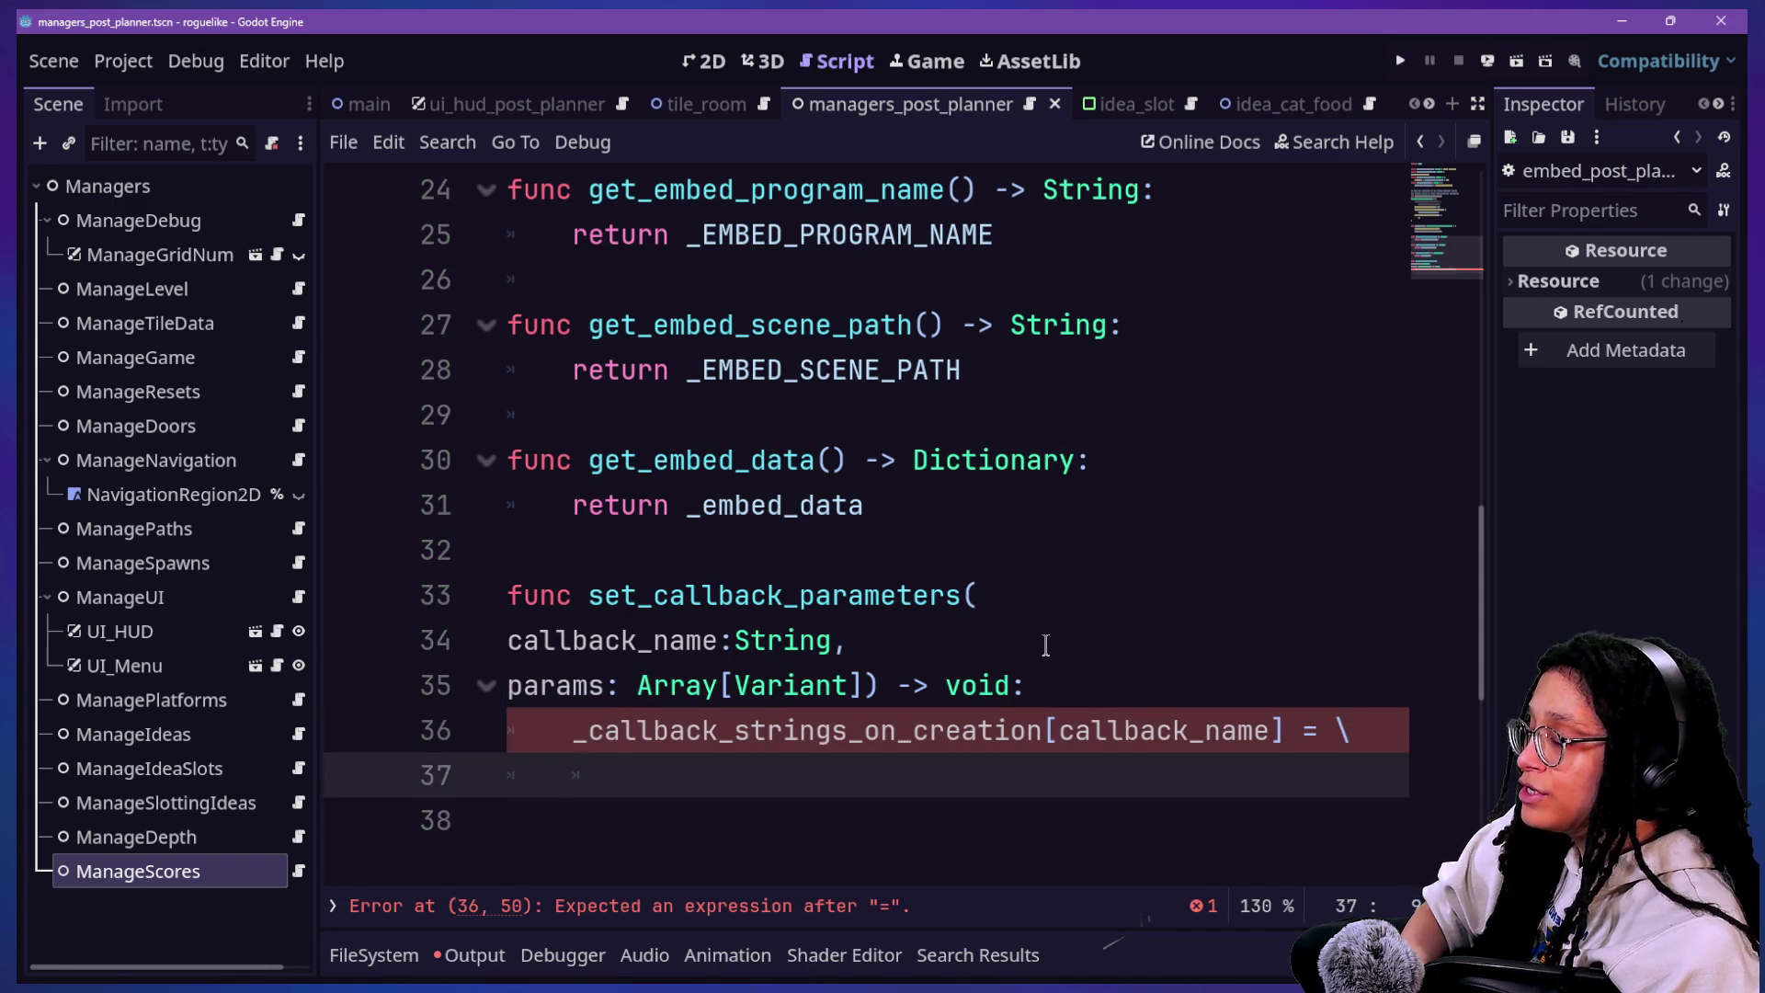
type("params")
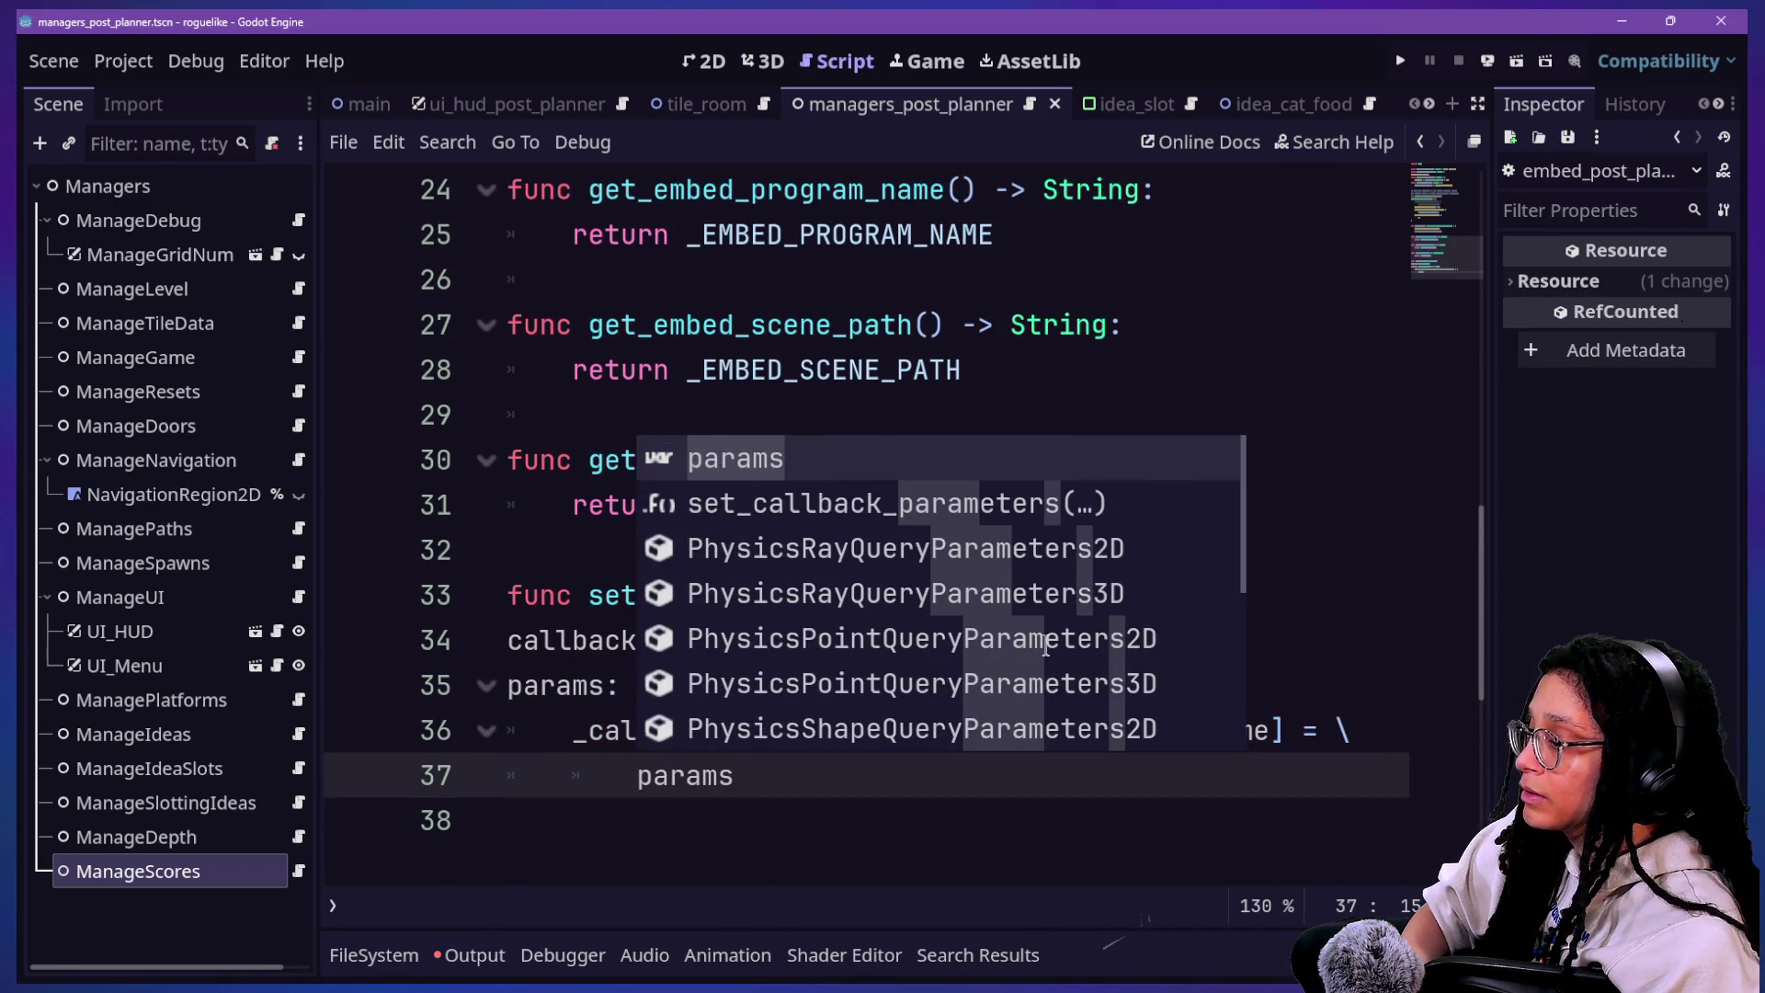
Step: Open globals.gd through Quick Open (Shift+Alt+O)
left_click(873, 813)
left_click(912, 731)
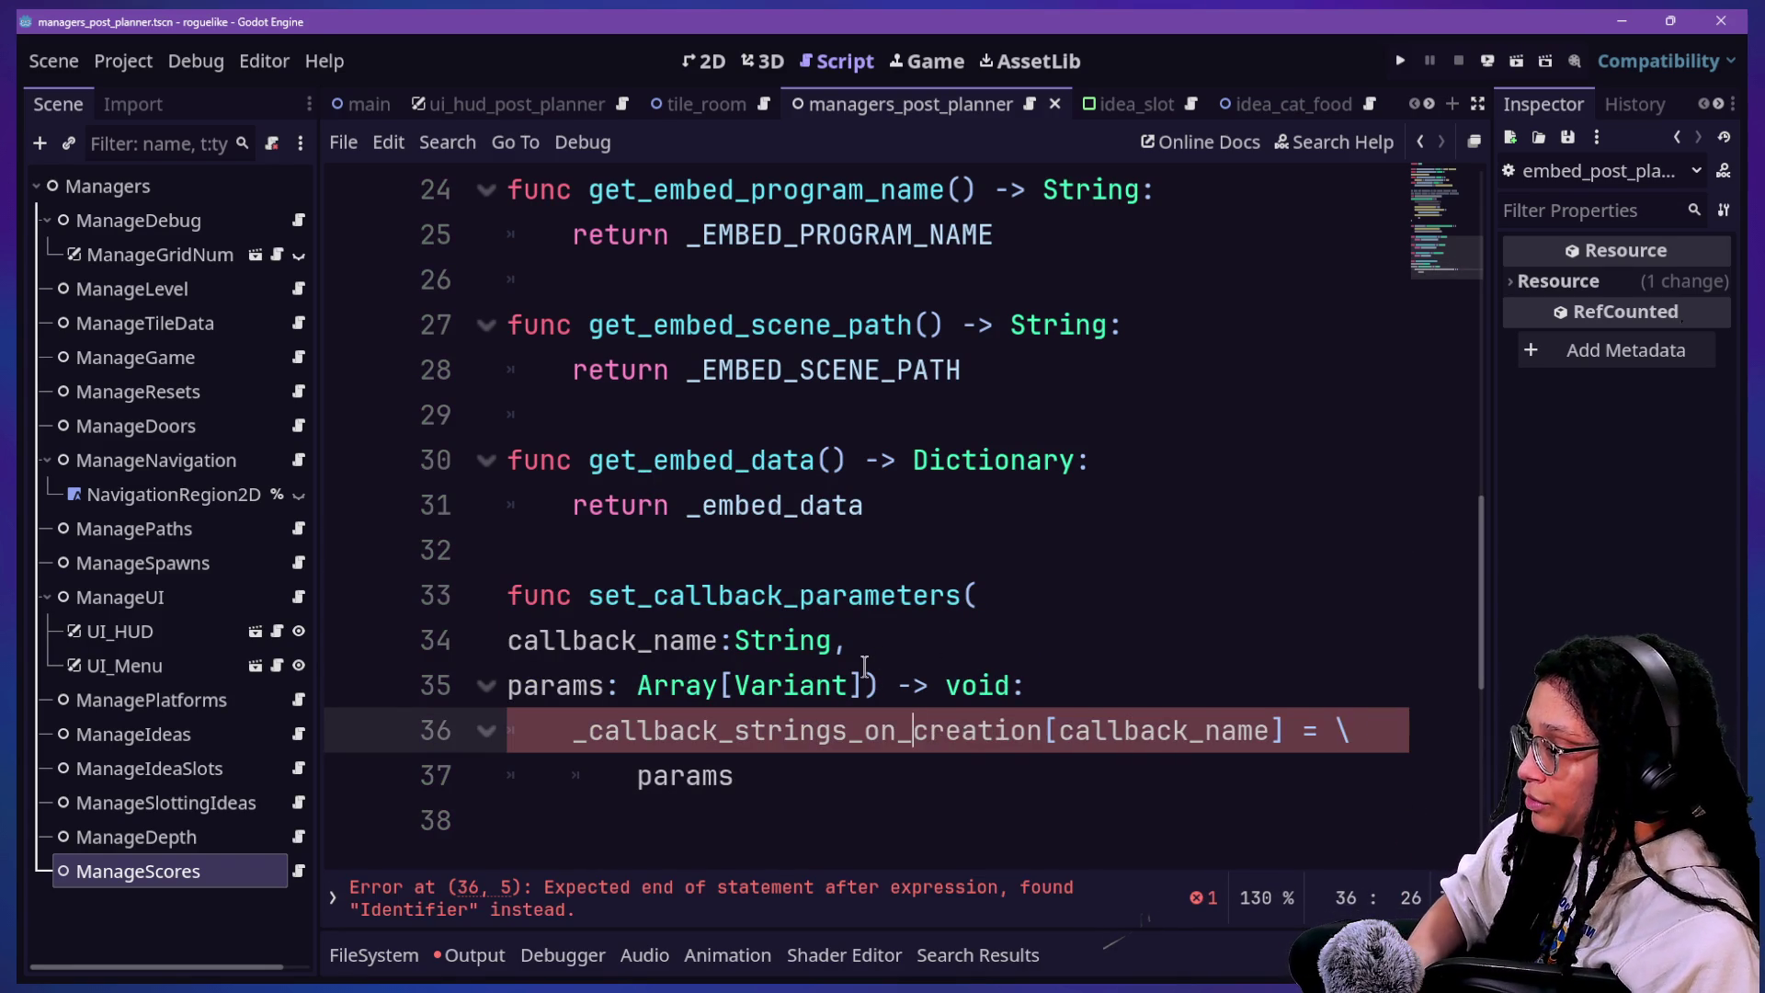
key("shift+alt+o")
key("Down")
key("Up")
key("Return")
scroll(779, 554, "down", 1)
left_click(779, 555)
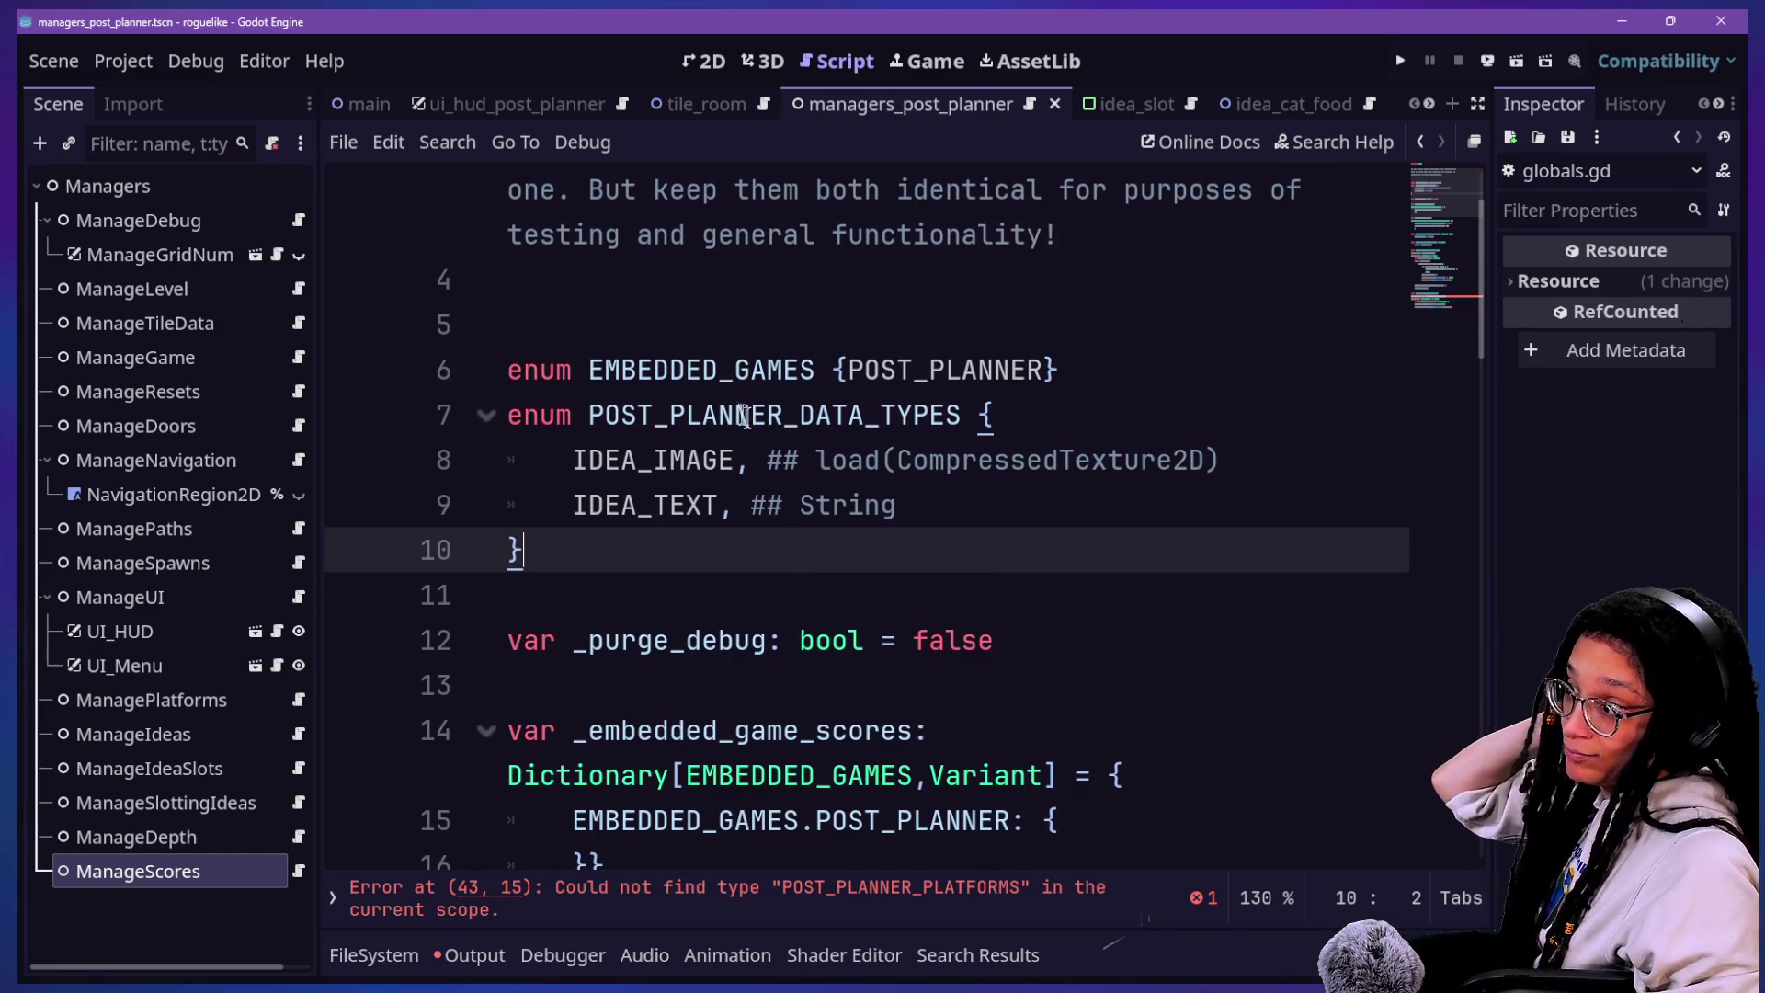
Step: Highlight the EMBEDDED_GAMES and POST_PLANNER_DATA_TYPES enums on lines 5–10, then switch to stream chat
left_click(816, 469)
left_click_drag(835, 615, 1189, 354)
left_click(1093, 522)
mouse_move(1090, 548)
left_mouse_down()
mouse_move(508, 370)
mouse_move(507, 324)
left_mouse_up()
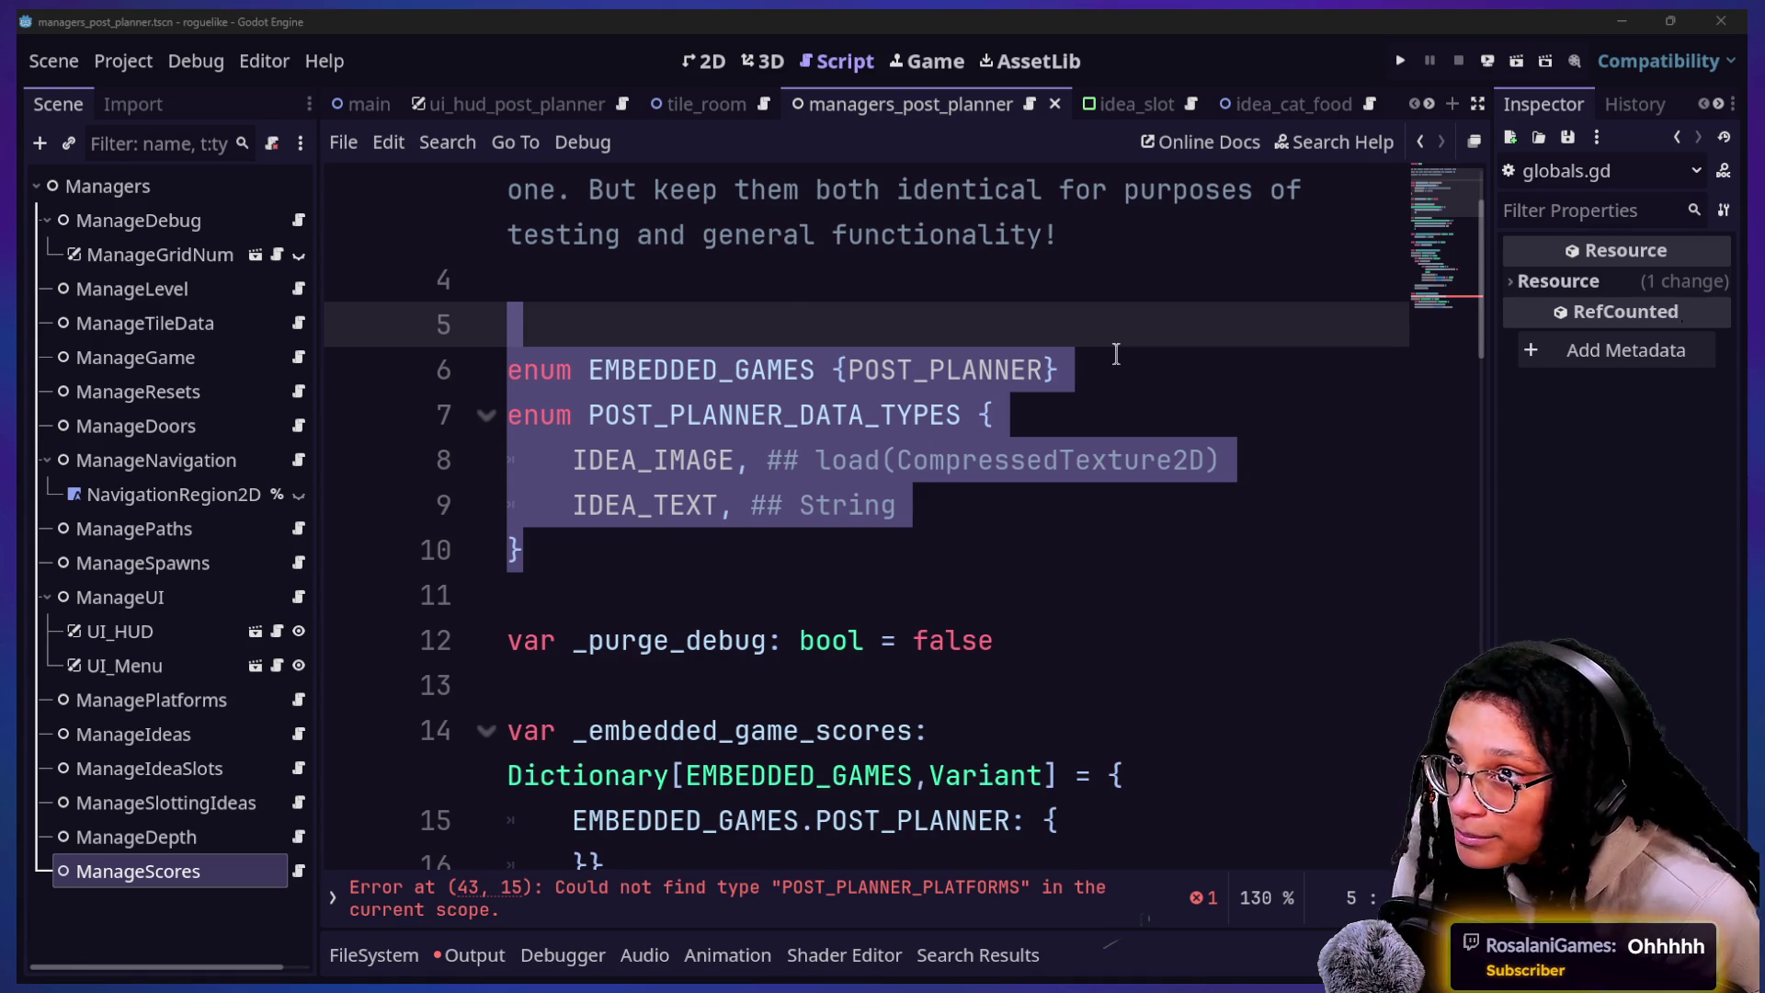
key("alt+Tab")
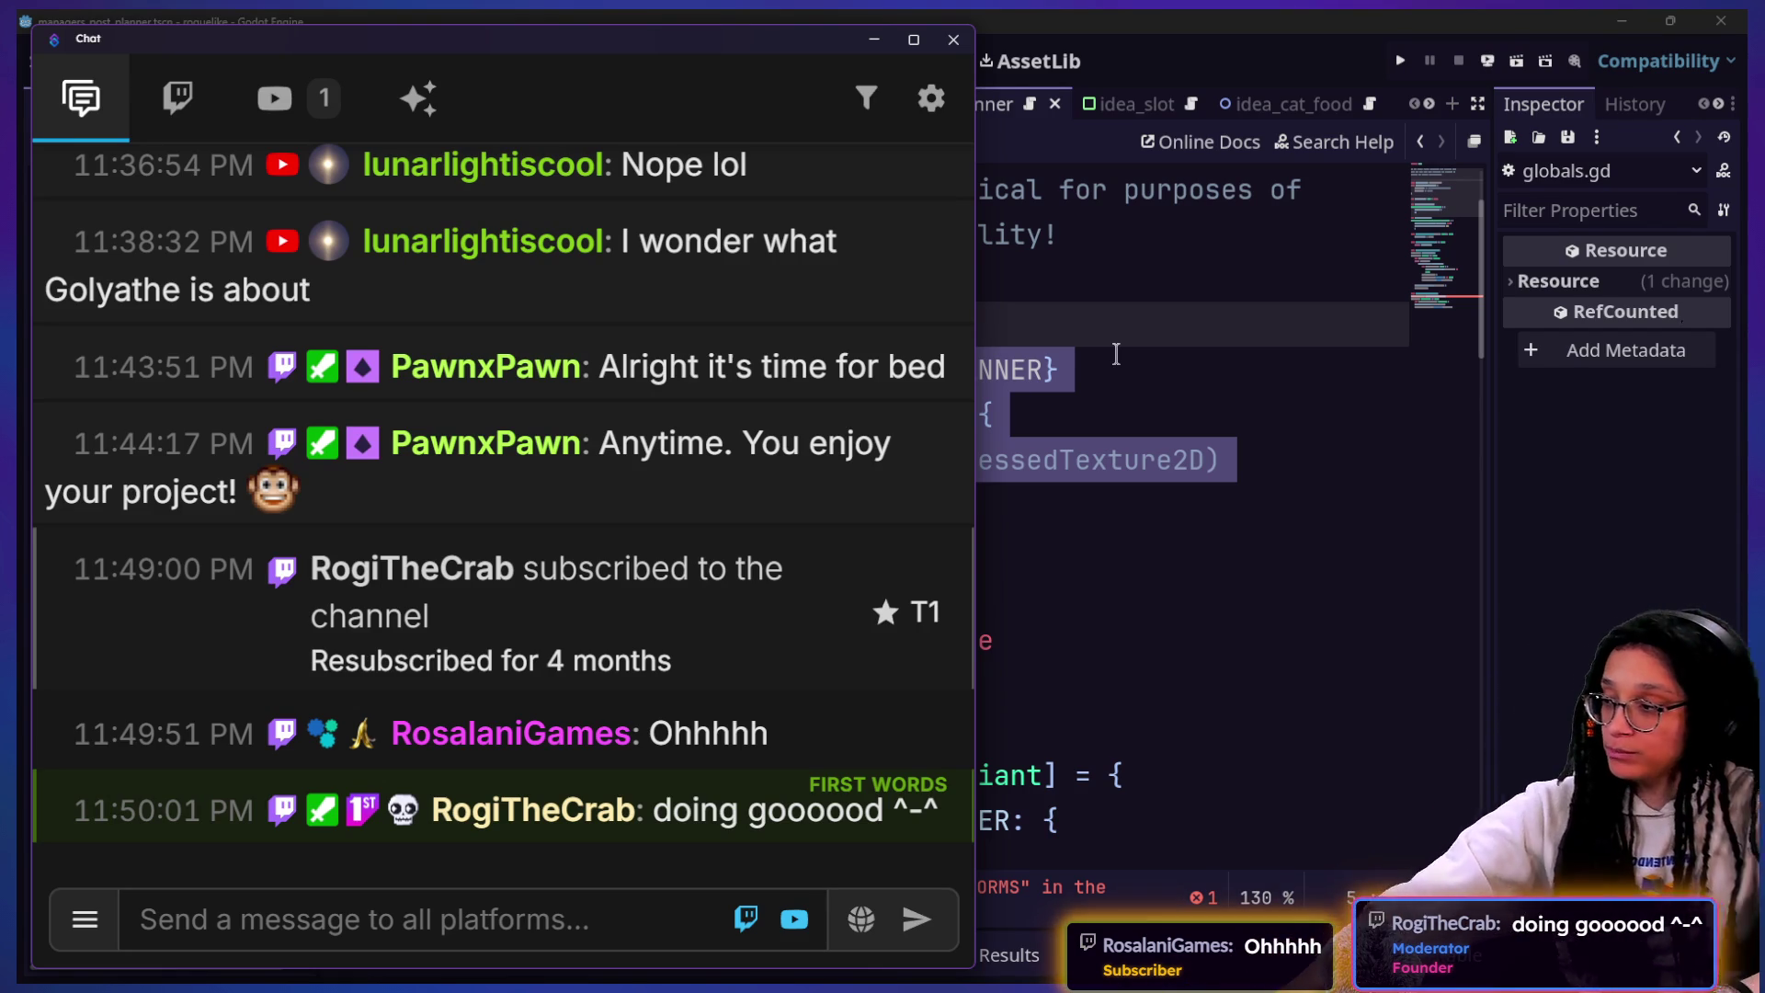
Step: Shrink the stream chat text with Ctrl+0 to read new messages, then return to Godot
left_click(1016, 542)
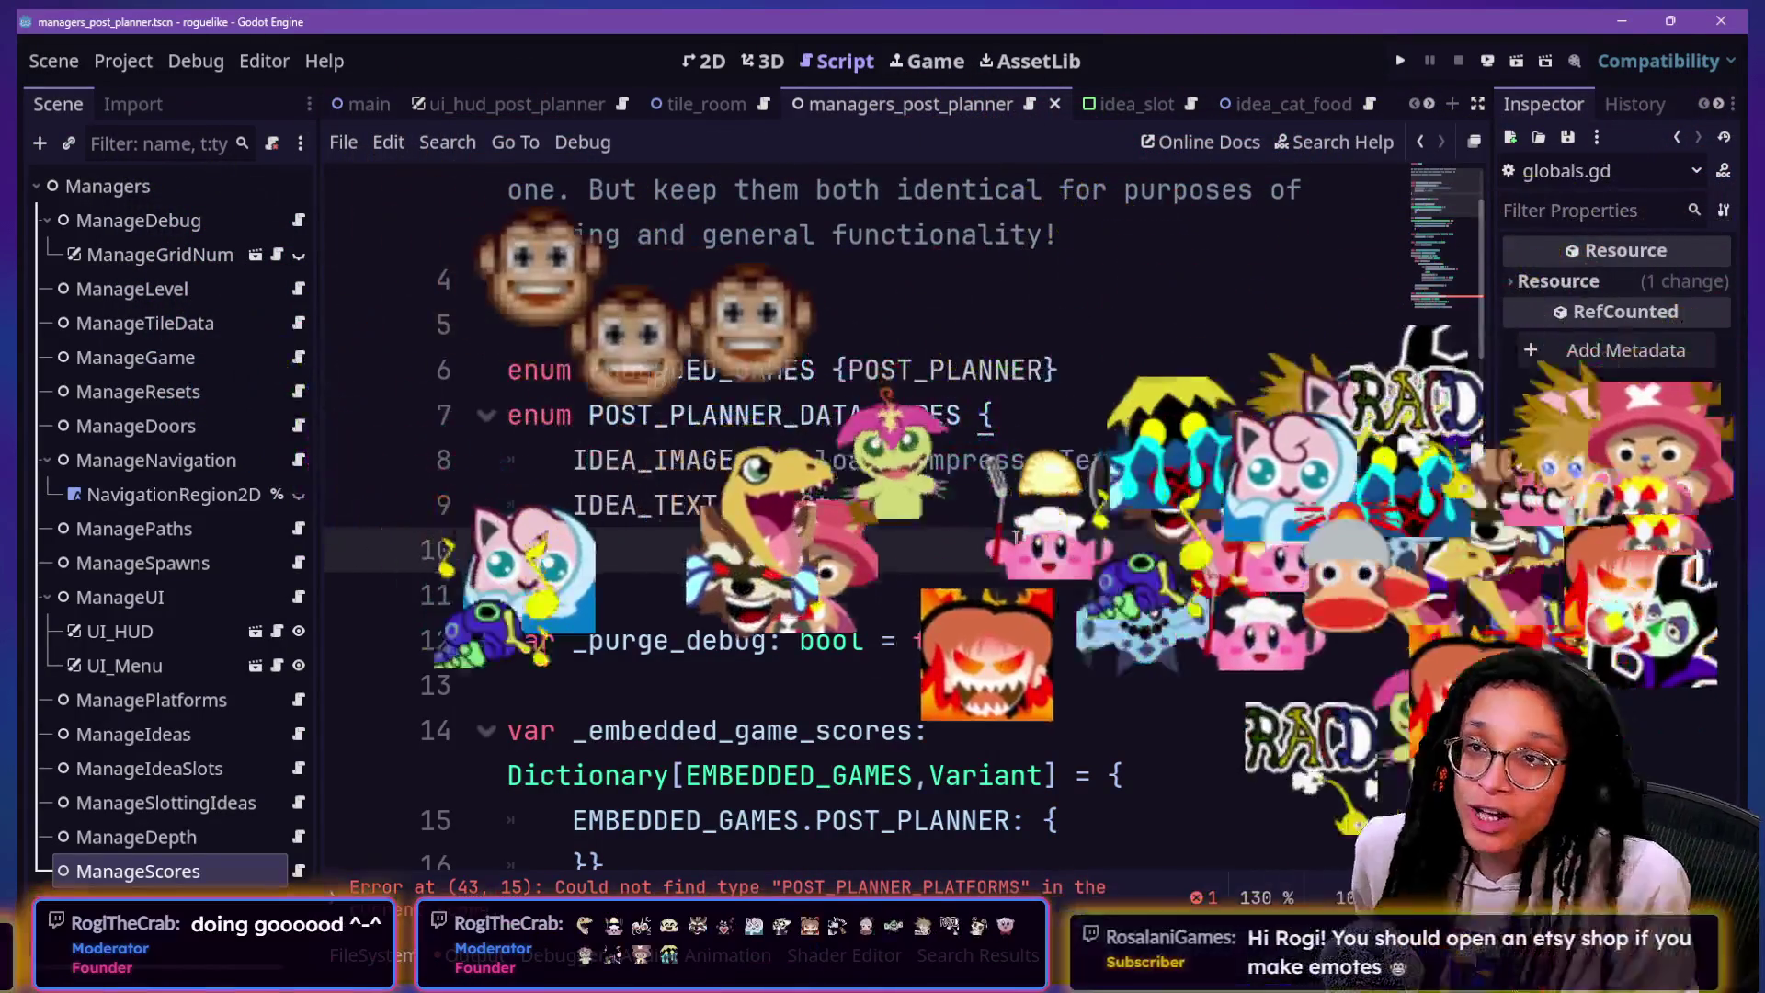
key("alt+Tab")
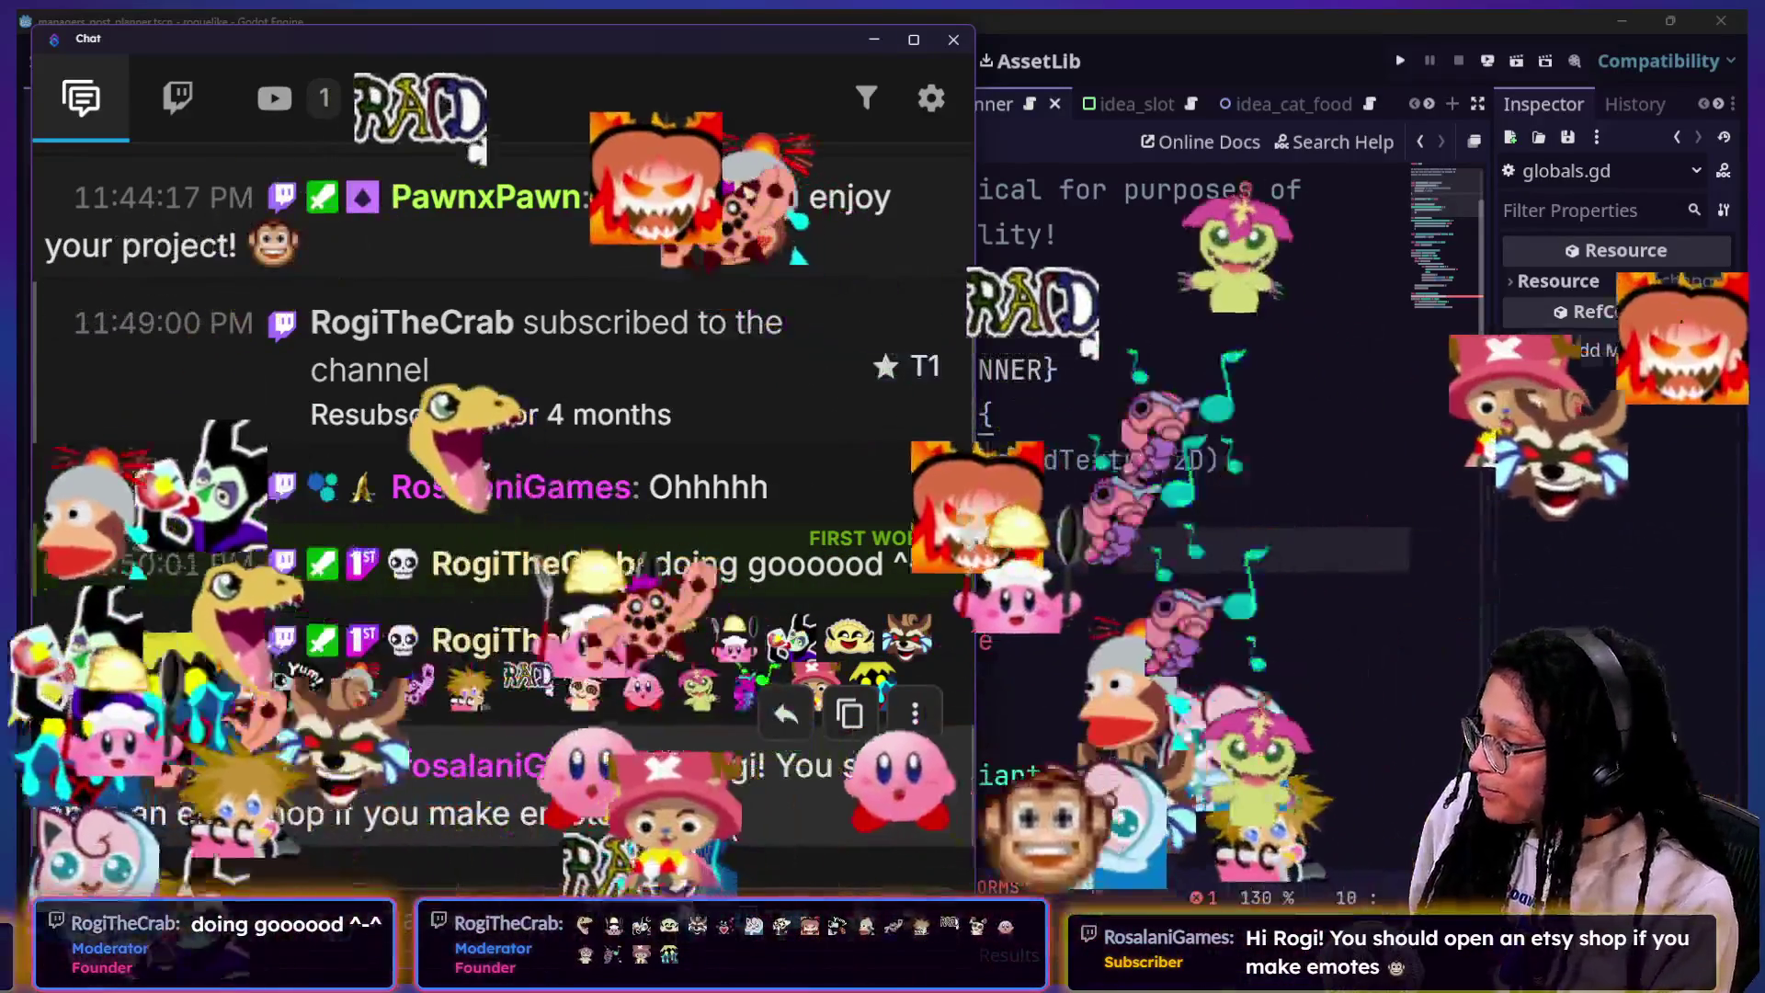
scroll(721, 809, "up", 2, "ctrl")
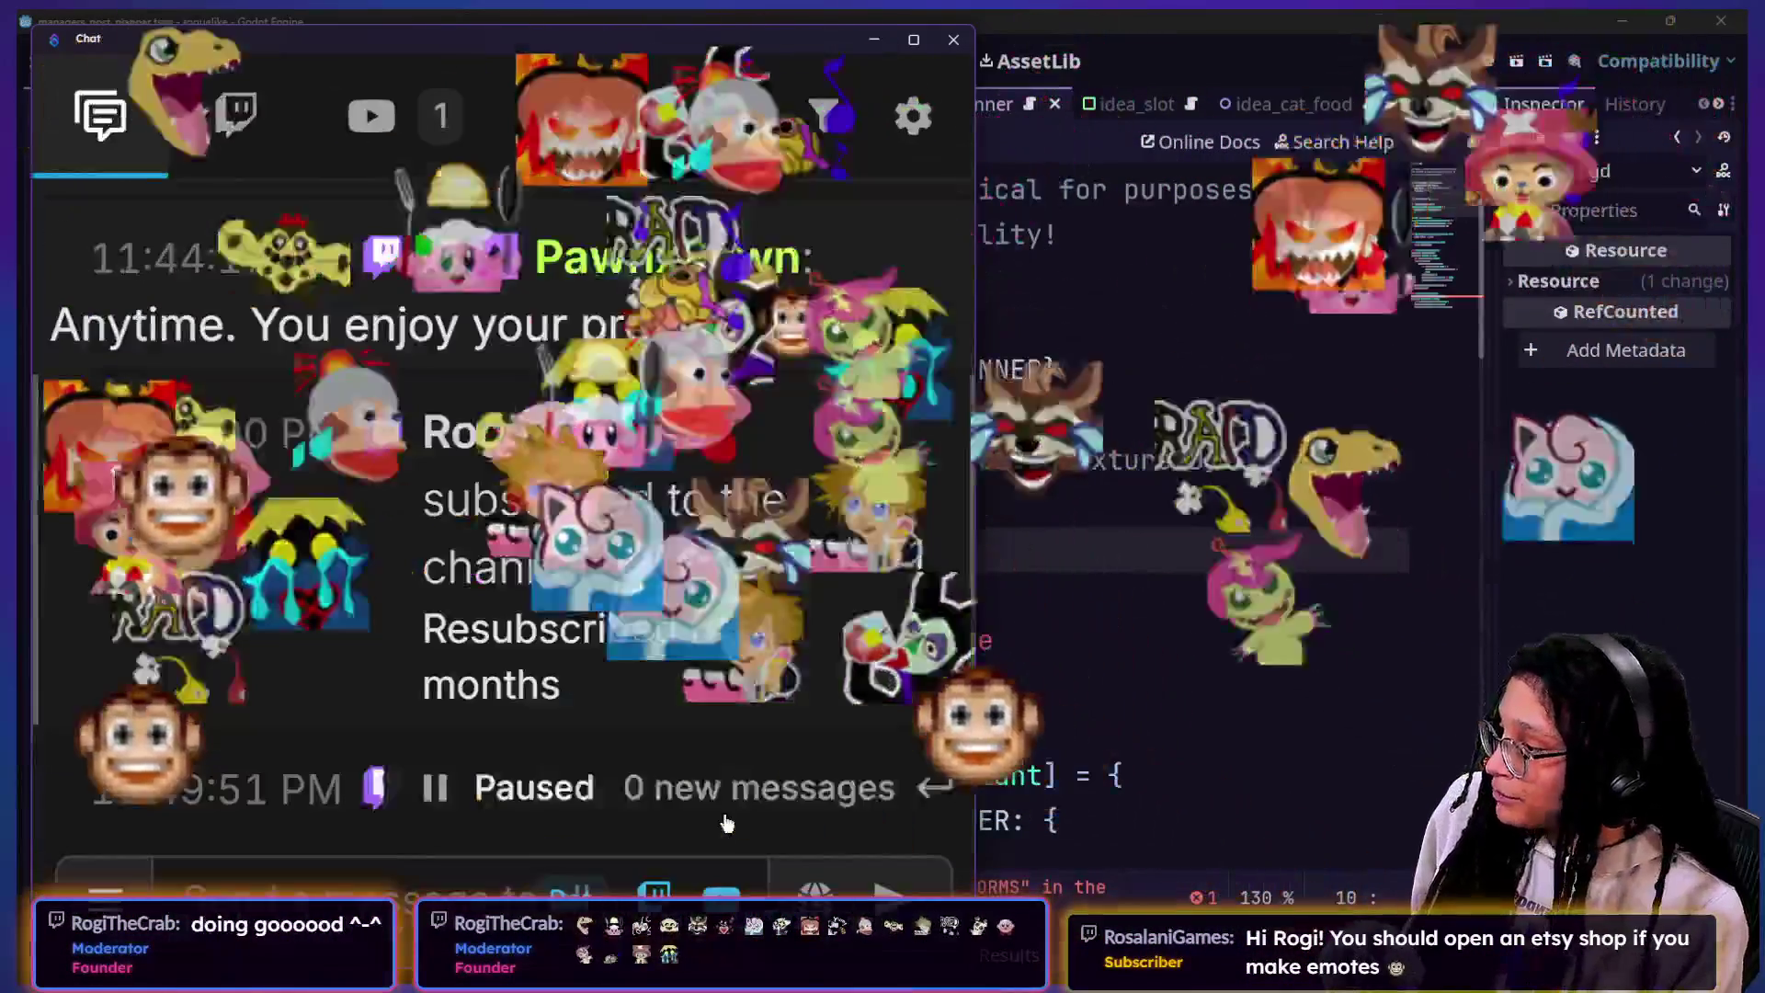
scroll(726, 809, "down", 10)
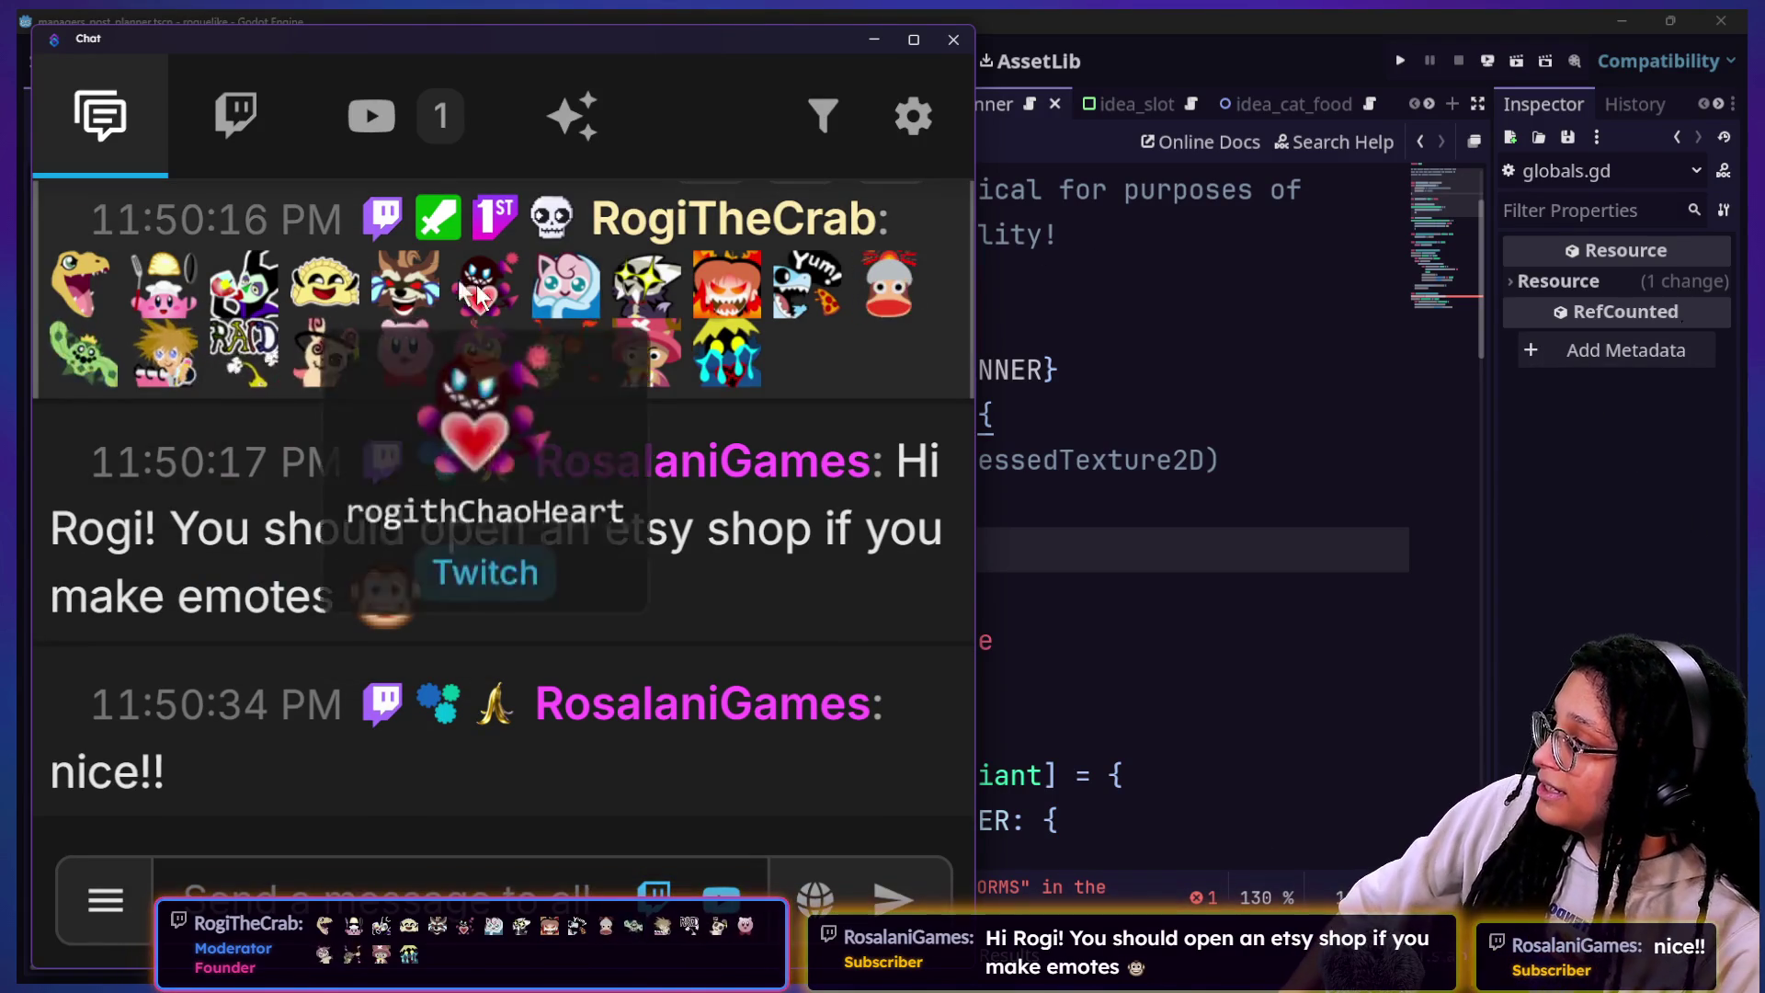
mouse_move(414, 292)
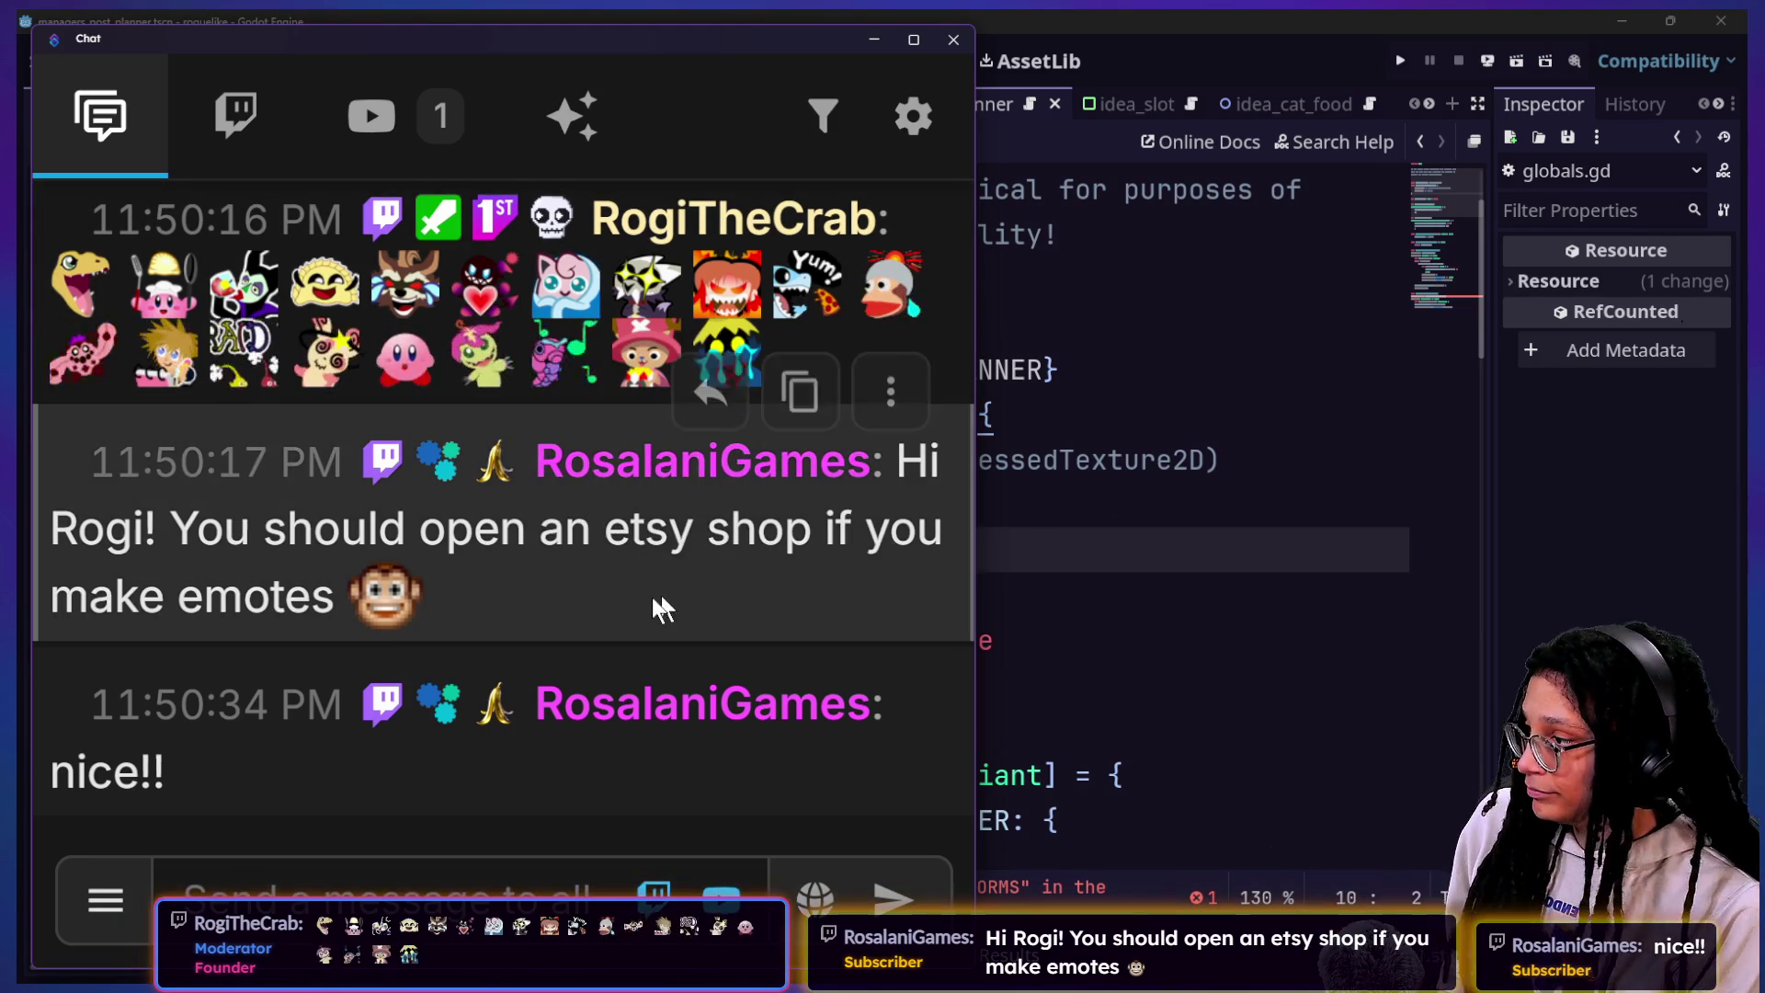
key("ctrl+0")
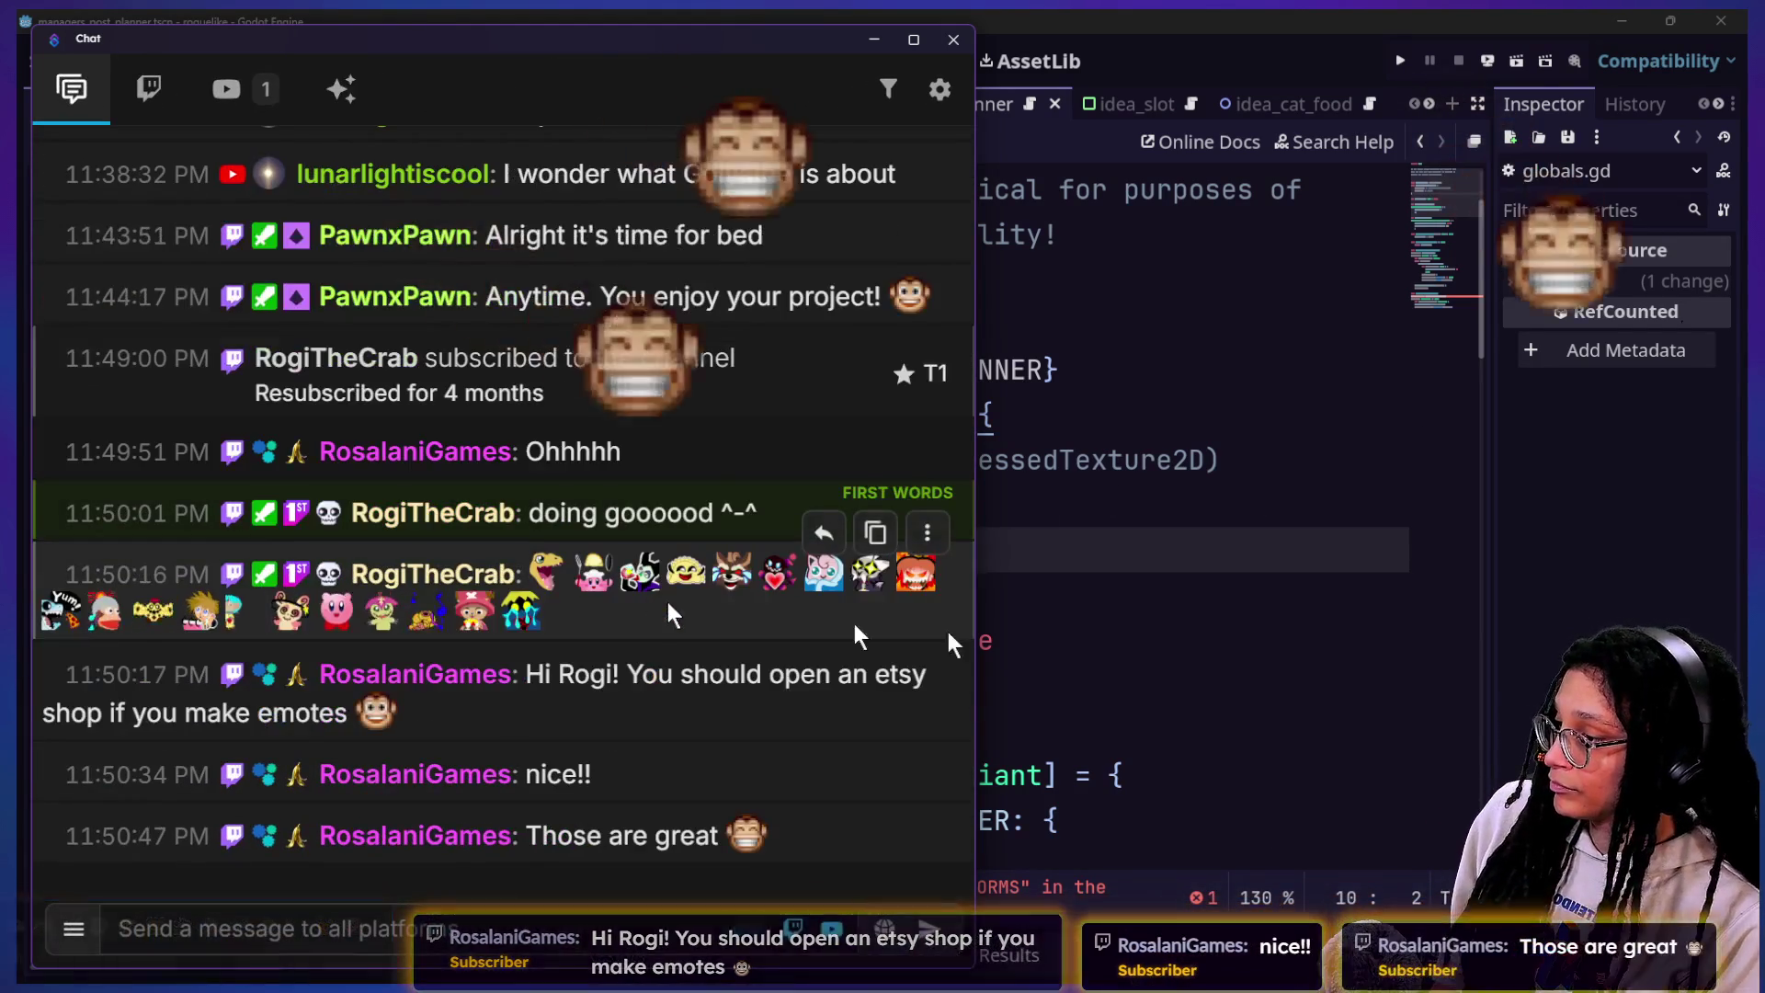
left_click(1192, 636)
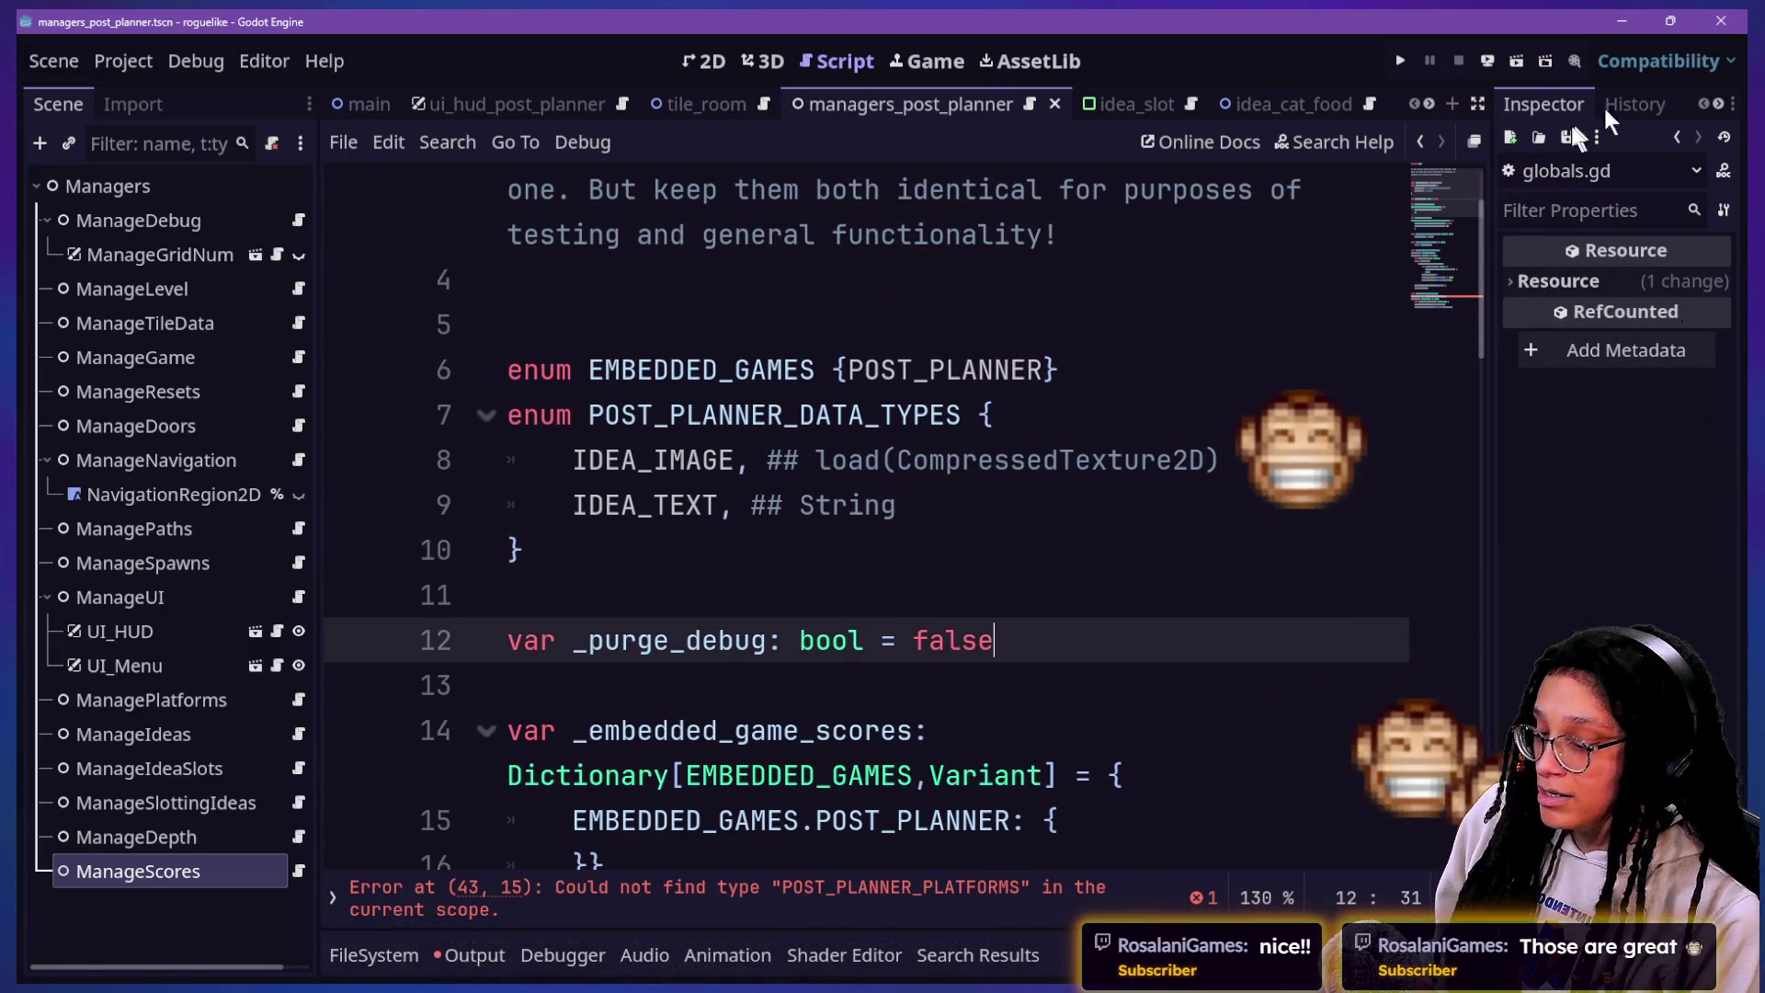
Step: Inspect the POST_PLANNER entries in the scores dictionary among the variable declarations
left_click(824, 721)
left_click(808, 638)
left_click(797, 575)
scroll(797, 576, "down", 2)
left_click(1082, 597)
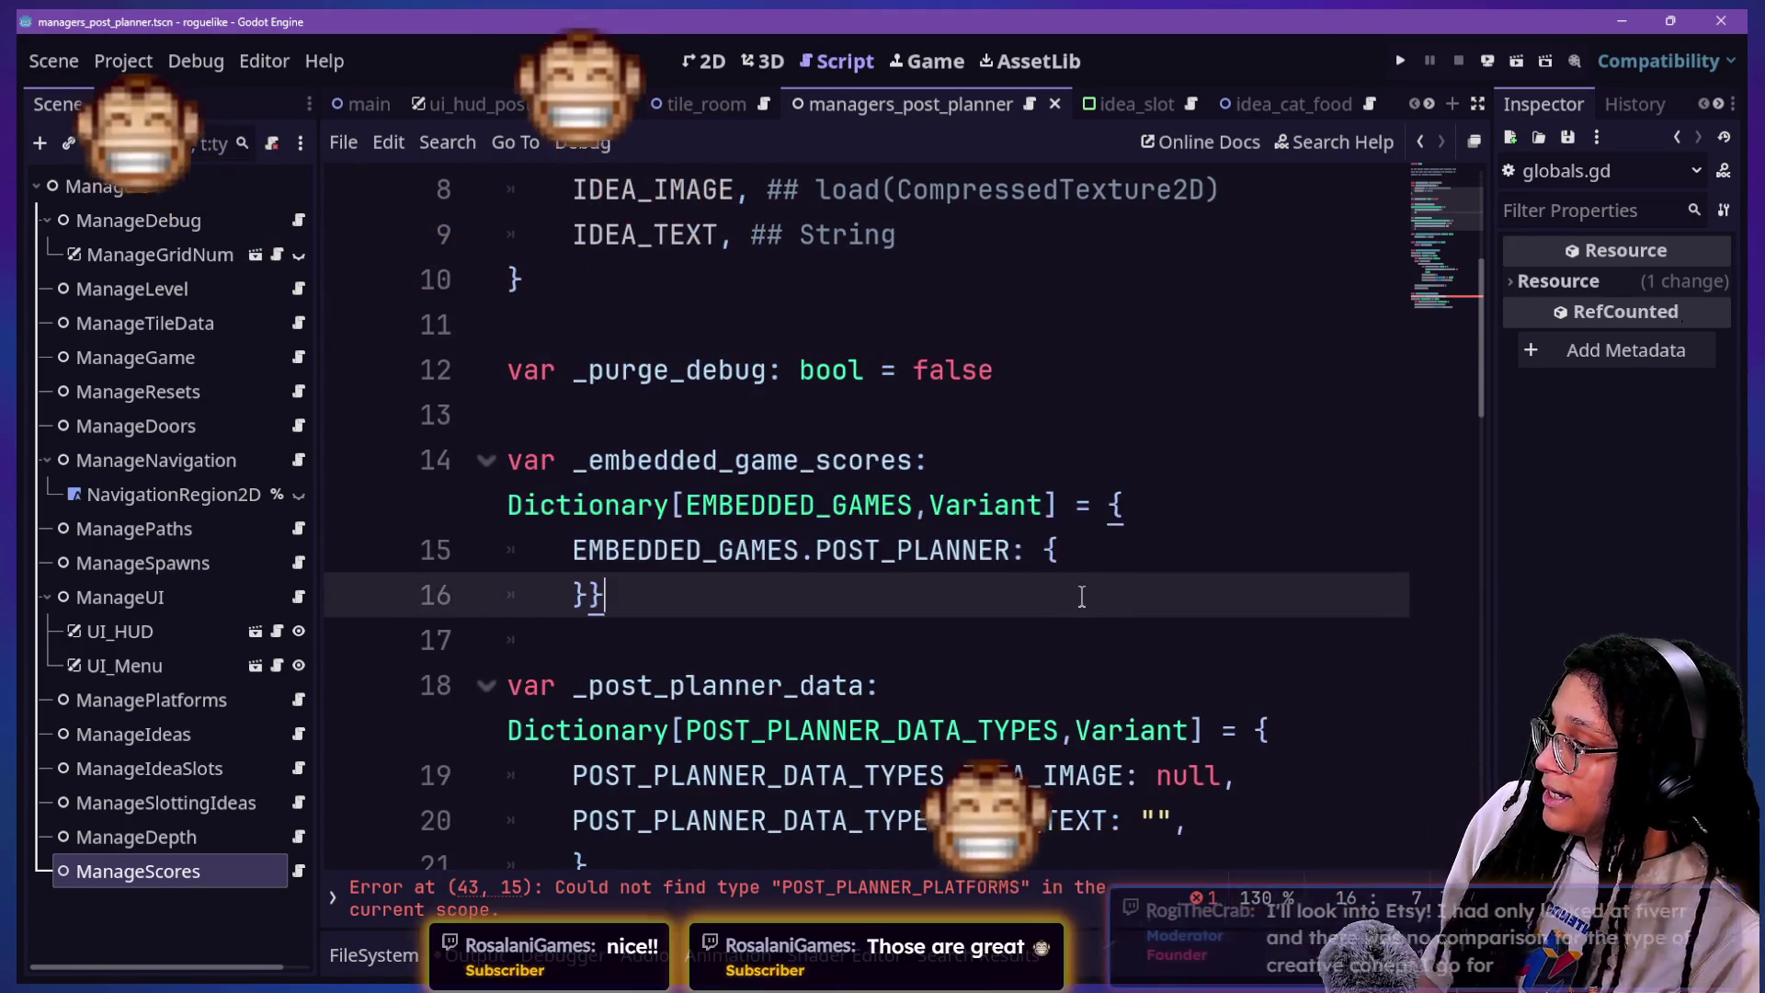
mouse_move(1034, 643)
left_mouse_down()
mouse_move(1009, 556)
mouse_move(515, 552)
mouse_move(432, 313)
mouse_move(770, 414)
mouse_move(515, 634)
mouse_move(515, 414)
mouse_move(606, 597)
mouse_move(997, 316)
mouse_move(827, 455)
mouse_move(768, 235)
left_mouse_up()
scroll(763, 237, "up", 5)
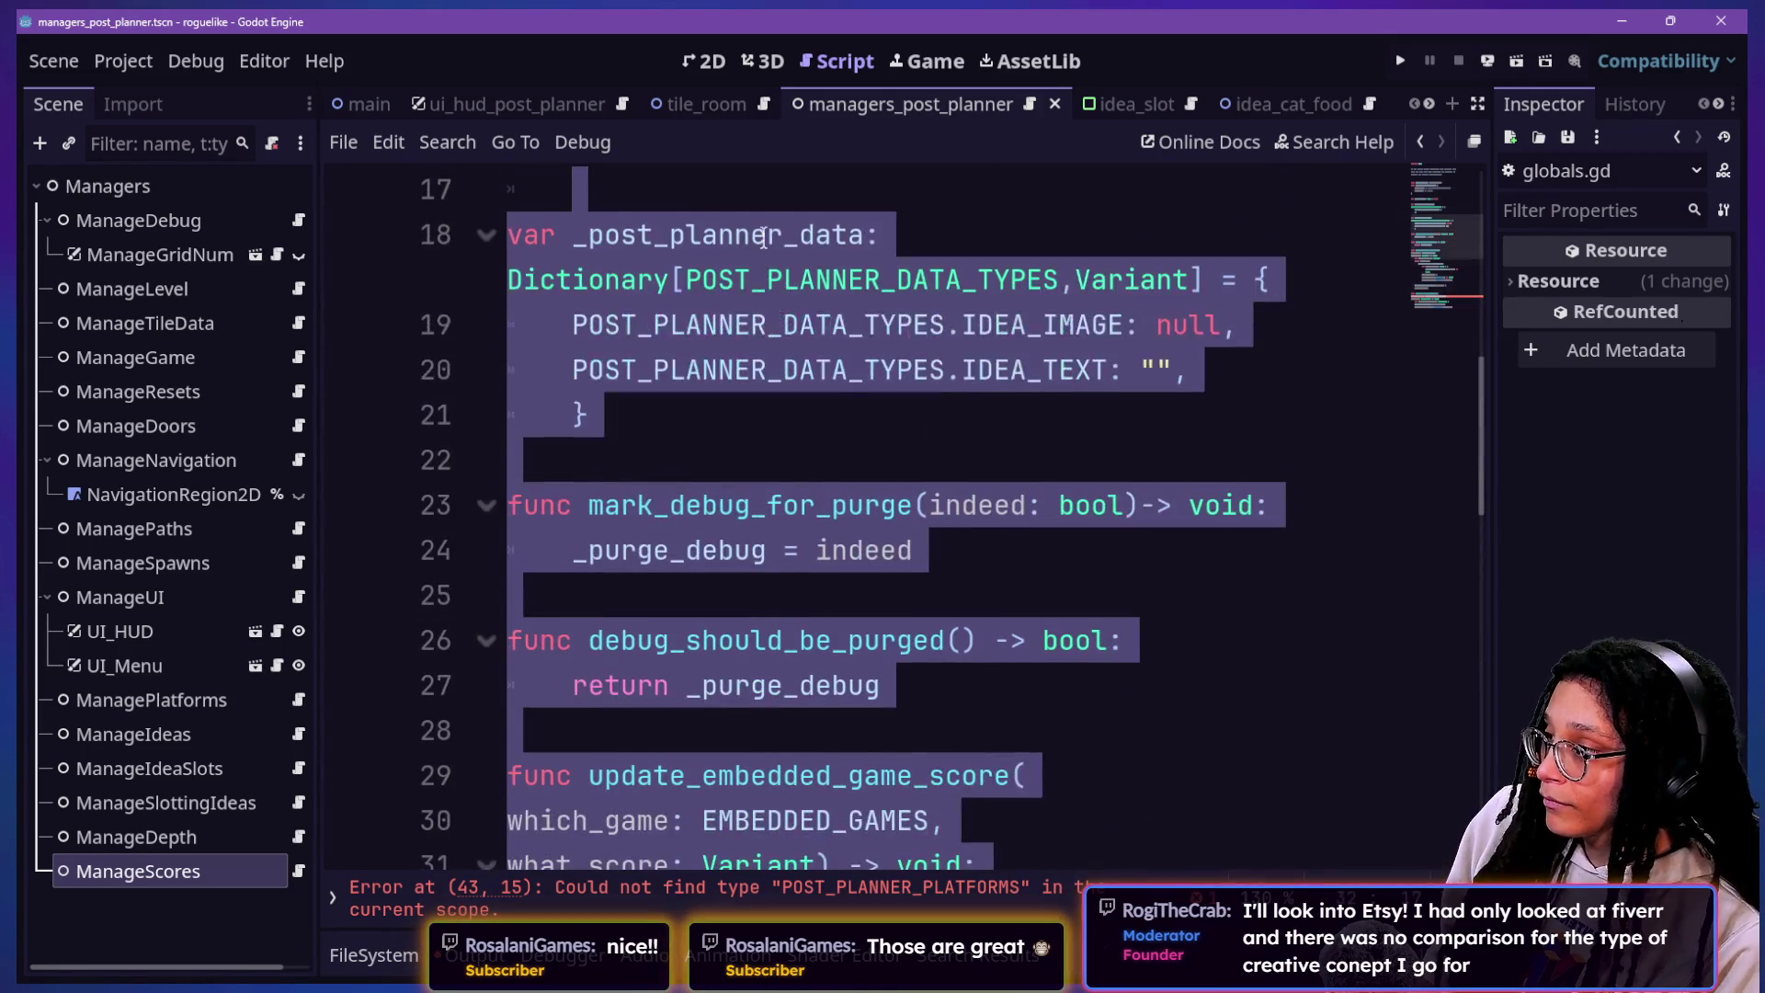
left_click(766, 235)
Step: Select the _post_planner_data dictionary block, restoring it after an accidental delete
scroll(1016, 667, "up", 3)
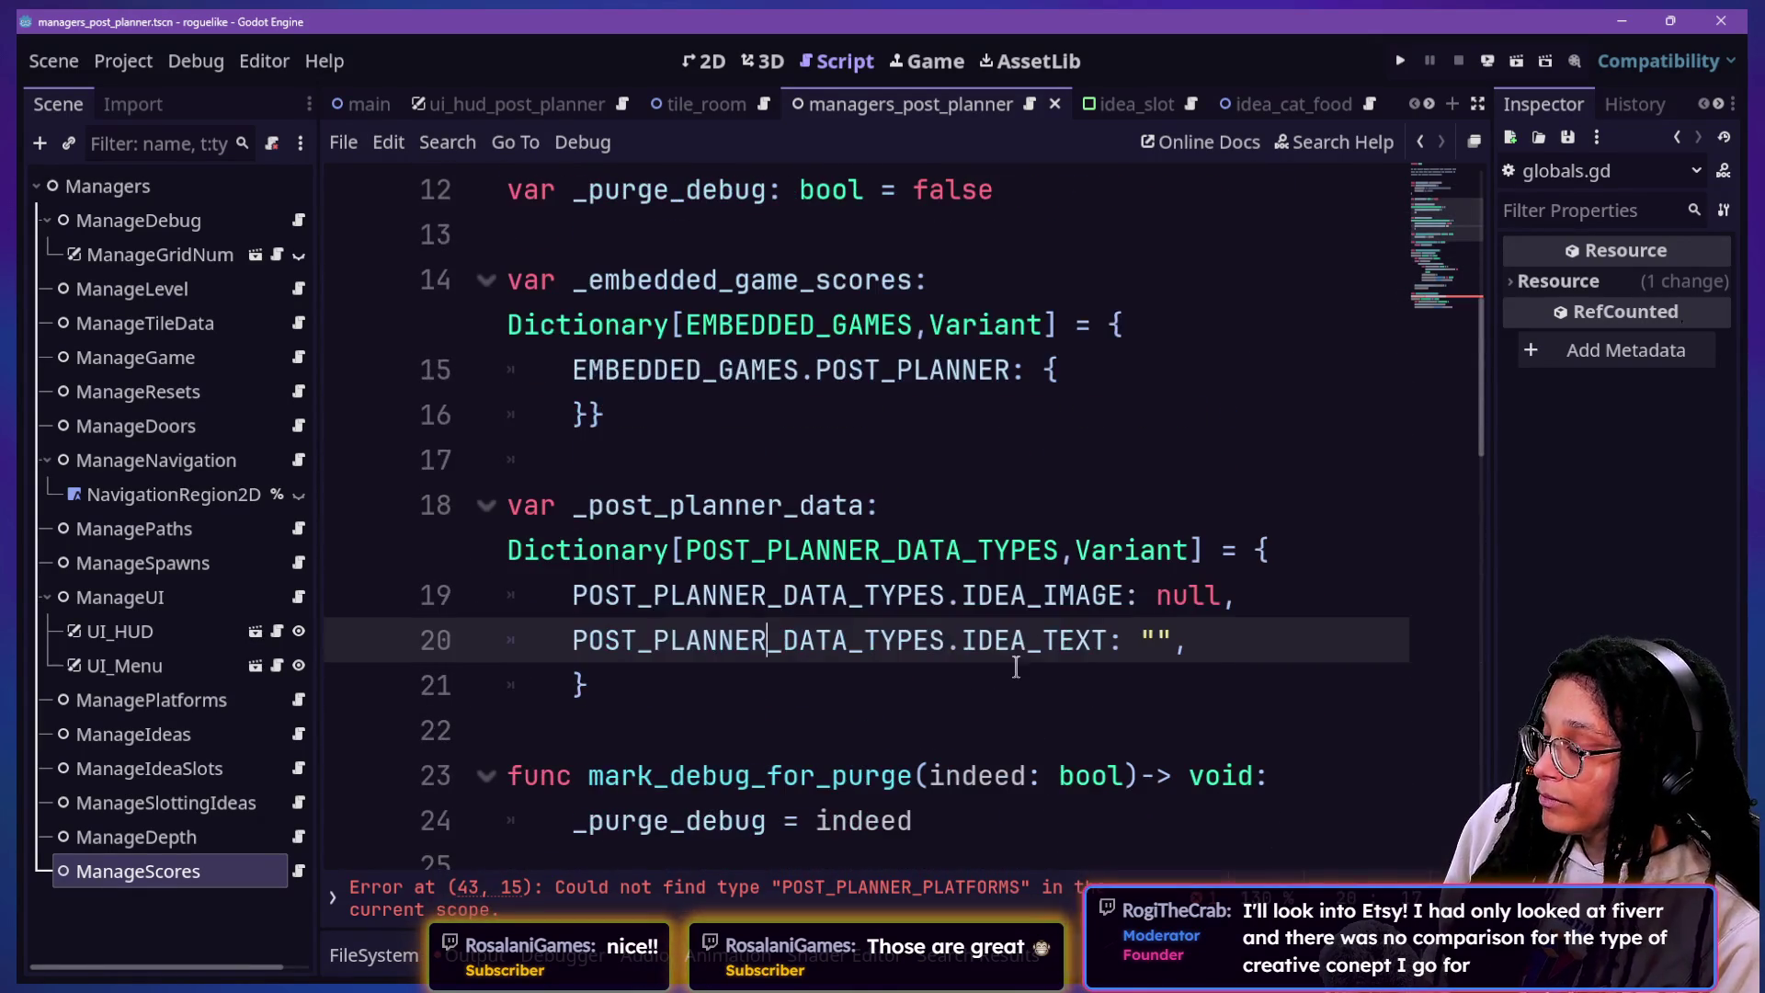
scroll(735, 543, "up", 1)
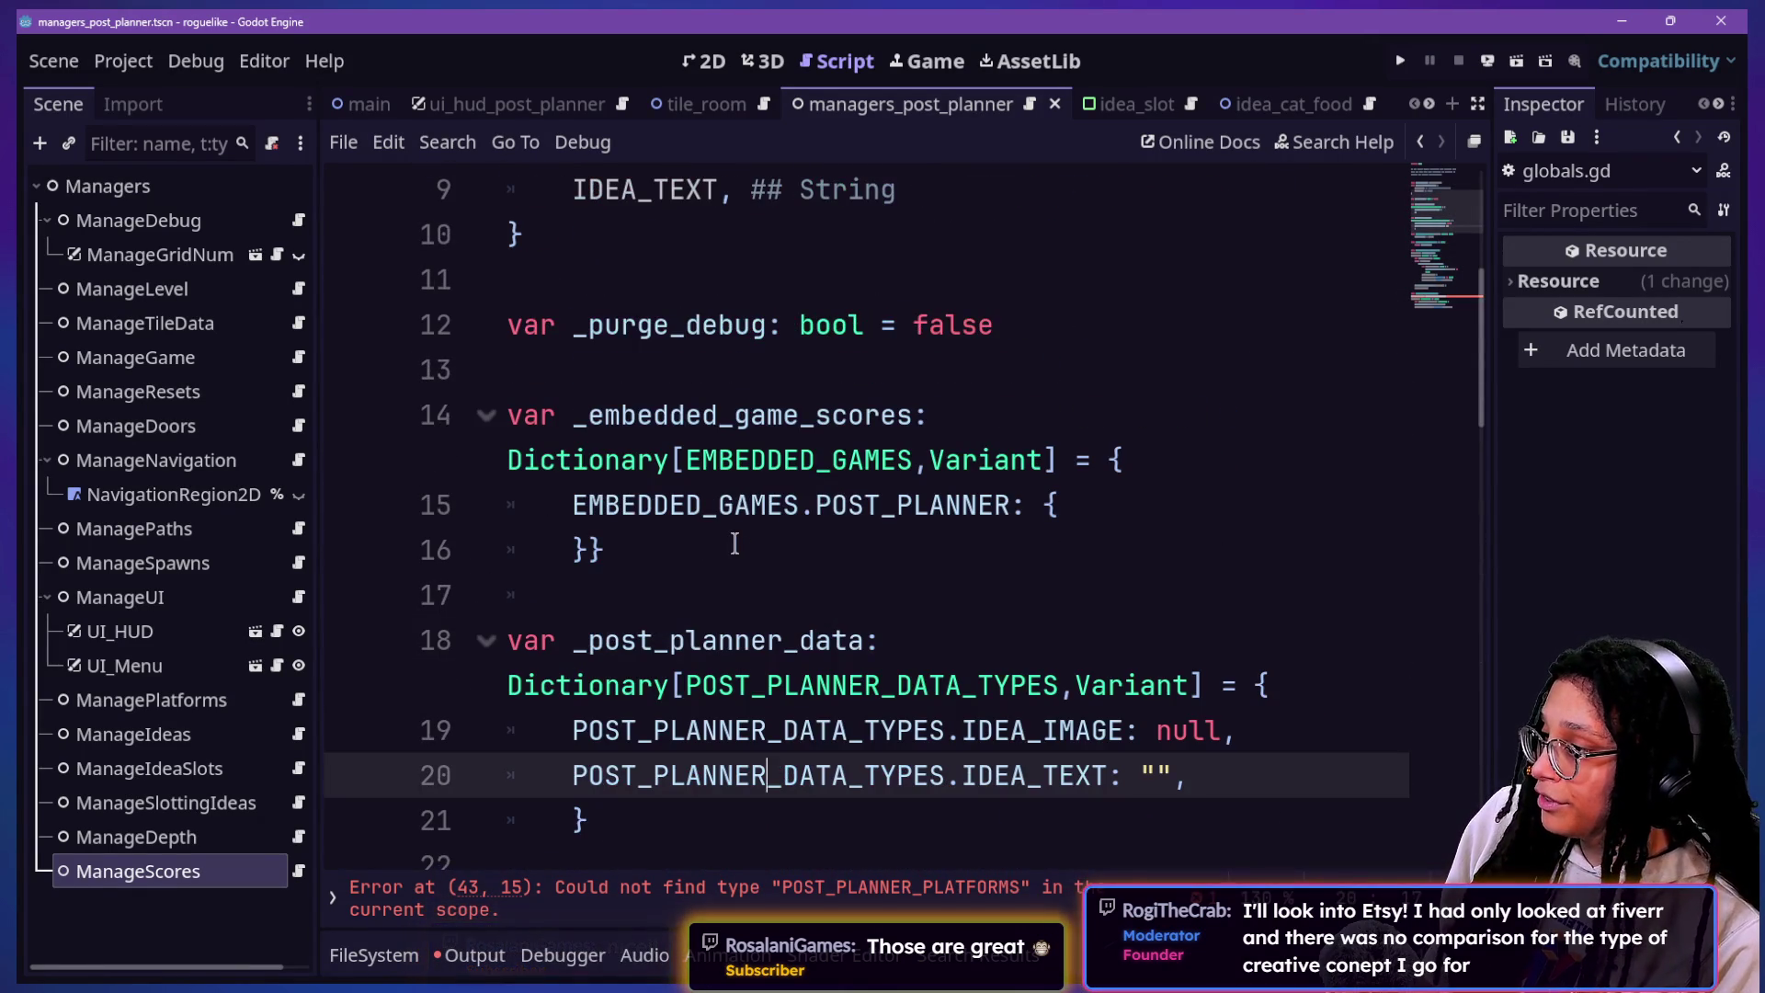
left_click(741, 544)
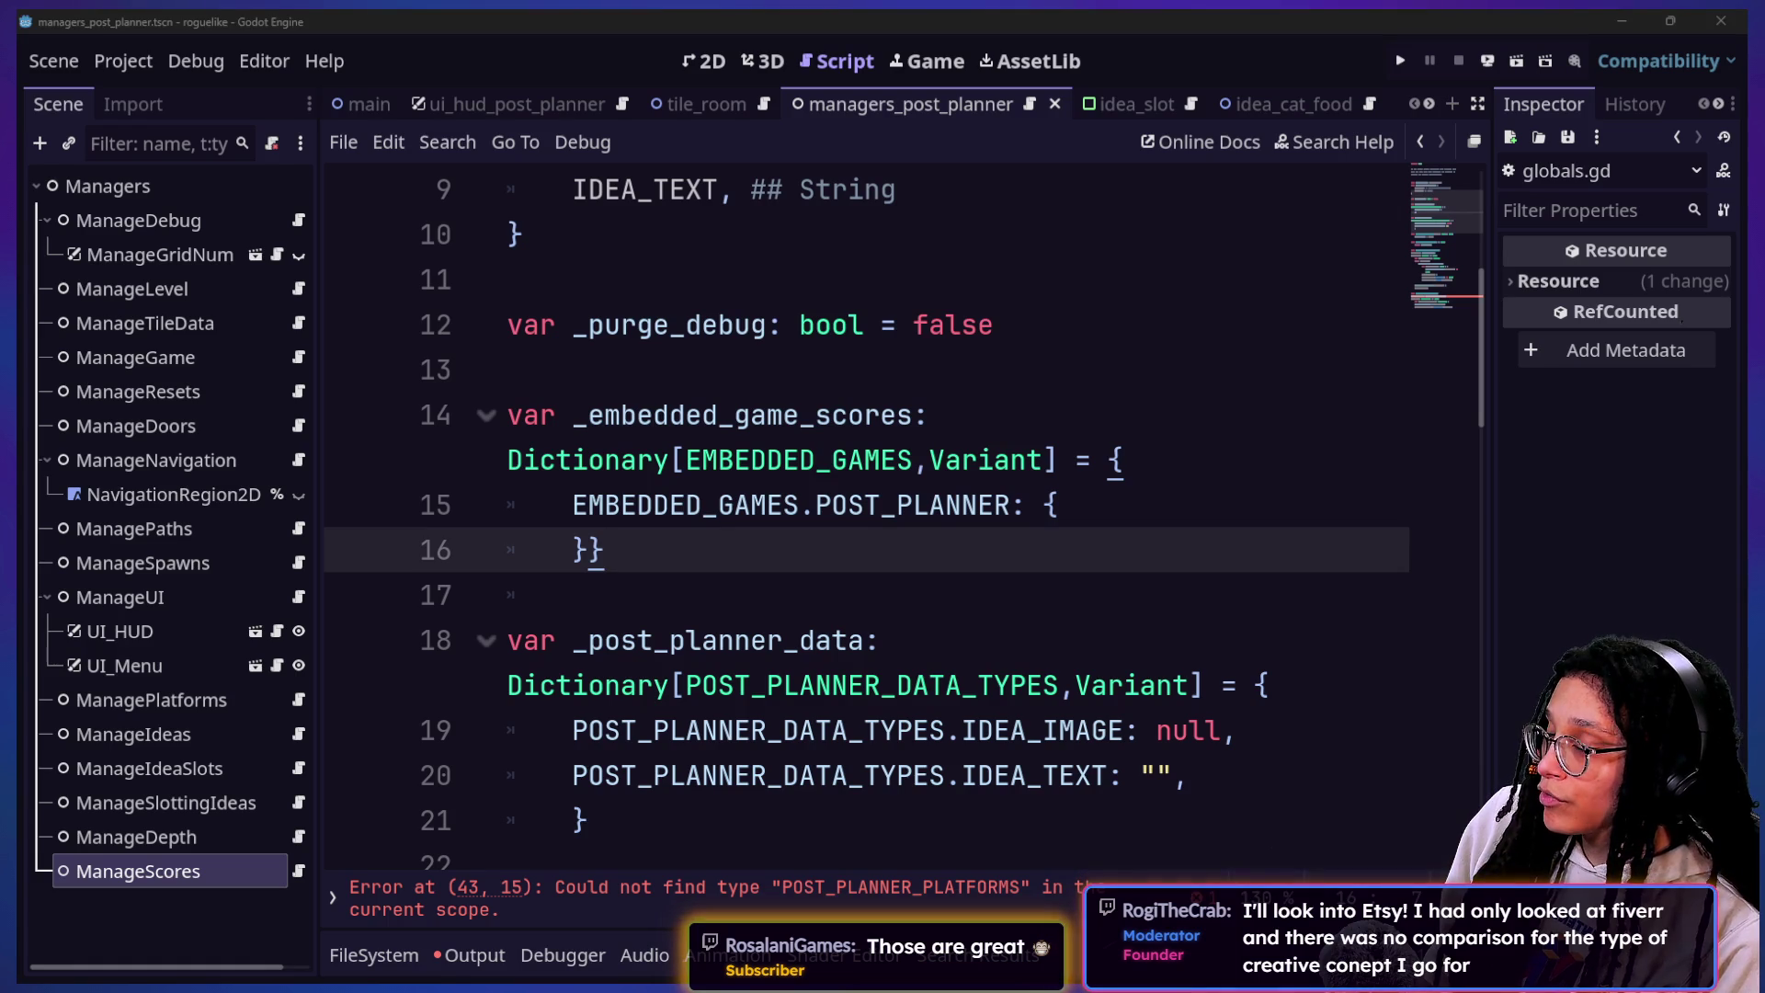
left_click(878, 640)
left_click(846, 550)
scroll(843, 550, "up", 3)
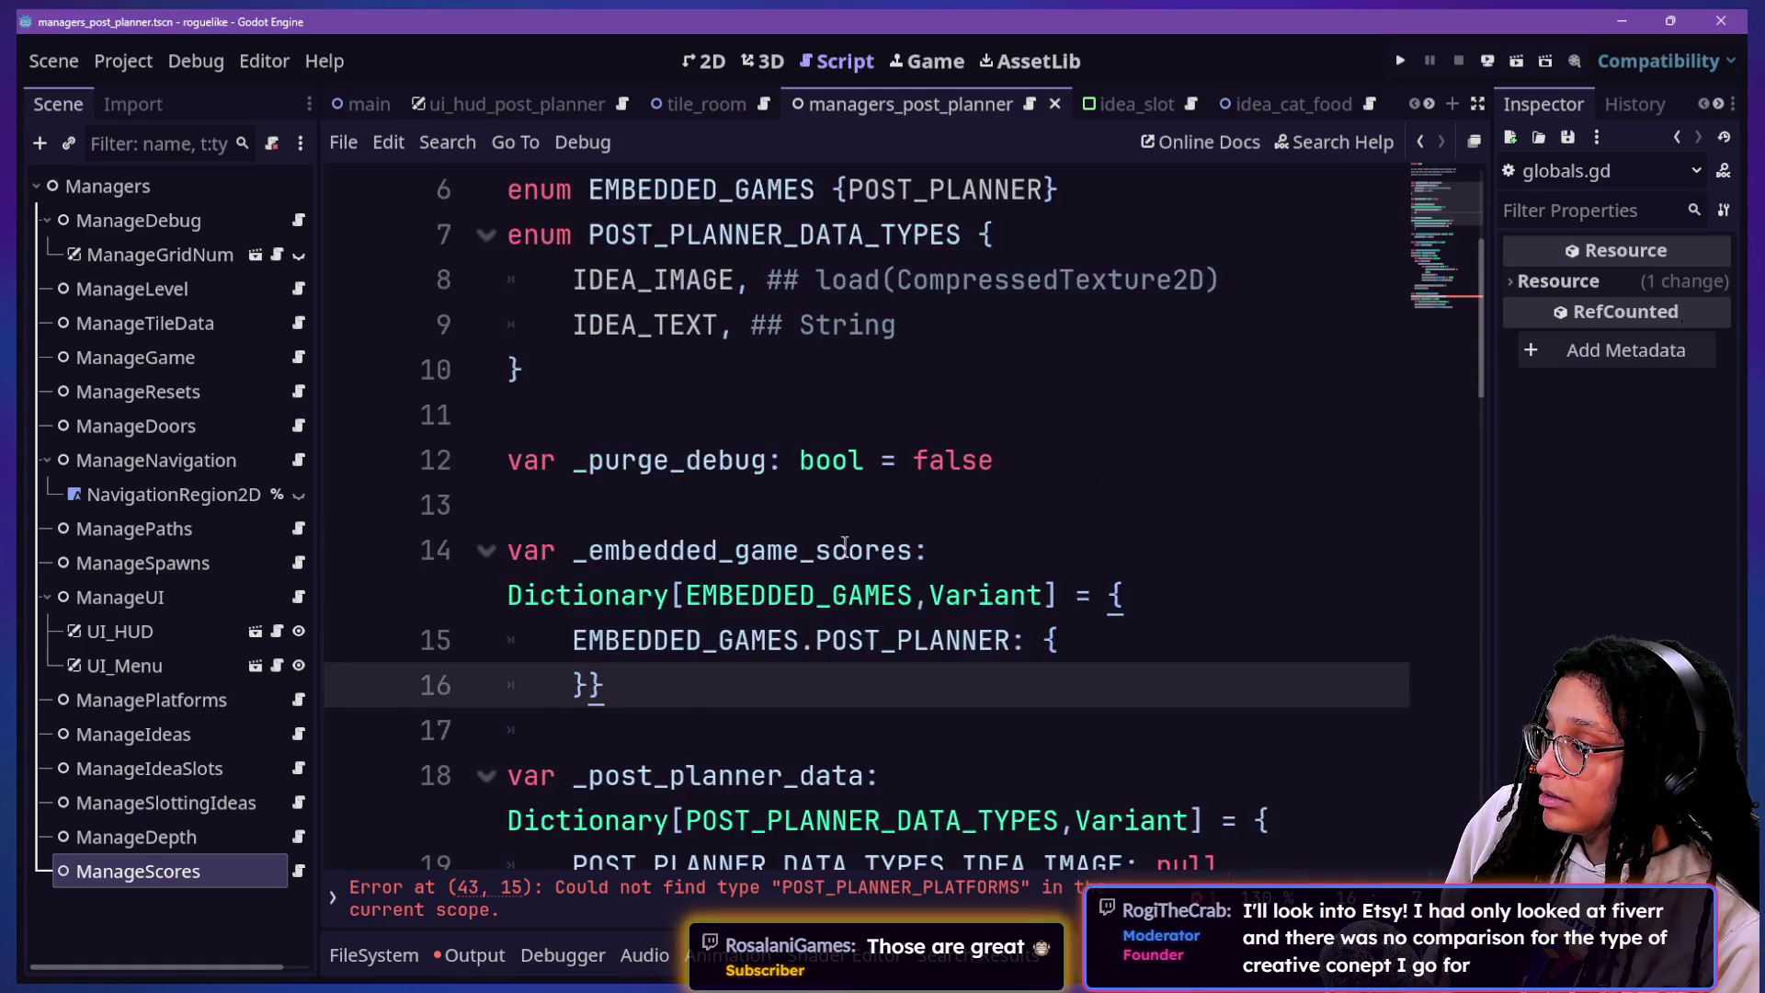
scroll(844, 550, "down", 4)
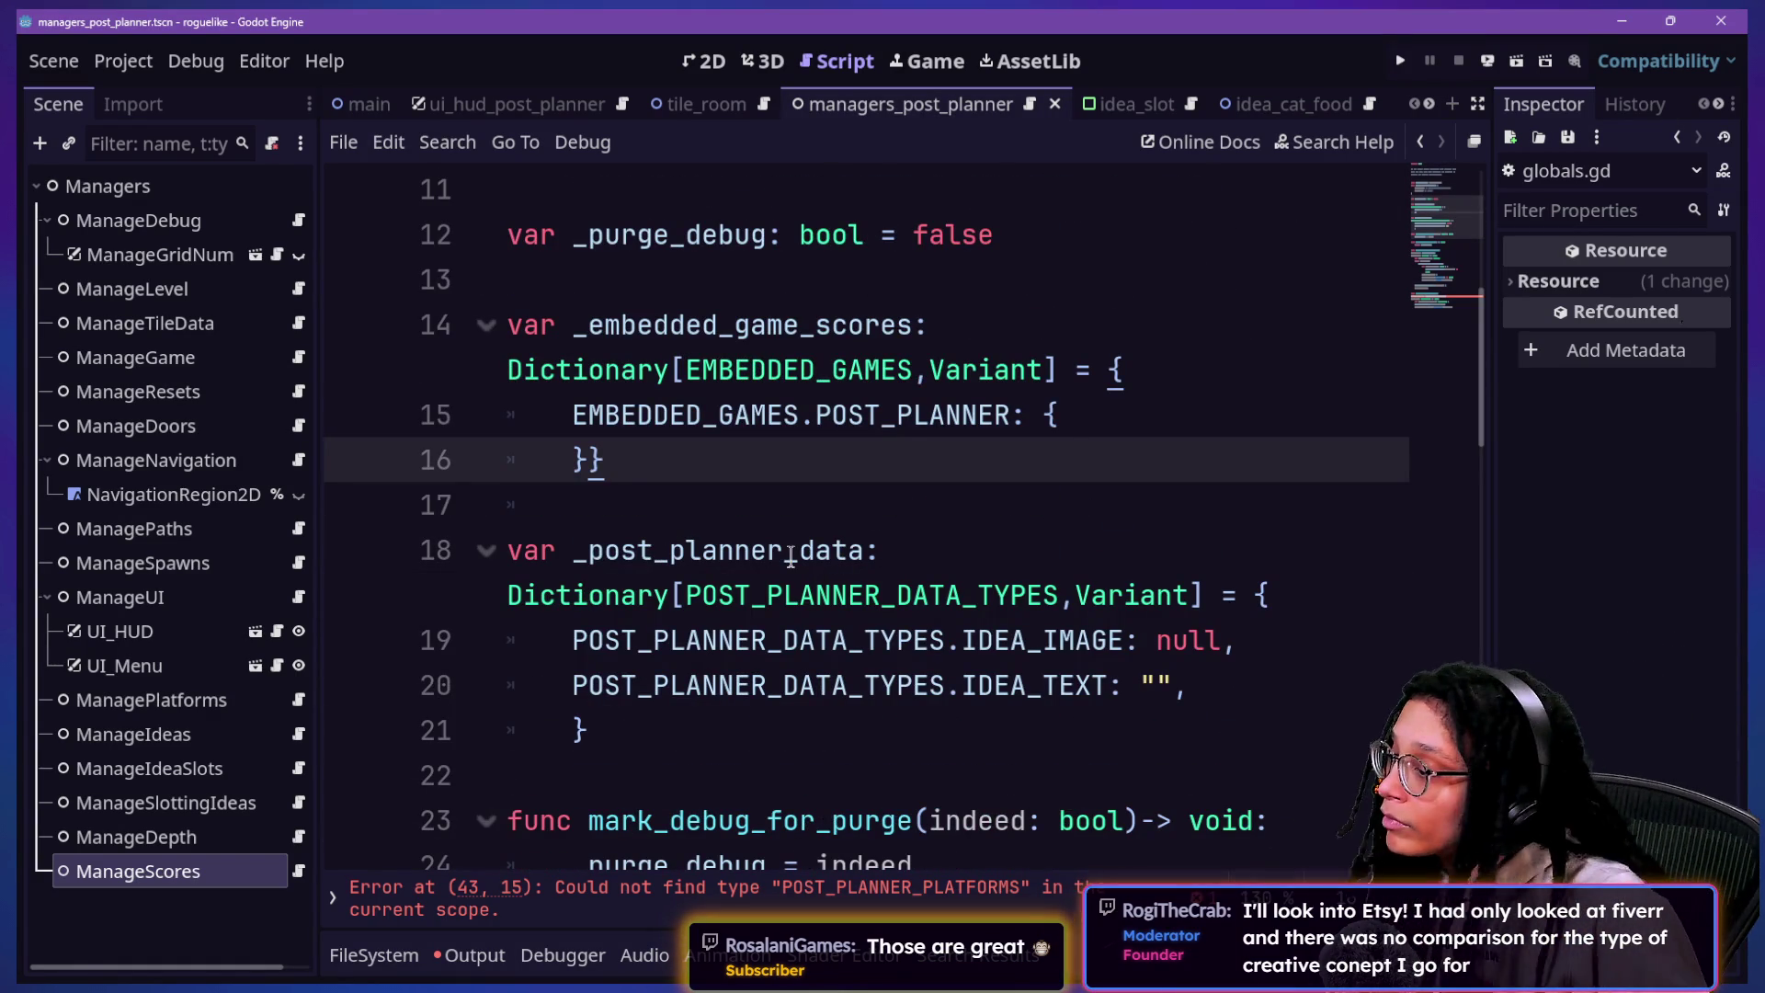
mouse_move(765, 714)
left_mouse_down()
mouse_move(787, 591)
mouse_move(775, 542)
mouse_move(848, 685)
left_mouse_up()
key("Delete")
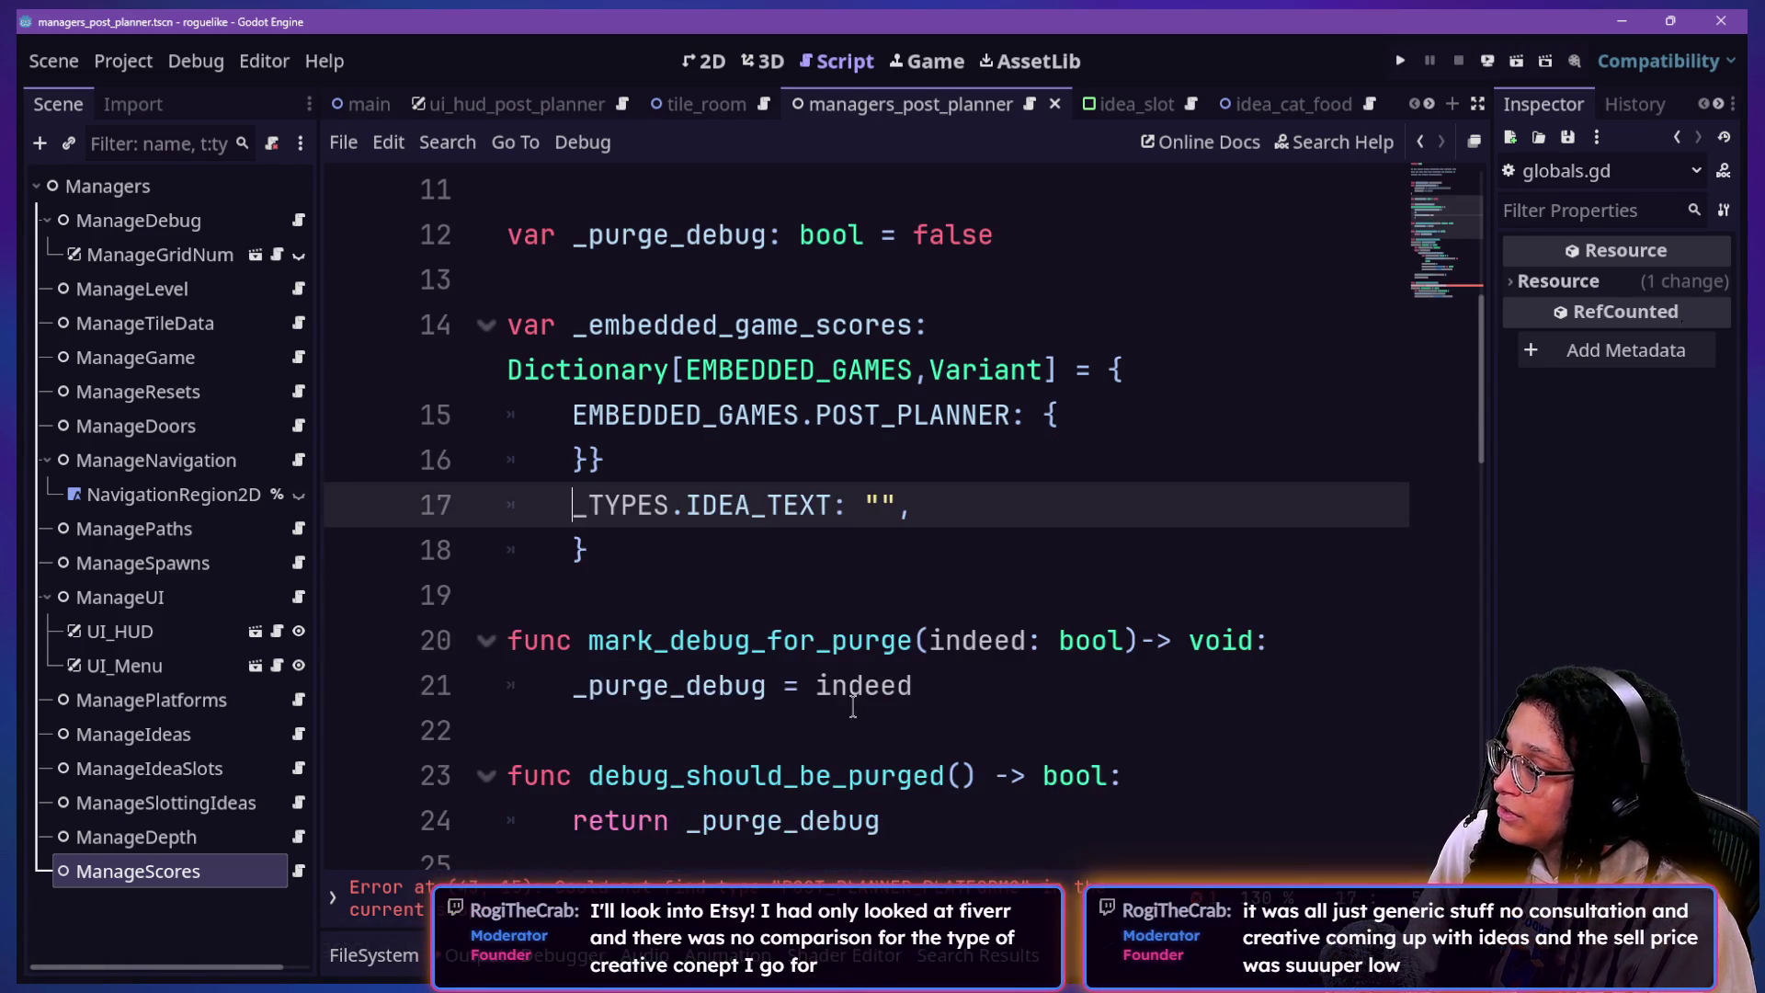
key("ctrl+z")
Step: Move the _post_planner_data dictionary to just below the POST_PLANNER_DATA_TYPES enum
left_click(751, 775)
left_click_drag(751, 774, 751, 502)
key("ctrl+c")
key("BackSpace")
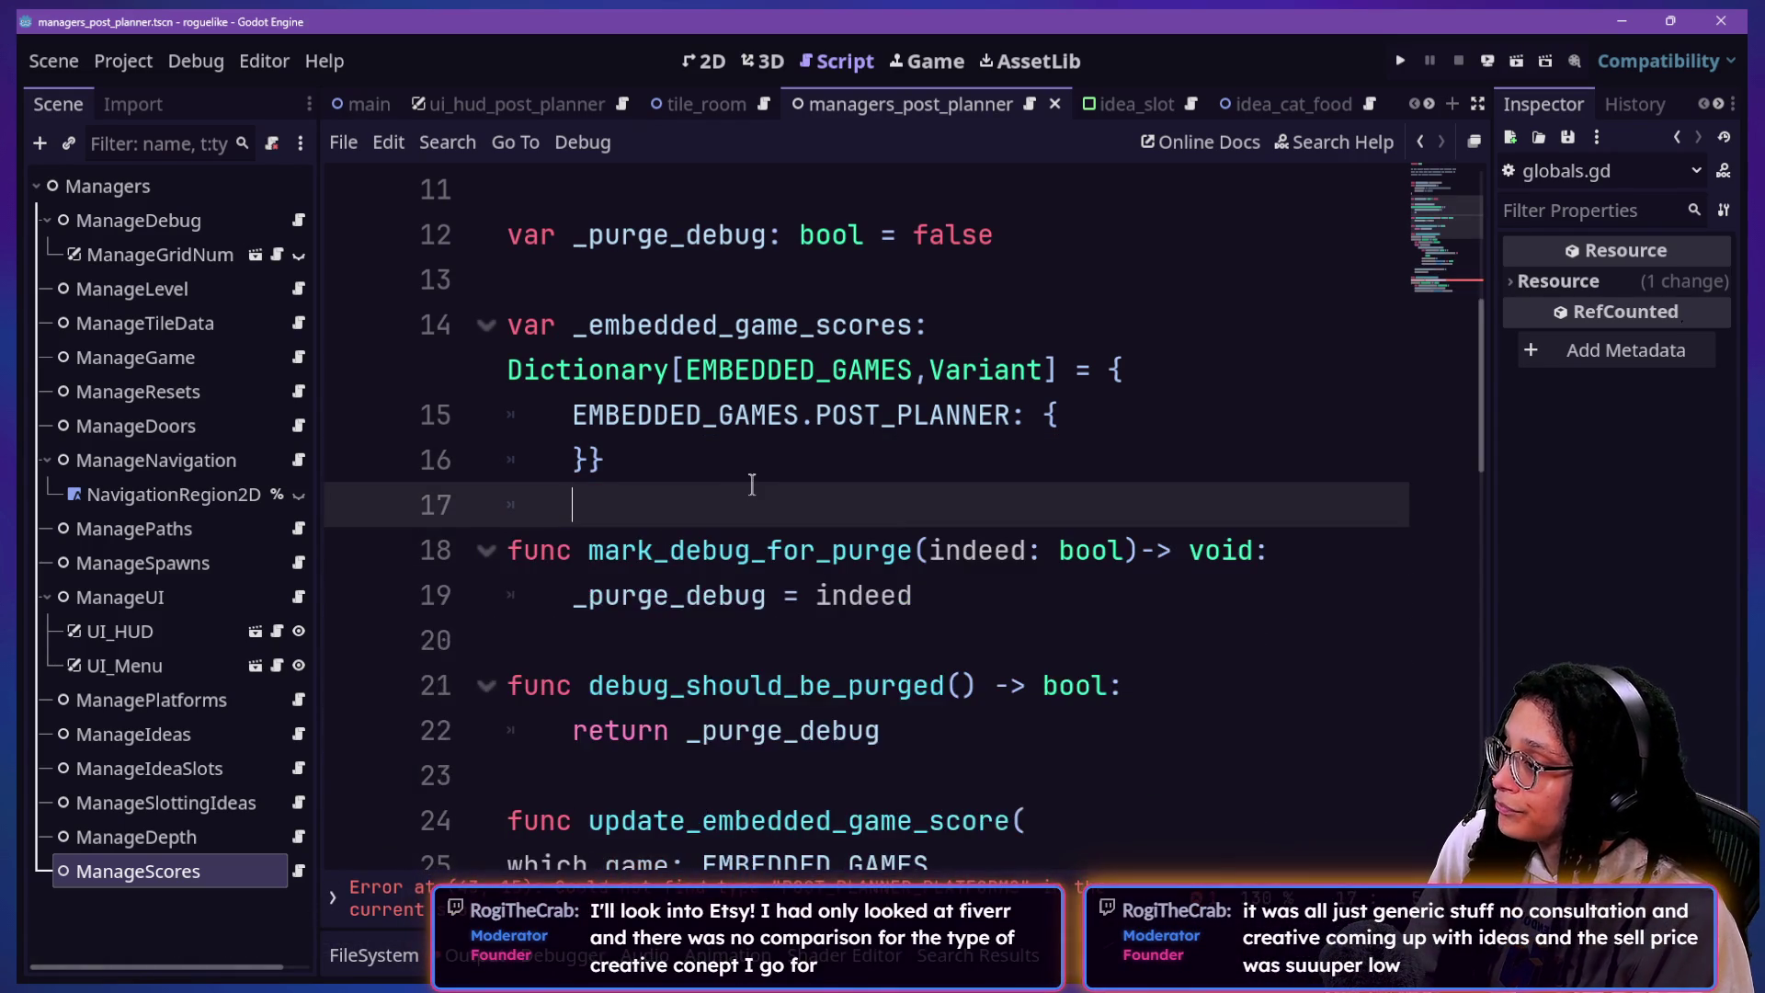
scroll(752, 484, "up", 3)
left_click(833, 589)
key("ctrl+v")
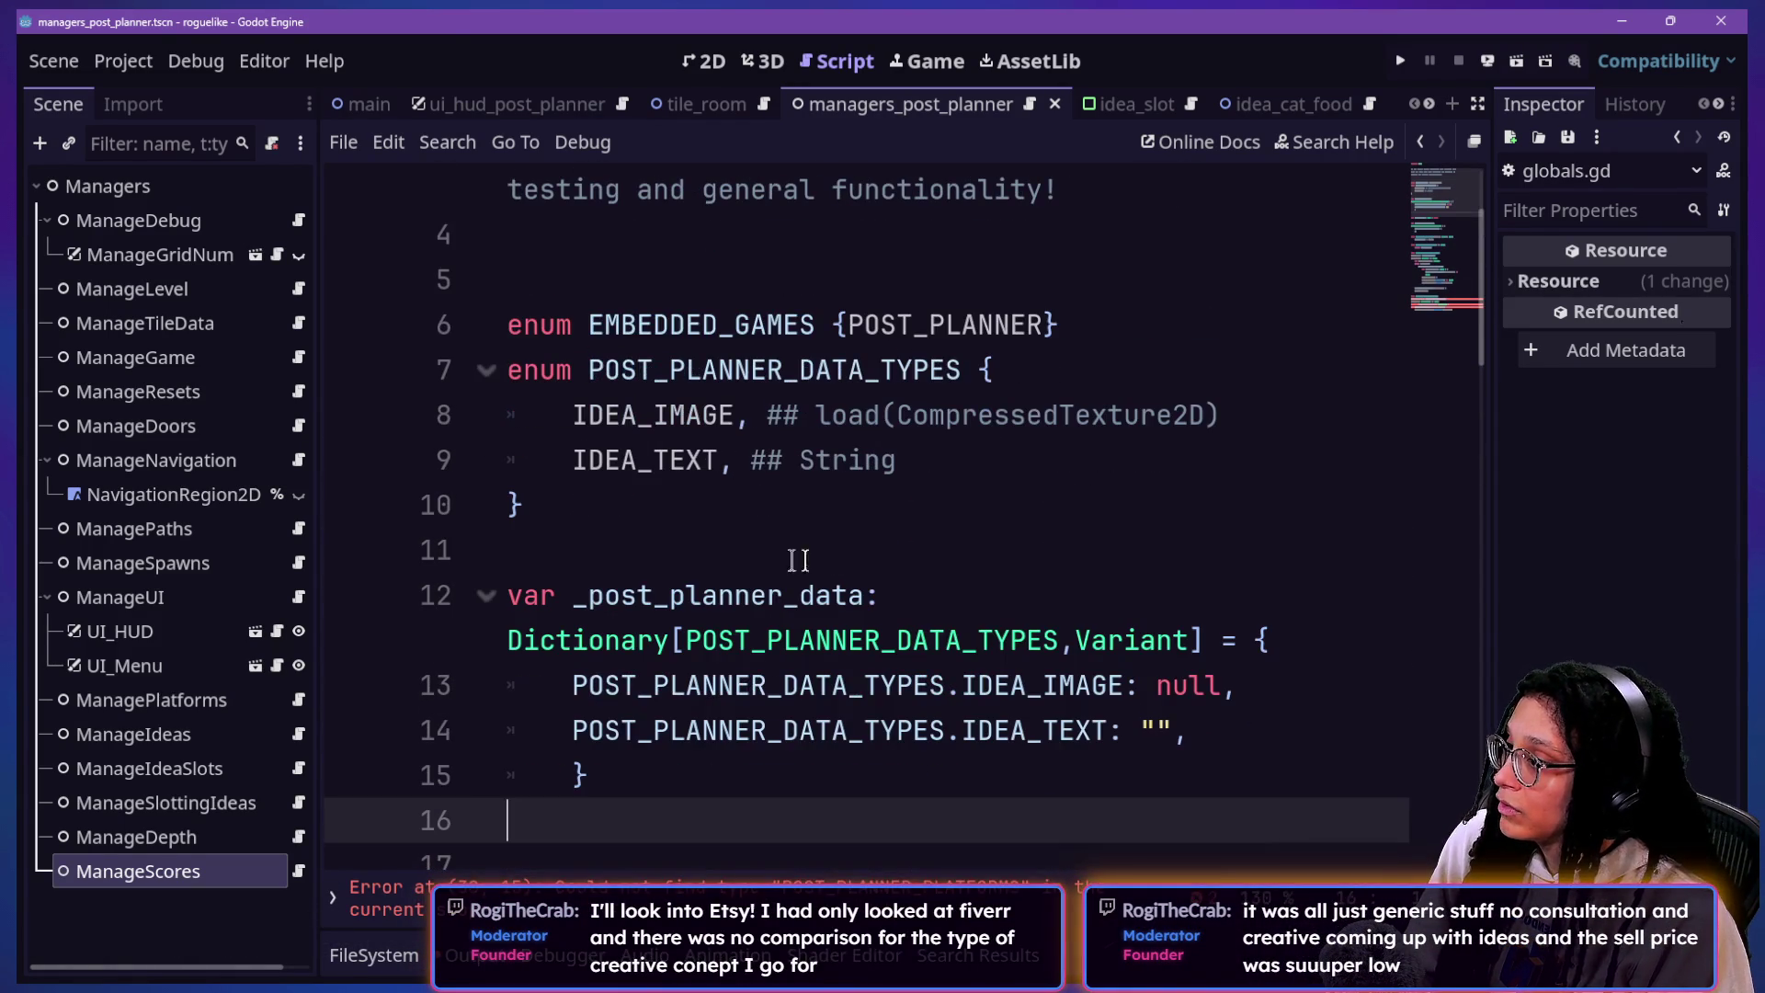
Step: Cut the enum and dictionary together and paste them after the last function
left_click(1089, 327, "shift")
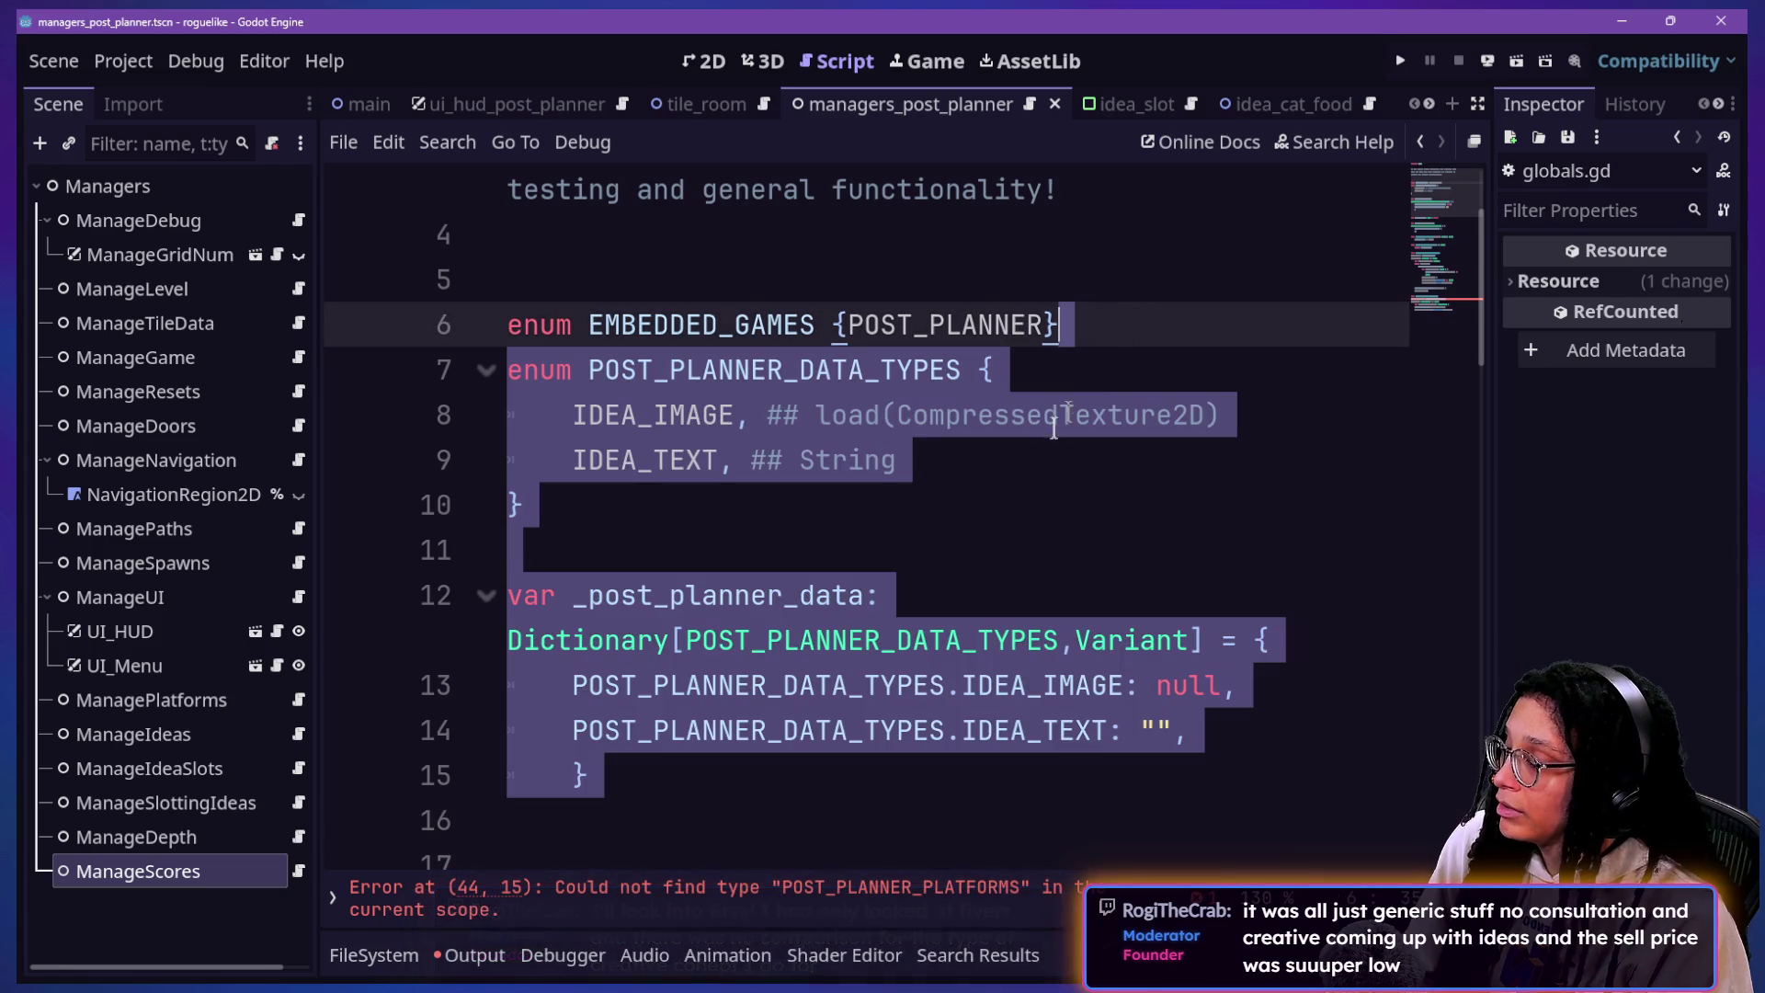
key("BackSpace")
scroll(841, 639, "down", 3)
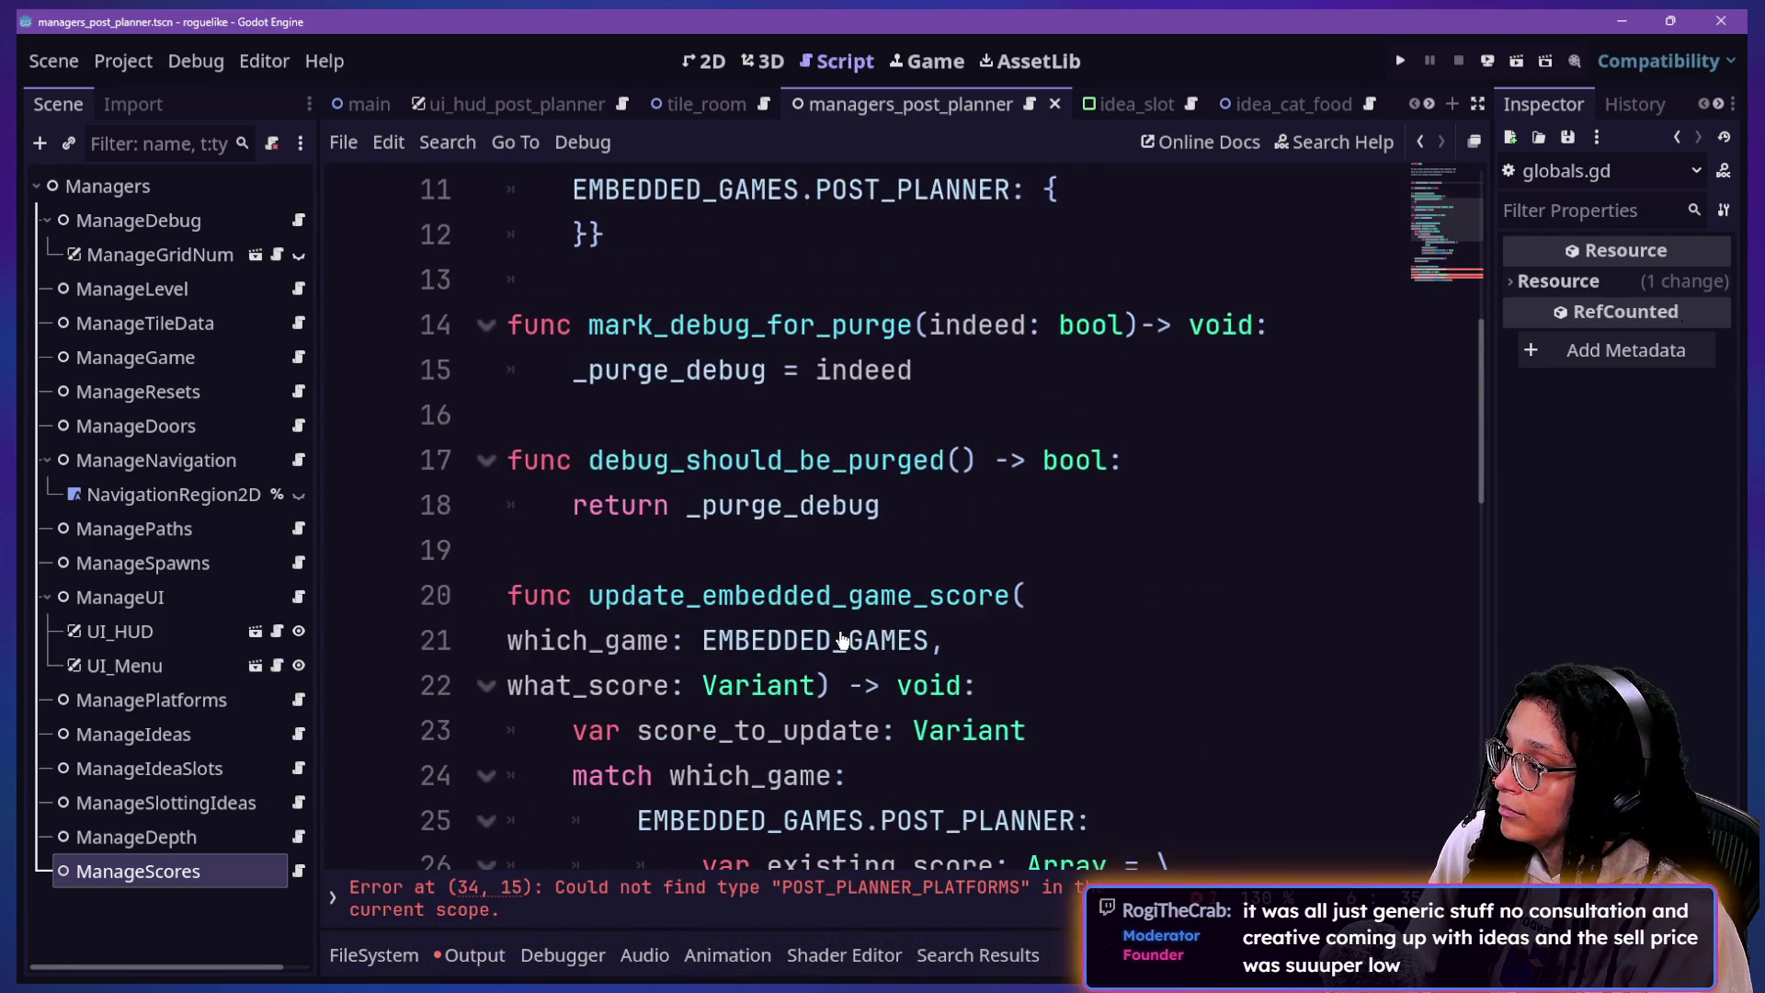
scroll(841, 639, "down", 6)
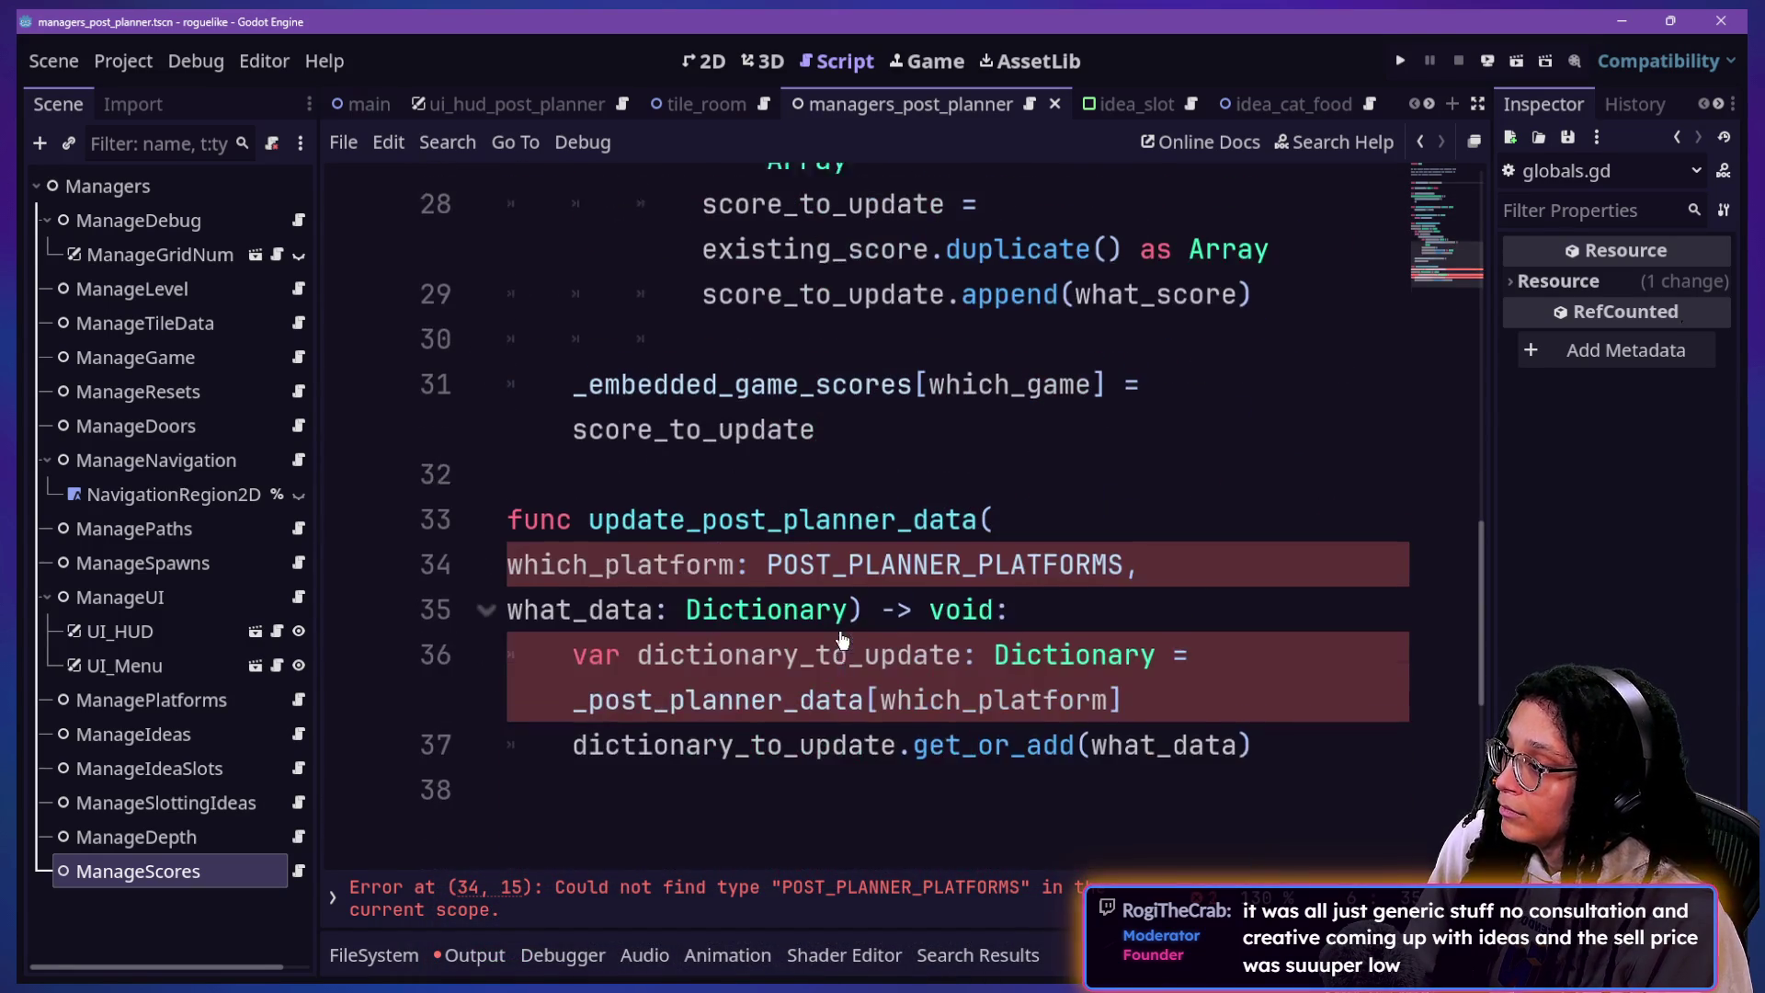
left_click(876, 430)
key("Return")
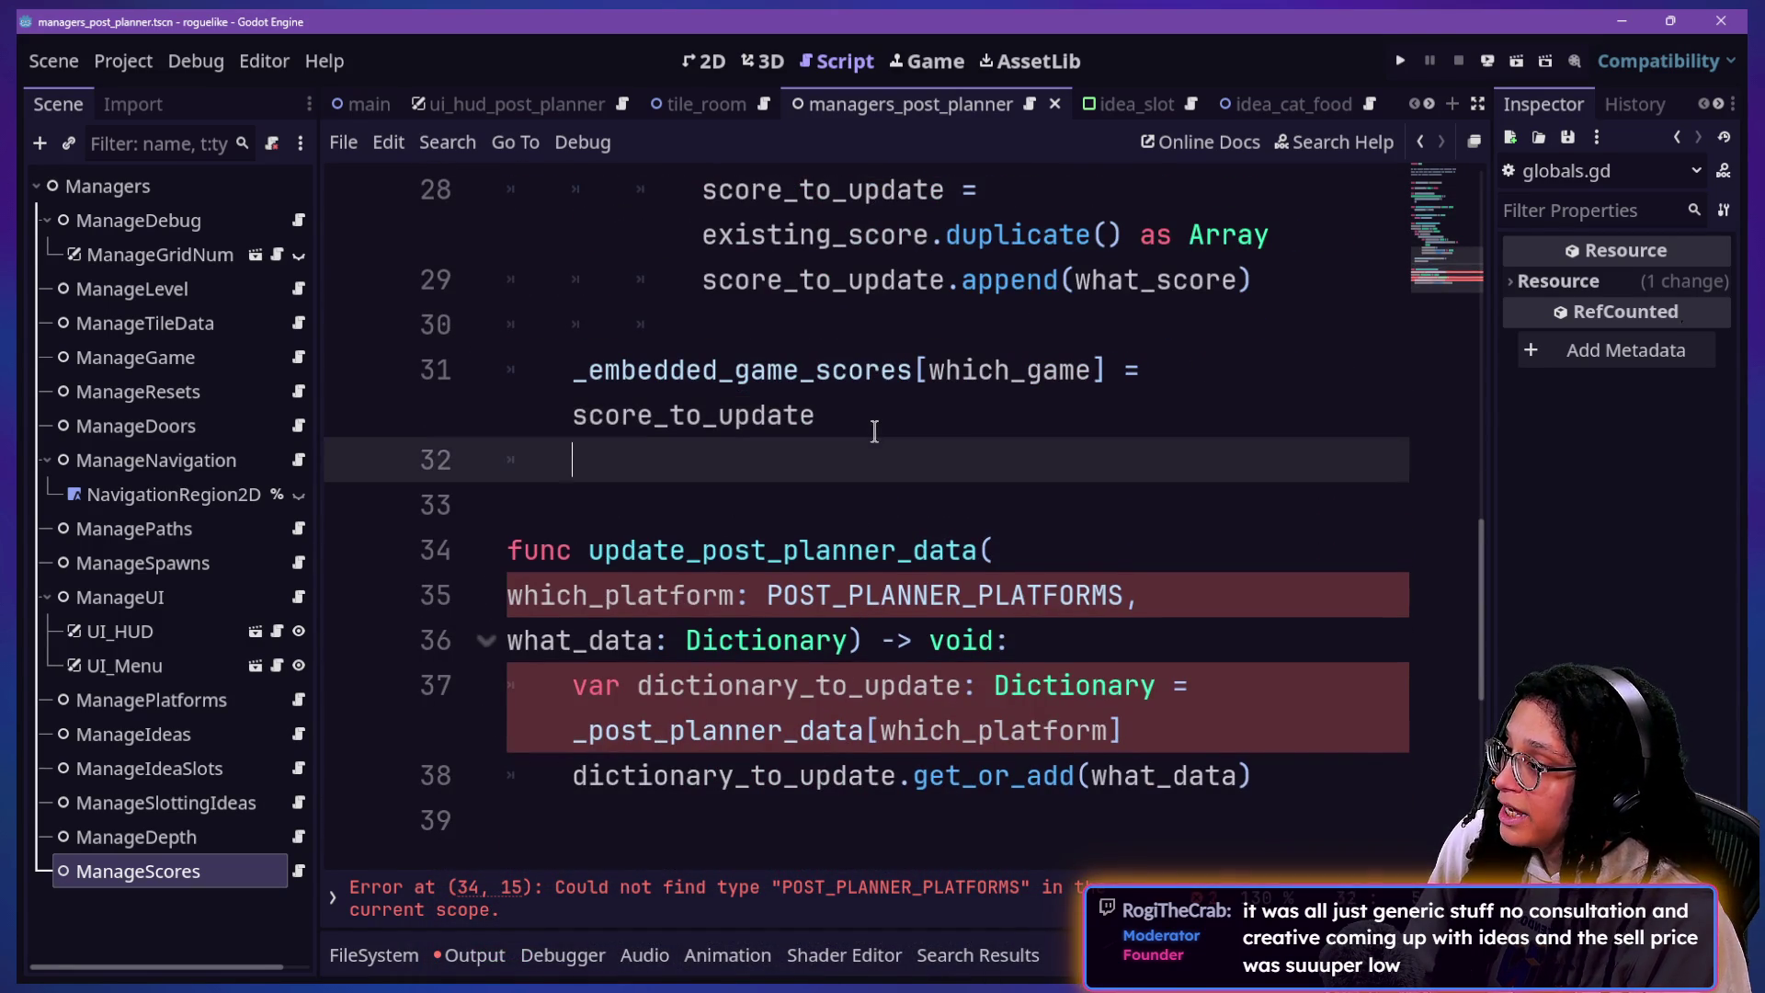
key("Return")
key("BackSpace")
type("enum POST_PLANNER_DATA_TYPES { \tIDEA_IMAGE, ## load(CompressedTexture2D) \tIDEA_TEXT, ## String }  var _post_planner_data: Dictionary[POST_PLANNER_DATA_TYPES,Variant] = { \tPOST_PLANNER_DATA_TYPES.IDEA_IMAGE: null, \tPOST_PLANNER_DATA_TYPES.IDEA_TEXT: \"\", \t}")
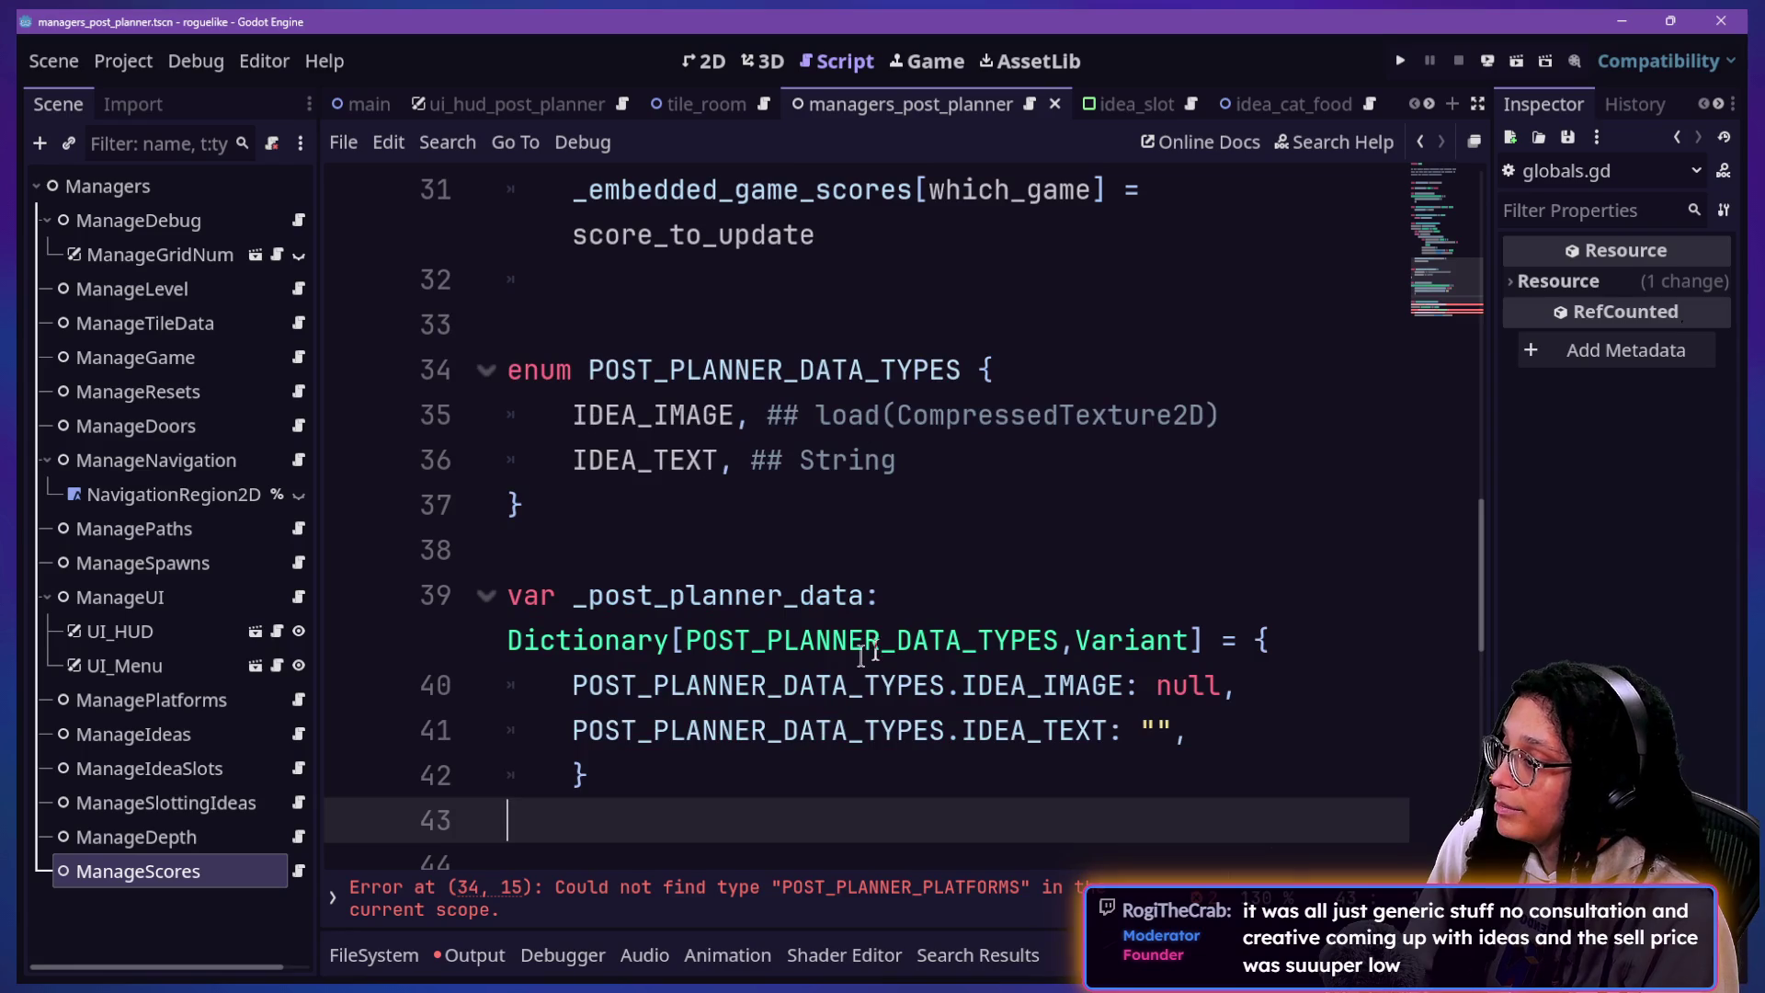
Step: Delete everything from line 33 to the end, including leftover blank lines and indent
left_click_drag(726, 329, 987, 778)
scroll(987, 778, "down", 3)
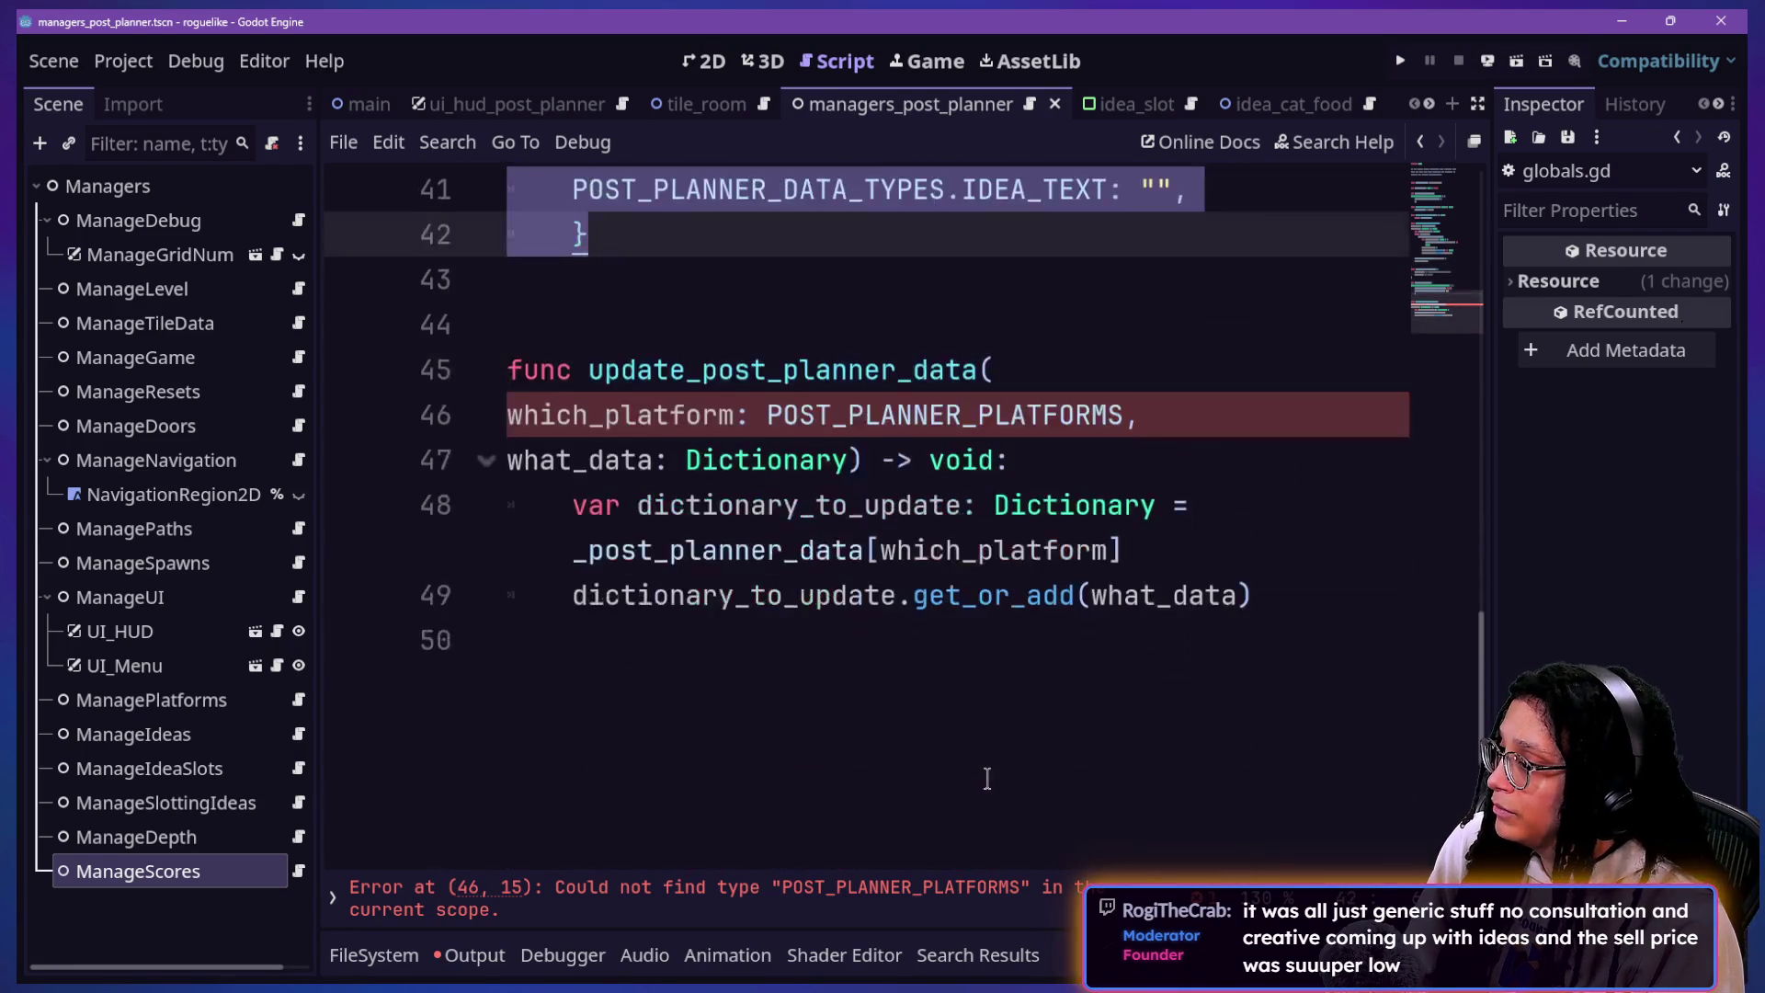
key("ctrl+shift+End")
key("BackSpace")
key("BackSpace")
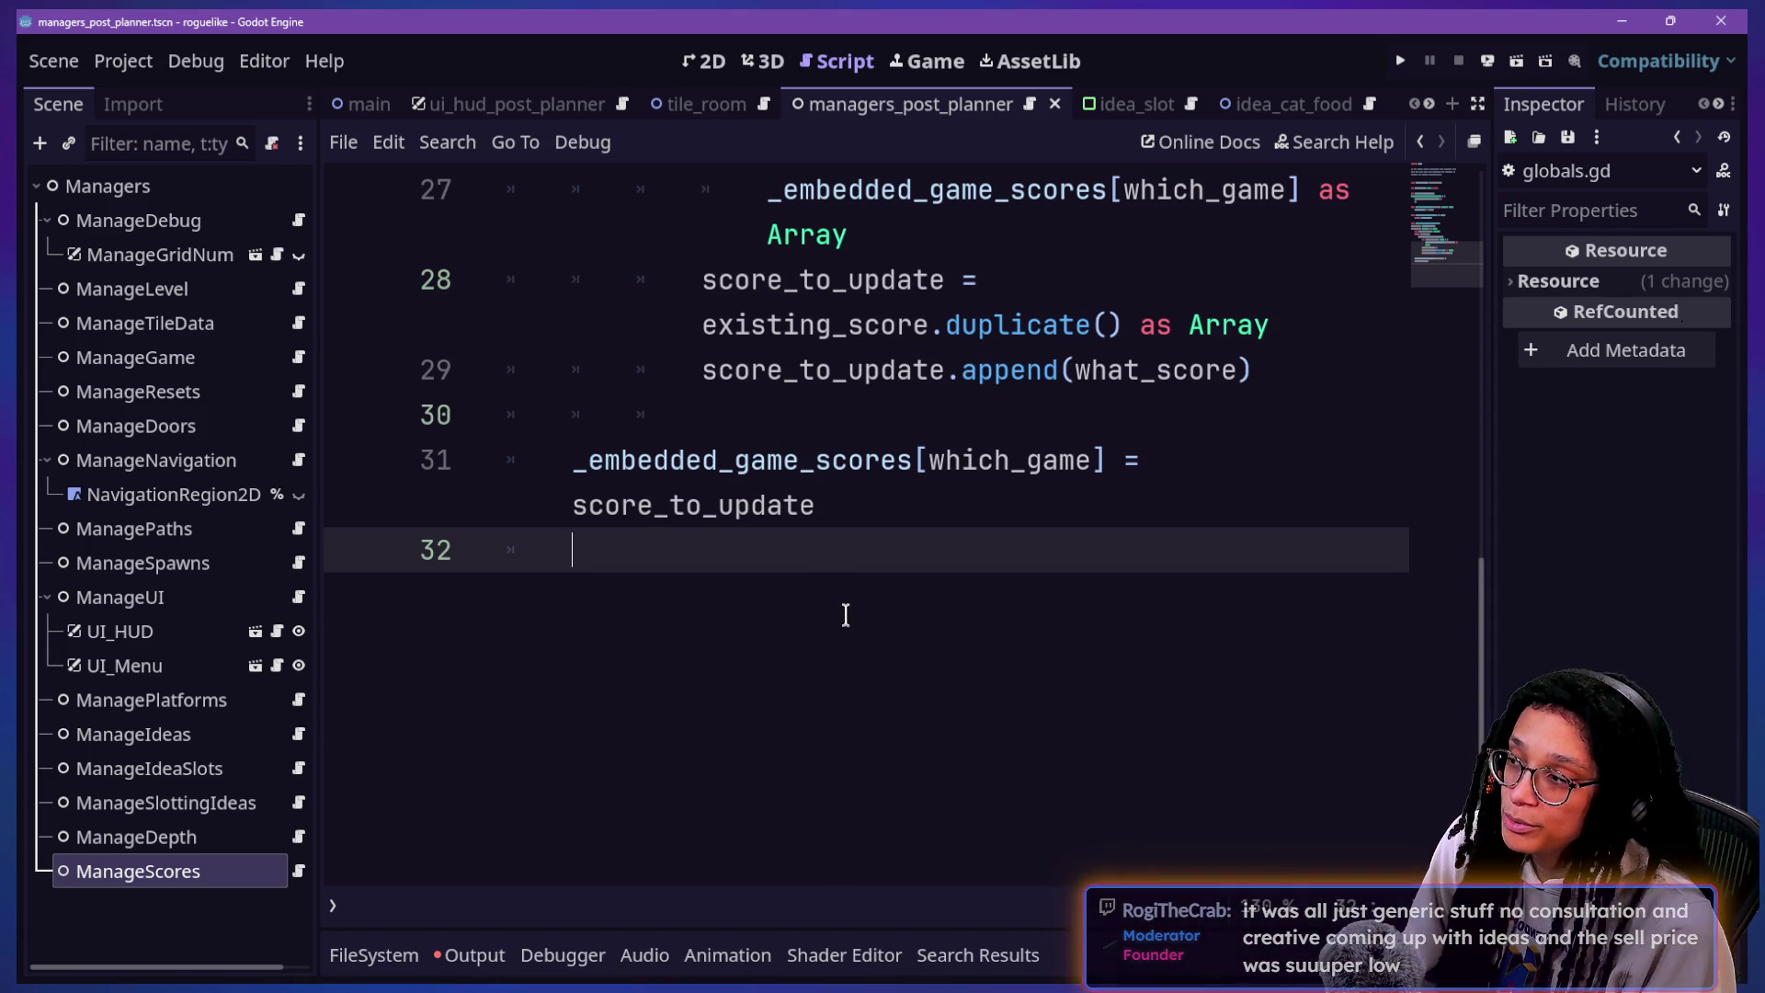
key("BackSpace")
key("Left")
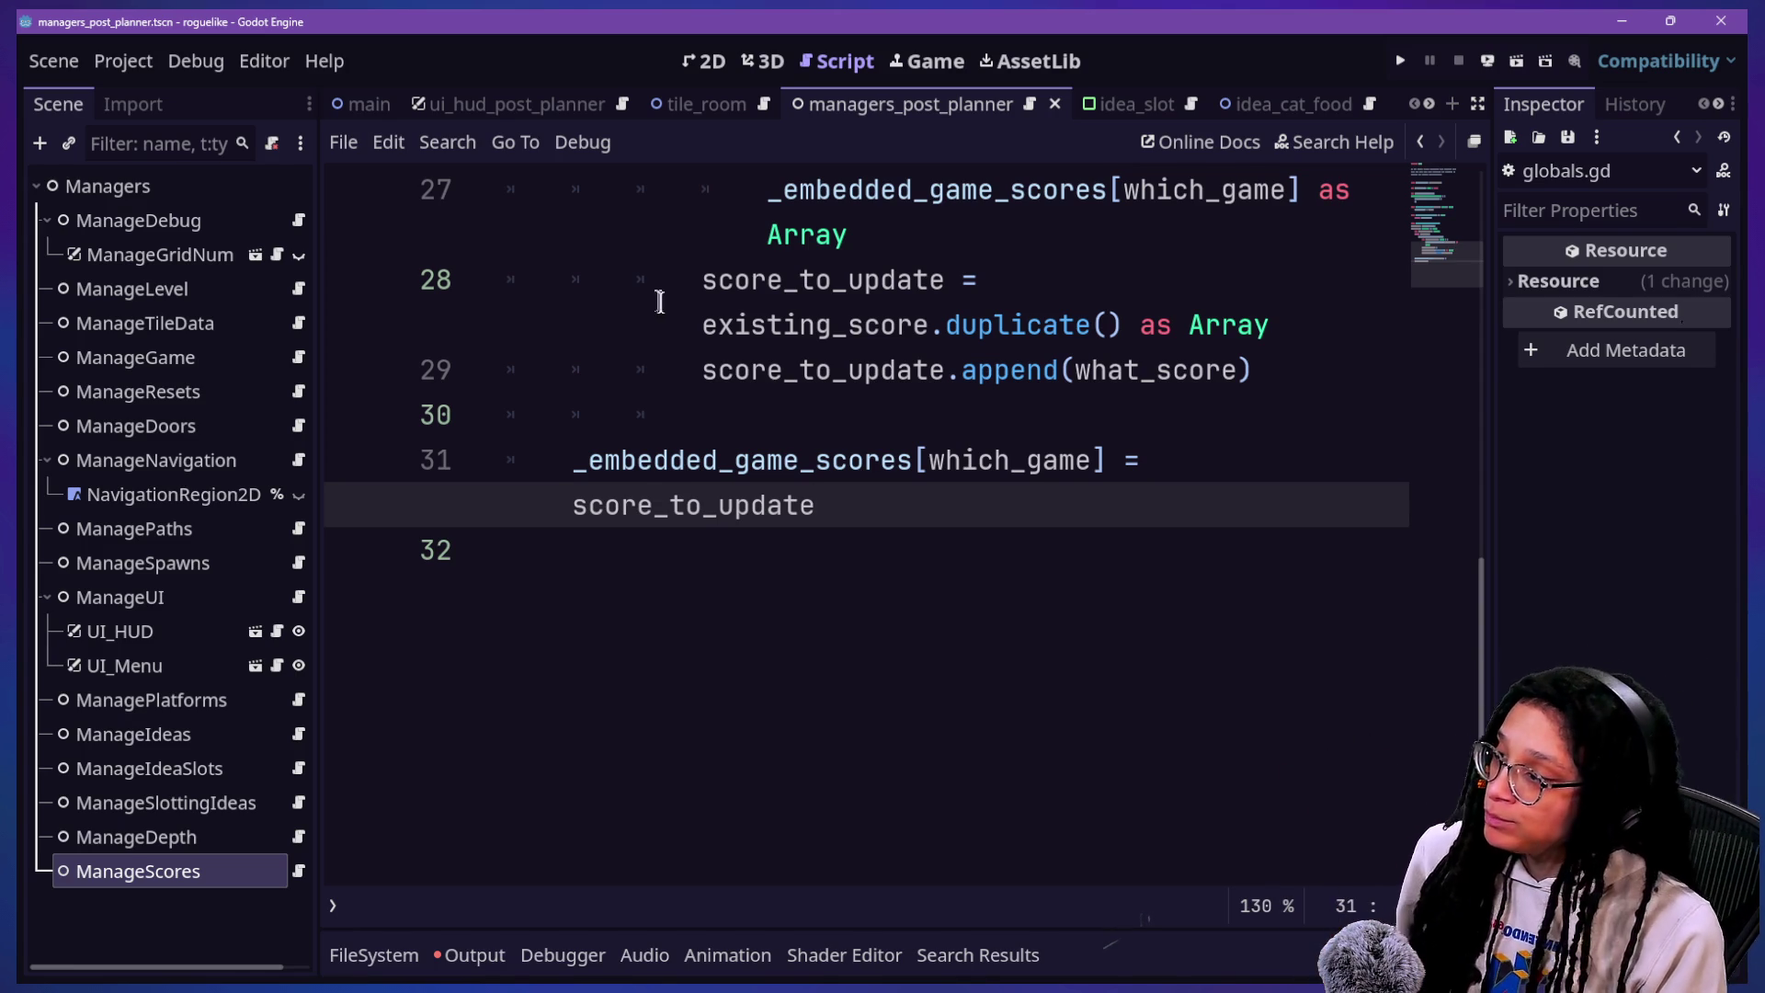
key("Up")
key("Up")
key("Up")
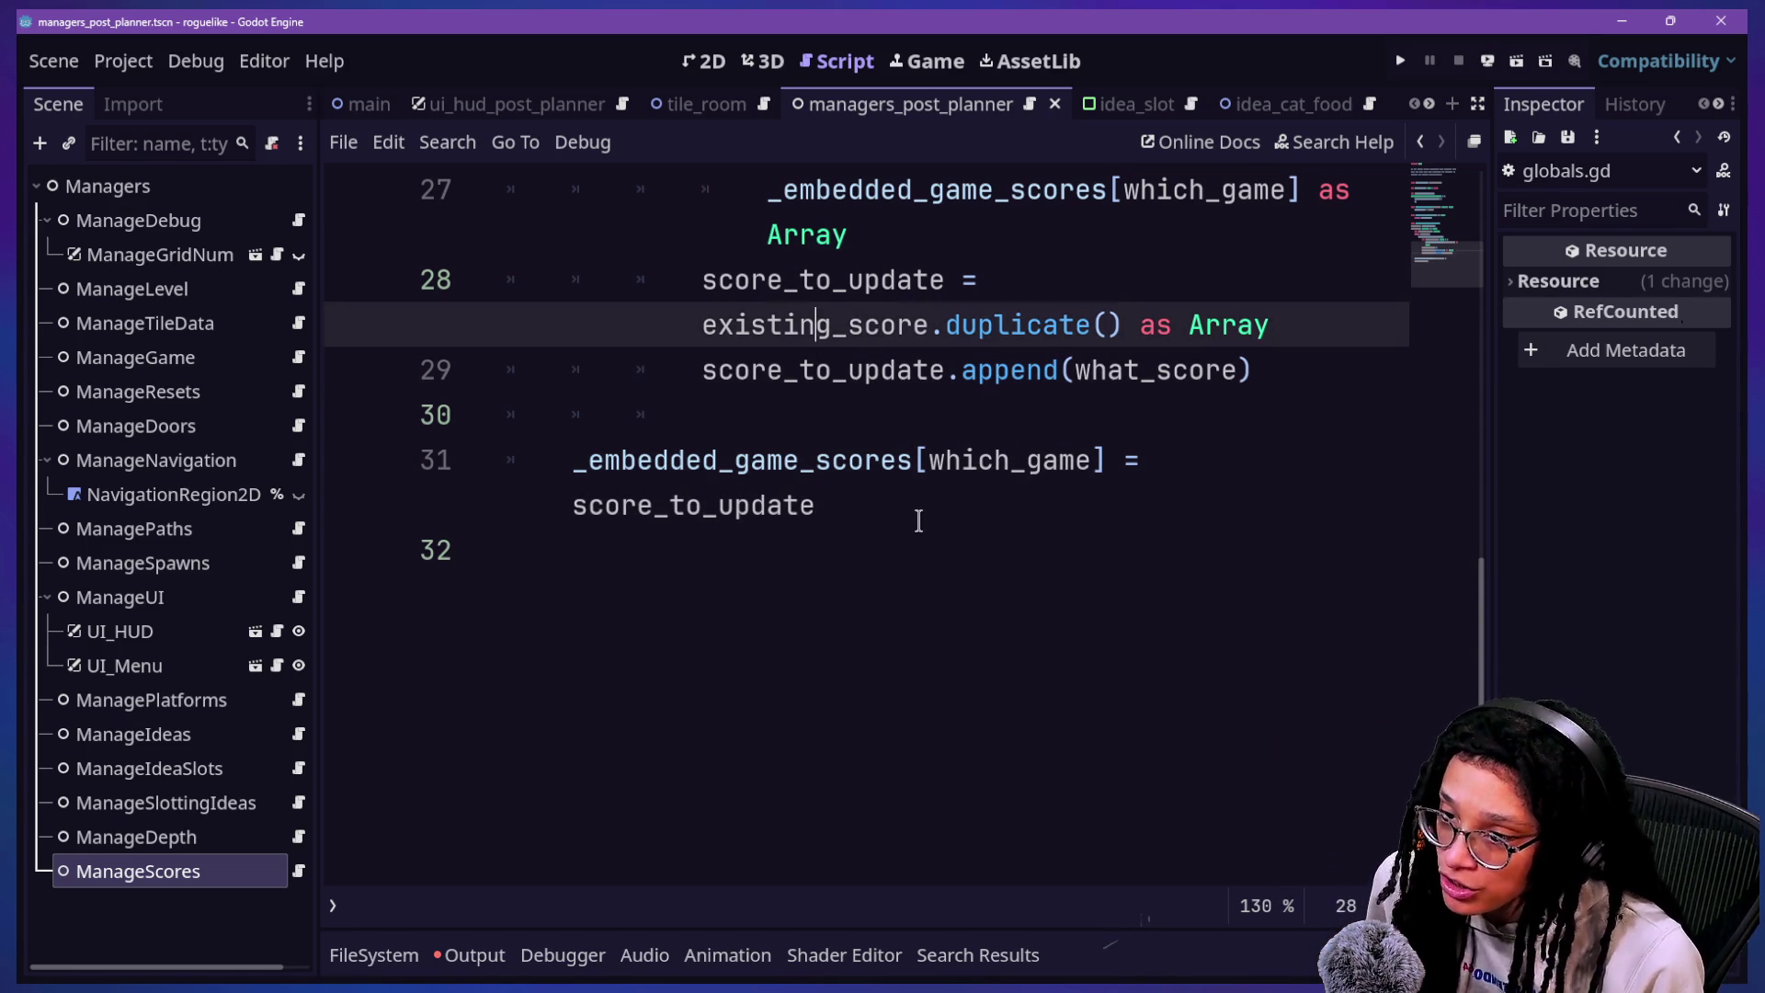
key("Up")
key("Up")
key("Up")
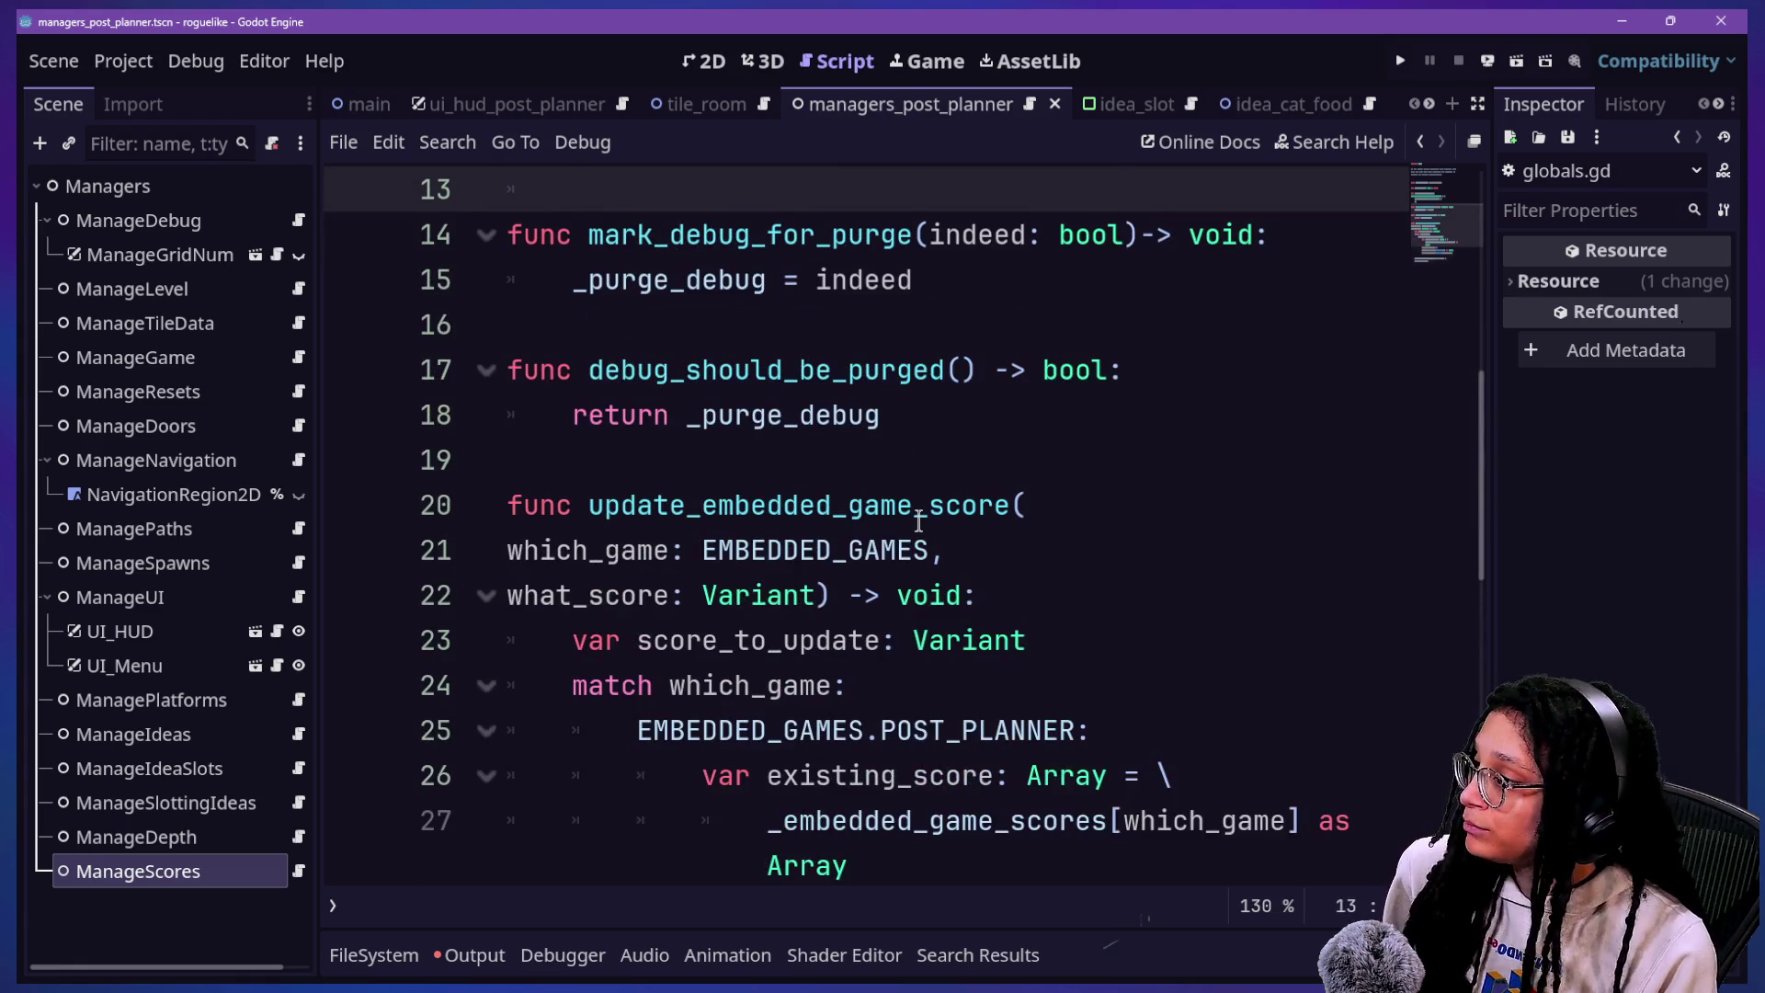
Step: Select the score-update lines 21 to 27 and add a new line below the function
scroll(1048, 510, "down", 1)
left_click(1088, 509)
key("Down")
key("Down")
key("Down")
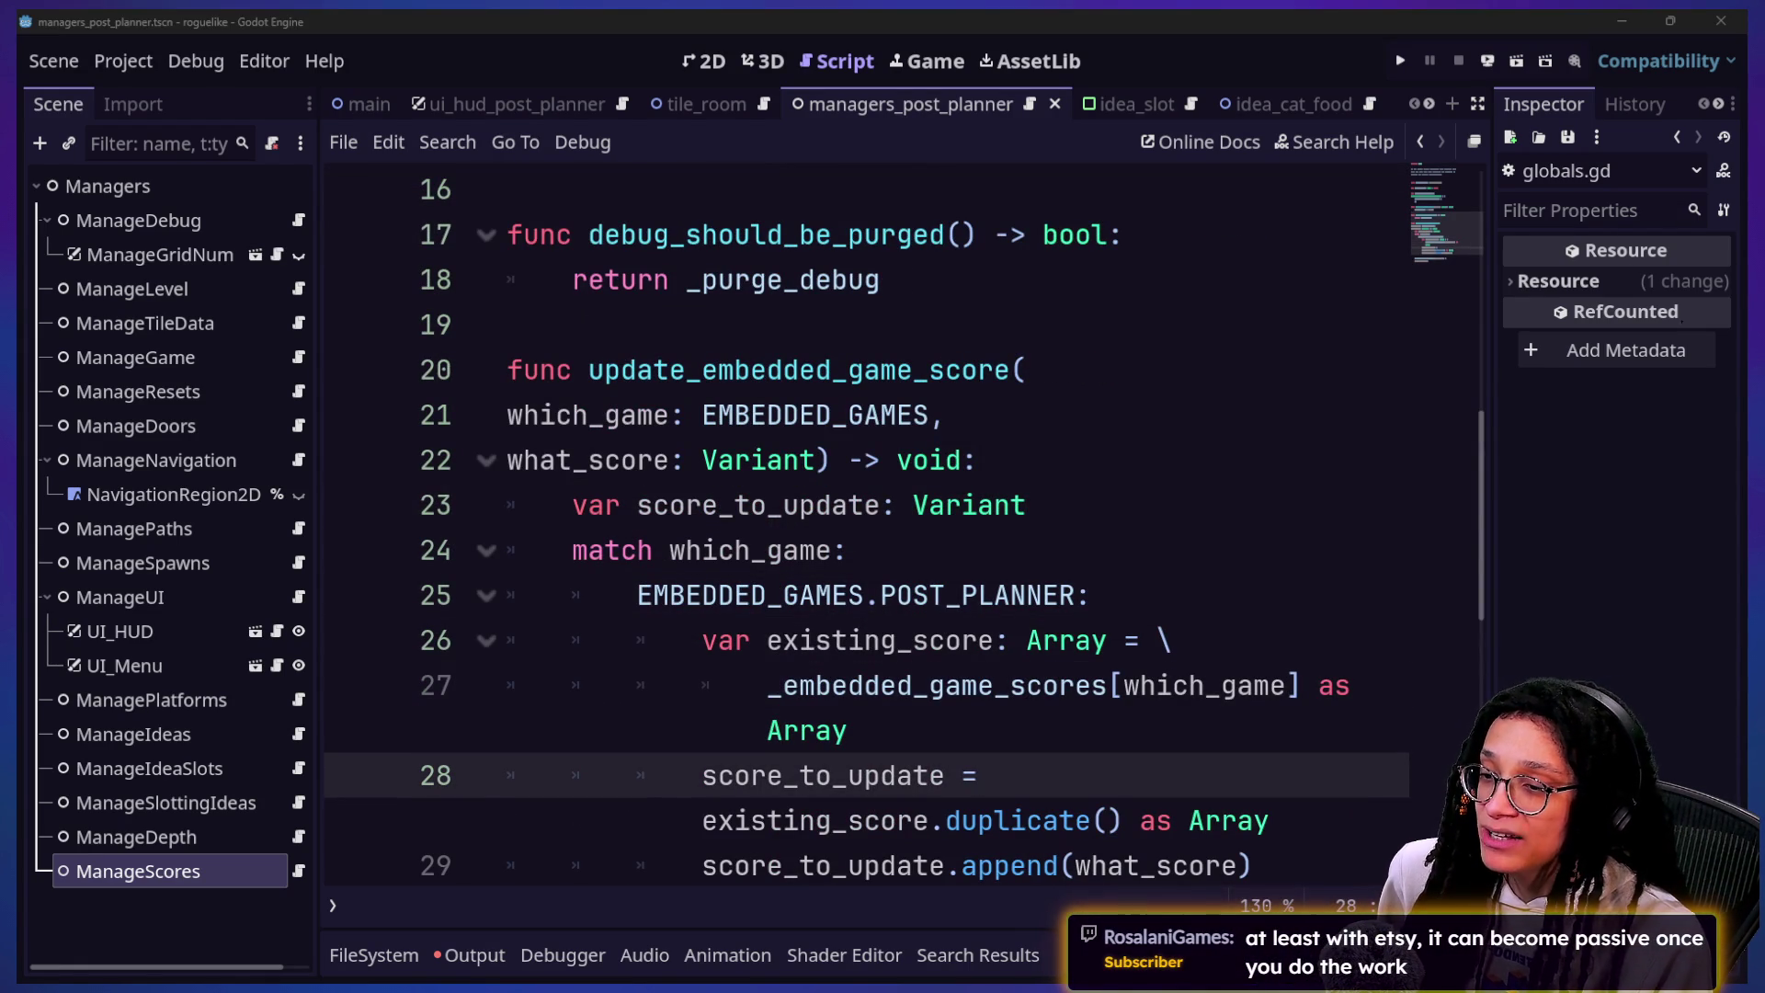
left_click_drag(908, 420, 1184, 687)
key("Down")
key("Down")
key("Down")
key("Return")
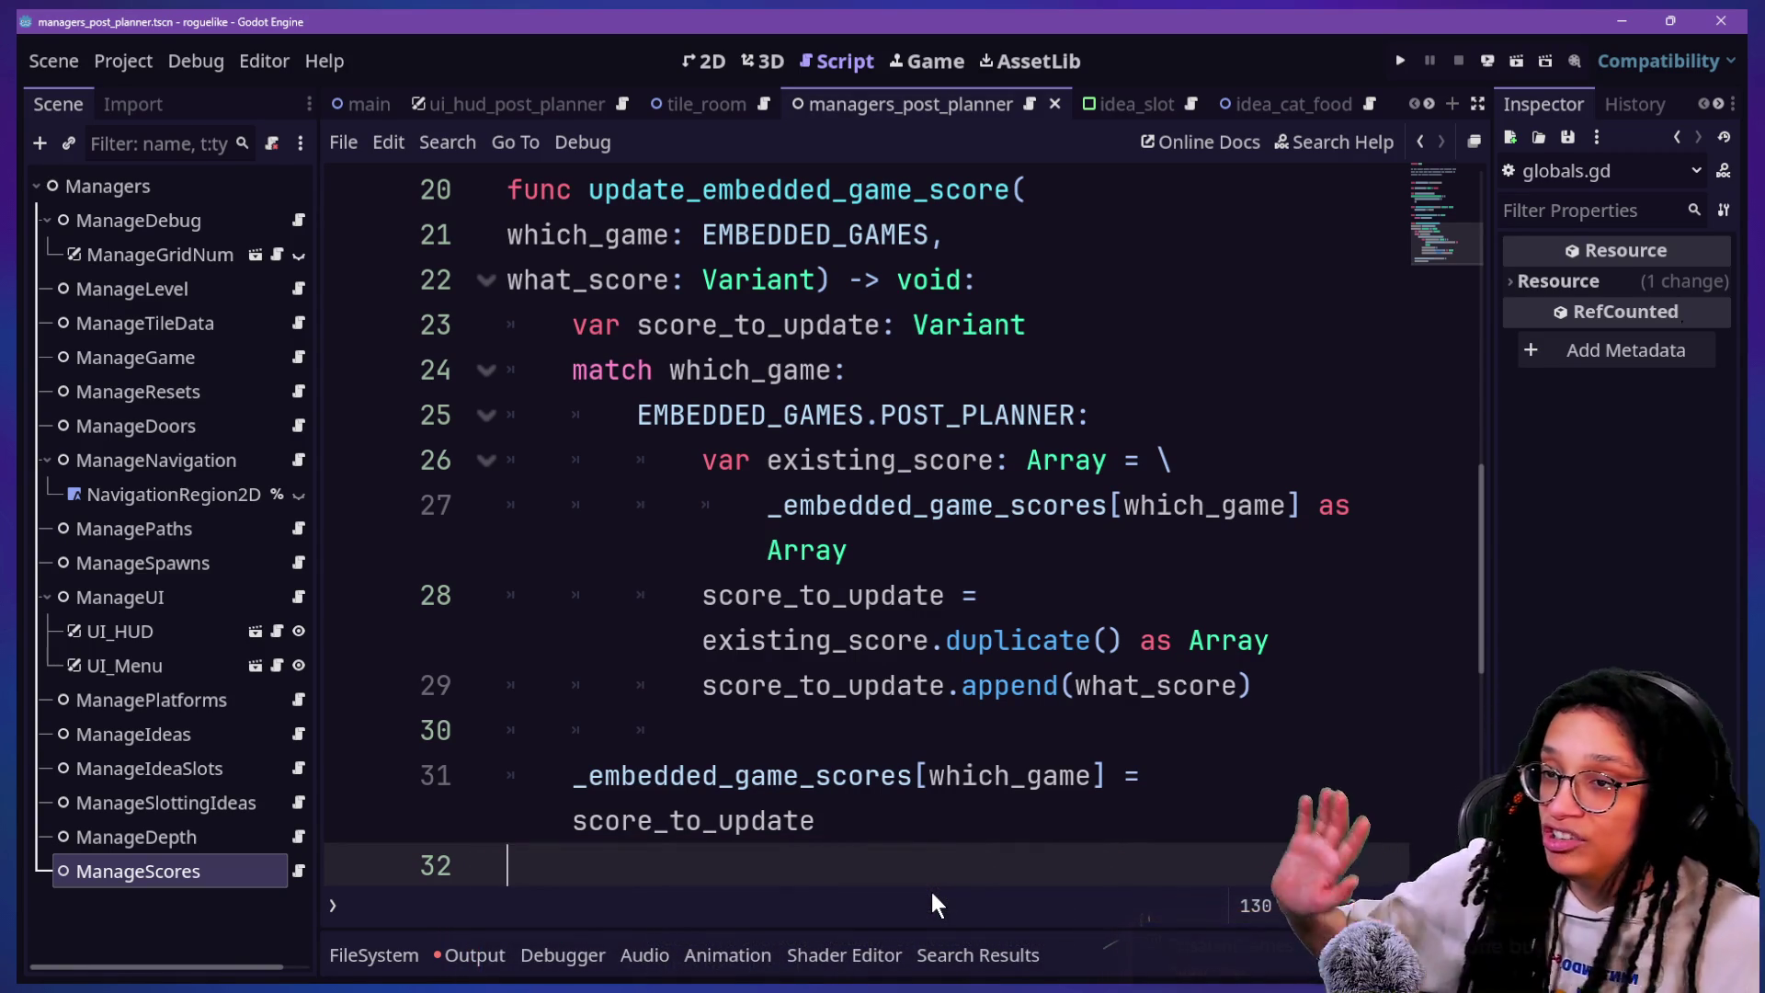
Step: Review the POST_PLANNER match case and scores lookup in the score-update function
left_click(1057, 409)
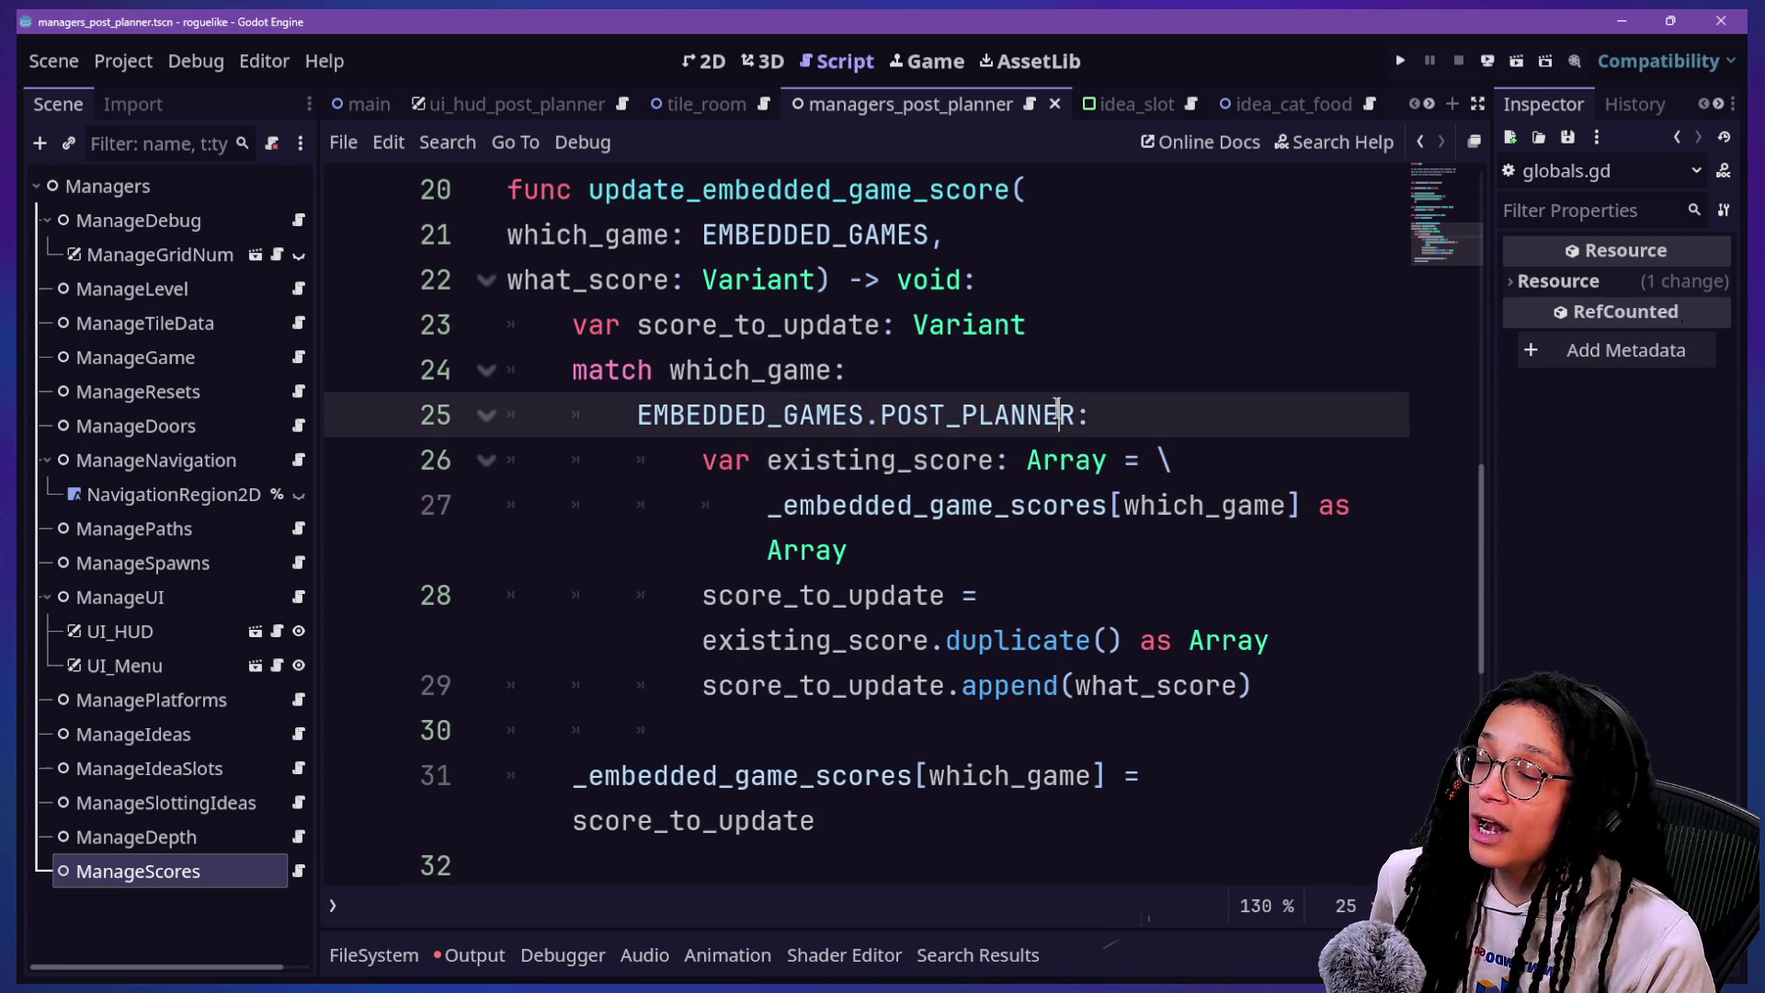
mouse_move(1057, 409)
left_click(1063, 505)
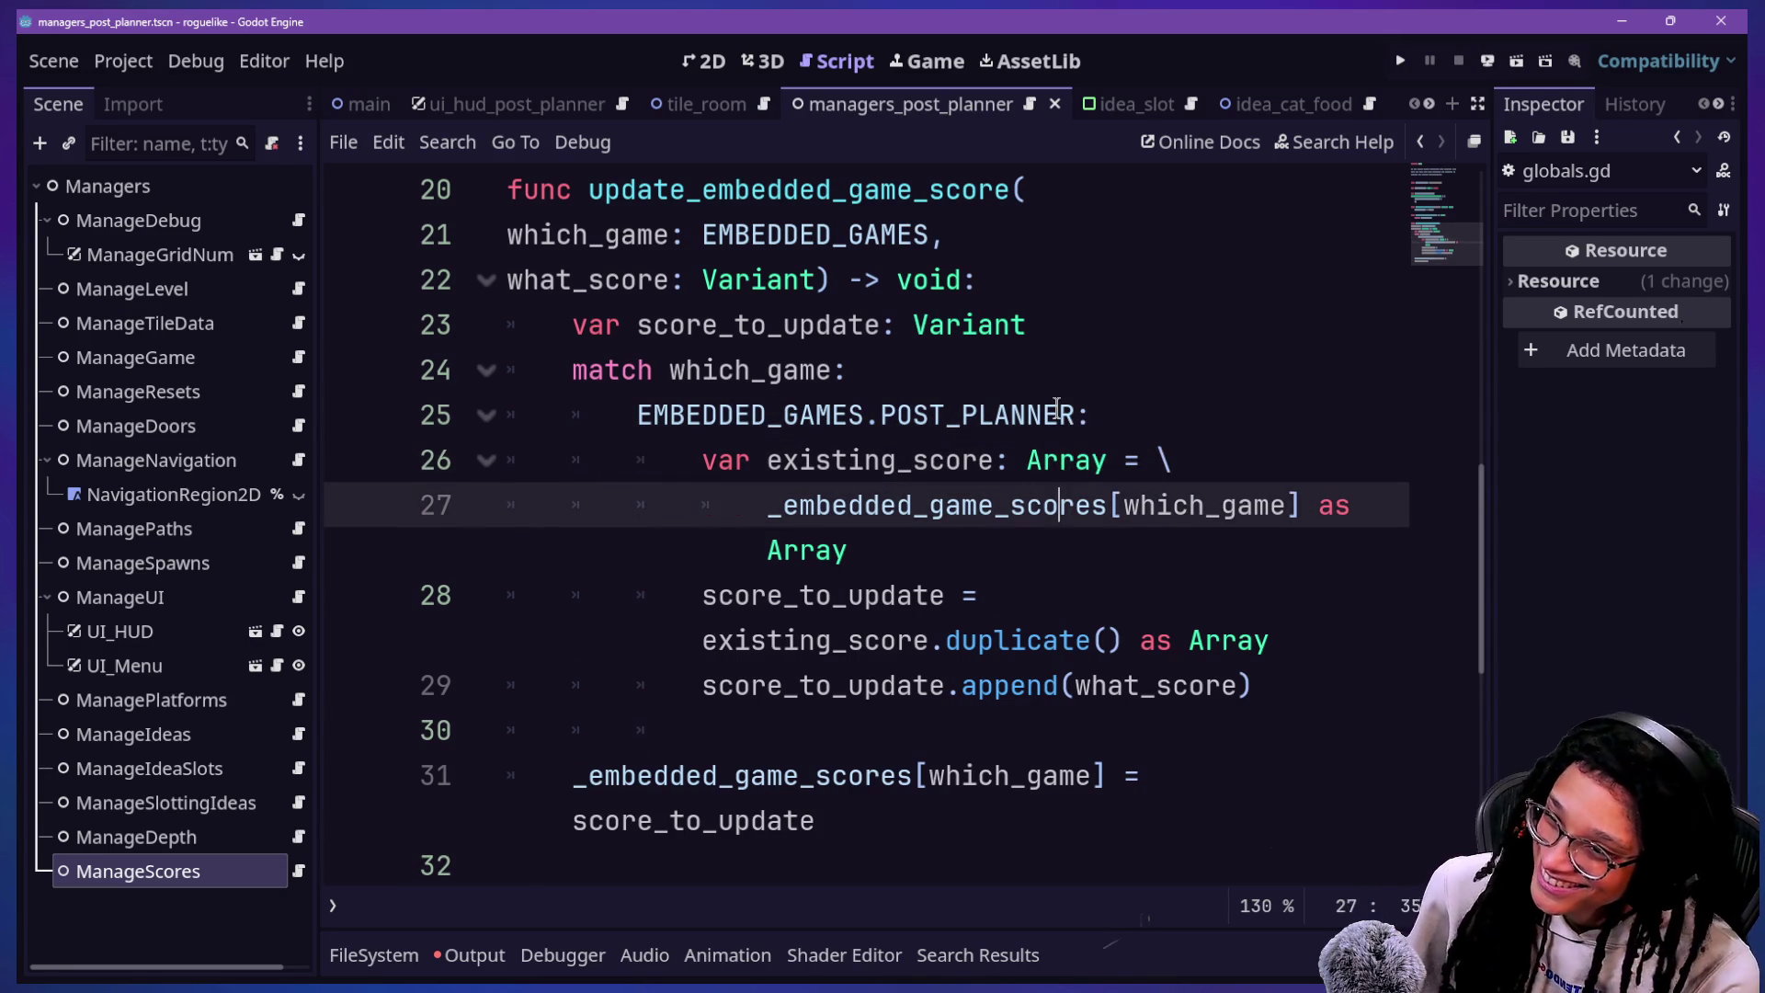
mouse_move(850, 549)
left_mouse_down()
mouse_move(979, 526)
mouse_move(957, 461)
left_mouse_up()
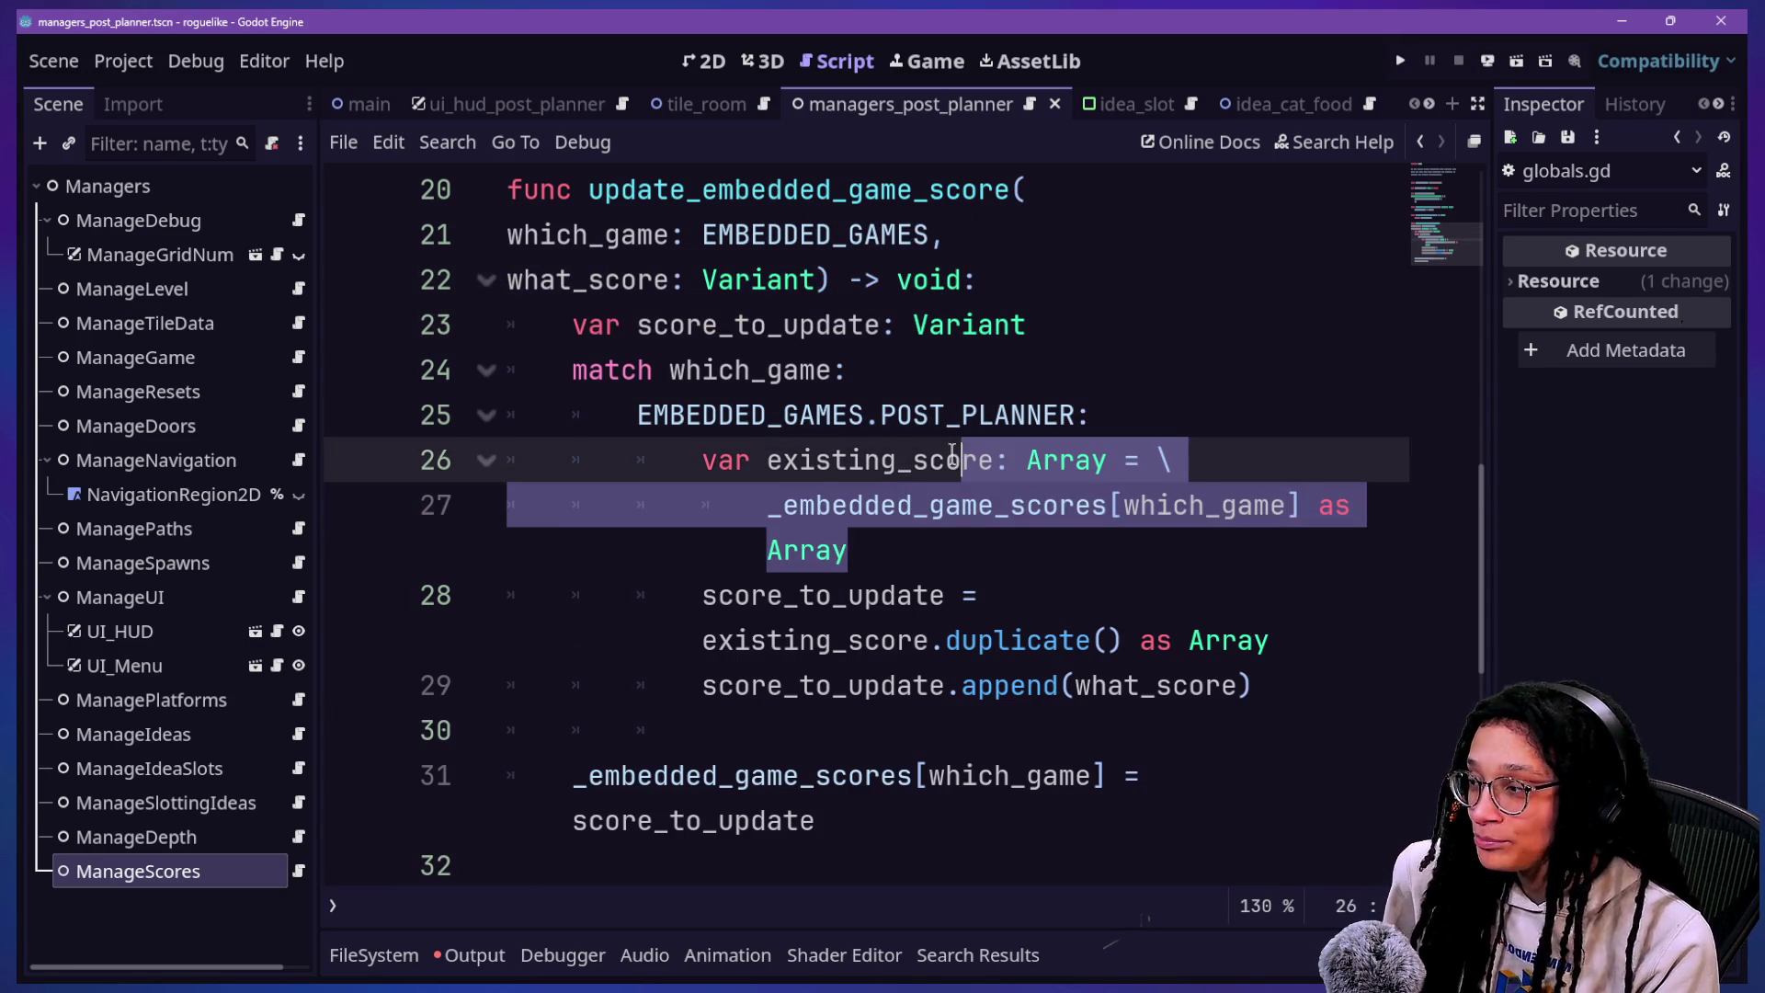
key("Up")
key("Up")
key("Up")
scroll(951, 452, "down", 3)
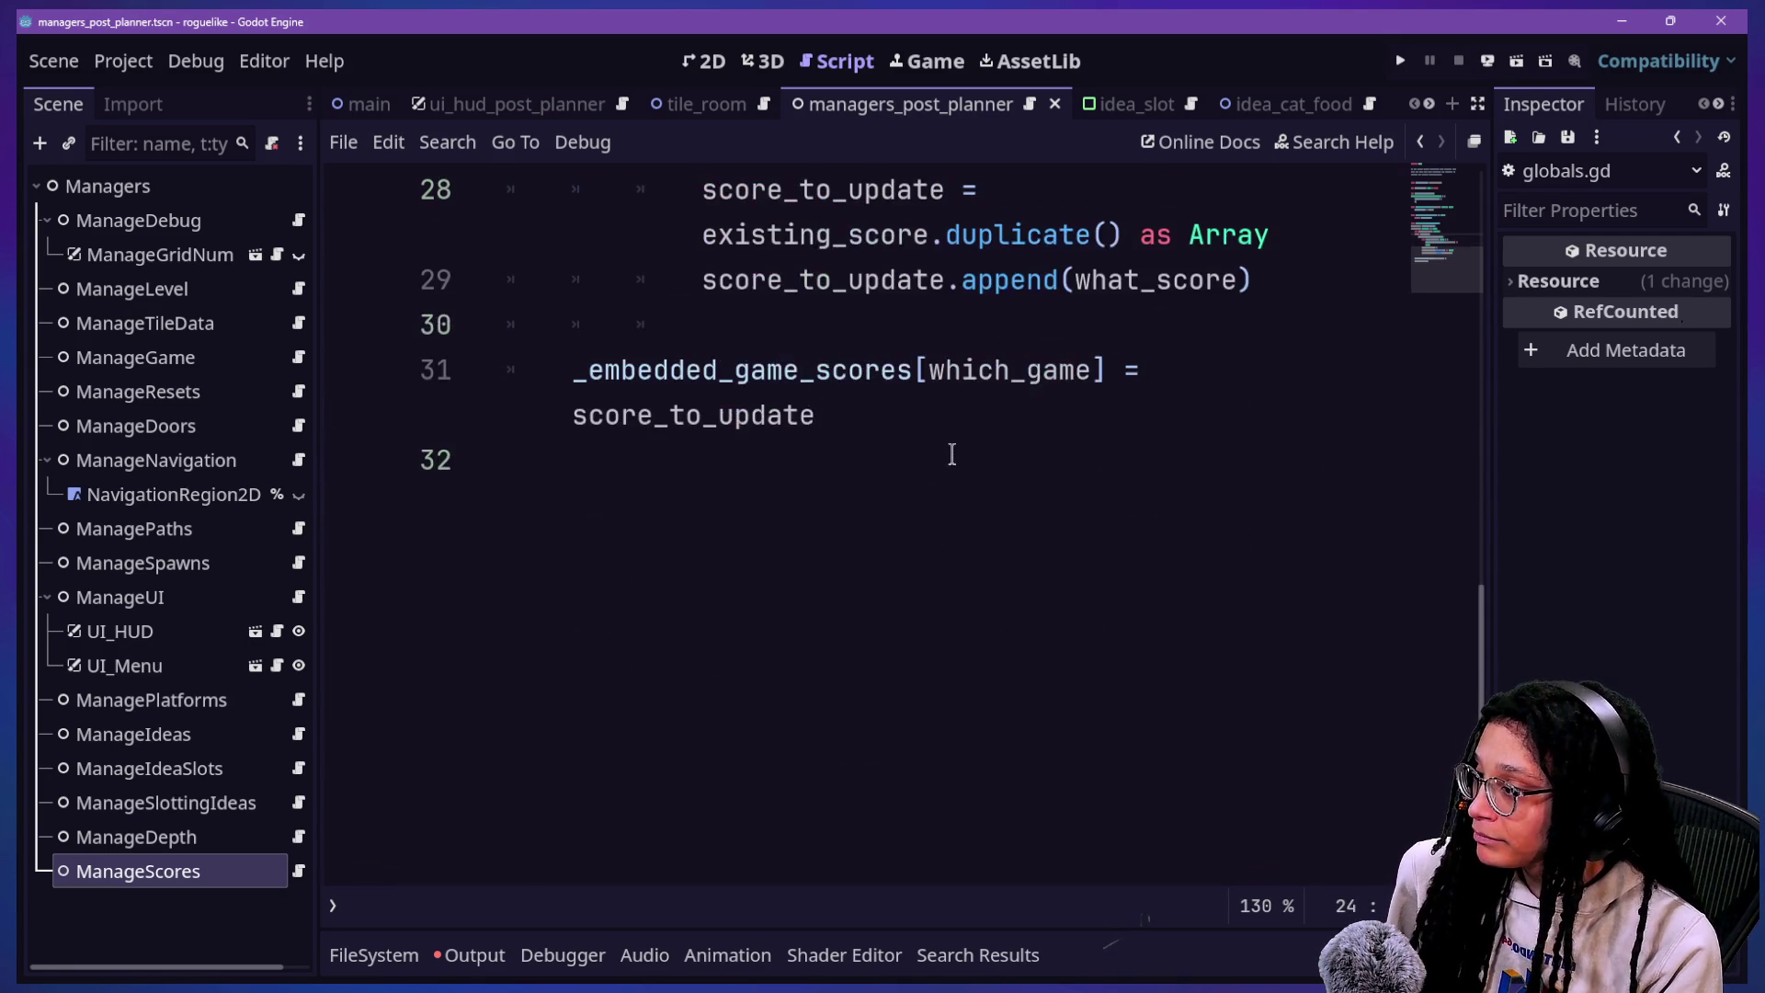
scroll(952, 453, "up", 4)
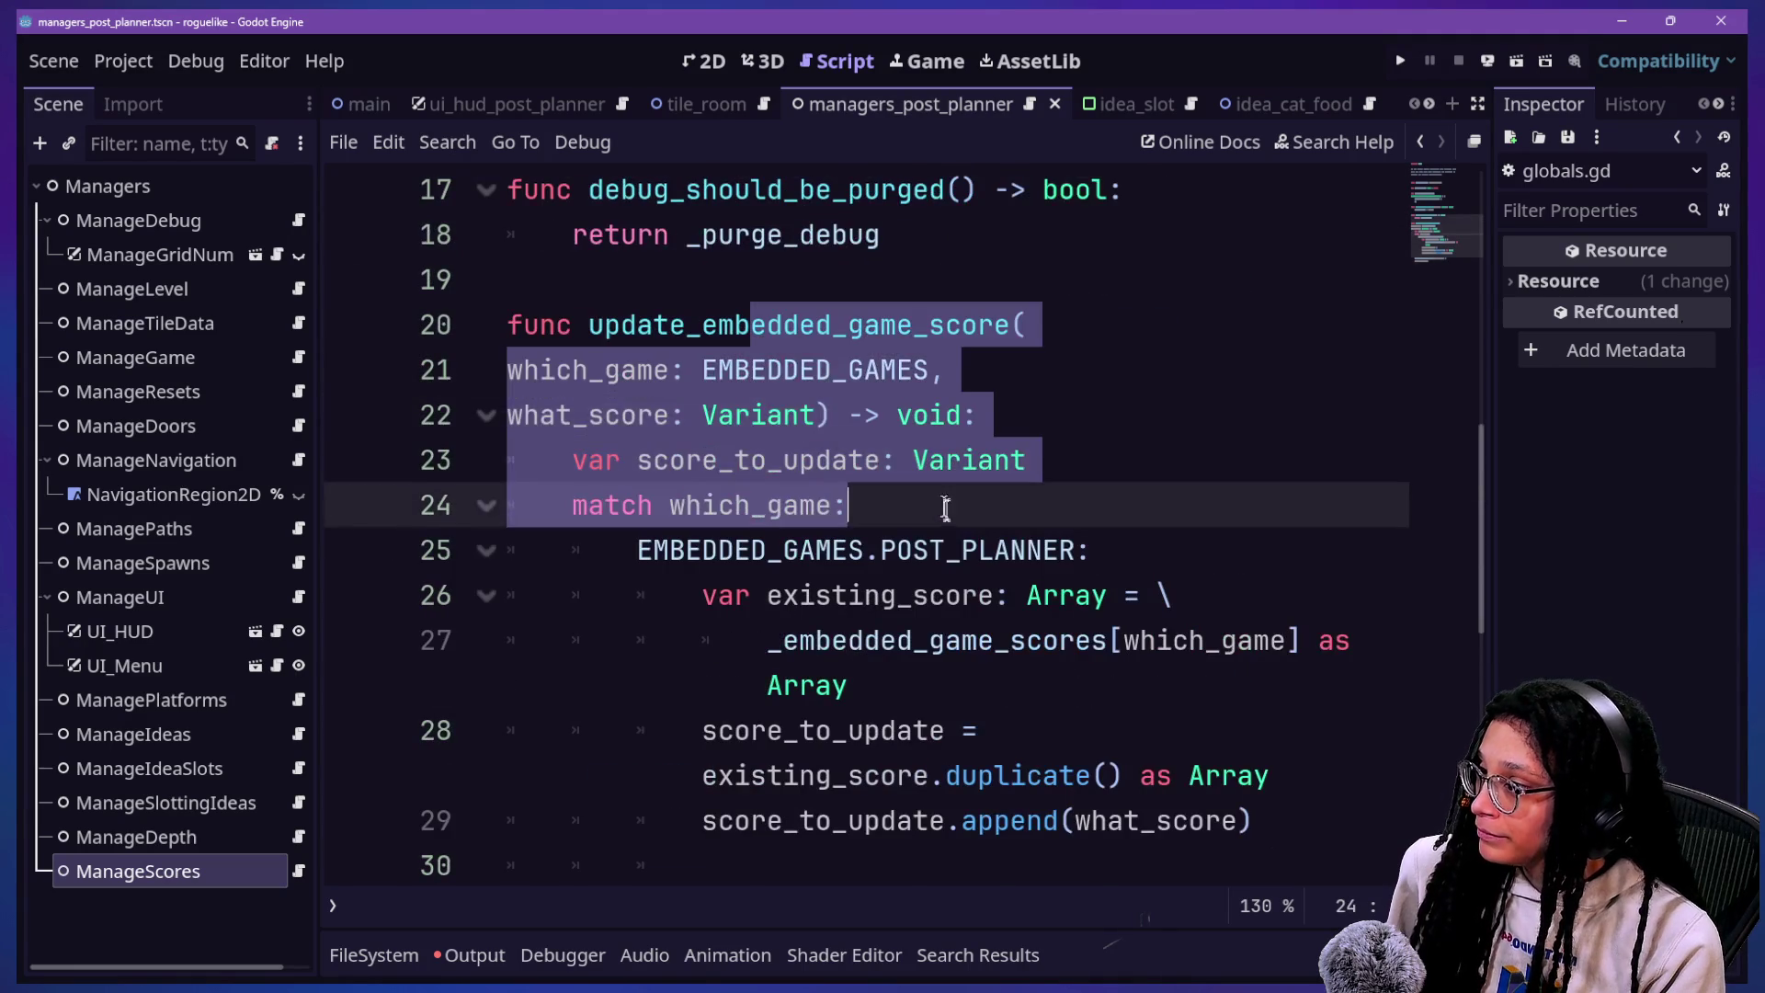
scroll(947, 513, "down", 1)
left_click_drag(969, 717, 814, 276)
left_click(763, 196)
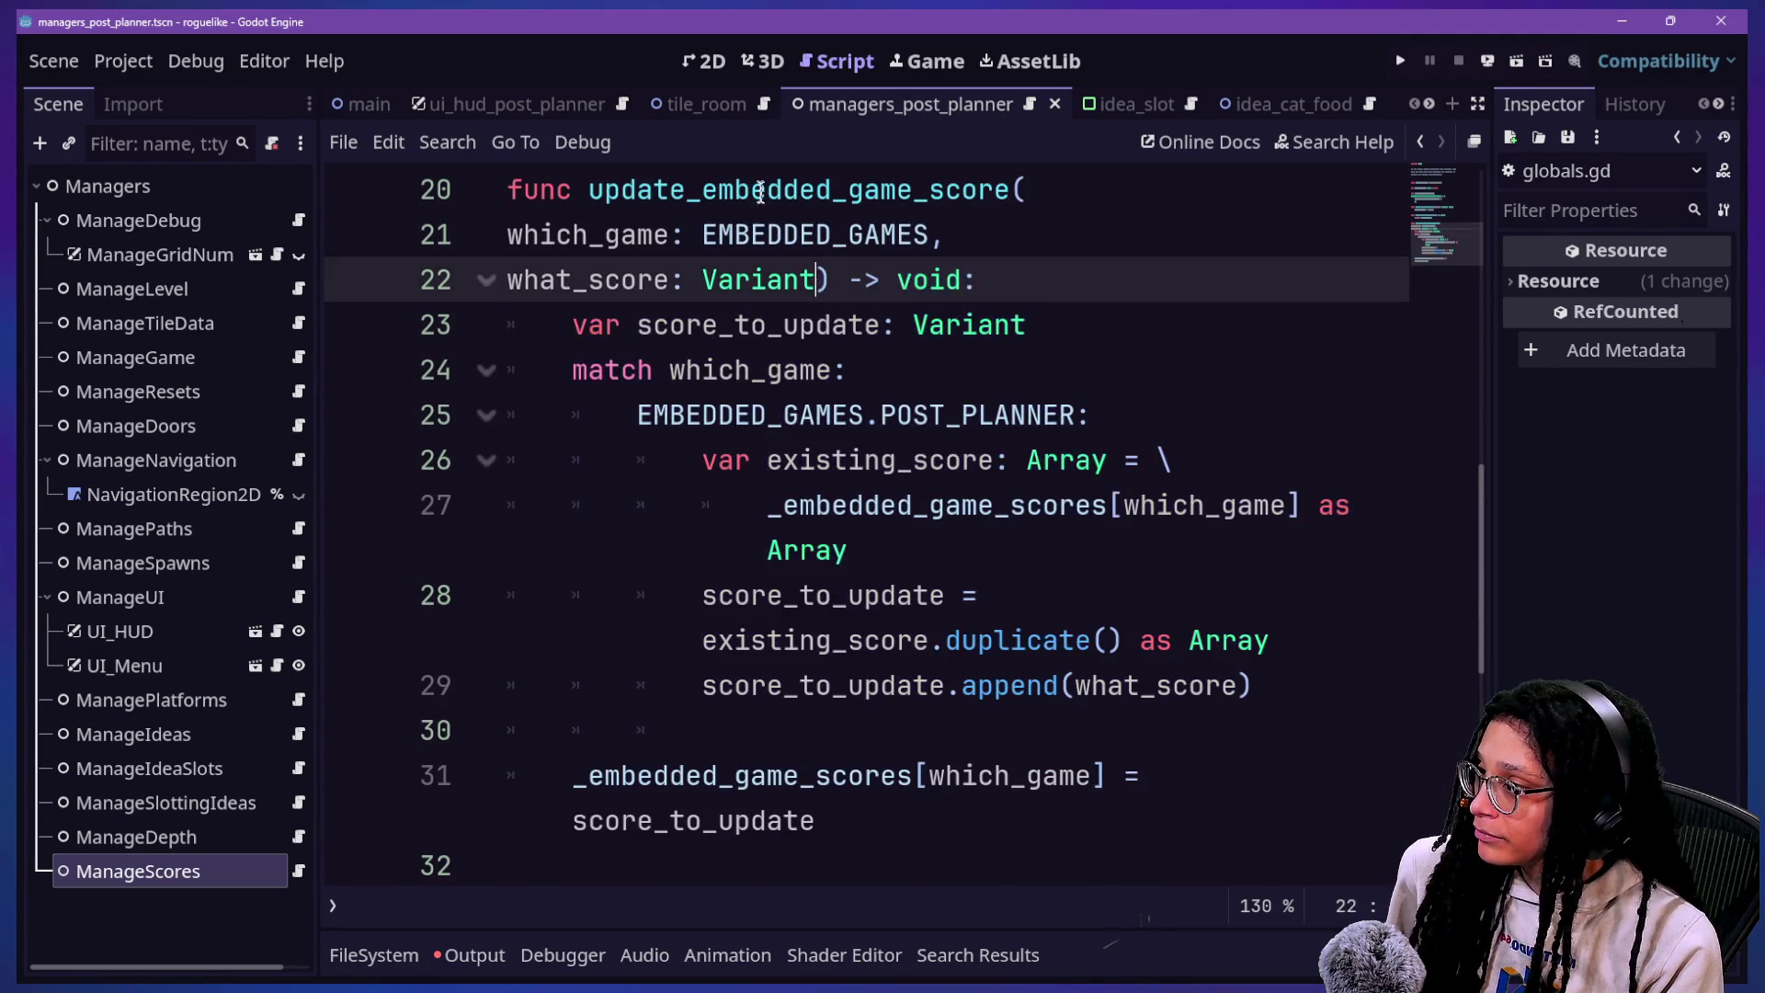
left_click(1063, 653)
scroll(1063, 653, "down", 1)
Step: Paste the post planner data code block on a new line after the function
left_click(1105, 745)
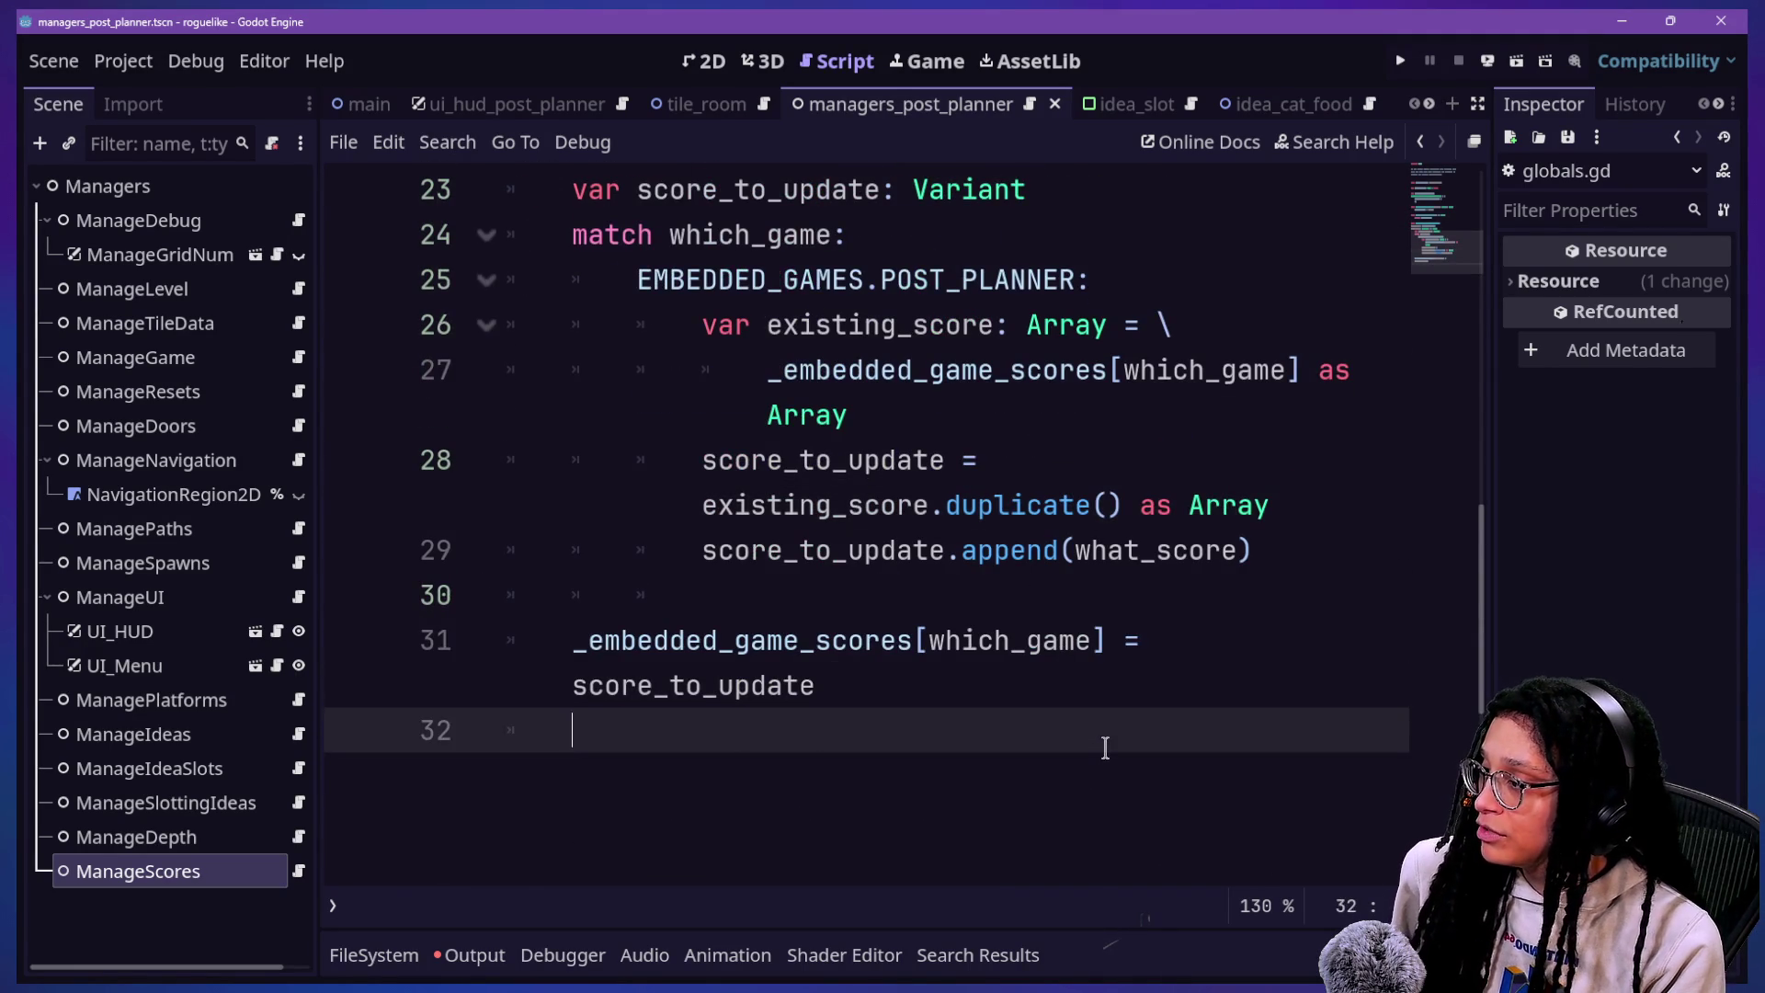
key("Return")
key("ctrl+v")
scroll(1105, 746, "up", 8)
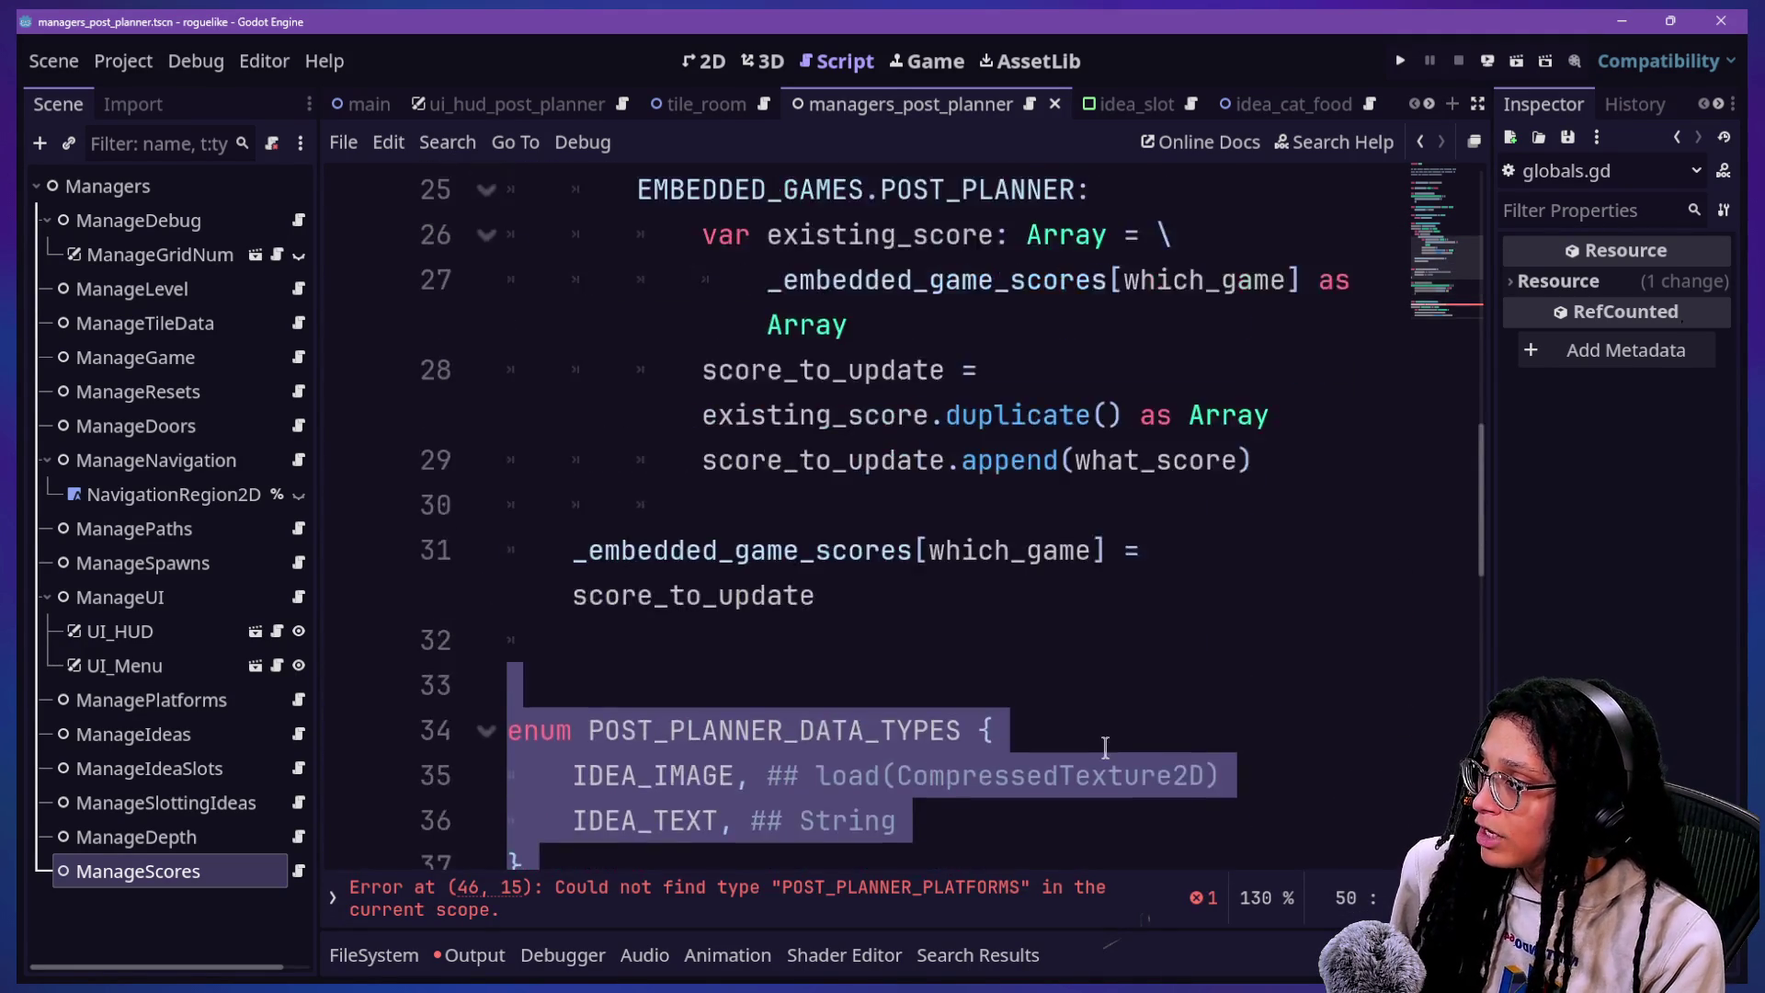
Step: Cut everything from line 19 to the file end and save globals.gd
left_click(724, 366)
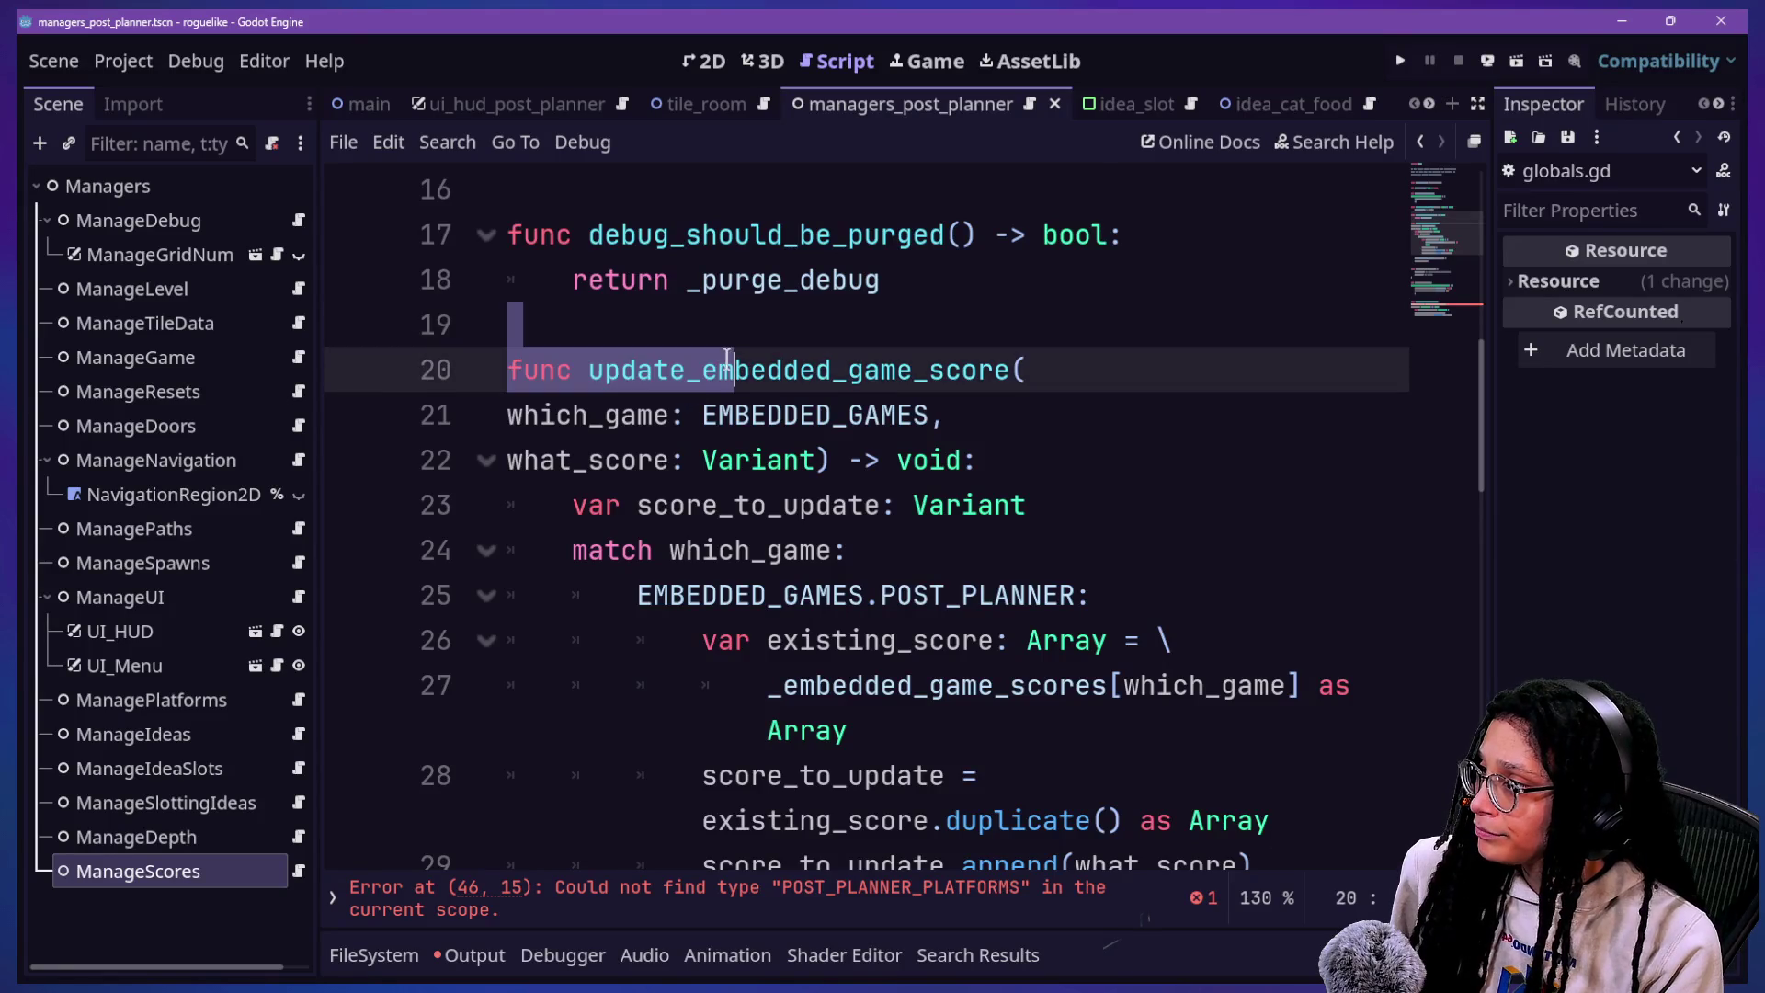
scroll(726, 358, "down", 6)
scroll(986, 646, "down", 4)
left_click(1018, 642, "shift")
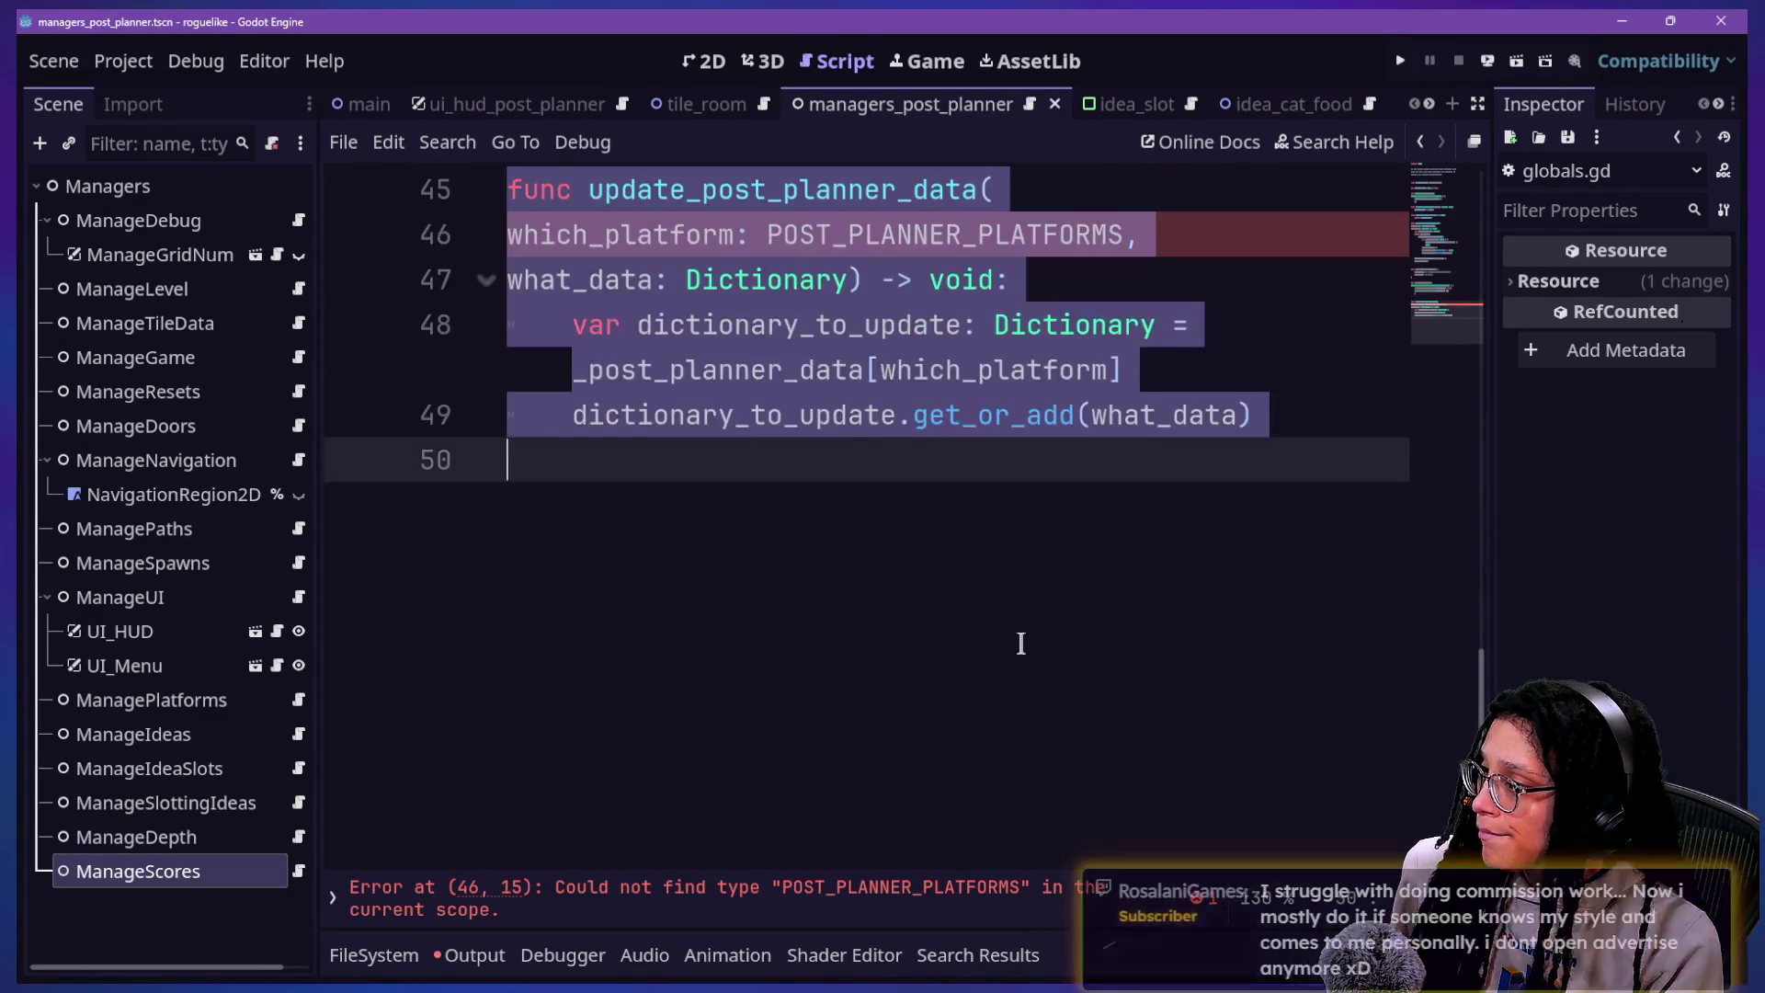
key("Delete")
key("BackSpace")
key("ctrl+s")
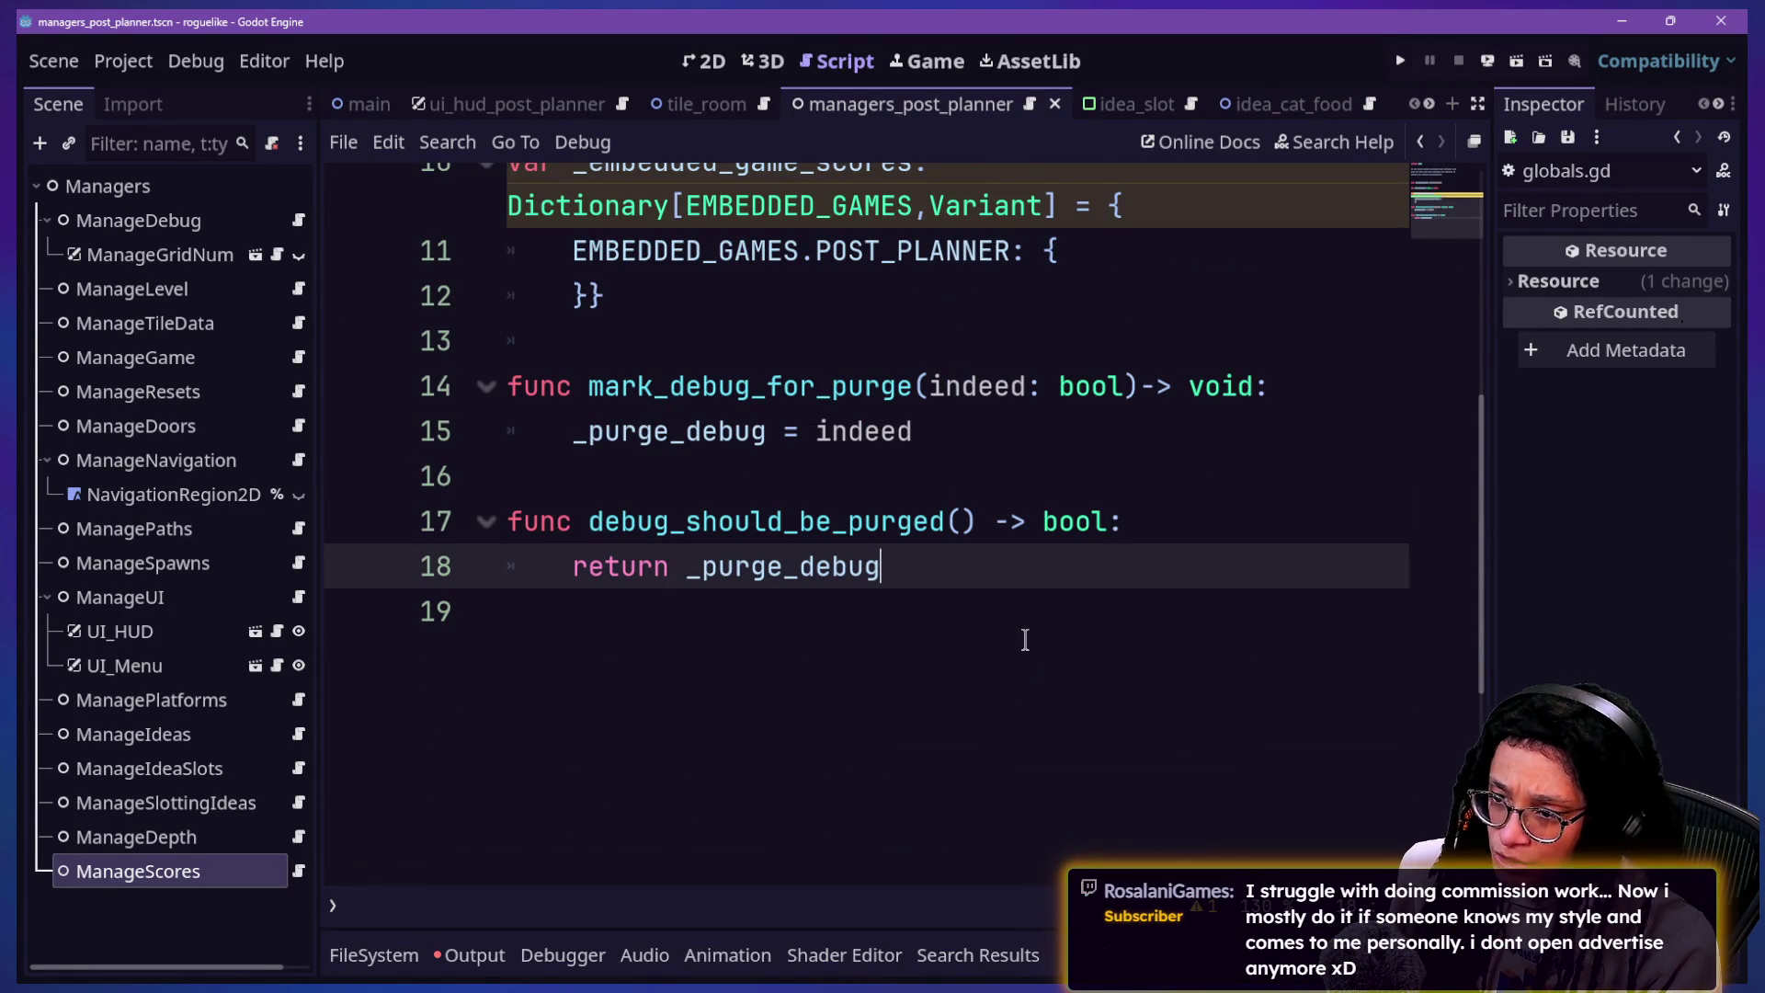
key("Up")
key("Up")
key("Up")
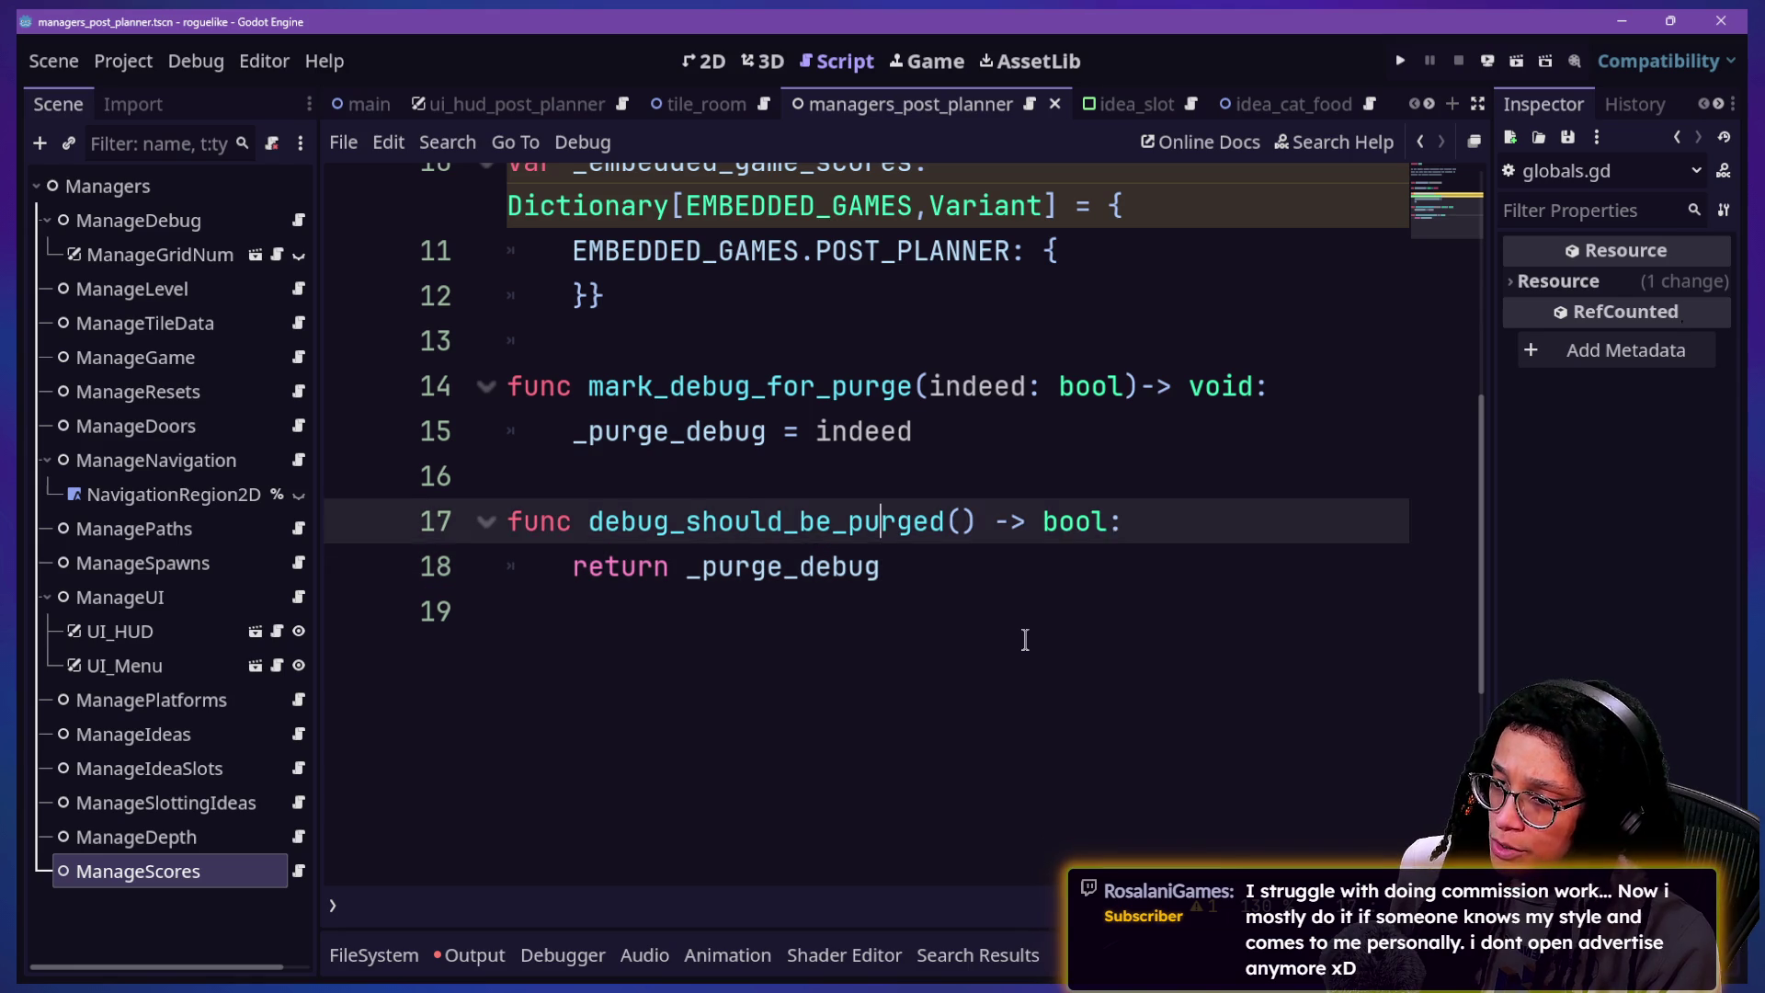
key("Up")
key("Up")
key("Up")
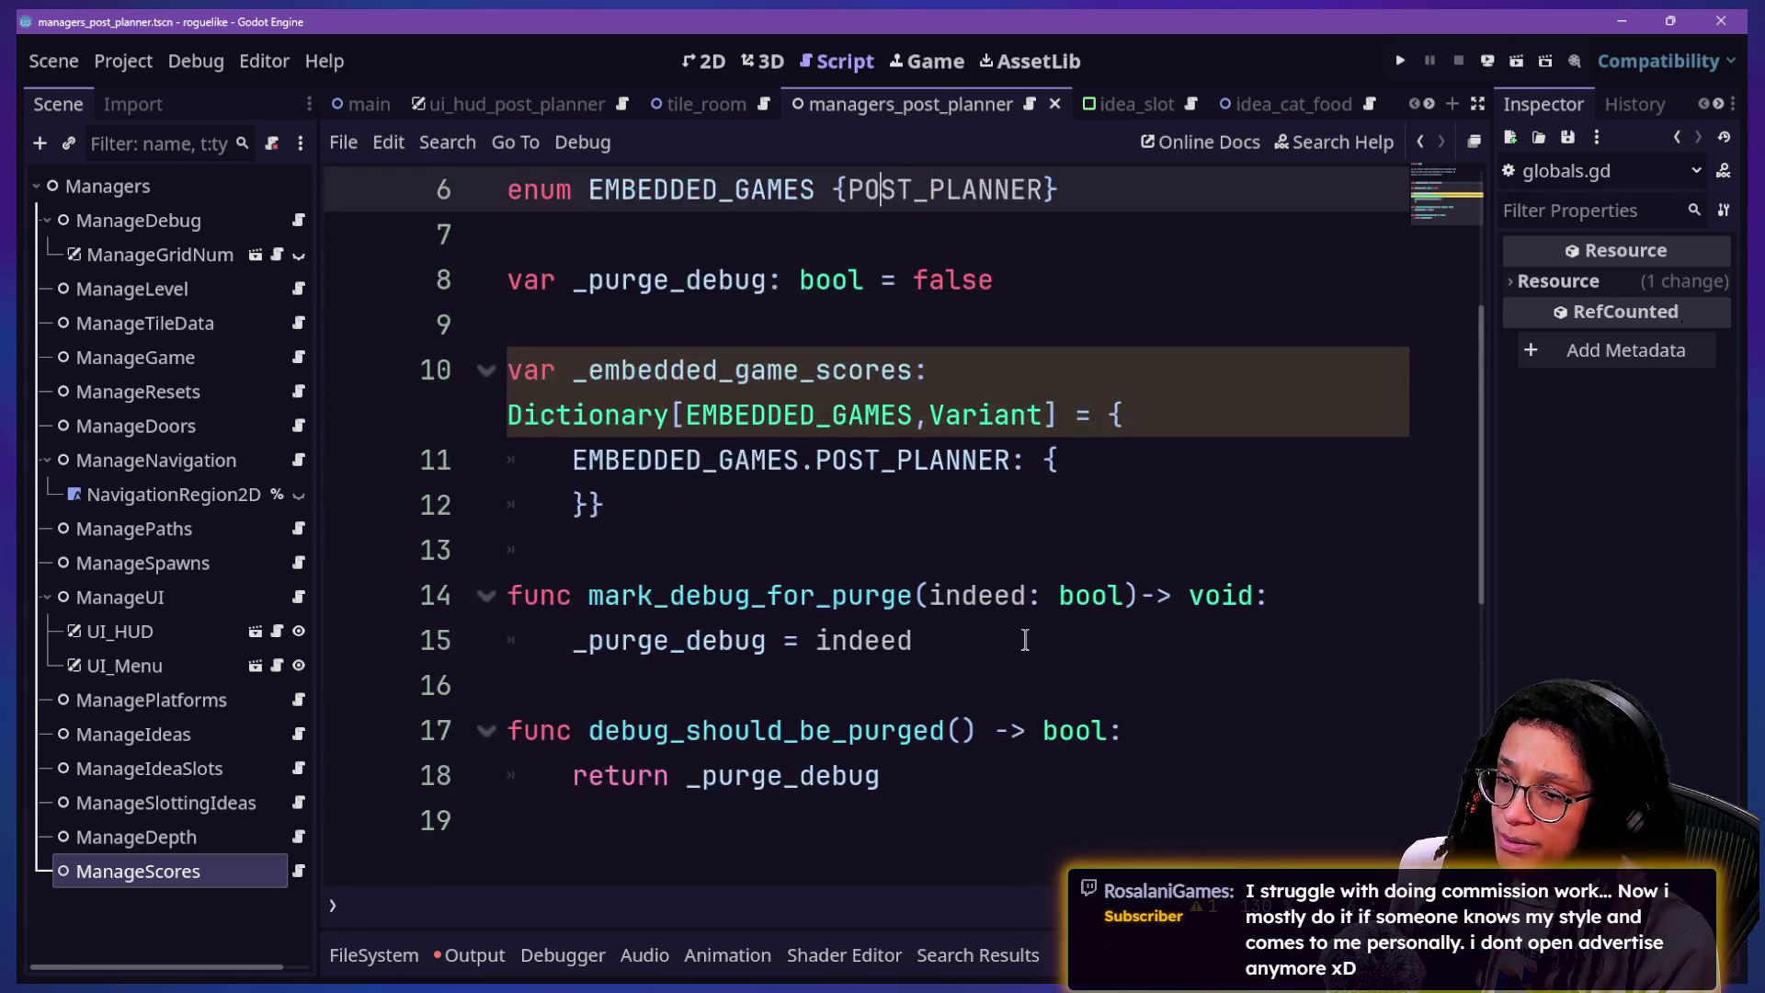
Step: Cut the _embedded_game_scores dictionary on lines 9–12
key("Down")
key("Down")
key("Down")
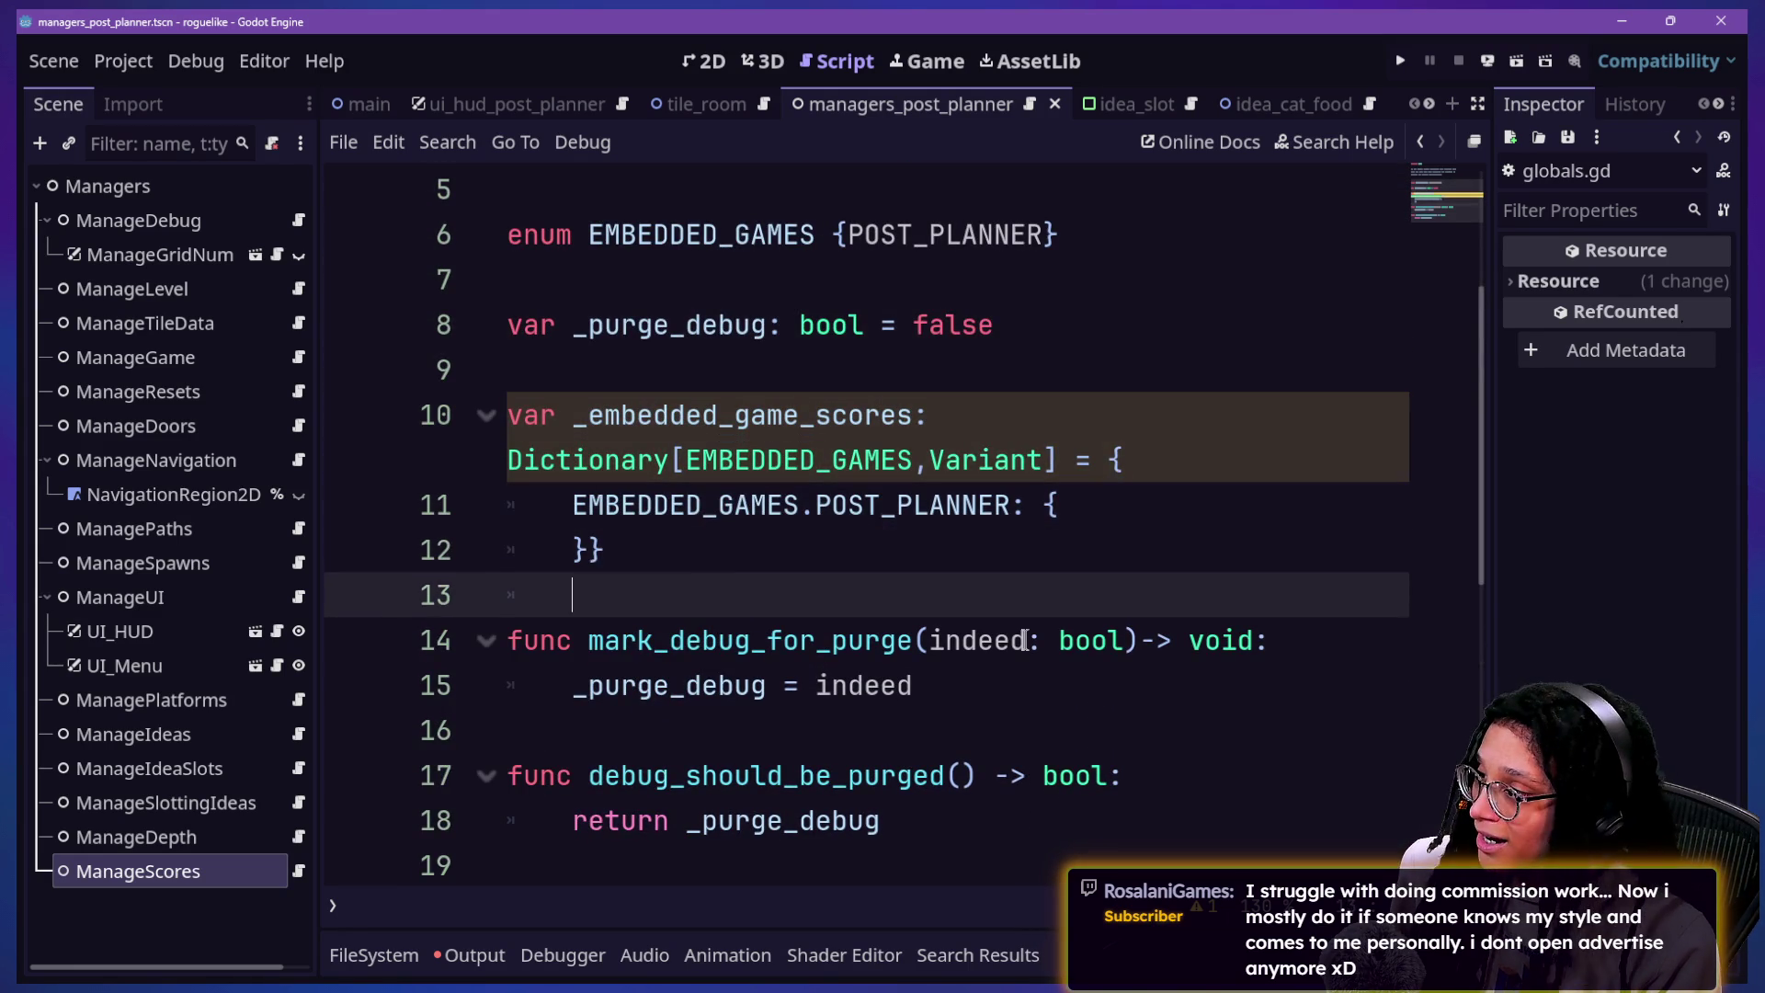
key("Up")
key("Down")
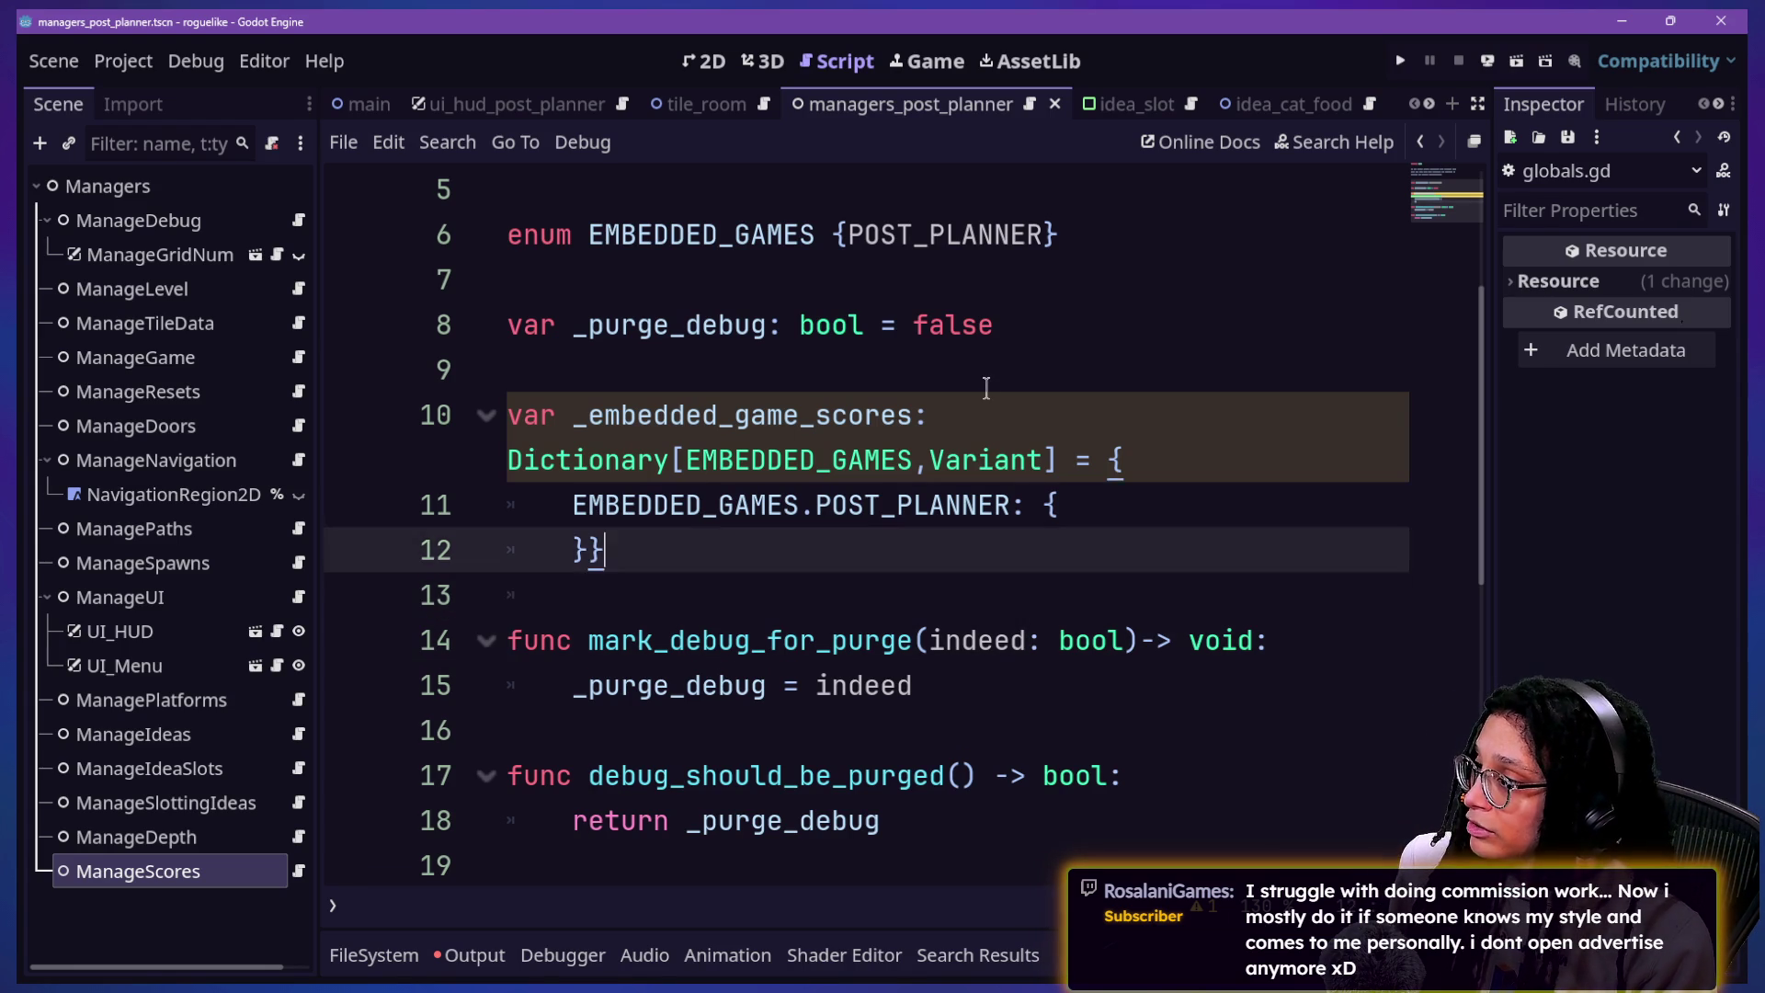
key("Up")
key("Down")
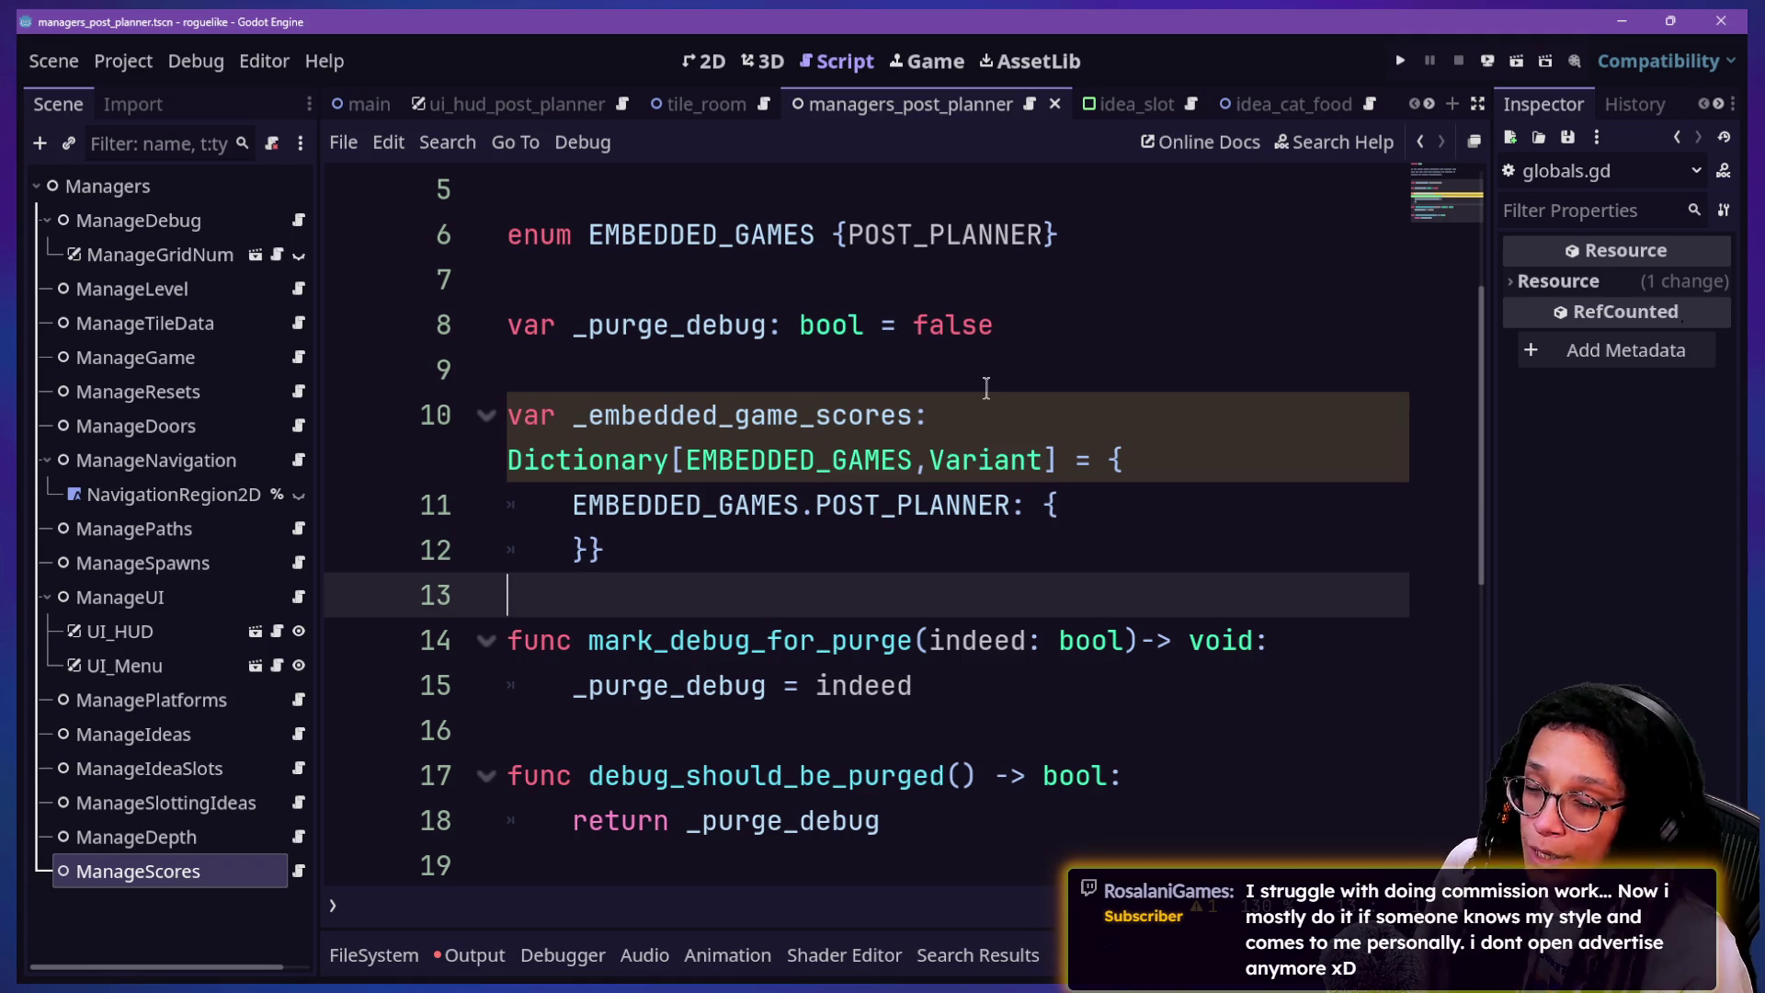
key("Up")
key("Up")
key("Up")
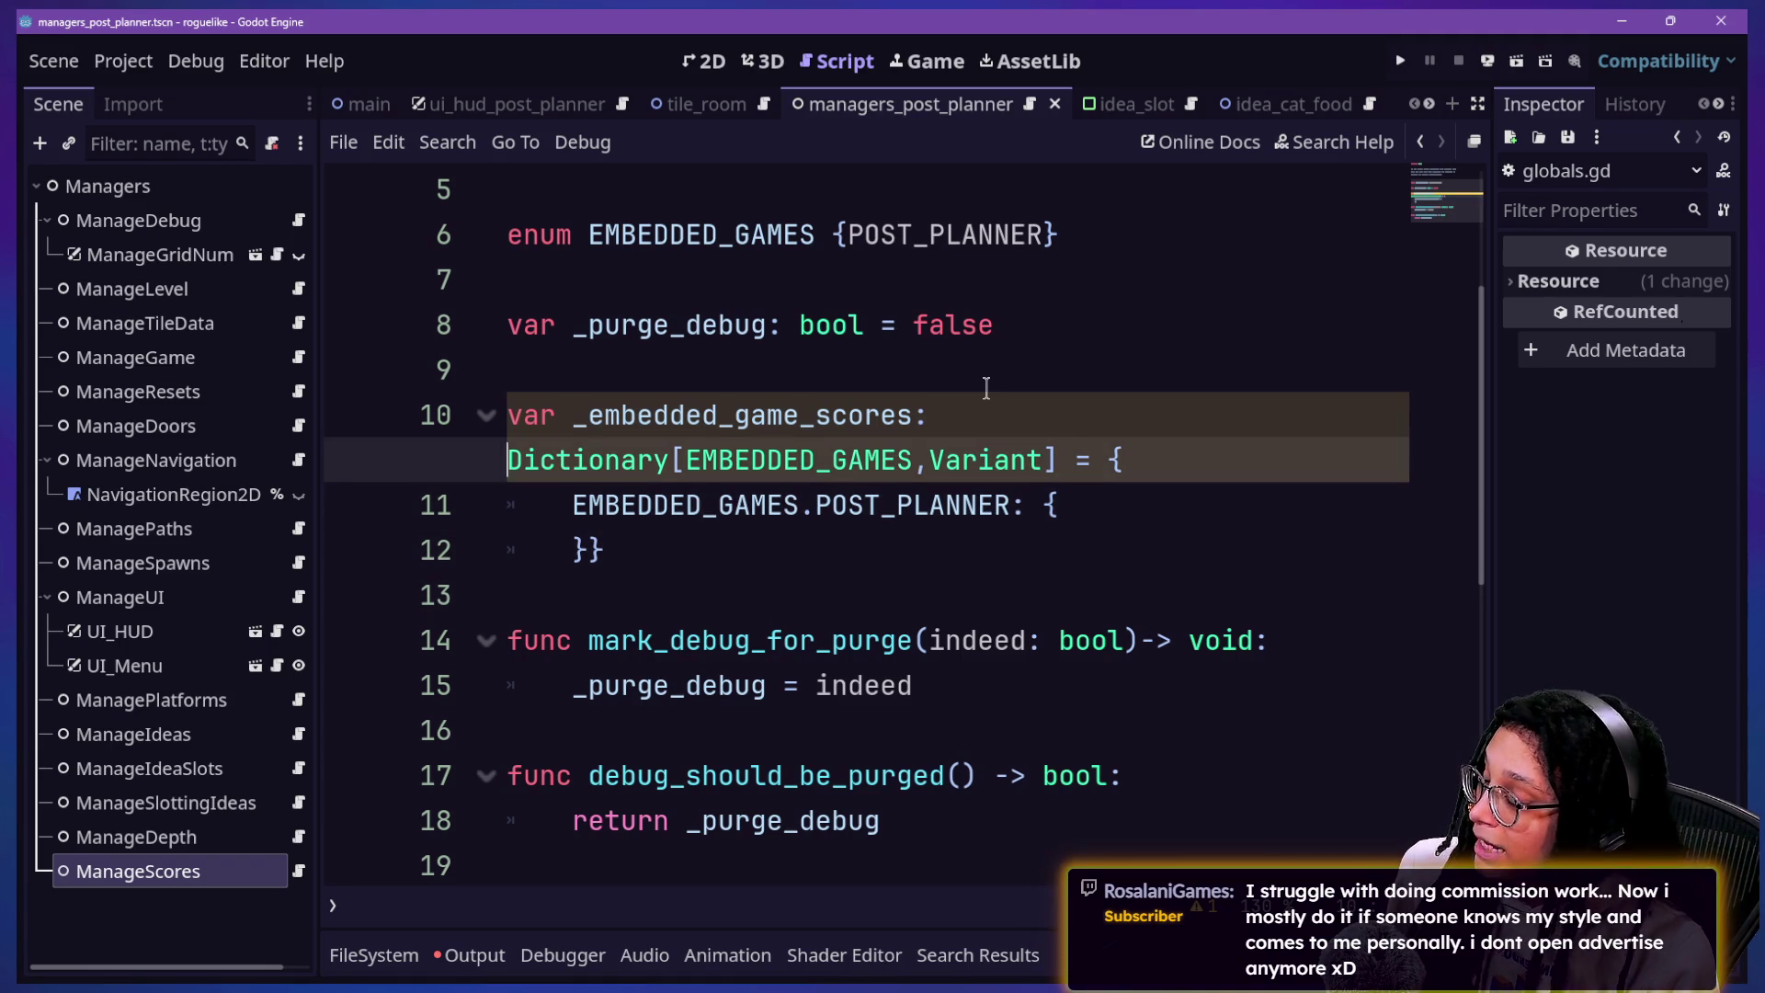
key("Up")
key("Up")
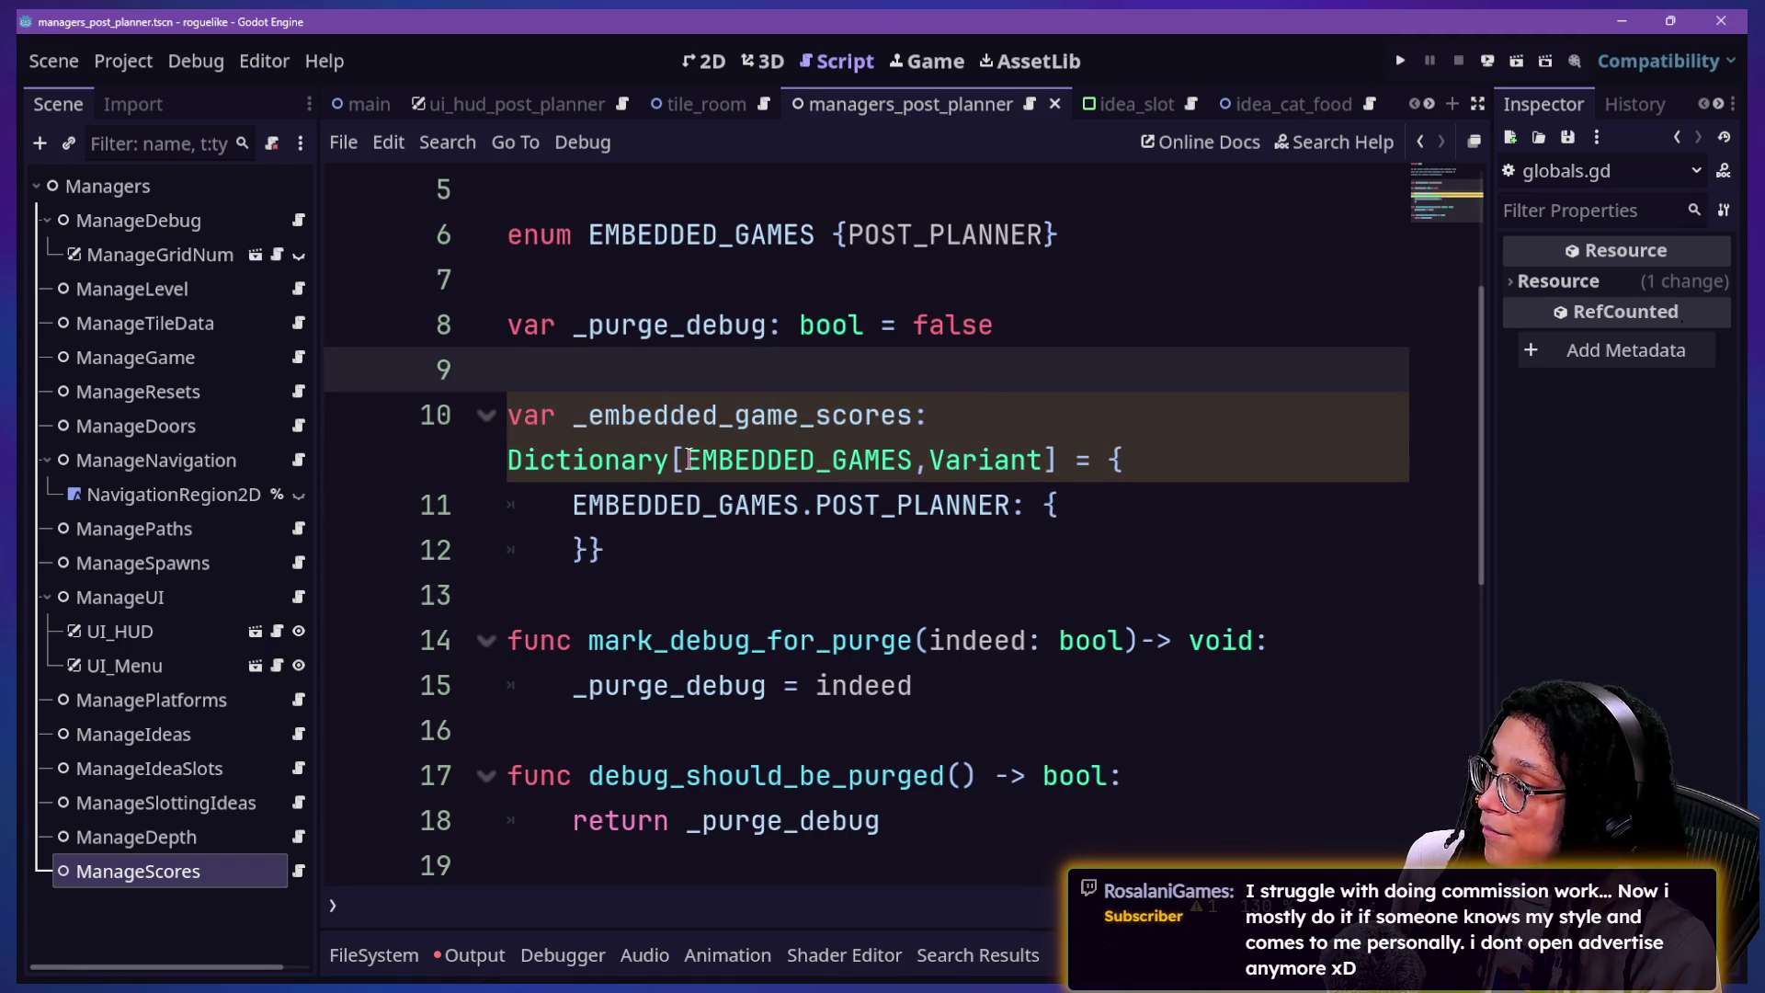
left_click(923, 594)
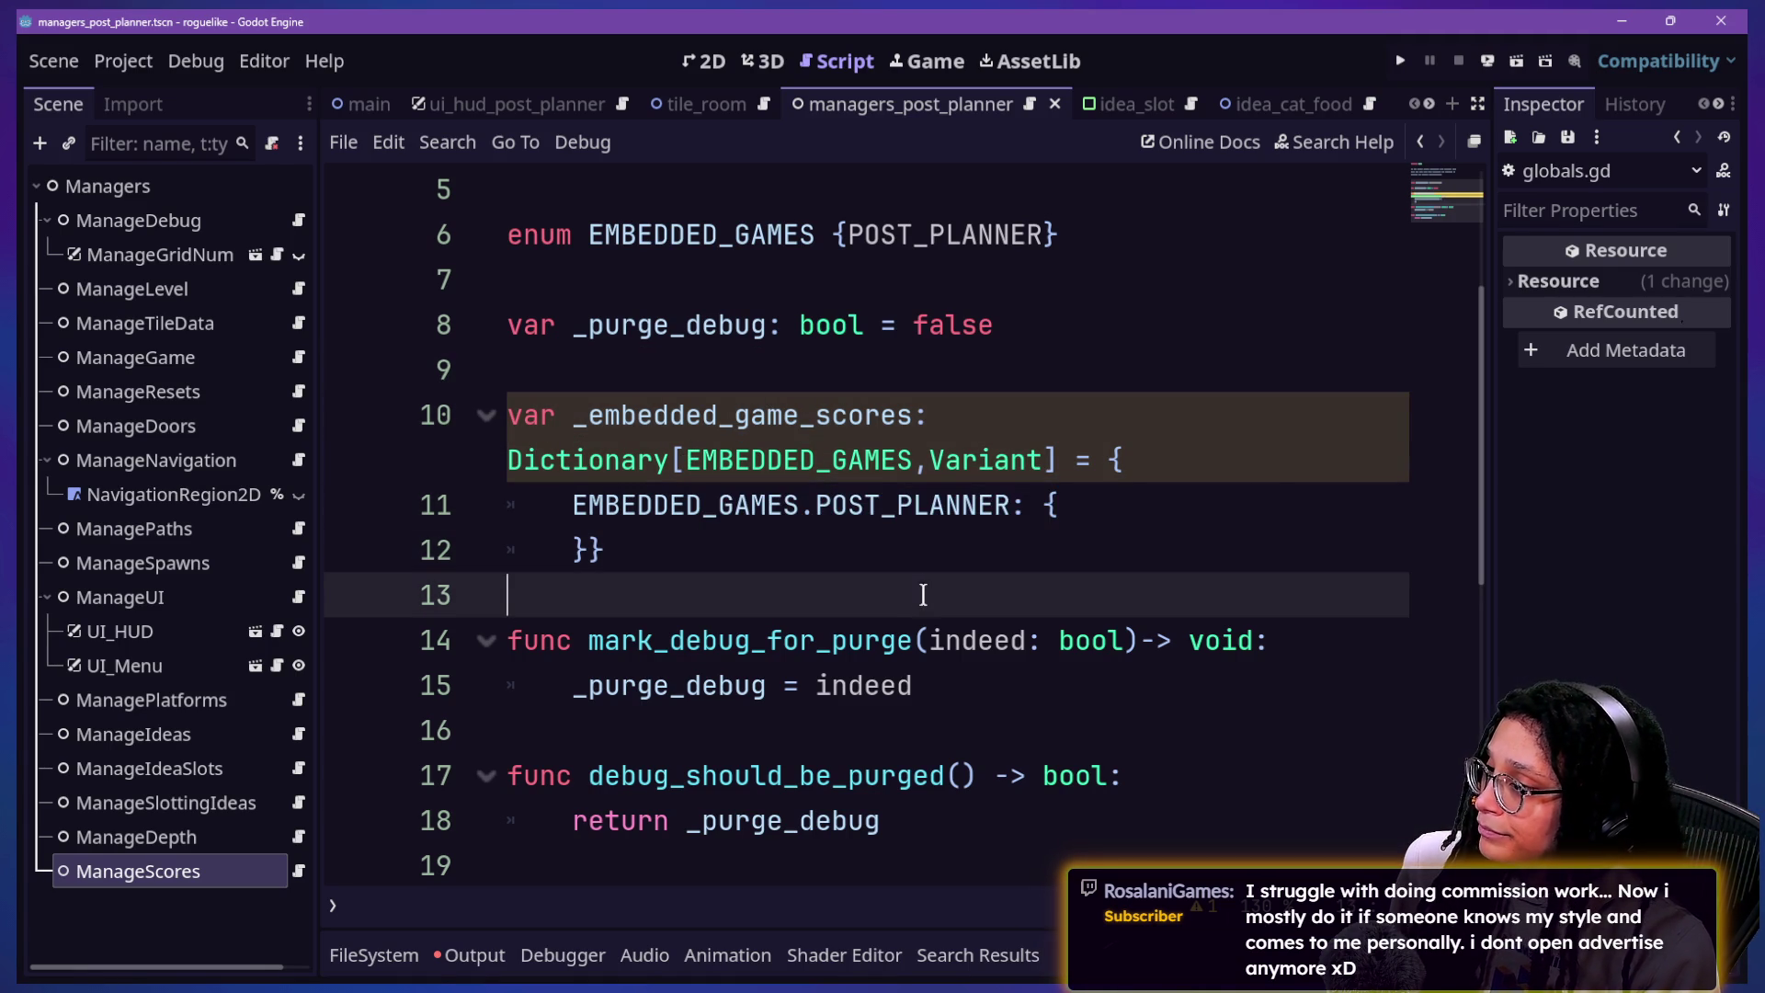
key("shift+Up")
key("shift+Up")
key("shift+Up")
key("shift+Up")
key("shift+Down")
key("shift+Down")
key("shift+Down")
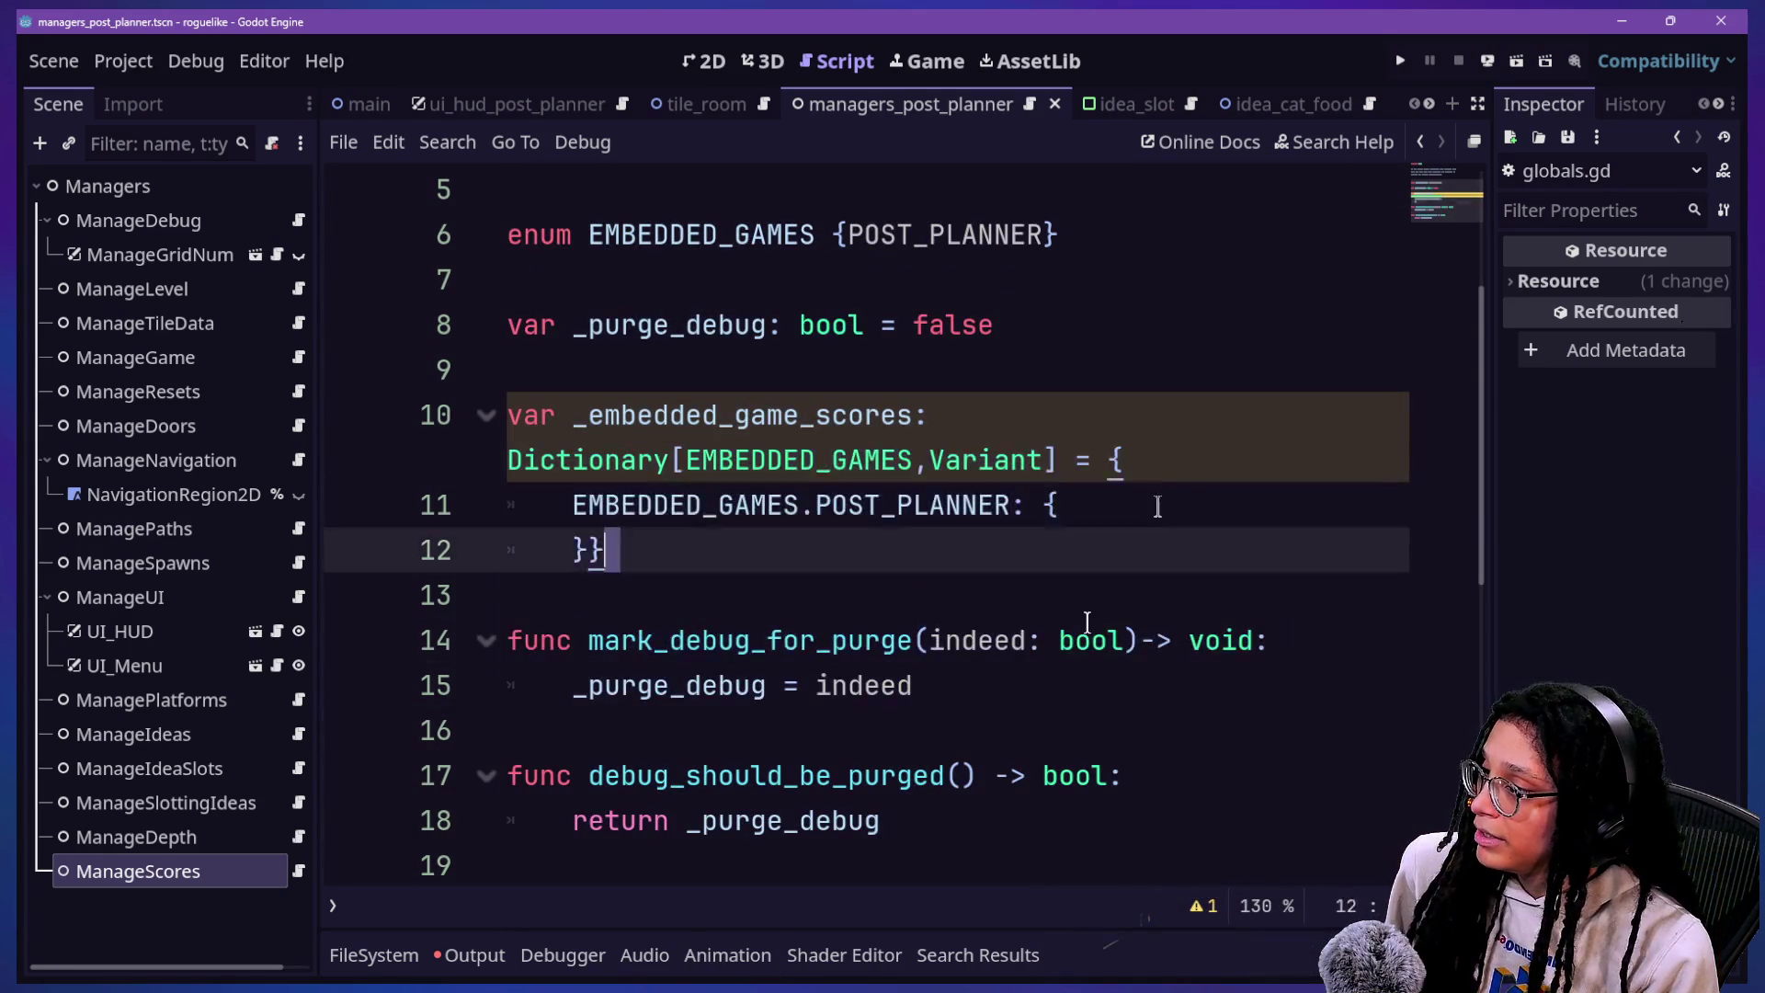
left_click(959, 457, "shift")
mouse_move(962, 456)
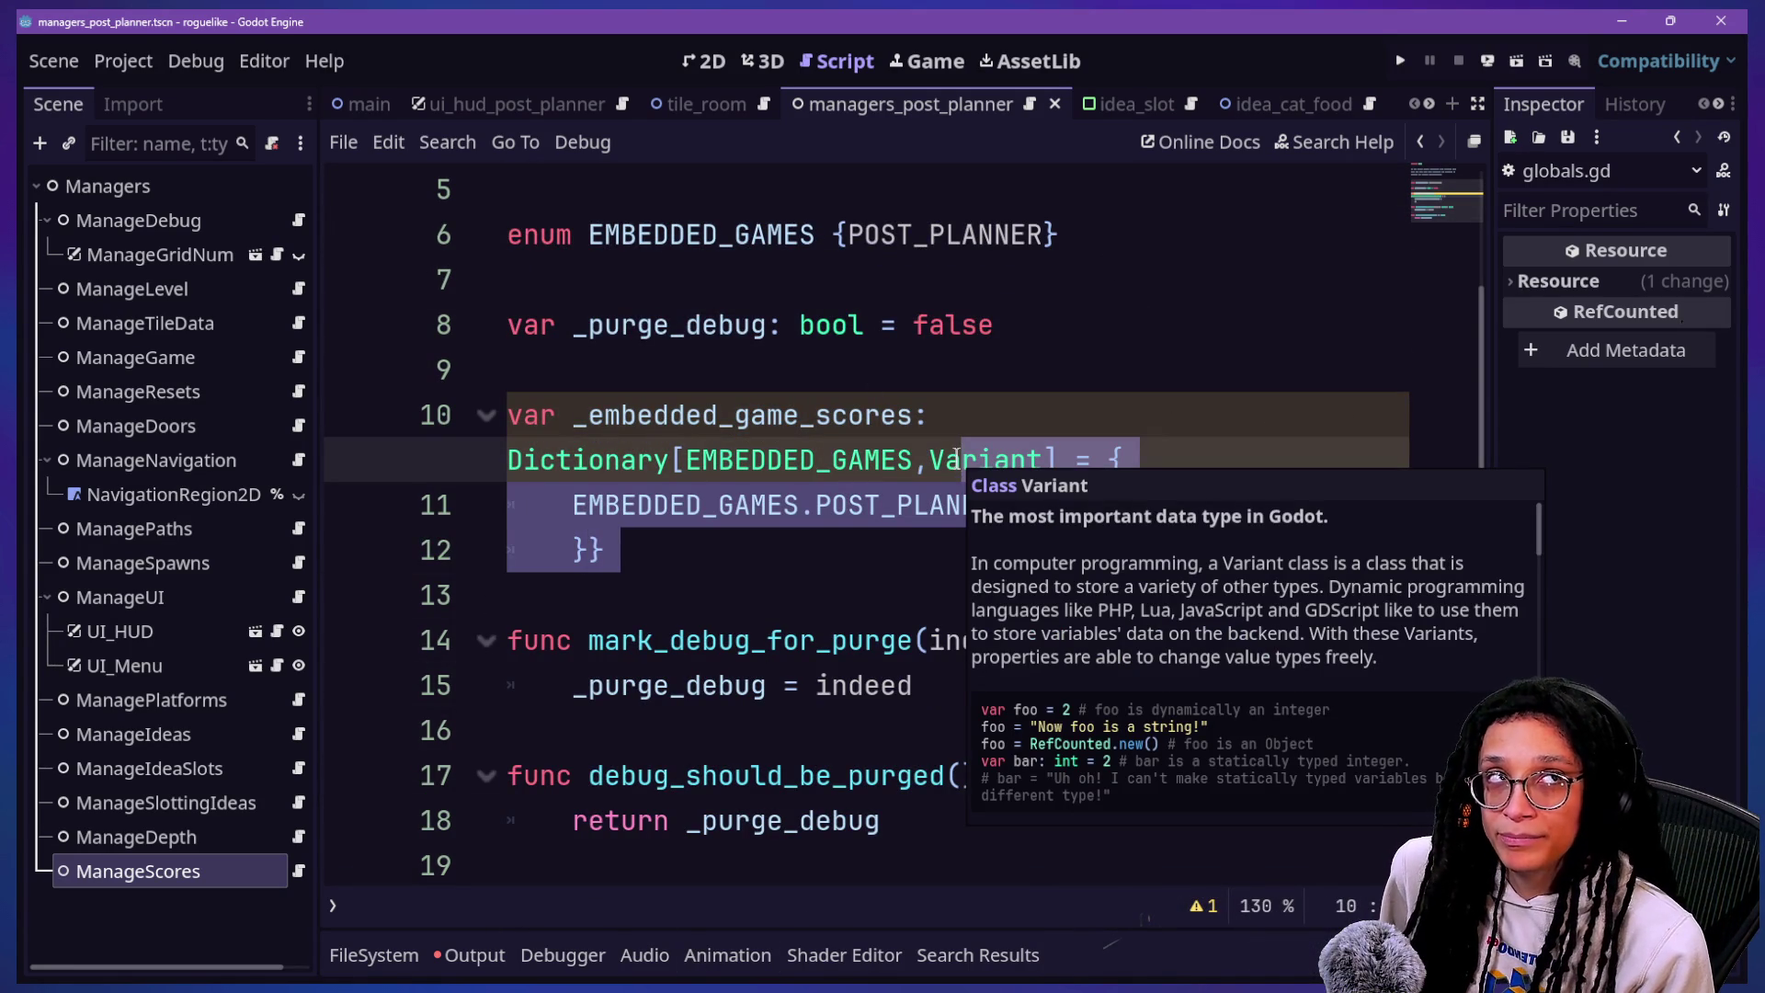
left_click(825, 505, "shift")
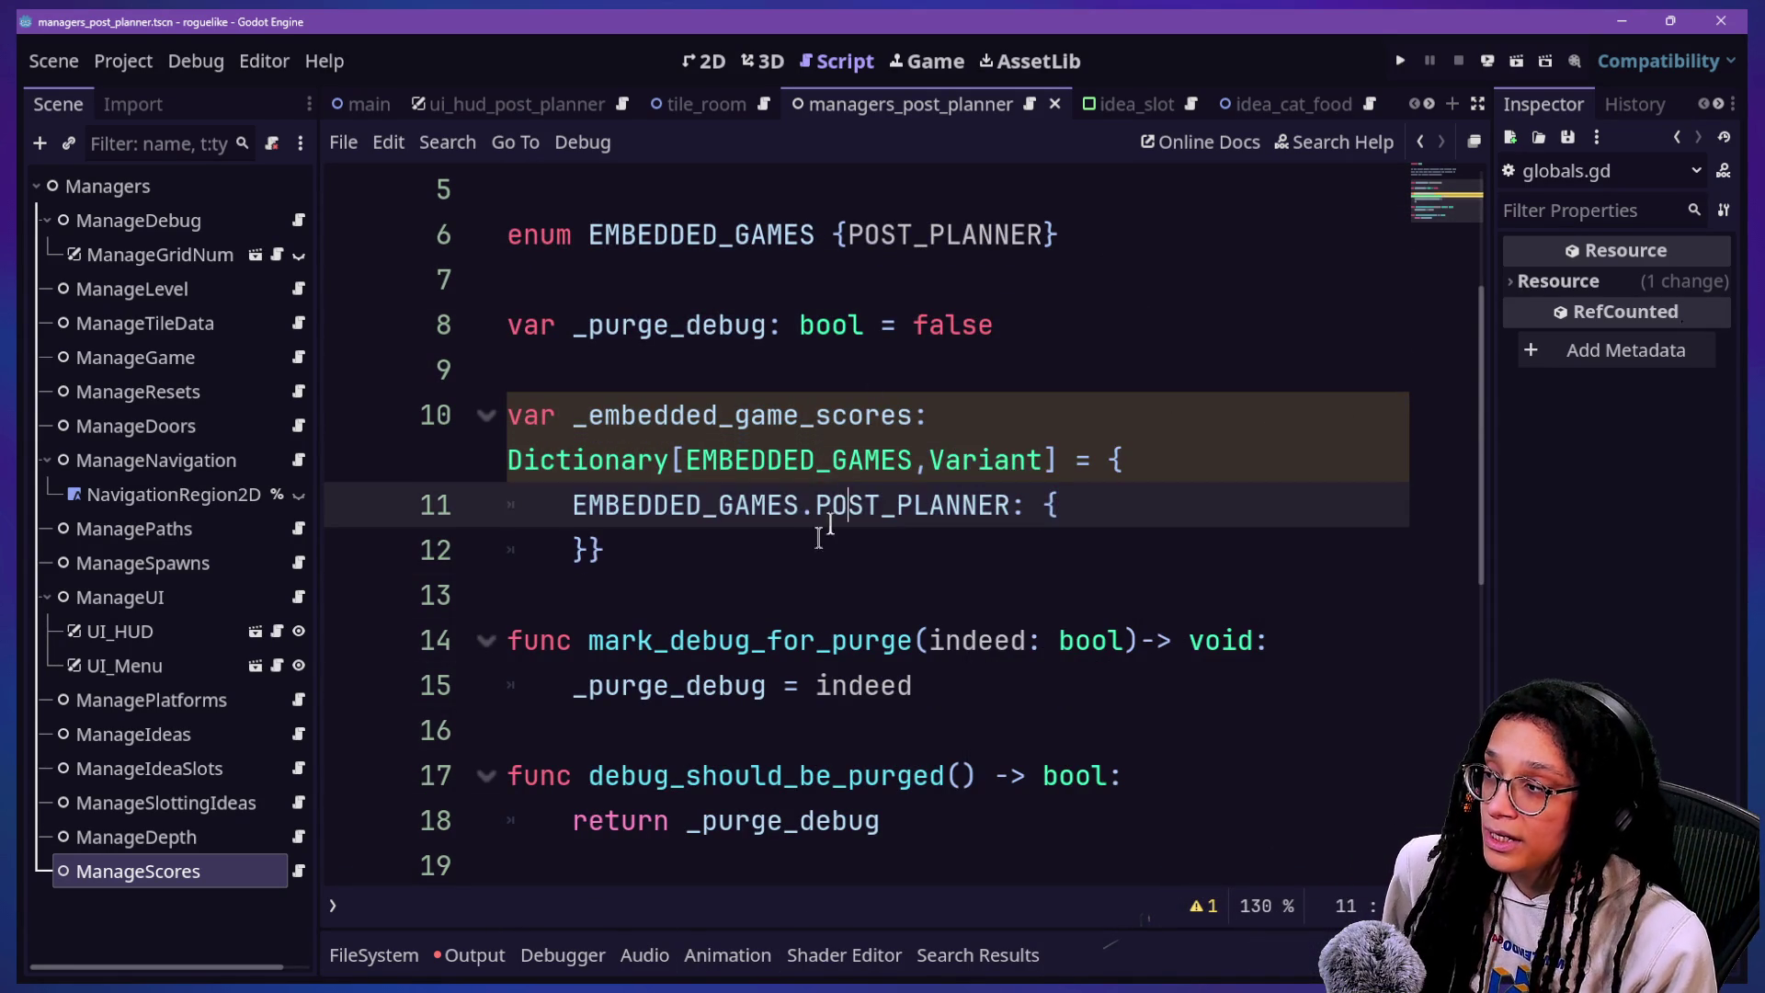
left_click(820, 358, "shift")
key("BackSpace")
key("BackSpace")
Step: Select the EMBEDDED_GAMES enum line
scroll(821, 347, "up", 2)
mouse_move(930, 543)
left_mouse_down()
mouse_move(945, 433)
mouse_move(1035, 270)
left_mouse_up()
left_click(1036, 680)
left_click_drag(953, 564, 929, 445)
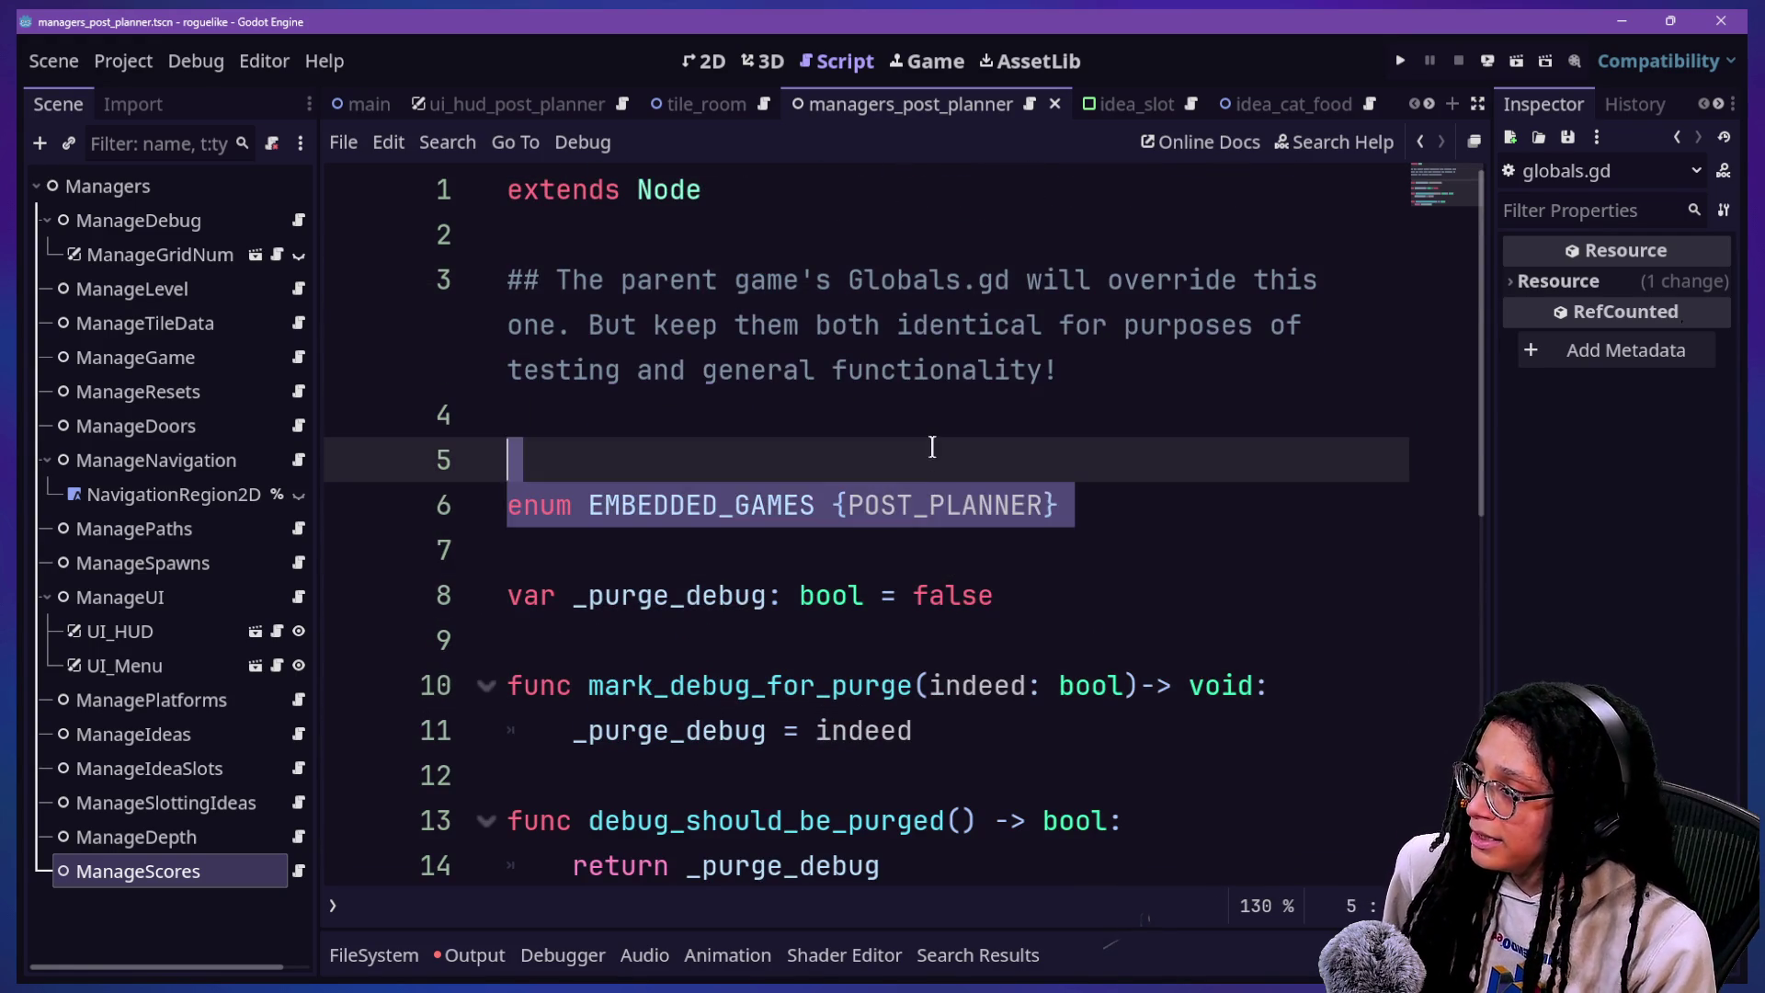
Step: Cut the EMBEDDED_GAMES enum line from globals.gd
key("BackSpace")
key("BackSpace")
key("shift+Up")
key("shift+Up")
key("shift+Up")
left_click(943, 515)
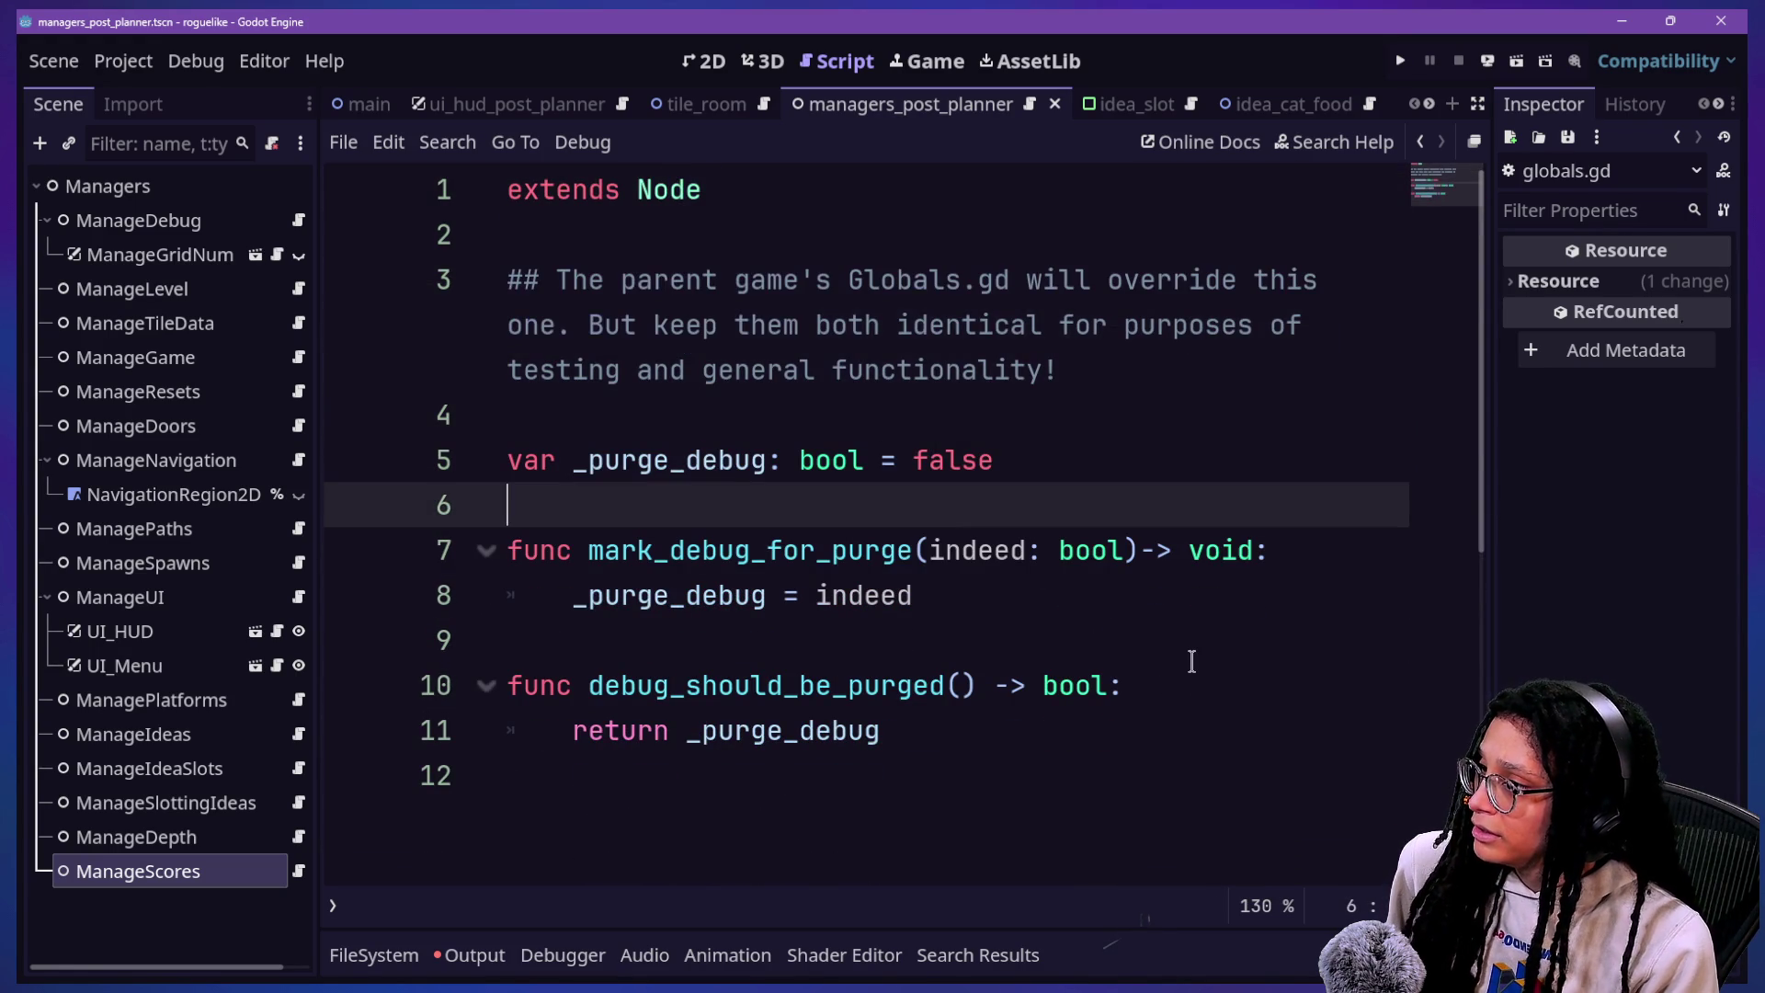
left_click(864, 430)
key("Down")
key("Down")
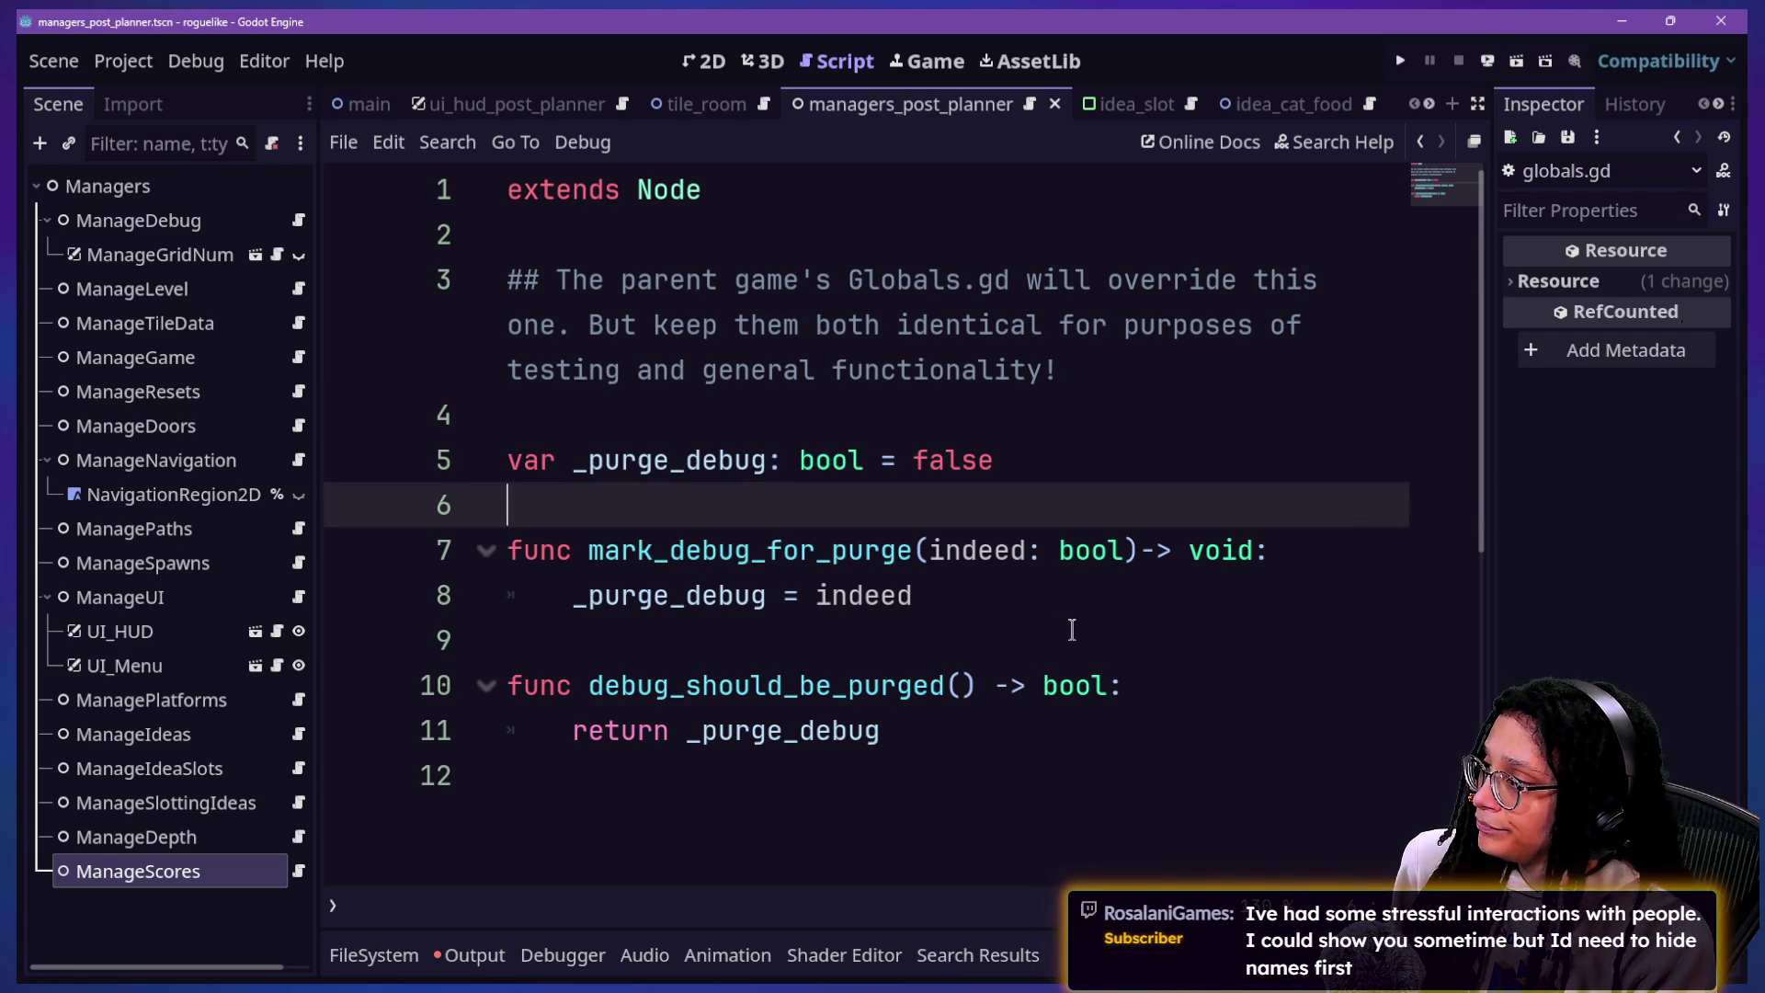
Step: Open manage_scores.gd from the ManageScores script icon in the Scene dock
key("ctrl+alt+o")
key("Escape")
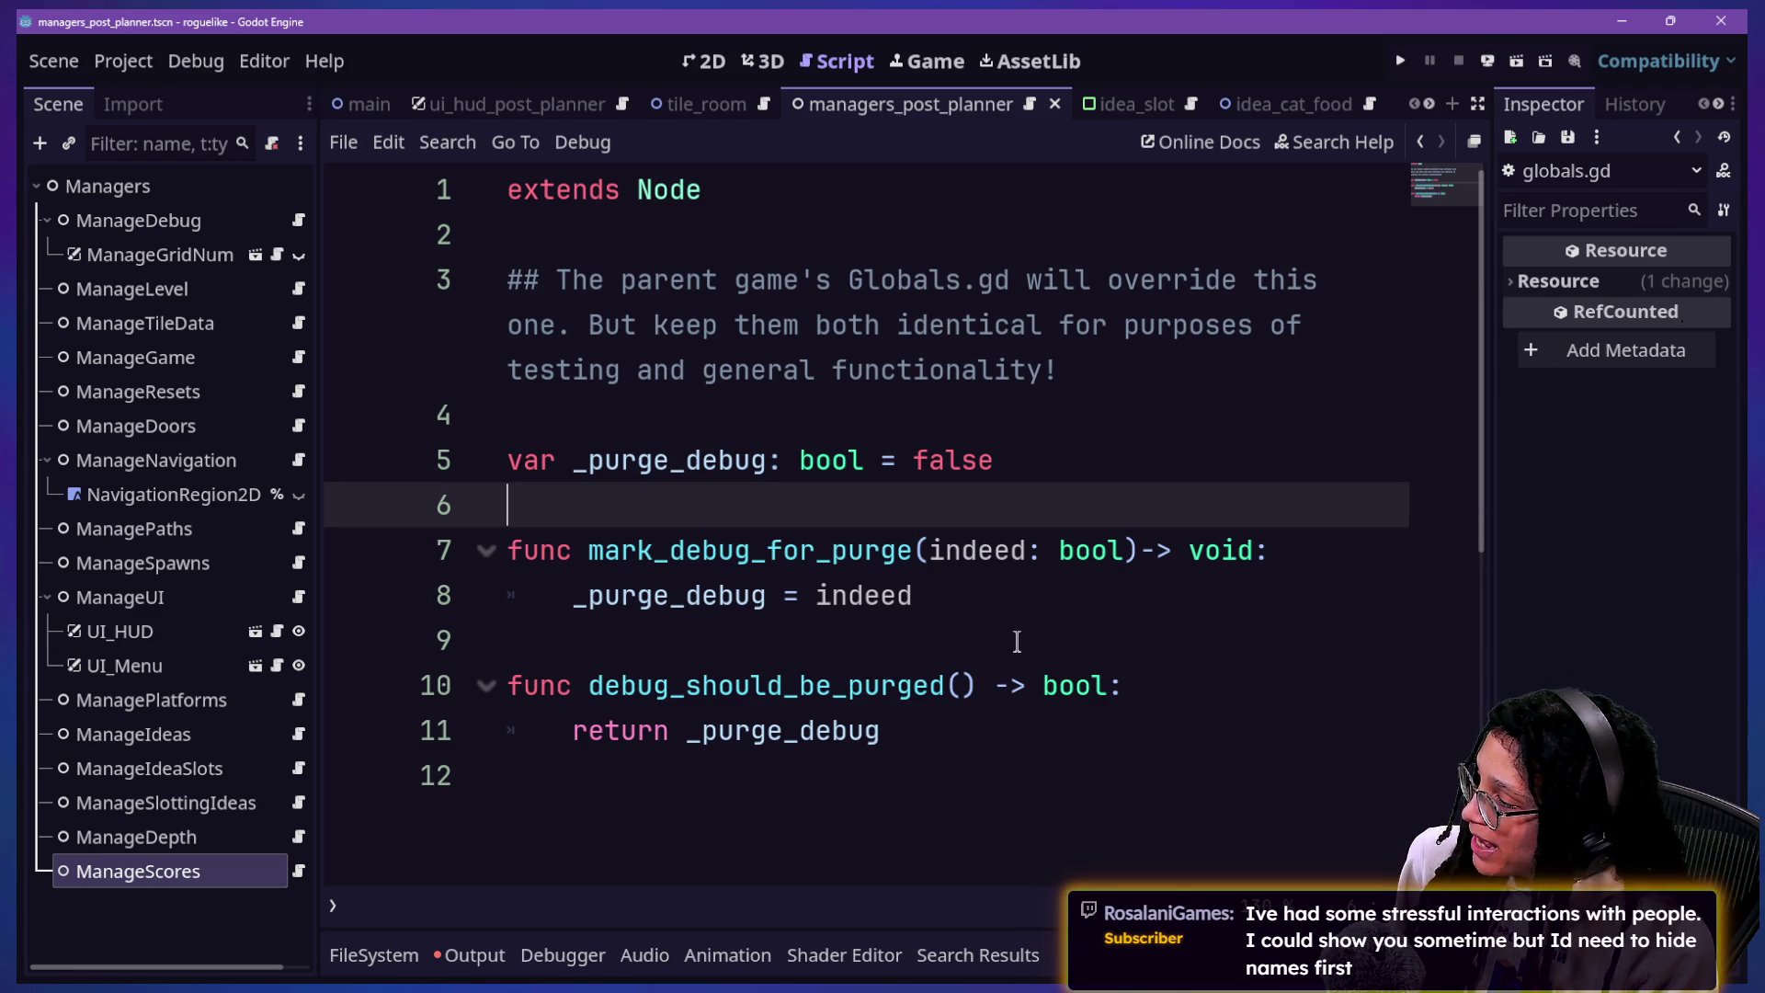
key("ctrl+alt+o")
key("Escape")
left_click(296, 870)
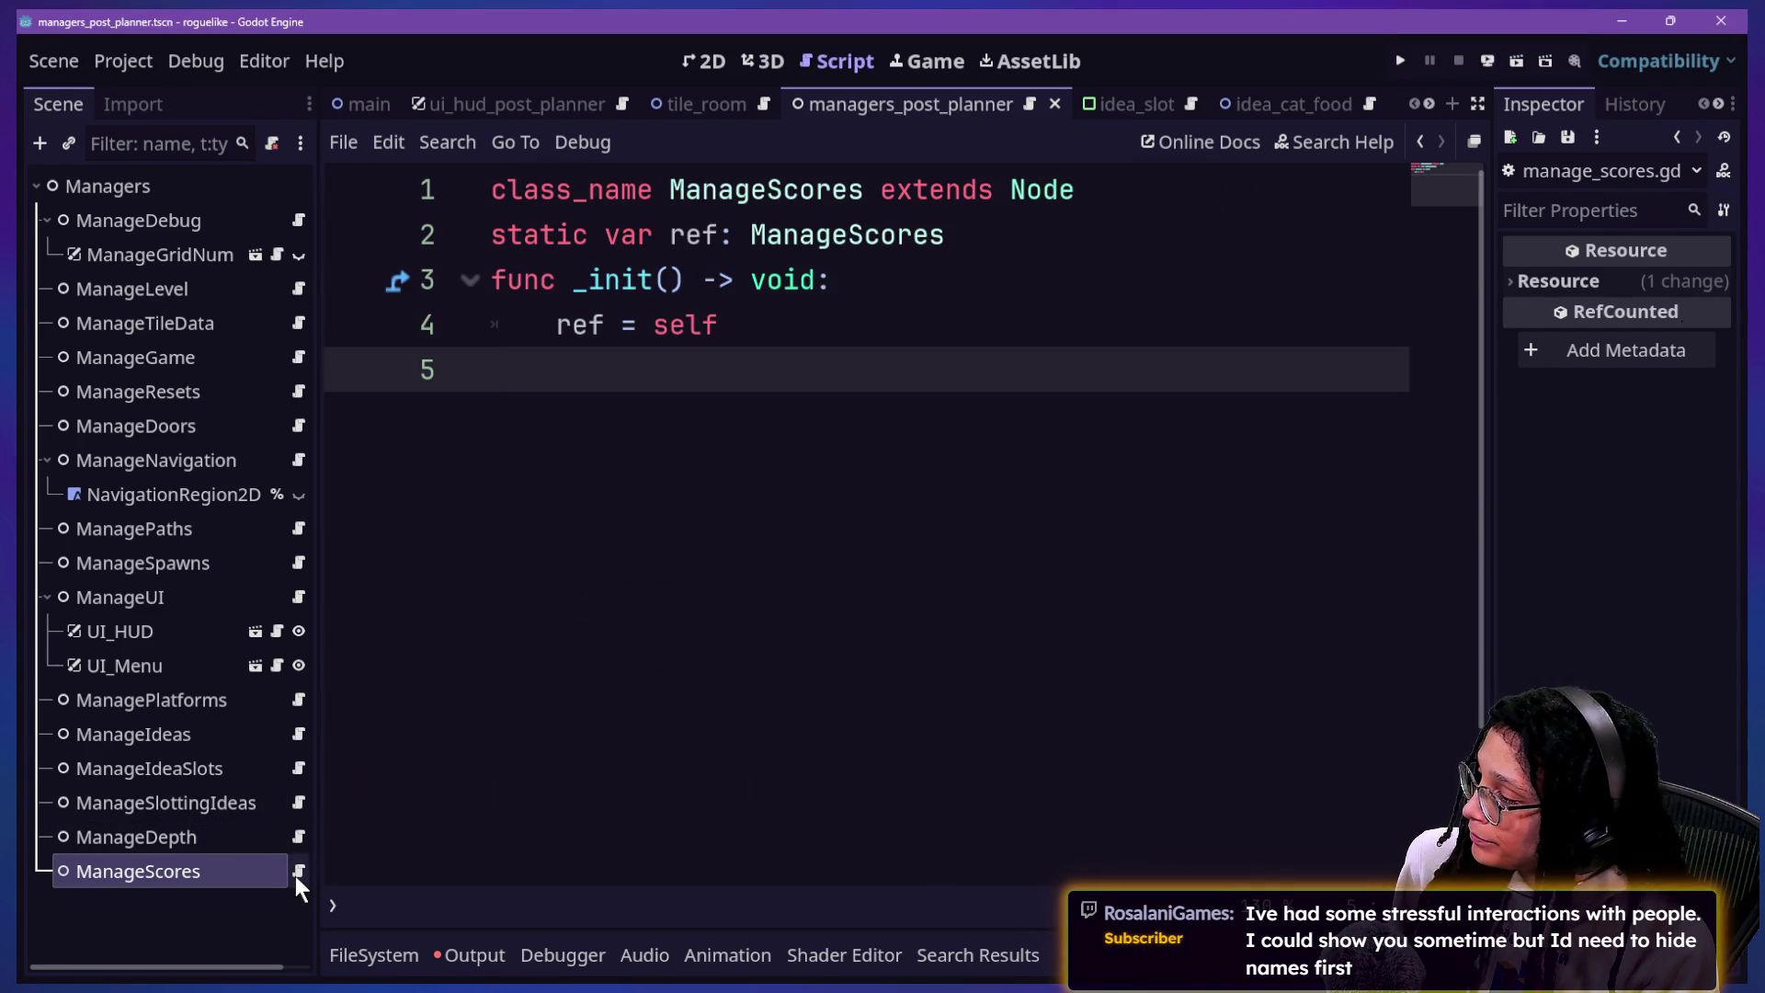
left_click(620, 485)
key("ctrl+v")
scroll(593, 439, "up", 8)
left_click(847, 402)
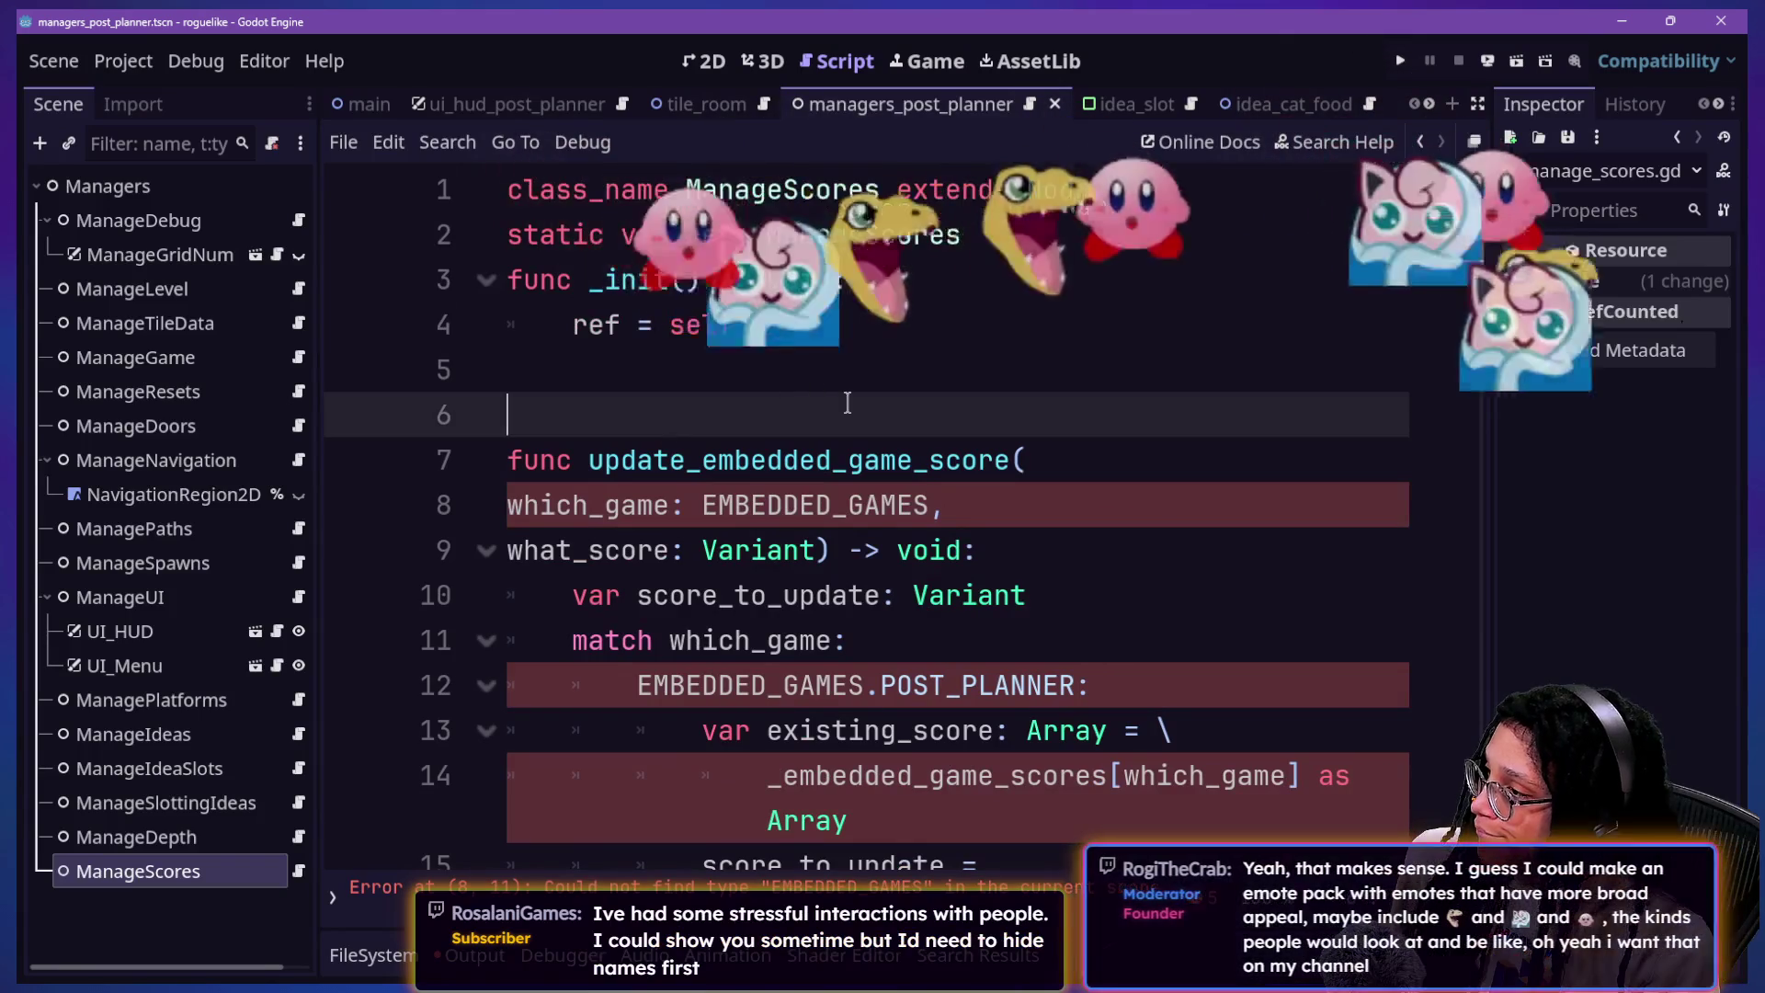
scroll(846, 402, "down", 4)
scroll(850, 404, "down", 1)
scroll(752, 691, "down", 1)
scroll(752, 691, "down", 1)
mouse_move(752, 692)
left_mouse_down()
mouse_move(566, 276)
mouse_move(577, 220)
left_mouse_up()
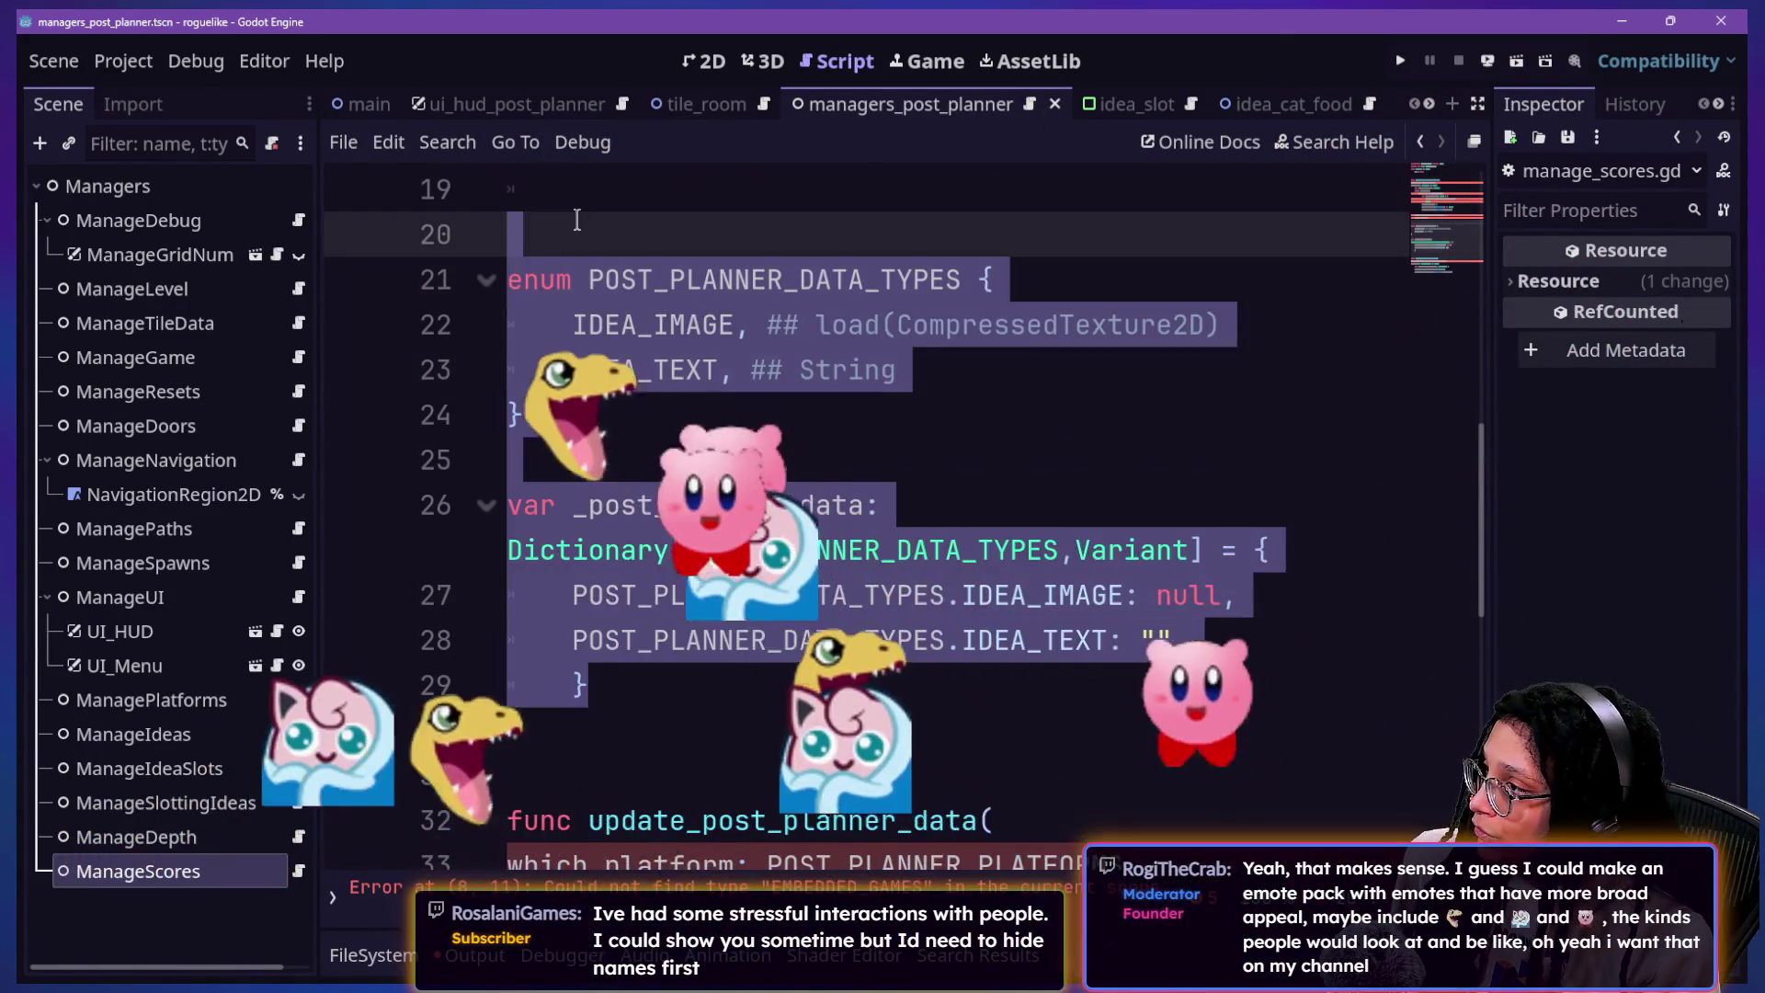
key("ctrl+x")
key("alt+Left")
scroll(928, 382, "up", 2)
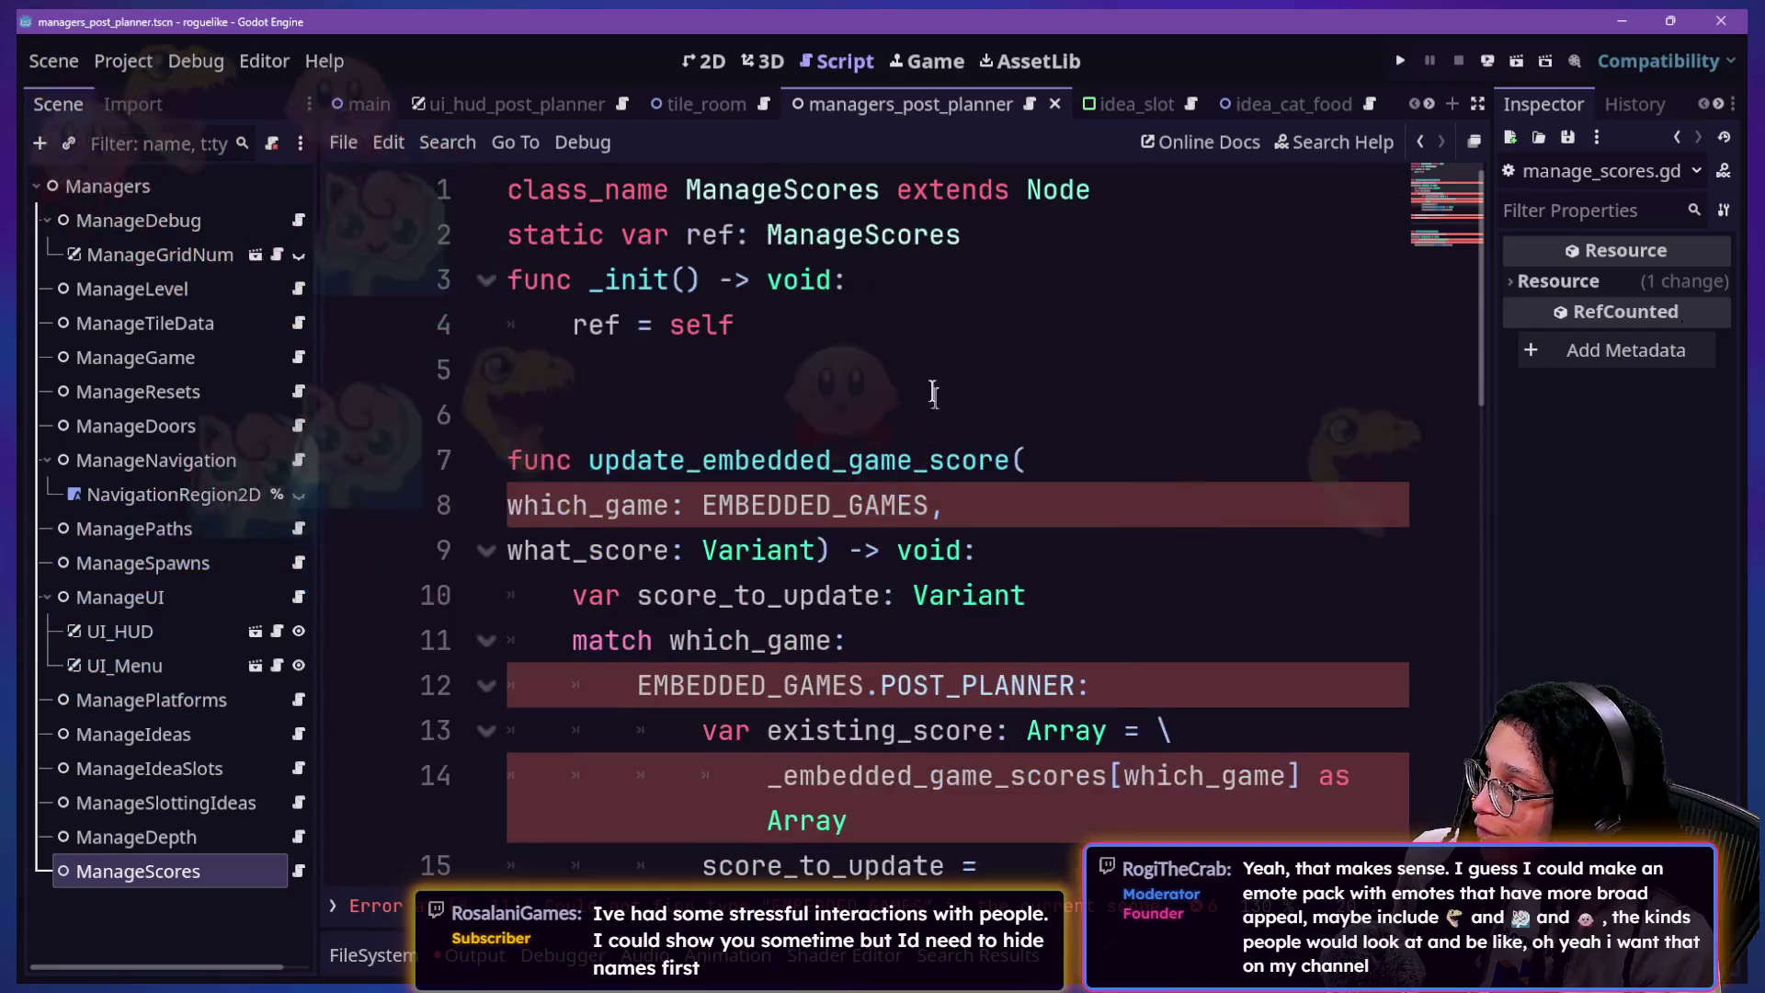
left_click(933, 396)
key("ctrl+v")
scroll(1008, 611, "down", 1)
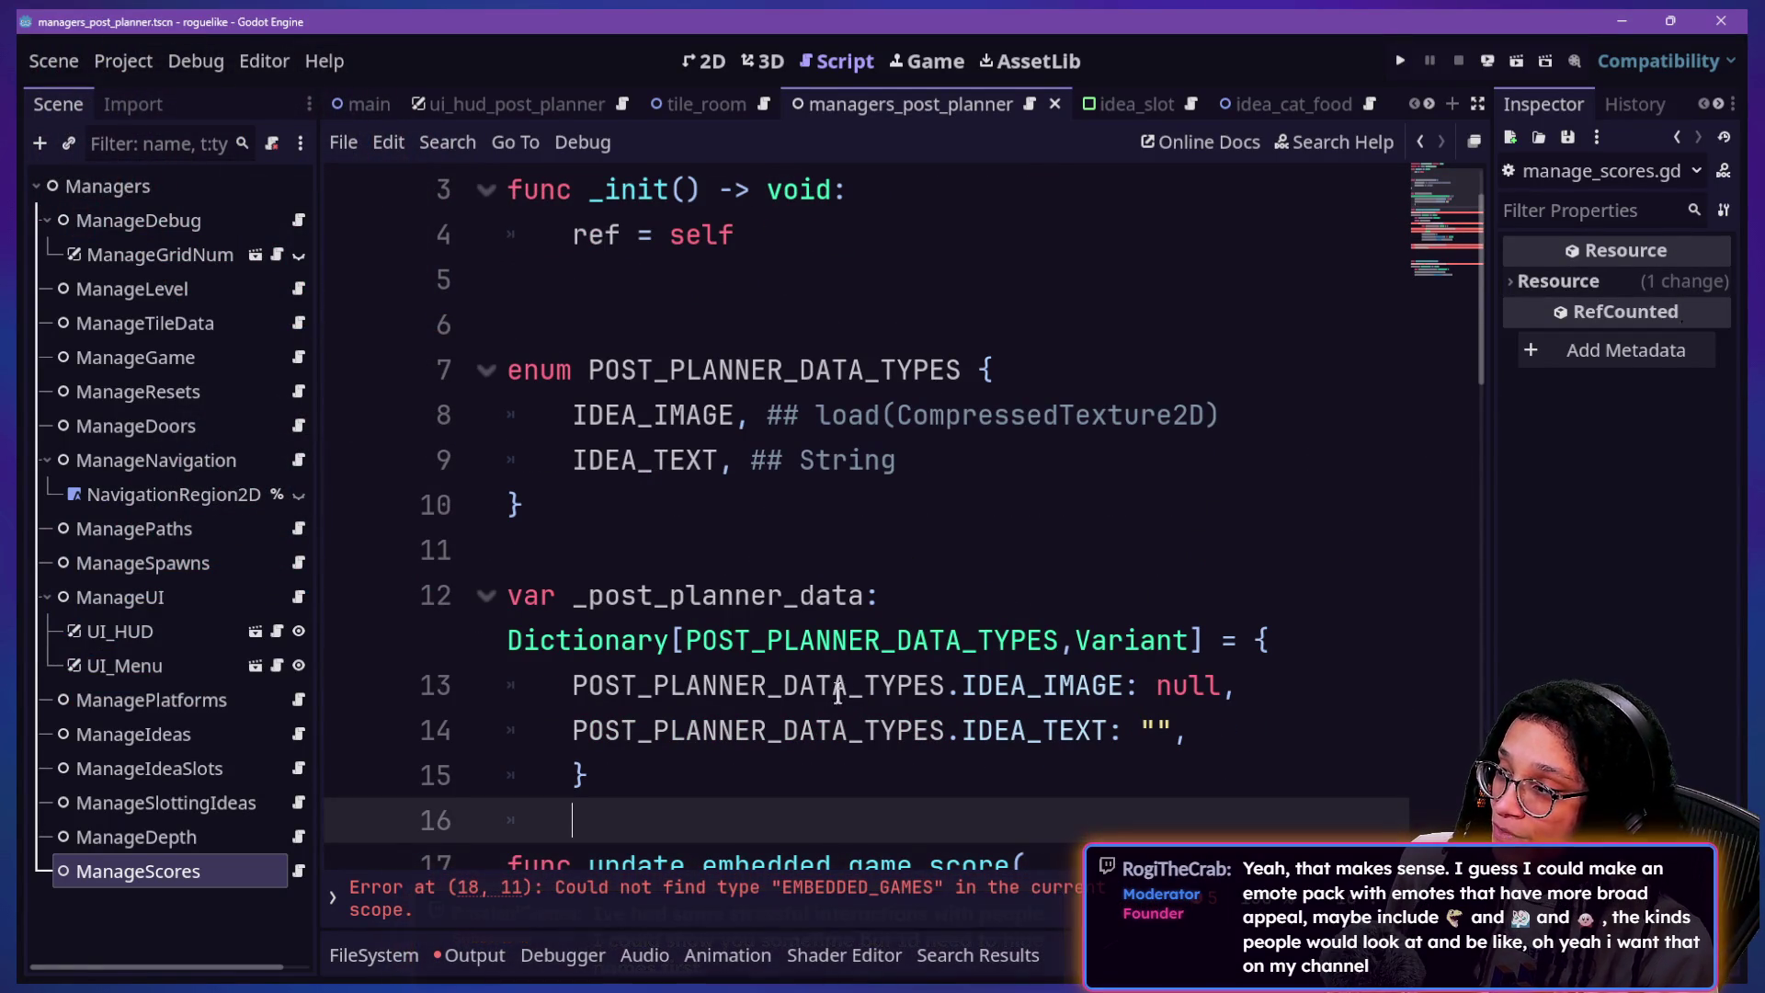
left_click(832, 462)
left_click(829, 236)
key("Down")
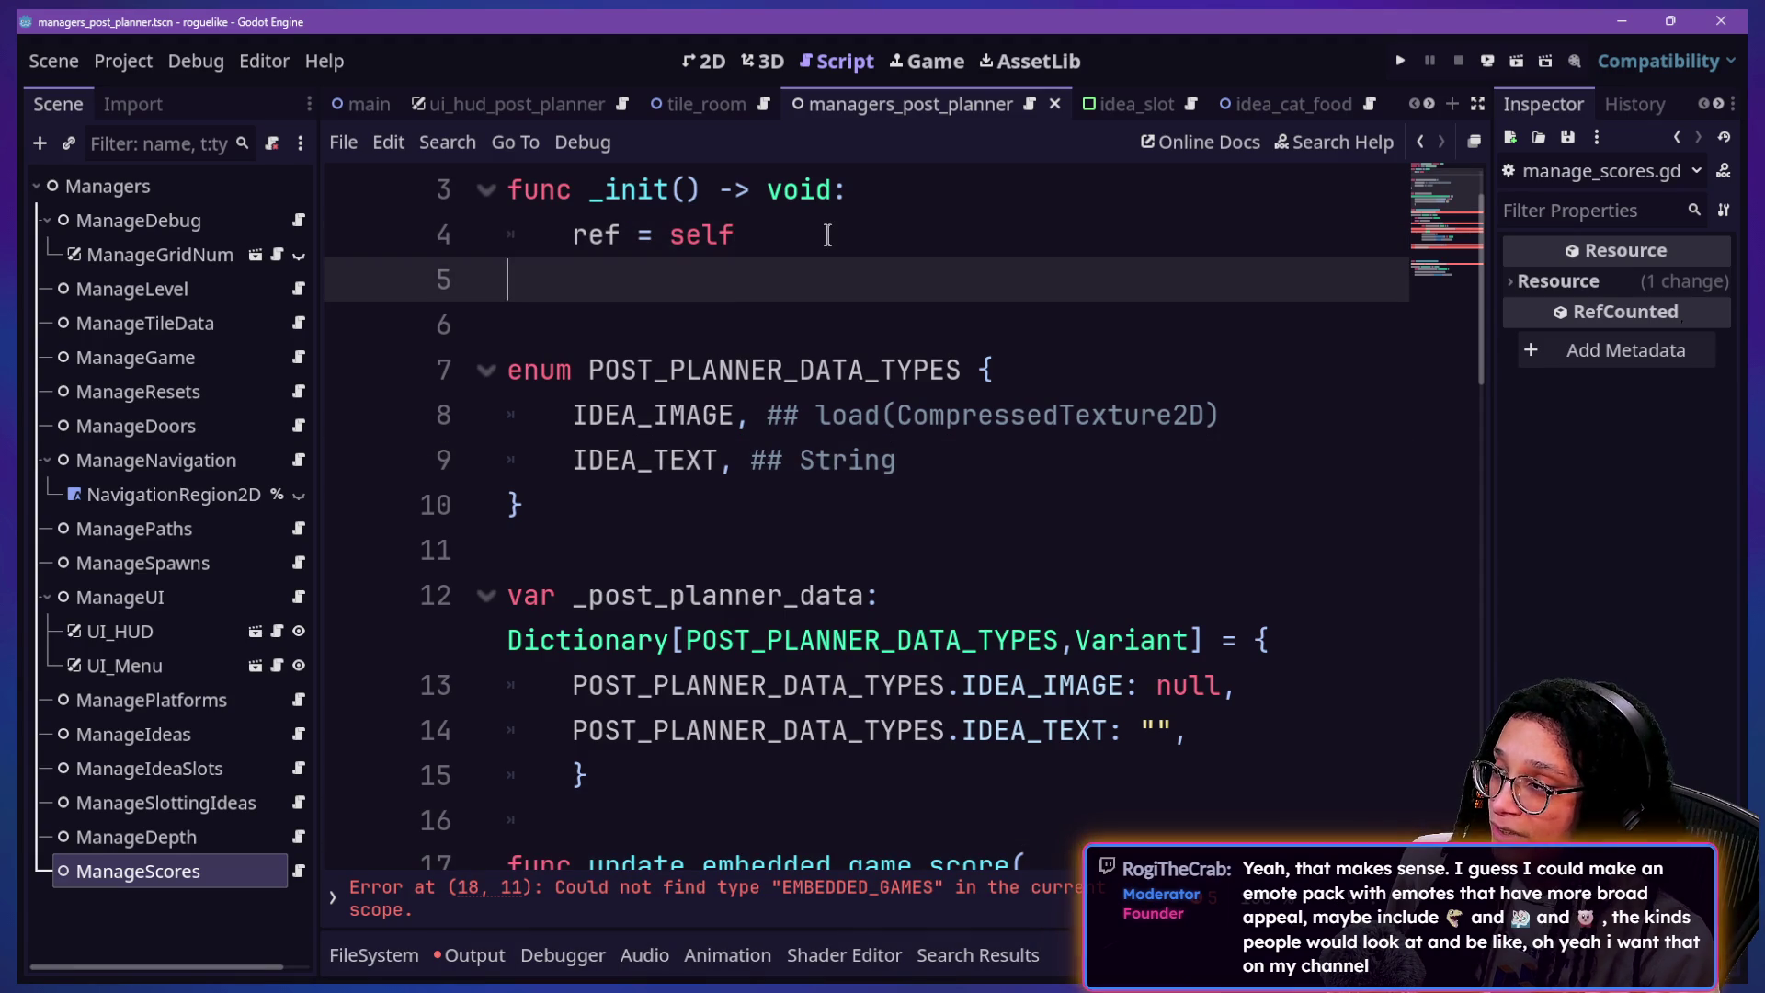
key("BackSpace")
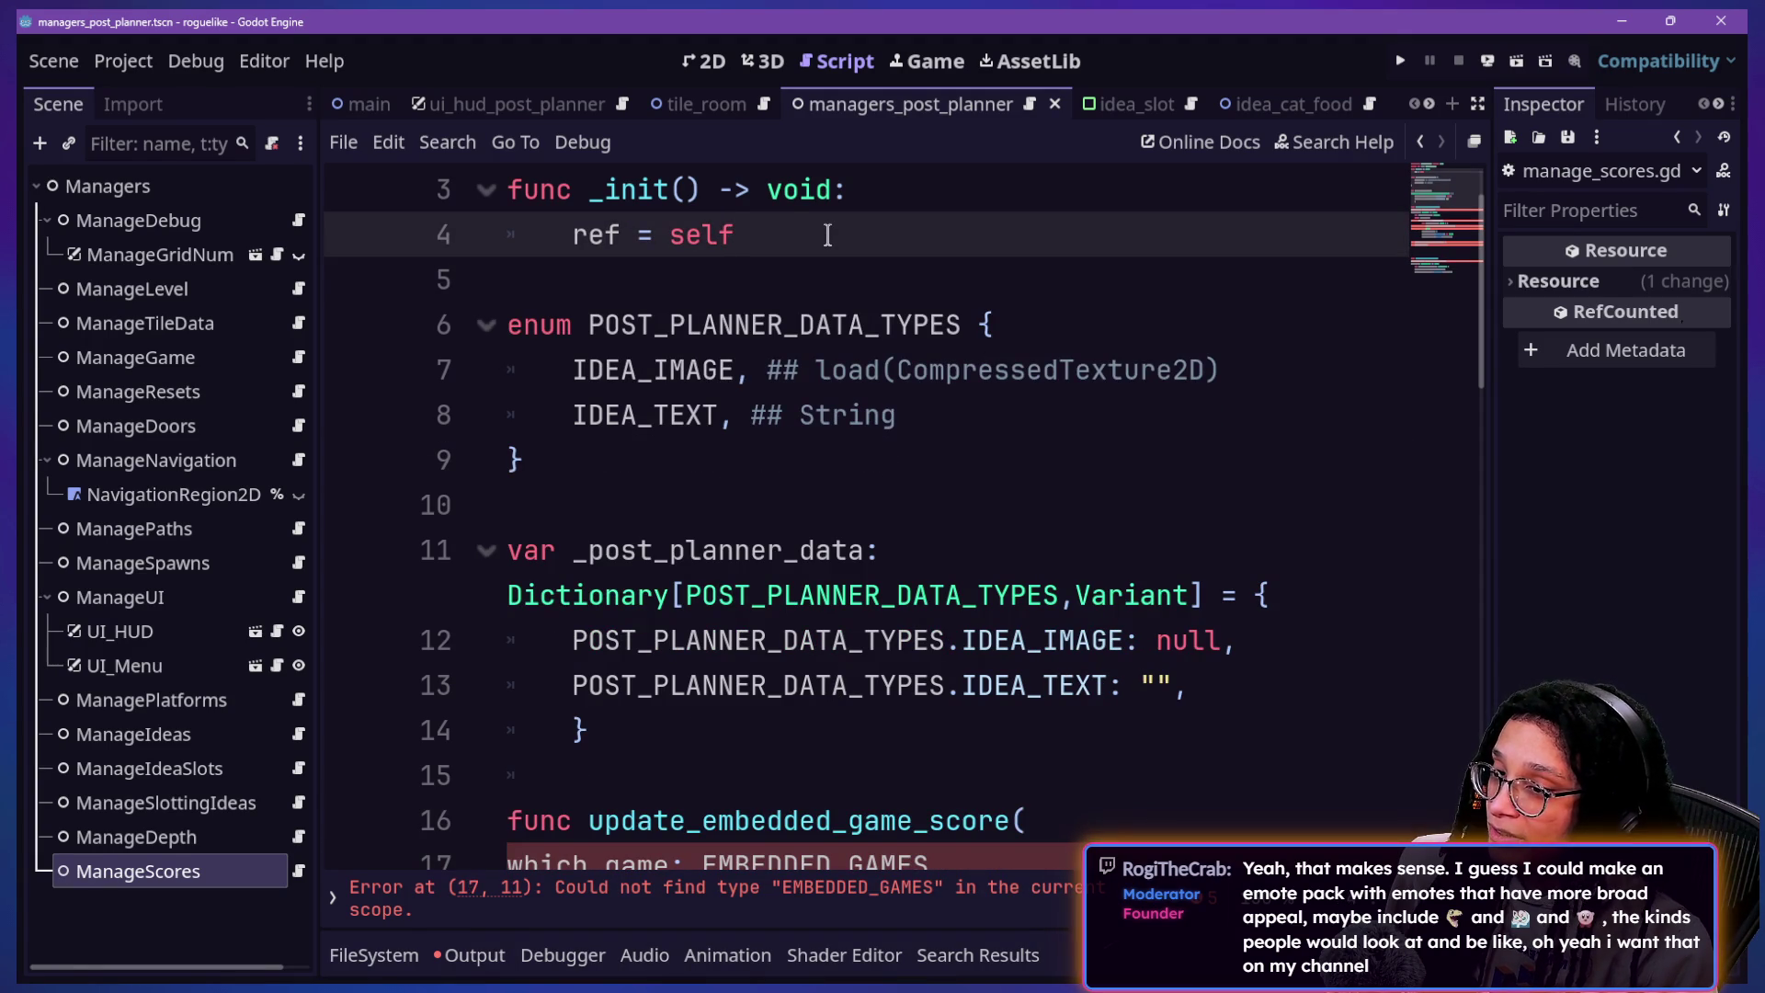
key("Down")
key("Down")
key("Down")
key("Down")
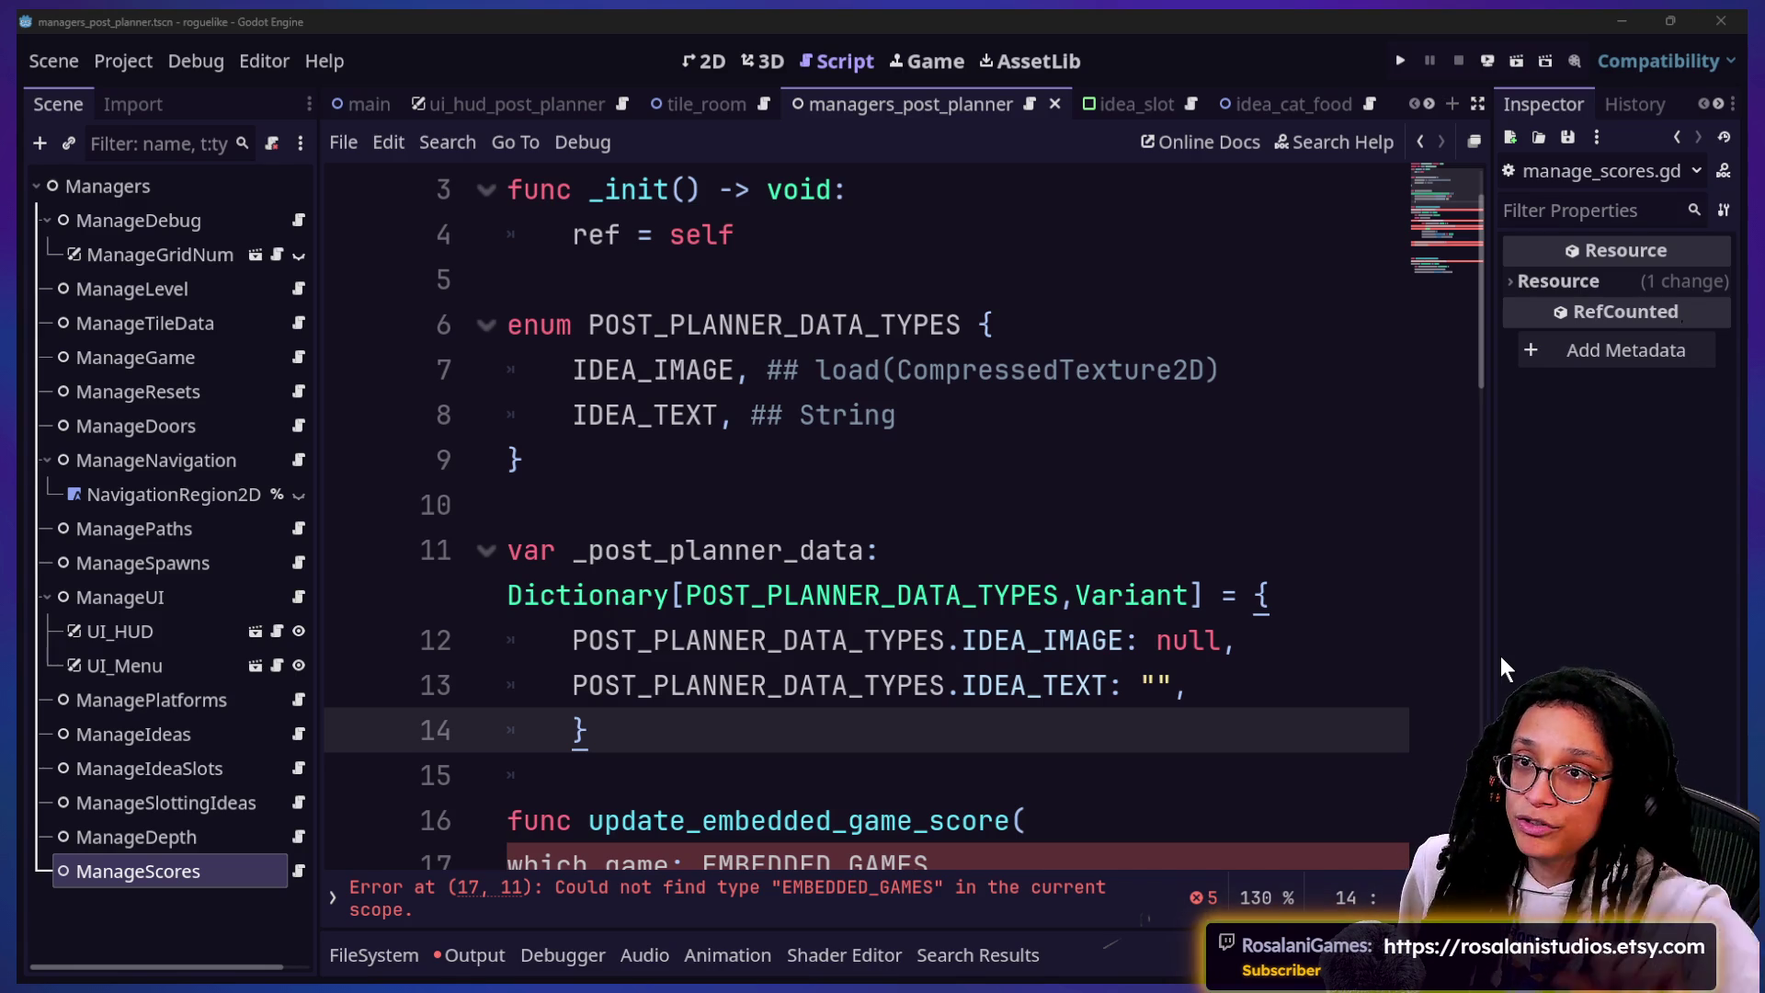
key("alt+Tab")
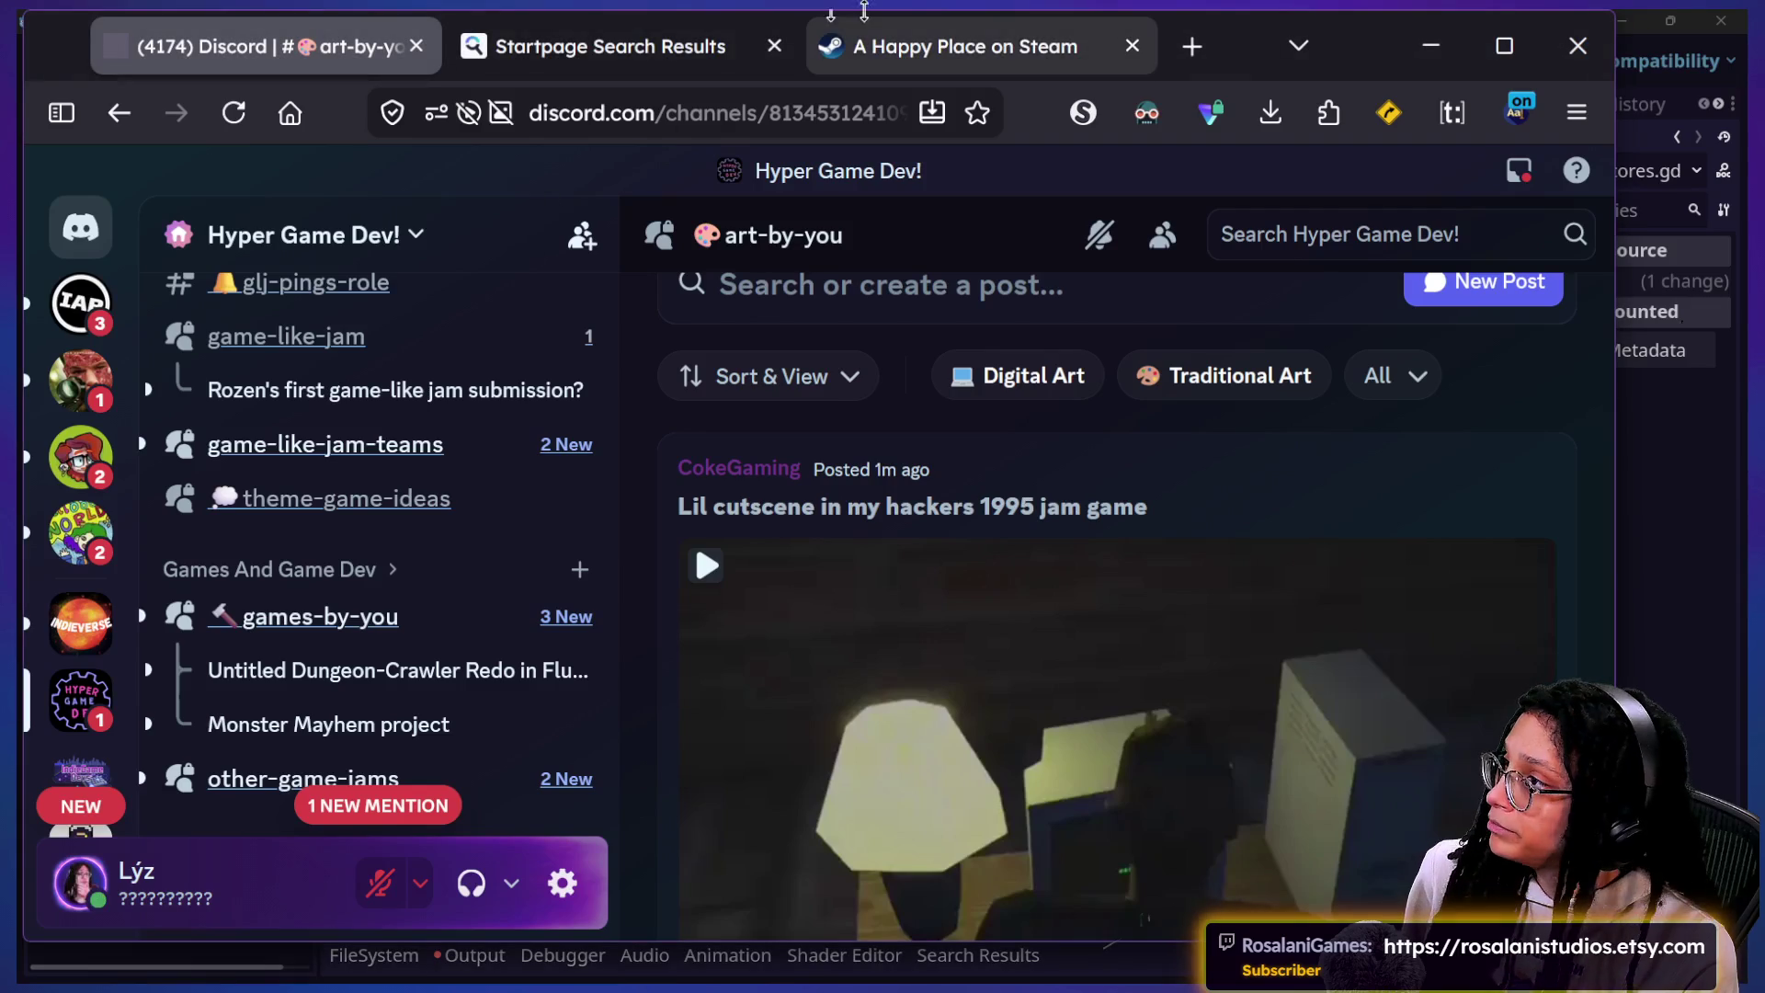
Step: Load rosalanistudios.etsy.com in the Startpage tab
left_click(606, 46)
left_click(567, 103)
type("rosalanistudios.etsy.com")
key("Return")
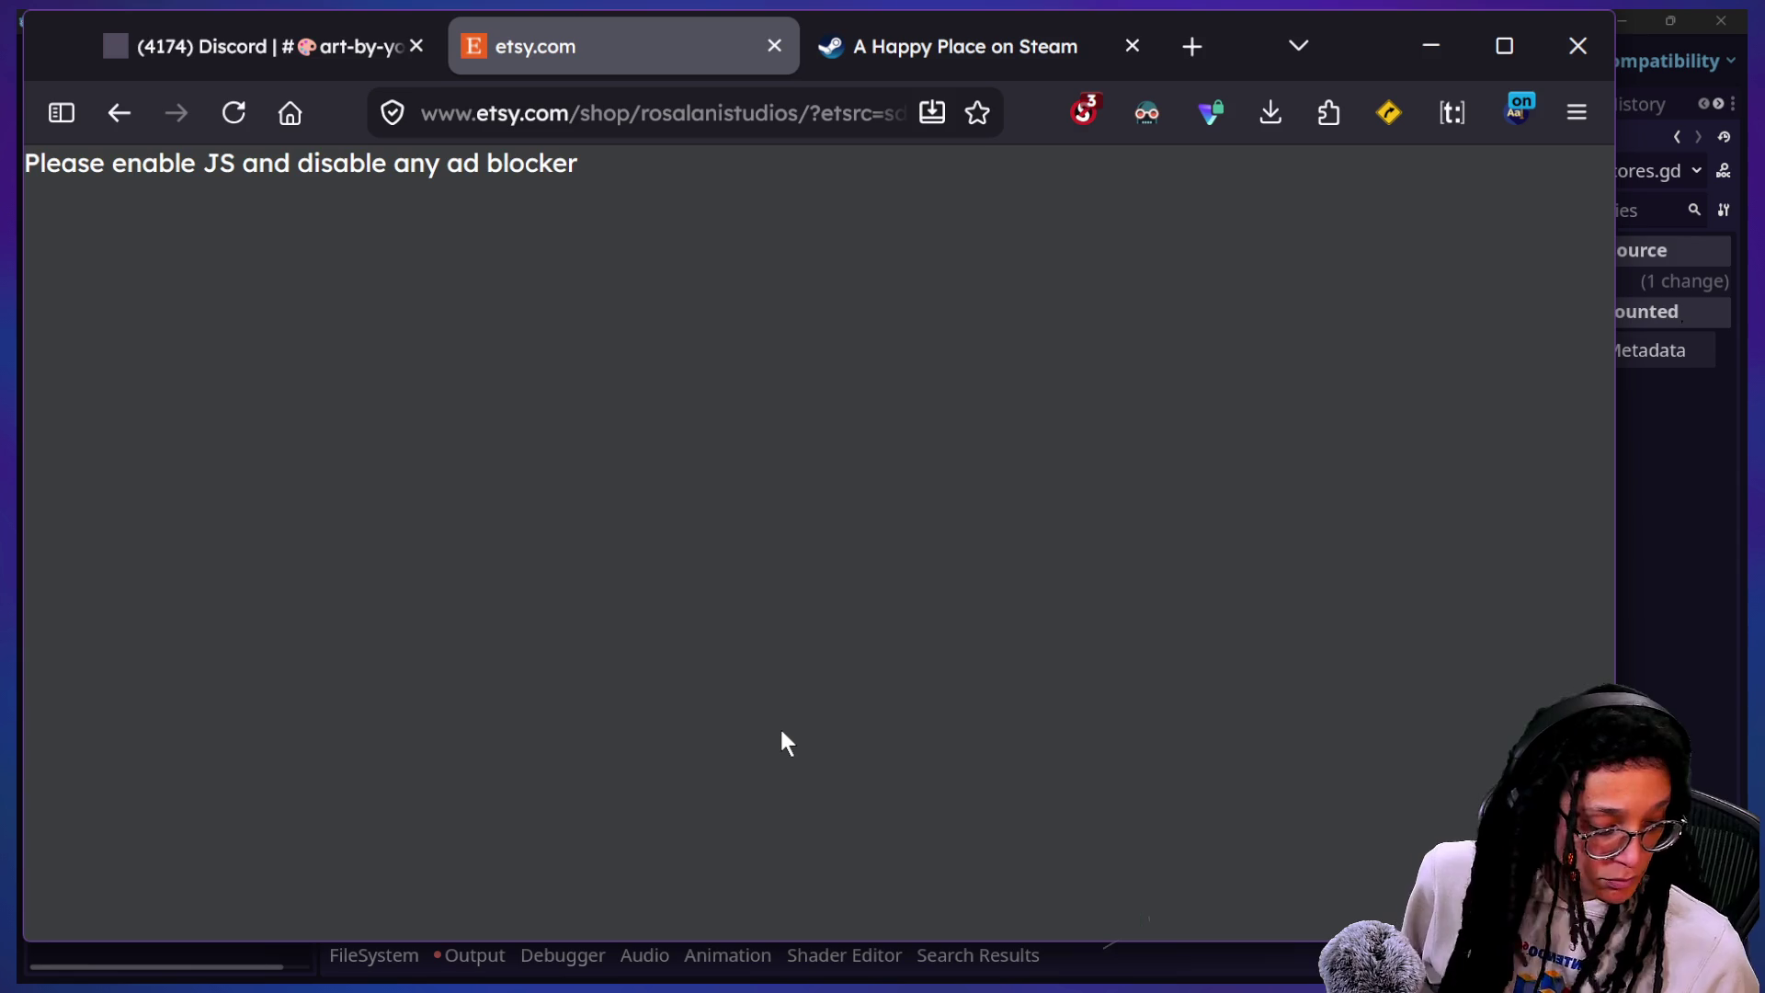
Step: Set etsy.com to TRUSTED in NoScript and reload the shop page
left_click(1085, 110)
left_click(454, 236)
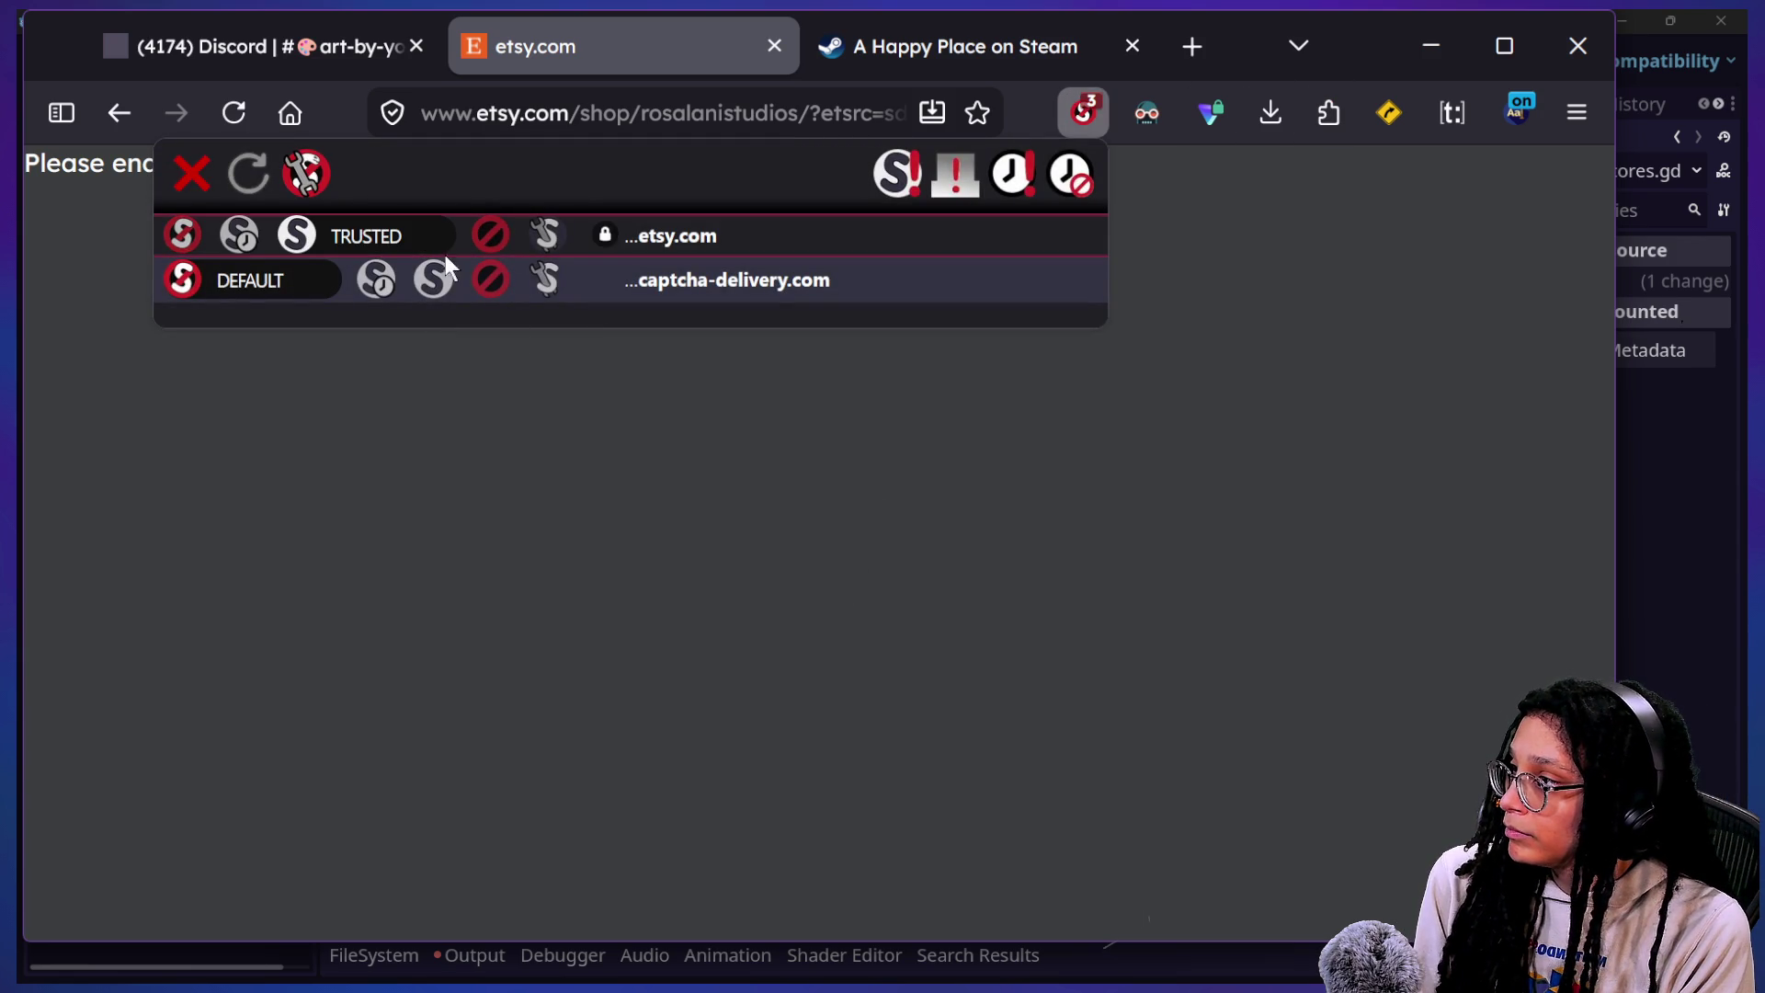
left_click(508, 454)
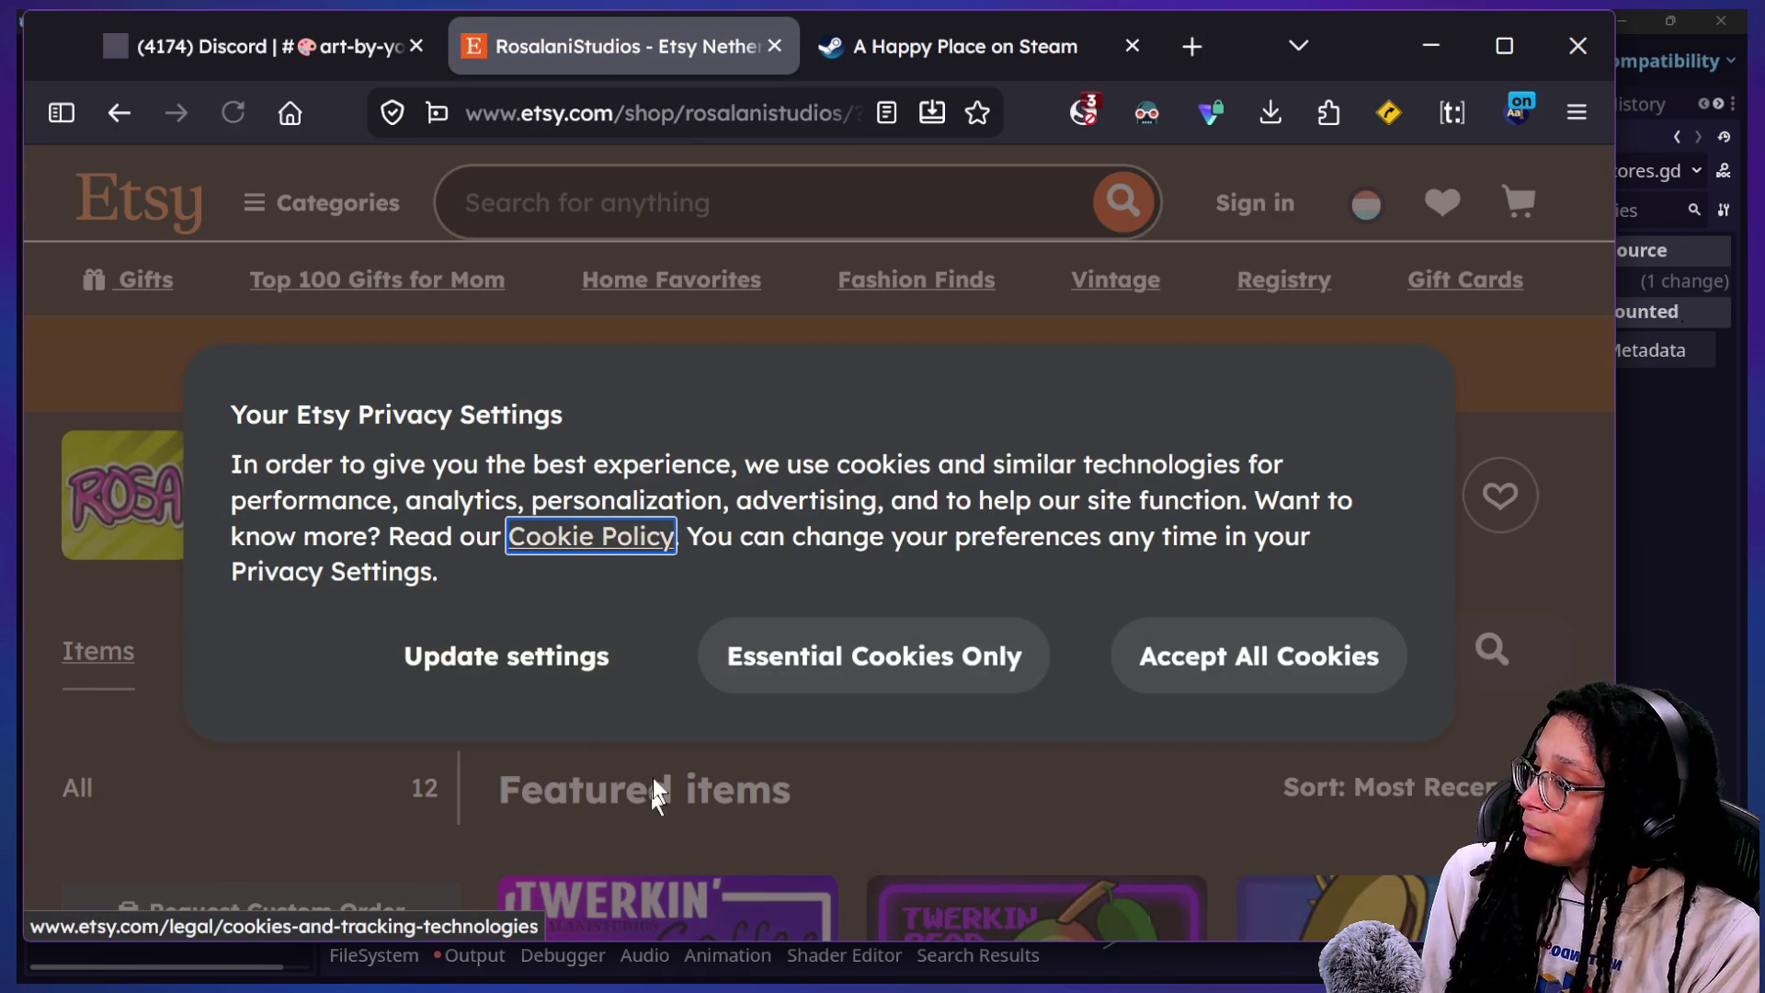
Step: Accept essential cookies only and browse the Featured items and All items emote listings
left_click(924, 654)
scroll(926, 656, "down", 5)
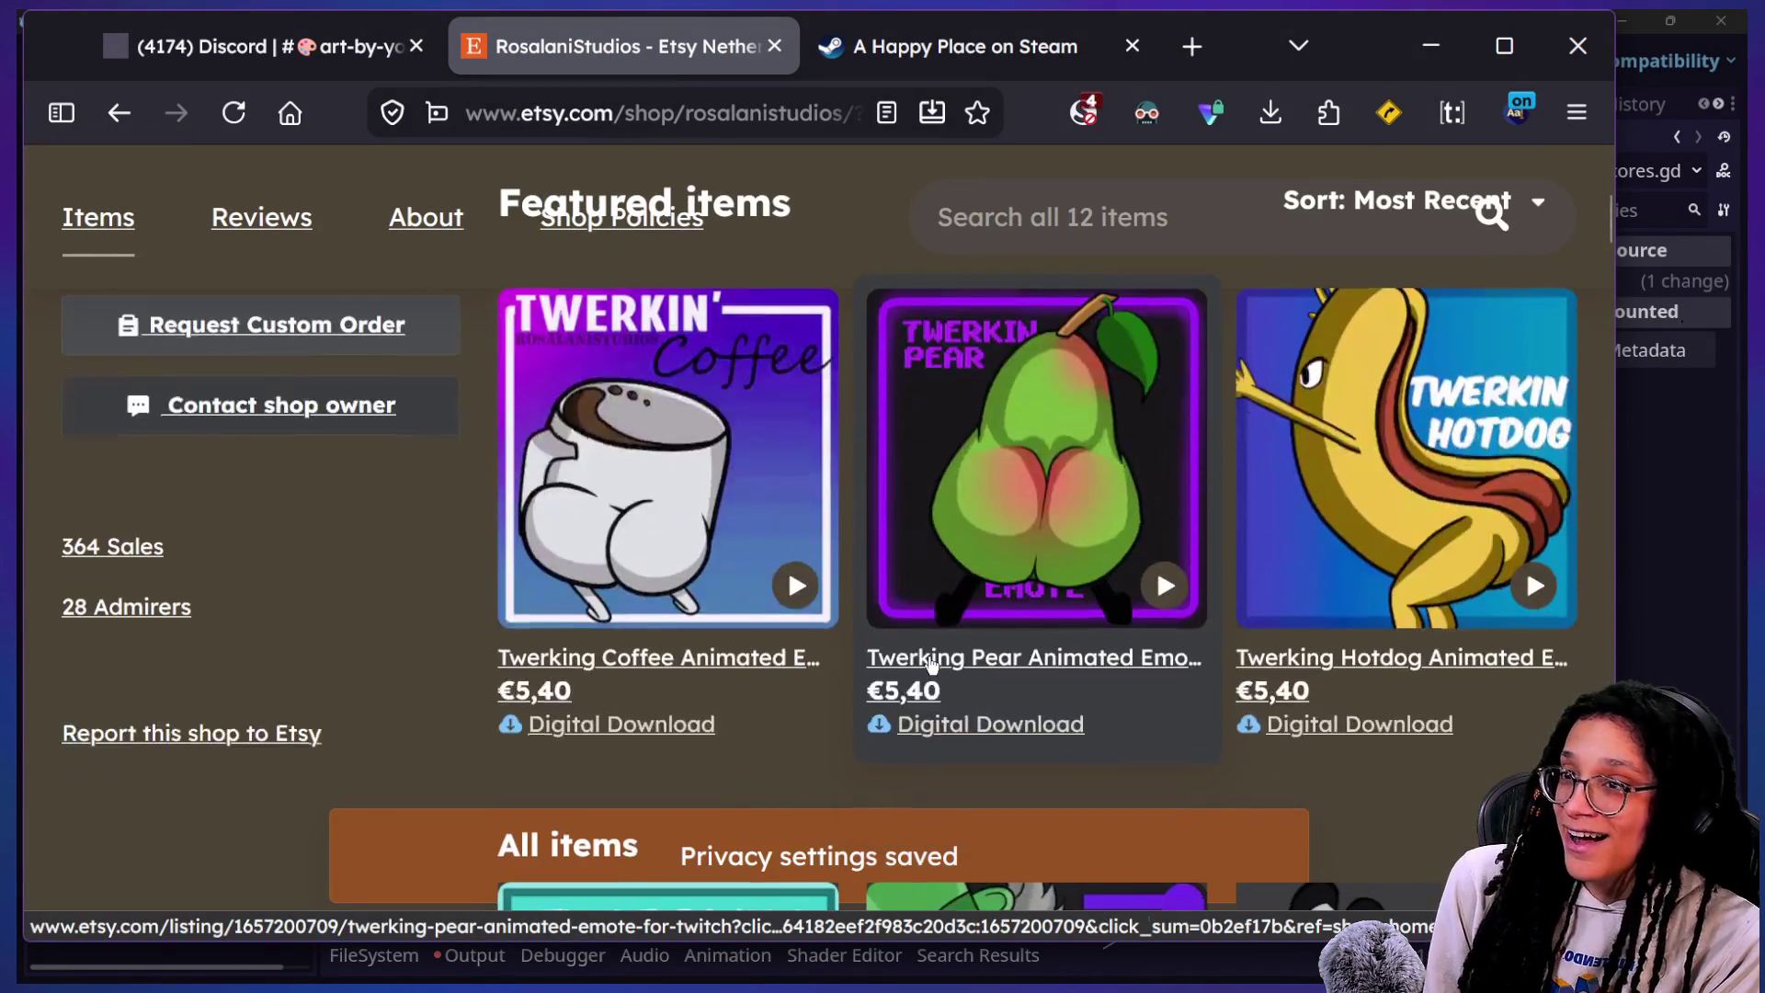
scroll(930, 664, "down", 3)
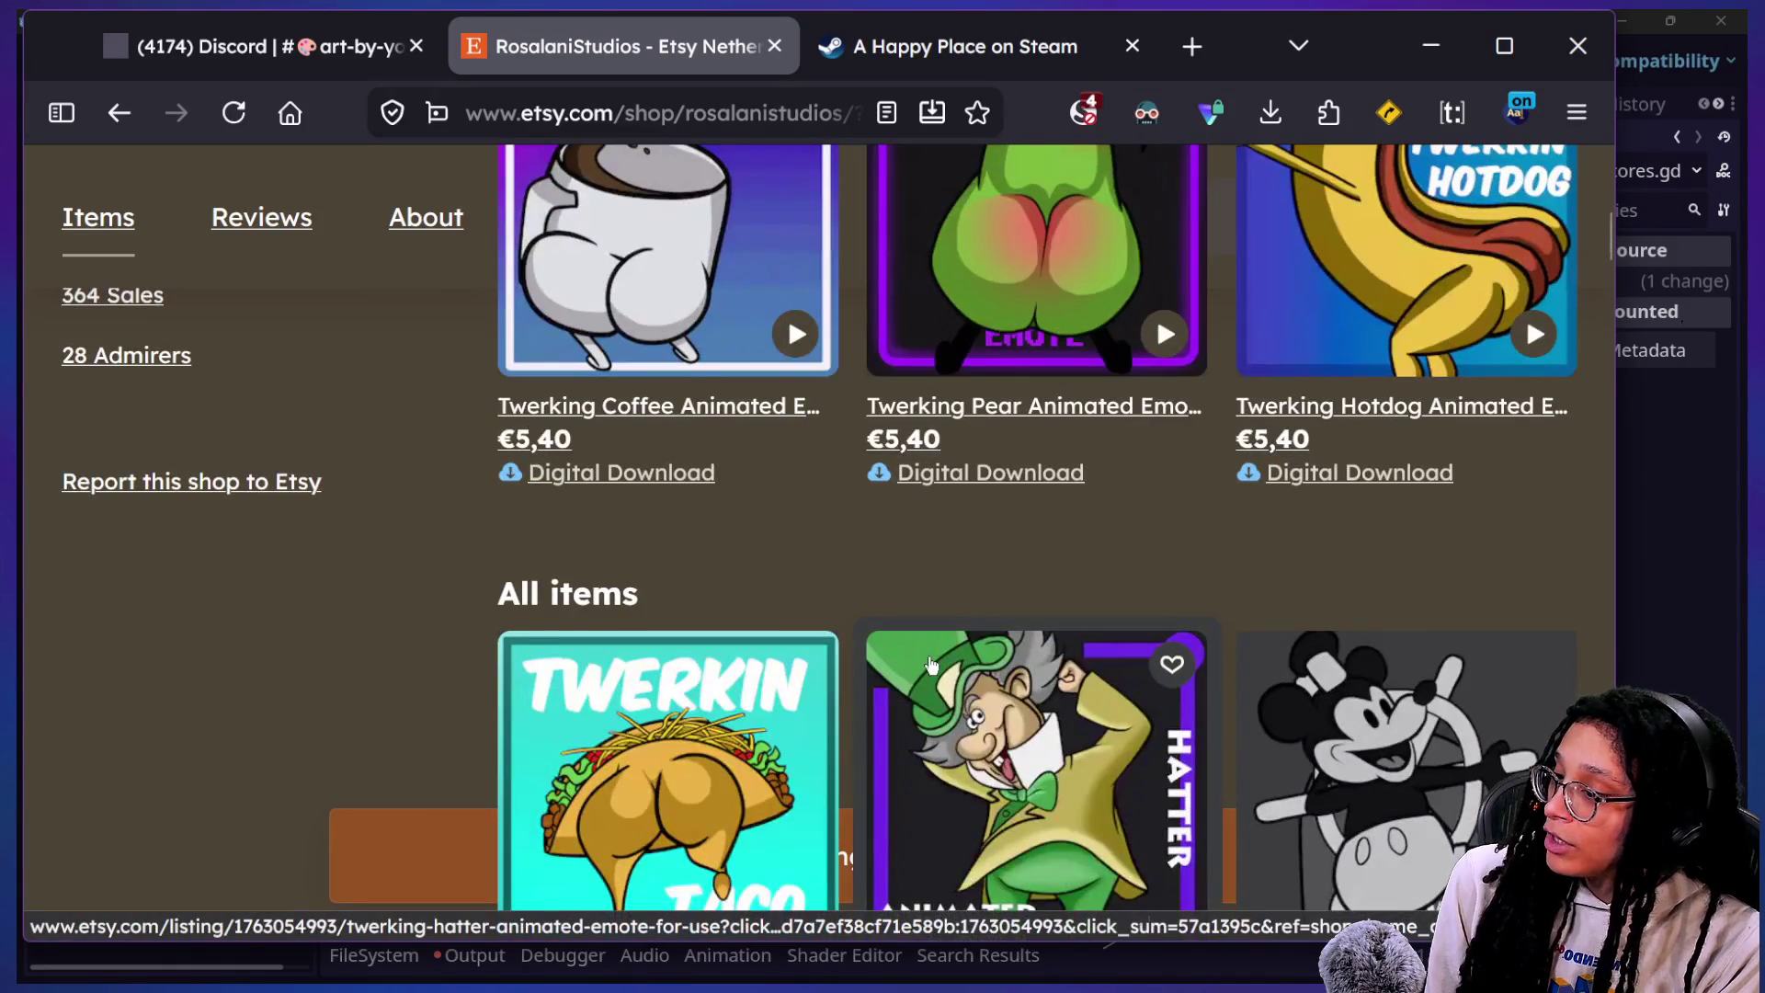
scroll(931, 660, "down", 2)
scroll(931, 663, "down", 2)
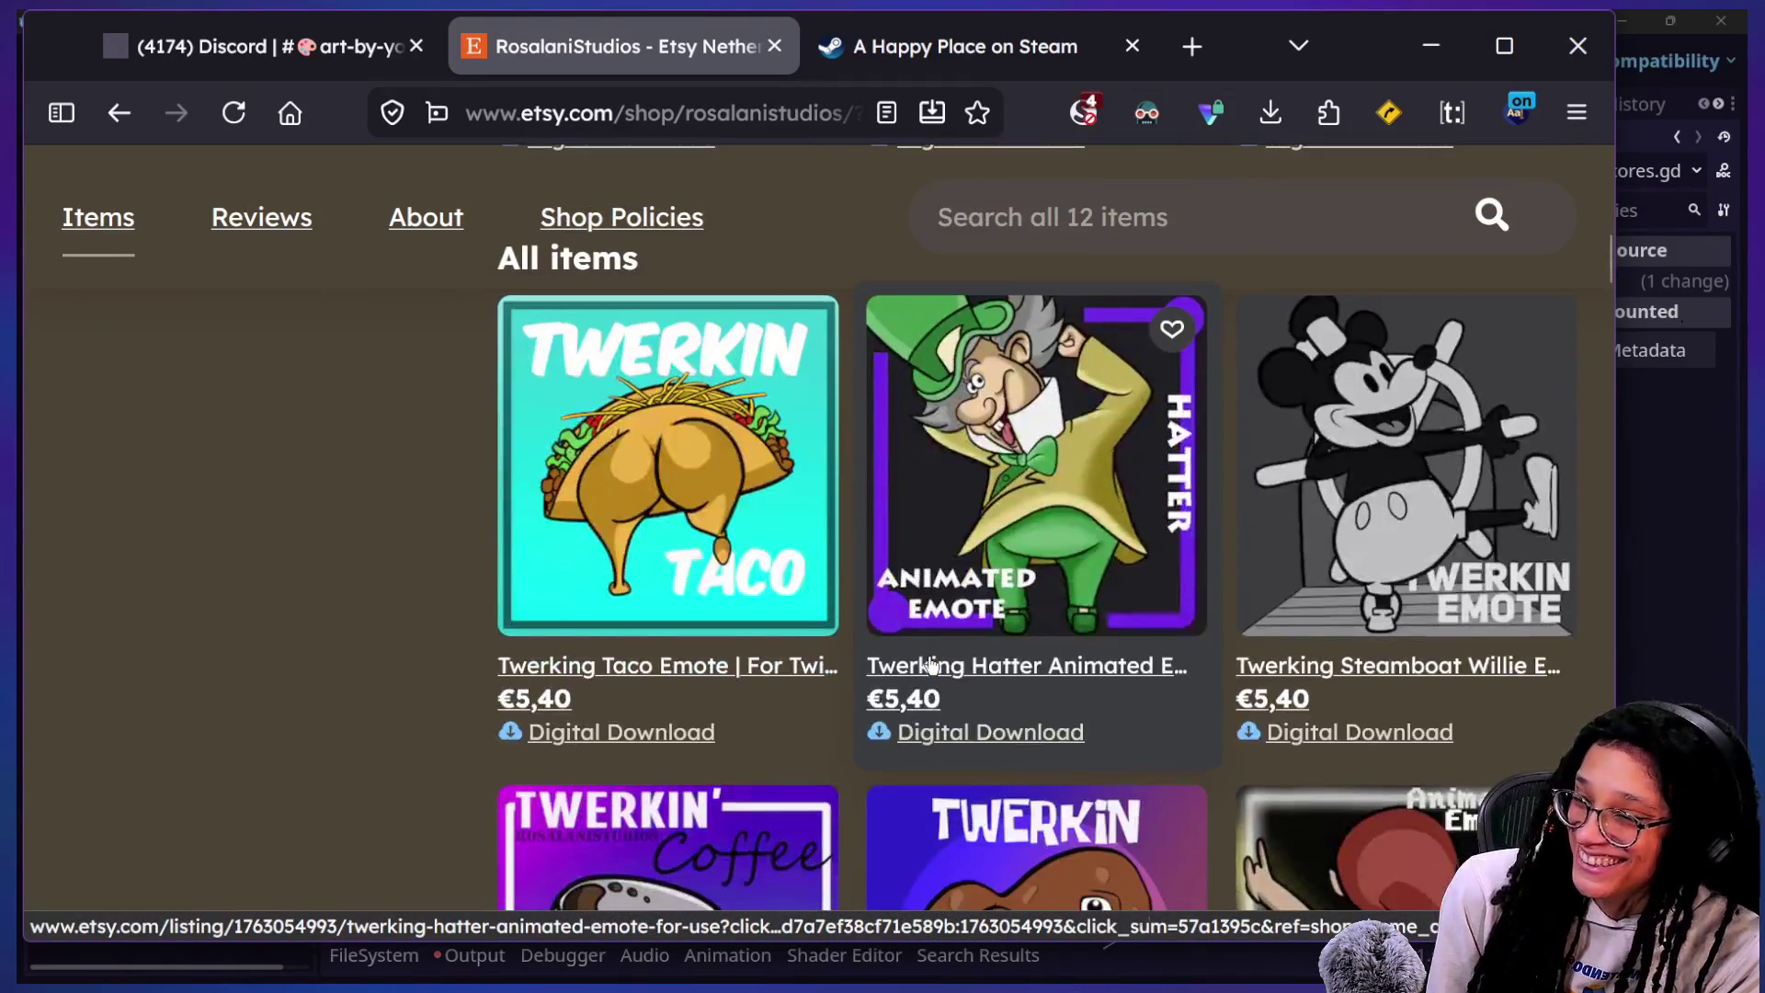
scroll(930, 664, "down", 1)
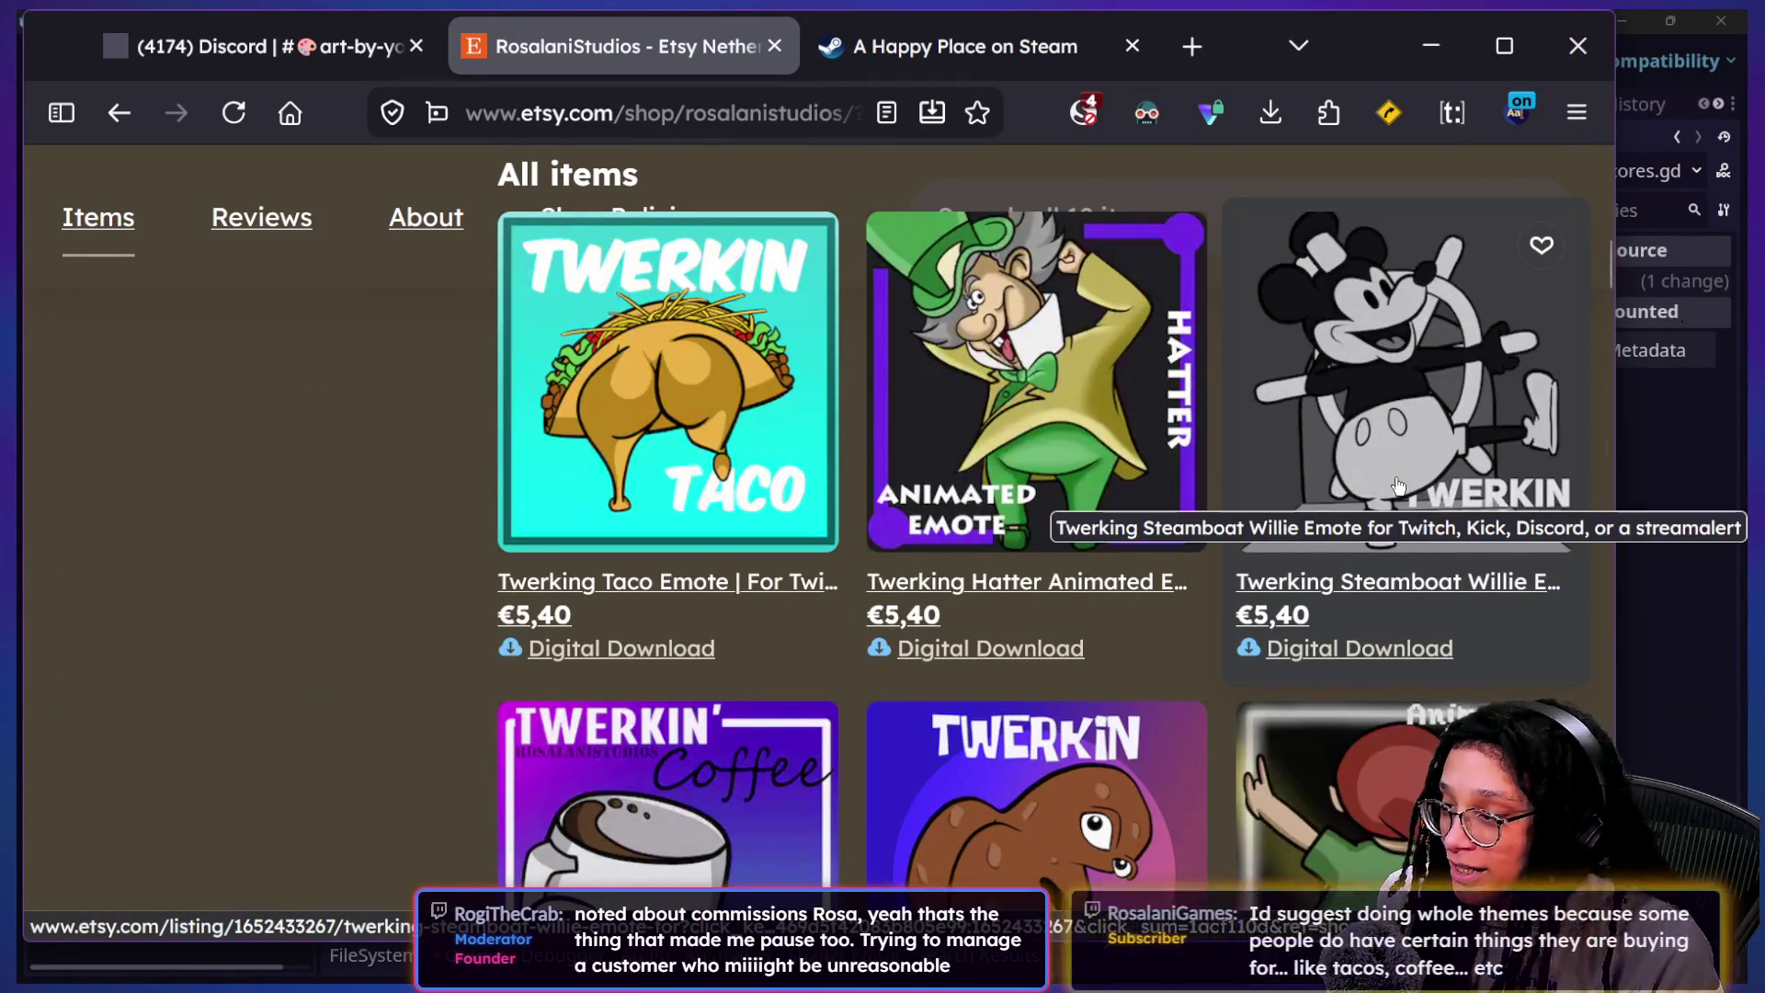
scroll(1399, 485, "down", 2)
scroll(1398, 486, "down", 8)
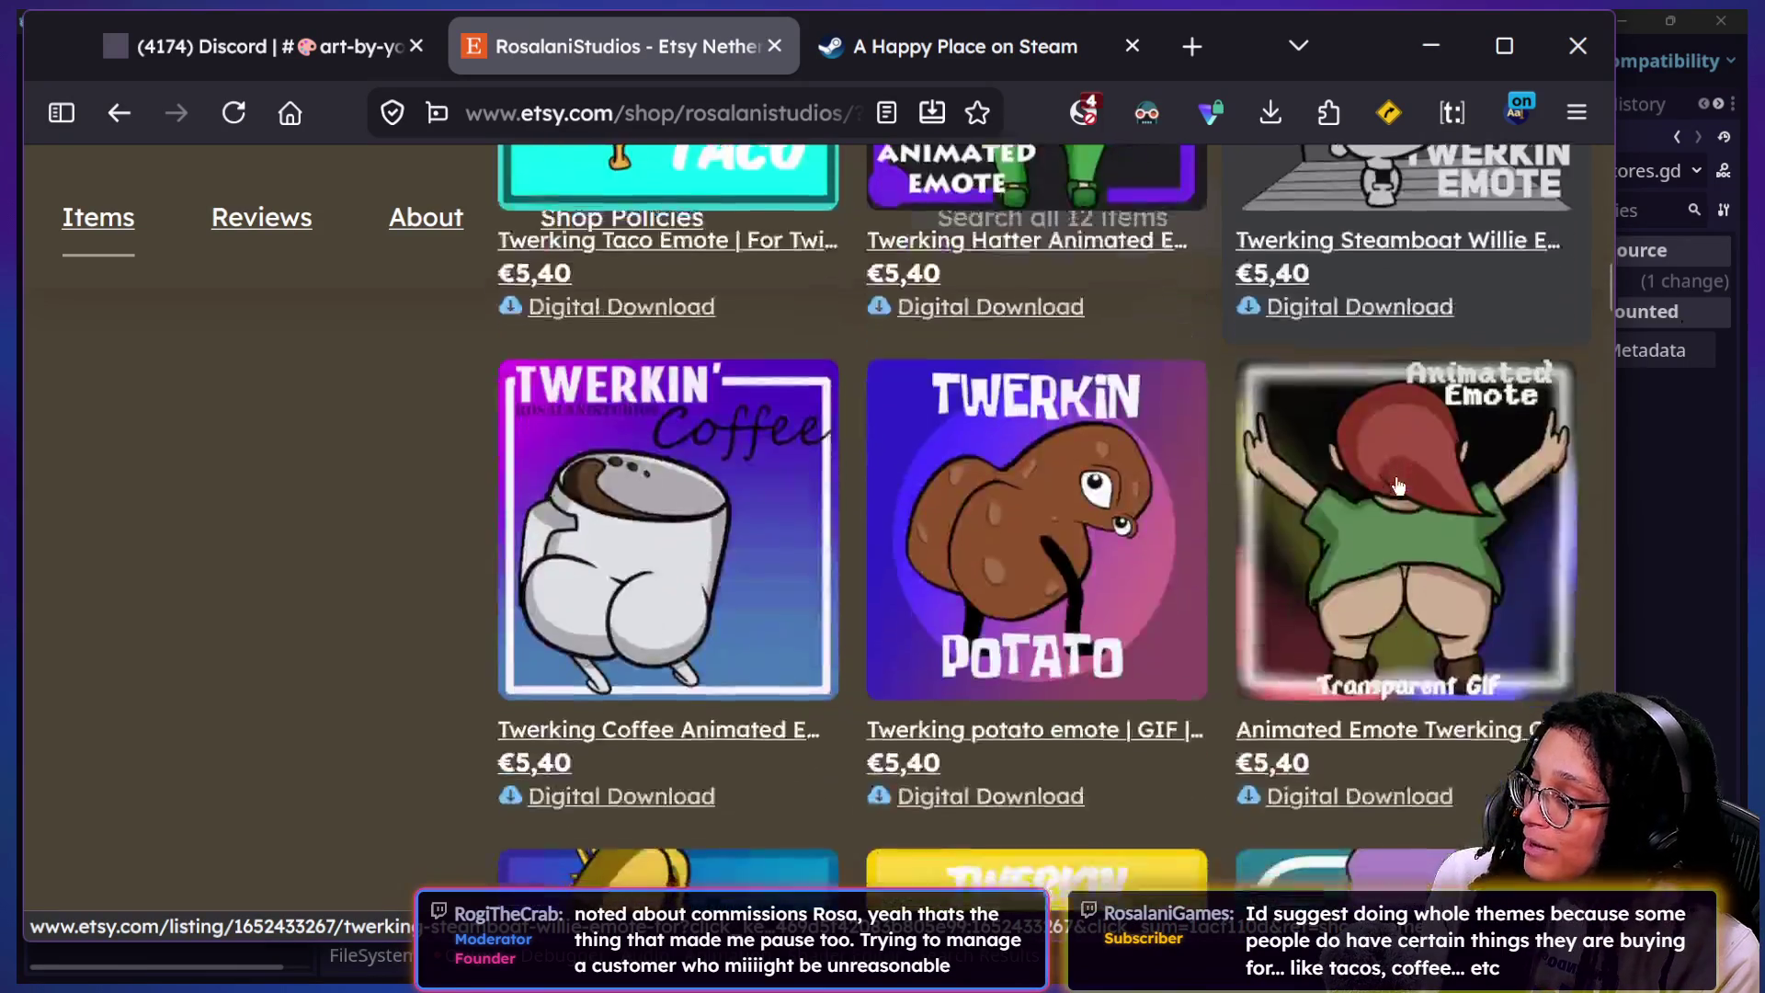
scroll(1399, 485, "down", 8)
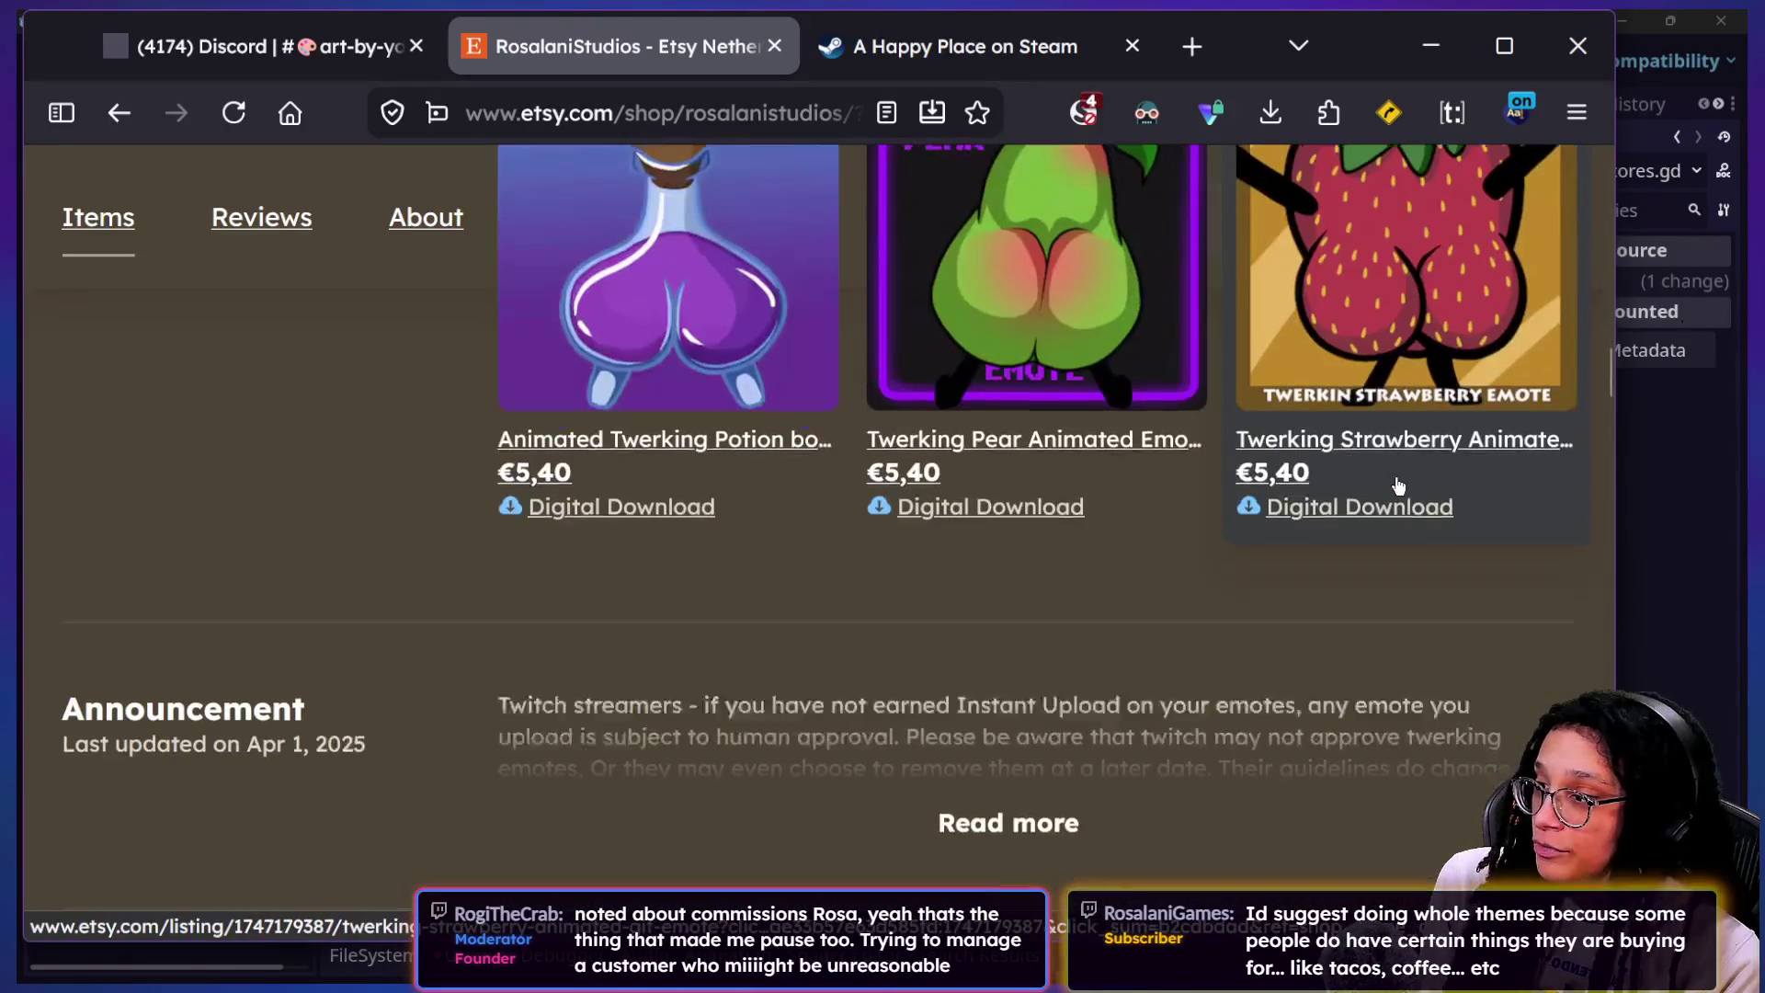
scroll(662, 543, "up", 1)
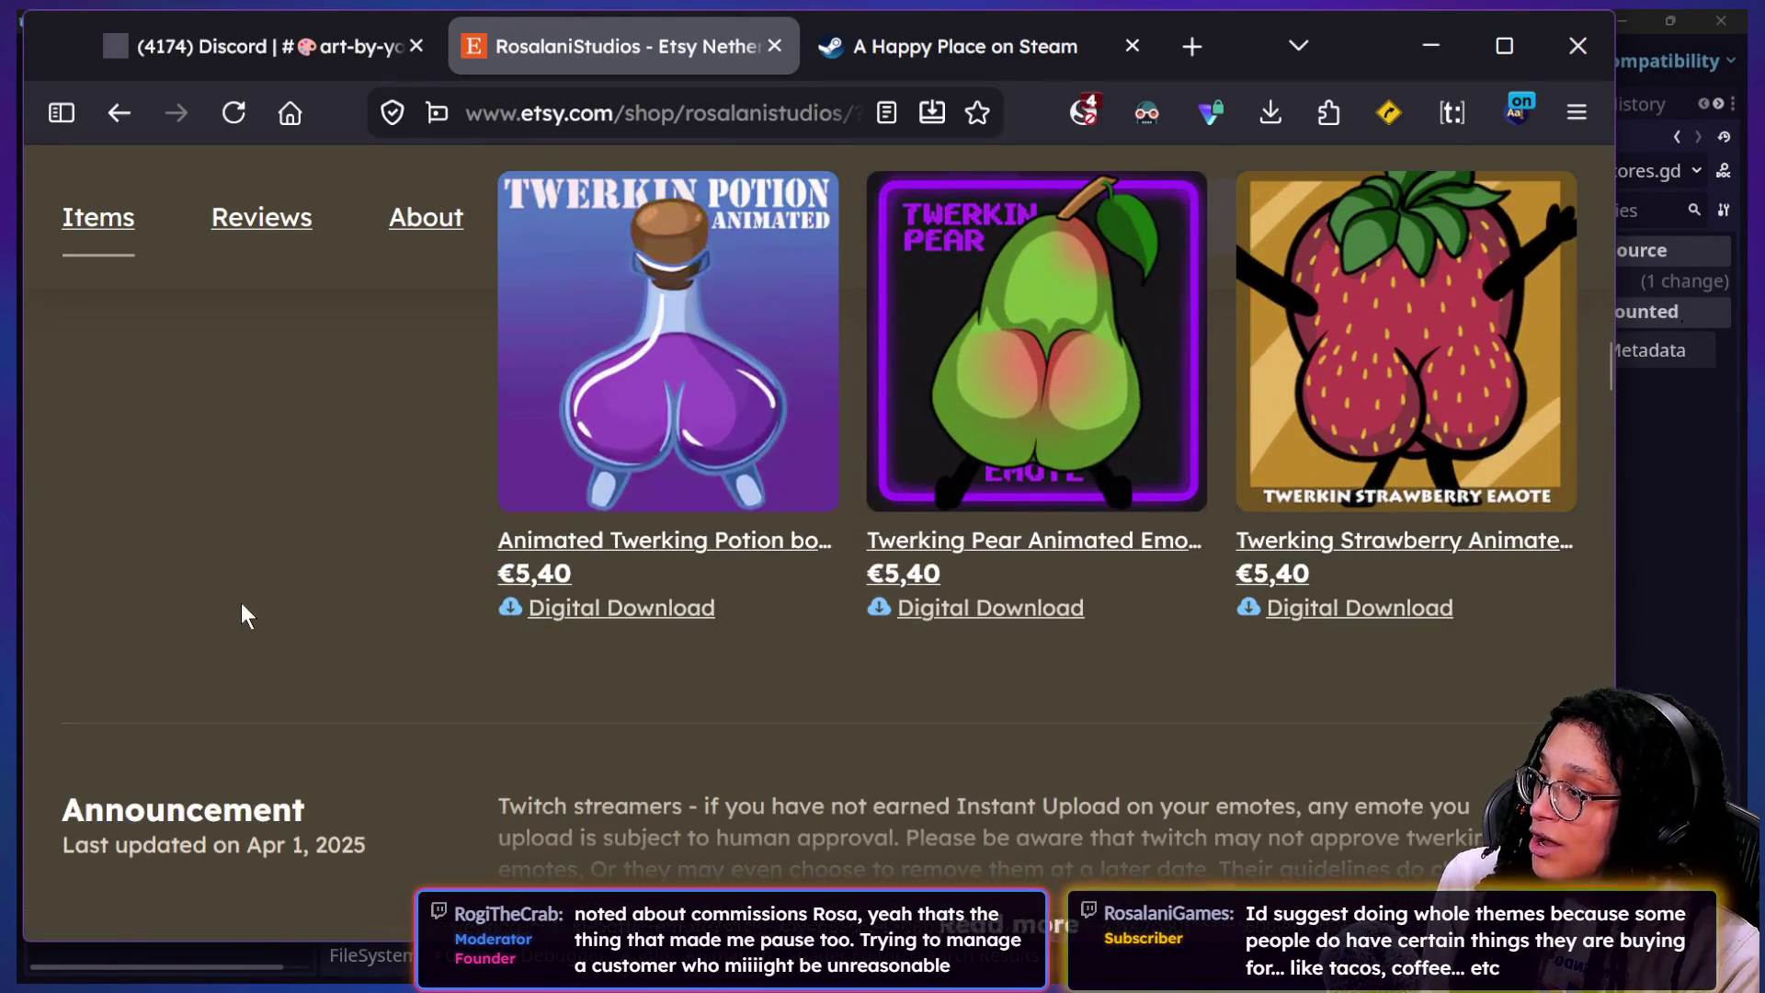
scroll(244, 609, "up", 3)
scroll(241, 604, "up", 7)
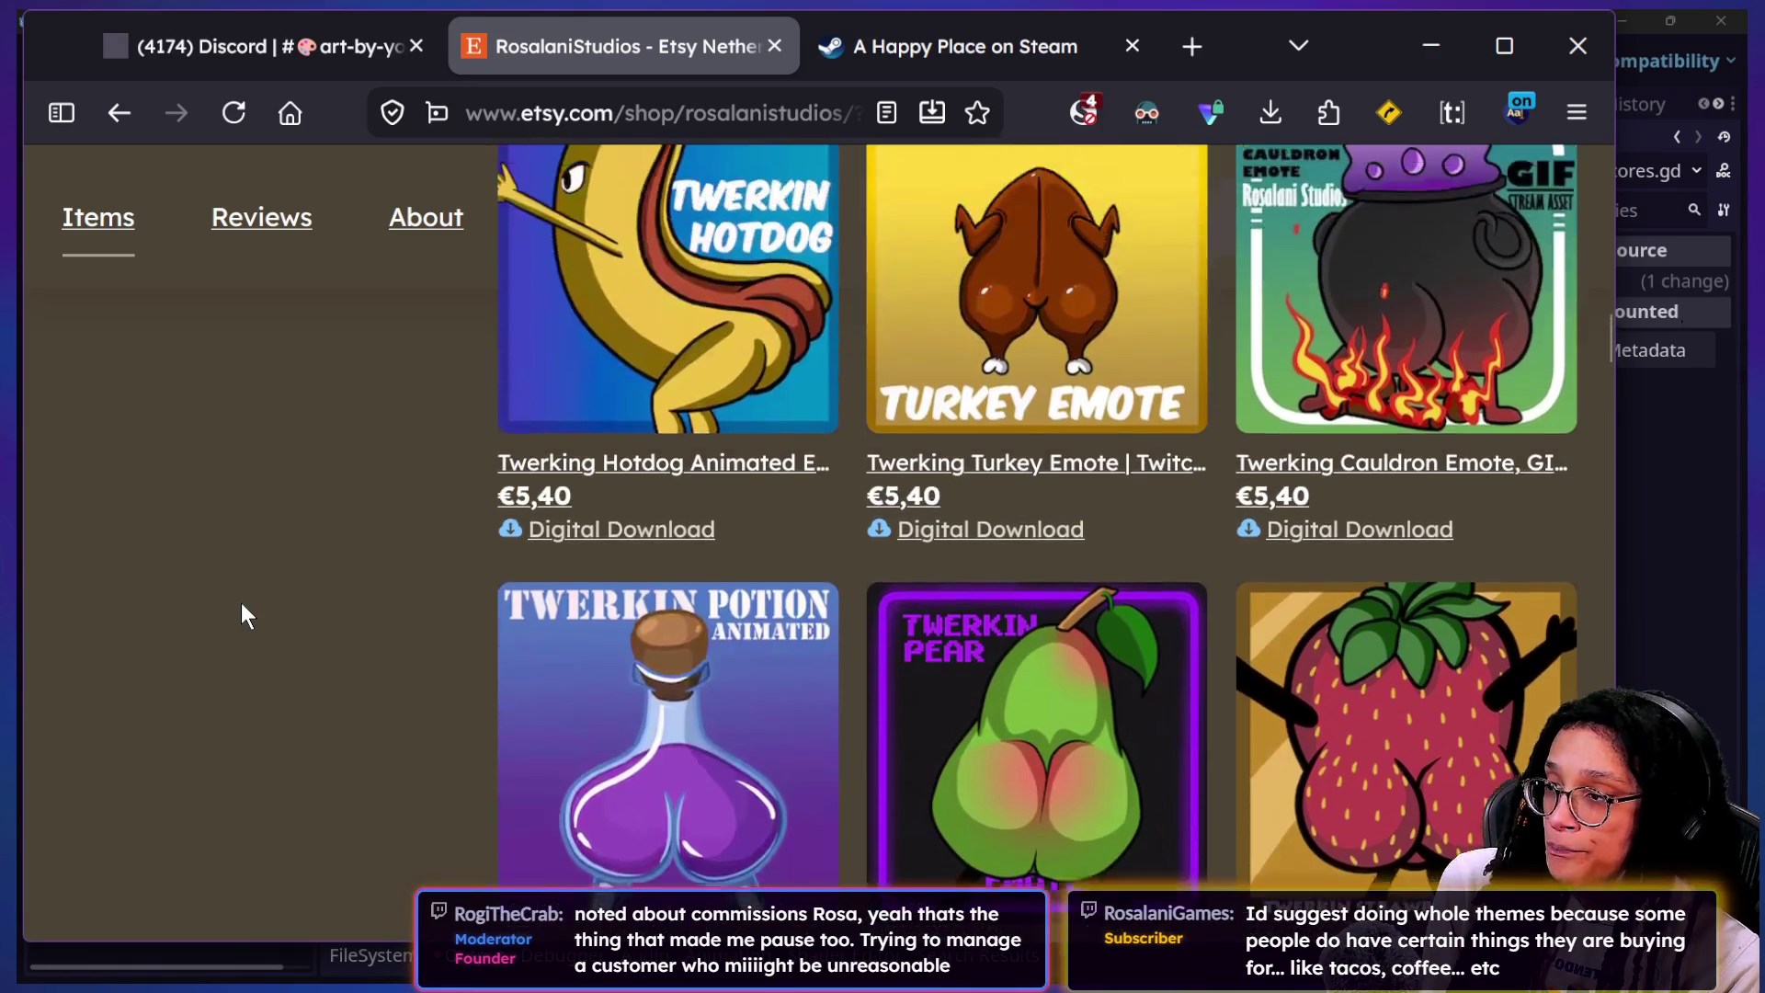
scroll(240, 603, "up", 8)
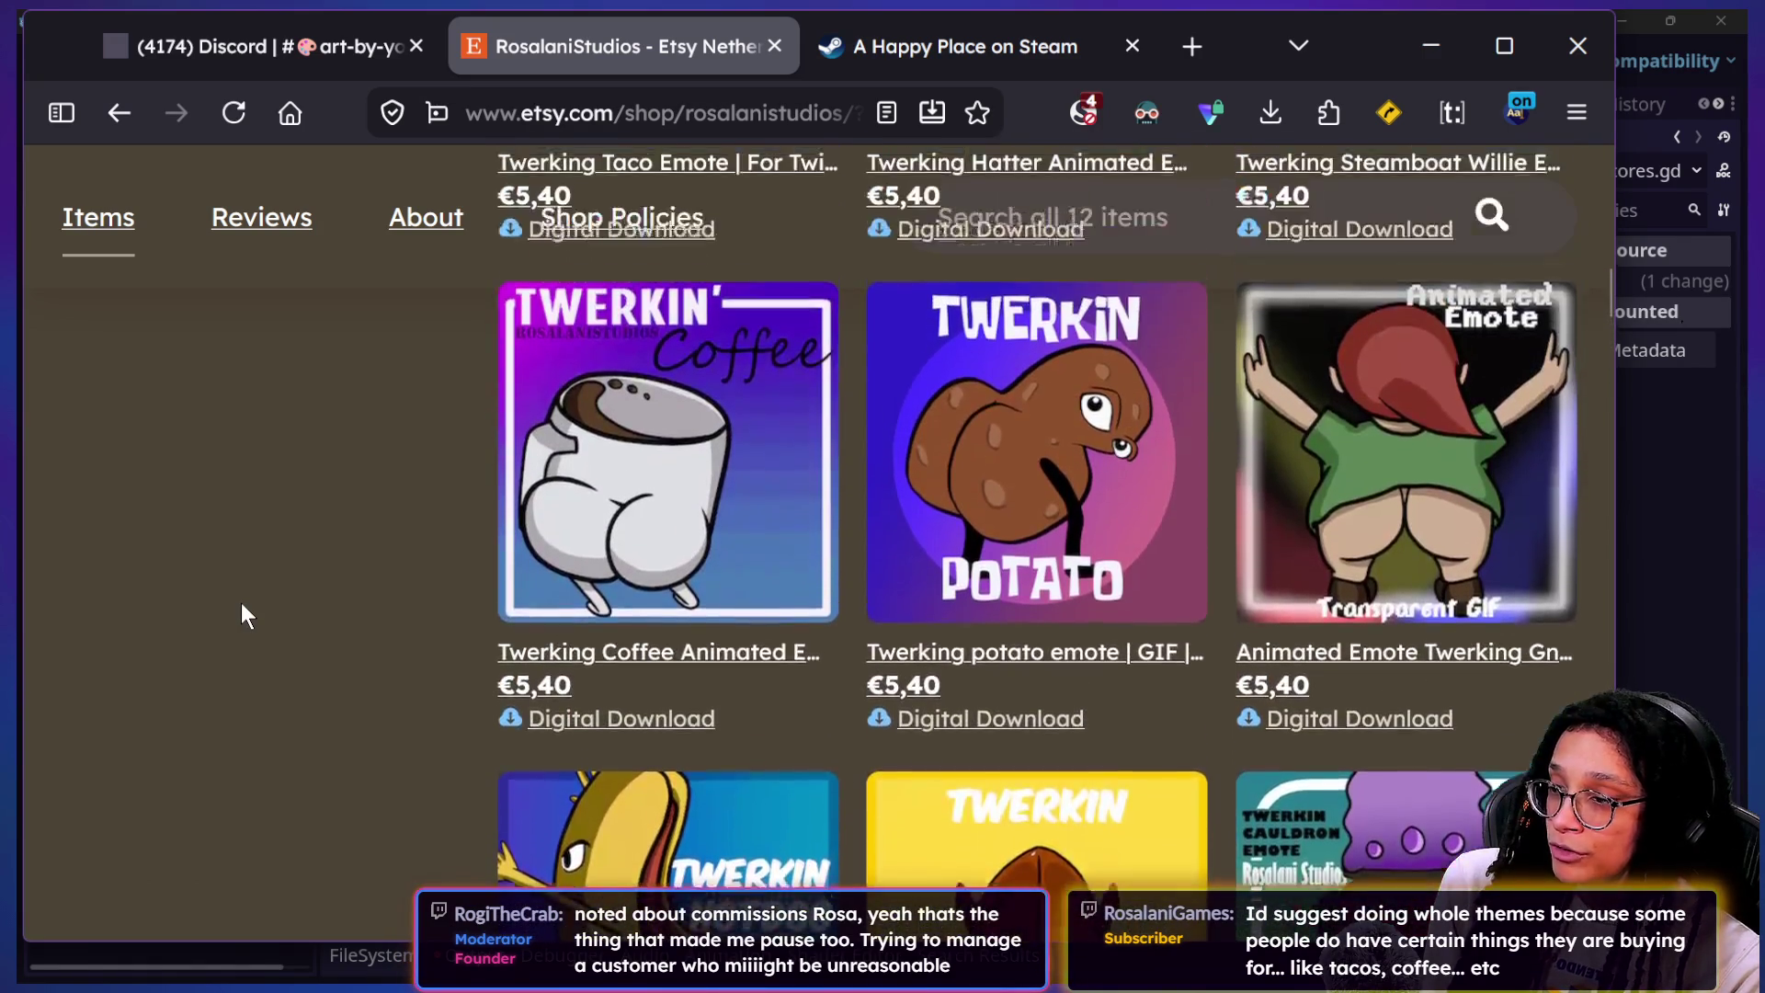
scroll(241, 603, "up", 8)
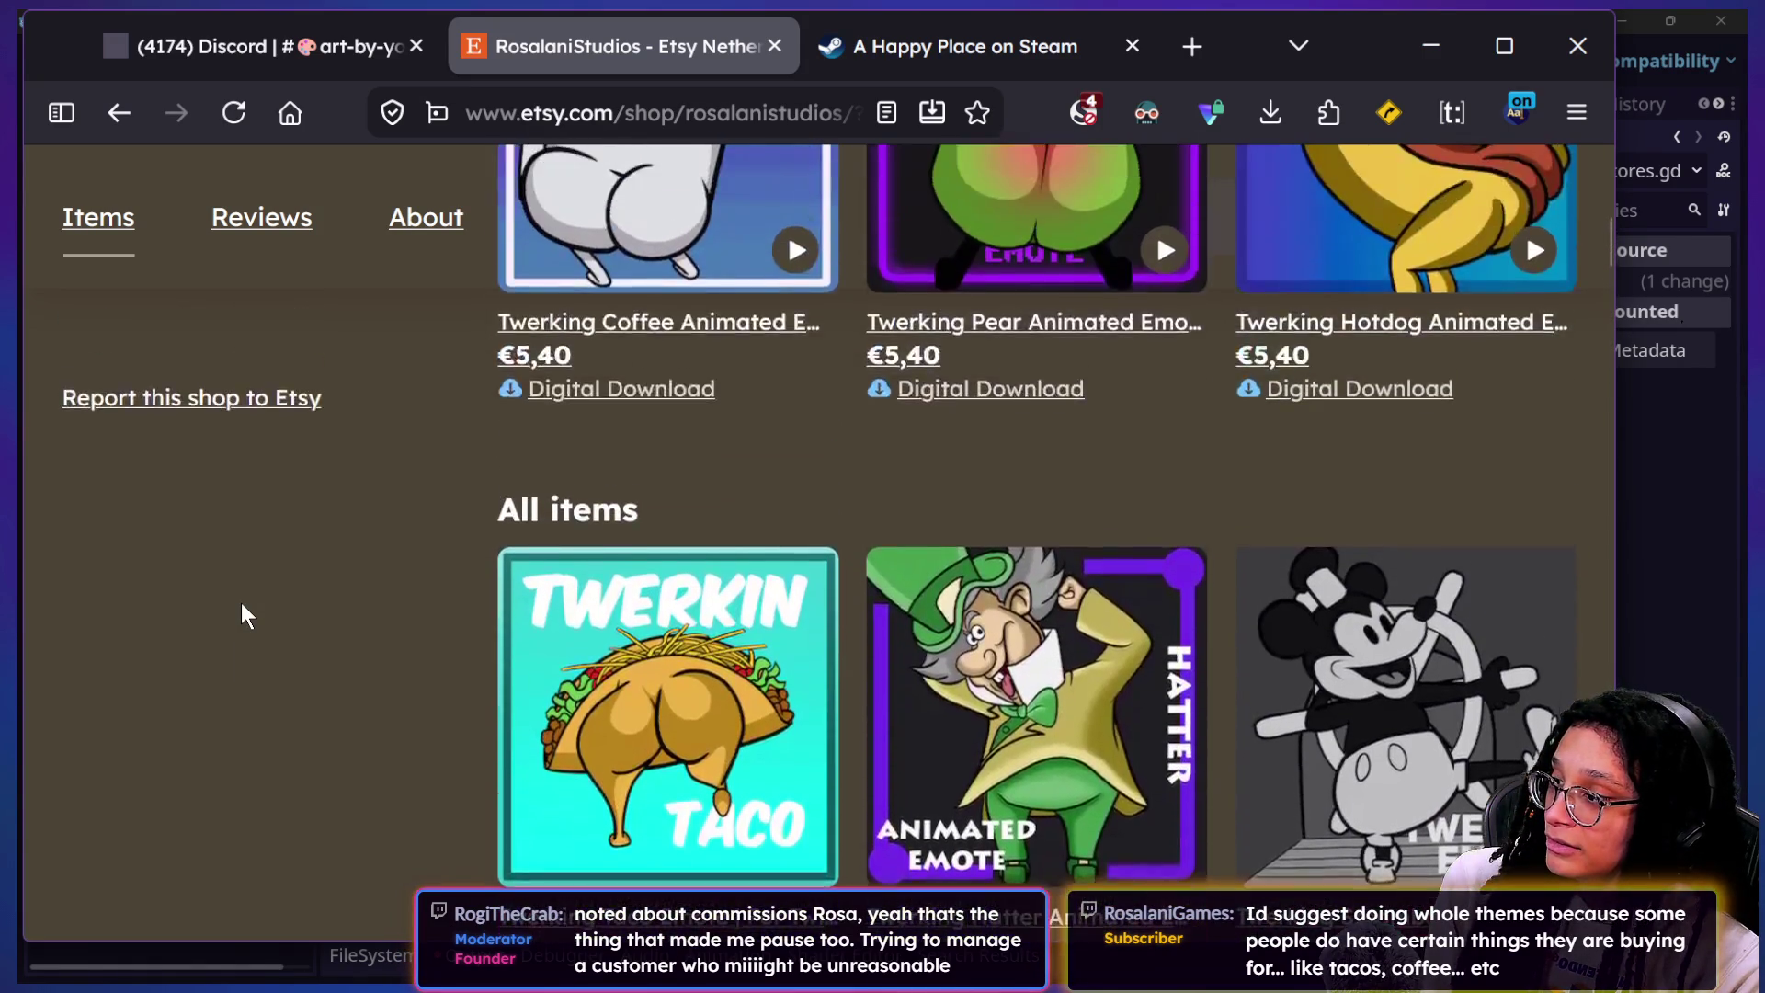
scroll(241, 603, "up", 4)
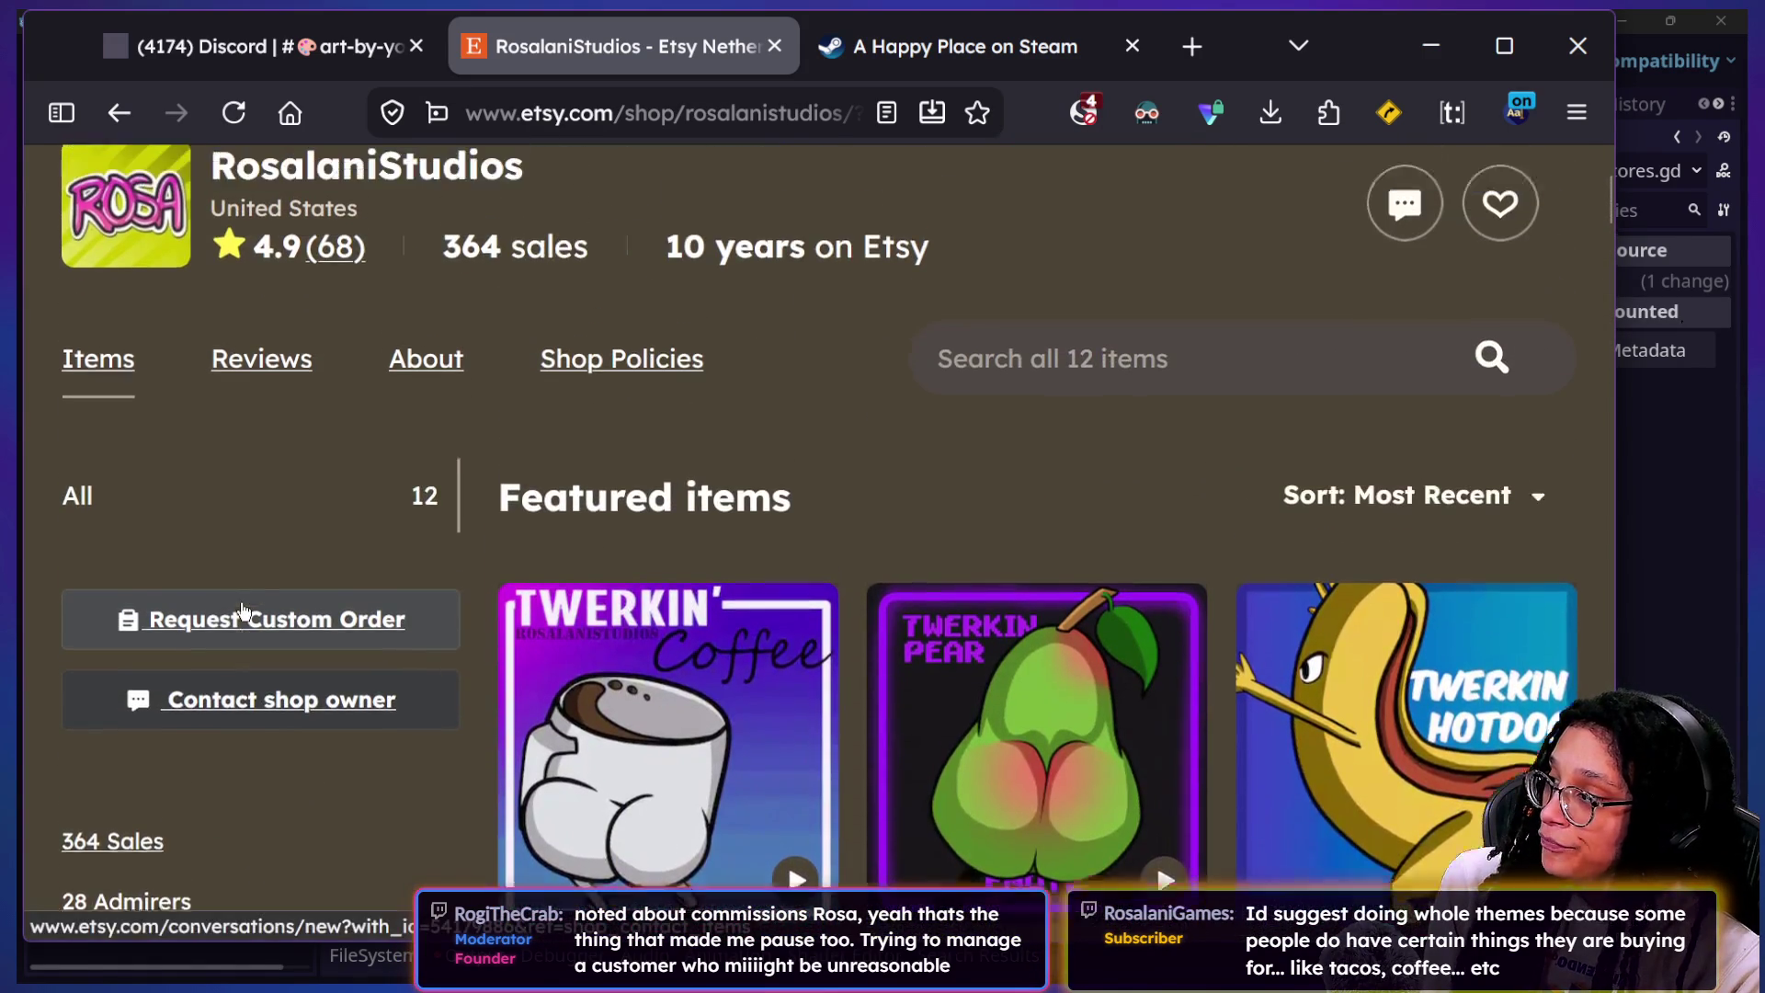
scroll(241, 603, "down", 4)
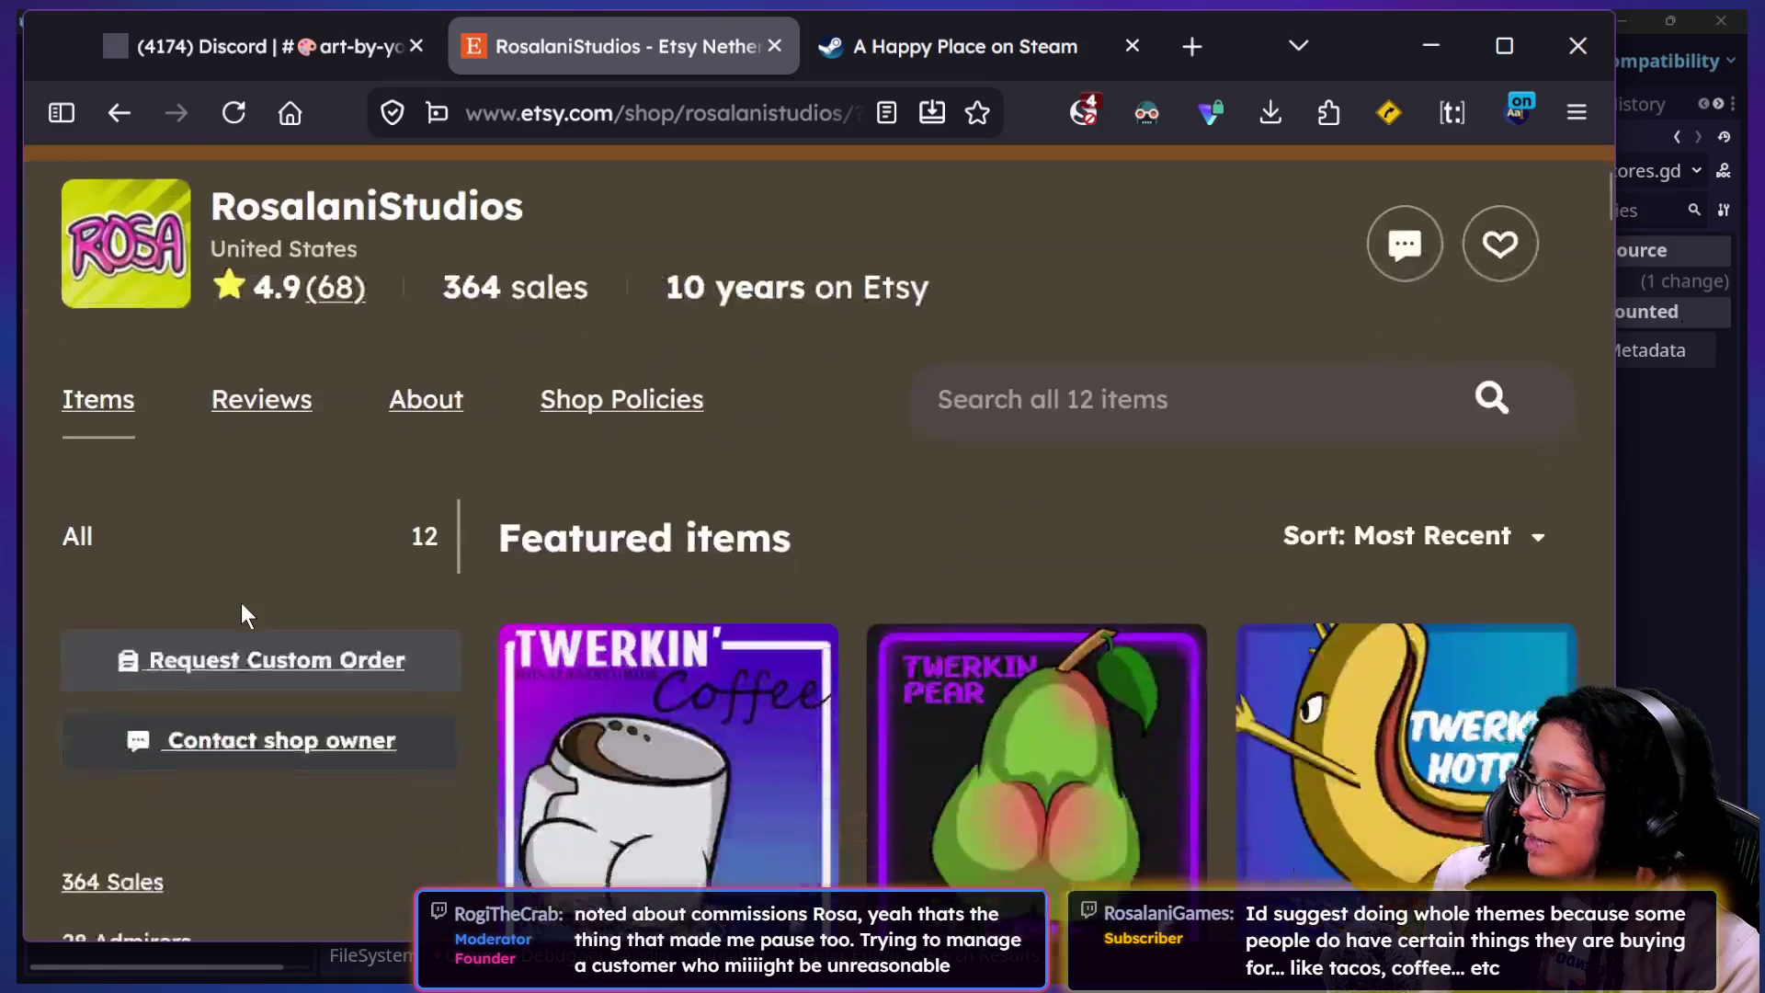
scroll(241, 603, "up", 2)
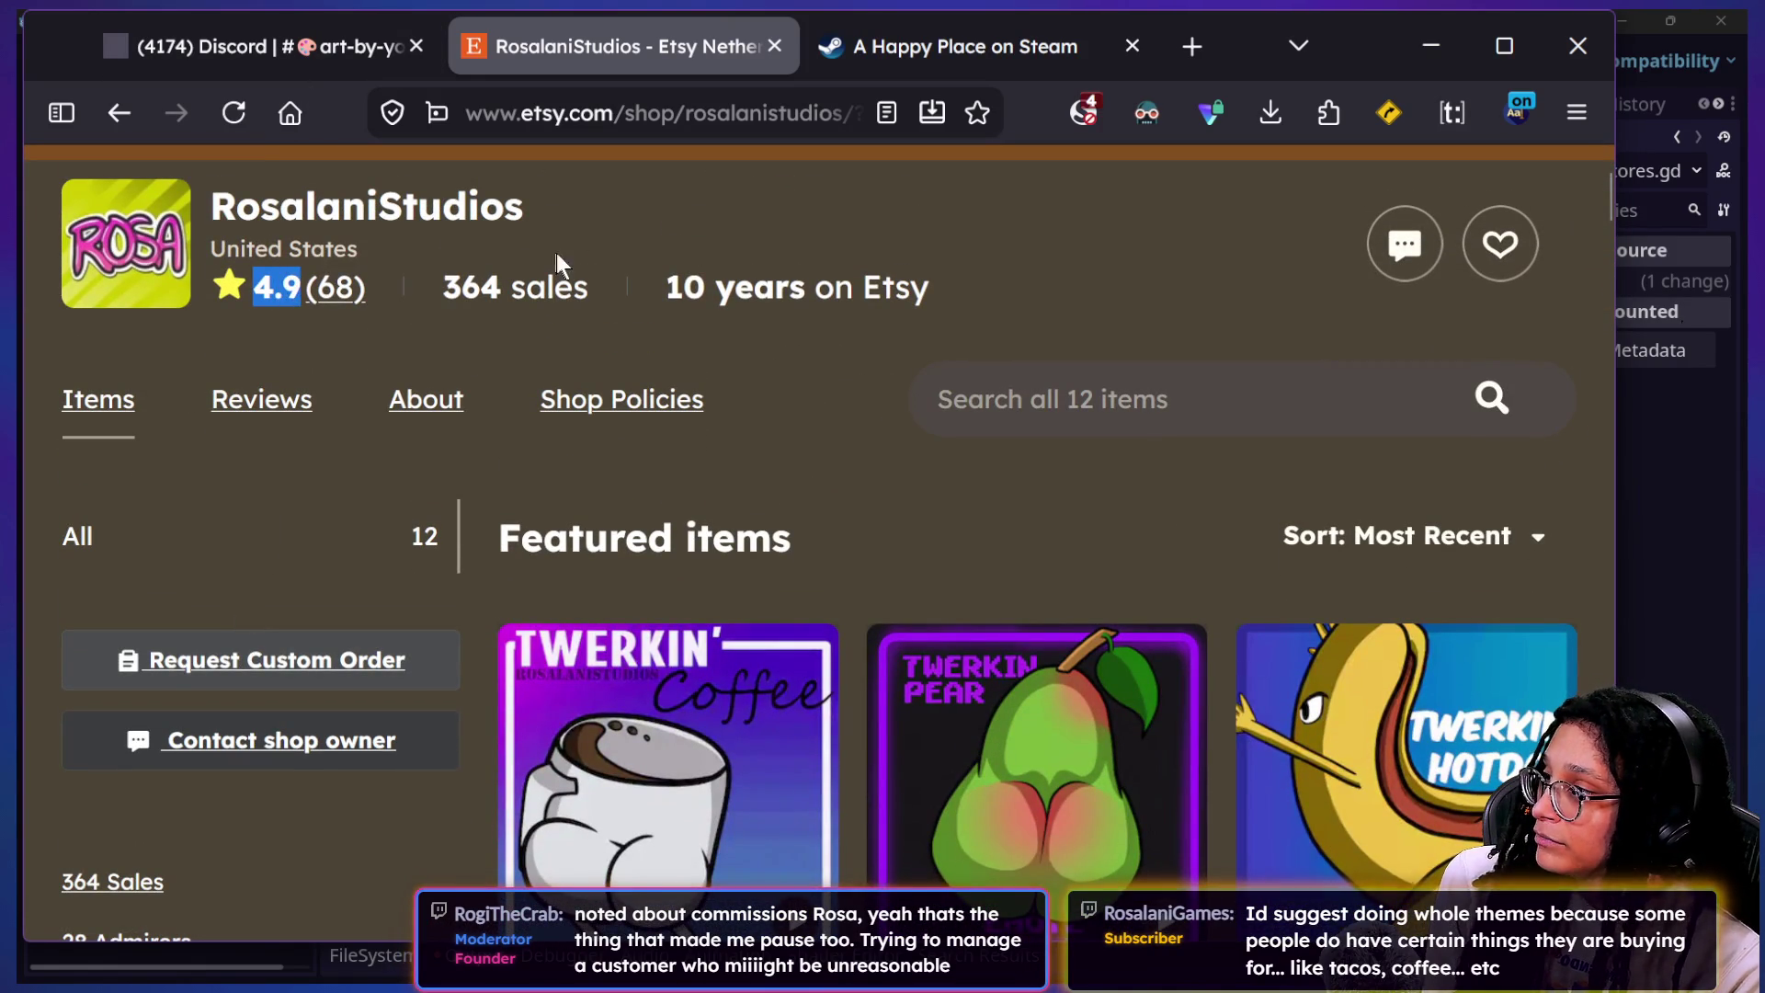
Step: Highlight the shop's 364 sales and 10 years stats, then return to the Godot editor
left_click_drag(445, 285, 1084, 274)
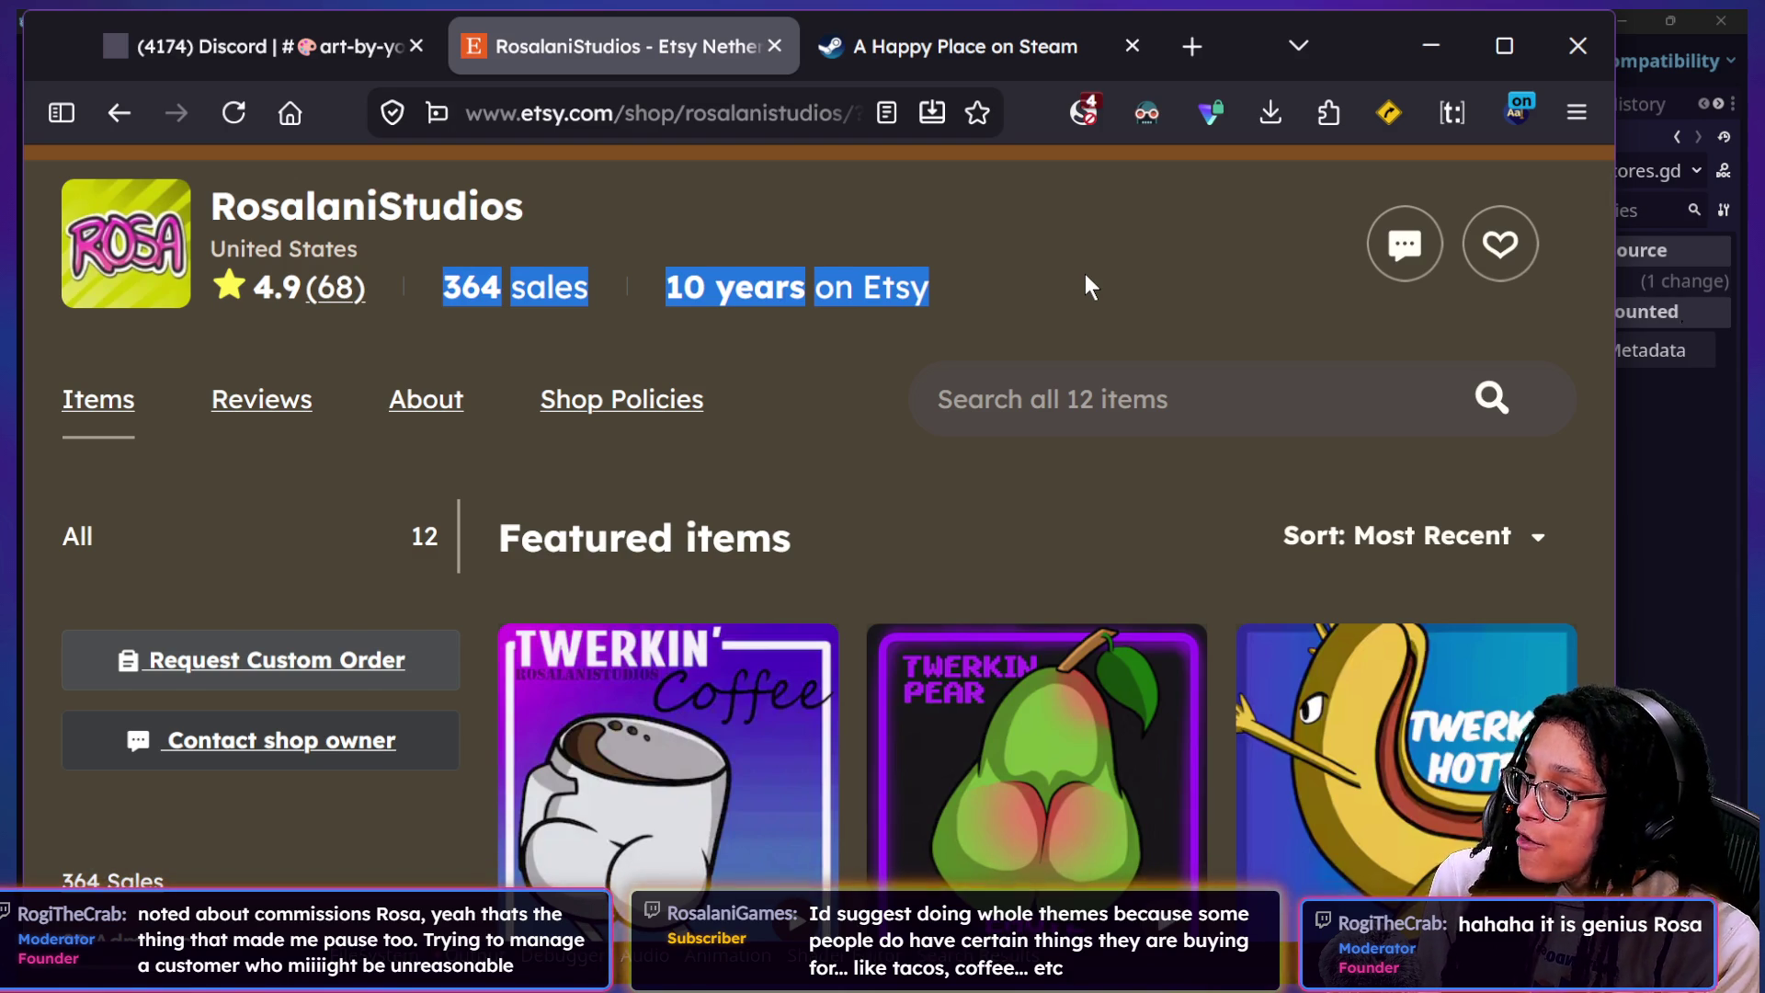
scroll(1085, 273, "down", 4)
scroll(1084, 273, "down", 2)
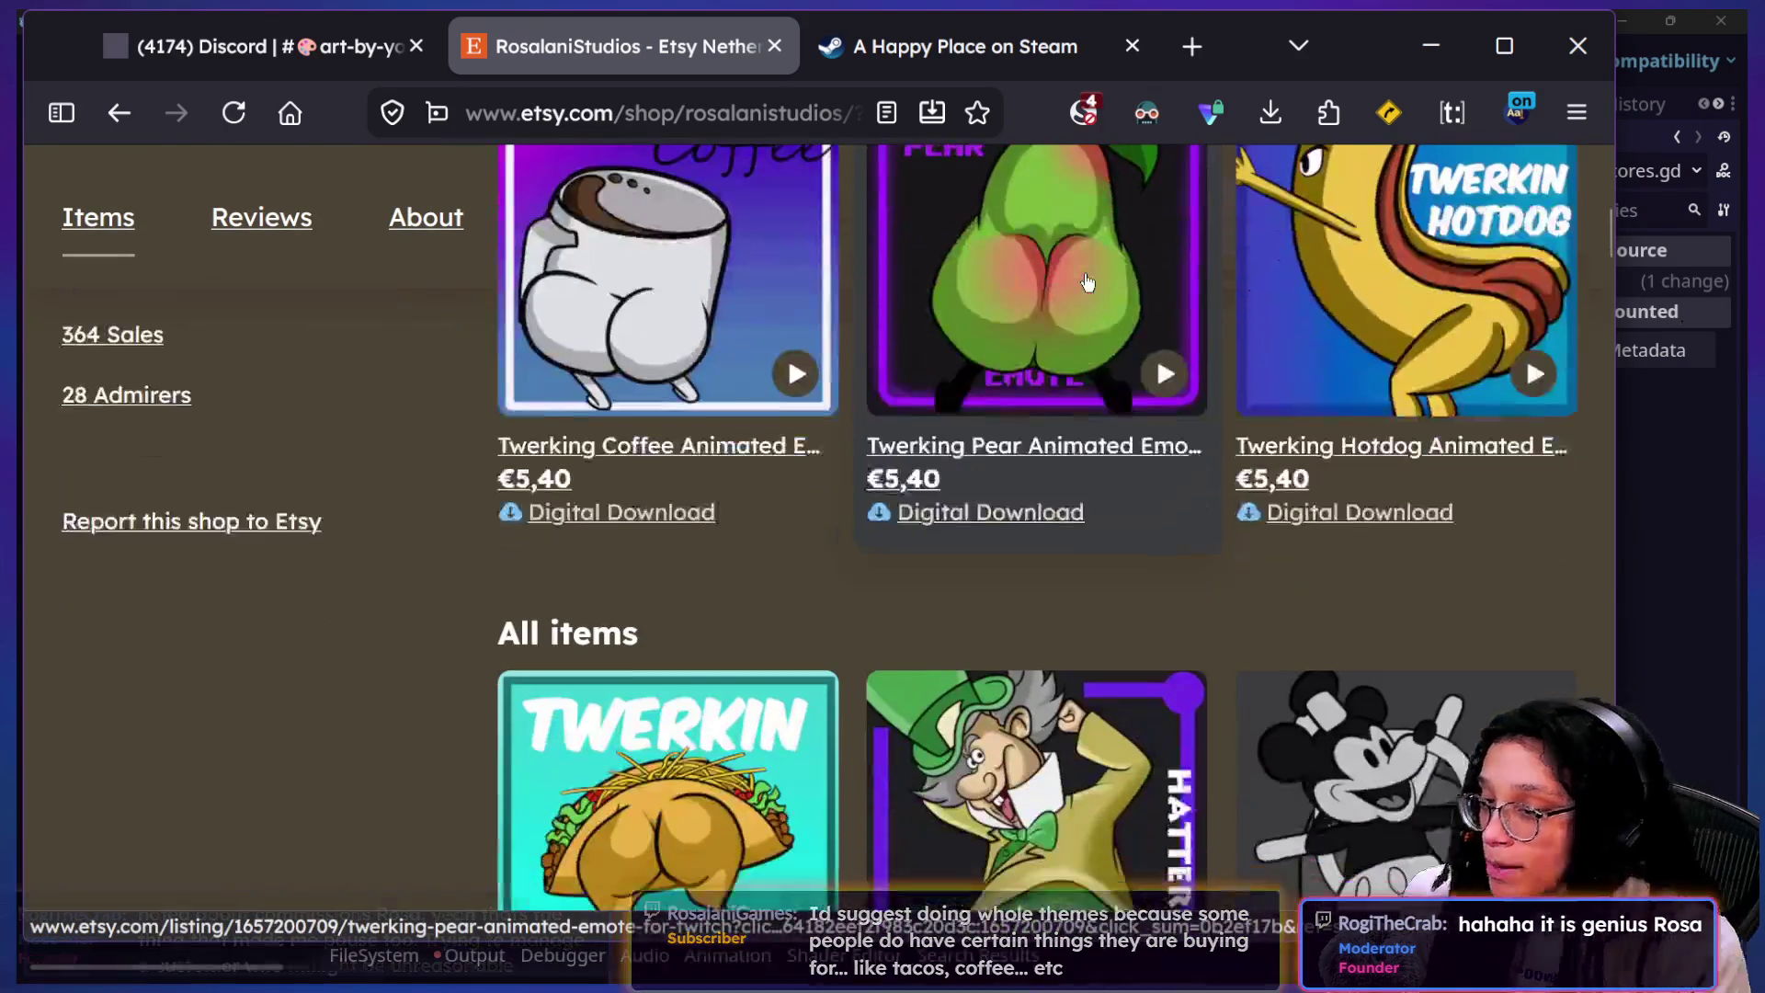
scroll(1085, 282, "down", 3)
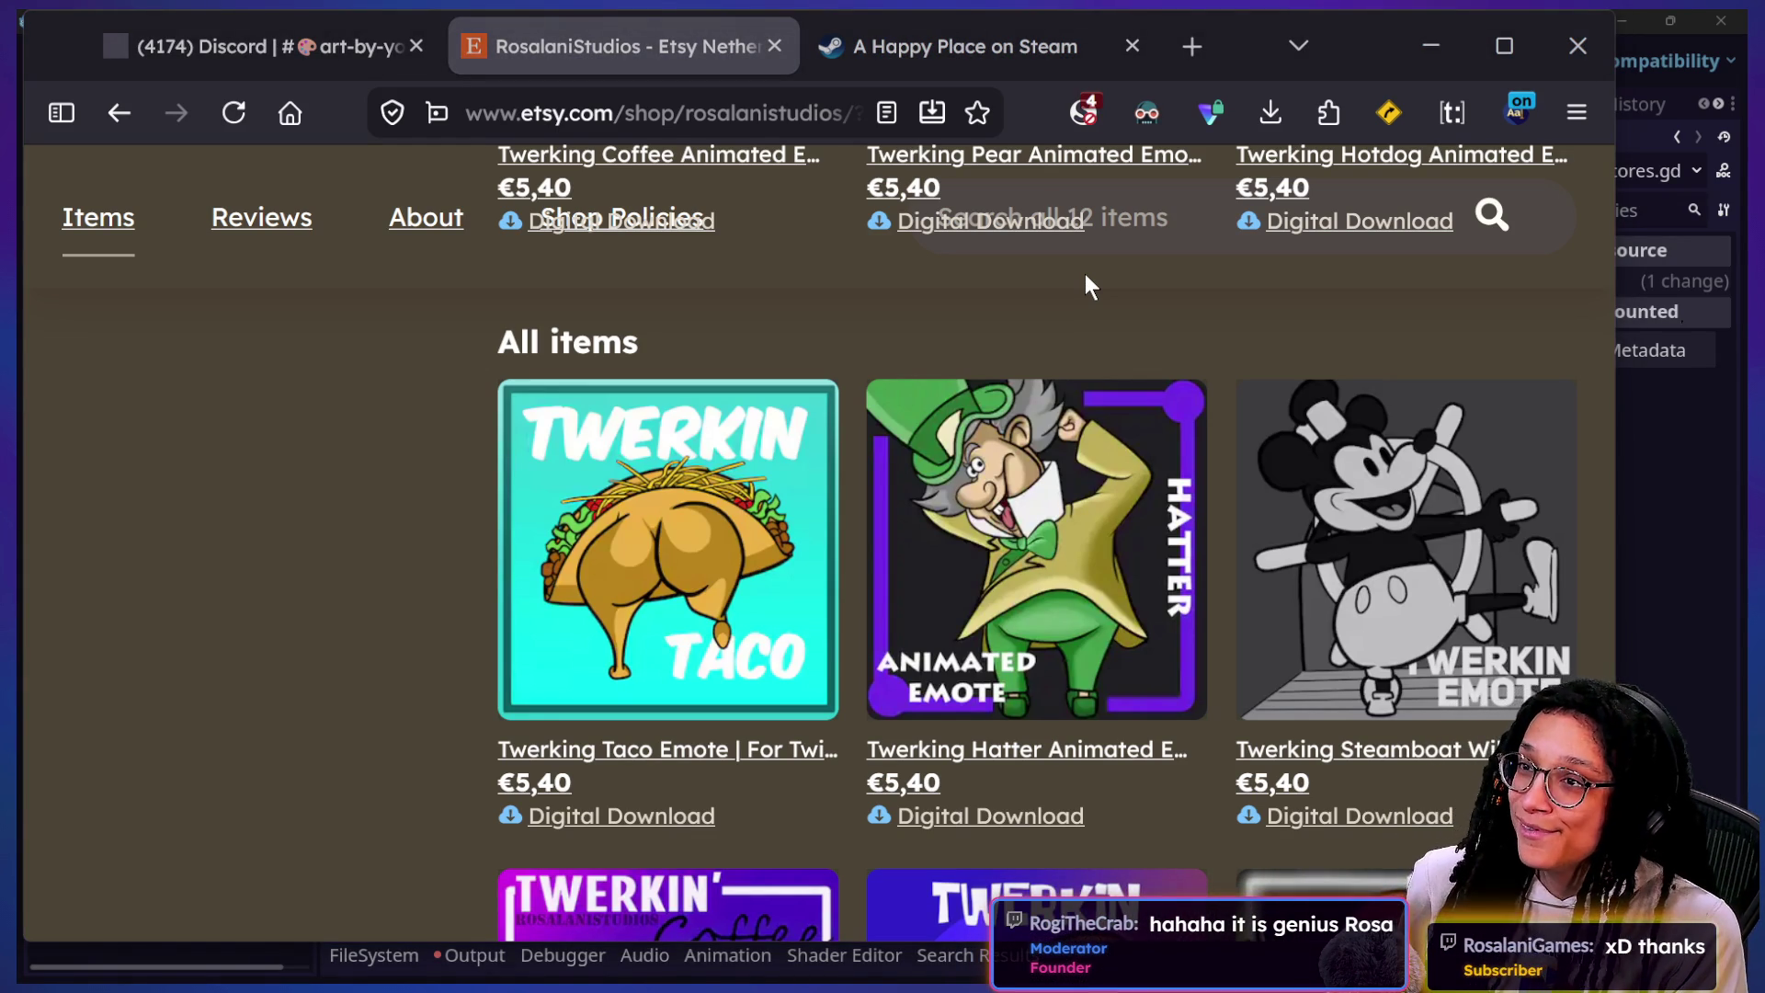
key("alt+Tab")
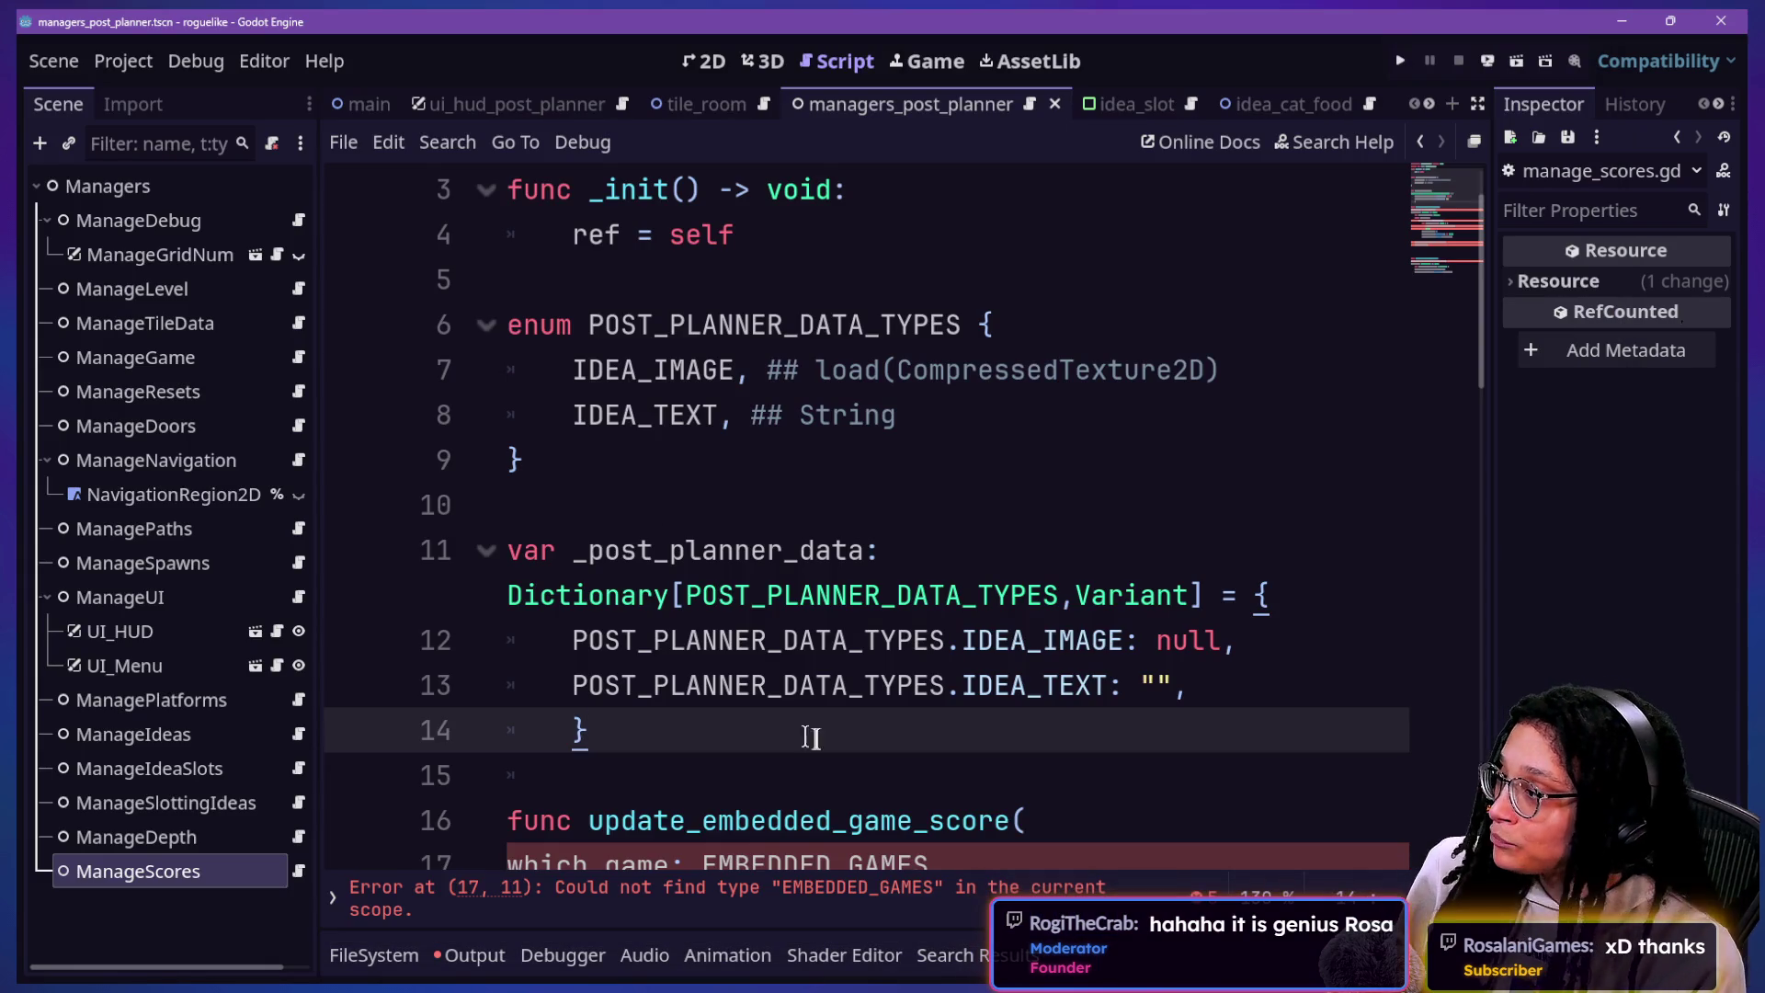
Step: Remove the which_game parameter so update_embedded_game_score takes only what_score
key("Down")
scroll(808, 730, "down", 3)
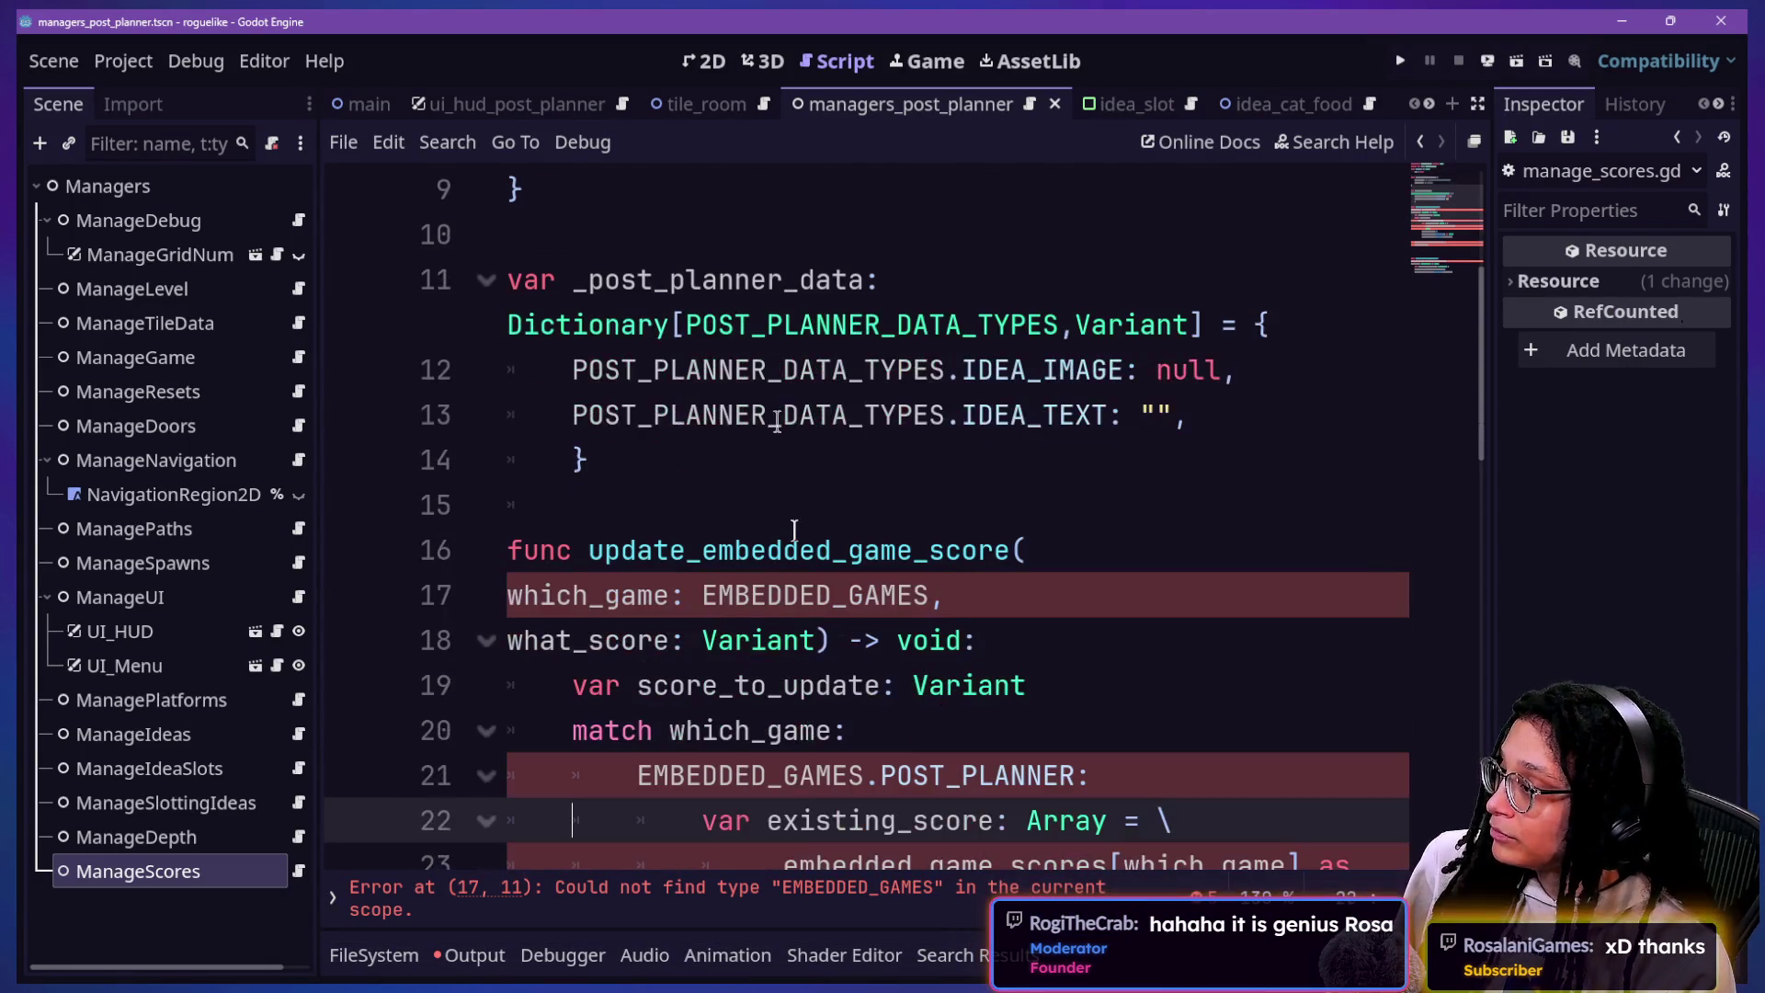
left_click(828, 530)
left_click(1032, 551)
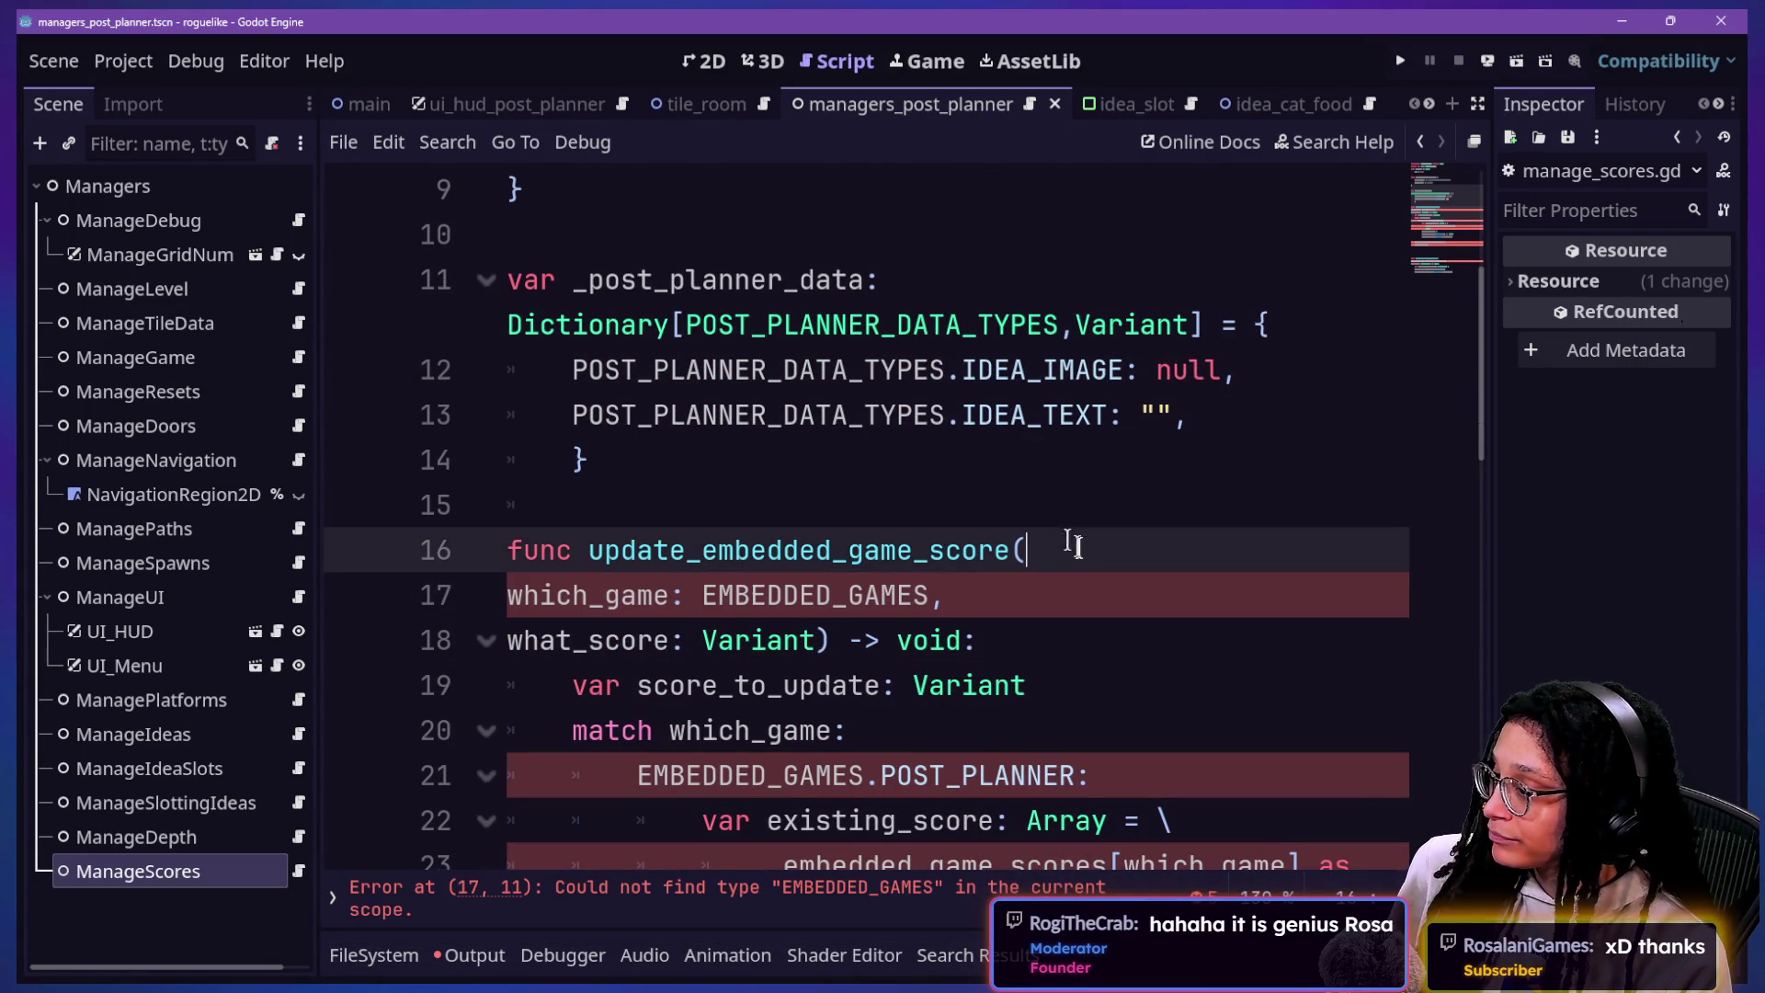
scroll(932, 579, "down", 3)
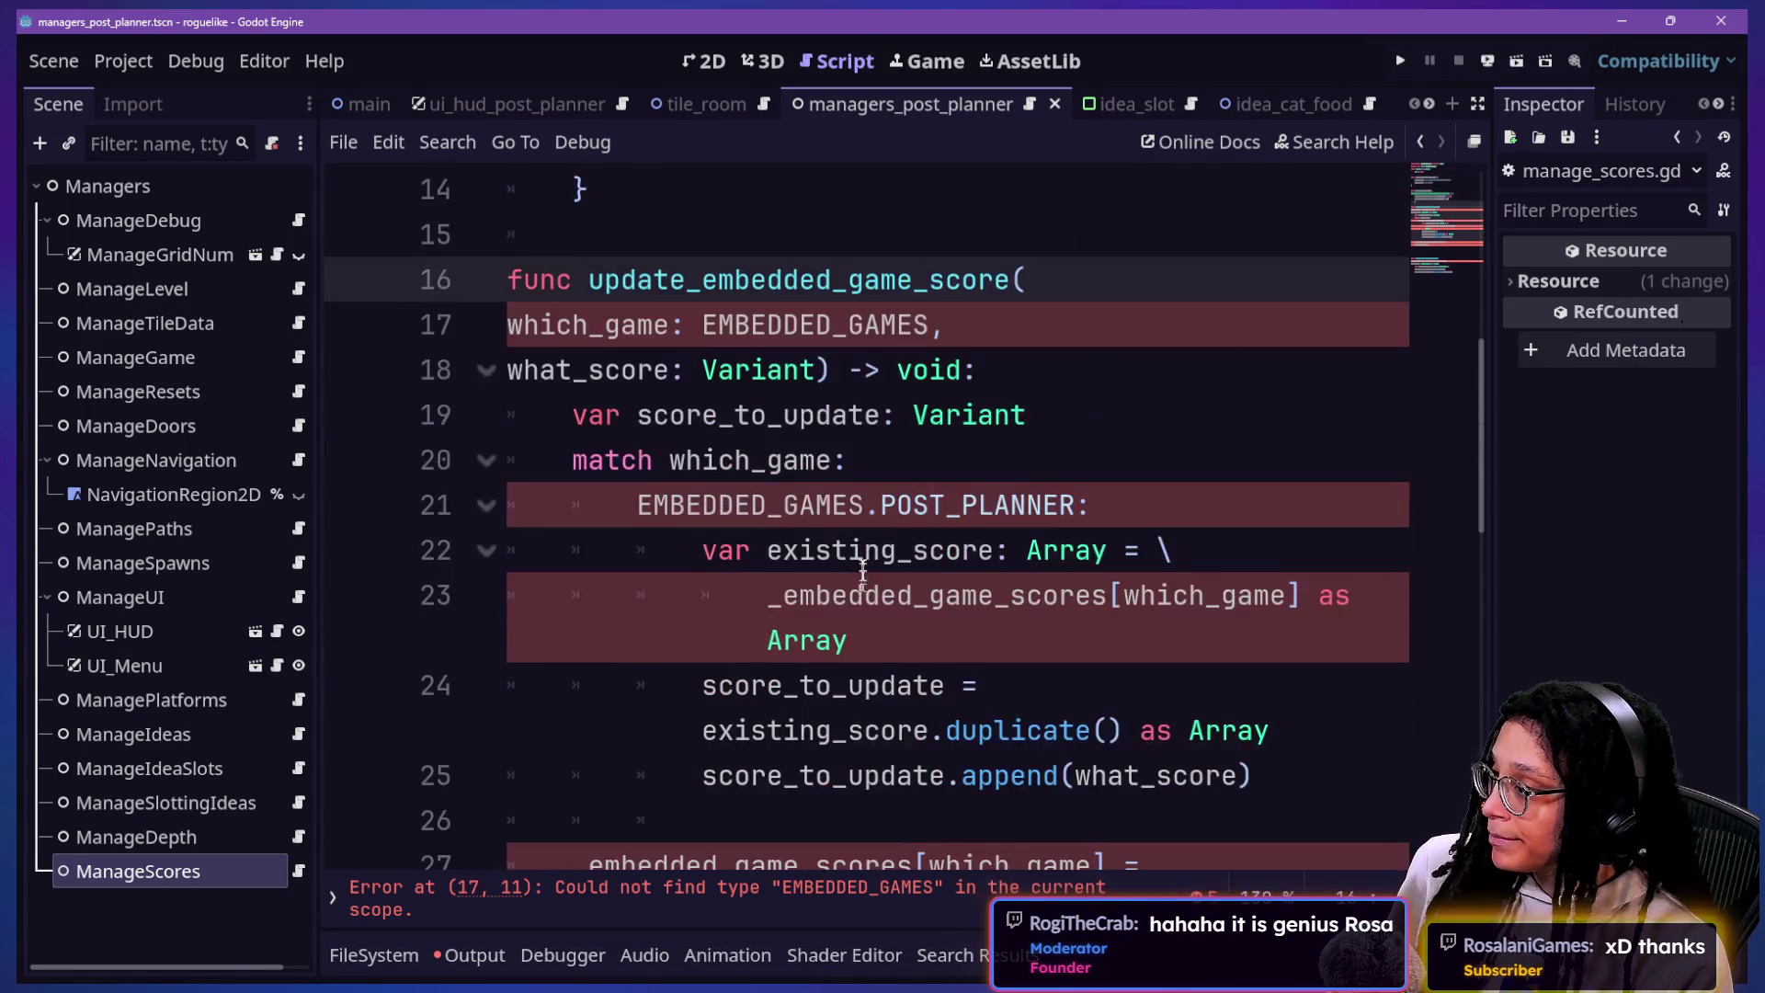
left_click(947, 324)
left_click(463, 331, "shift")
key("BackSpace")
key("BackSpace")
scroll(911, 304, "down", 2)
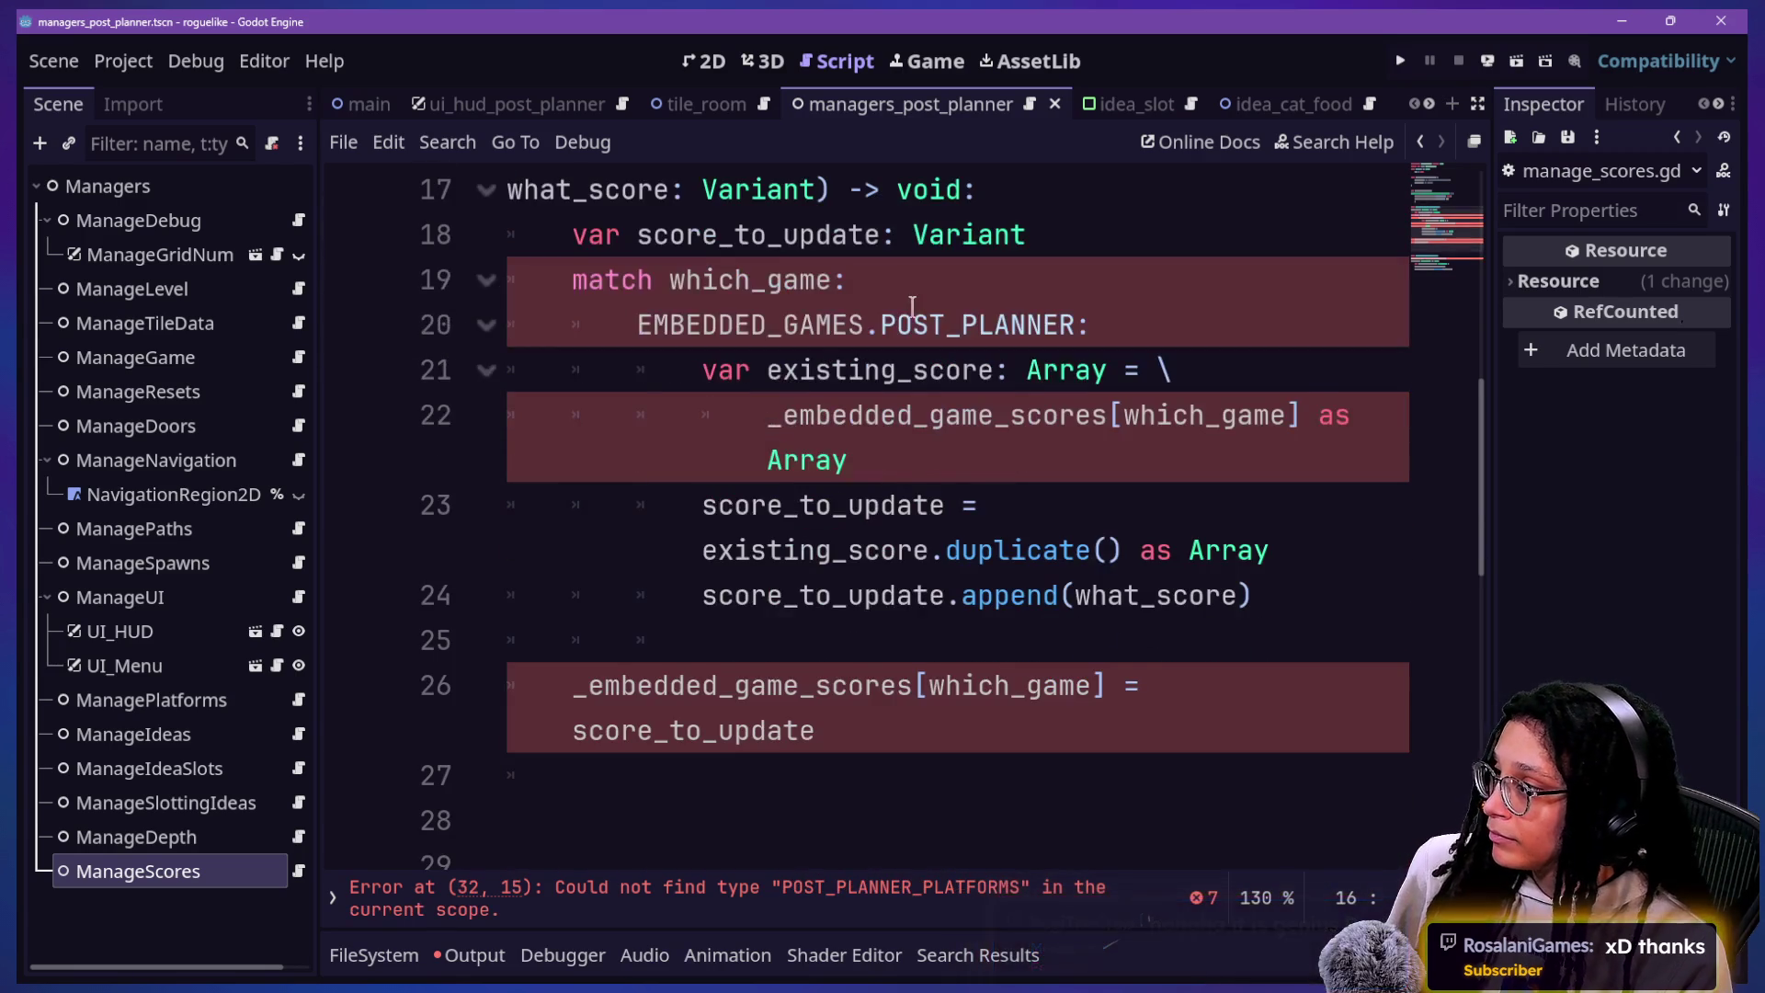
scroll(912, 307, "up", 3)
scroll(912, 308, "up", 5)
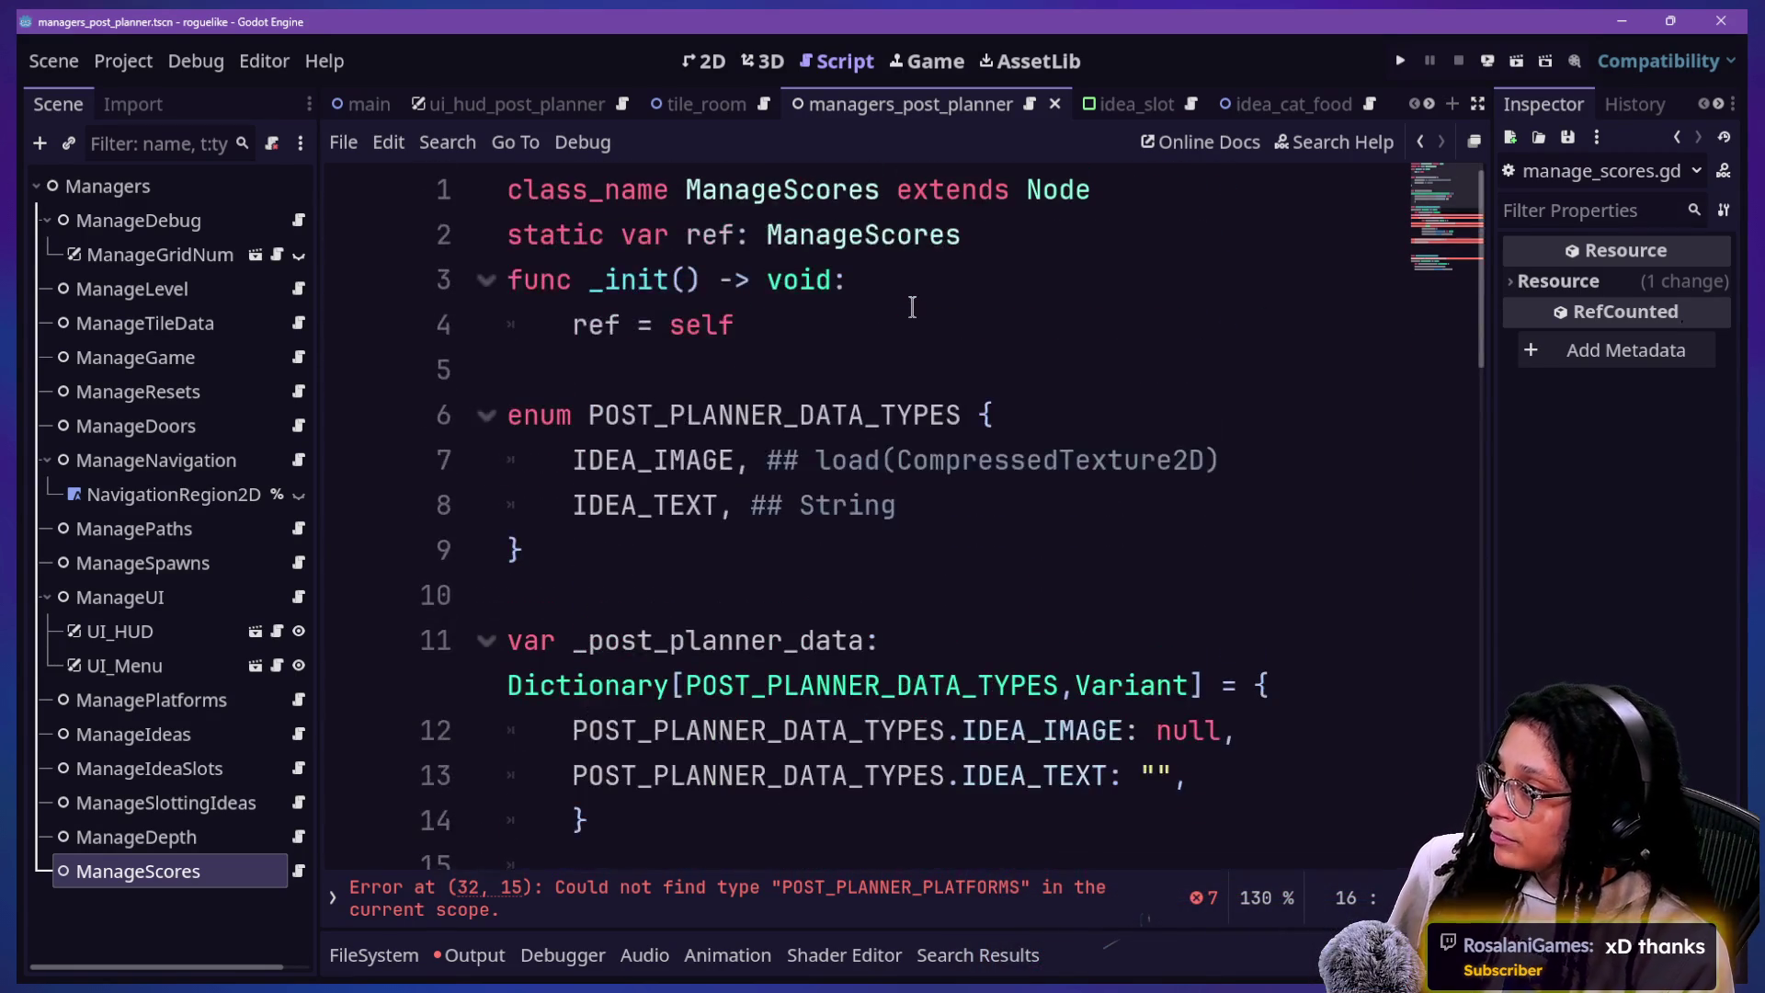
scroll(910, 308, "down", 3)
Step: Rename the _post_planner_data dictionary variable to _current_post_data
left_click(1268, 460)
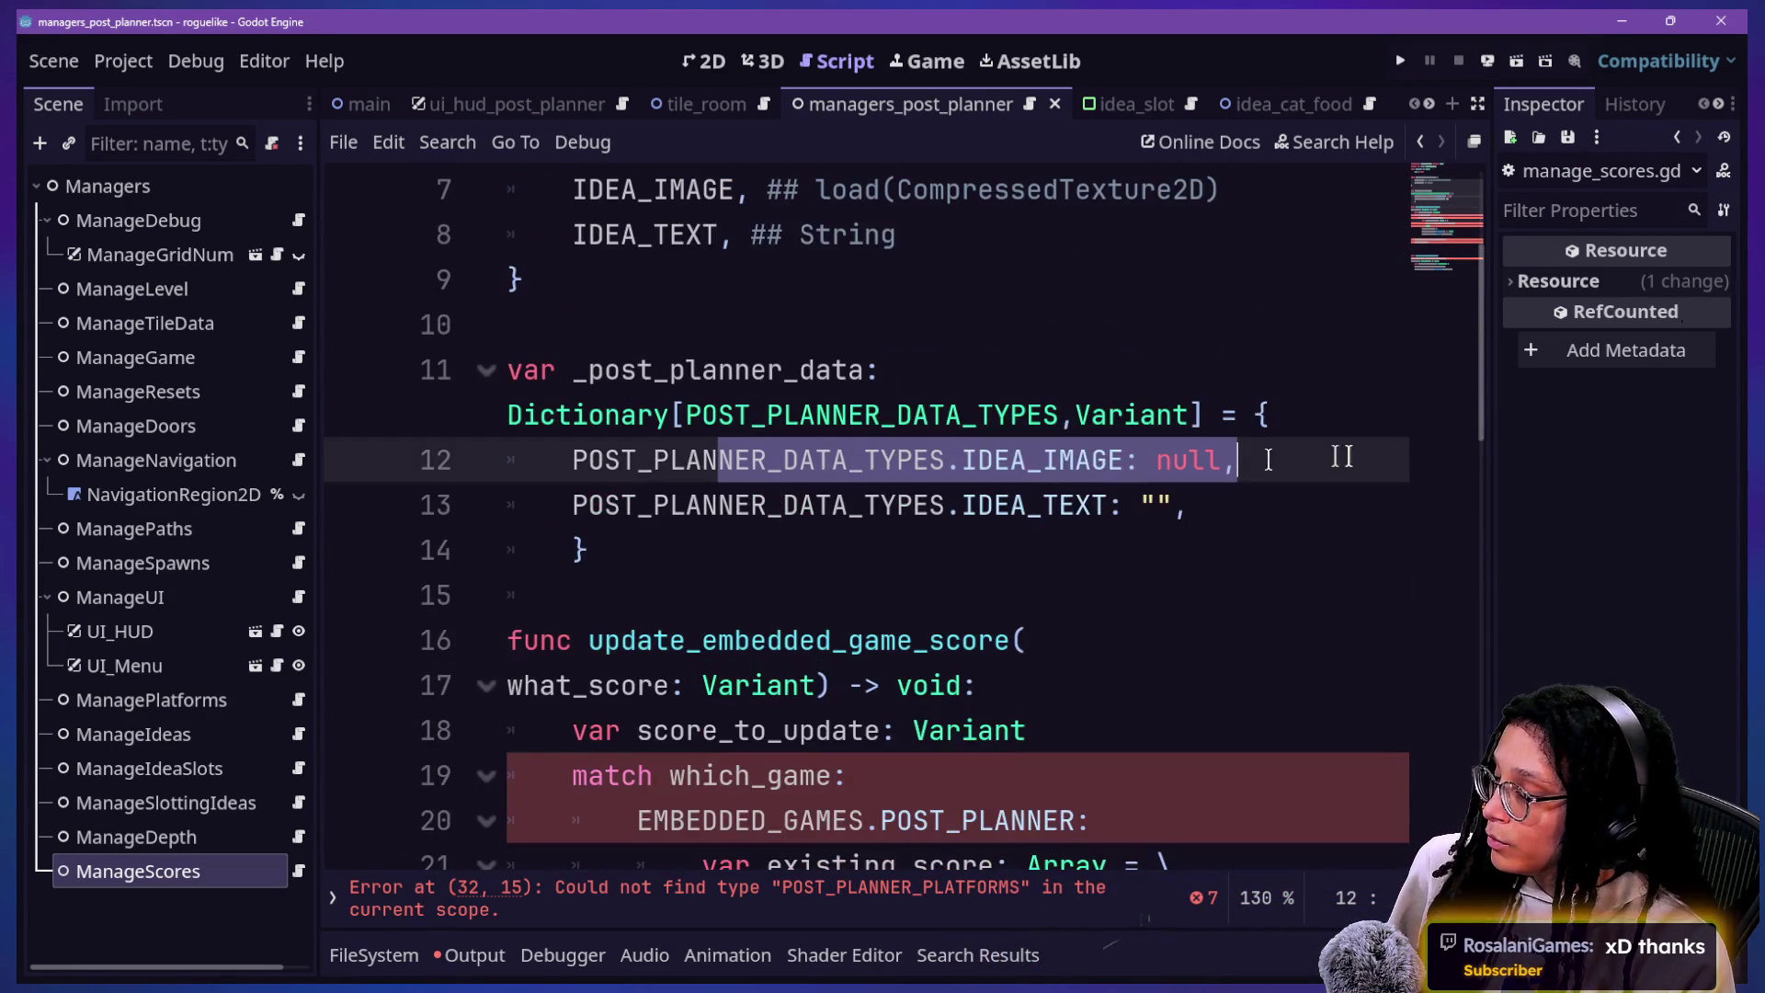
left_click(1195, 538)
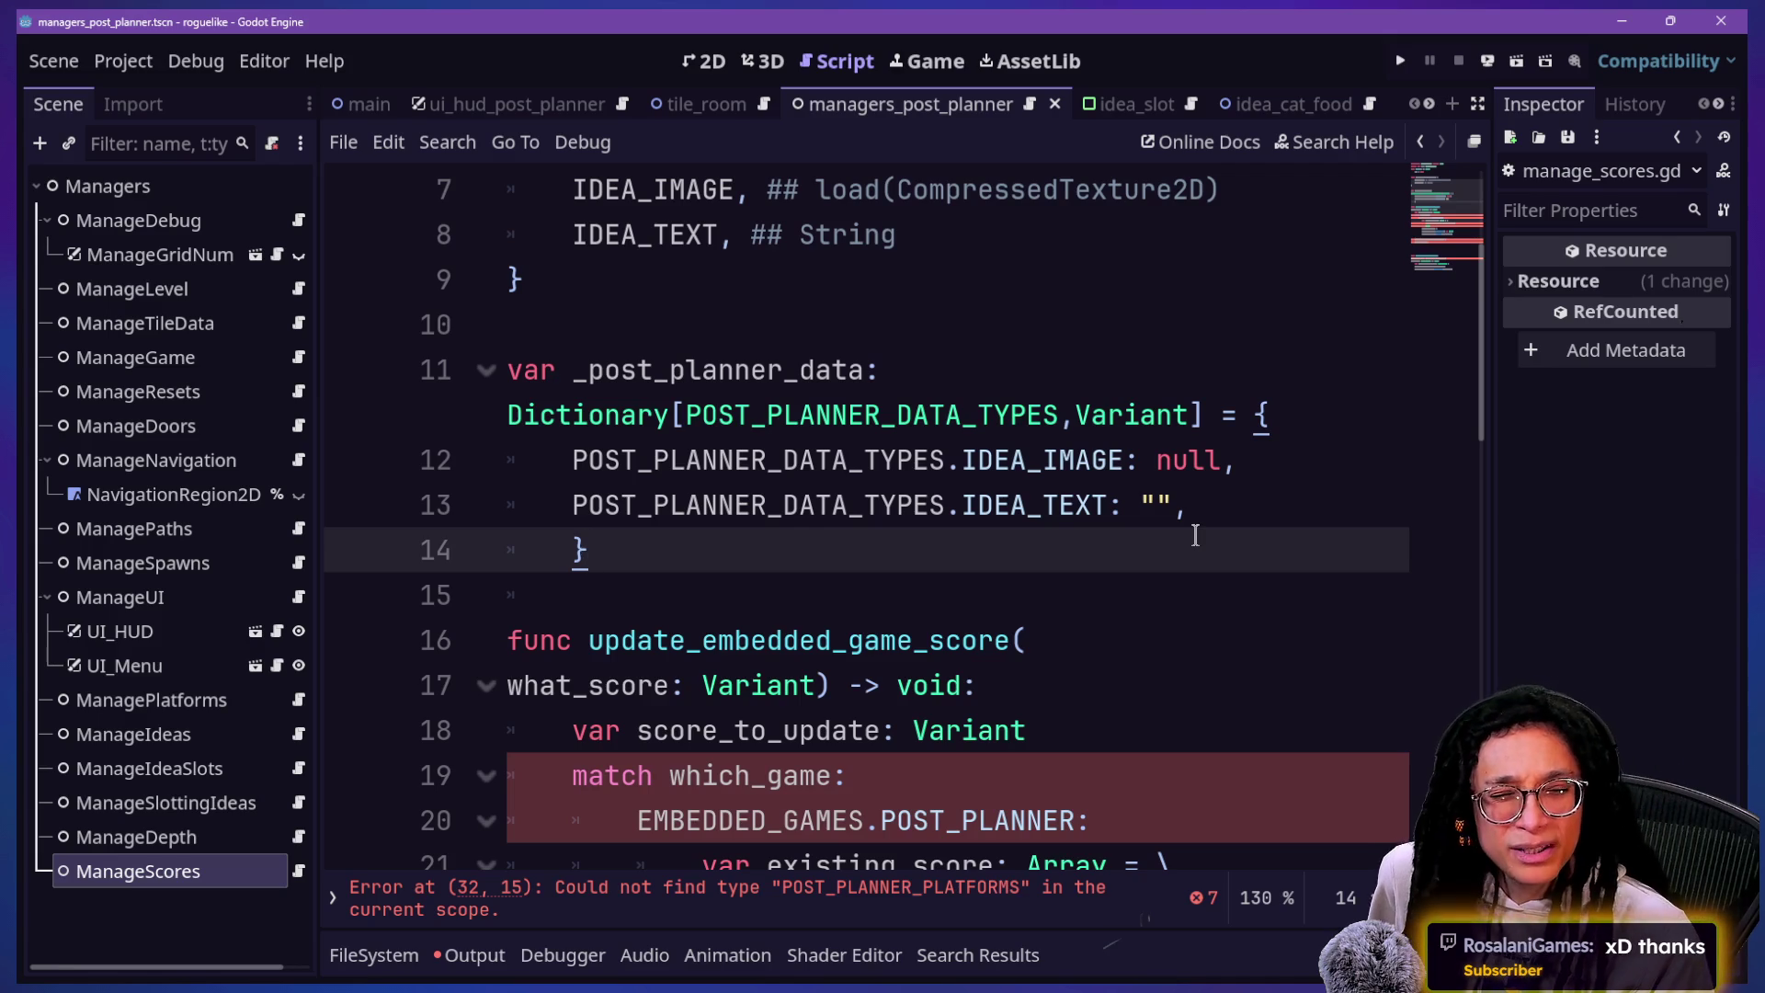
left_click(1195, 506)
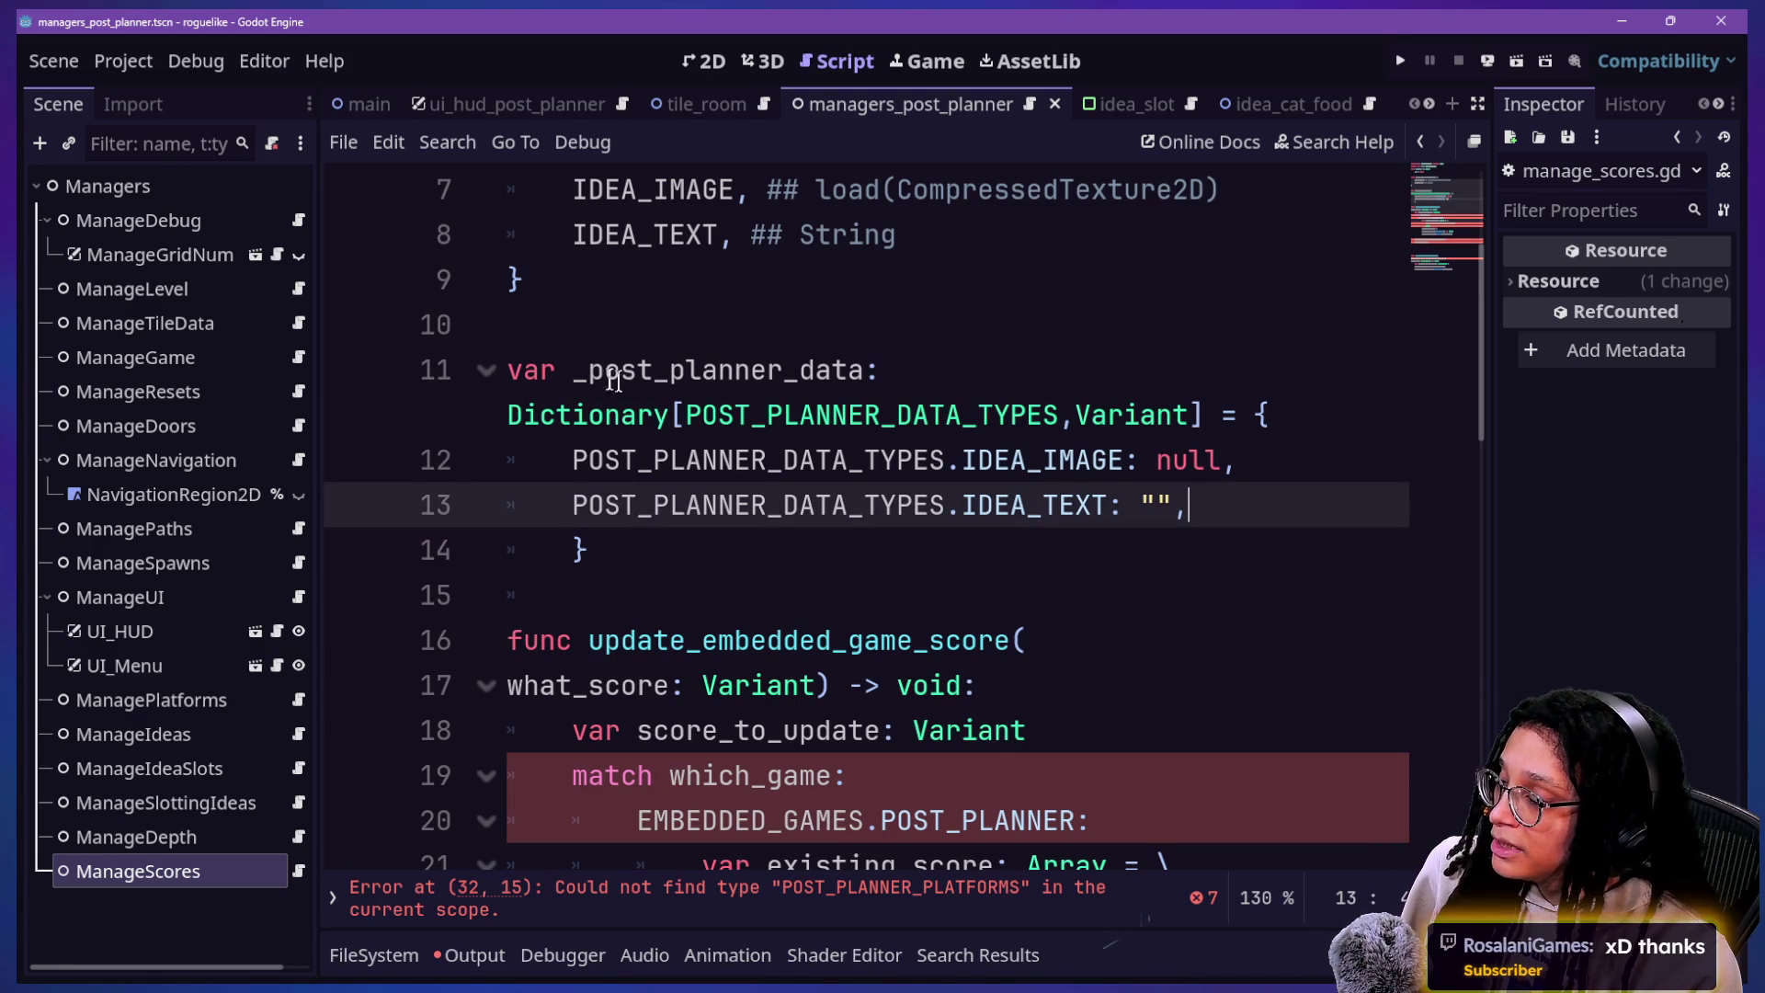
left_click_drag(669, 368, 781, 369)
key("BackSpace")
key("BackSpace")
key("BackSpace")
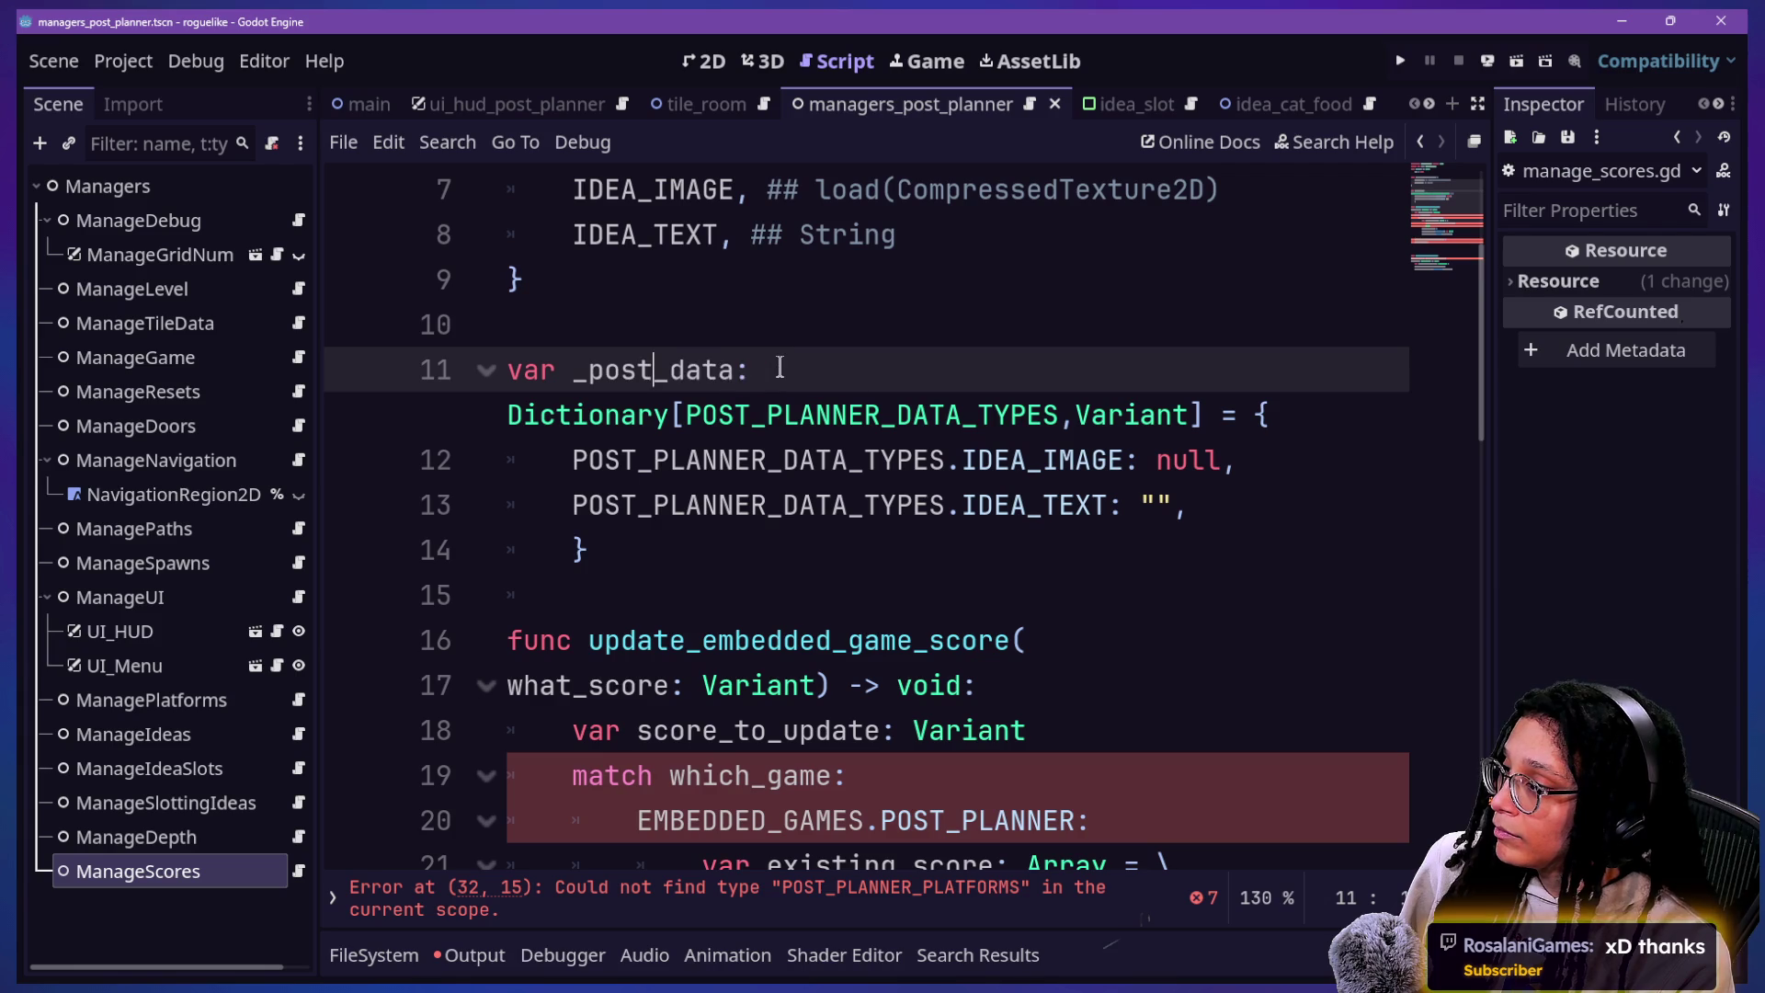
type("current_post")
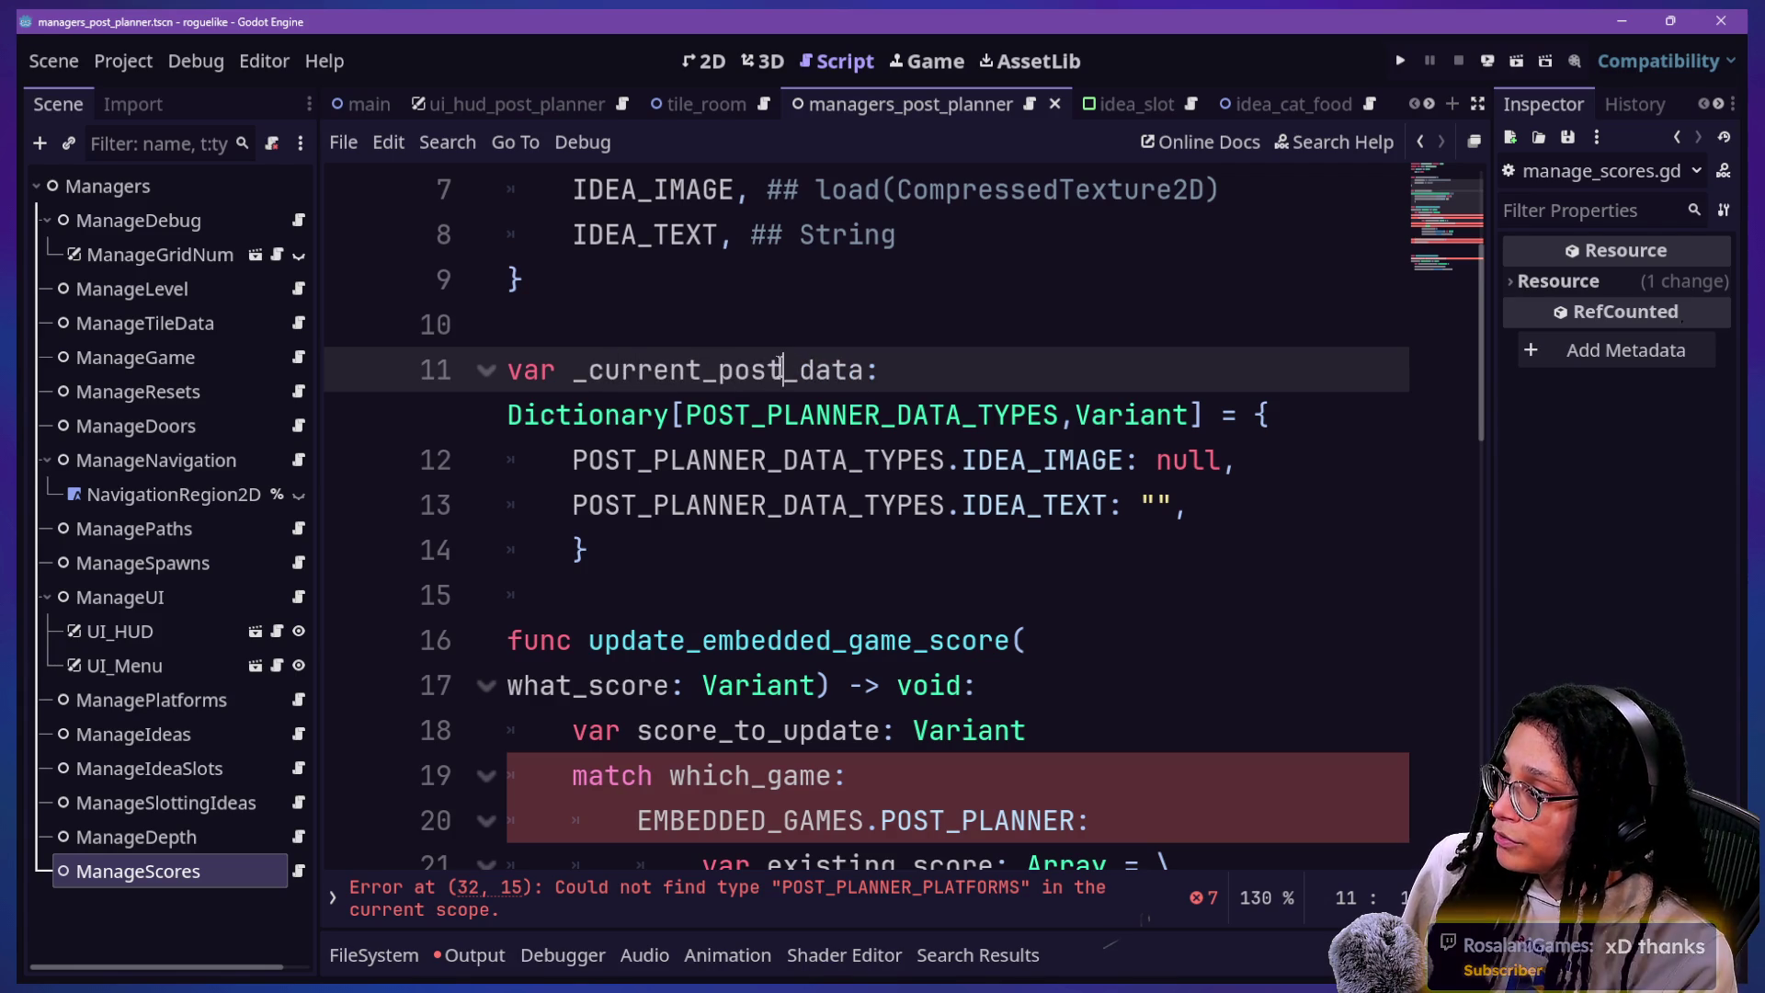
Step: Rename the enum on line 6 to CURRENT_POST_DATA_TYPES
scroll(775, 355, "up", 2)
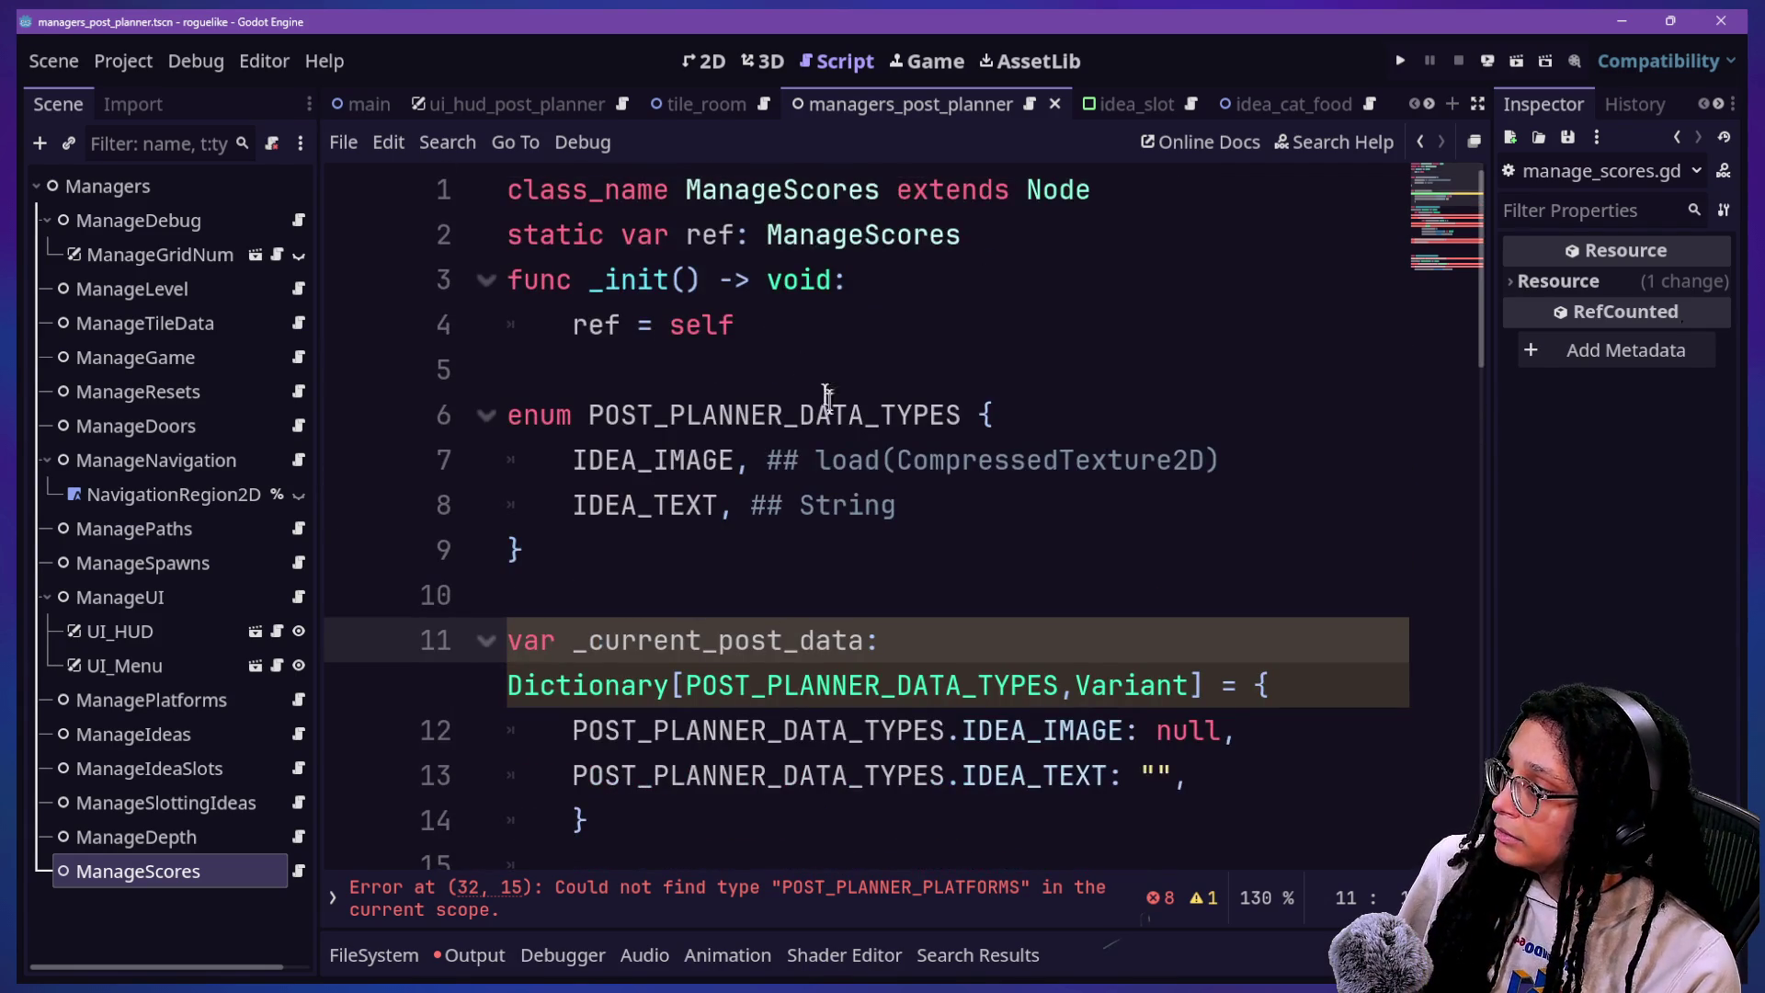
left_click_drag(589, 405, 958, 405)
type("CURRENT_POST_DATA_TYPES")
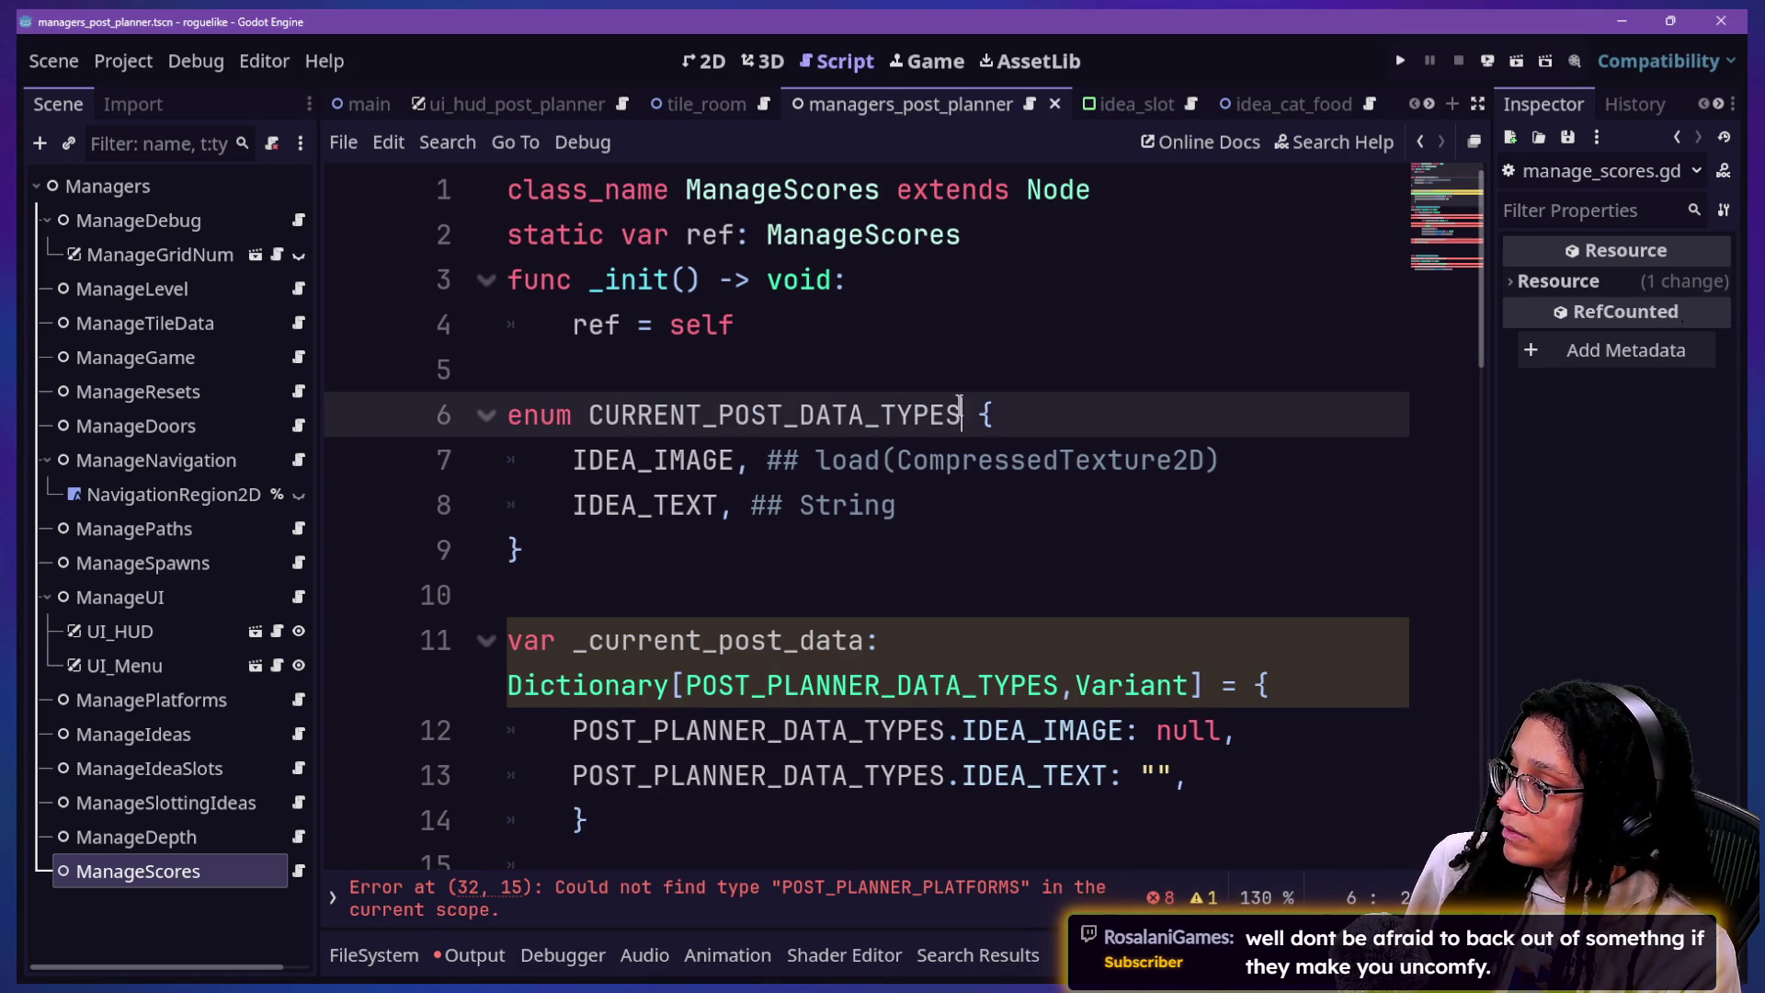
key("Down")
key("Down")
key("Down")
key("Down")
key("Down")
key("Down")
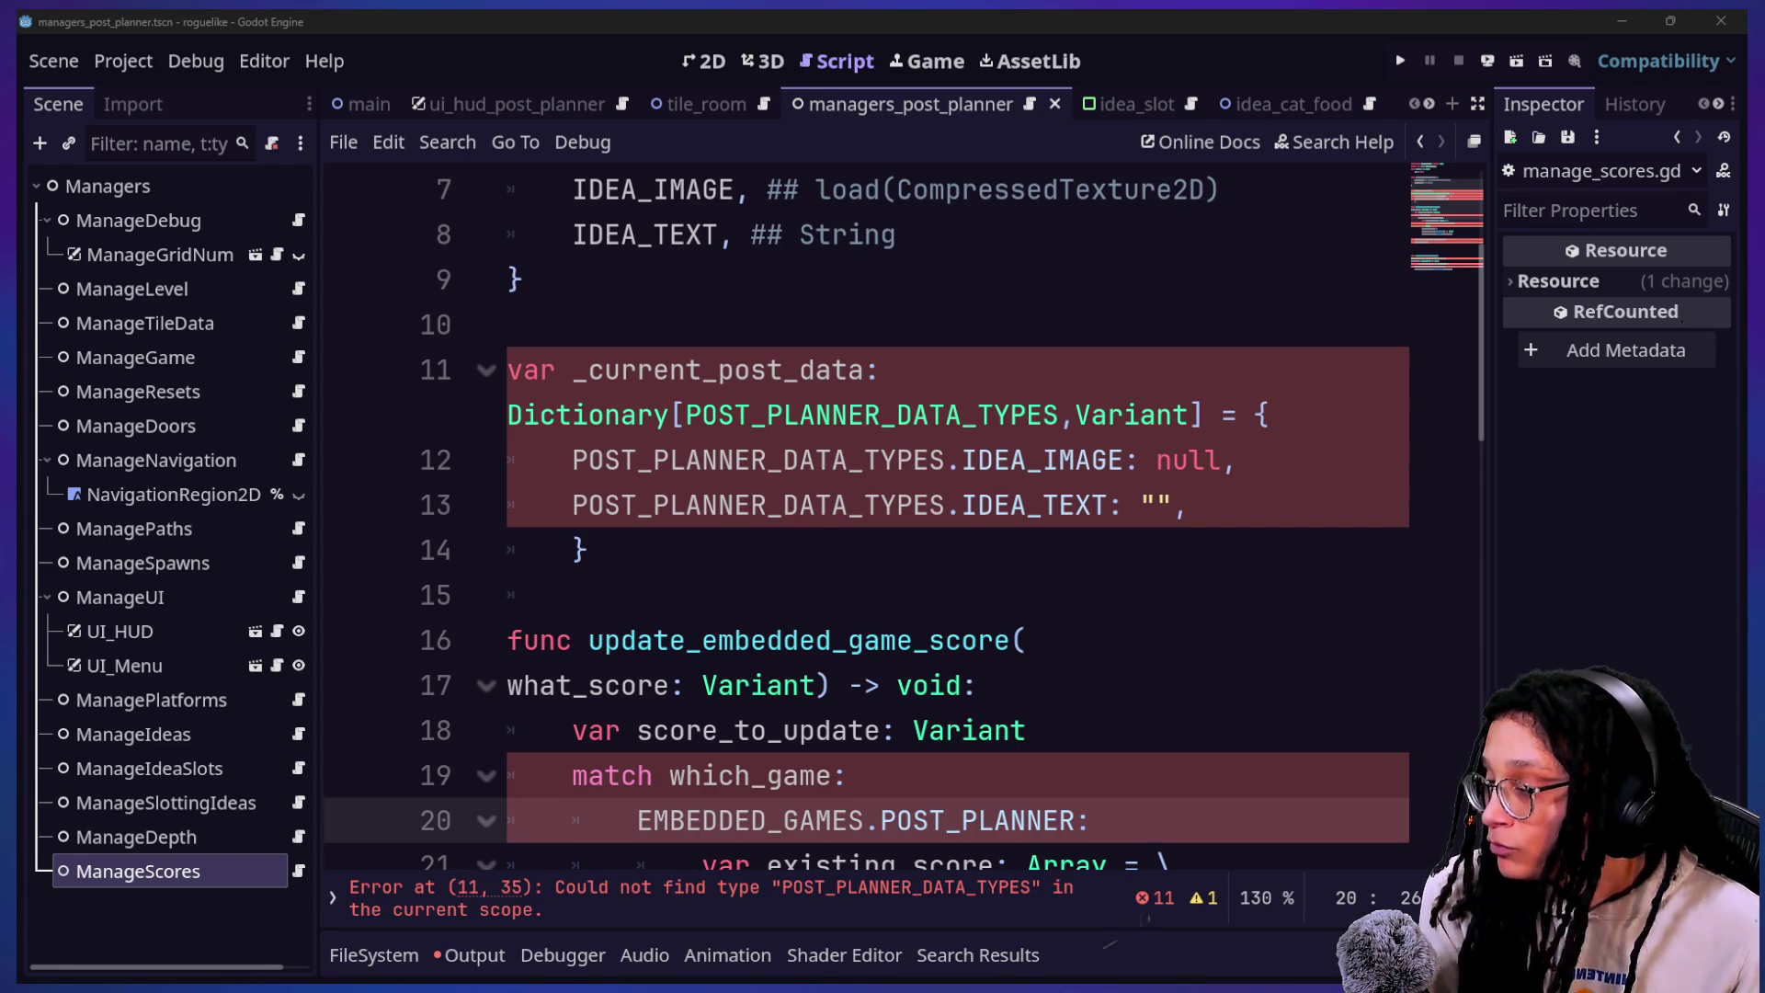
Step: Review the _current_post_data dictionary and its Dictionary type declaration on line 11
left_click(813, 395)
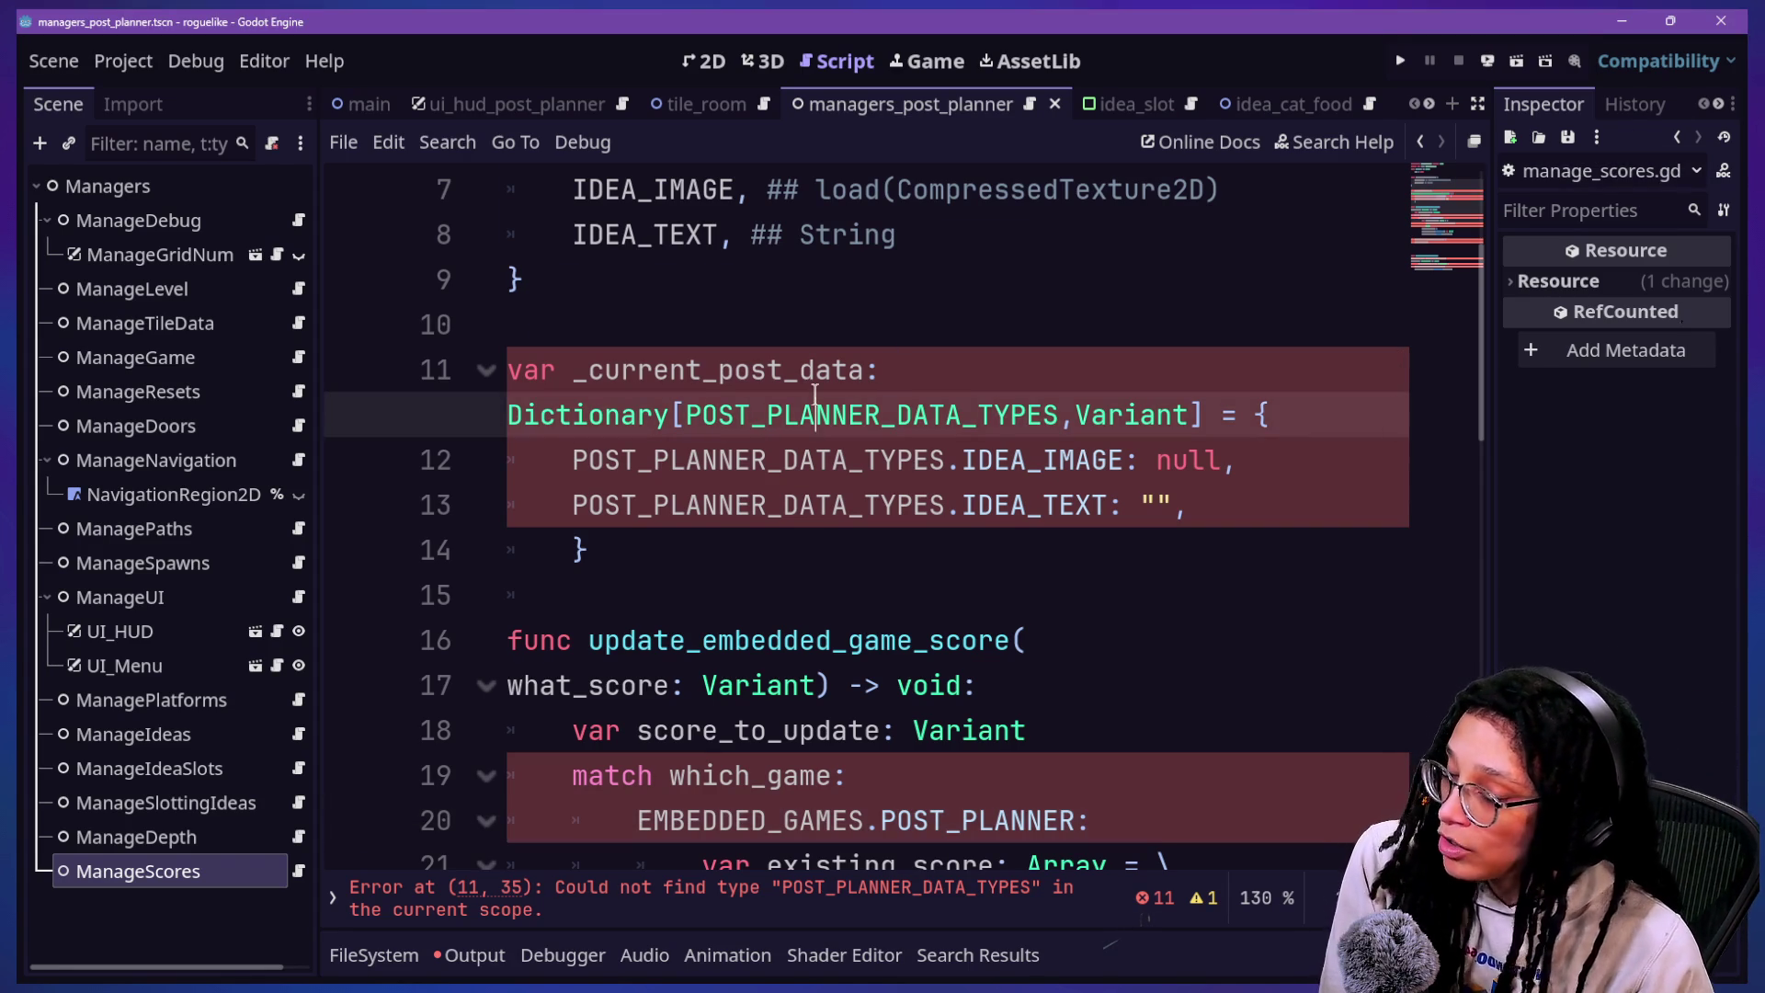
key("Down")
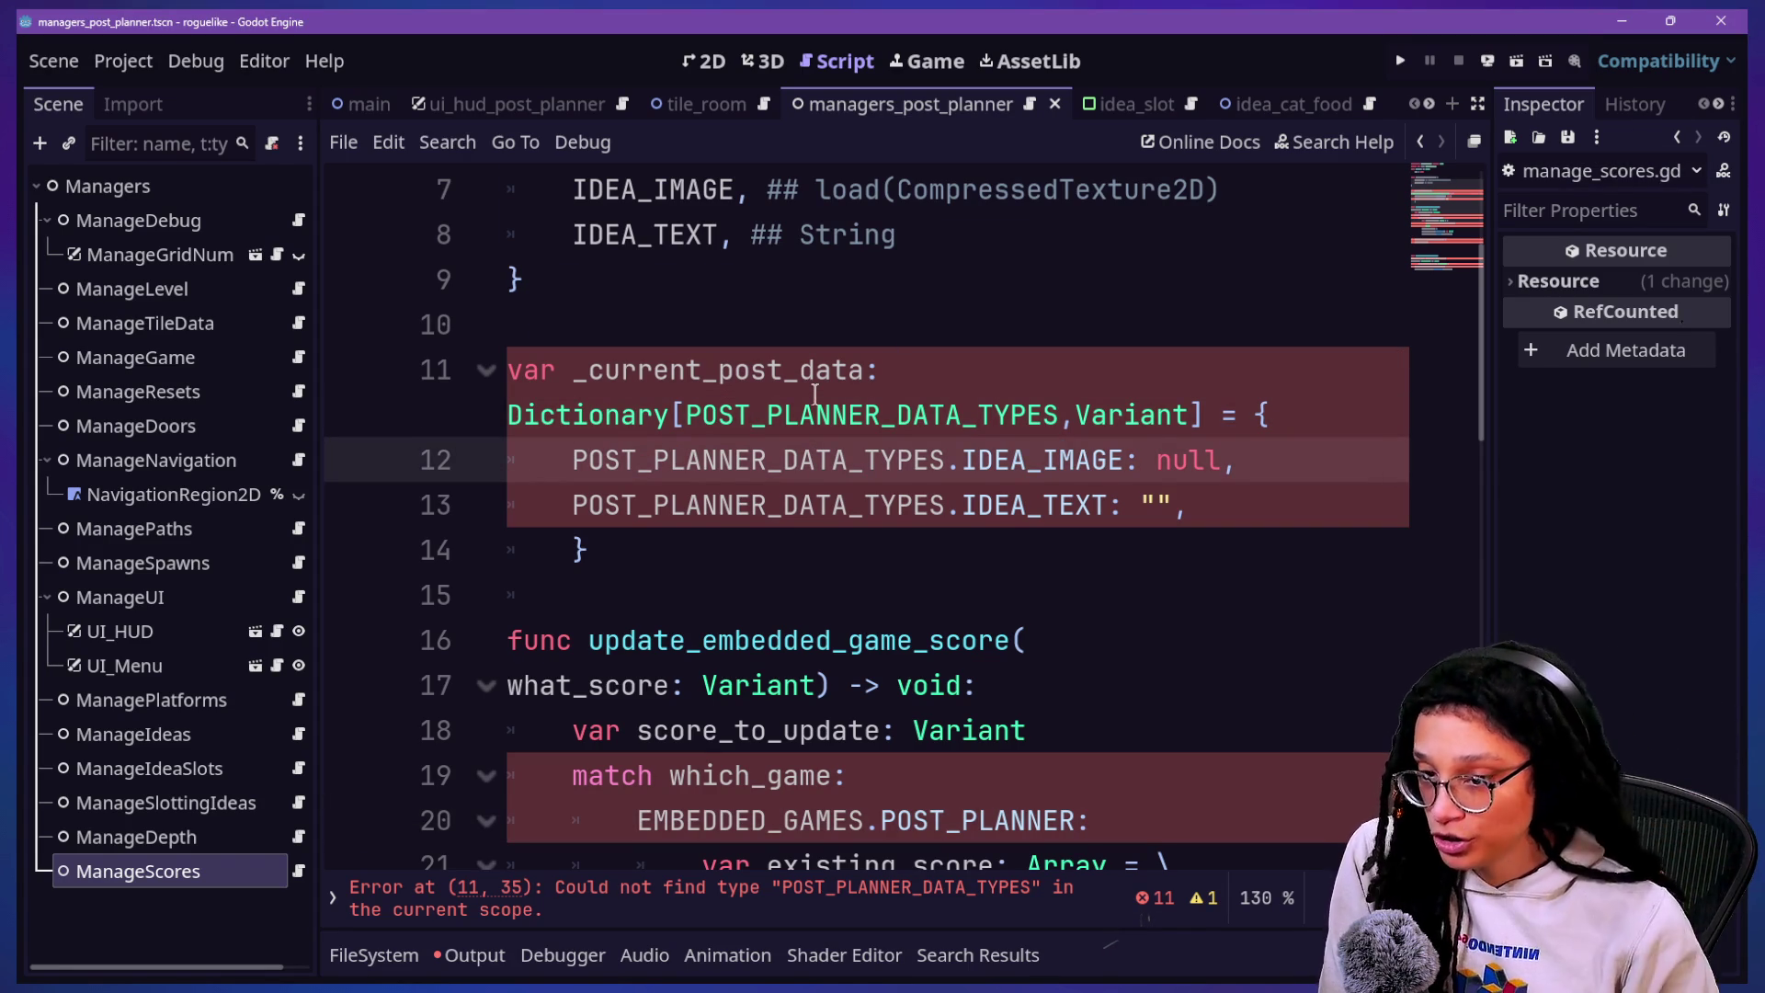
left_click(868, 533)
scroll(869, 534, "up", 2)
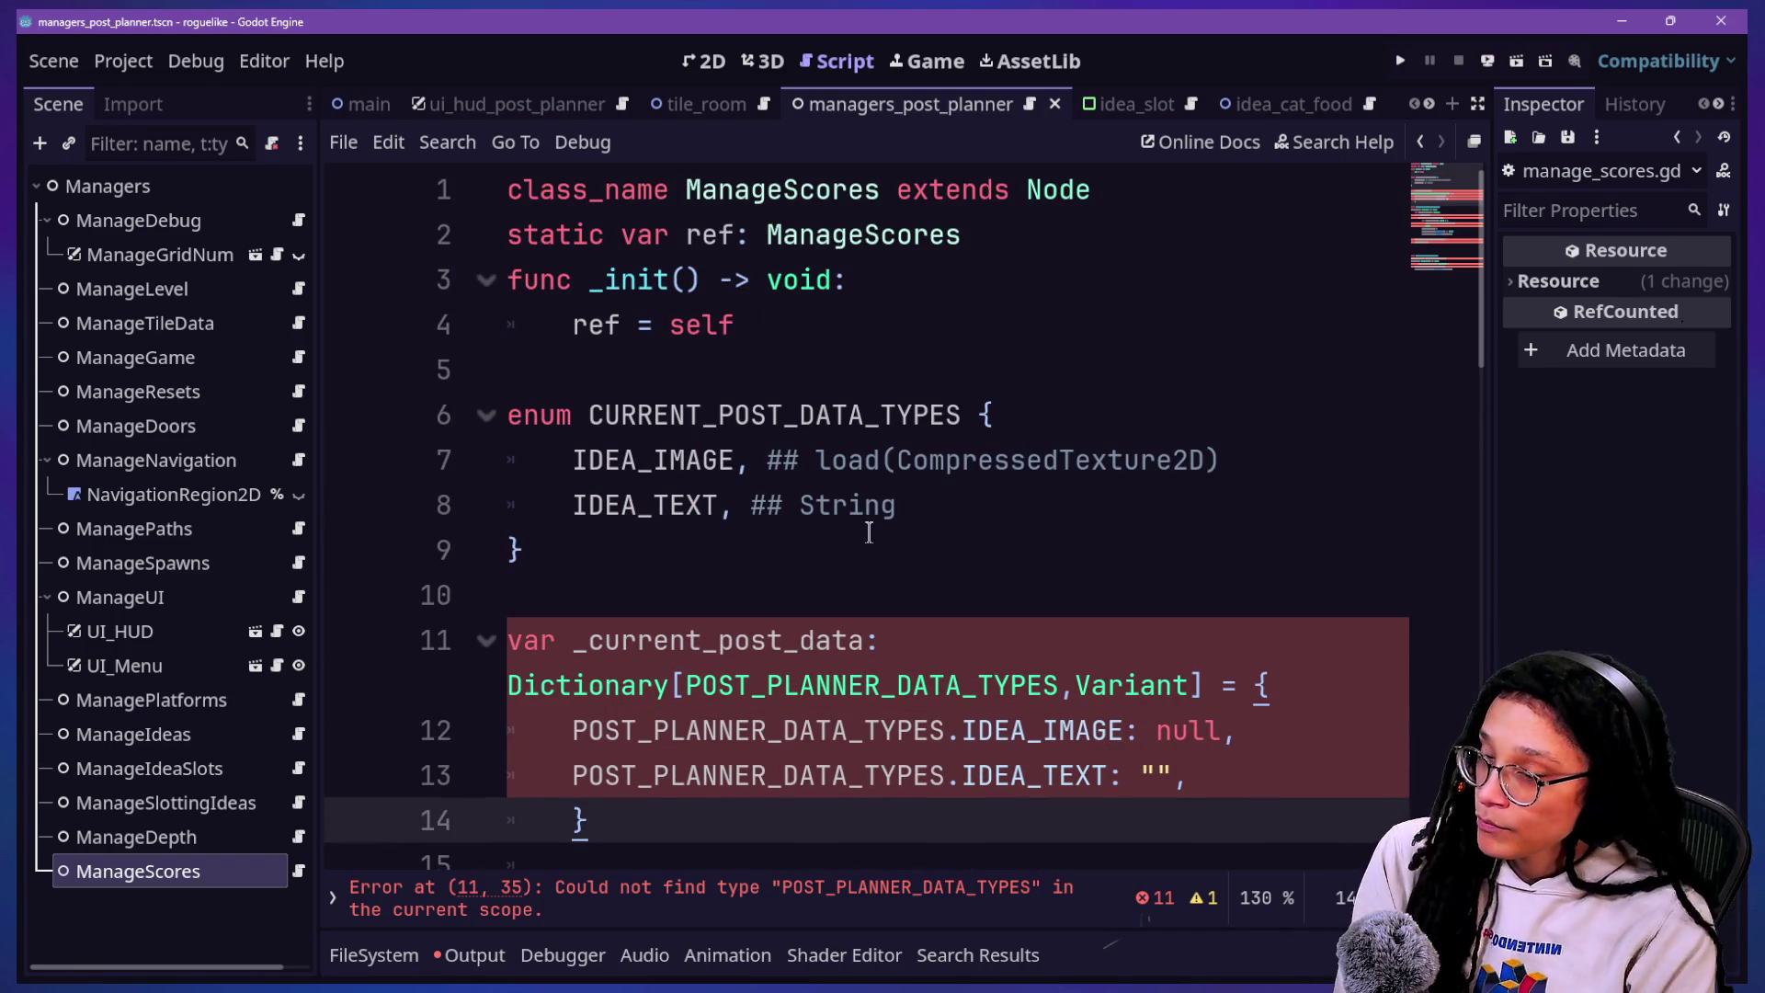
left_click(892, 527)
key("Down")
key("Down")
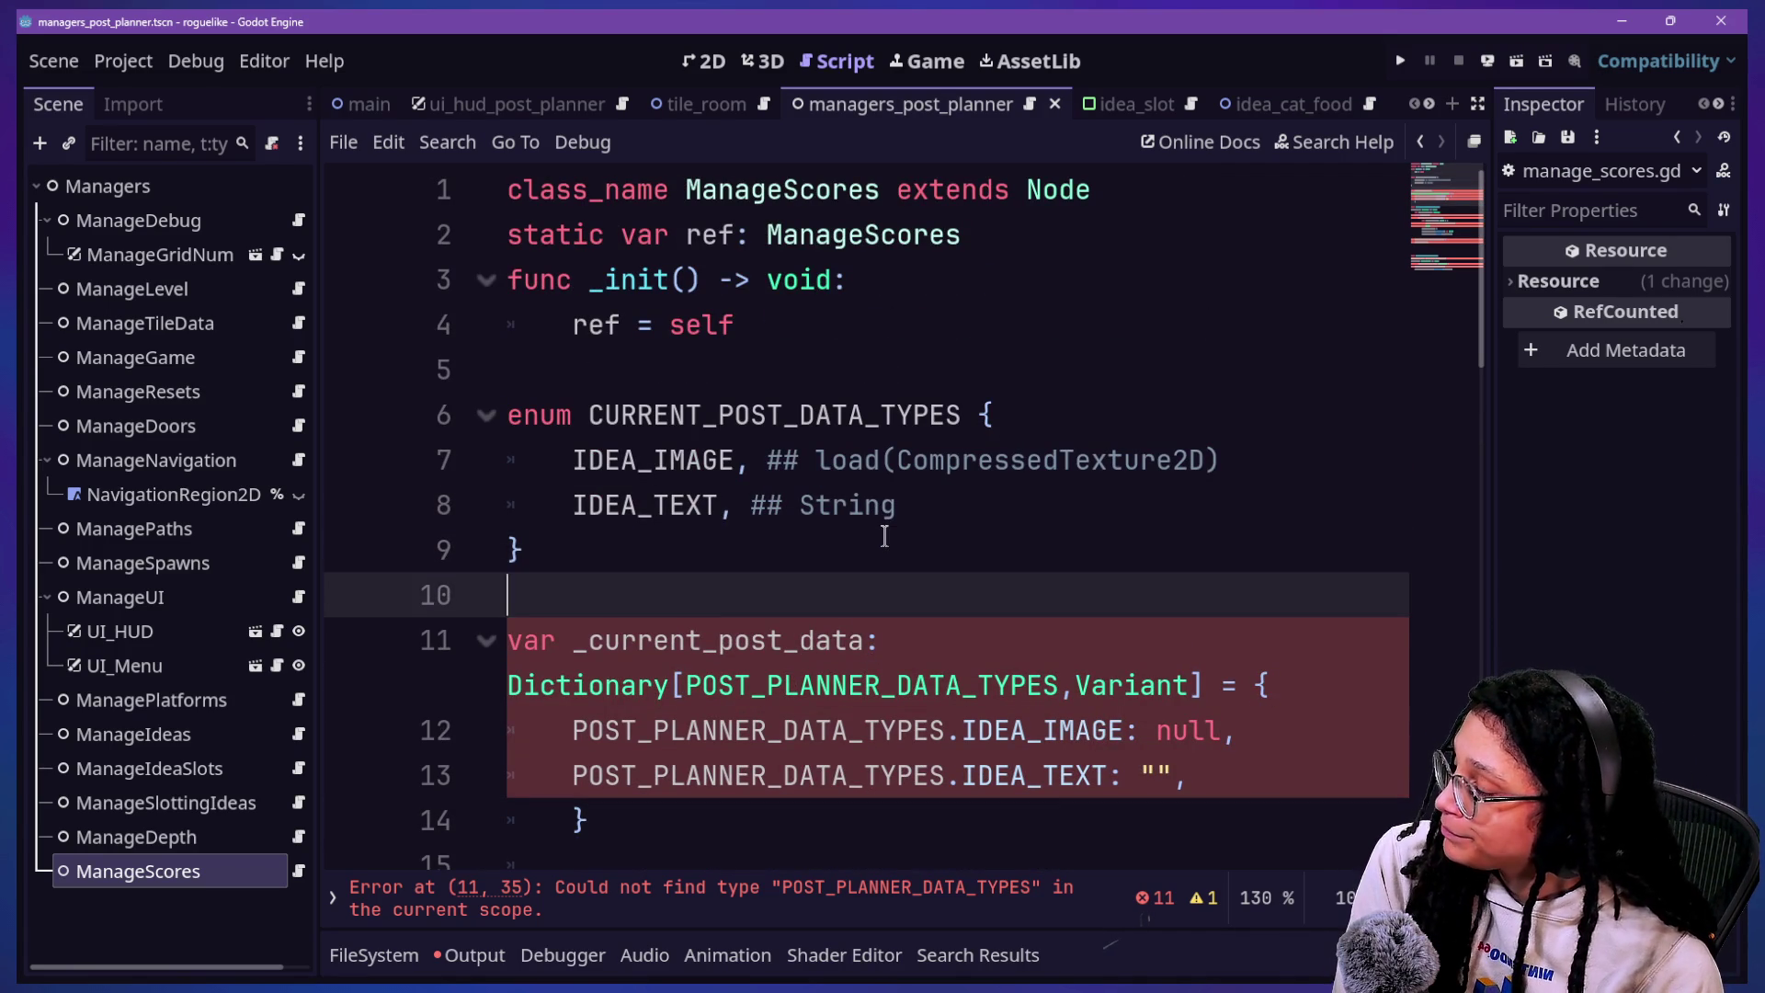
scroll(885, 536, "down", 1)
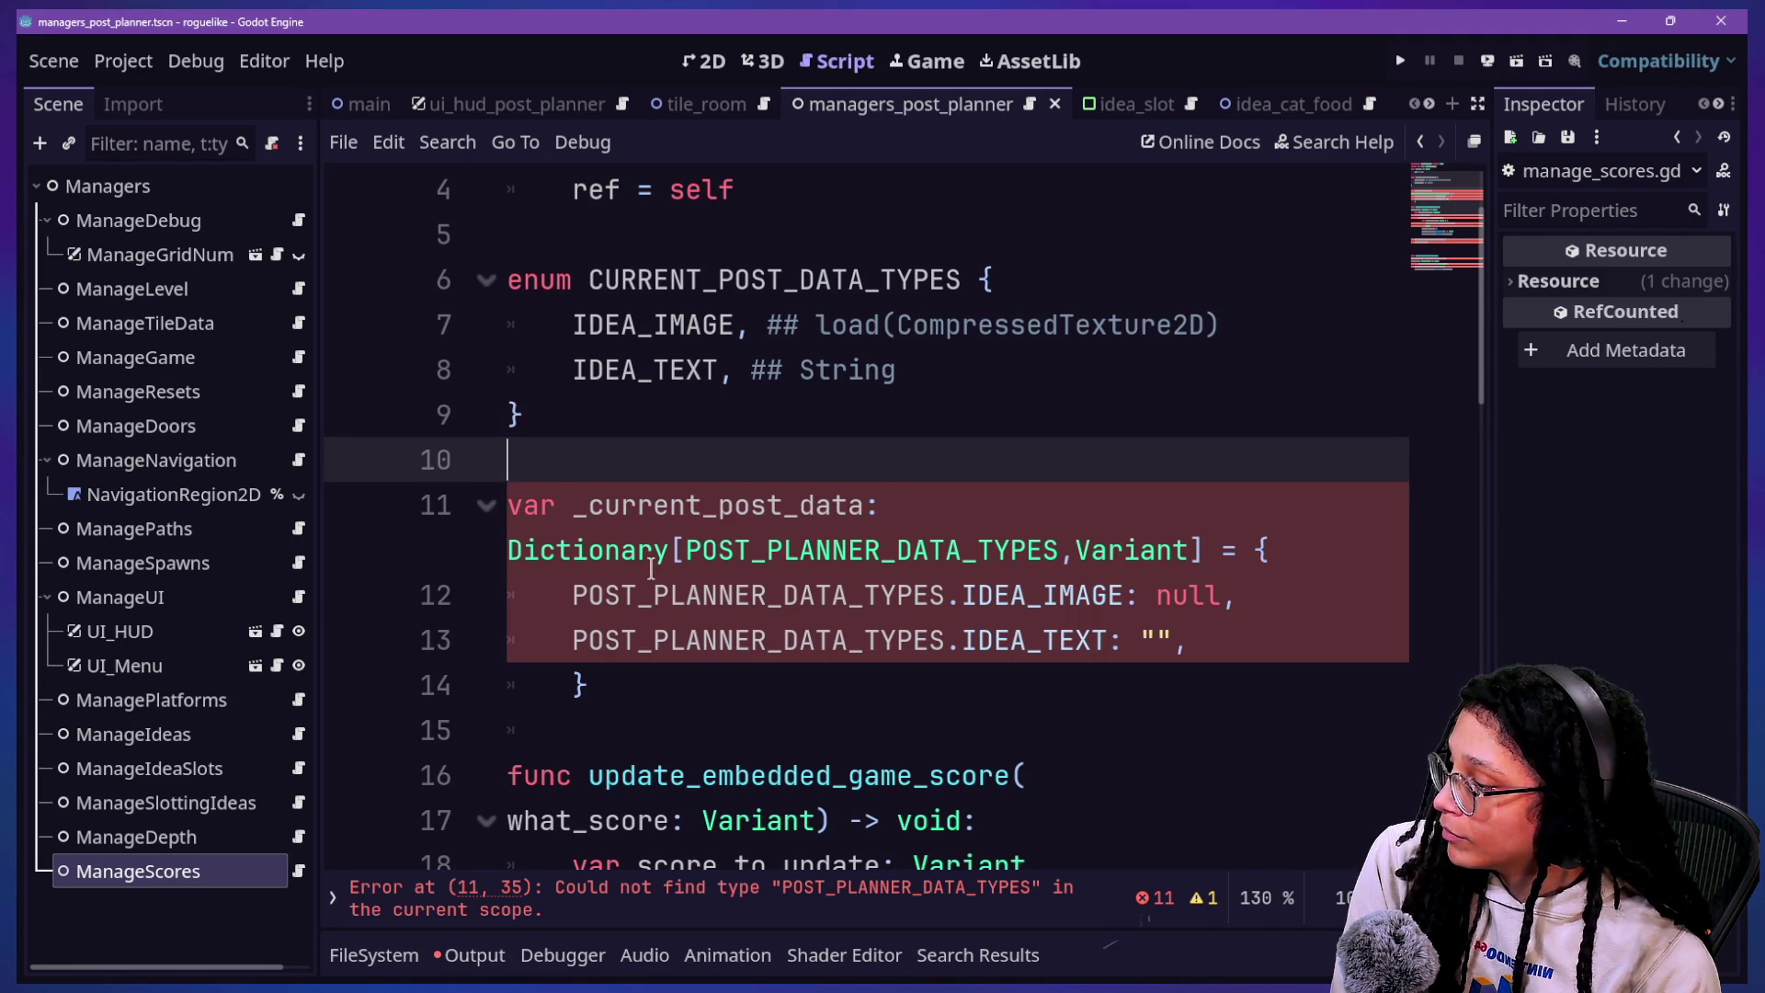
left_click(586, 542)
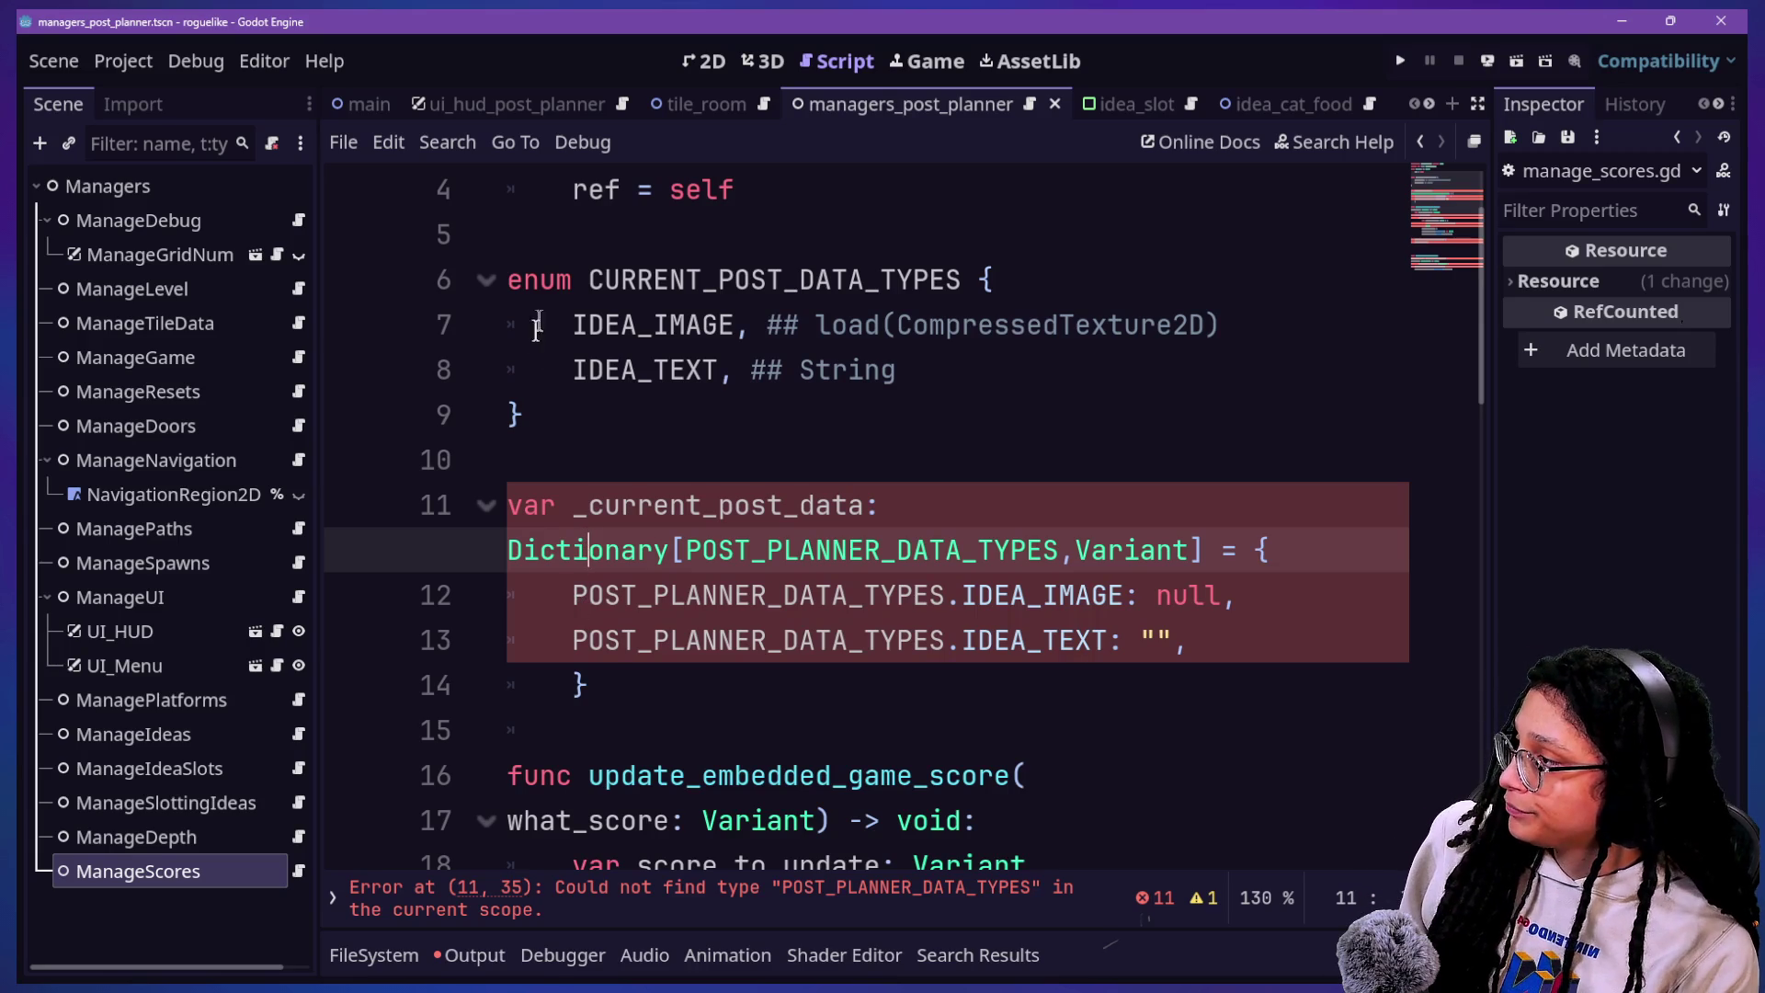
Step: Replace every POST_PLANNER_DATA_TYPES in the dictionary with CURRENT_POST_DATA_TYPES and add a new entry line
double_click(593, 285)
key("ctrl+c")
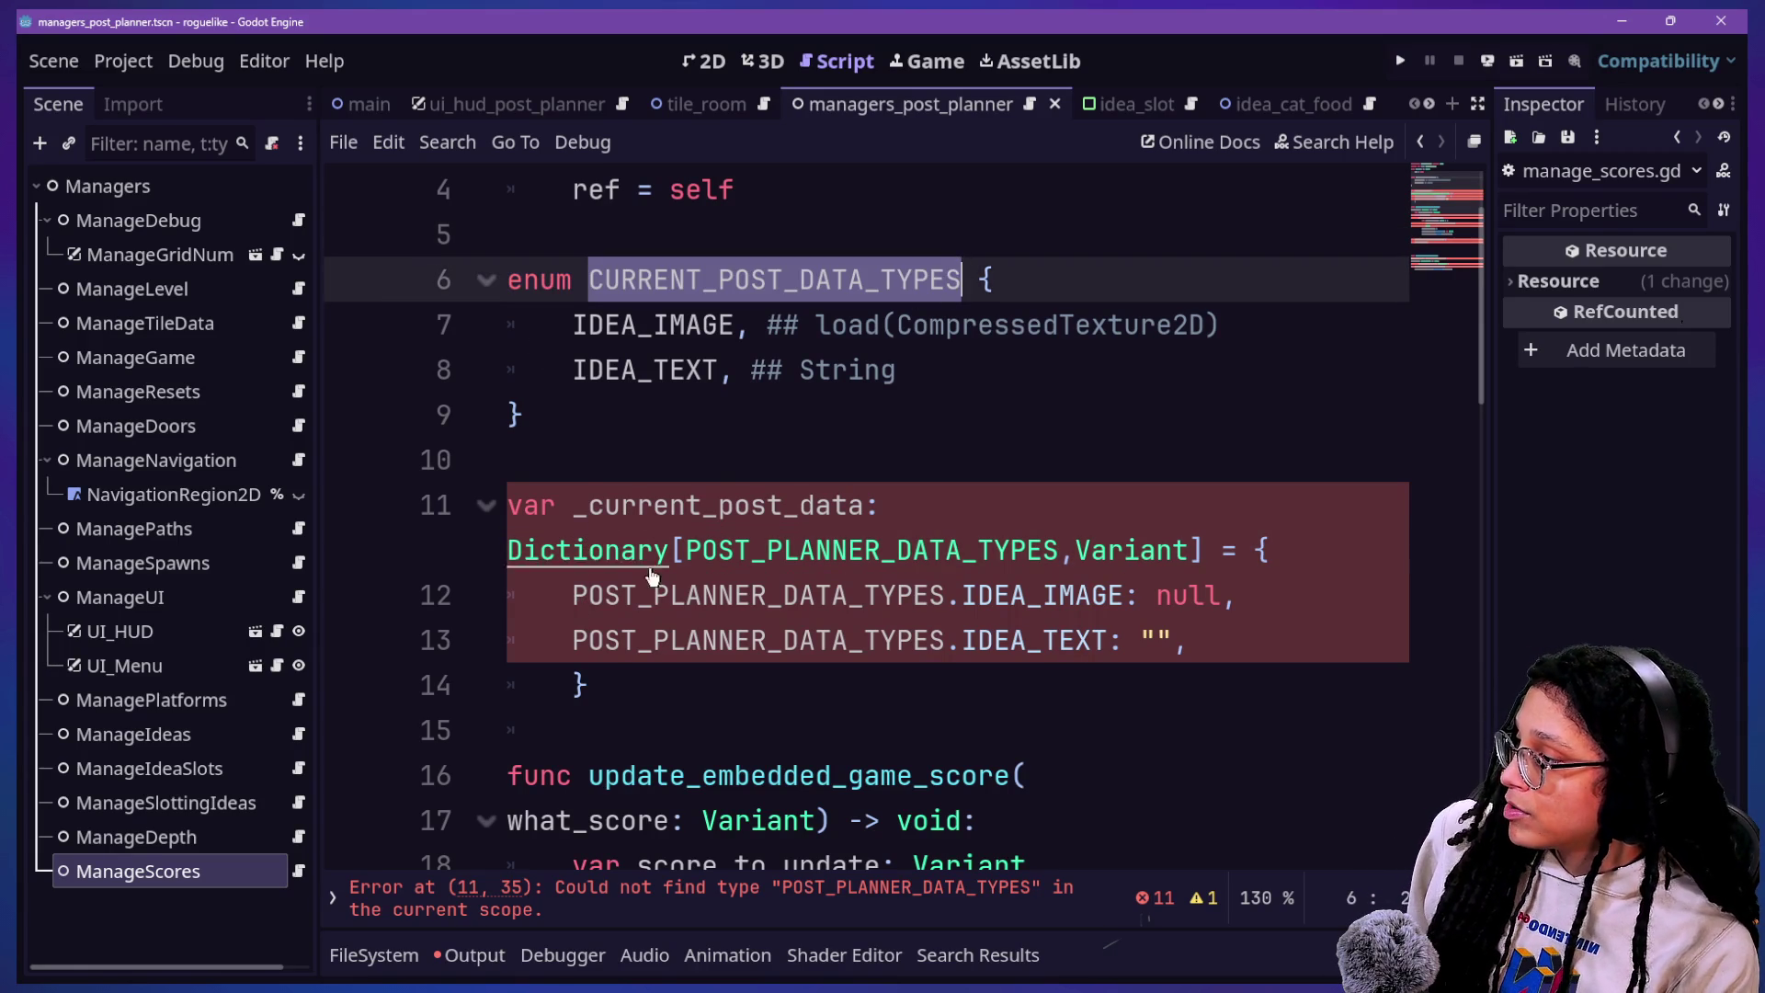
left_click_drag(581, 602, 946, 602)
left_click(467, 614)
left_click_drag(572, 595, 946, 595)
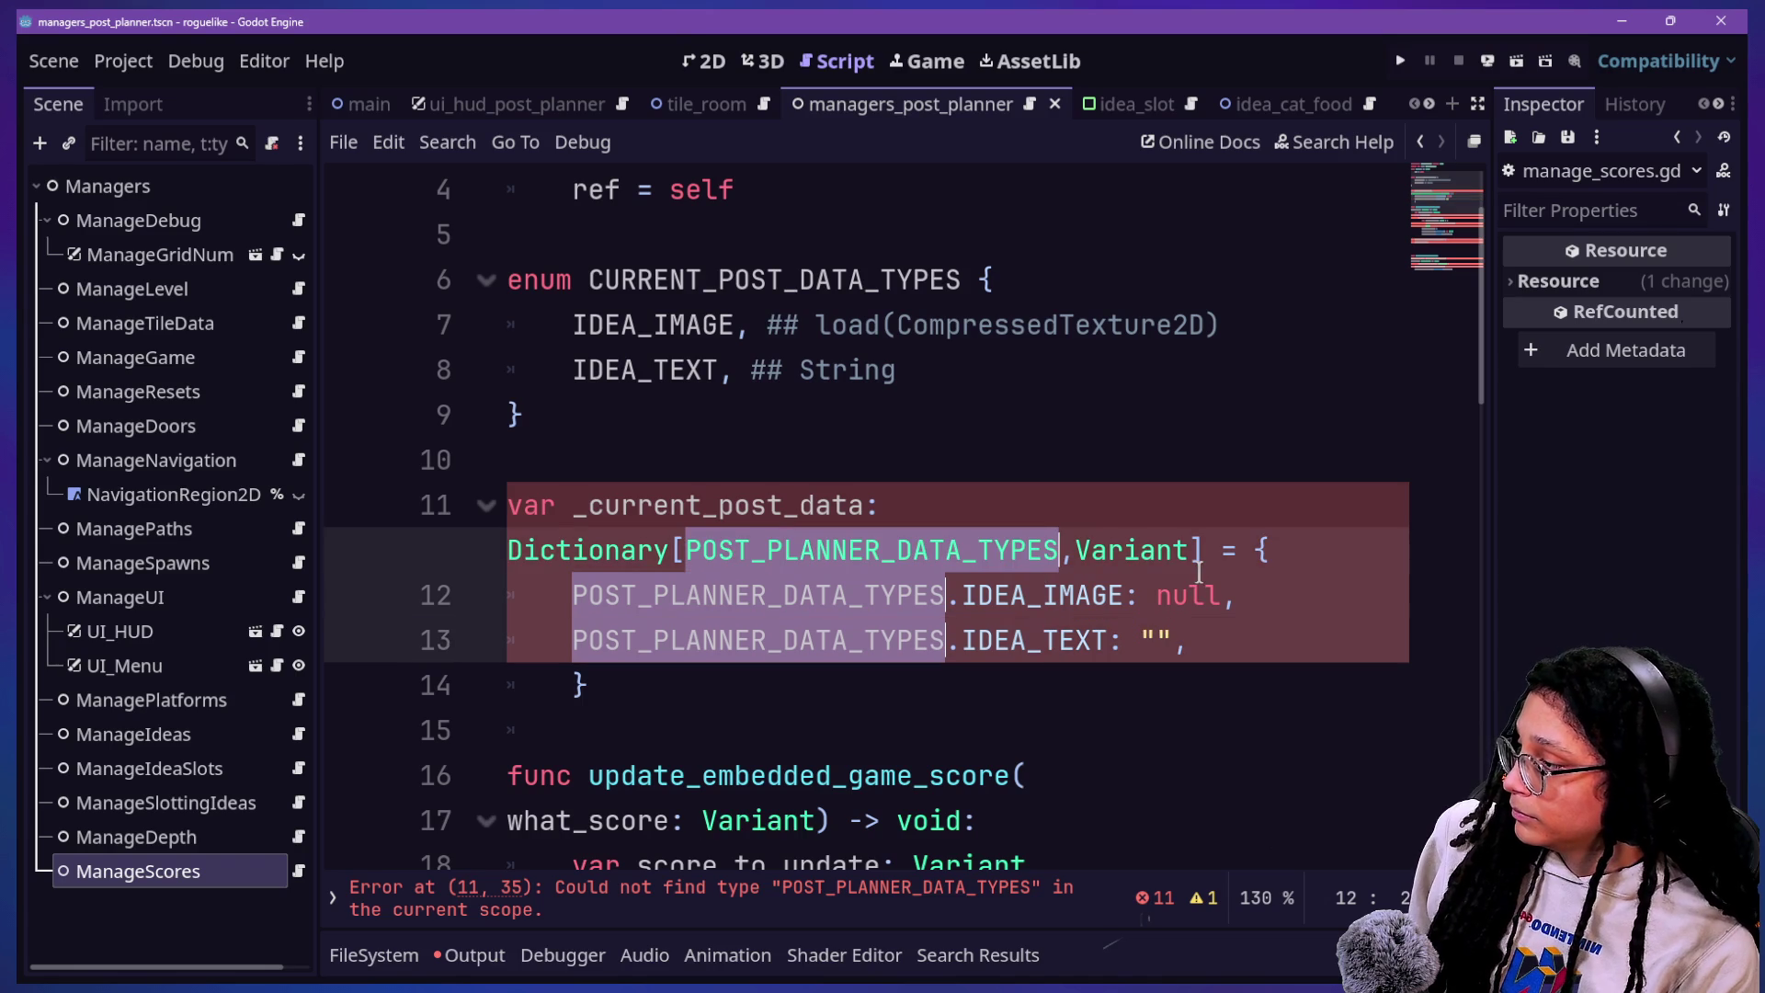
key("ctrl+v")
left_click(871, 597)
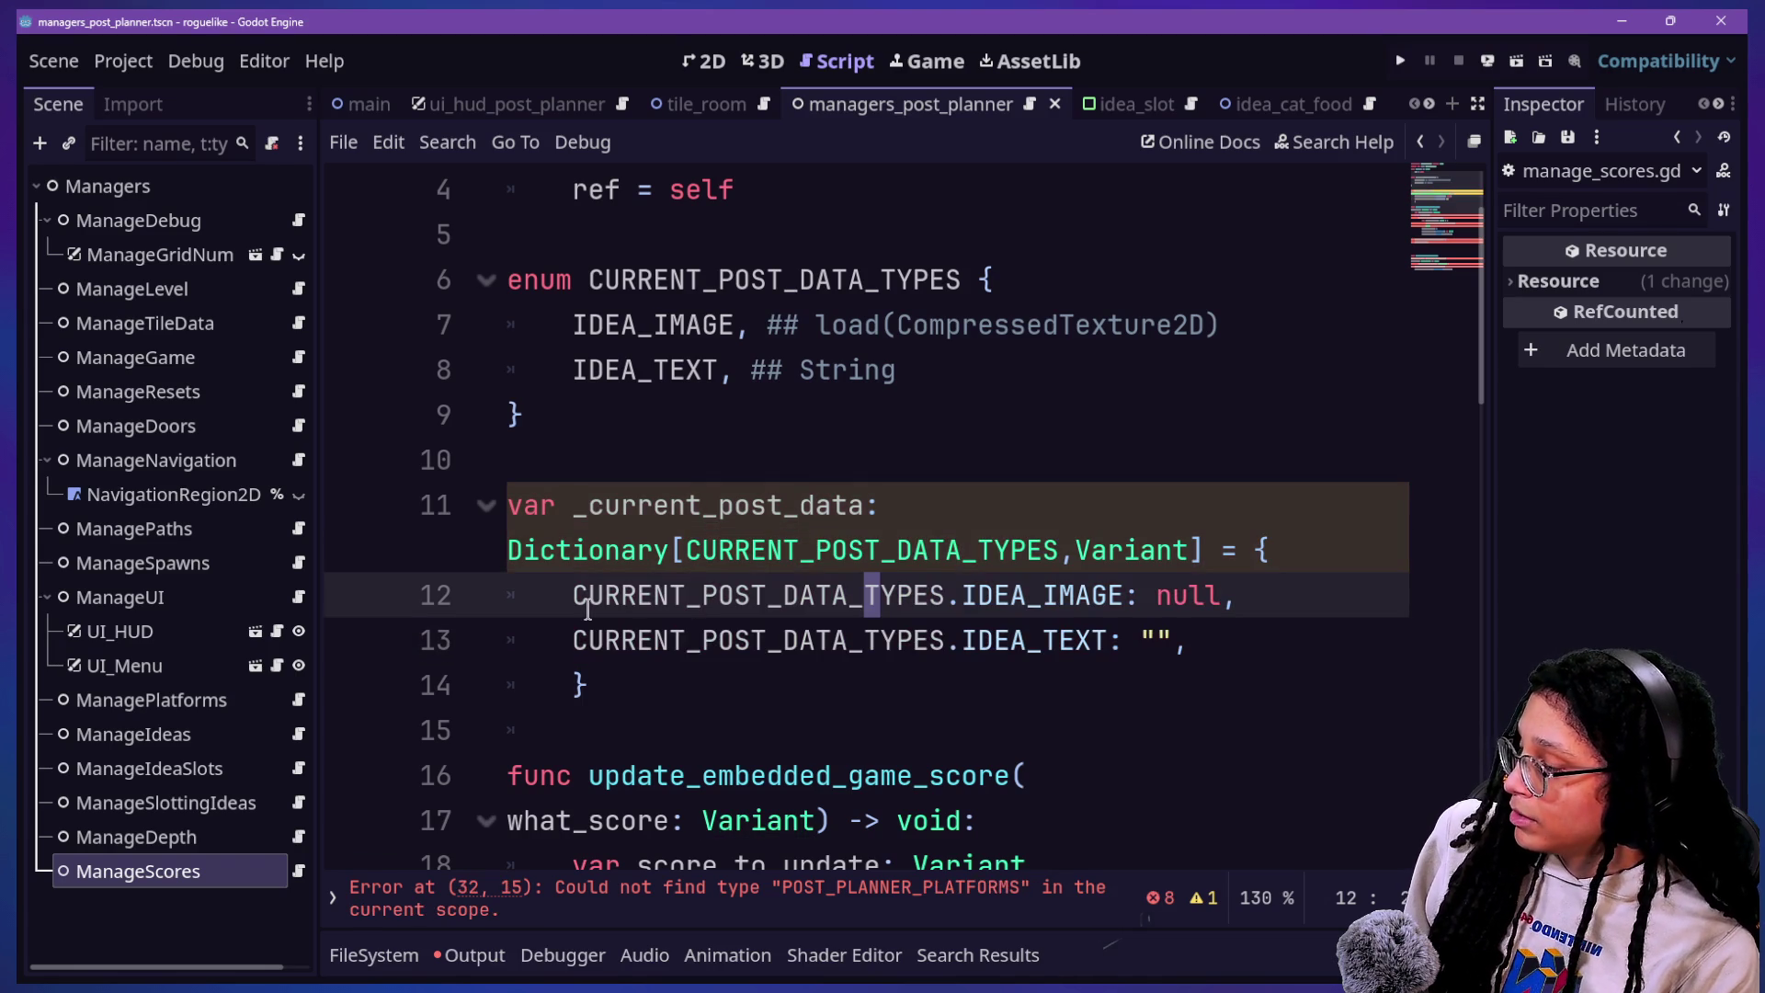
left_click(929, 602)
left_click(1318, 550)
key("Return")
Step: Add a CURRENT_POST_DATA_TYPES.PLATFORM: key at the top of _current_post_data
type("CURRE")
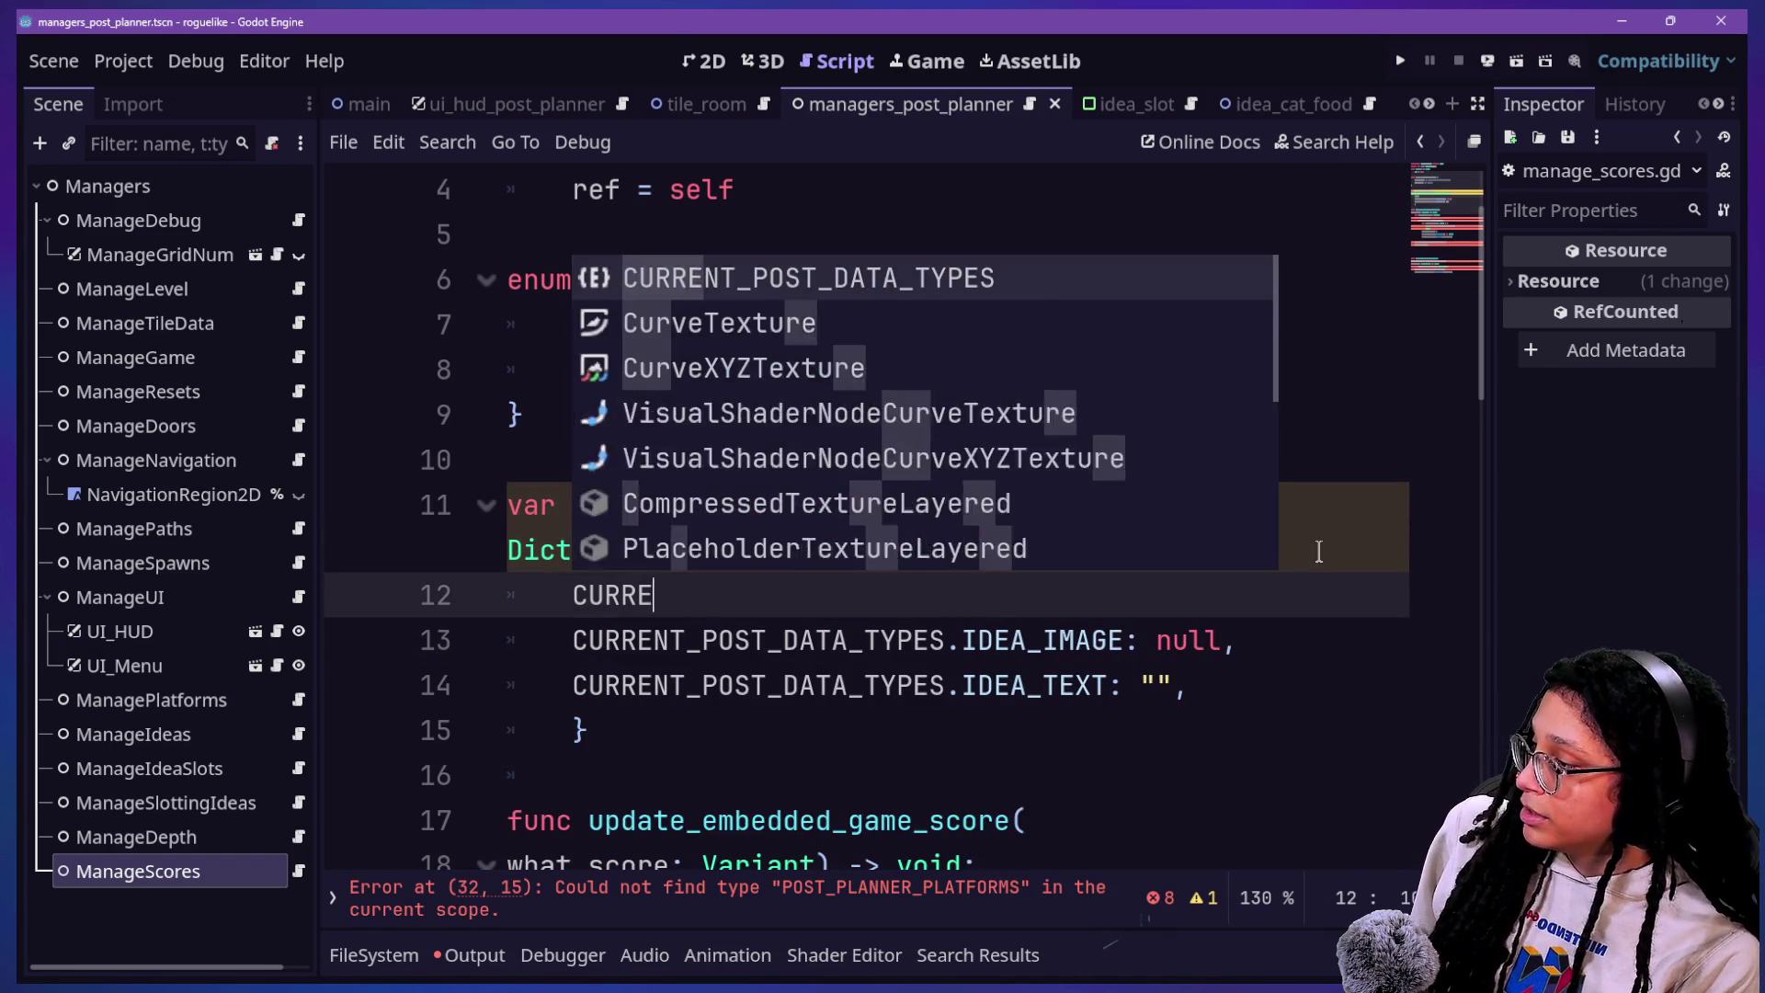
type("NT")
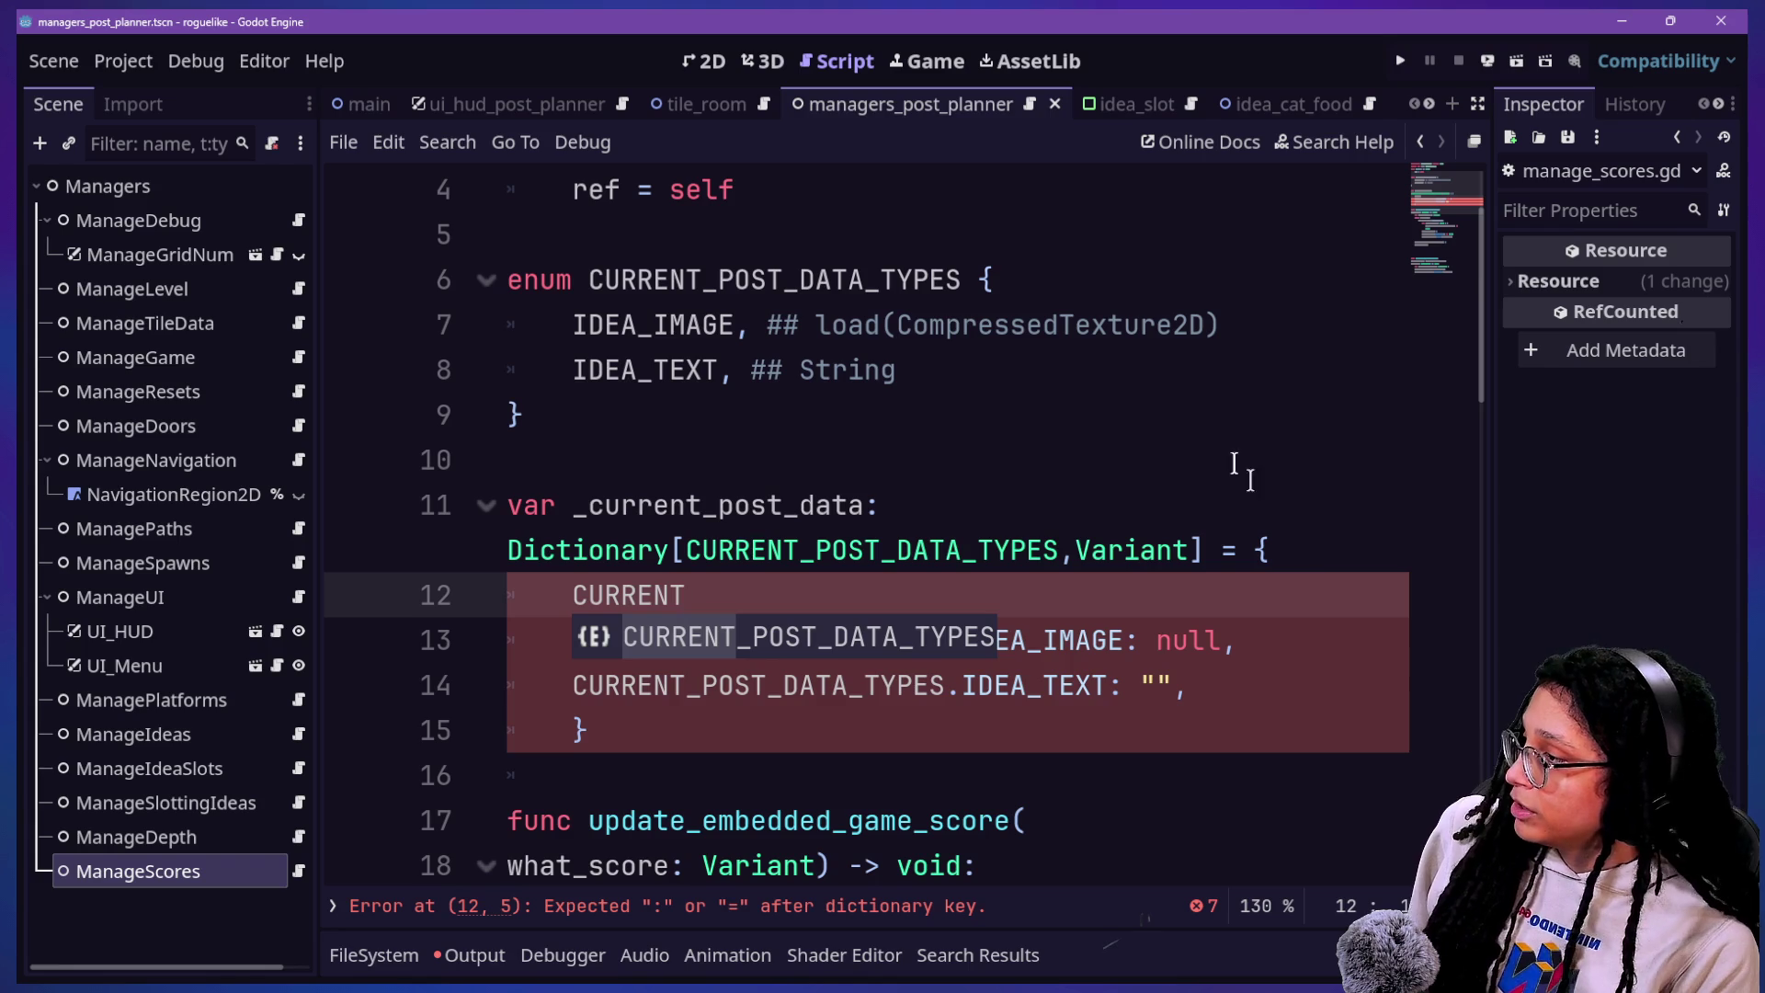
left_click(1134, 275)
key("Return")
type("LAT")
key("BackSpace")
key("BackSpace")
key("BackSpace")
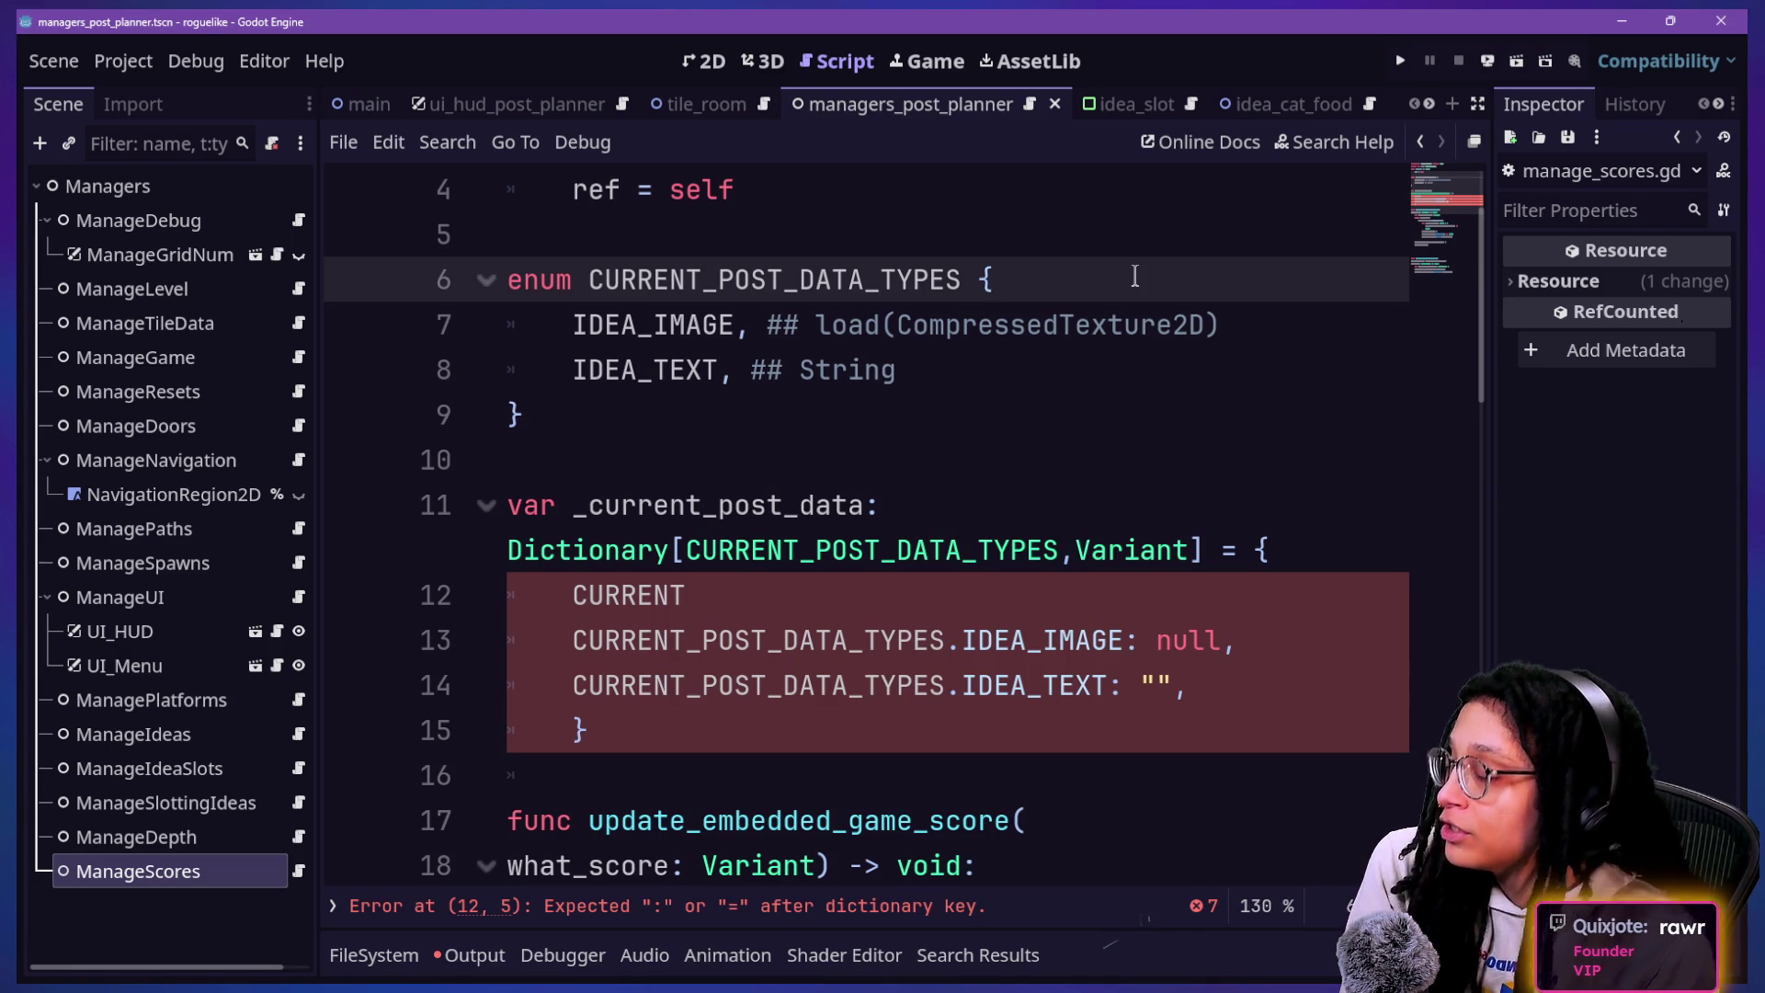
left_click(966, 600)
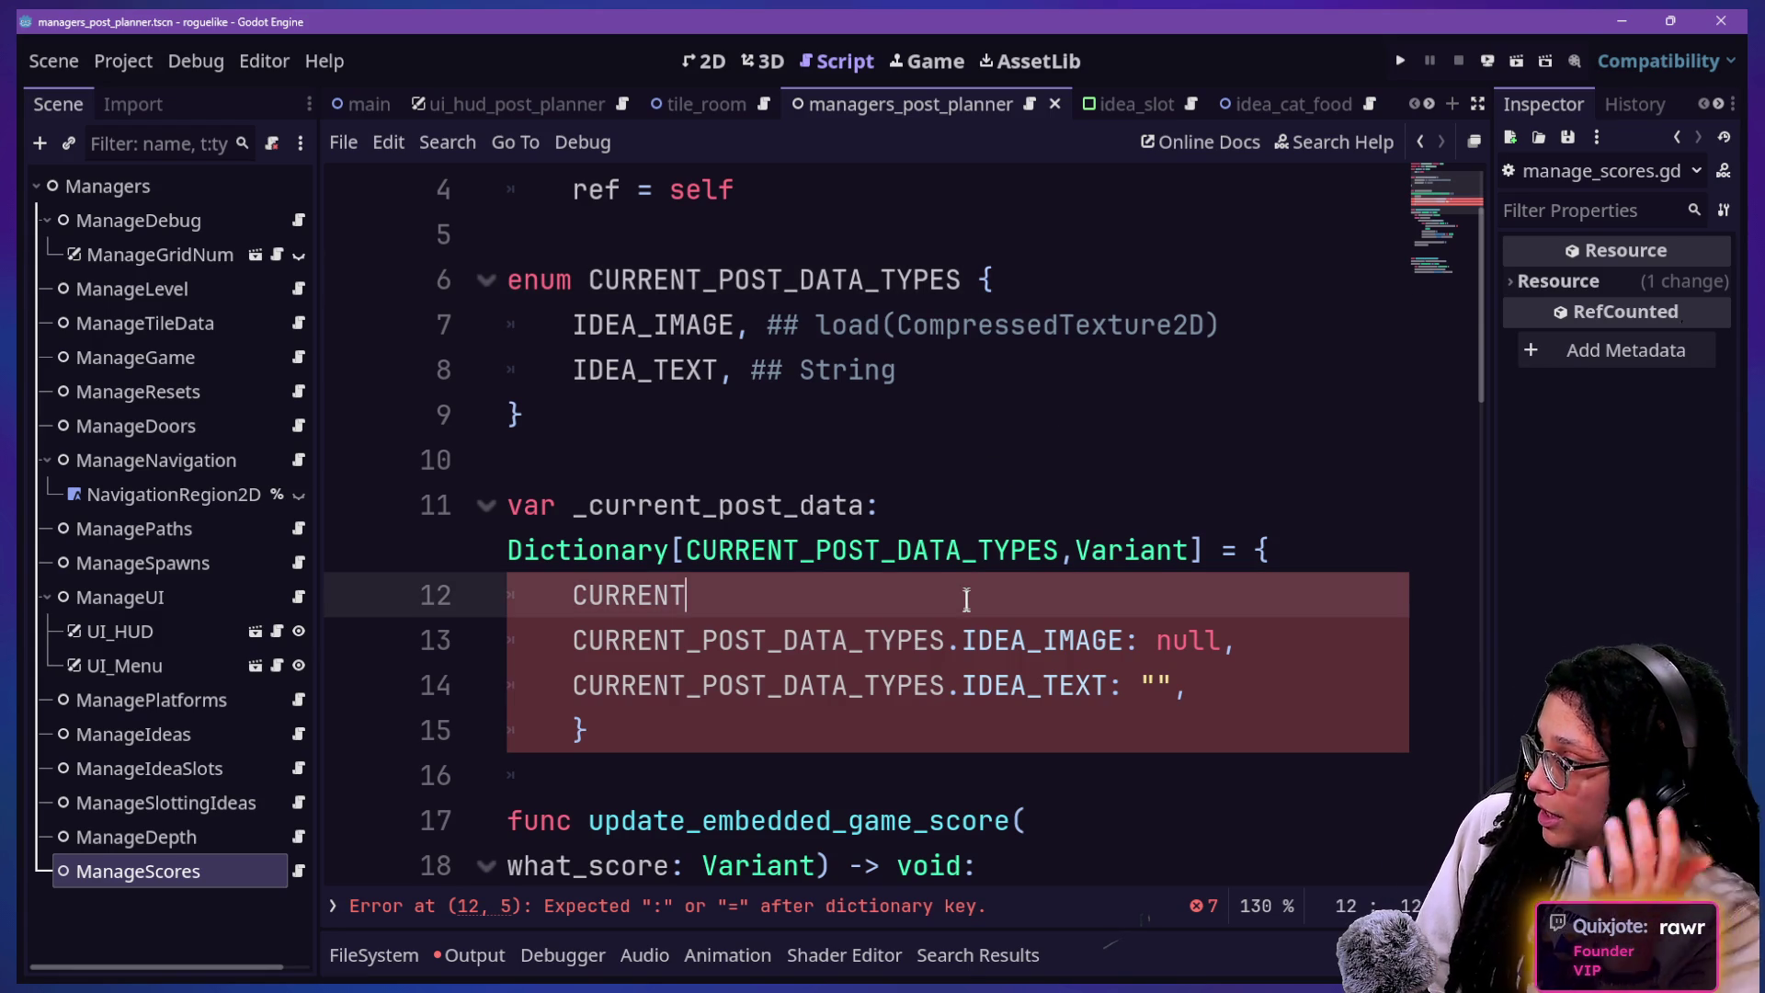
type("_POST_DATA_TYPES.")
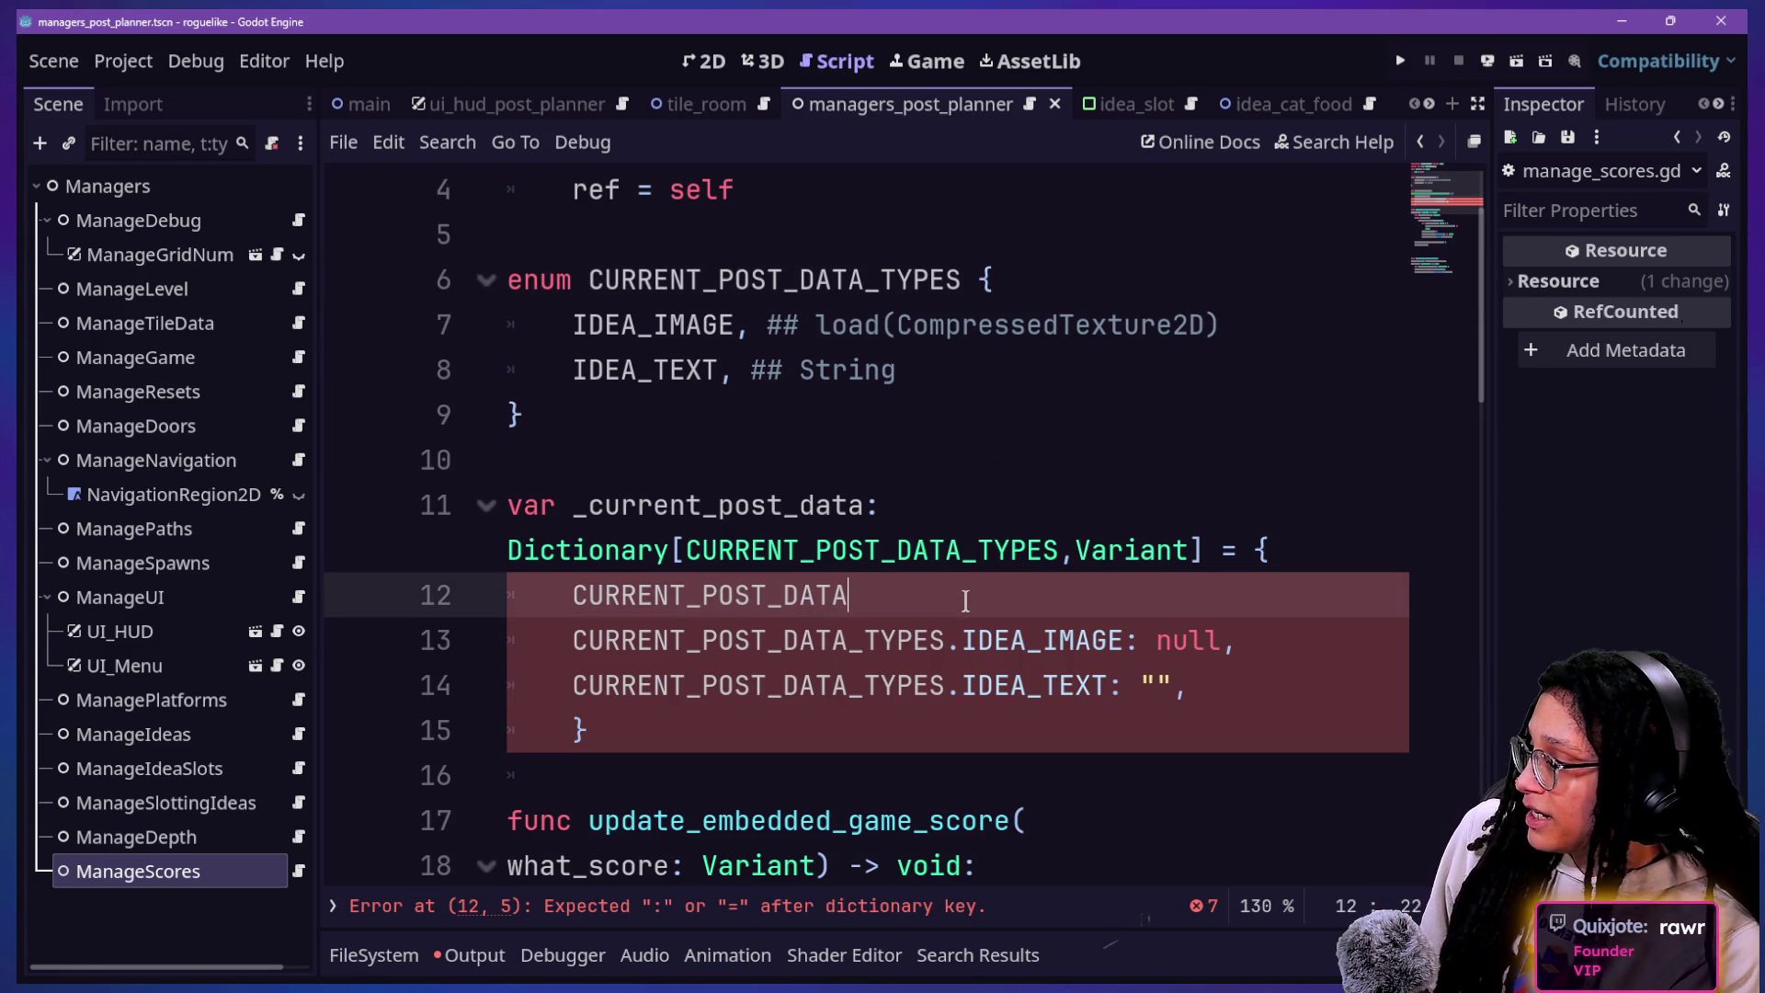
type("PLATFORM:")
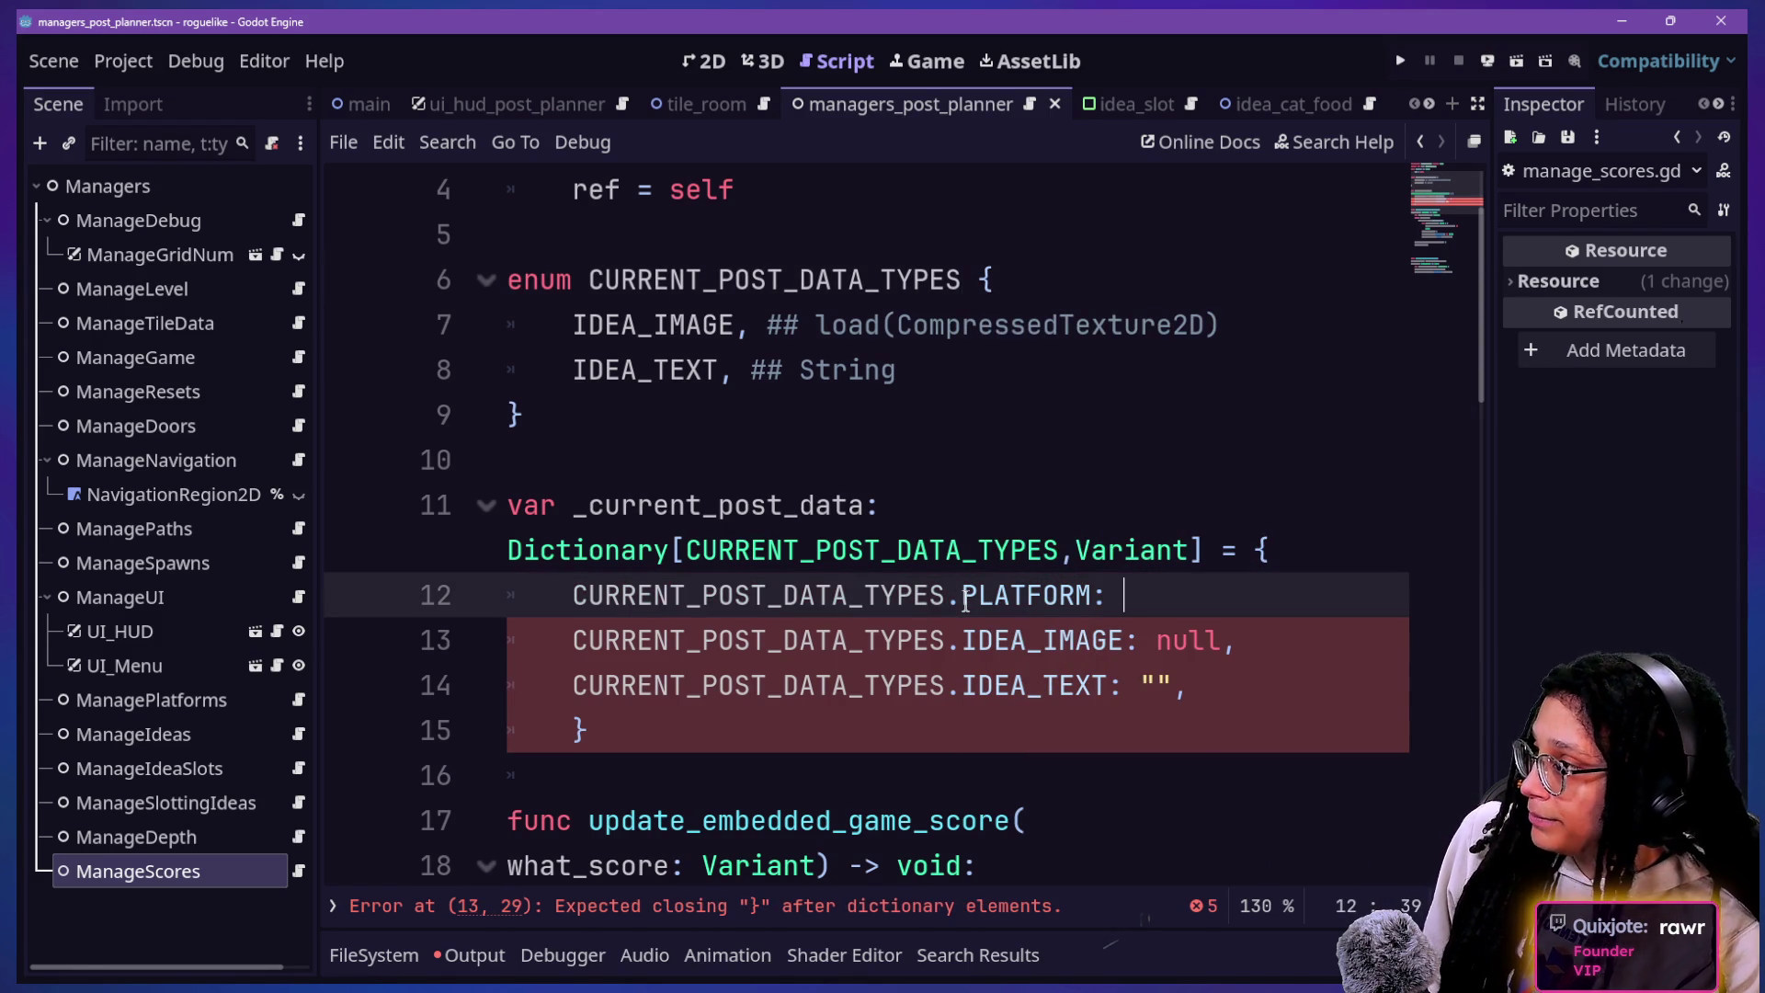
scroll(966, 401, "up", 3)
left_click(980, 366)
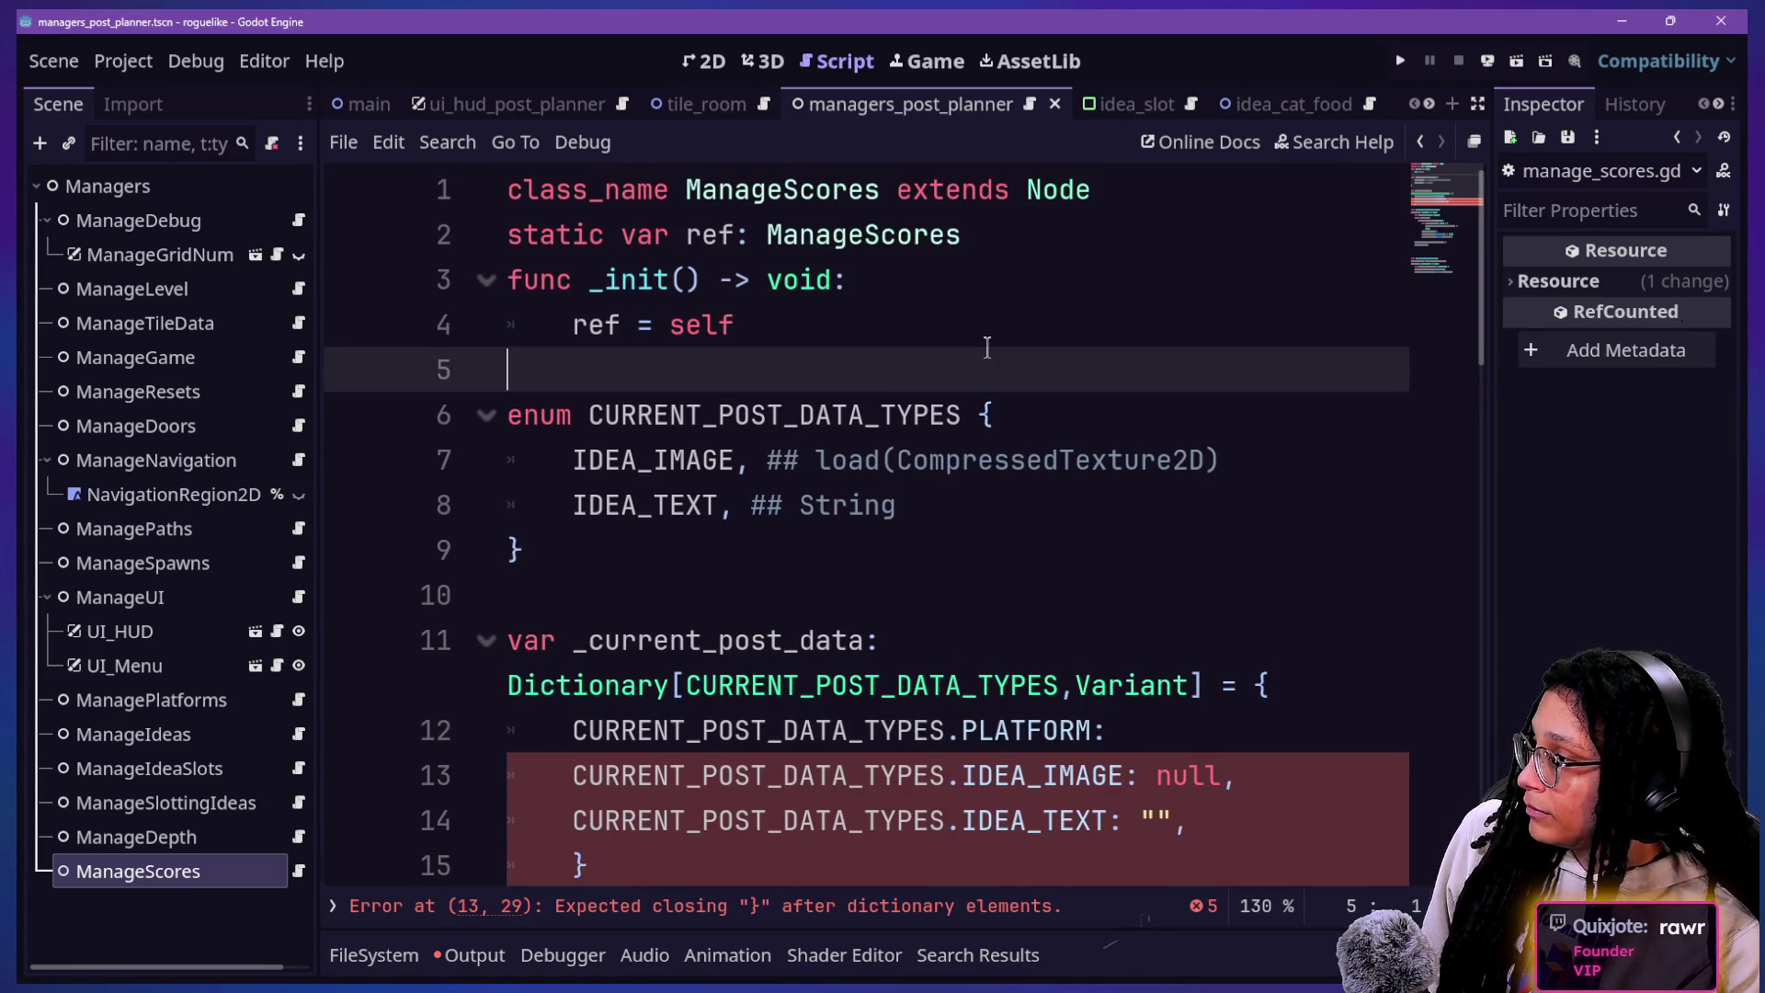
scroll(987, 347, "down", 3)
left_click(1172, 640)
left_click(1162, 601)
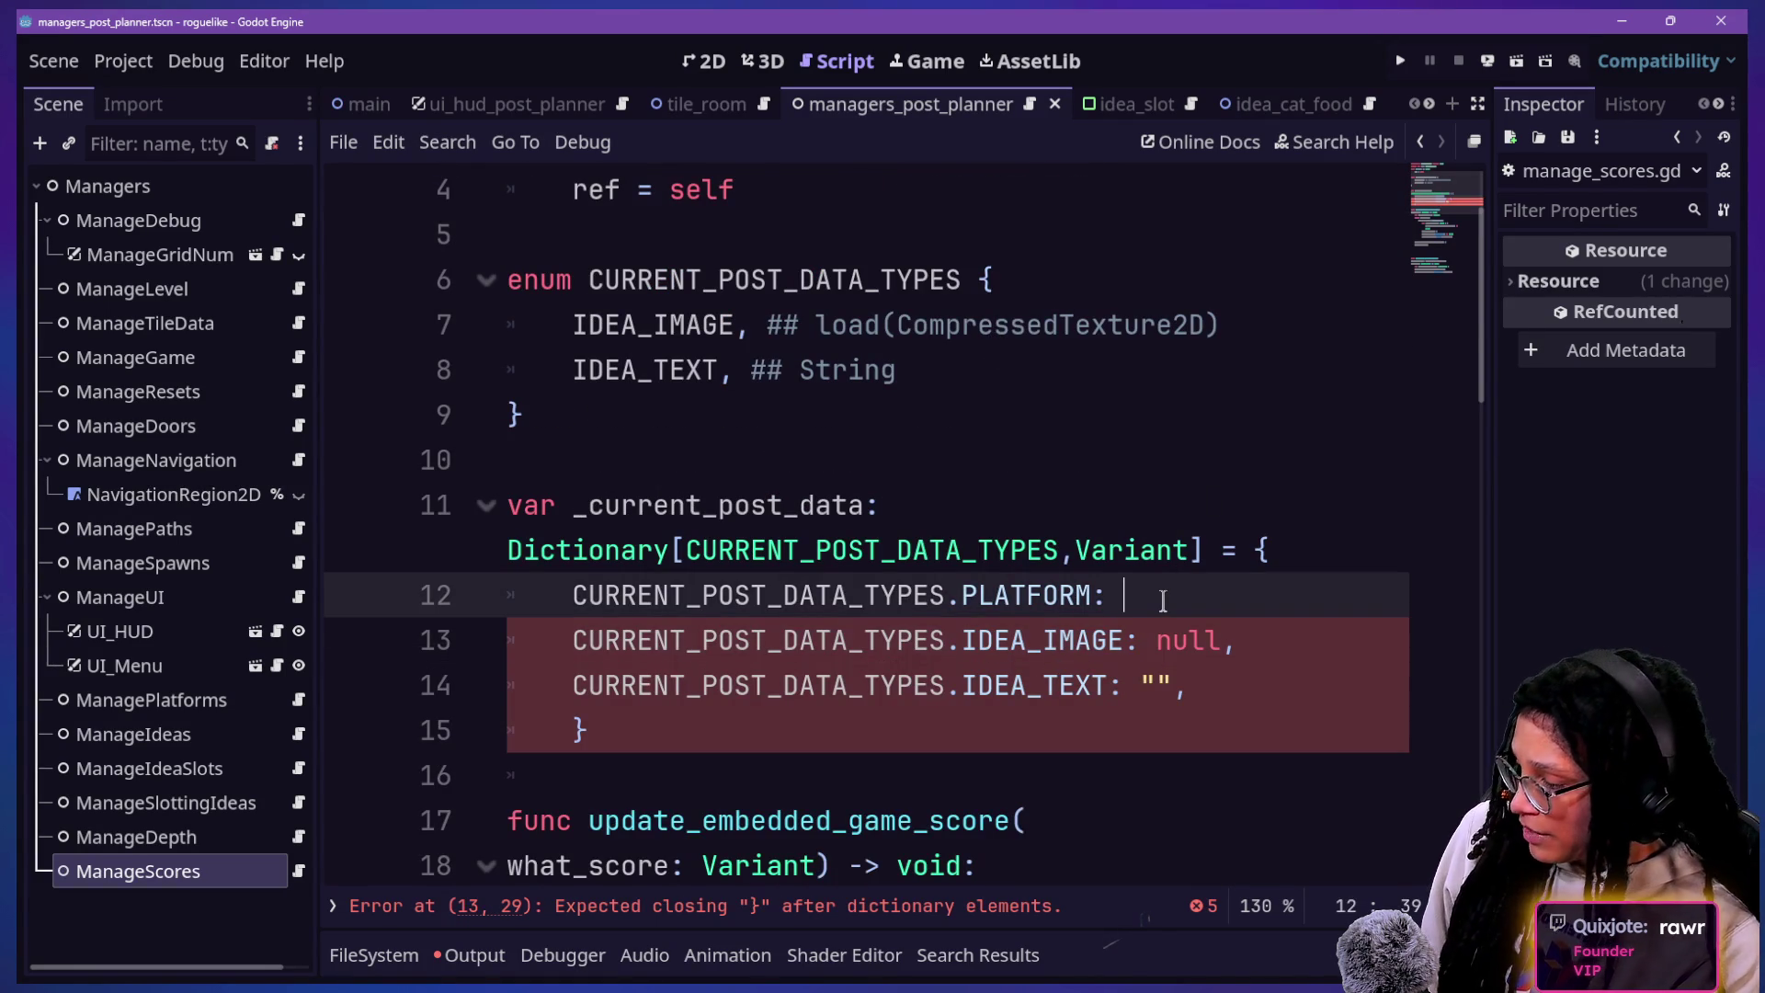
Step: Search the whole project for mewsky with Ctrl+Shift+F
key("ctrl+shift+f")
type("mewsky")
key("Return")
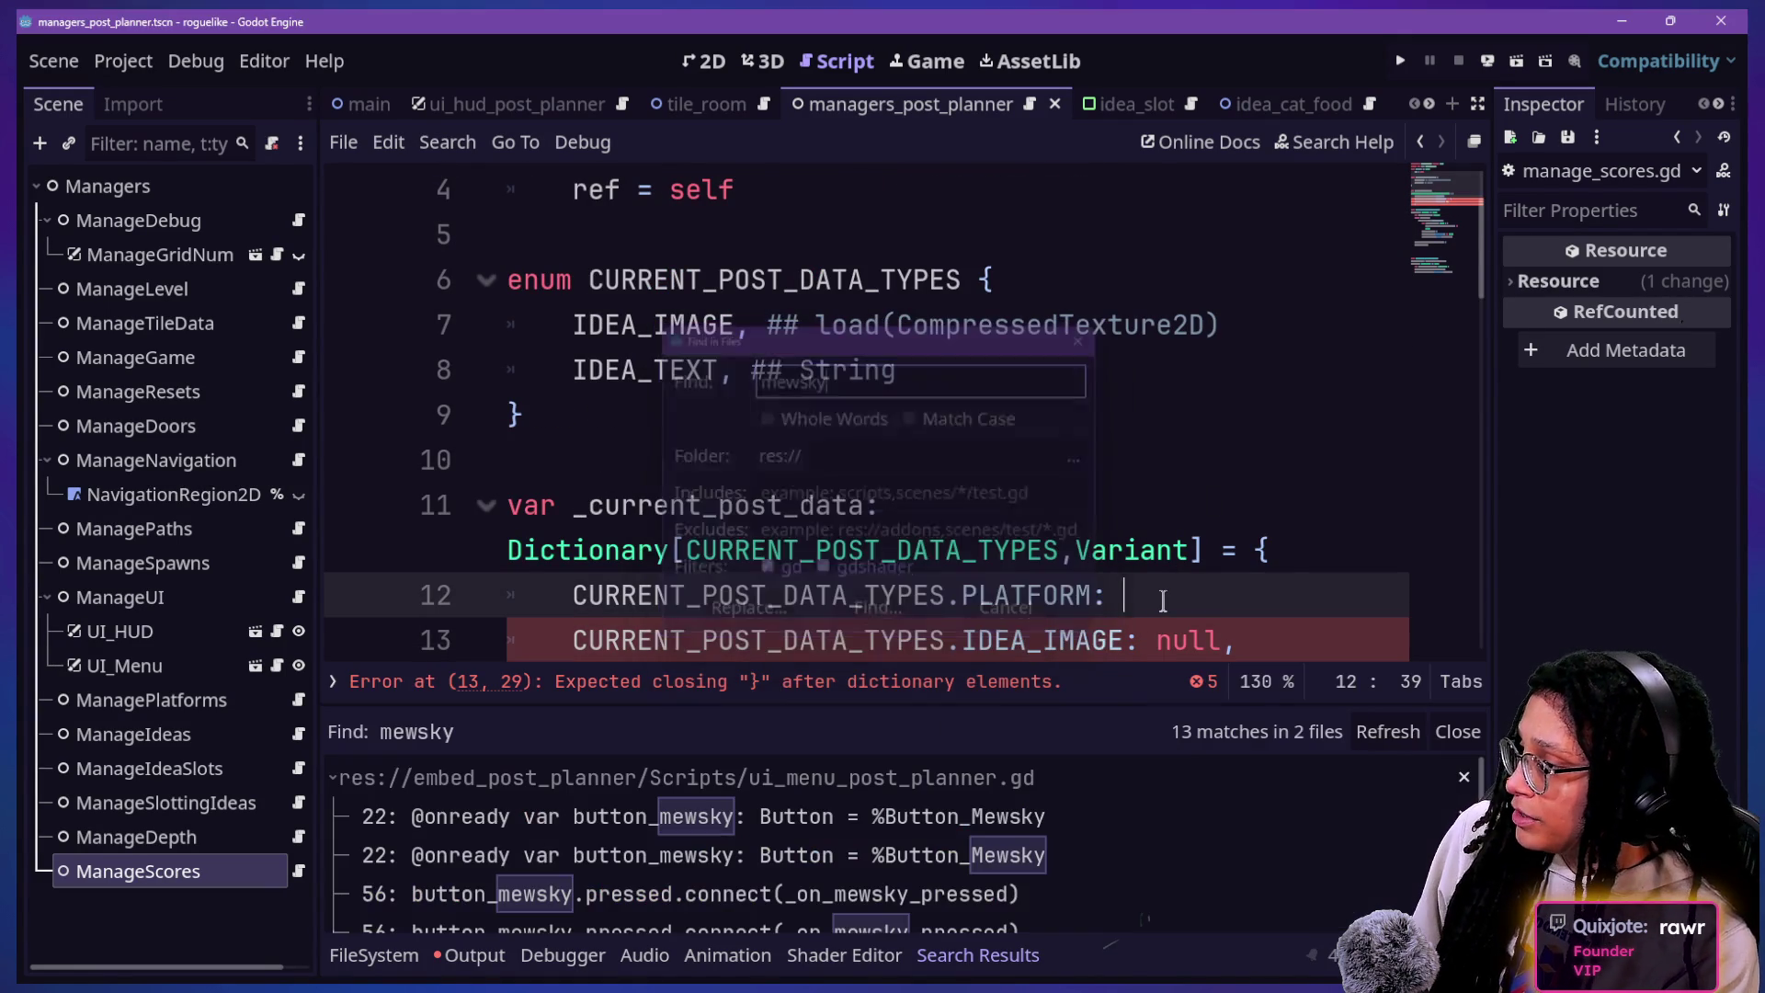
Step: Jump to the MEWSKY reference at line 166 and search that script for enum
scroll(791, 878, "down", 3)
scroll(791, 879, "down", 2)
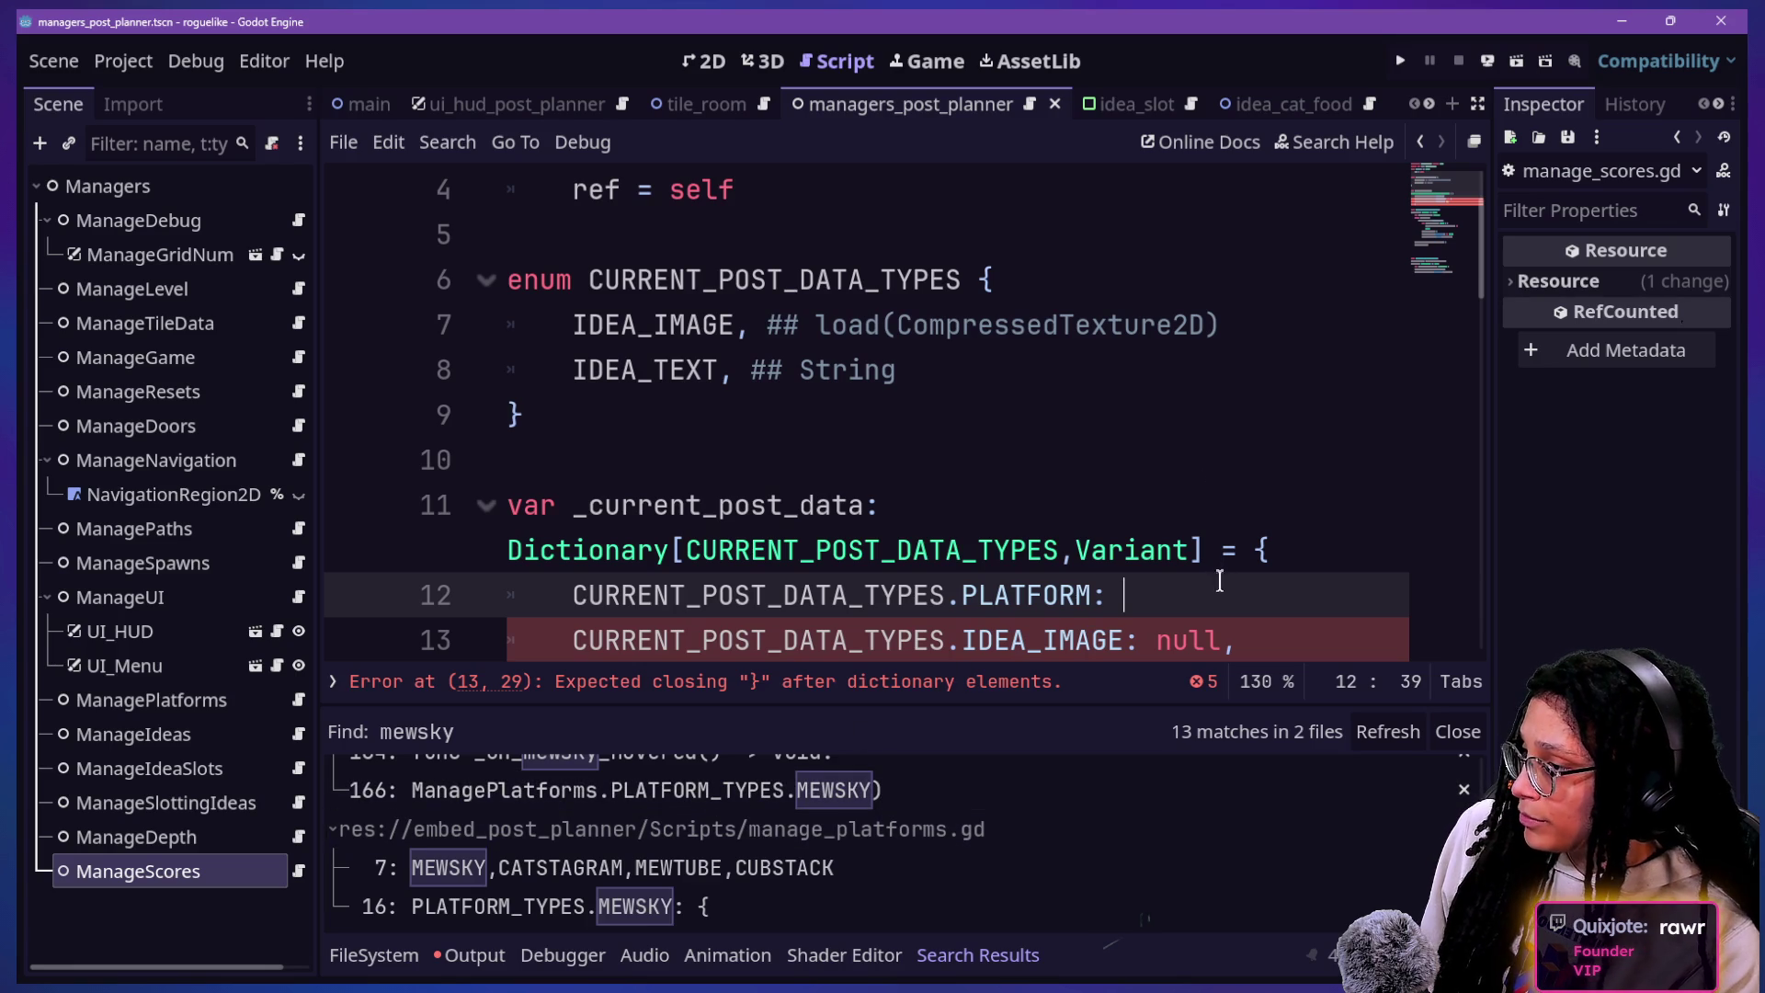
type("Manage")
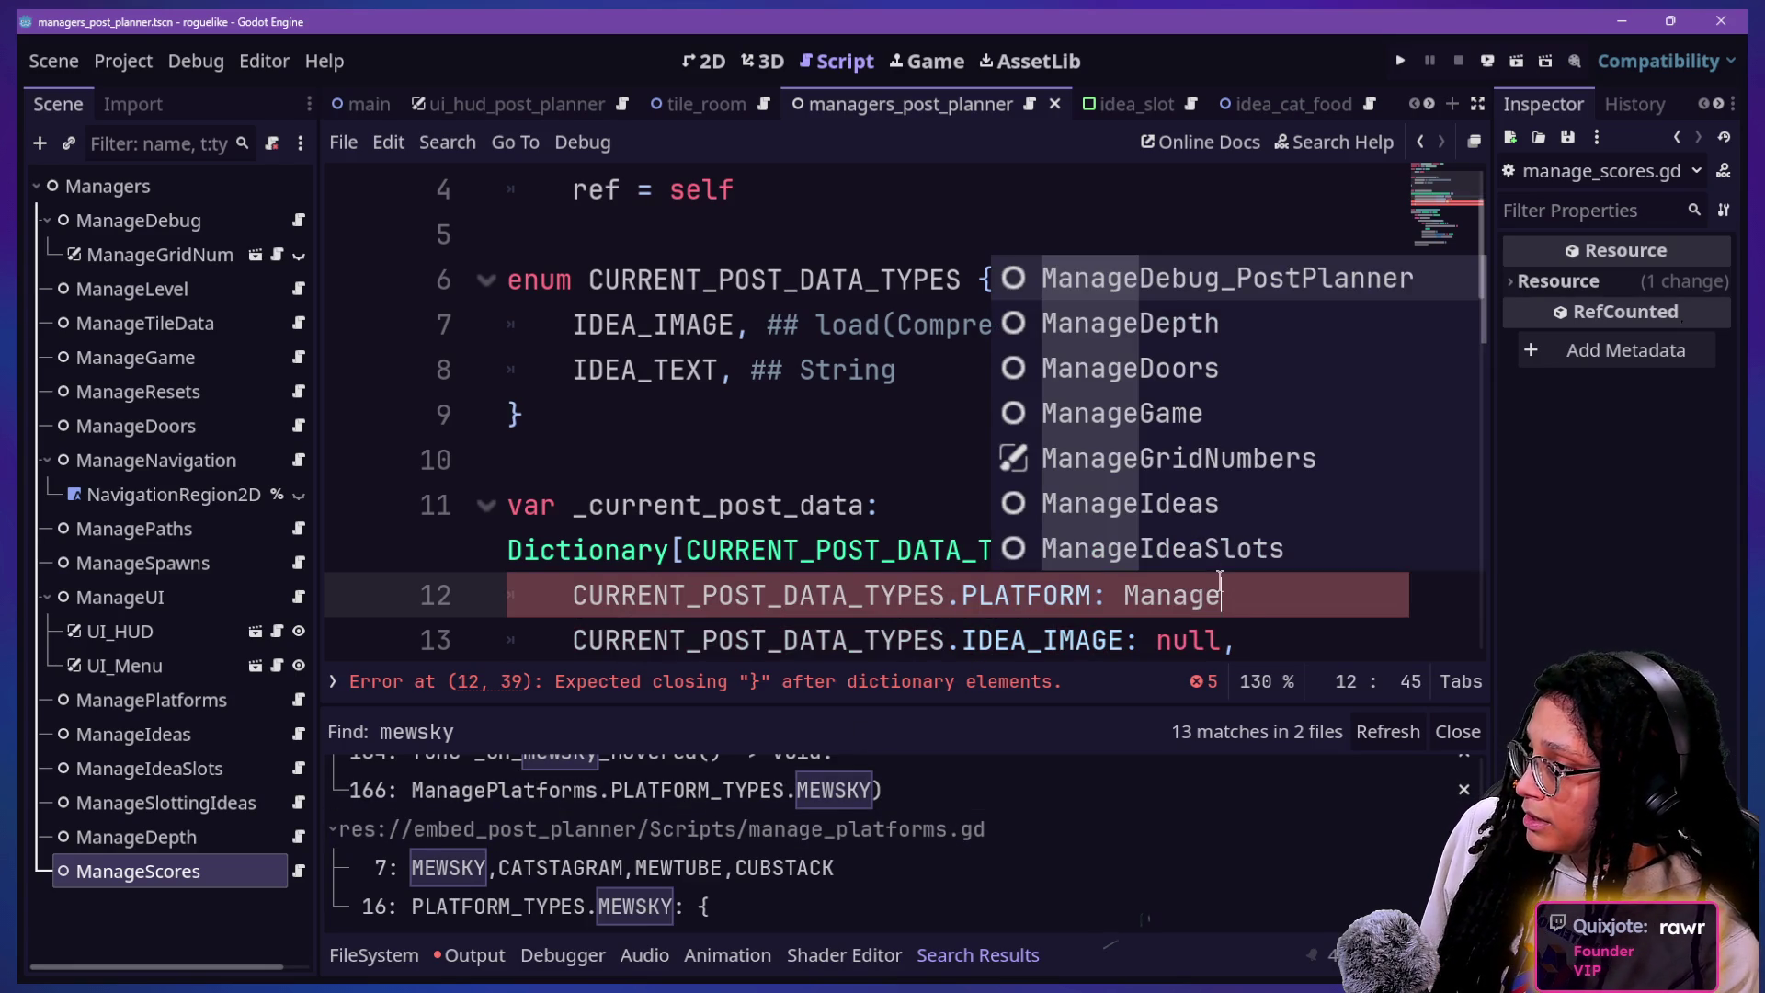
key("BackSpace")
key("BackSpace")
key("BackSpace")
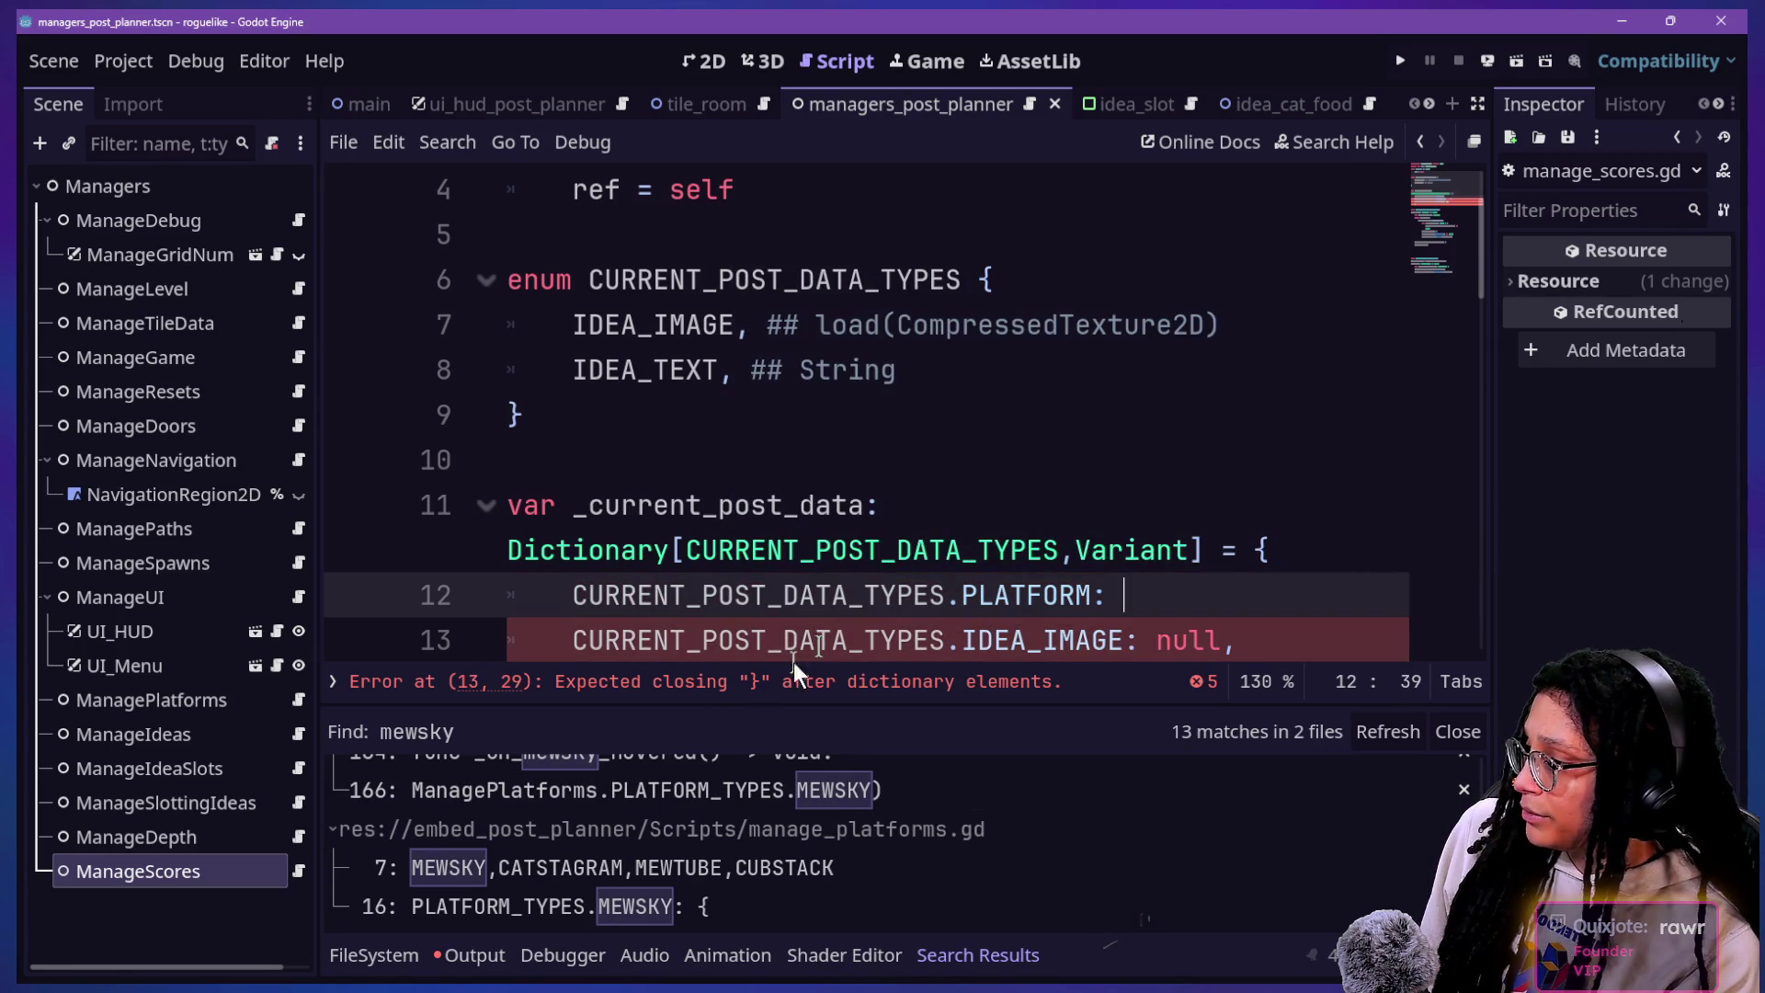
left_click(686, 788)
scroll(767, 574, "up", 20)
scroll(768, 574, "down", 10)
scroll(767, 573, "down", 7)
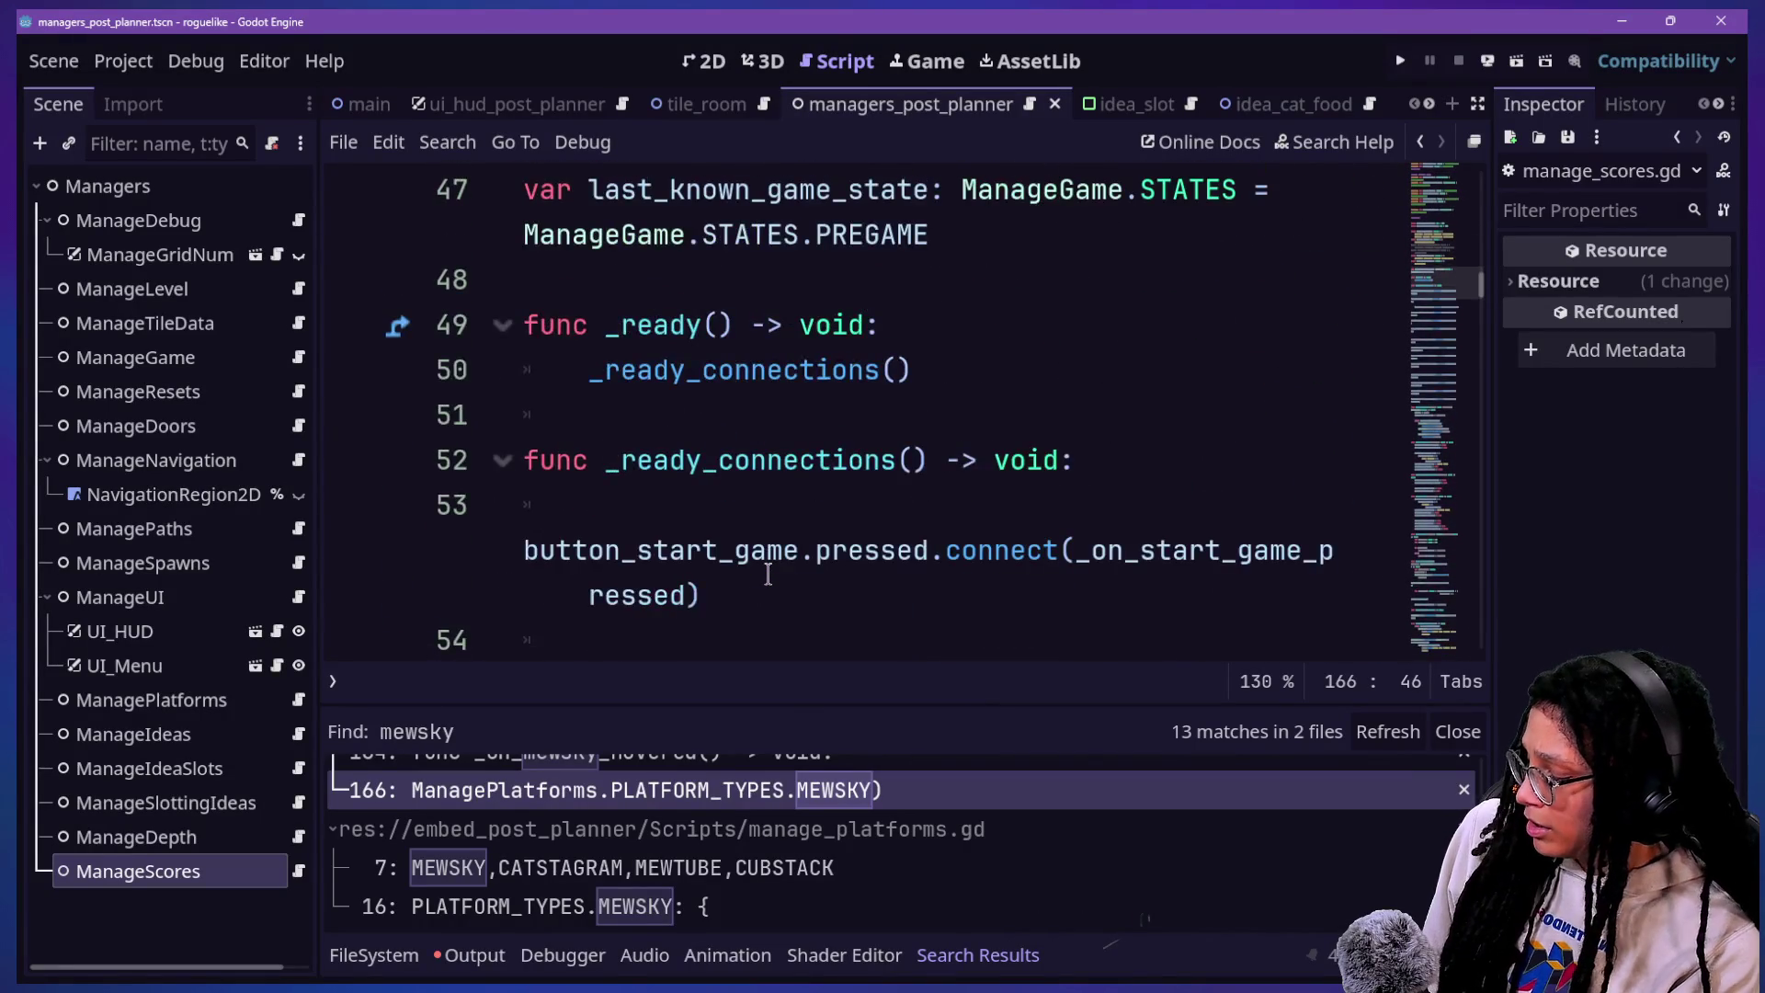
key("ctrl+f")
type("enum")
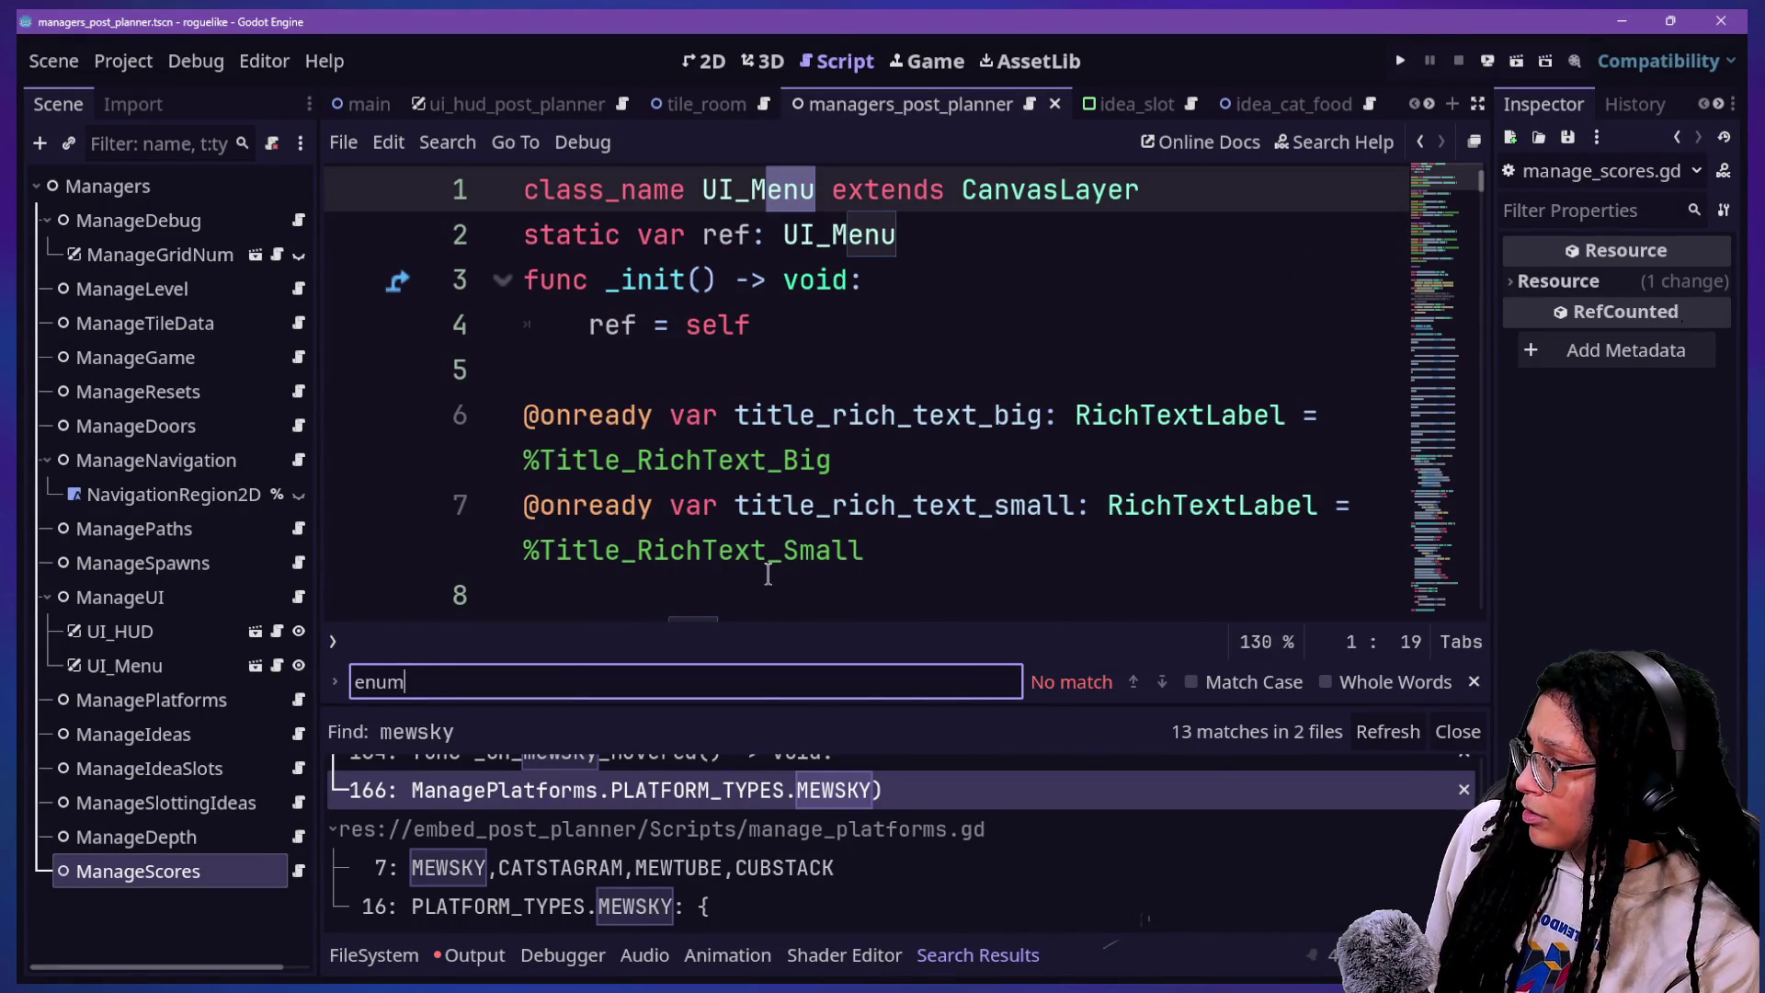
Step: Quick-open manage_platforms.gd to view its PLATFORM_TYPES enum
key("ctrl+alt+o")
type("managePla")
key("BackSpace")
key("BackSpace")
key("BackSpace")
type("_pl")
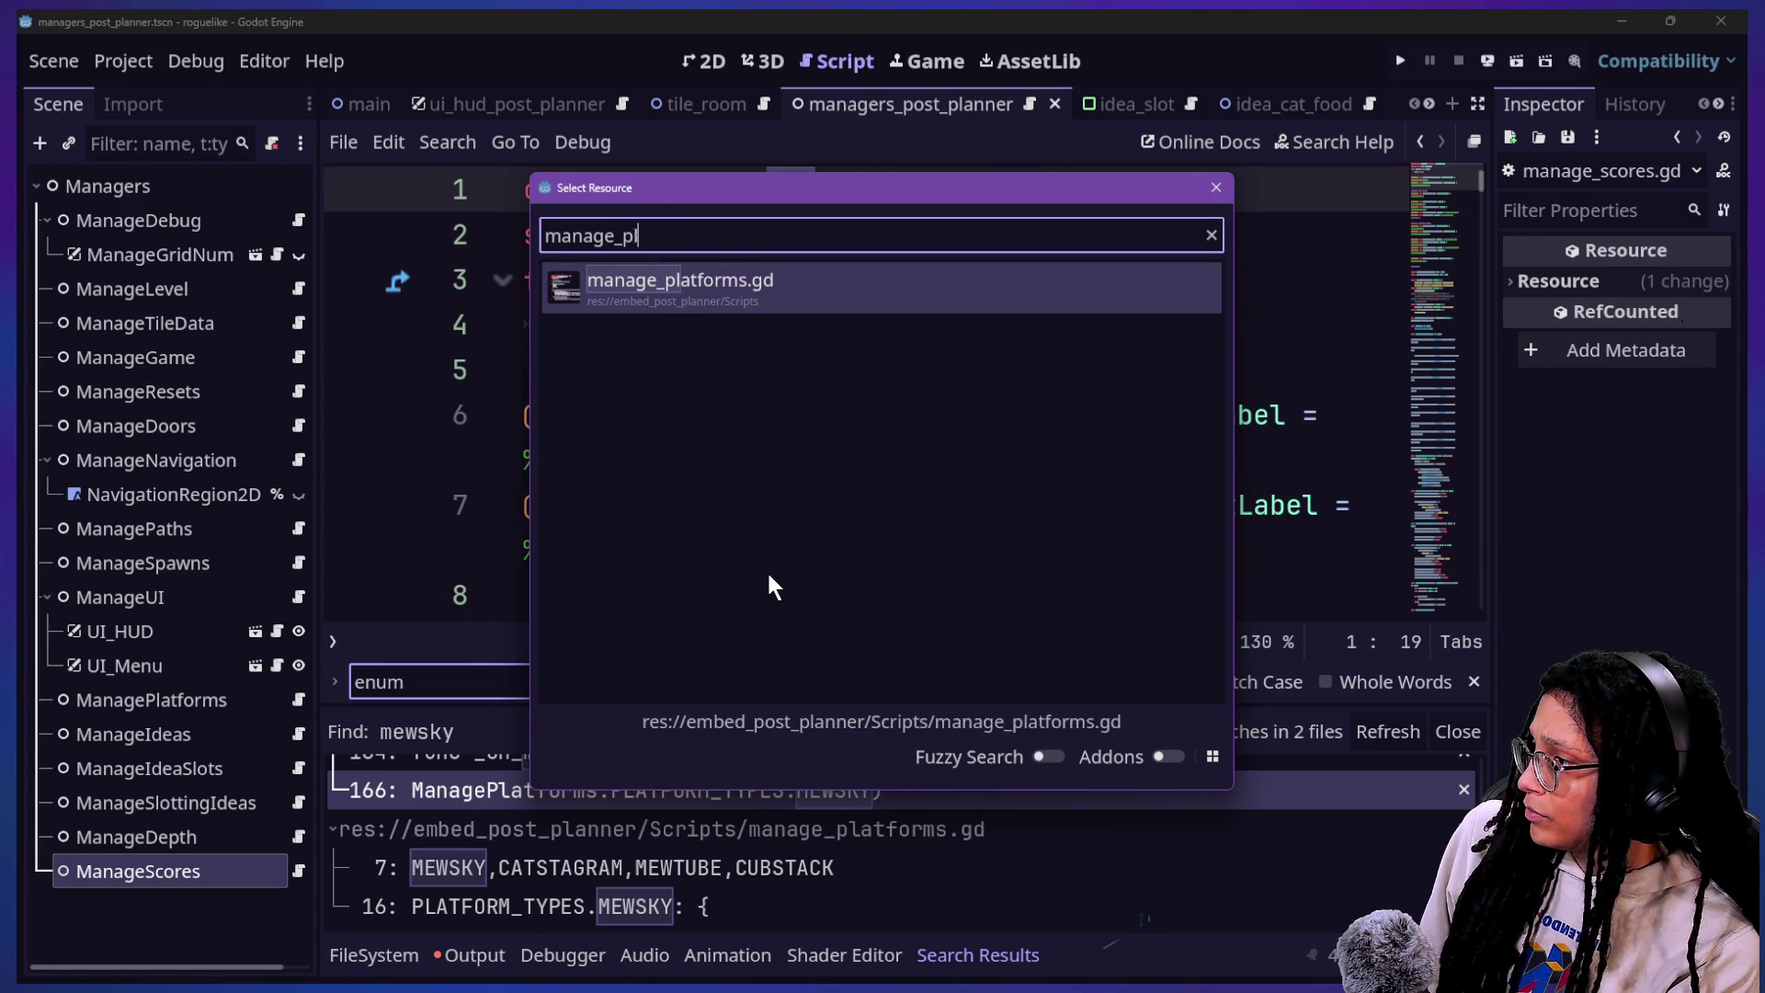
type("a")
key("Return")
left_click(642, 453)
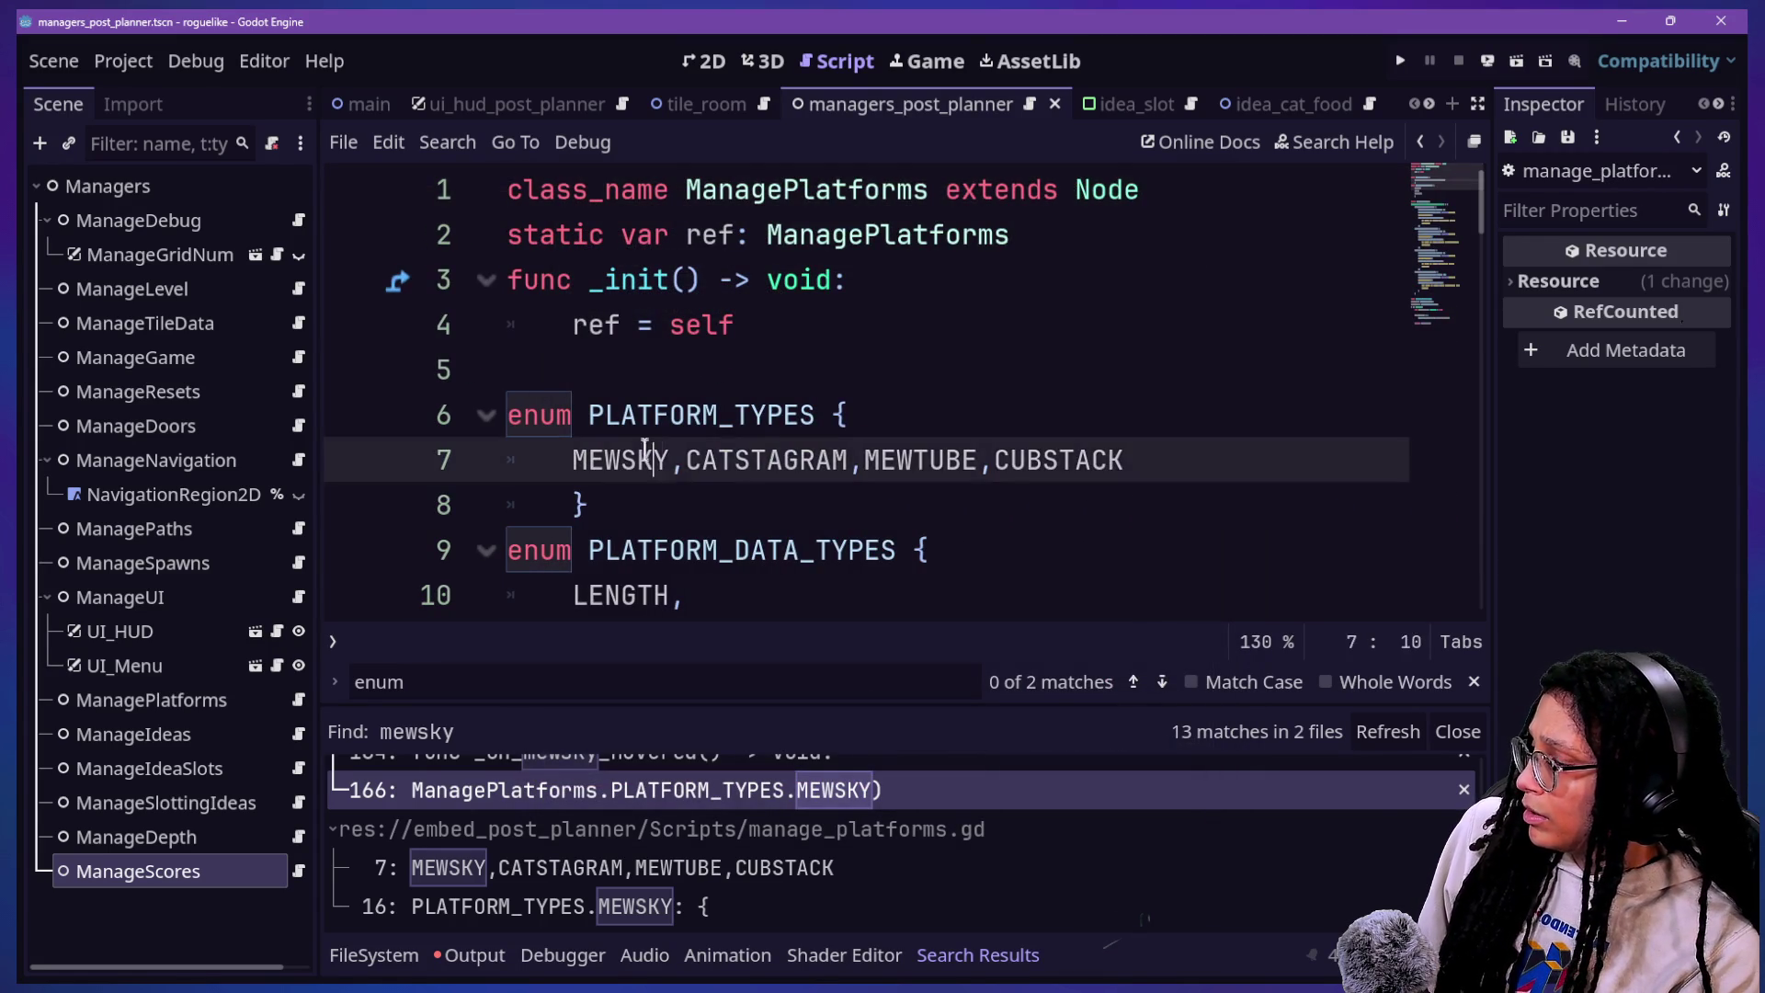
Step: Insert NULL before MEWSKY as the first PLATFORM_TYPES entry and save the script
left_click(900, 493)
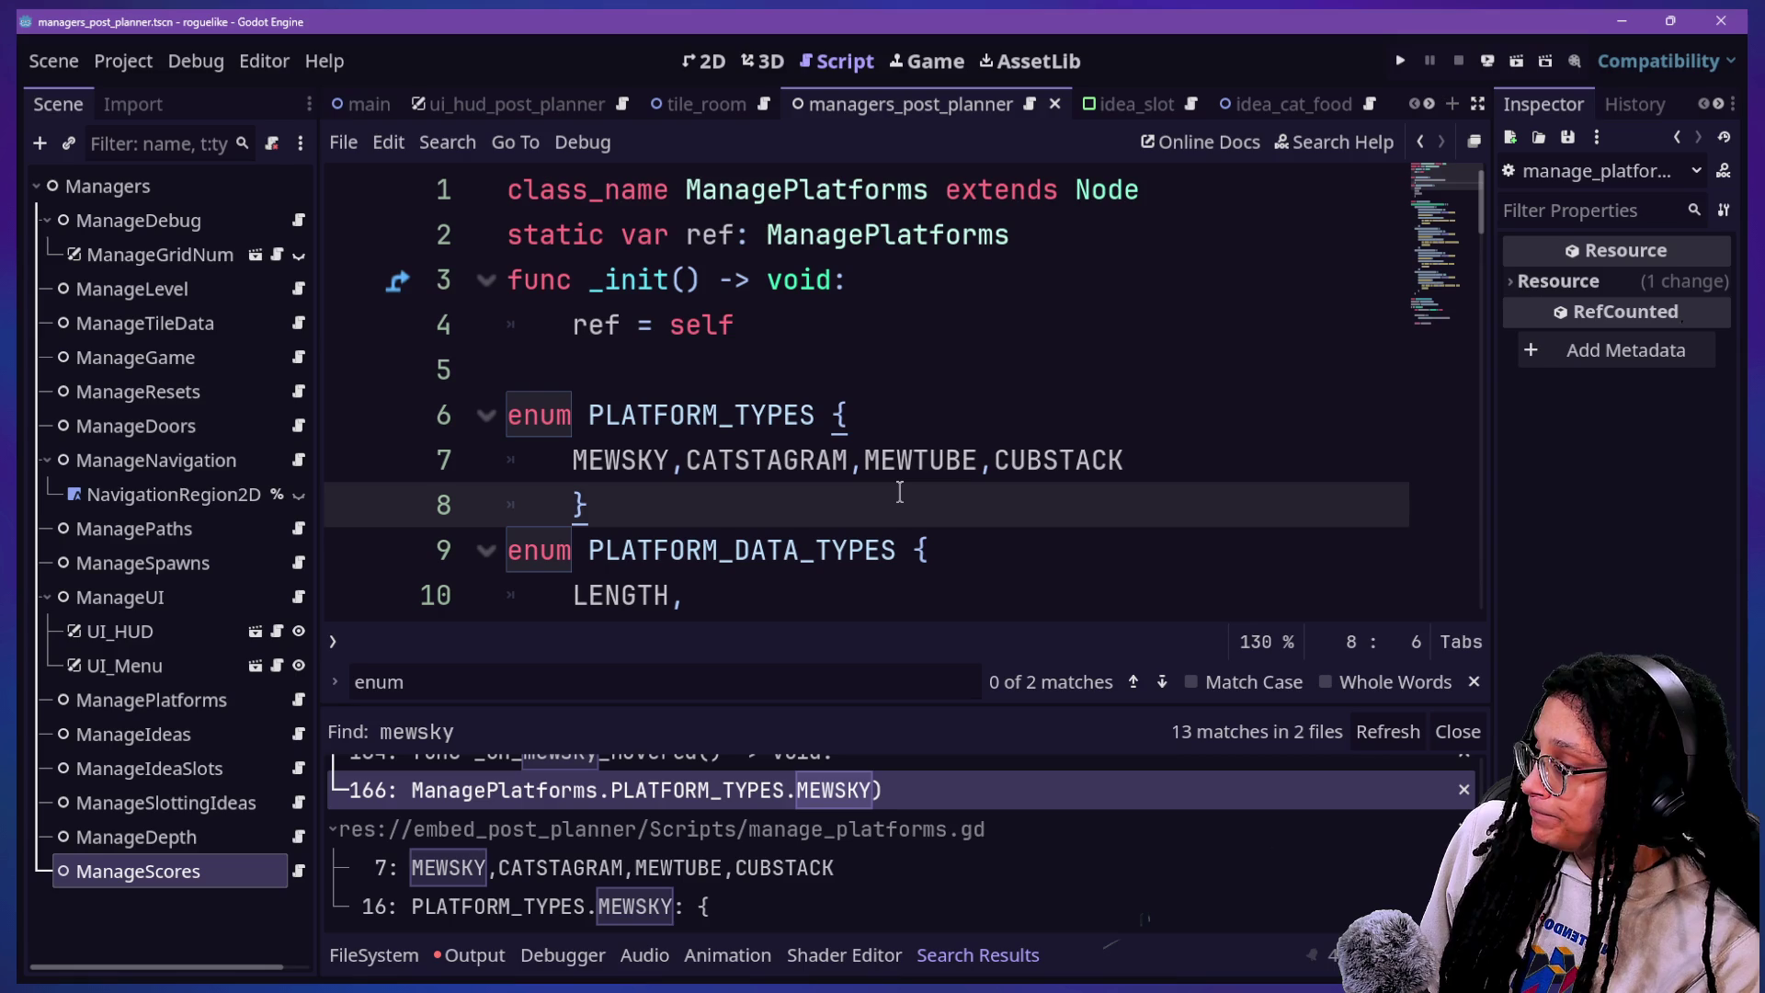
key("ctrl+j")
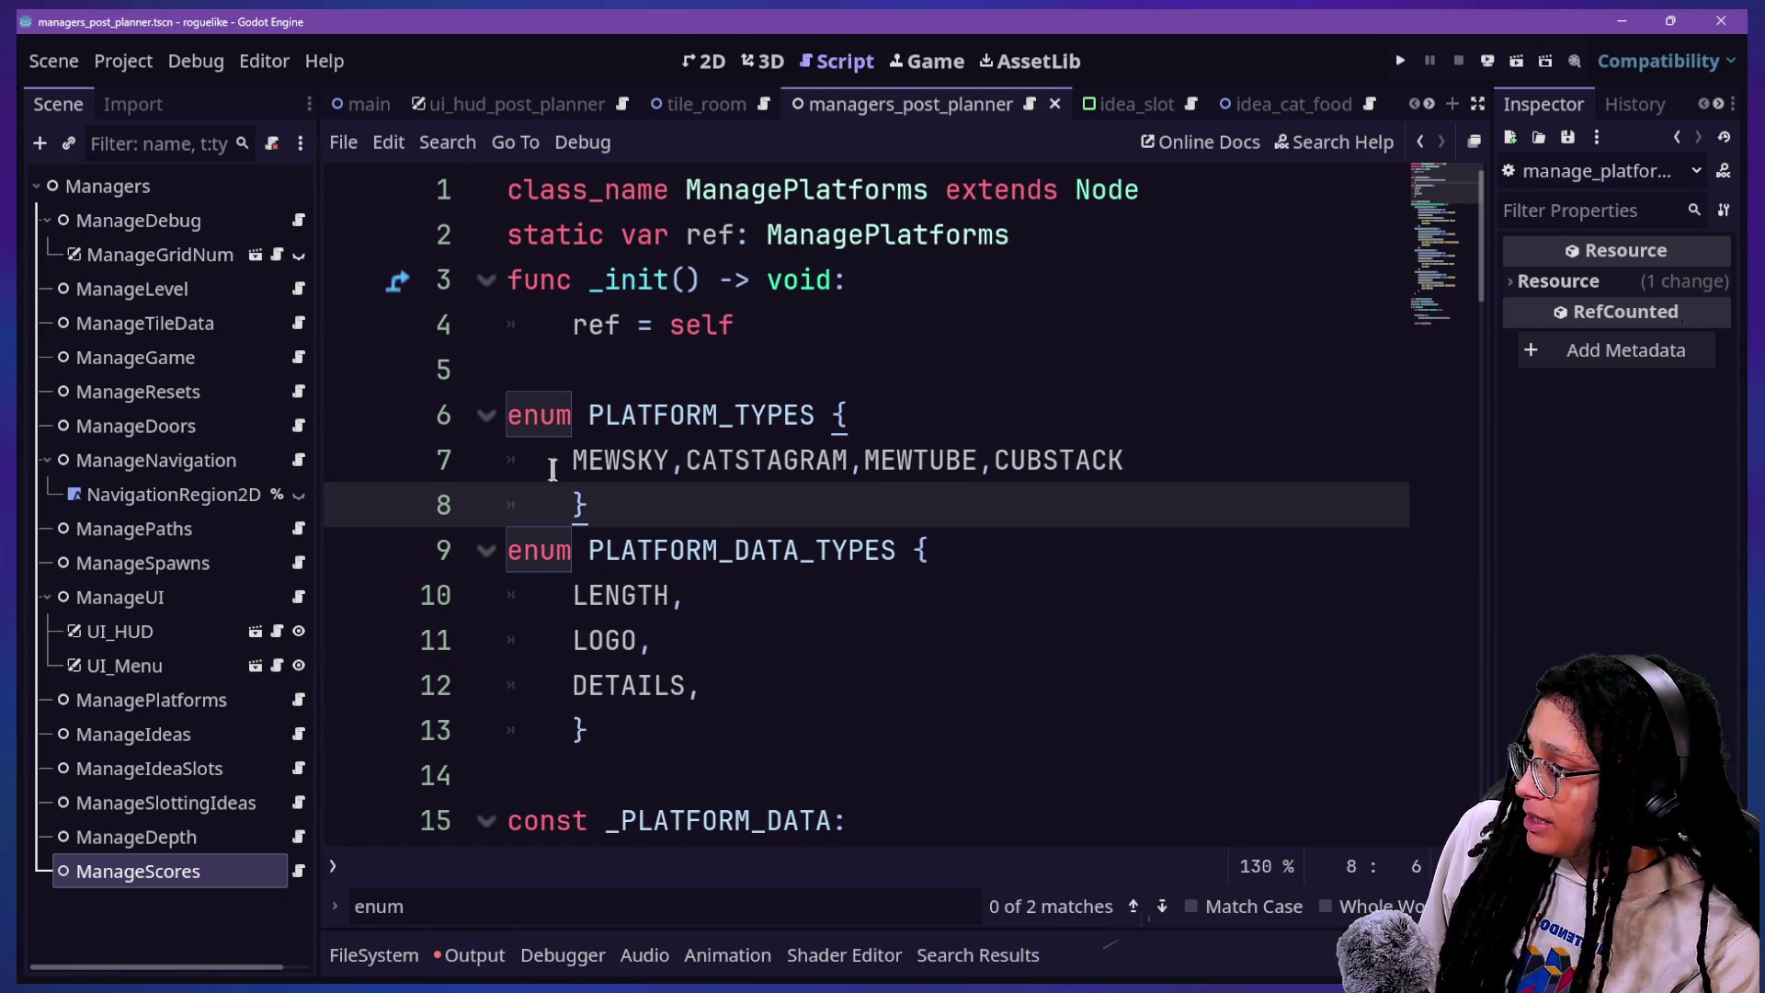
left_click(555, 452)
scroll(762, 453, "down", 2)
type("NULL,")
key("Down")
key("ctrl+s")
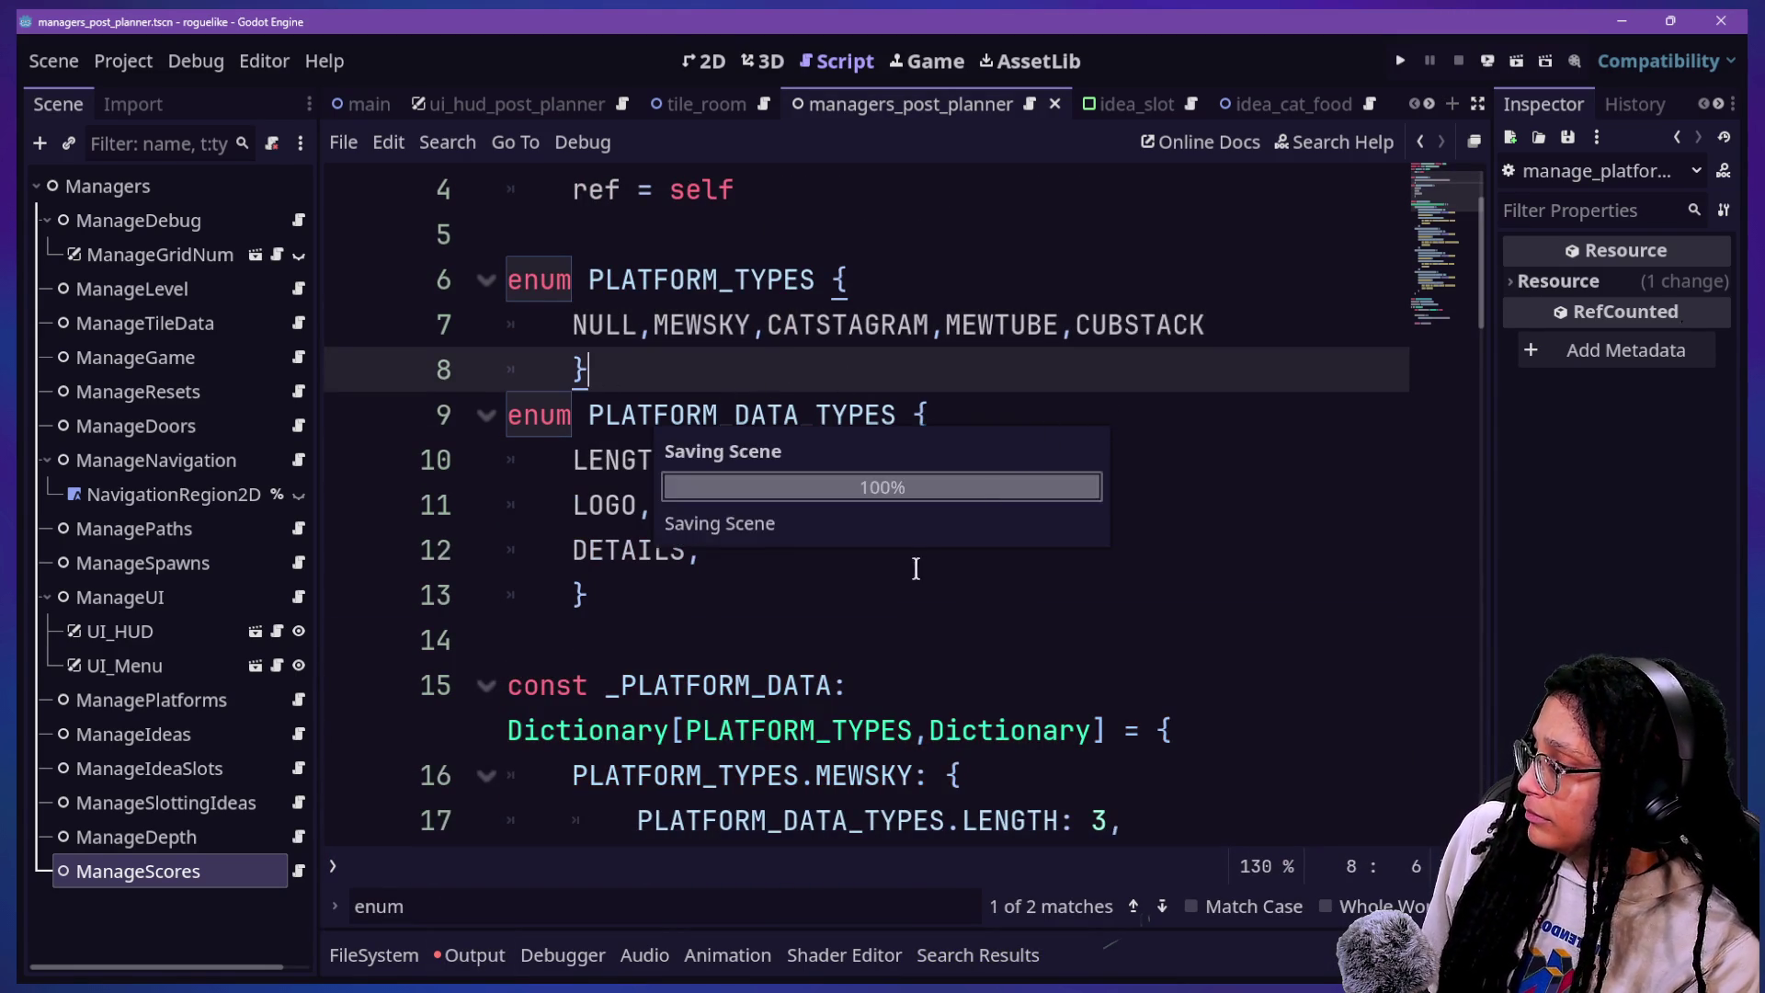
scroll(917, 565, "down", 4)
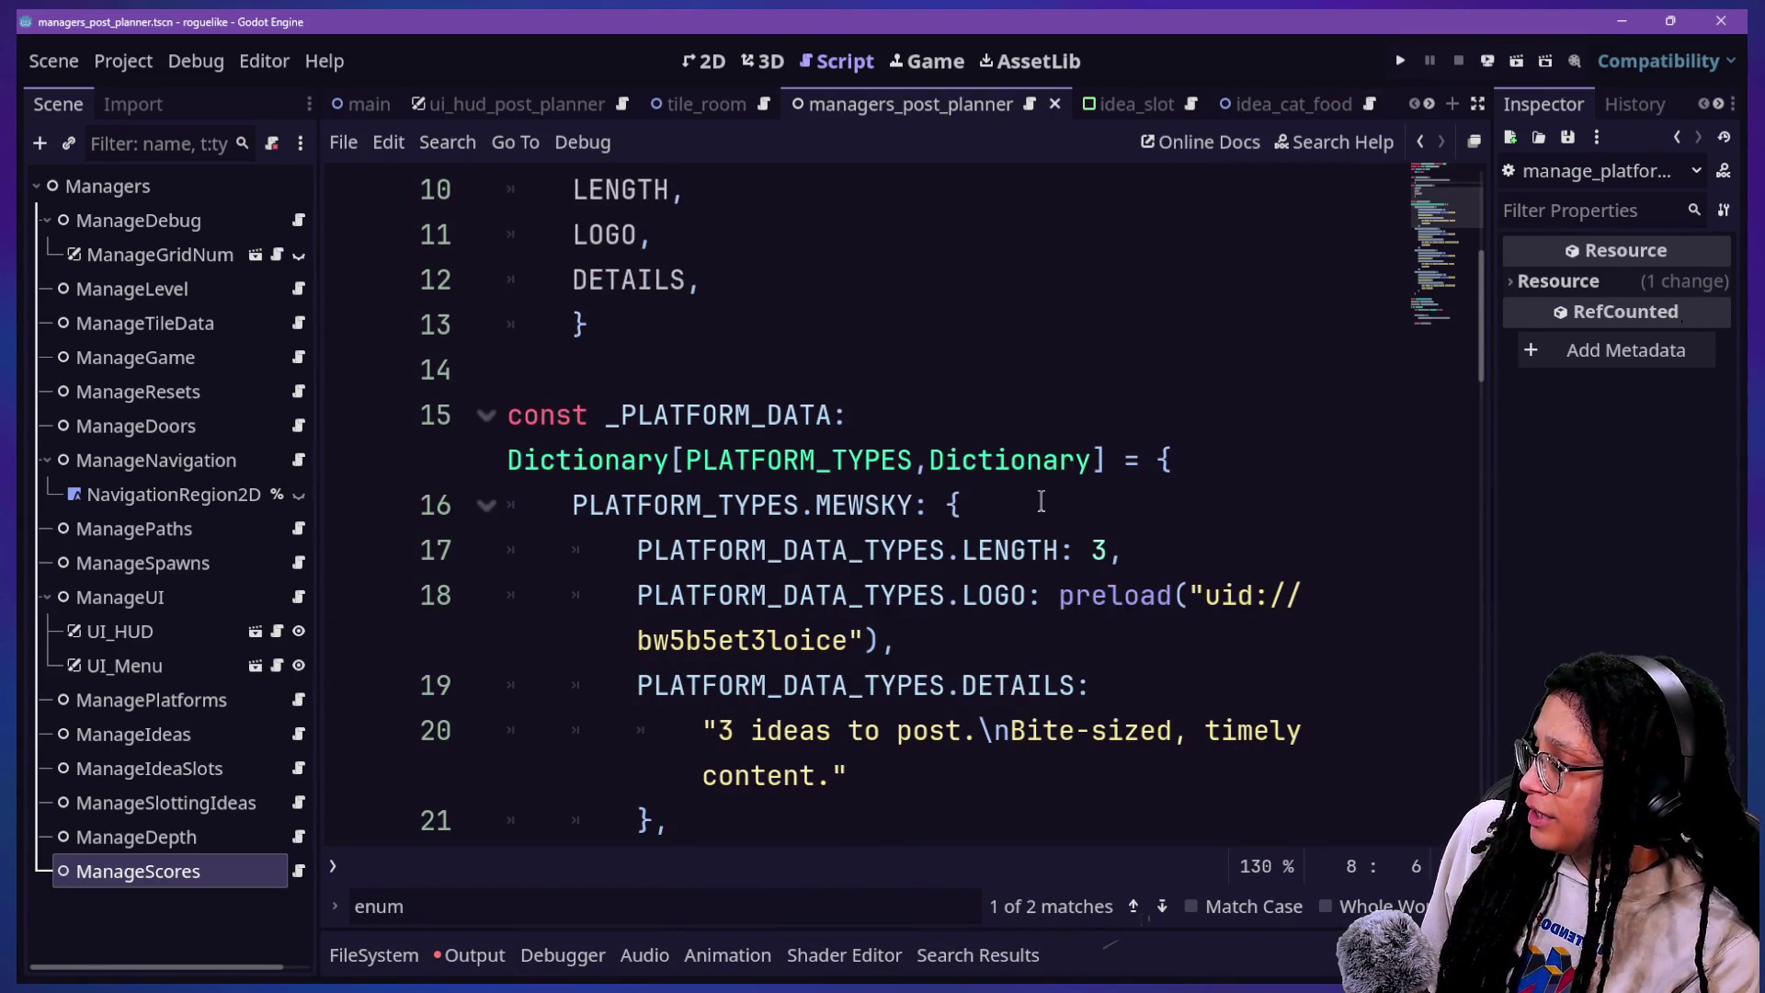
key("alt+shift+o")
key("Down")
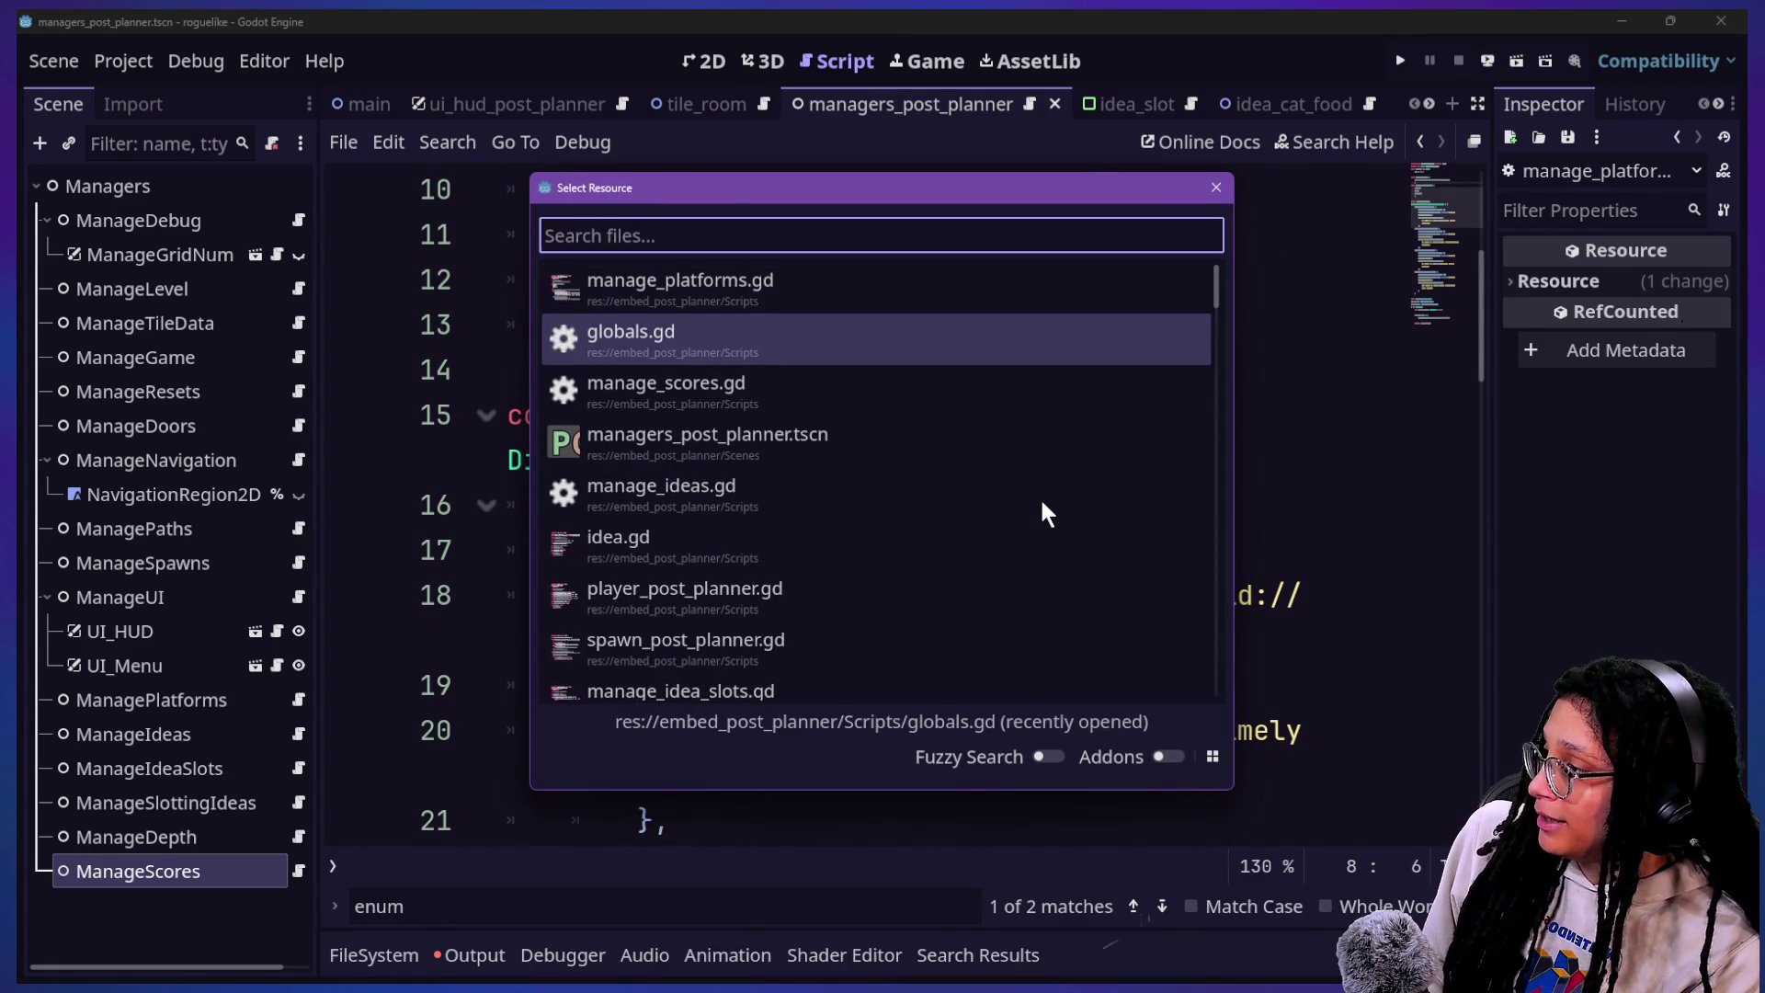
Step: Open manage_scores.gd from the quick file list
key("Down")
key("Return")
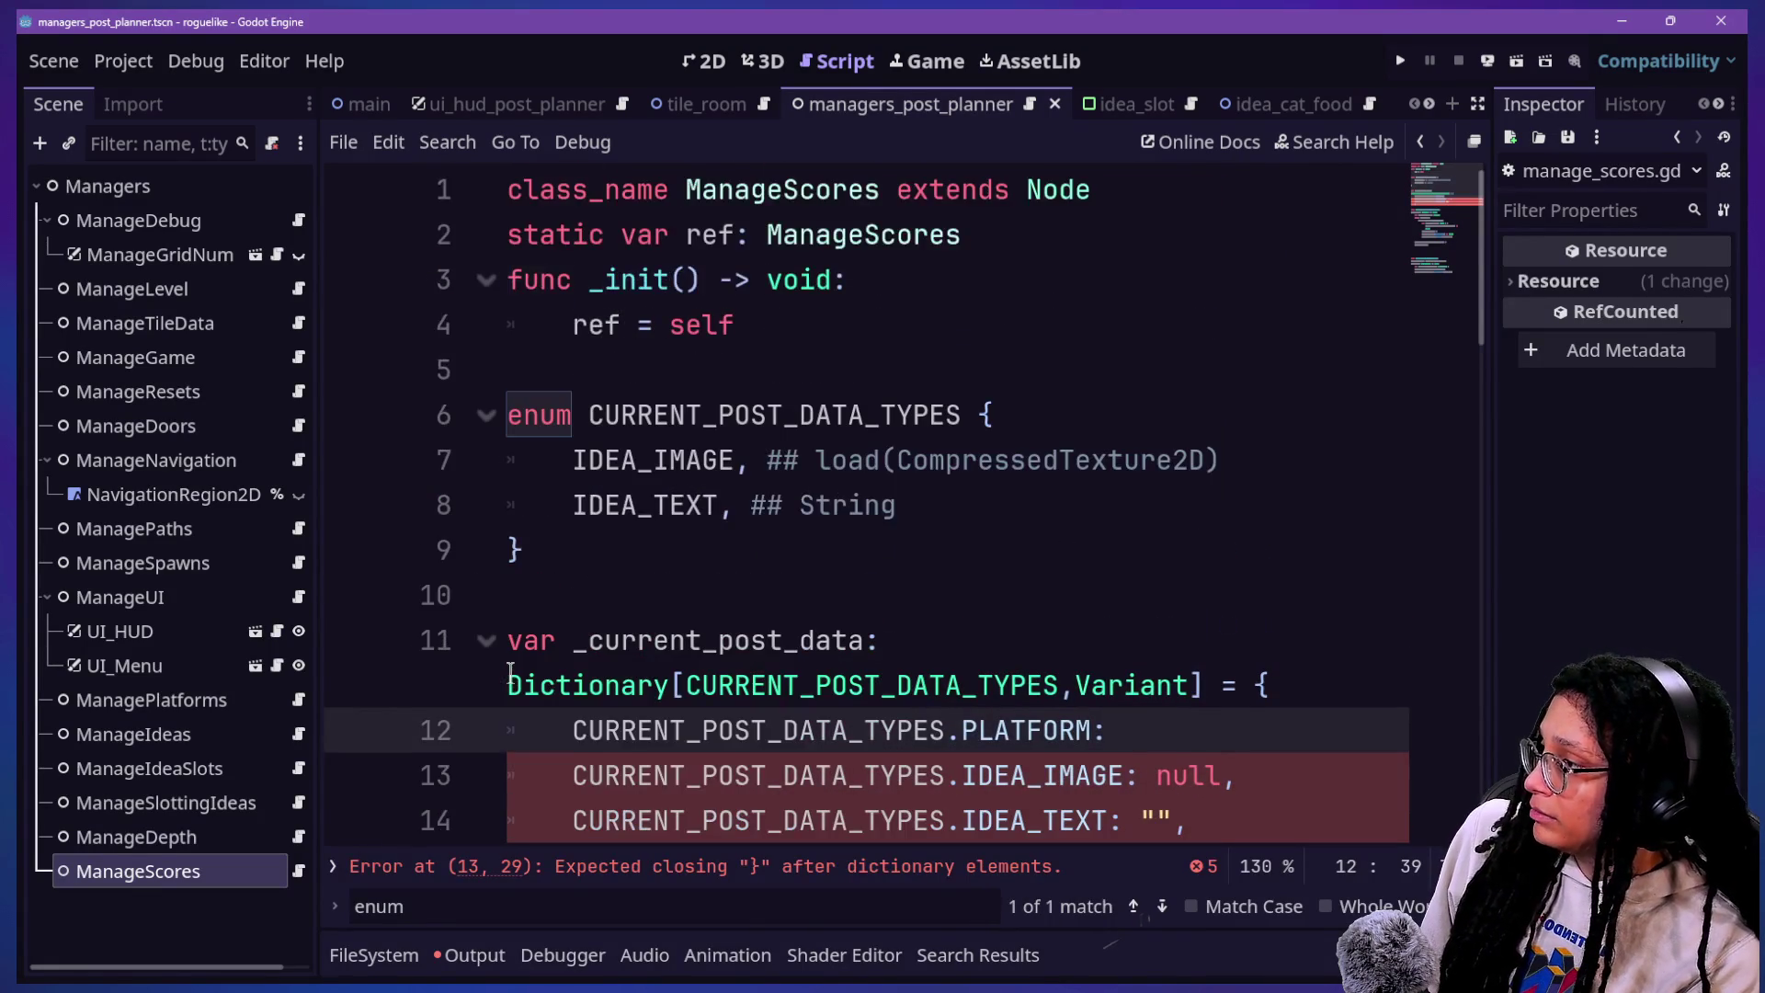
scroll(749, 564, "up", 2)
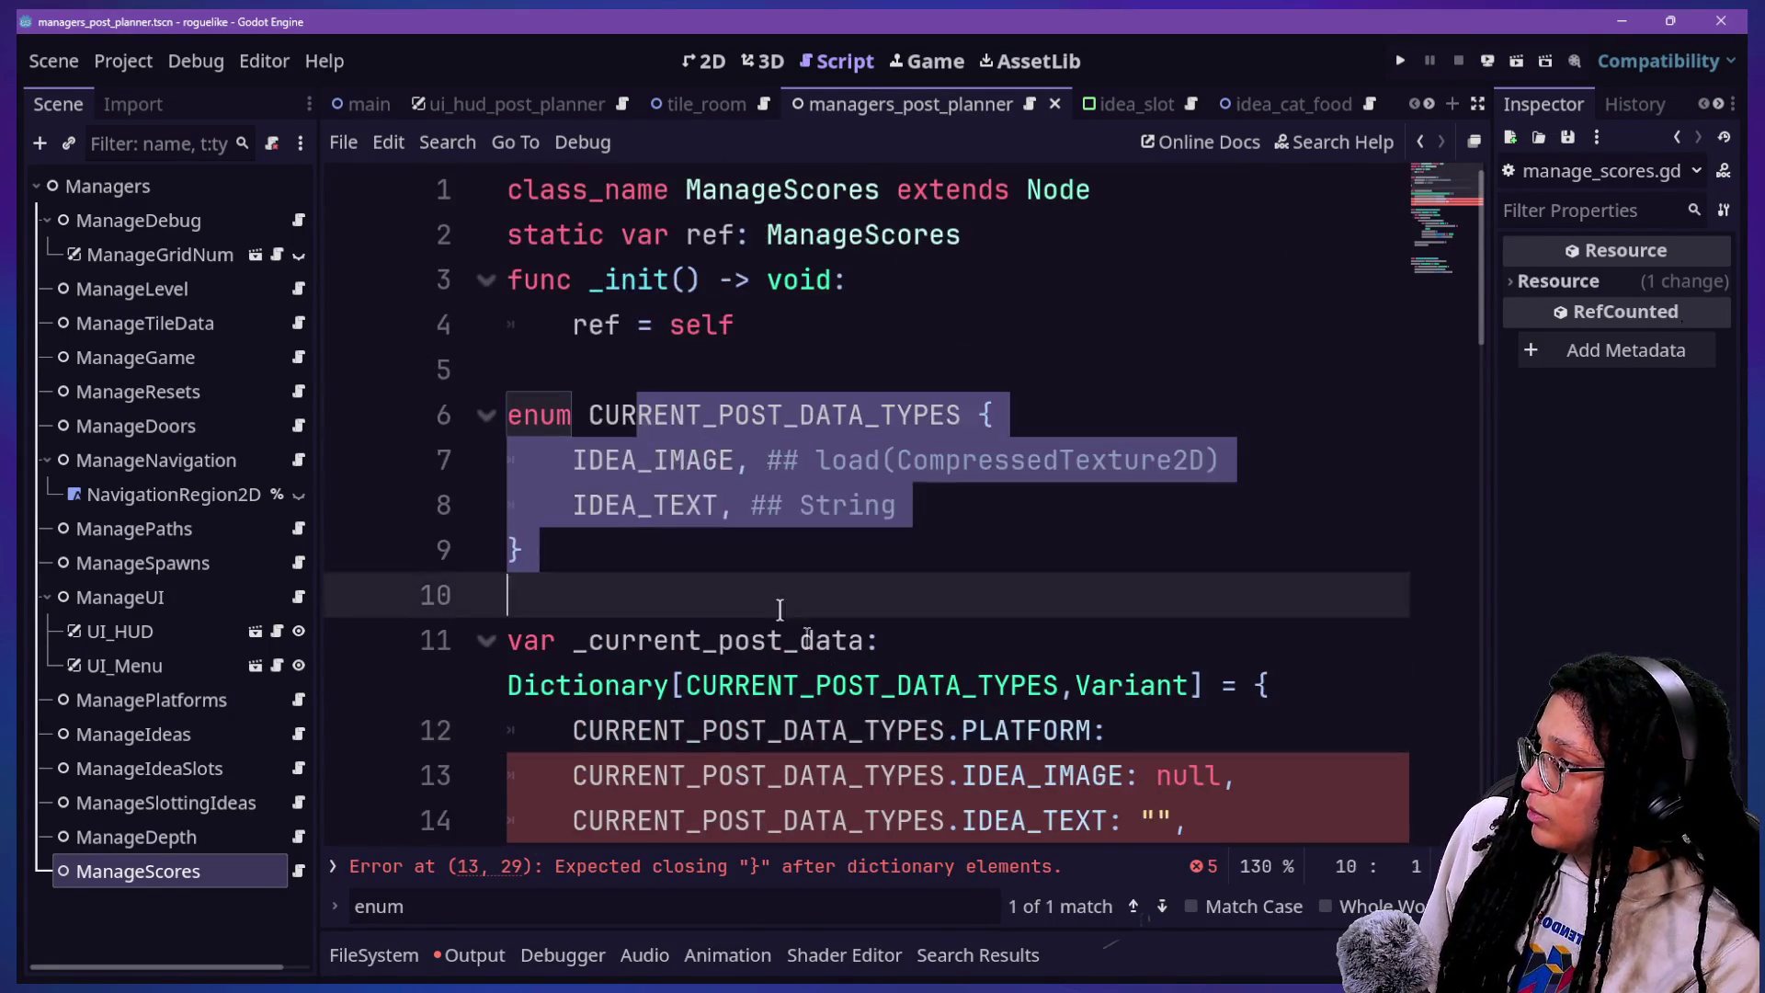
scroll(749, 570, "down", 12)
Step: Comment out the entire ManageScores script with Ctrl+A, Ctrl+K and run the game
key("ctrl+a")
scroll(817, 544, "up", 3)
key("ctrl+k")
scroll(815, 547, "down", 1)
scroll(814, 547, "down", 2)
scroll(814, 547, "up", 10)
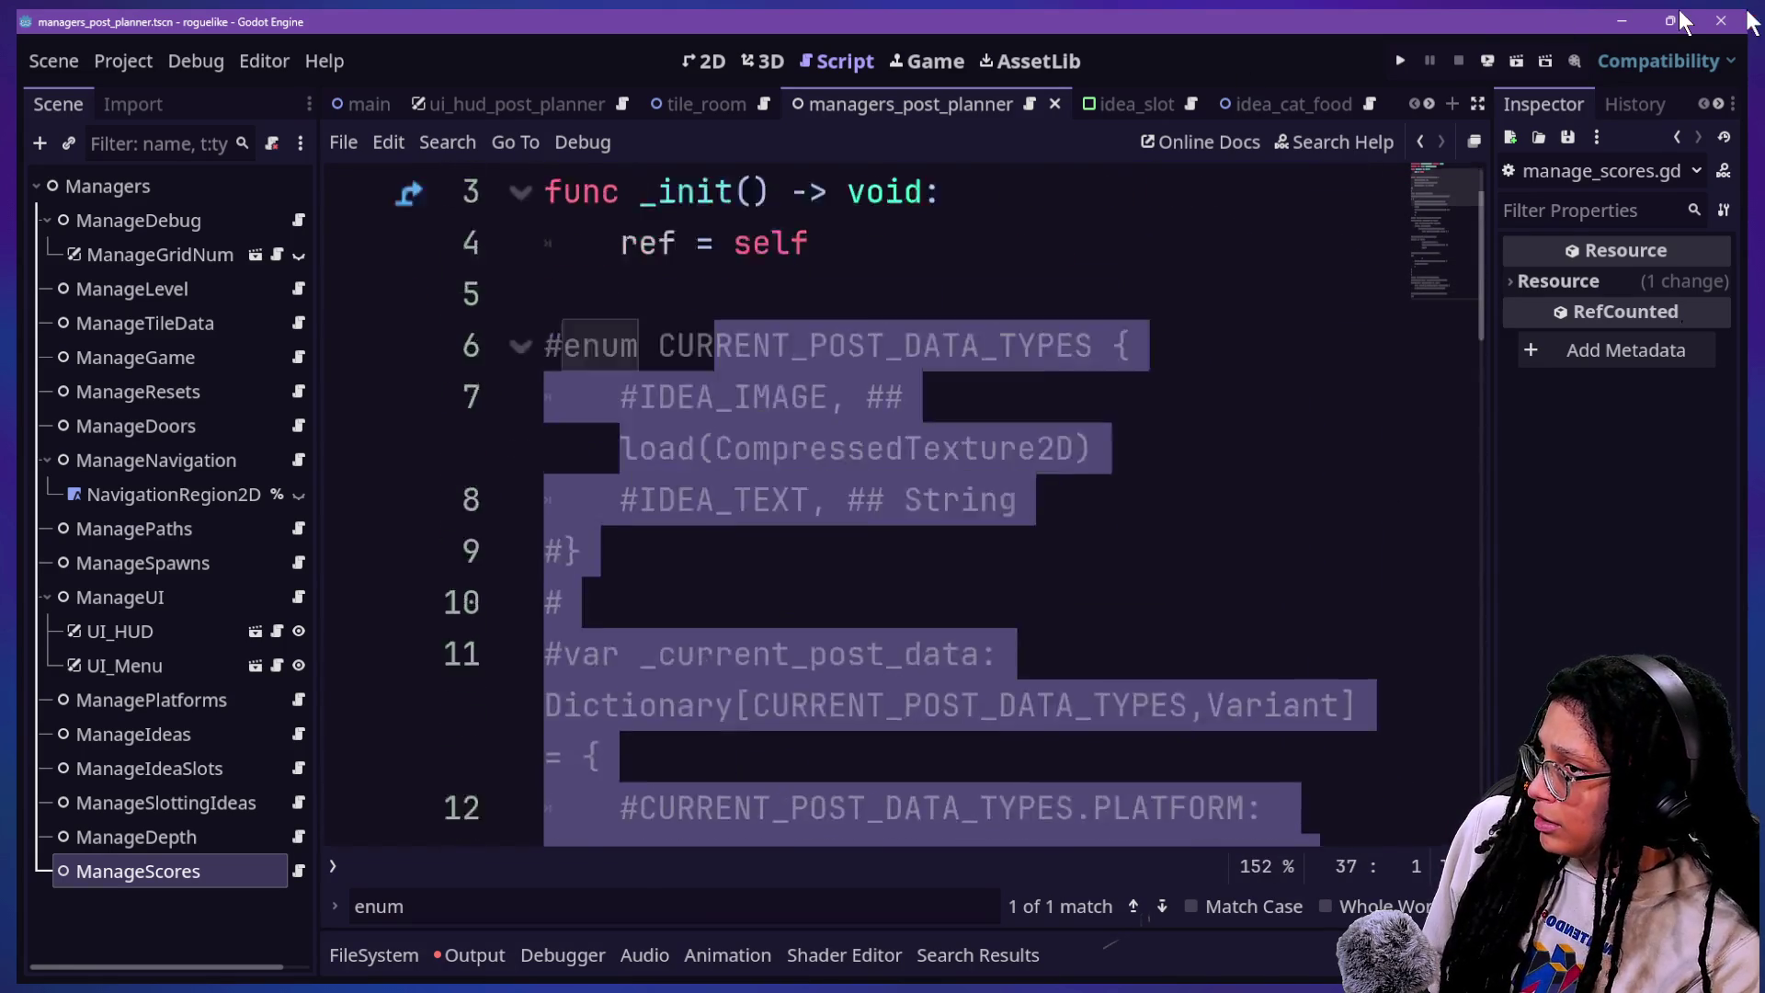
left_click(1400, 60)
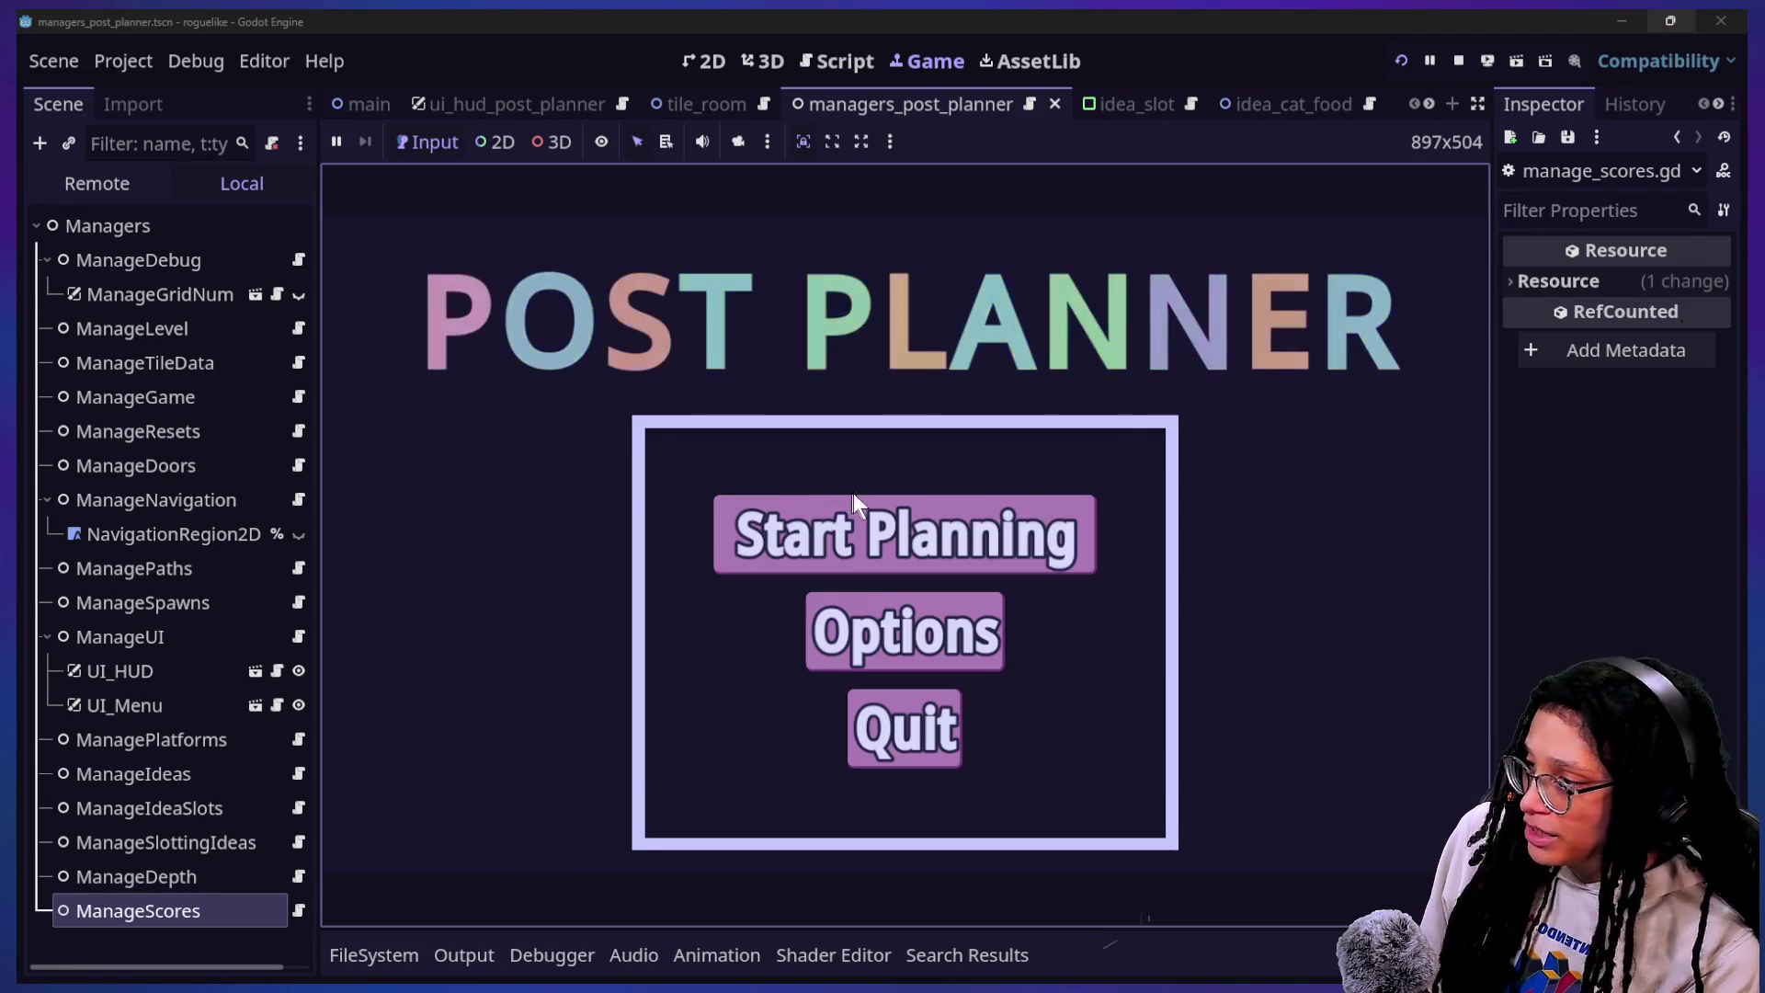
Step: Play through Start Planning and platform selection into the level, then stop the game
left_click(853, 496)
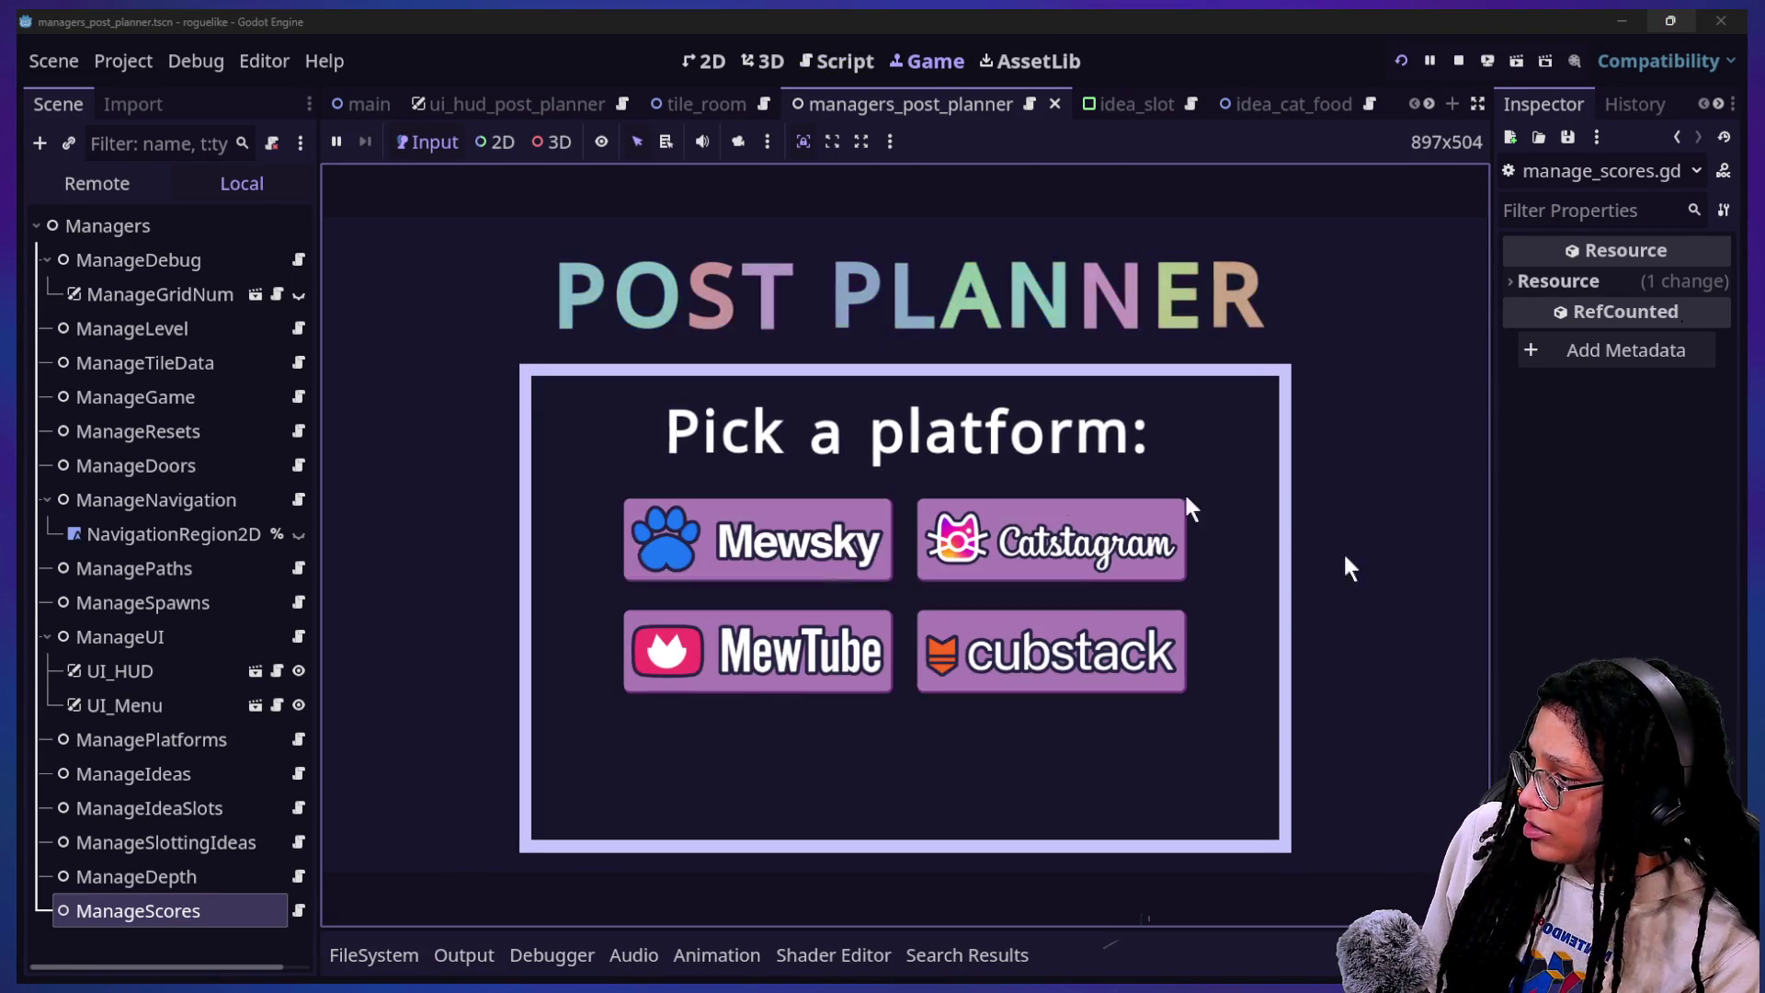
left_click(942, 520)
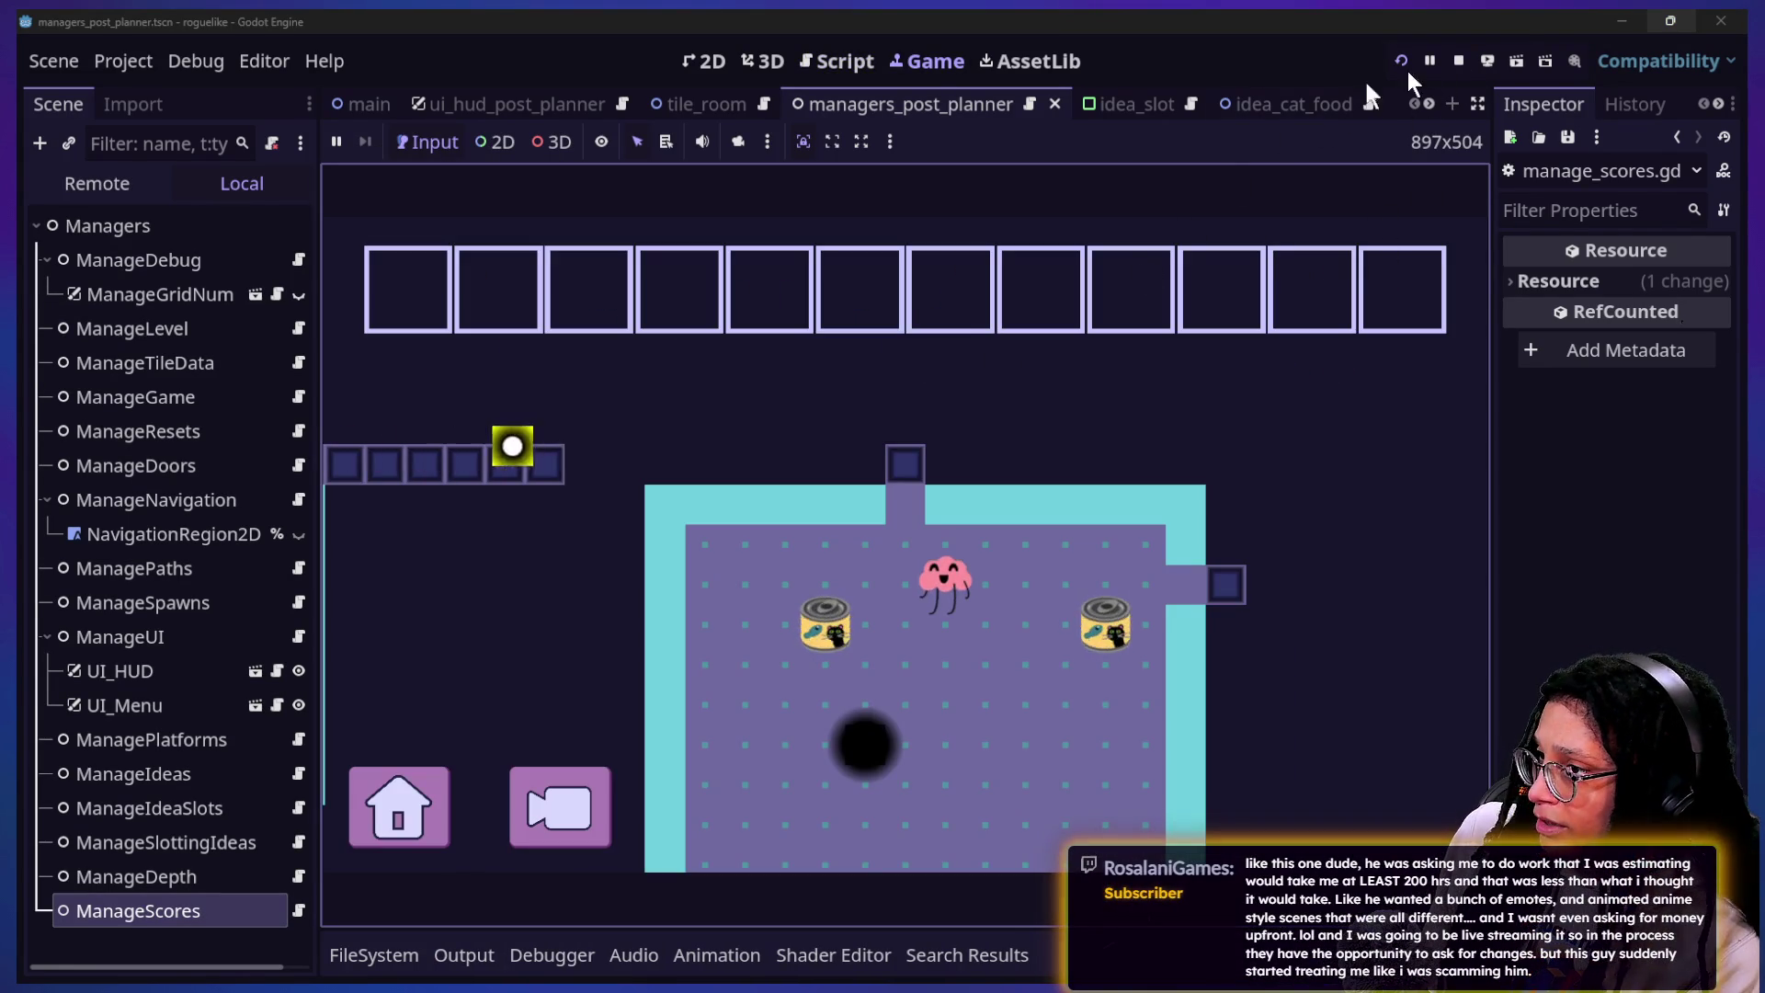
left_click(1457, 61)
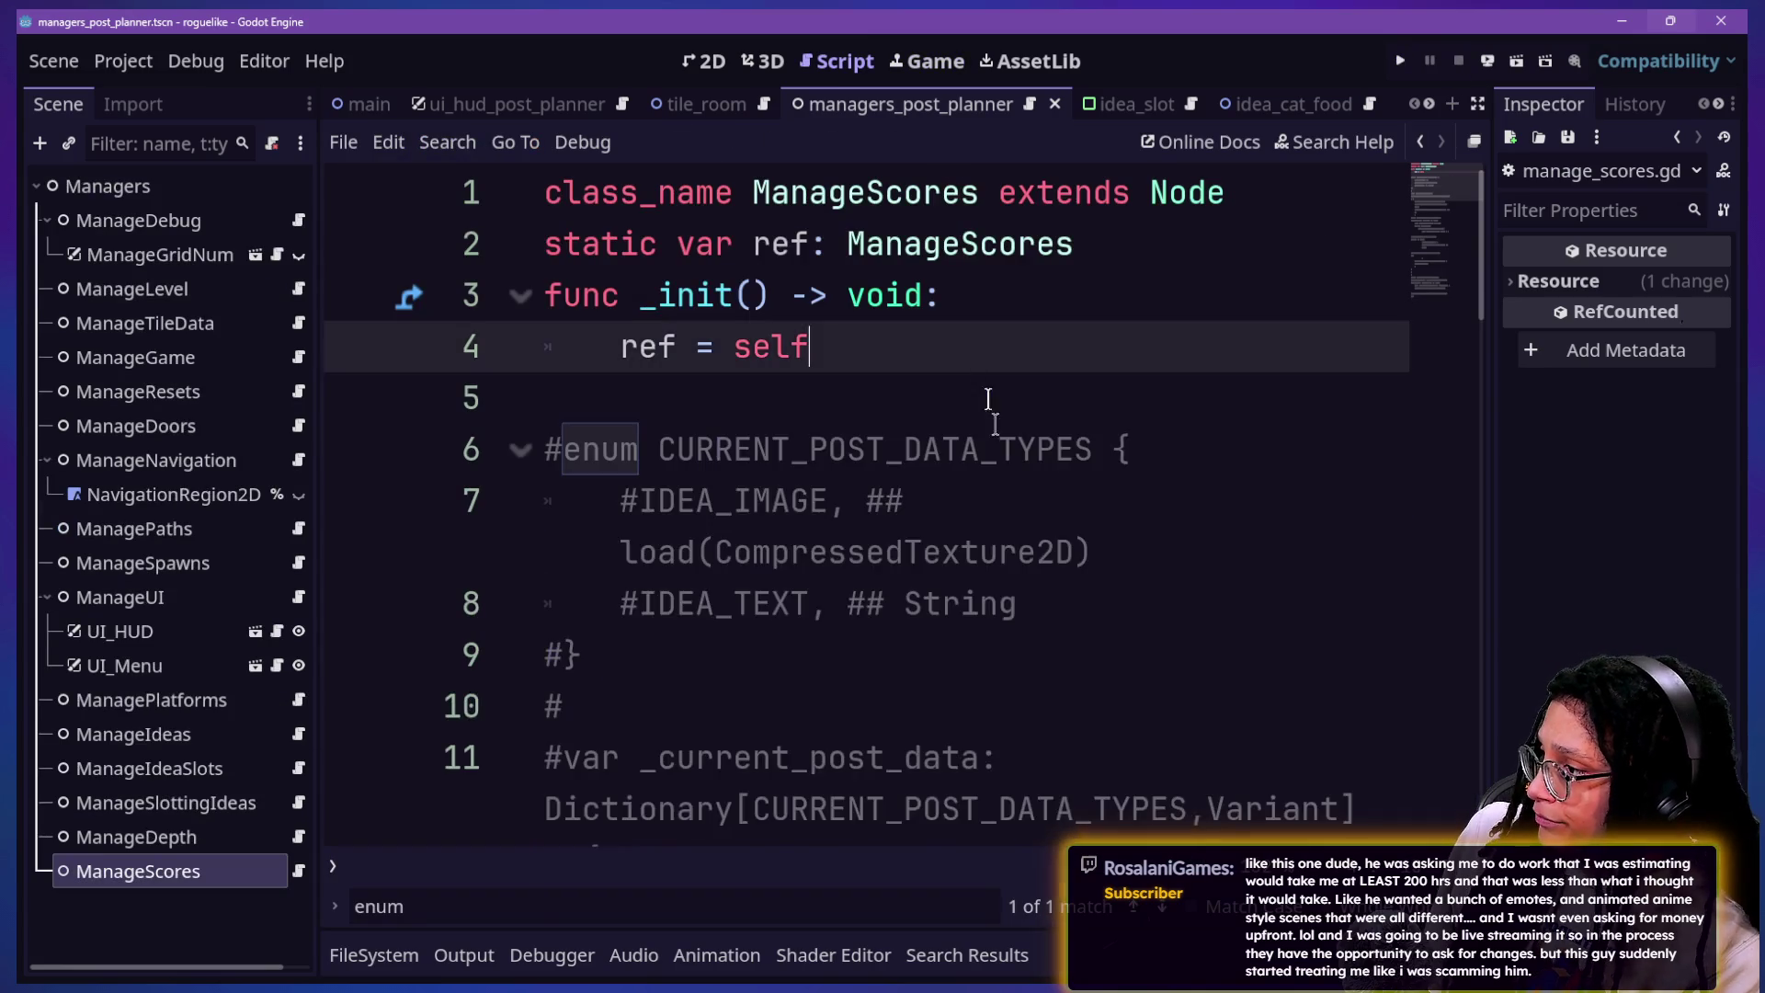
scroll(1002, 448, "up", 10)
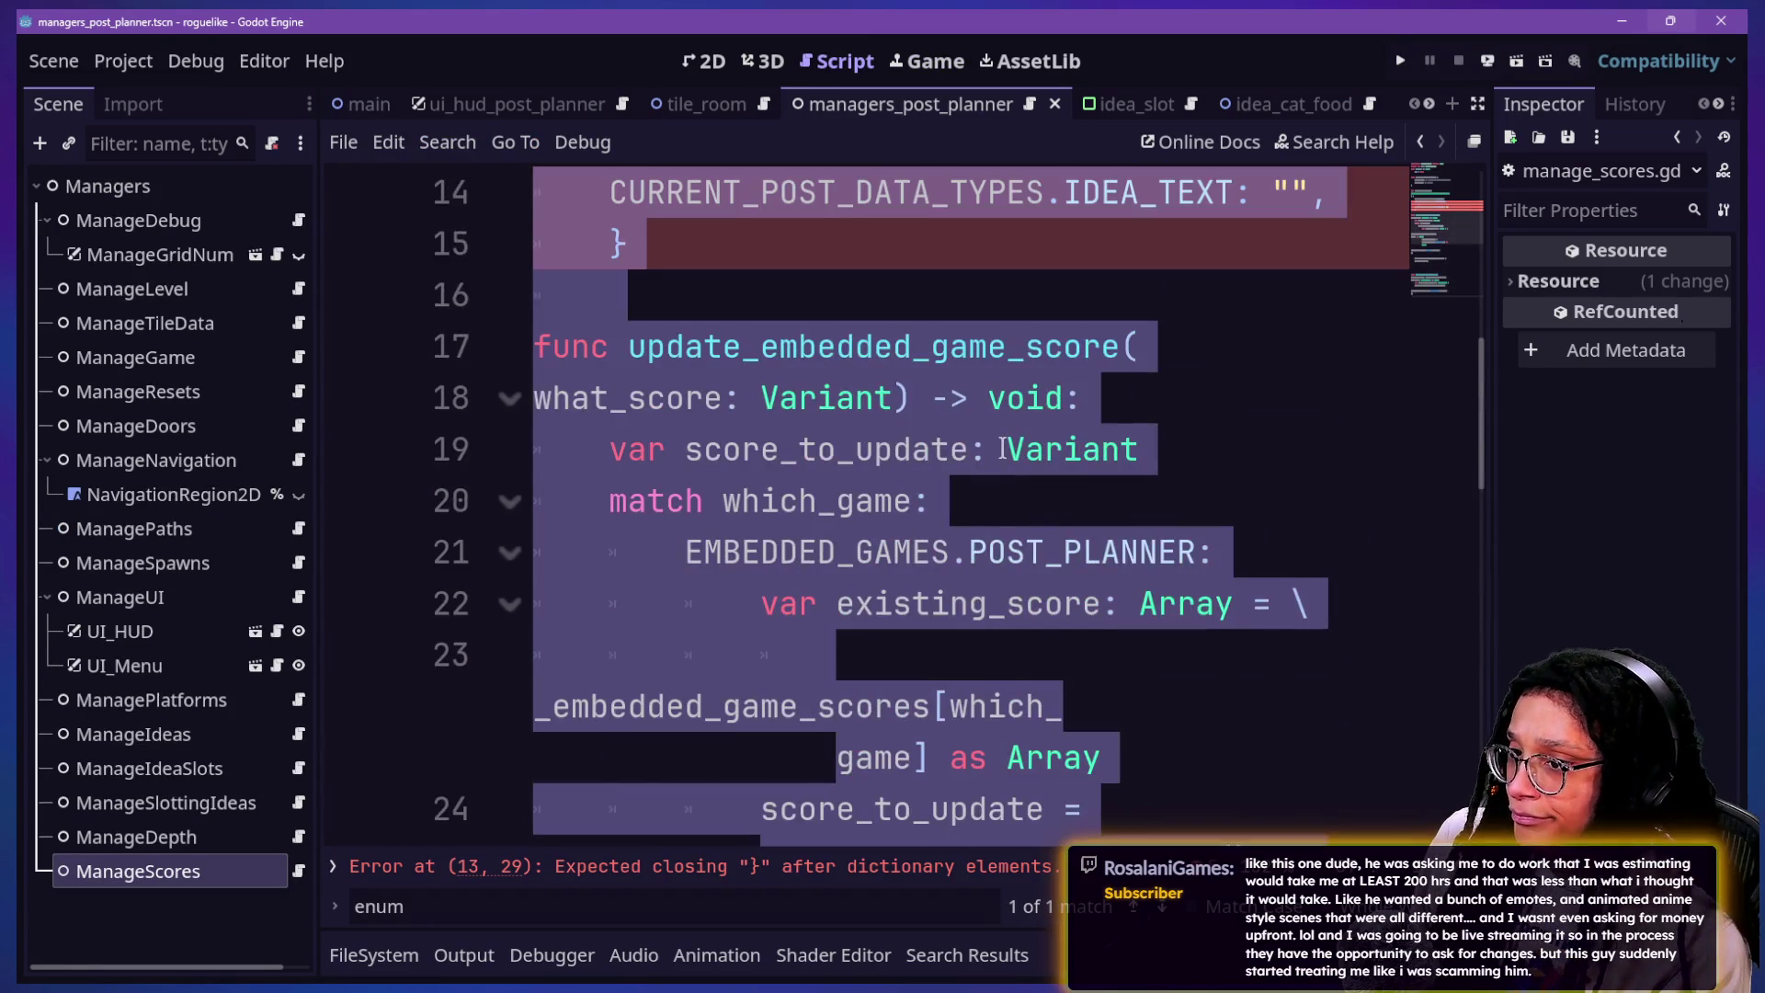
scroll(1002, 449, "up", 1)
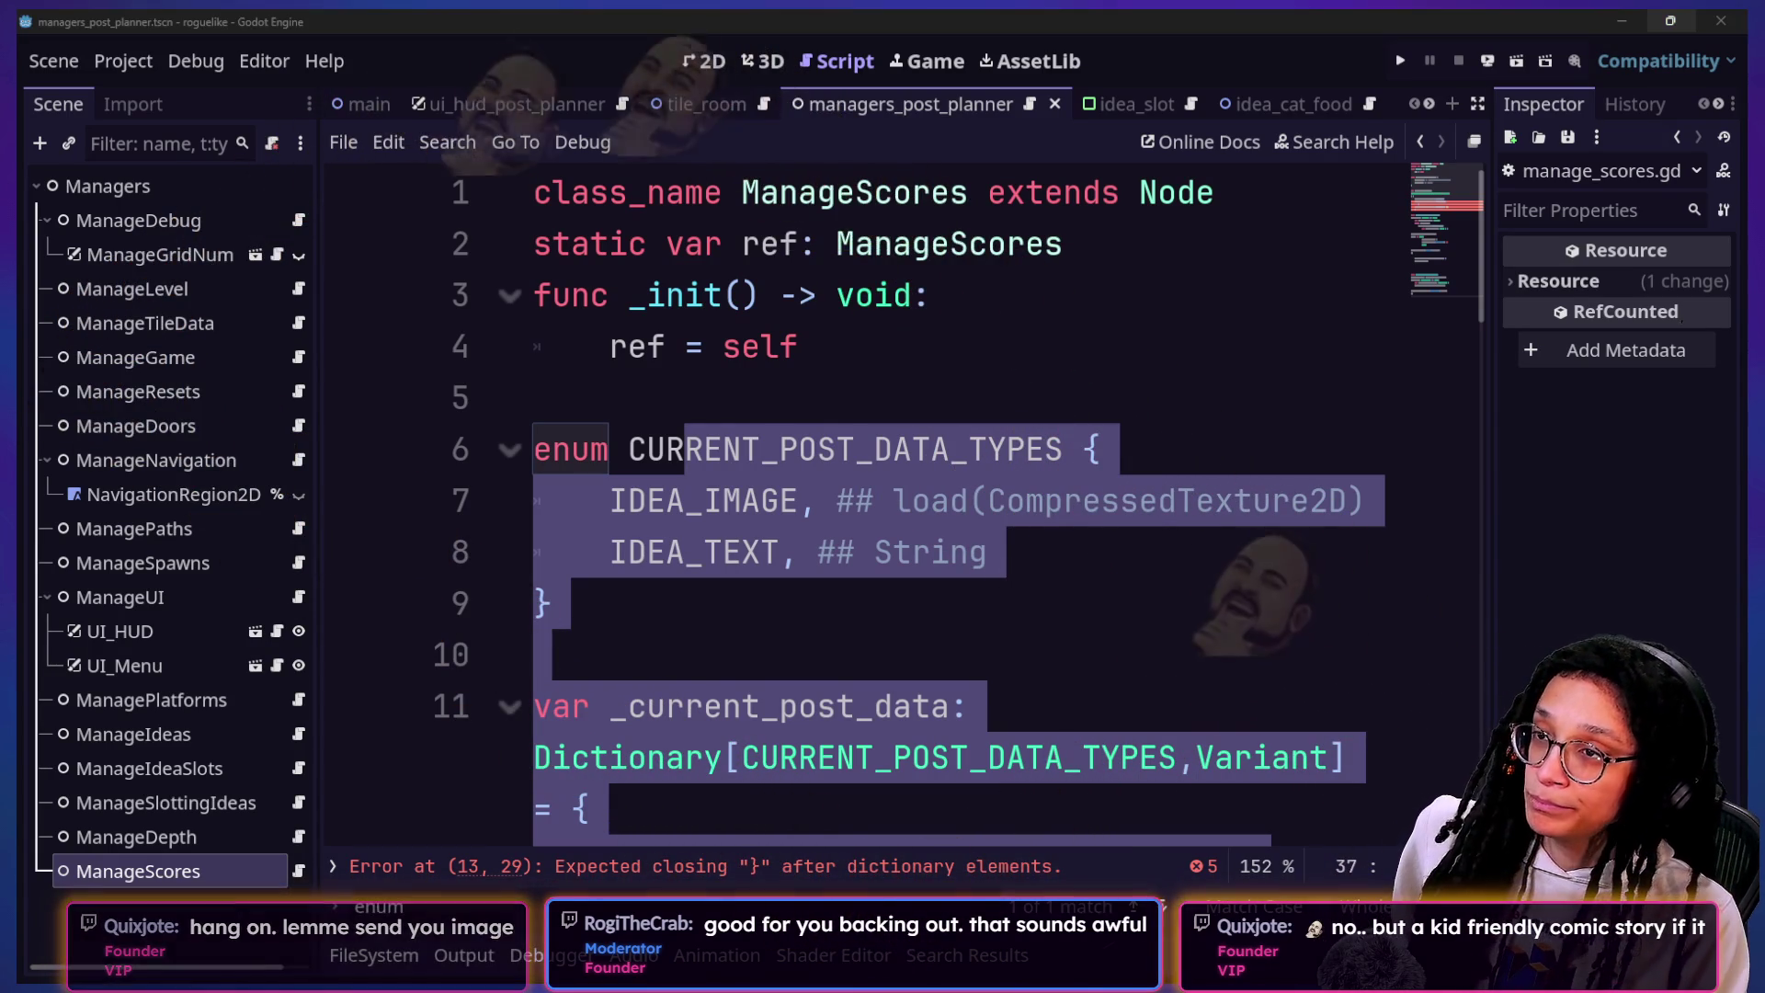
key("alt+Tab")
Step: Read the long chat message, highlighting passages such as the part about asking for money upfront
scroll(602, 602, "up", 5)
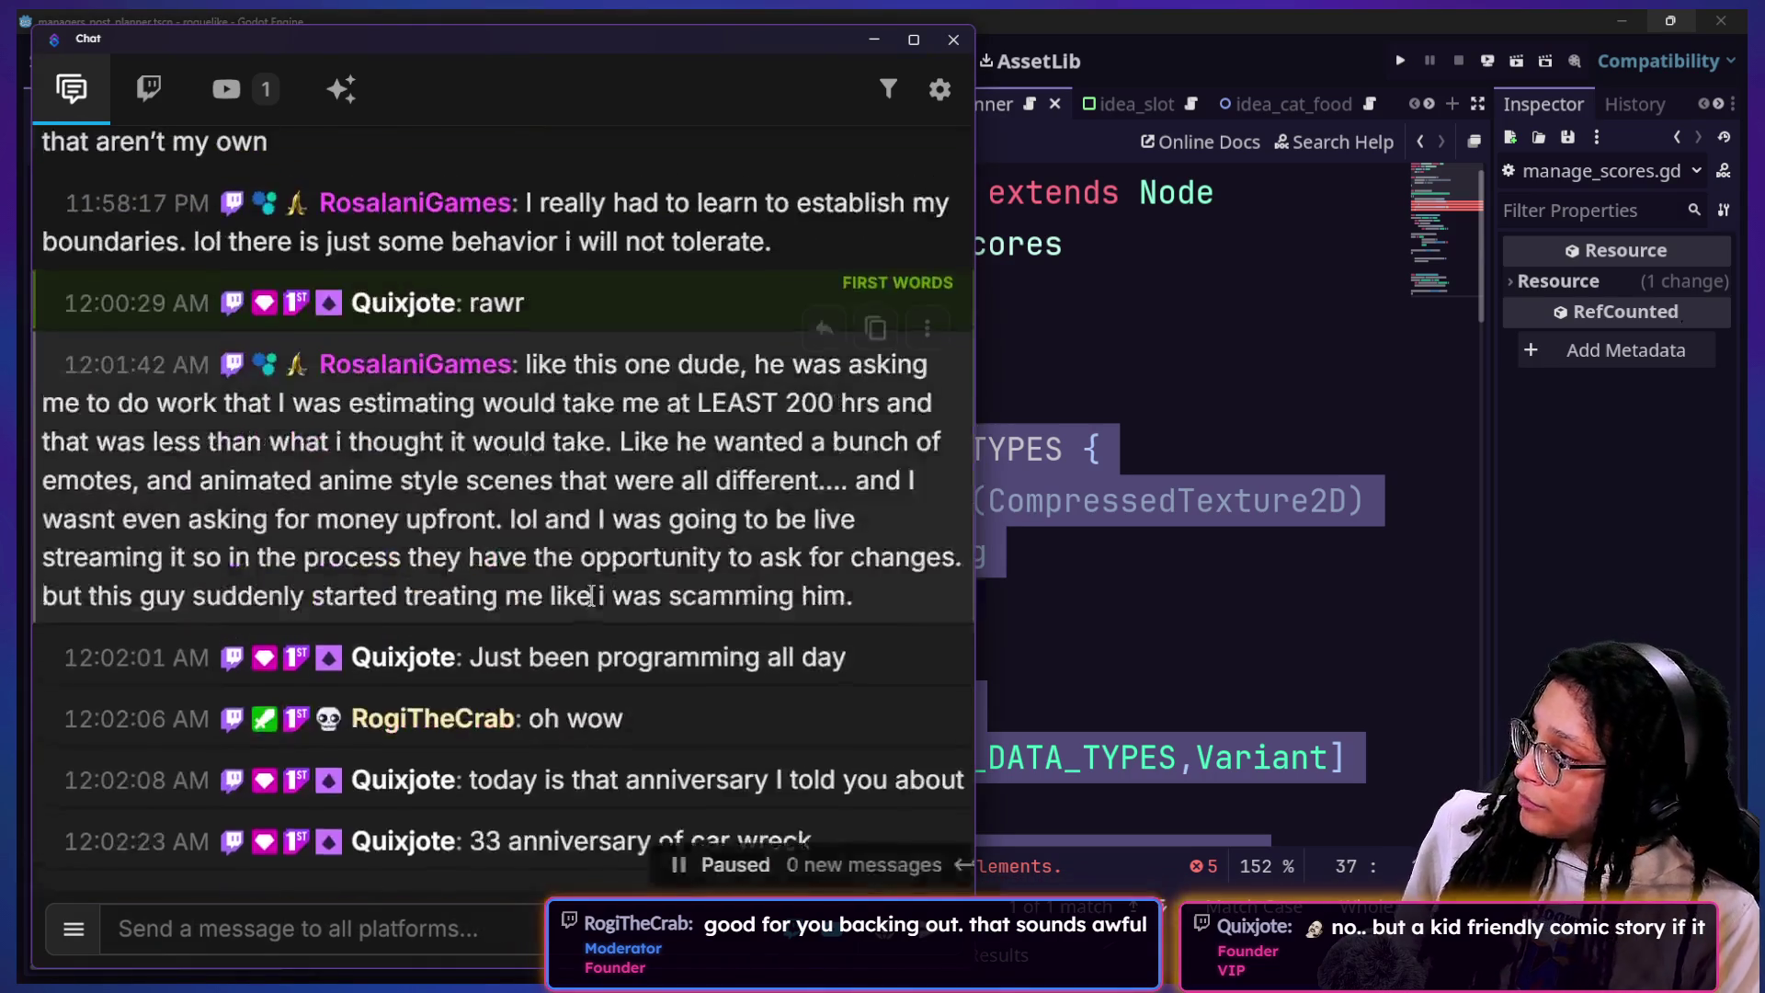
left_click_drag(833, 456, 386, 456)
mouse_move(86, 497)
left_mouse_down()
mouse_move(482, 456)
mouse_move(641, 494)
mouse_move(233, 531)
mouse_move(870, 534)
left_mouse_up()
left_click(641, 488)
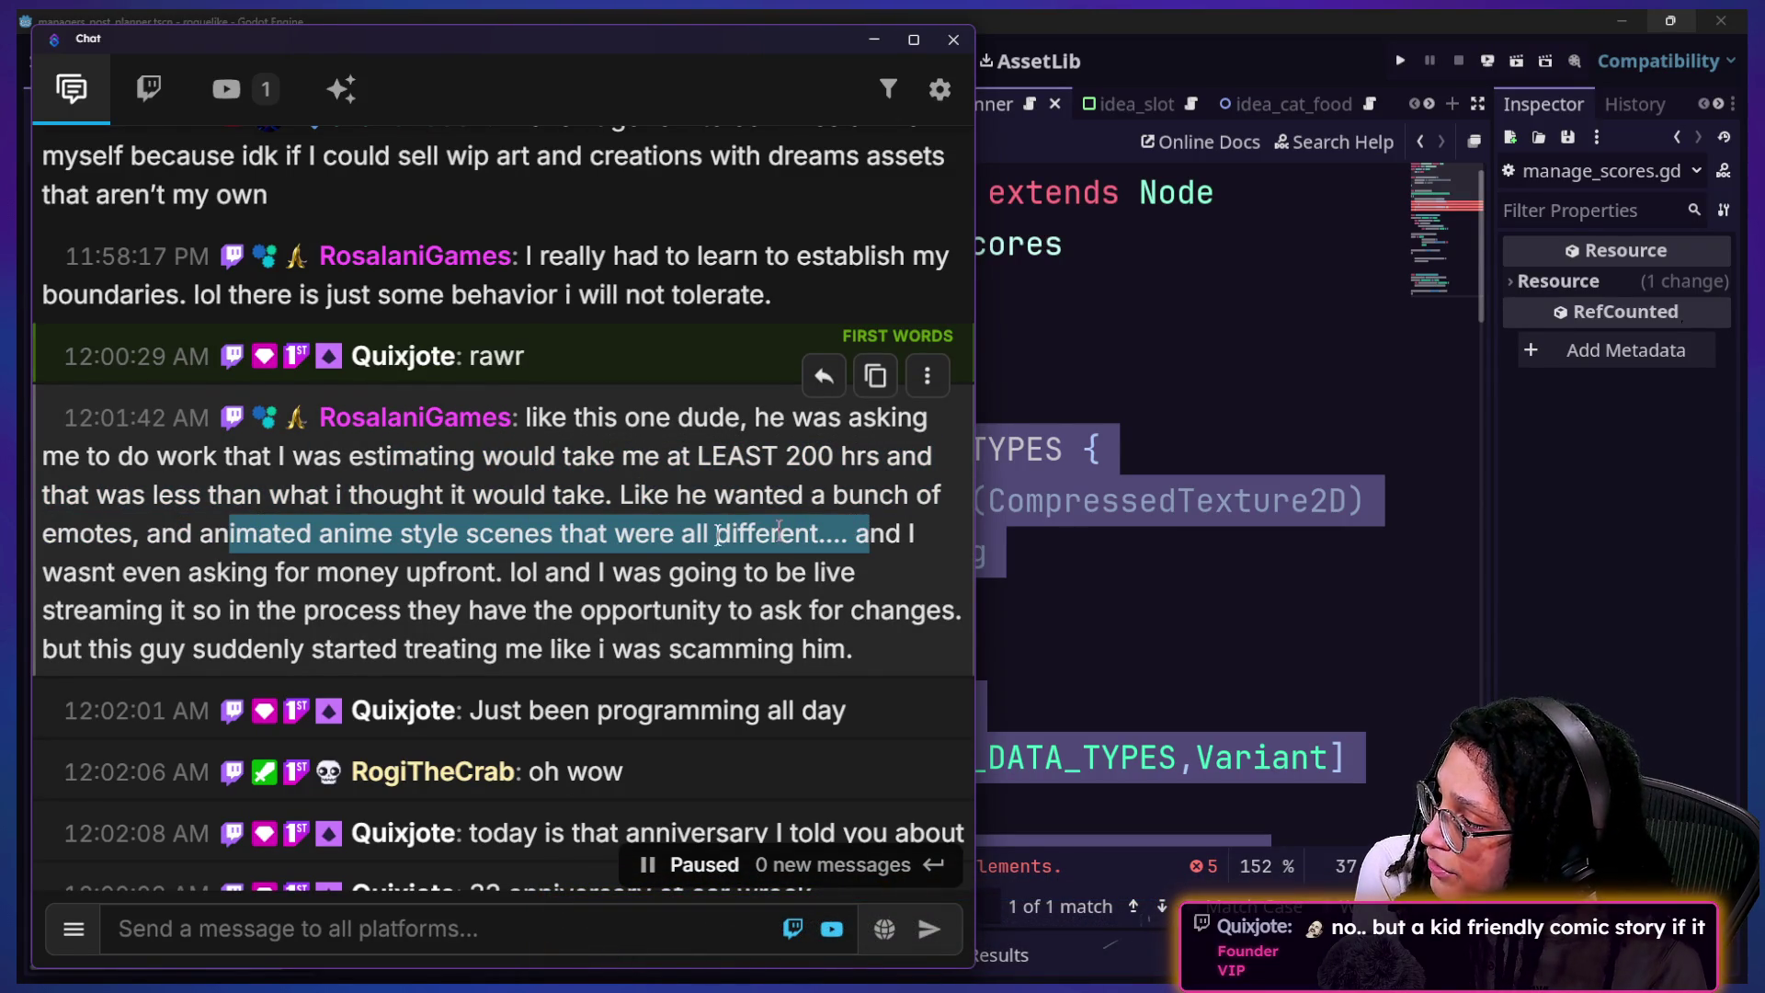
left_click_drag(81, 572, 544, 572)
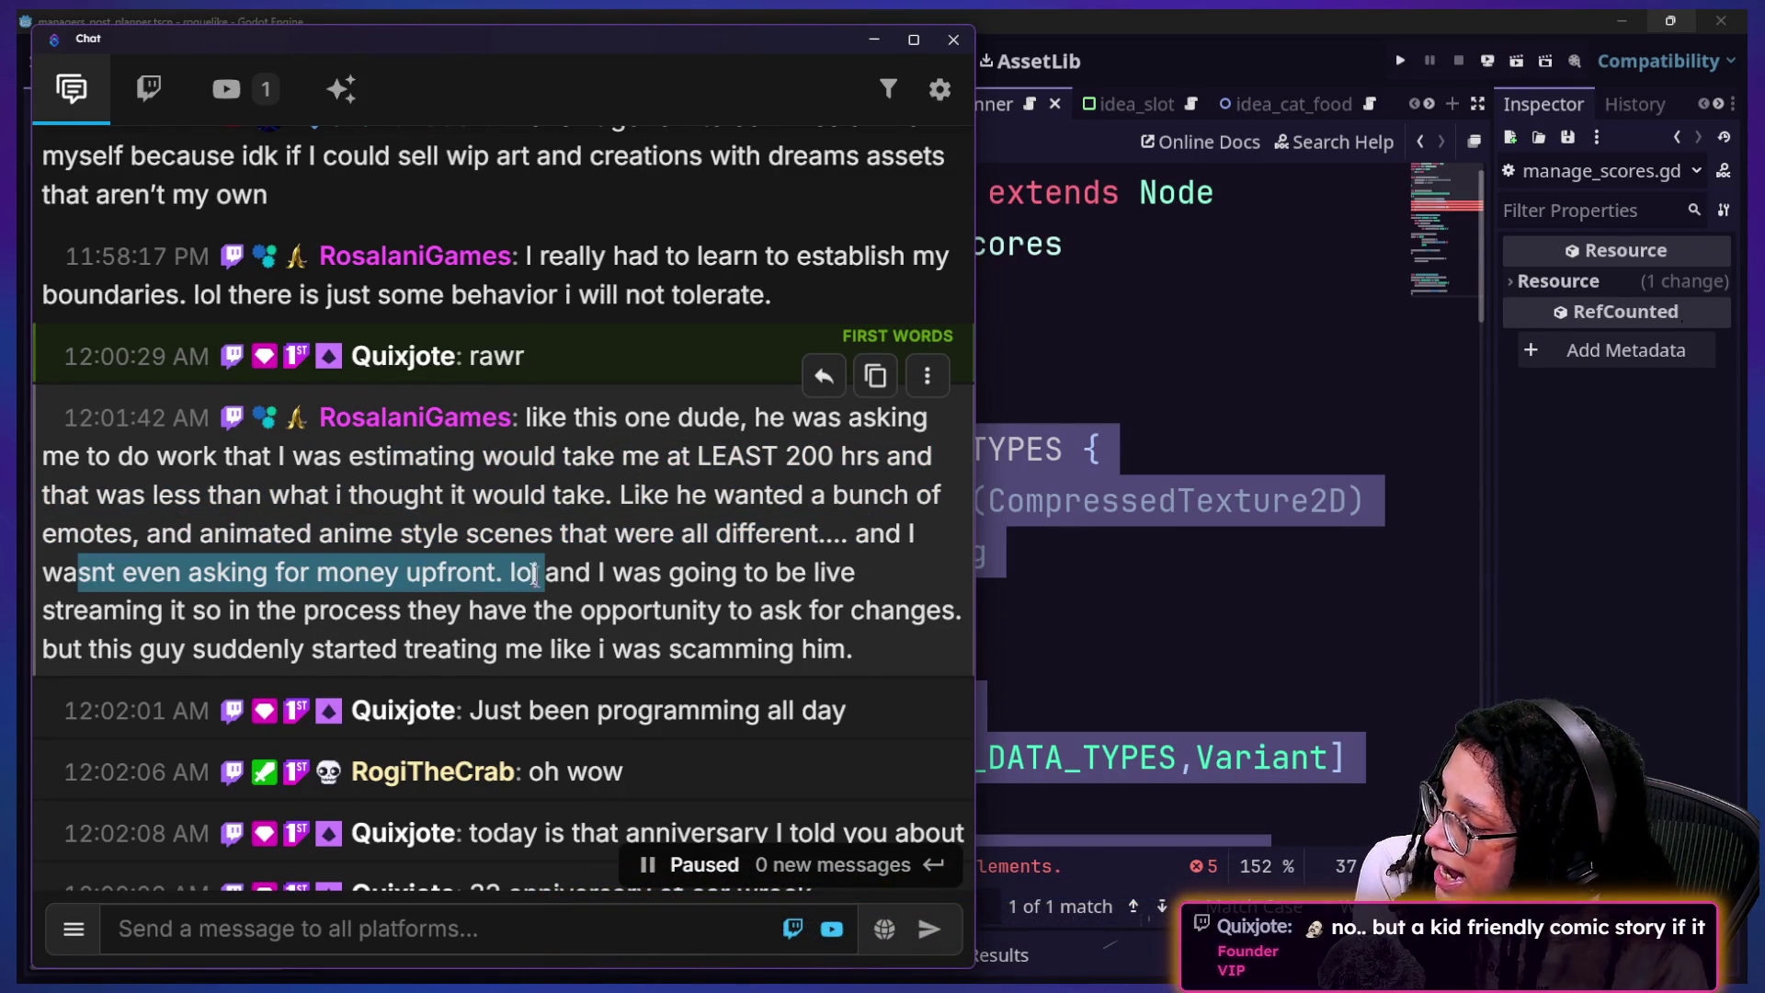
left_click(487, 563)
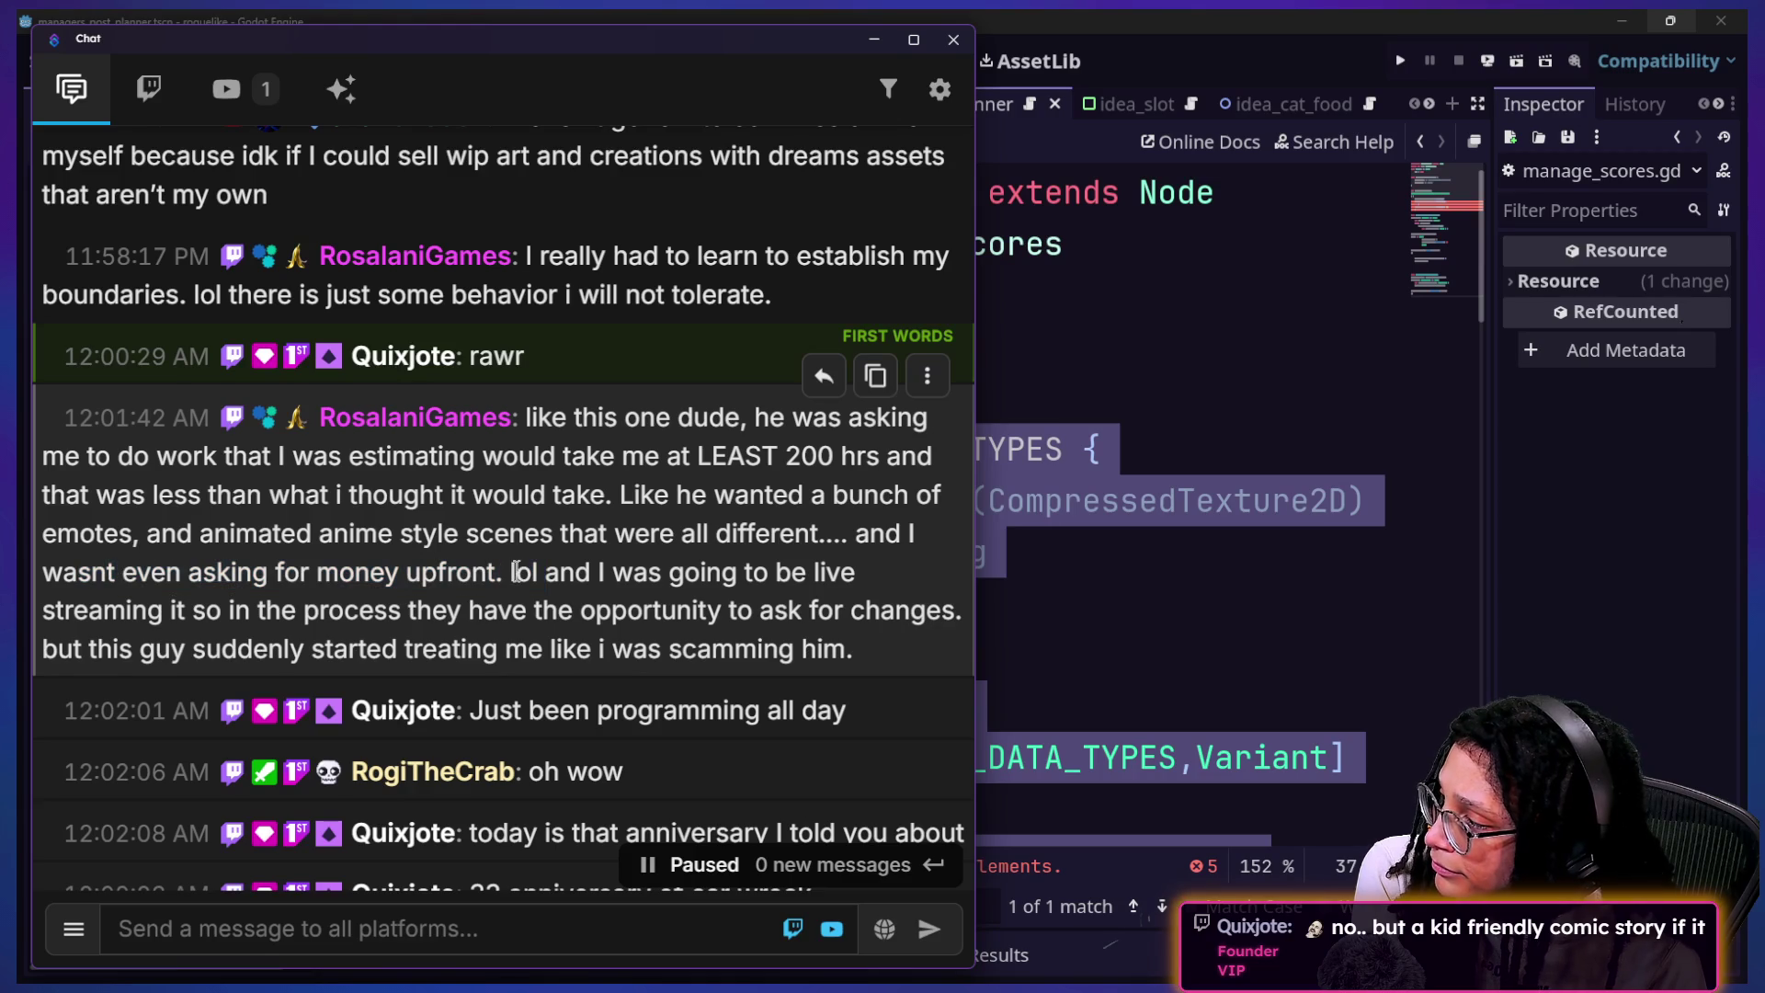
mouse_move(503, 574)
left_mouse_down()
mouse_move(979, 573)
mouse_move(808, 572)
left_mouse_up()
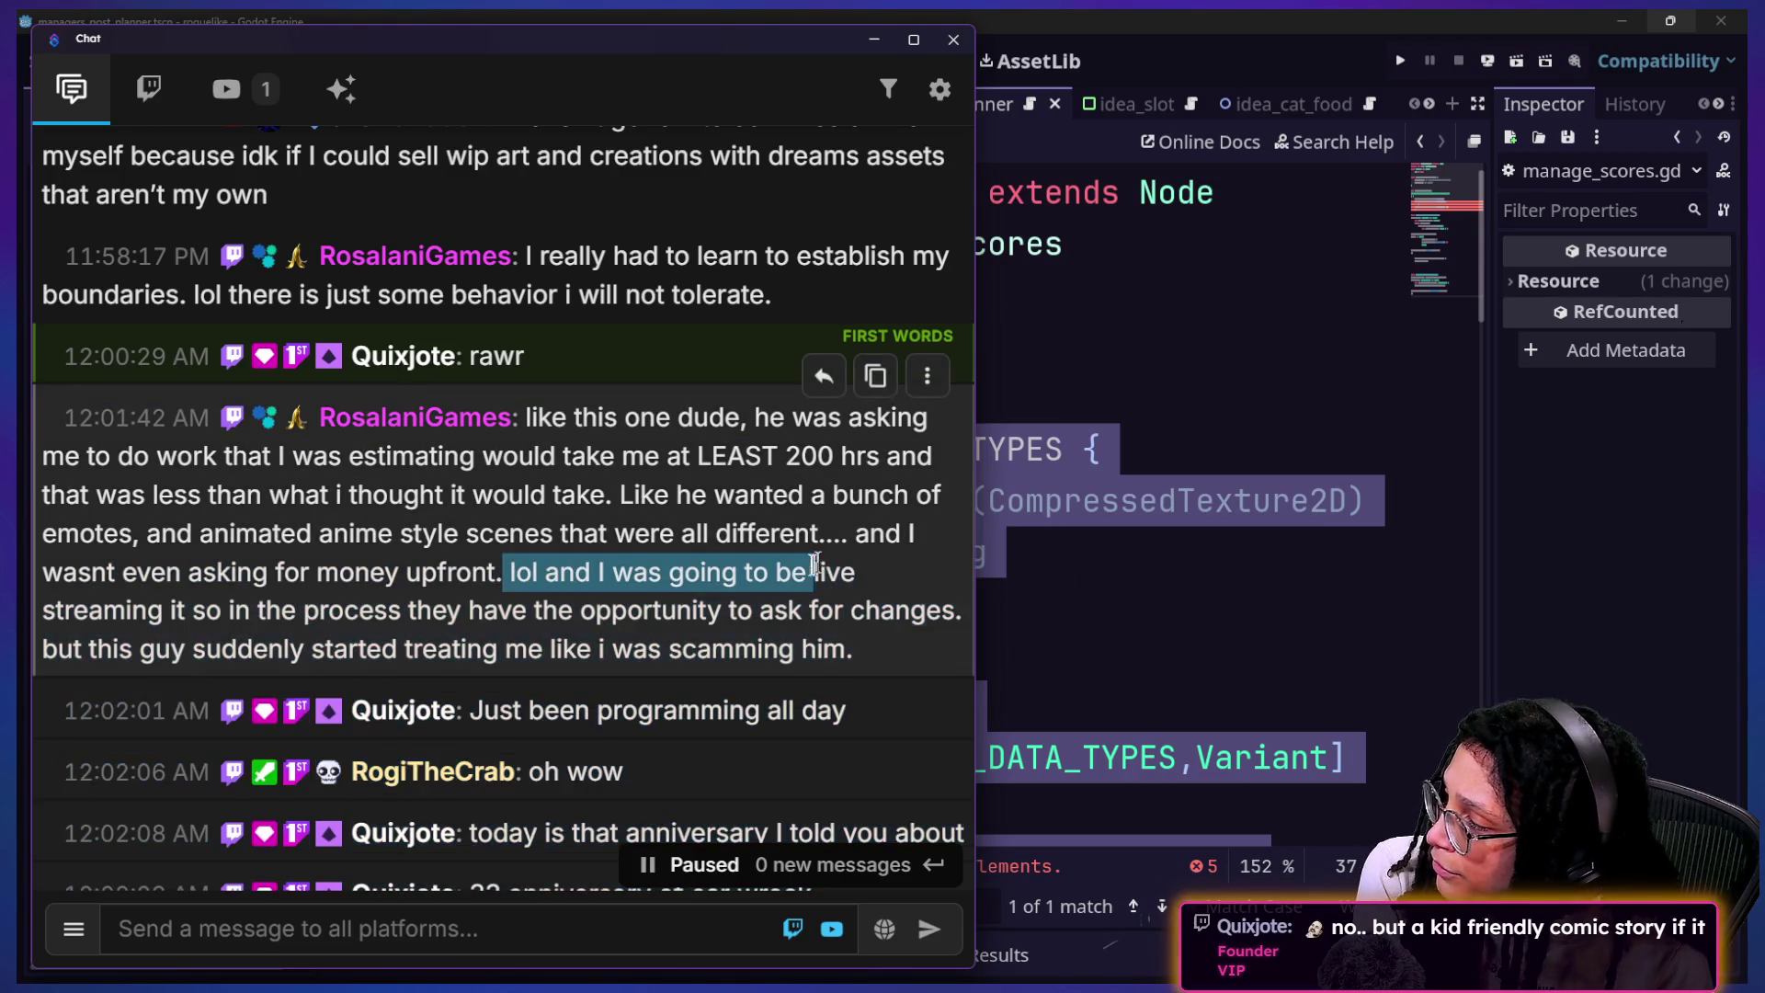
mouse_move(110, 616)
left_mouse_down()
mouse_move(122, 643)
mouse_move(558, 610)
left_mouse_up()
left_click_drag(744, 600, 846, 611)
mouse_move(169, 648)
left_mouse_down()
mouse_move(699, 643)
mouse_move(577, 643)
left_mouse_up()
left_click(696, 632)
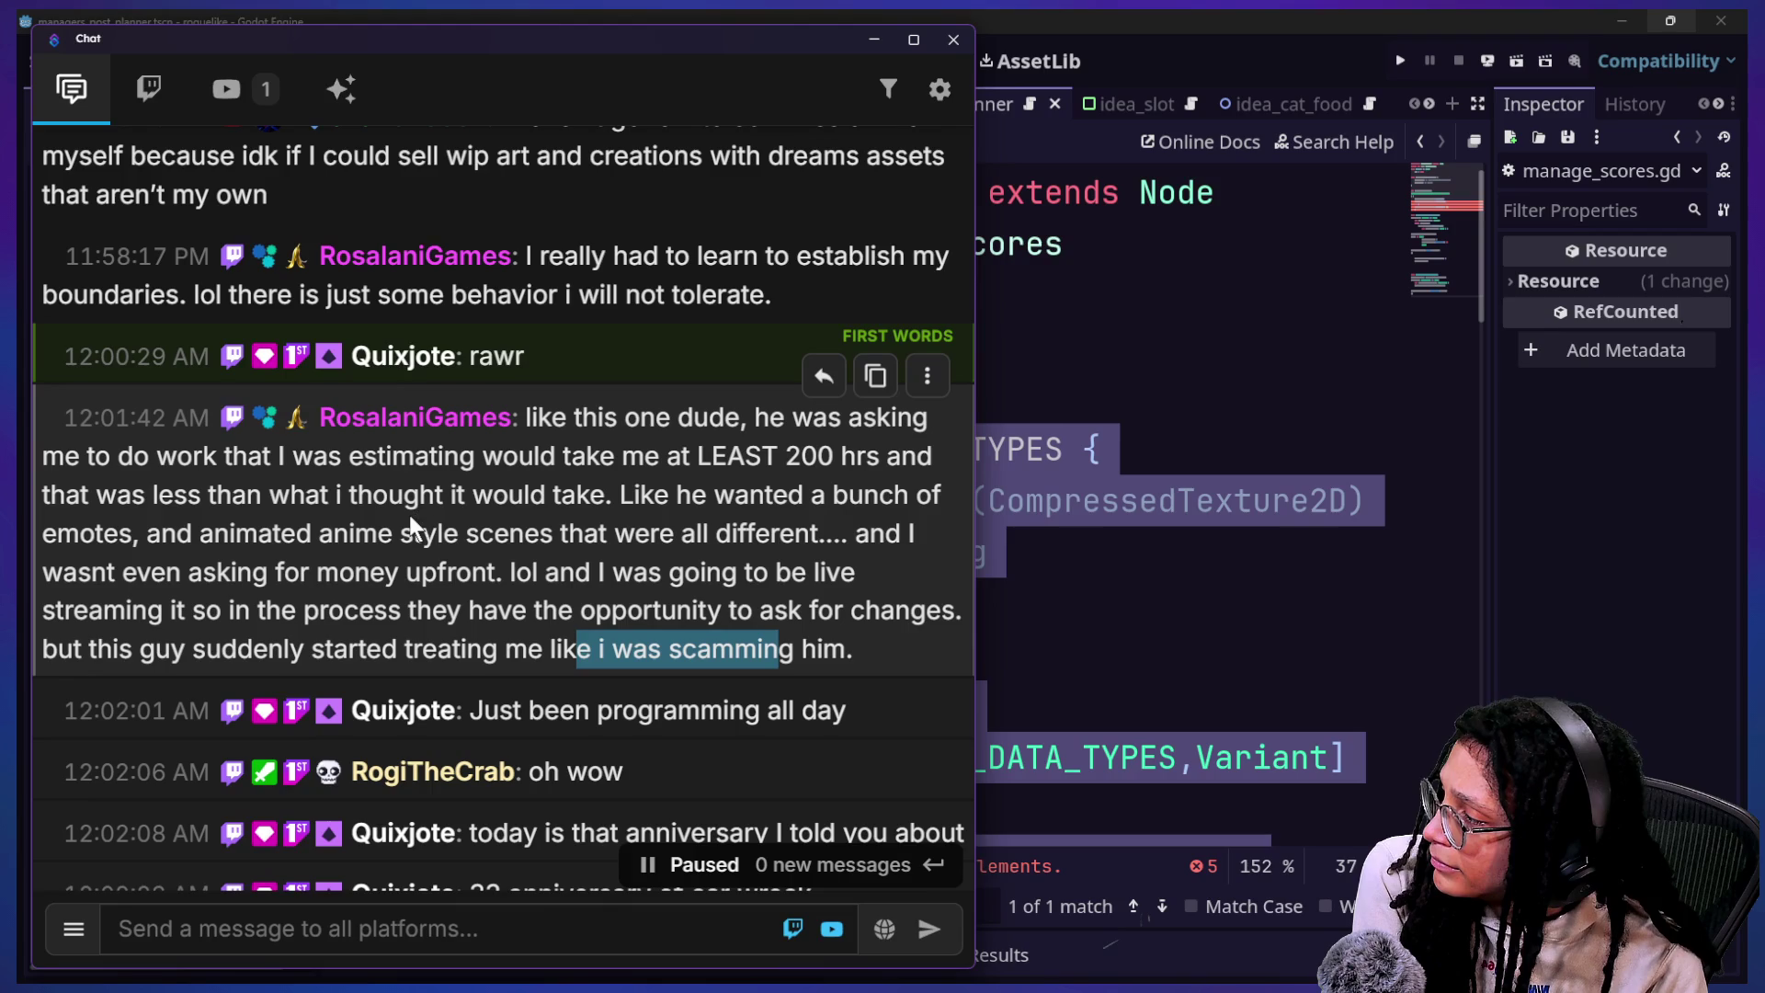
Step: Scroll down to the newest chat posts and return to the Godot editor
scroll(410, 515, "down", 1)
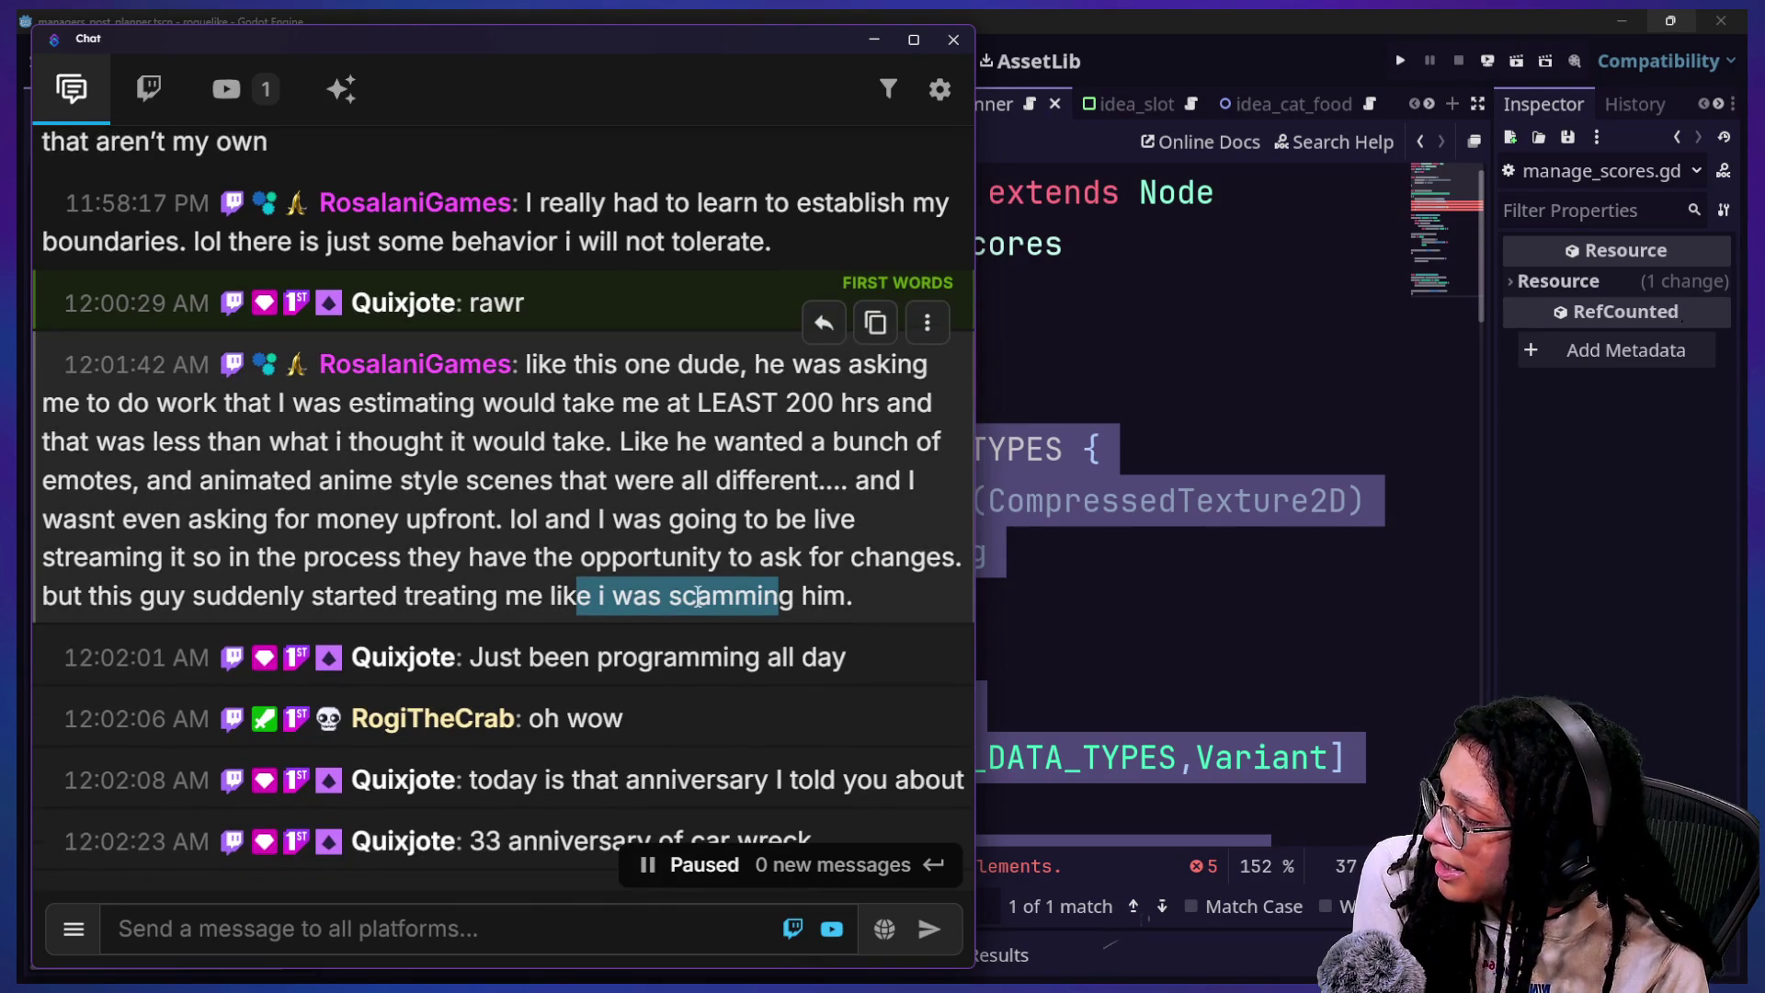
scroll(697, 597, "down", 5)
scroll(698, 598, "down", 1)
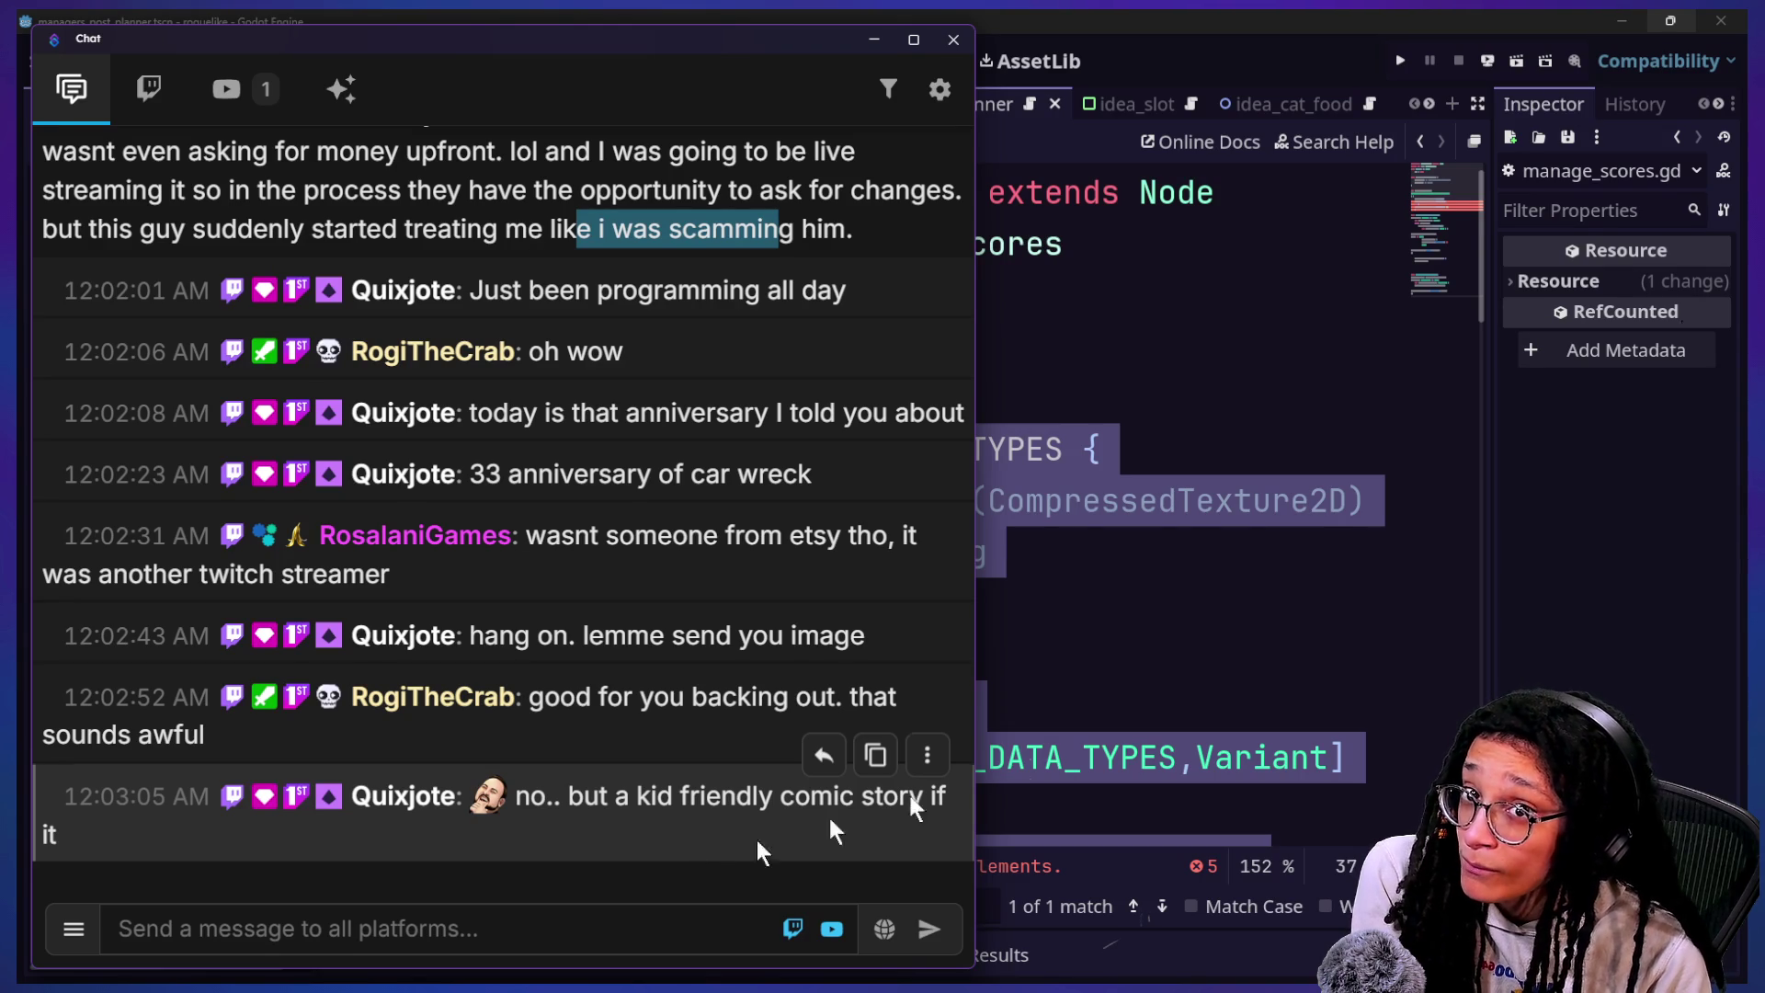
left_click(1194, 642)
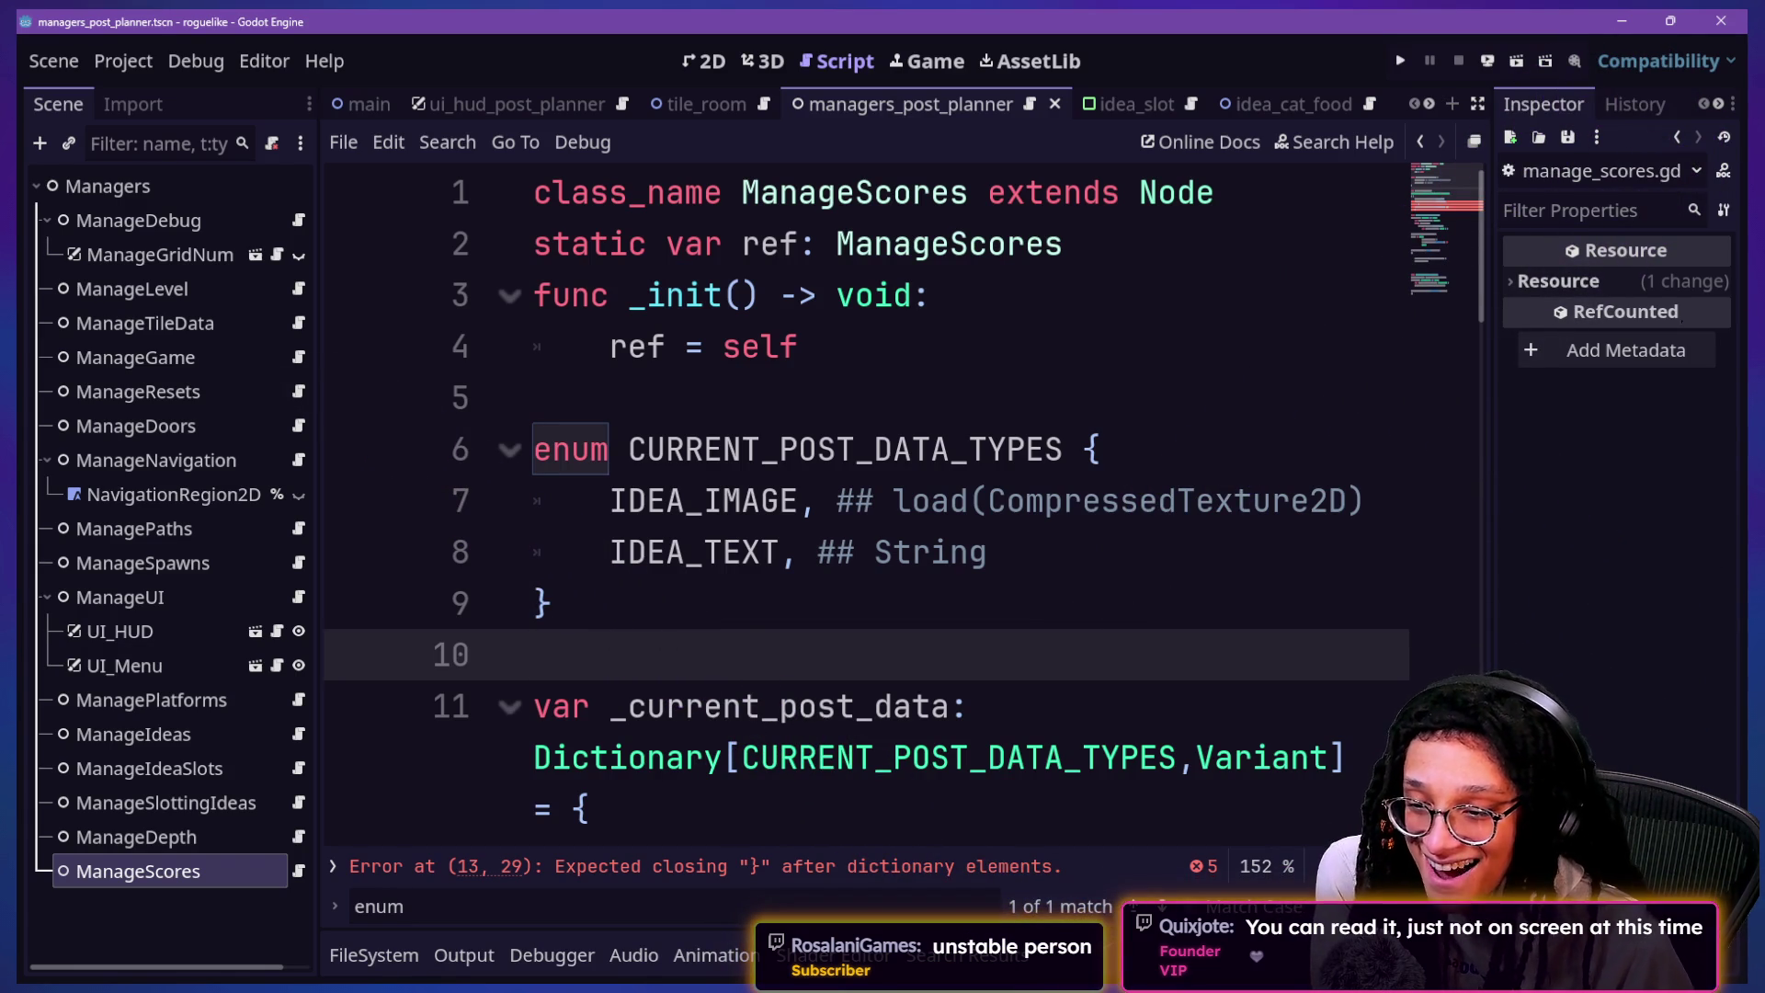
Step: Move through the ManageScores script from the enum down to the _current_post_data dictionary block
left_click(736, 634)
left_click(705, 382)
left_click(686, 344)
left_click(953, 394)
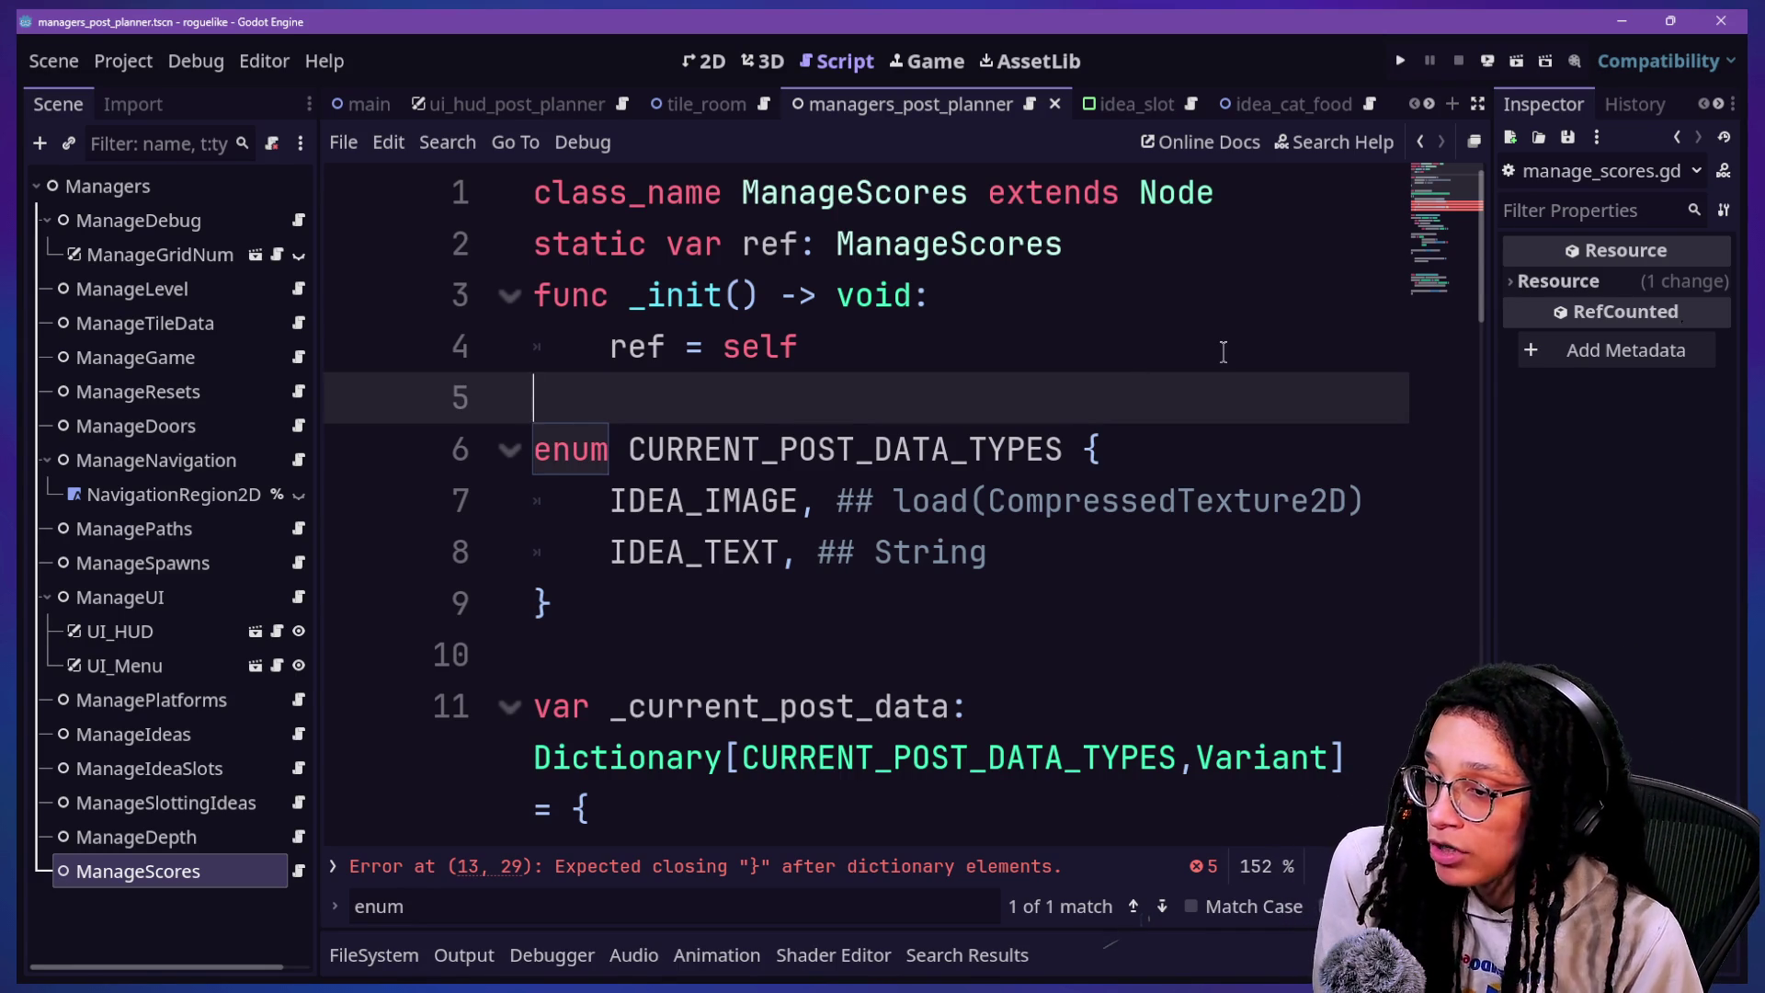
left_click(1163, 350)
key("Down")
key("Down")
key("Down")
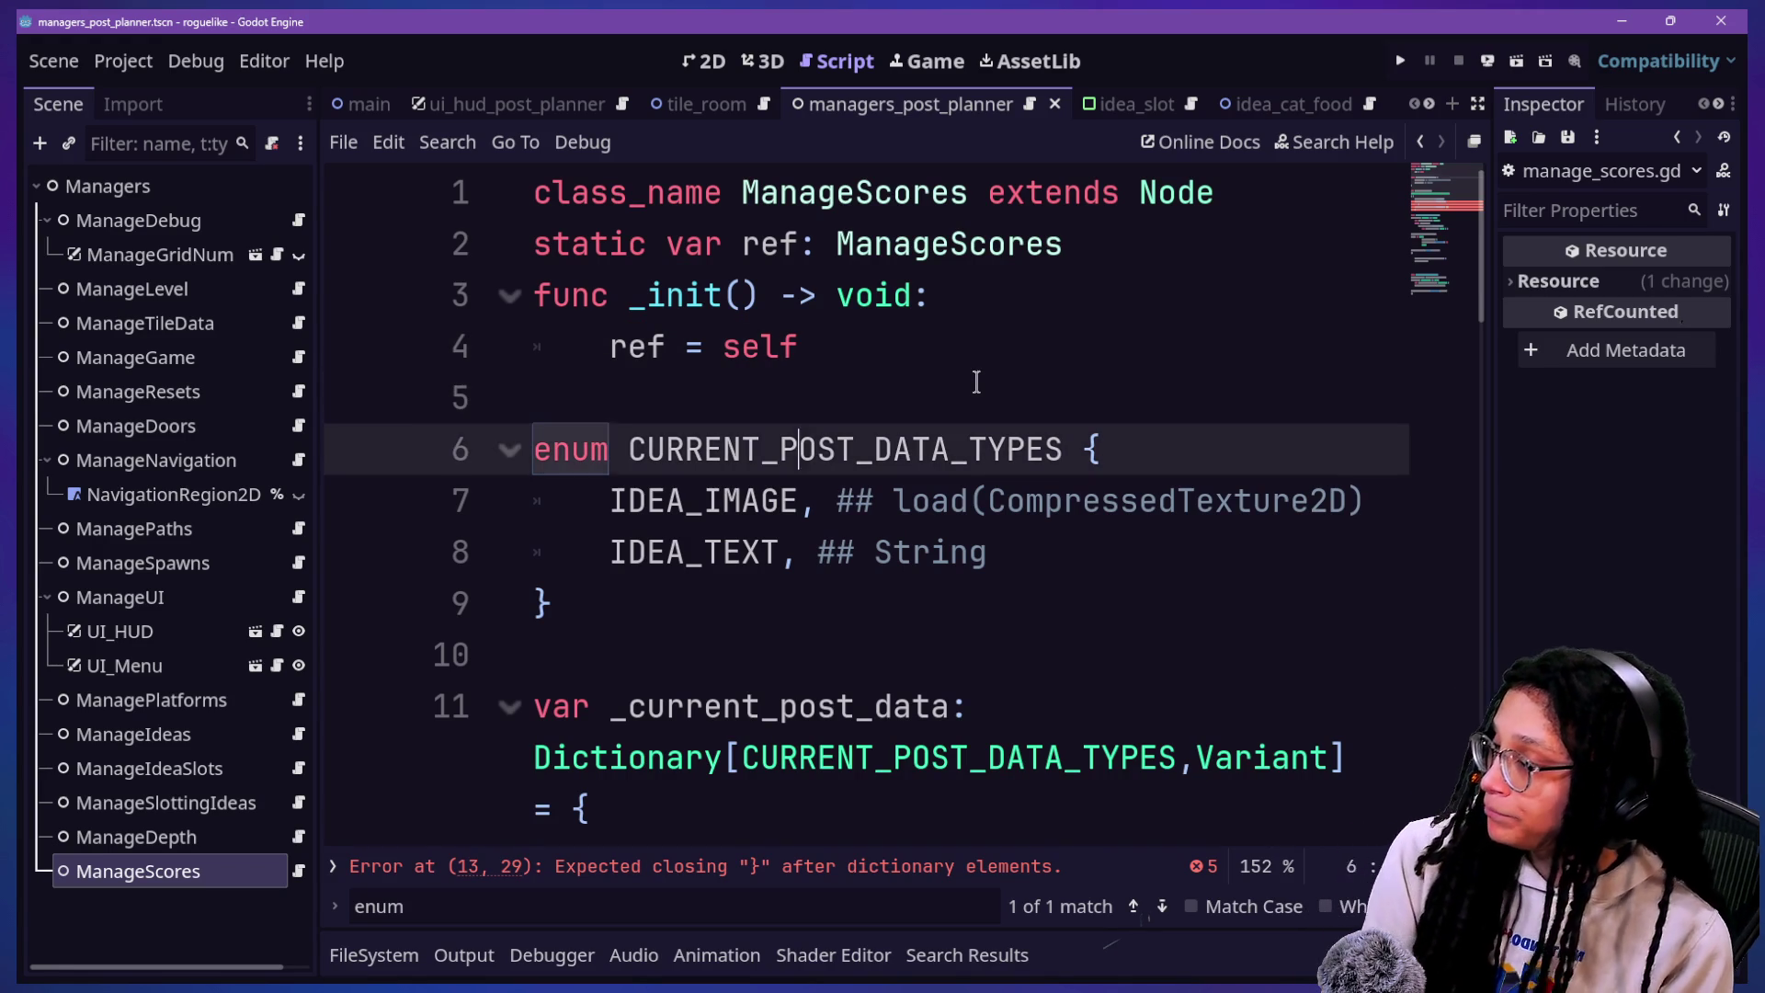
scroll(950, 405, "down", 2, "ctrl")
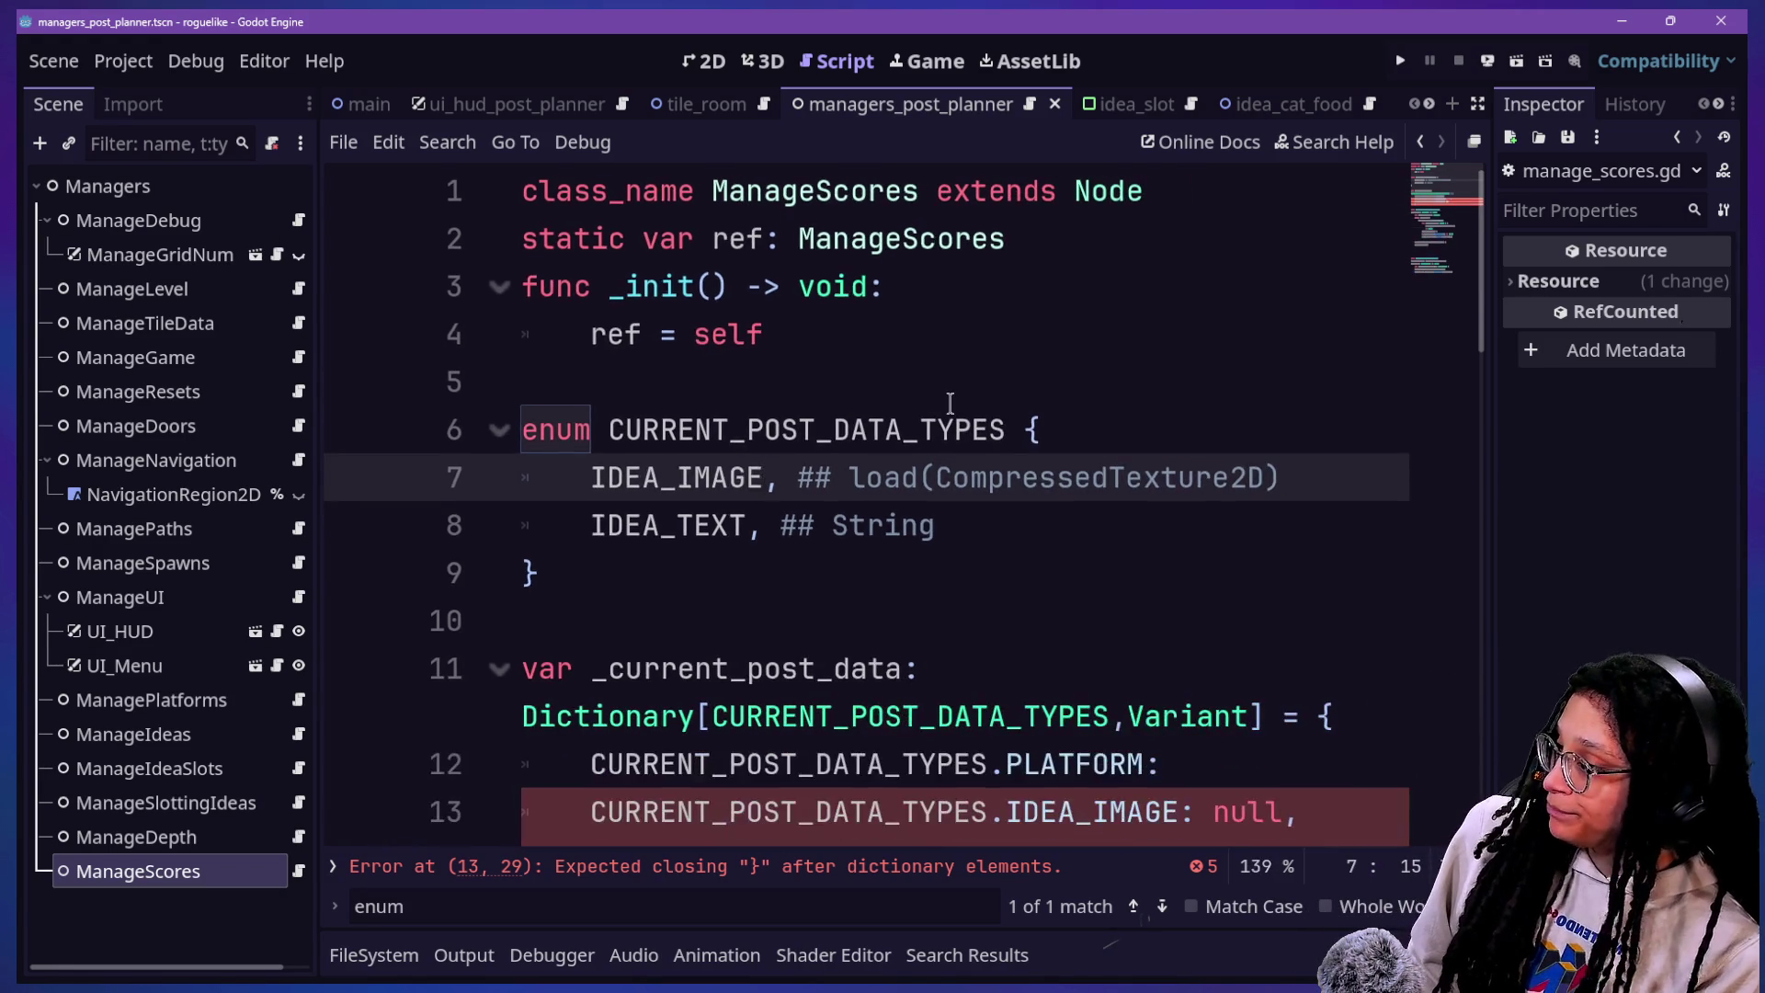
left_click(841, 670)
scroll(838, 650, "down", 3)
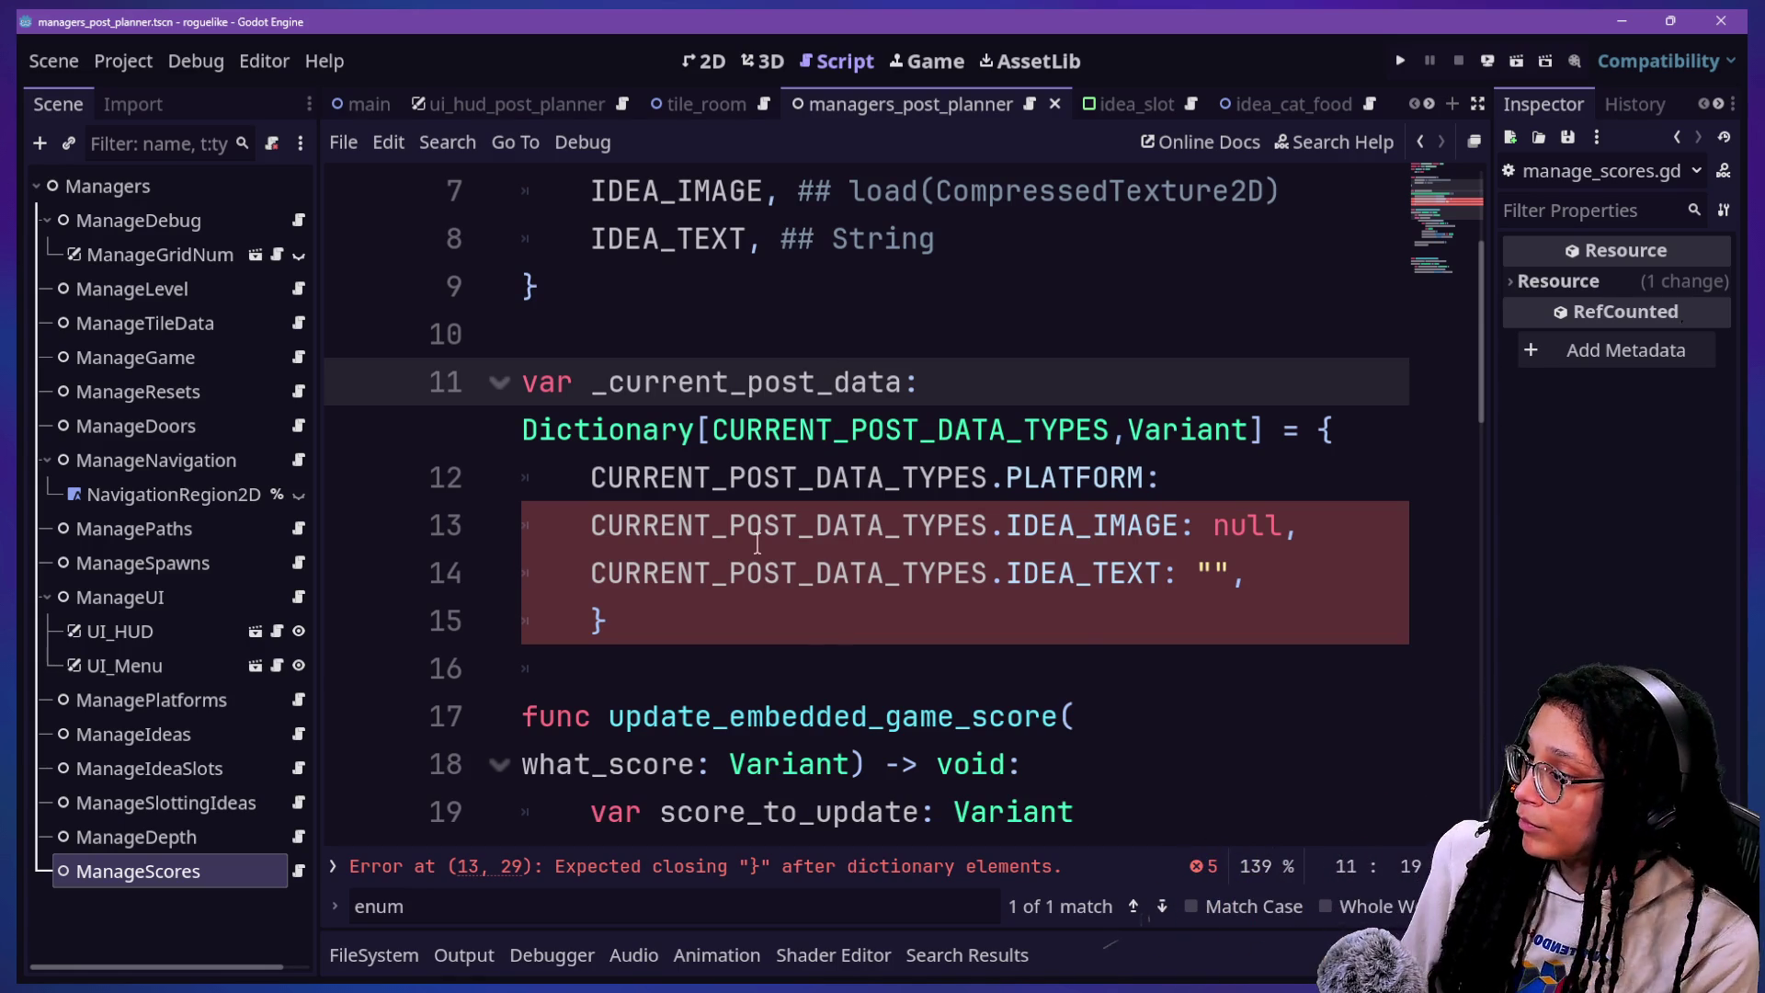
left_click(725, 602)
Step: End the PLATFORM line with a backslash and continue it with ManagePlatforms.PLATFORM_TYPES.NULL, on line 13
left_click(1225, 465)
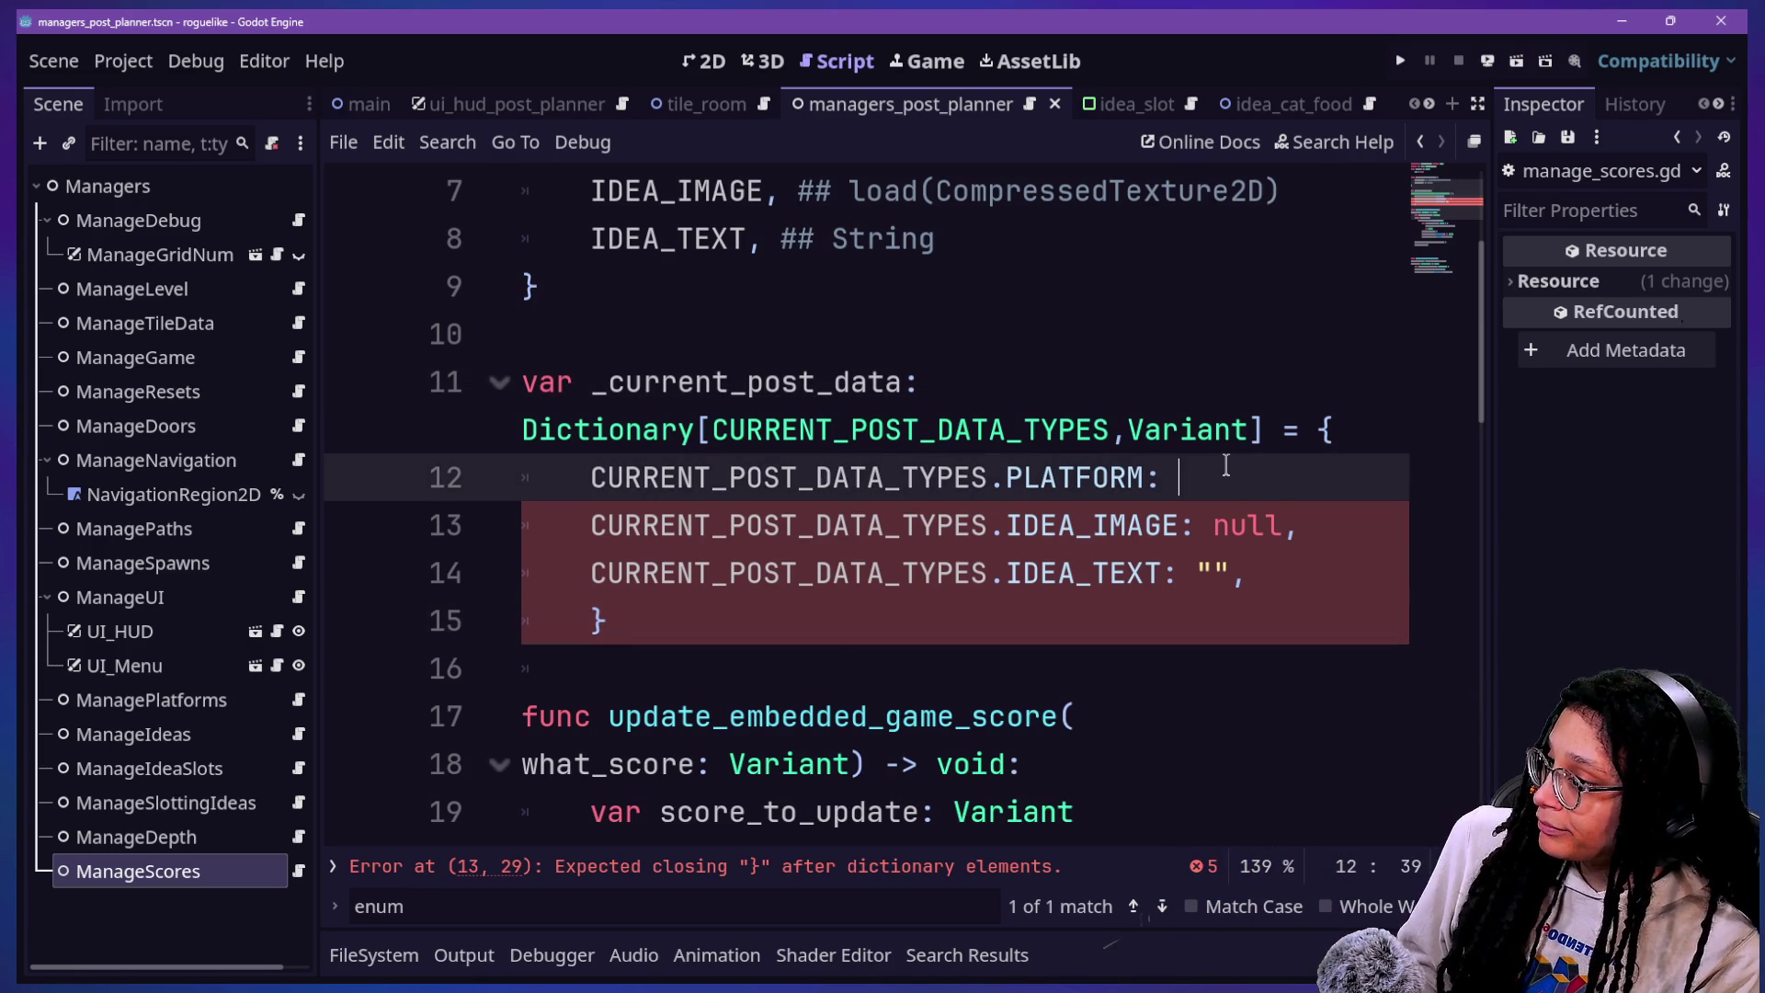
type("<")
key("BackSpace")
type("\\")
key("Return")
type("Manage")
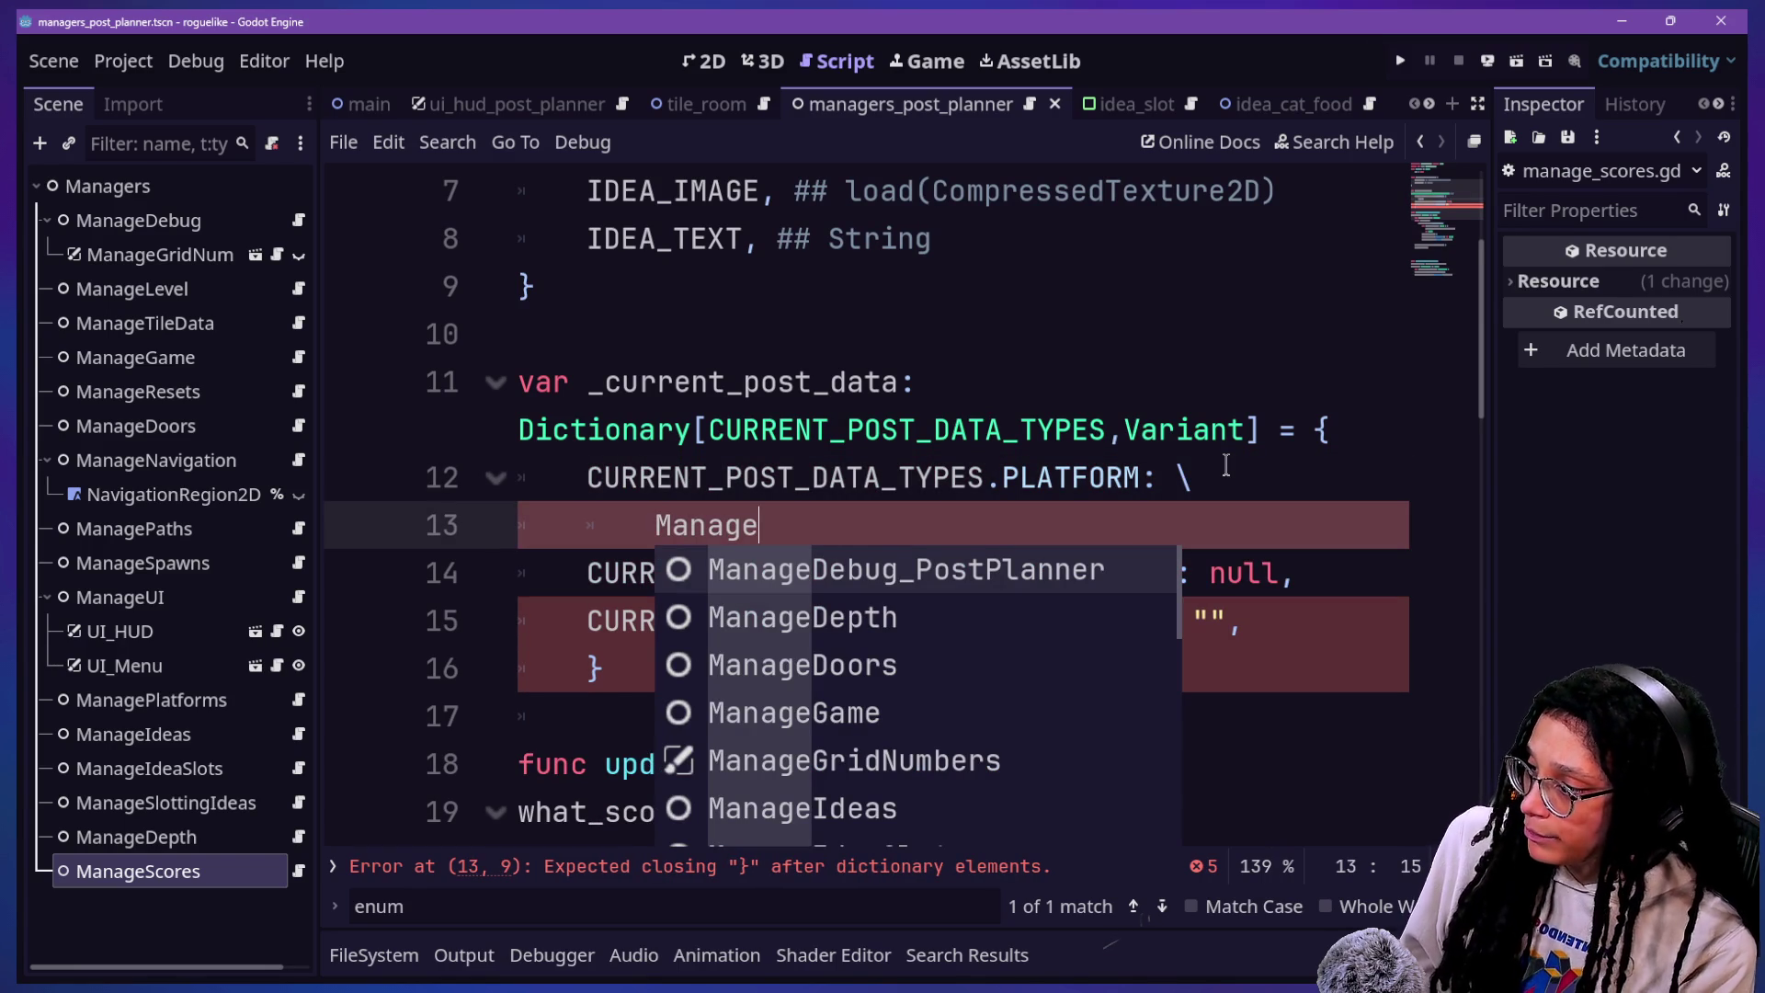
type("Platforms.N")
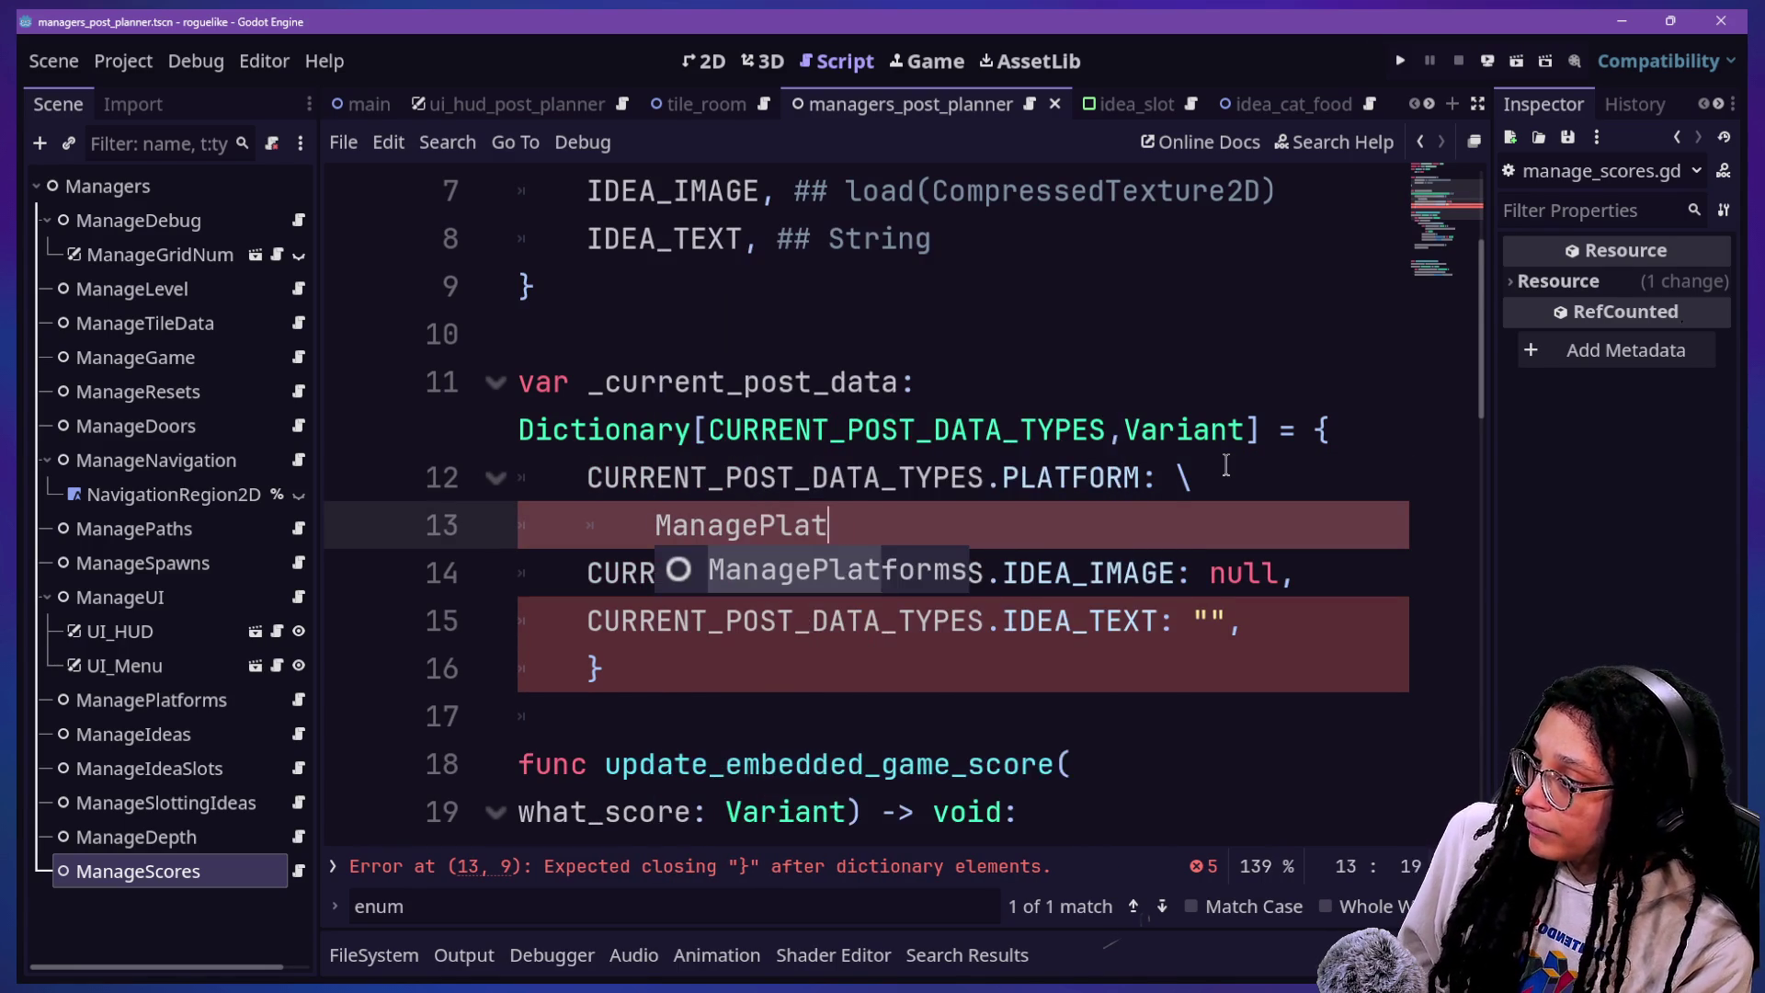
key("Return")
type("N")
key("BackSpace")
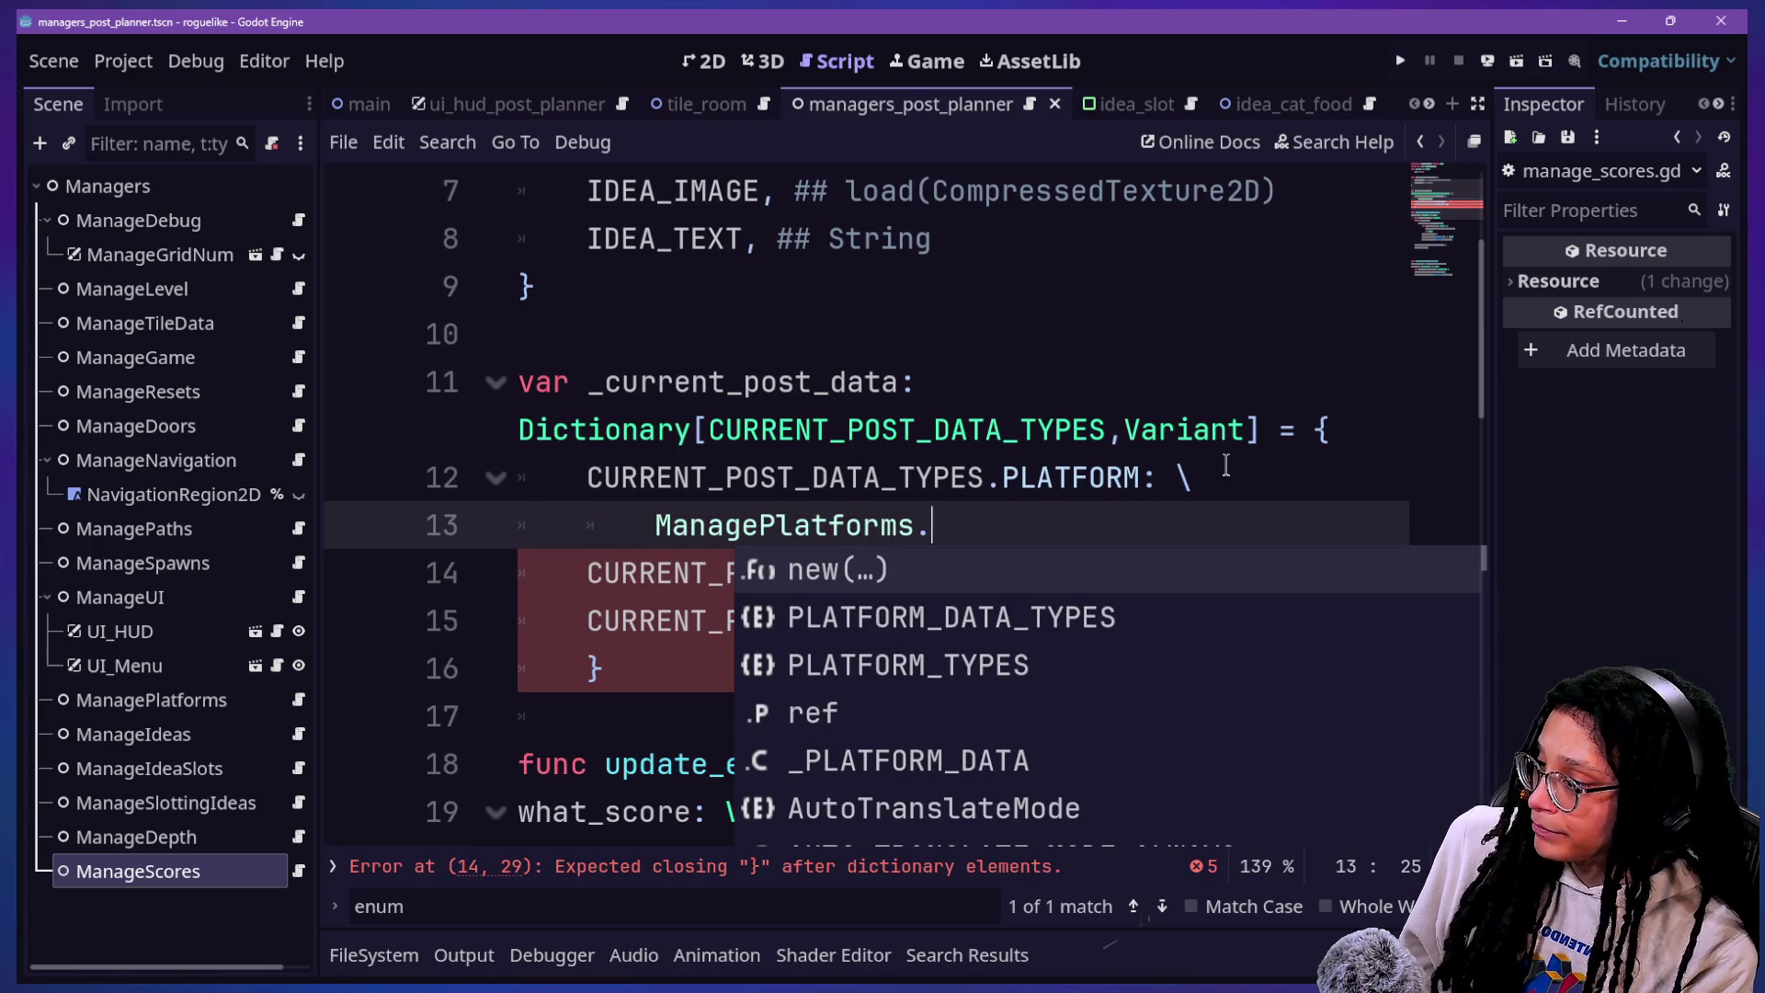
key("Down")
key("Down")
key("Return")
type(".")
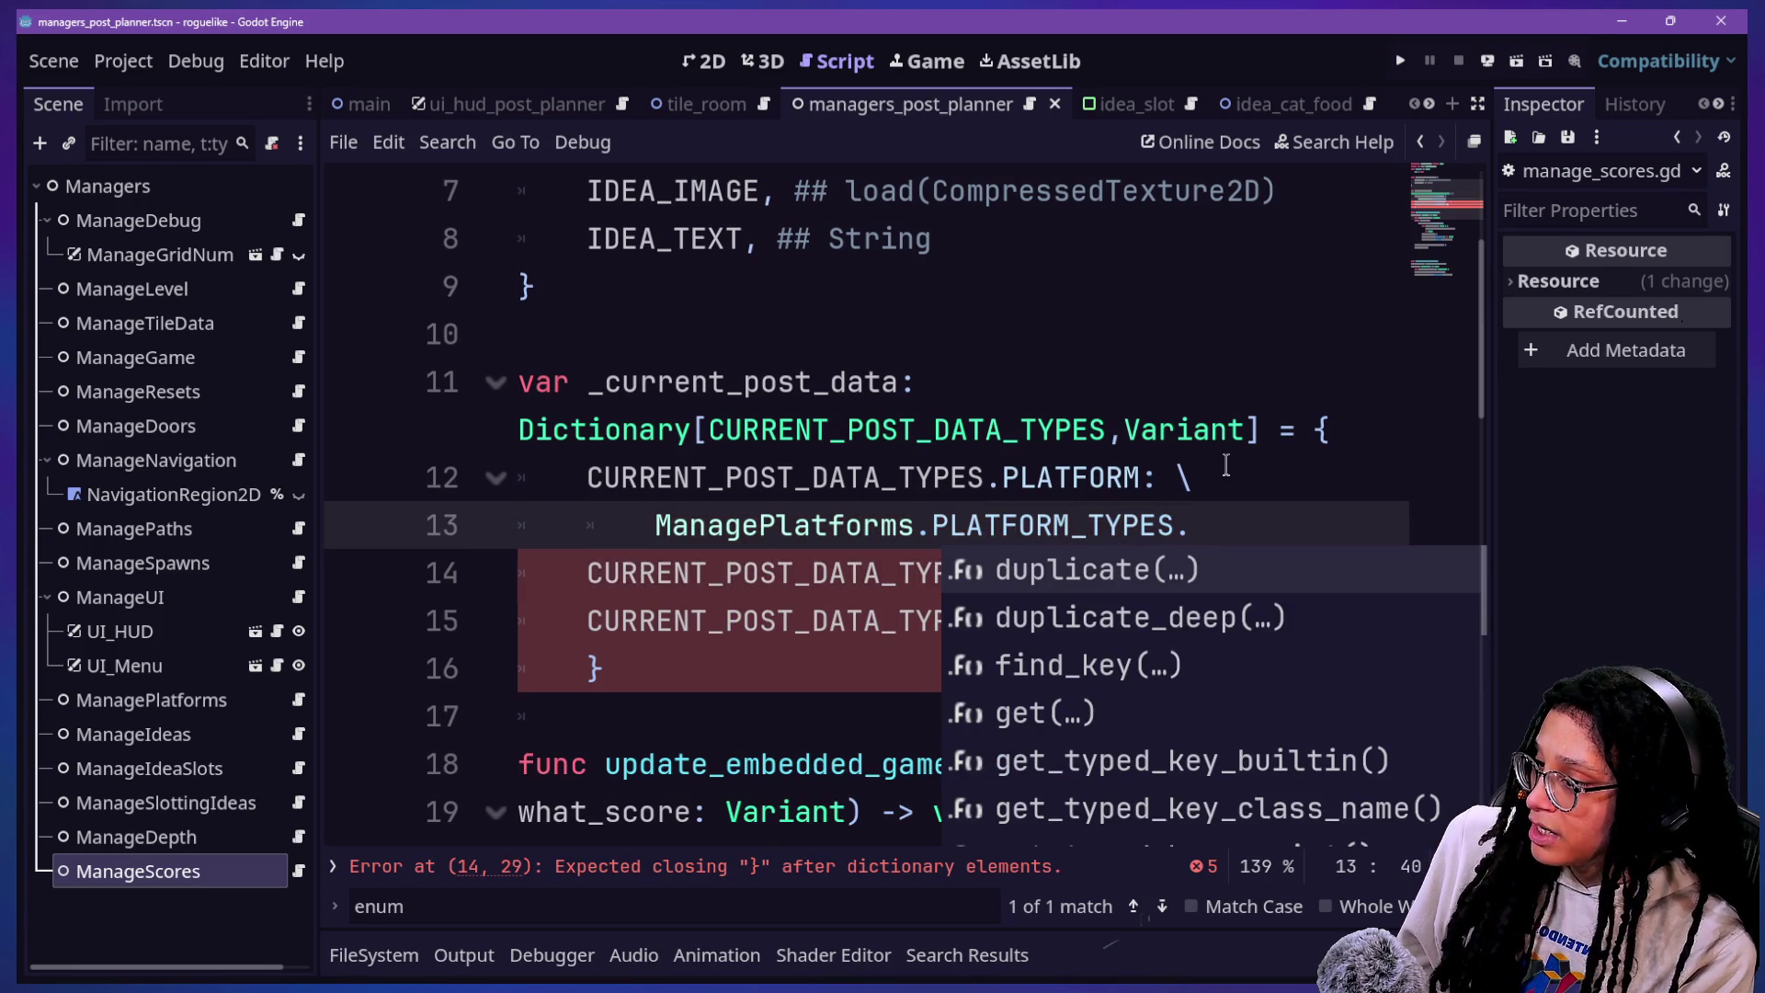
type("N")
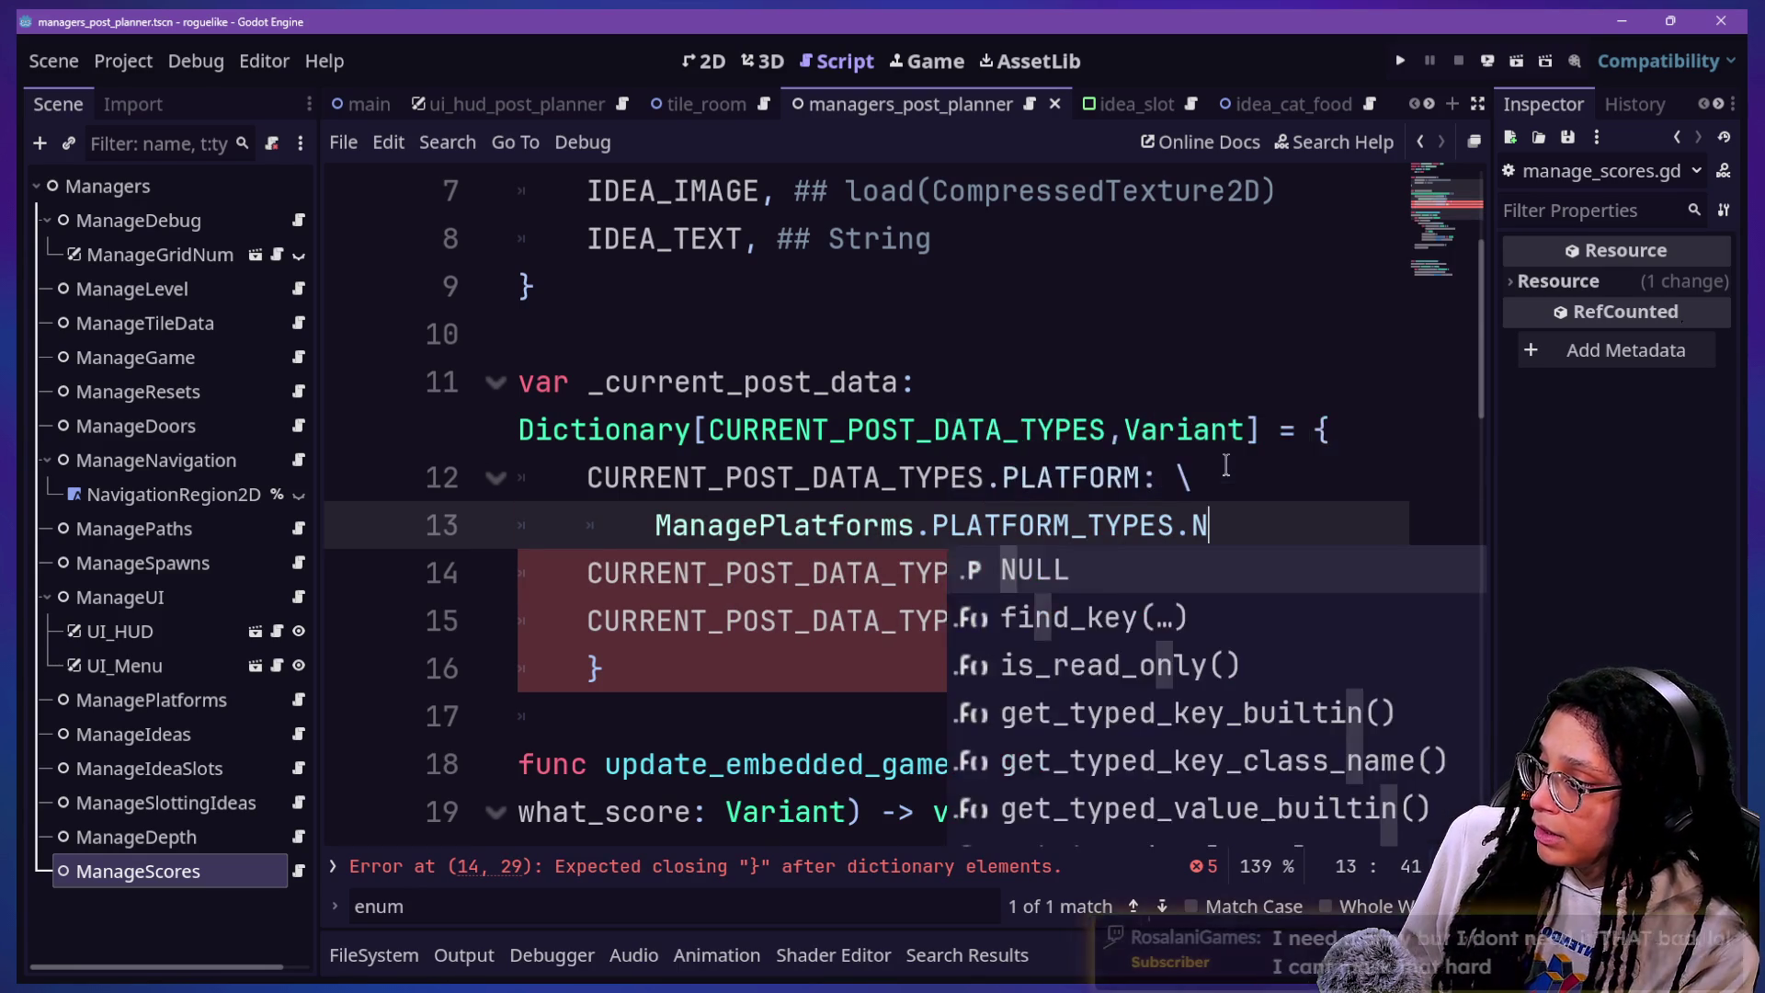
type("ULL,")
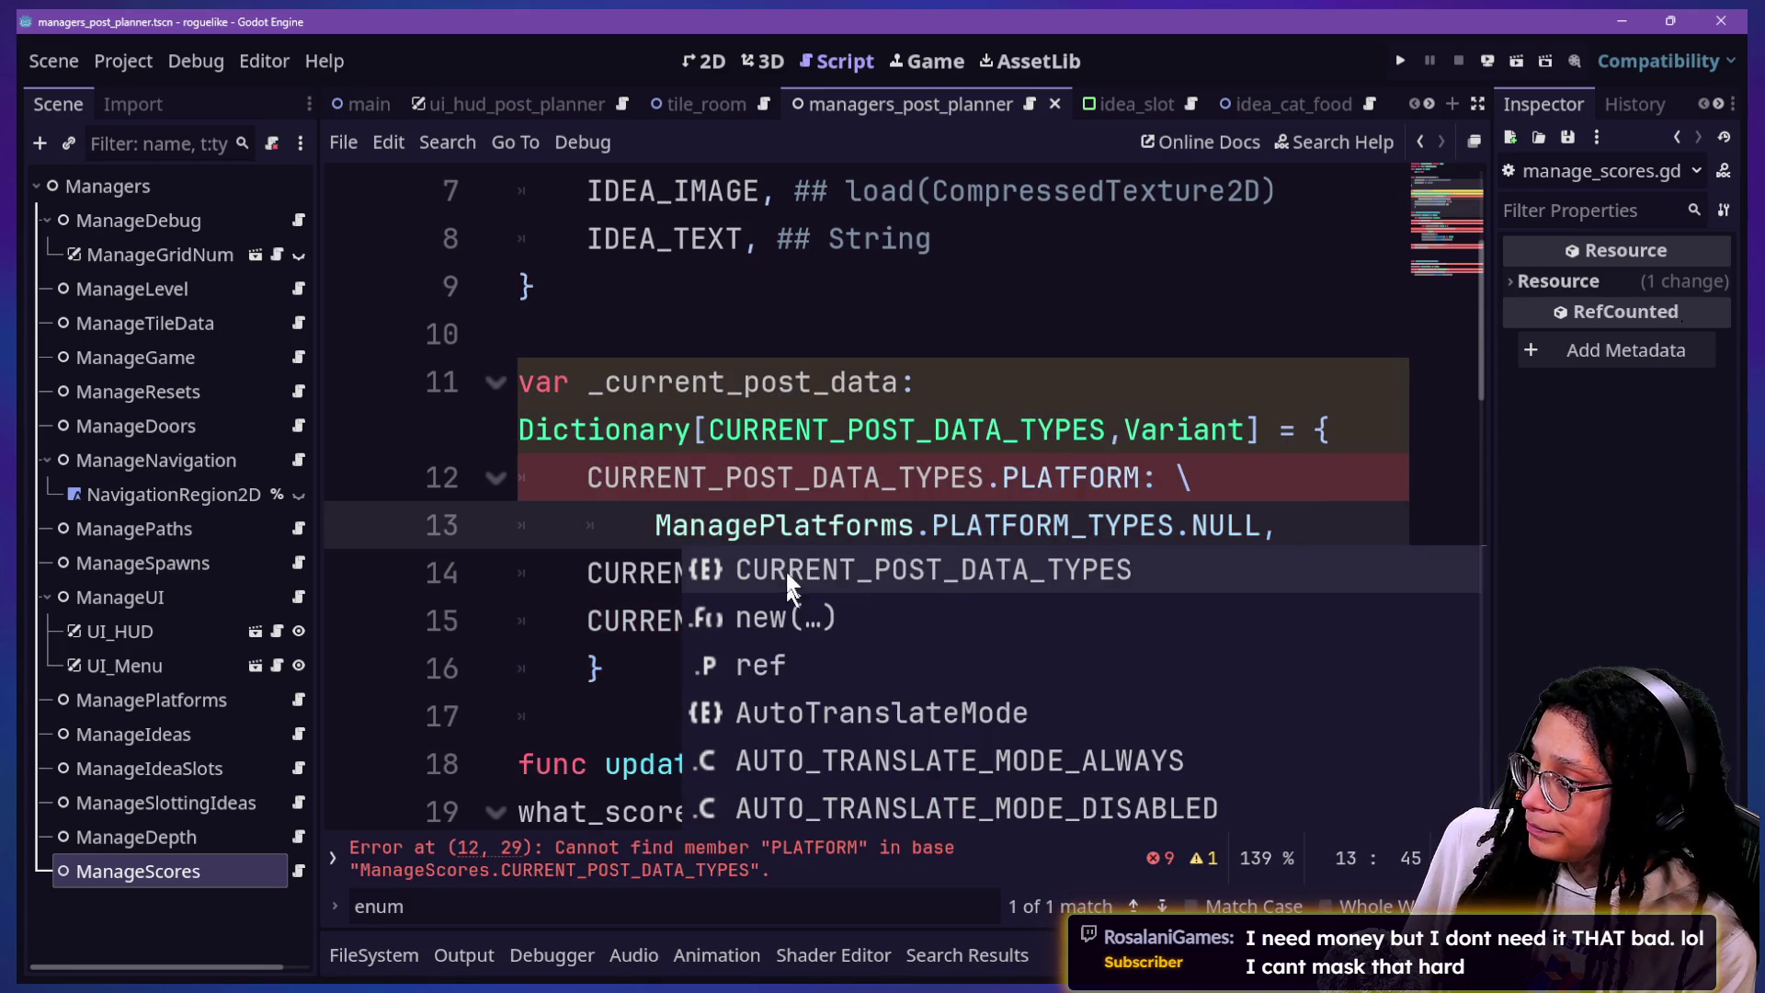
Step: Check the PLATFORM key line and dictionary declaration now flagged 'Cannot find member PLATFORM'
left_click(827, 480)
right_click(827, 481)
key("Escape")
left_click(999, 477)
key("Down")
key("Down")
key("Down")
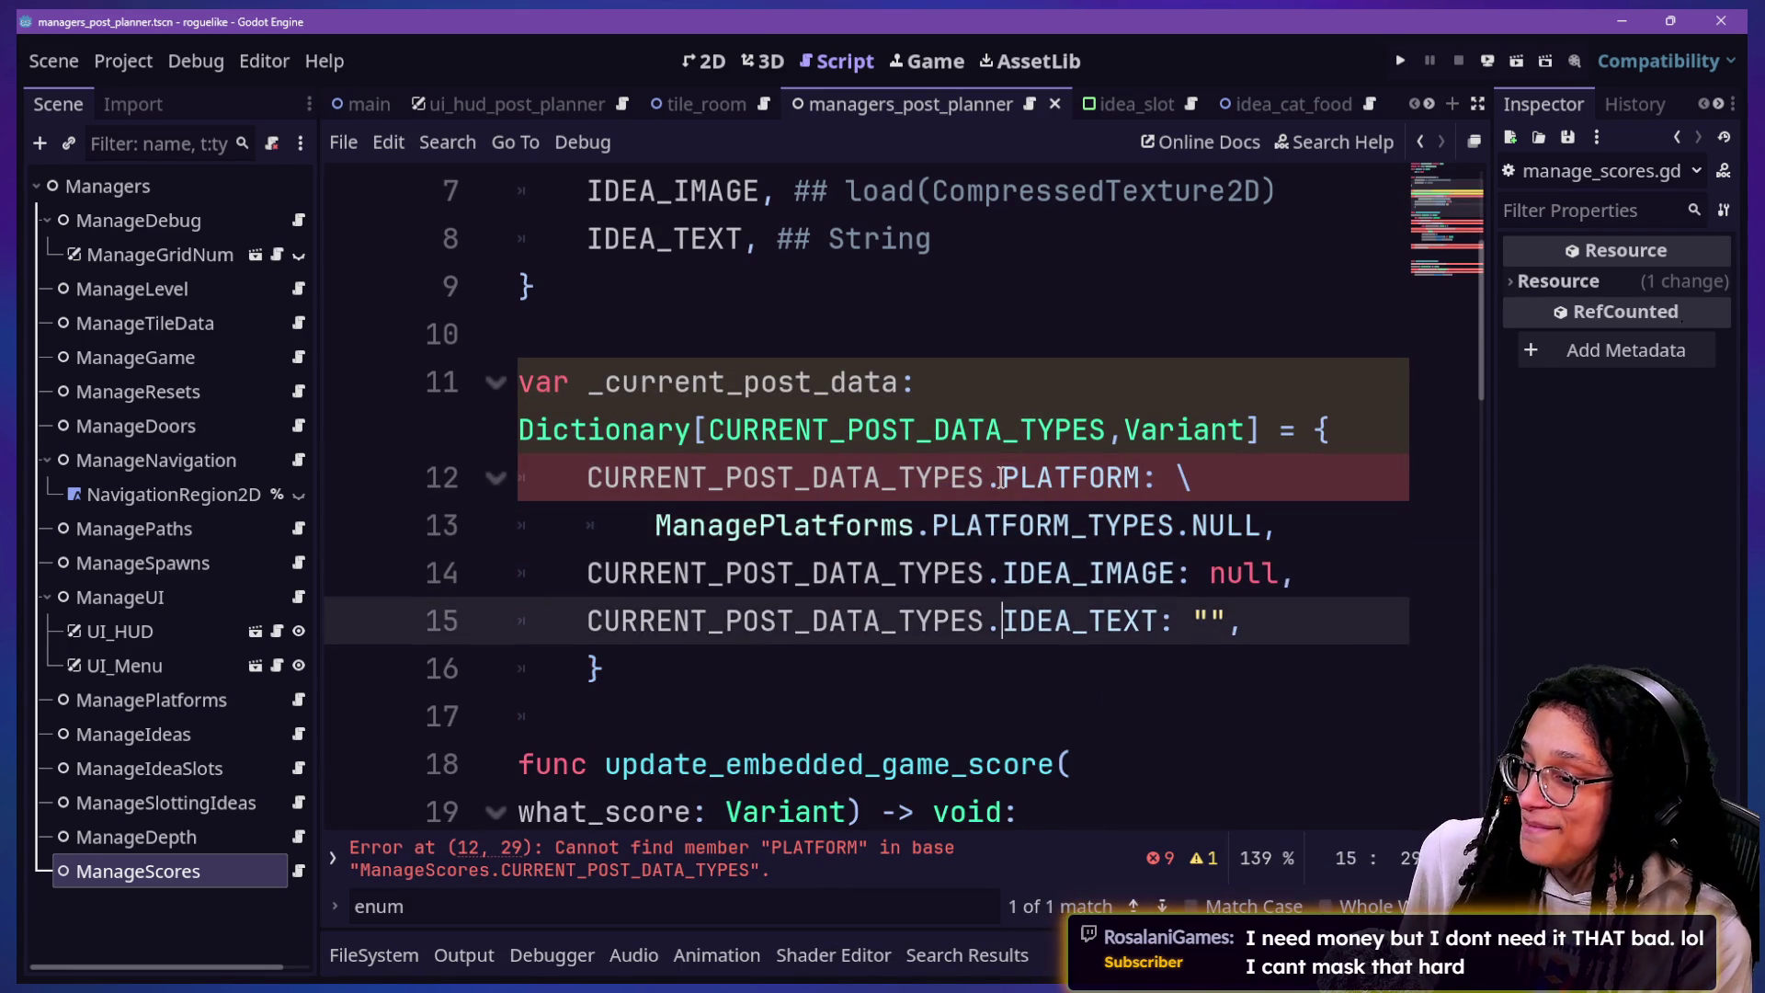
key("Up")
key("Up")
key("Up")
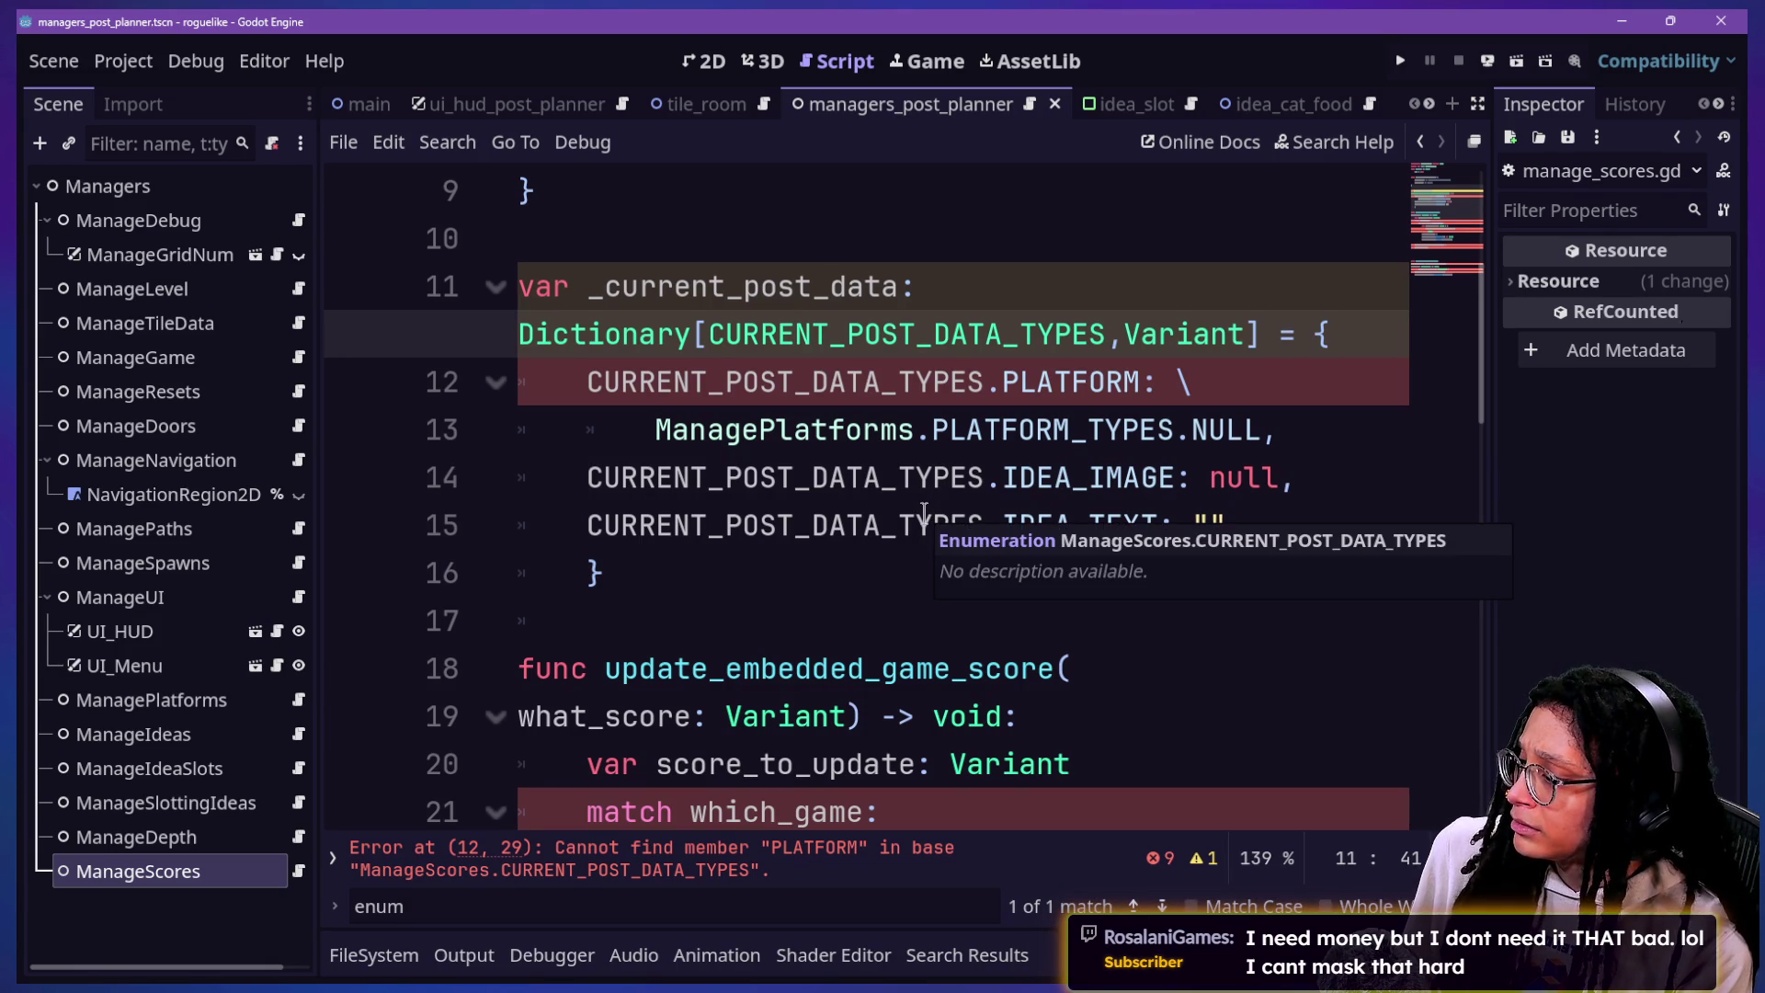
scroll(914, 478, "up", 2)
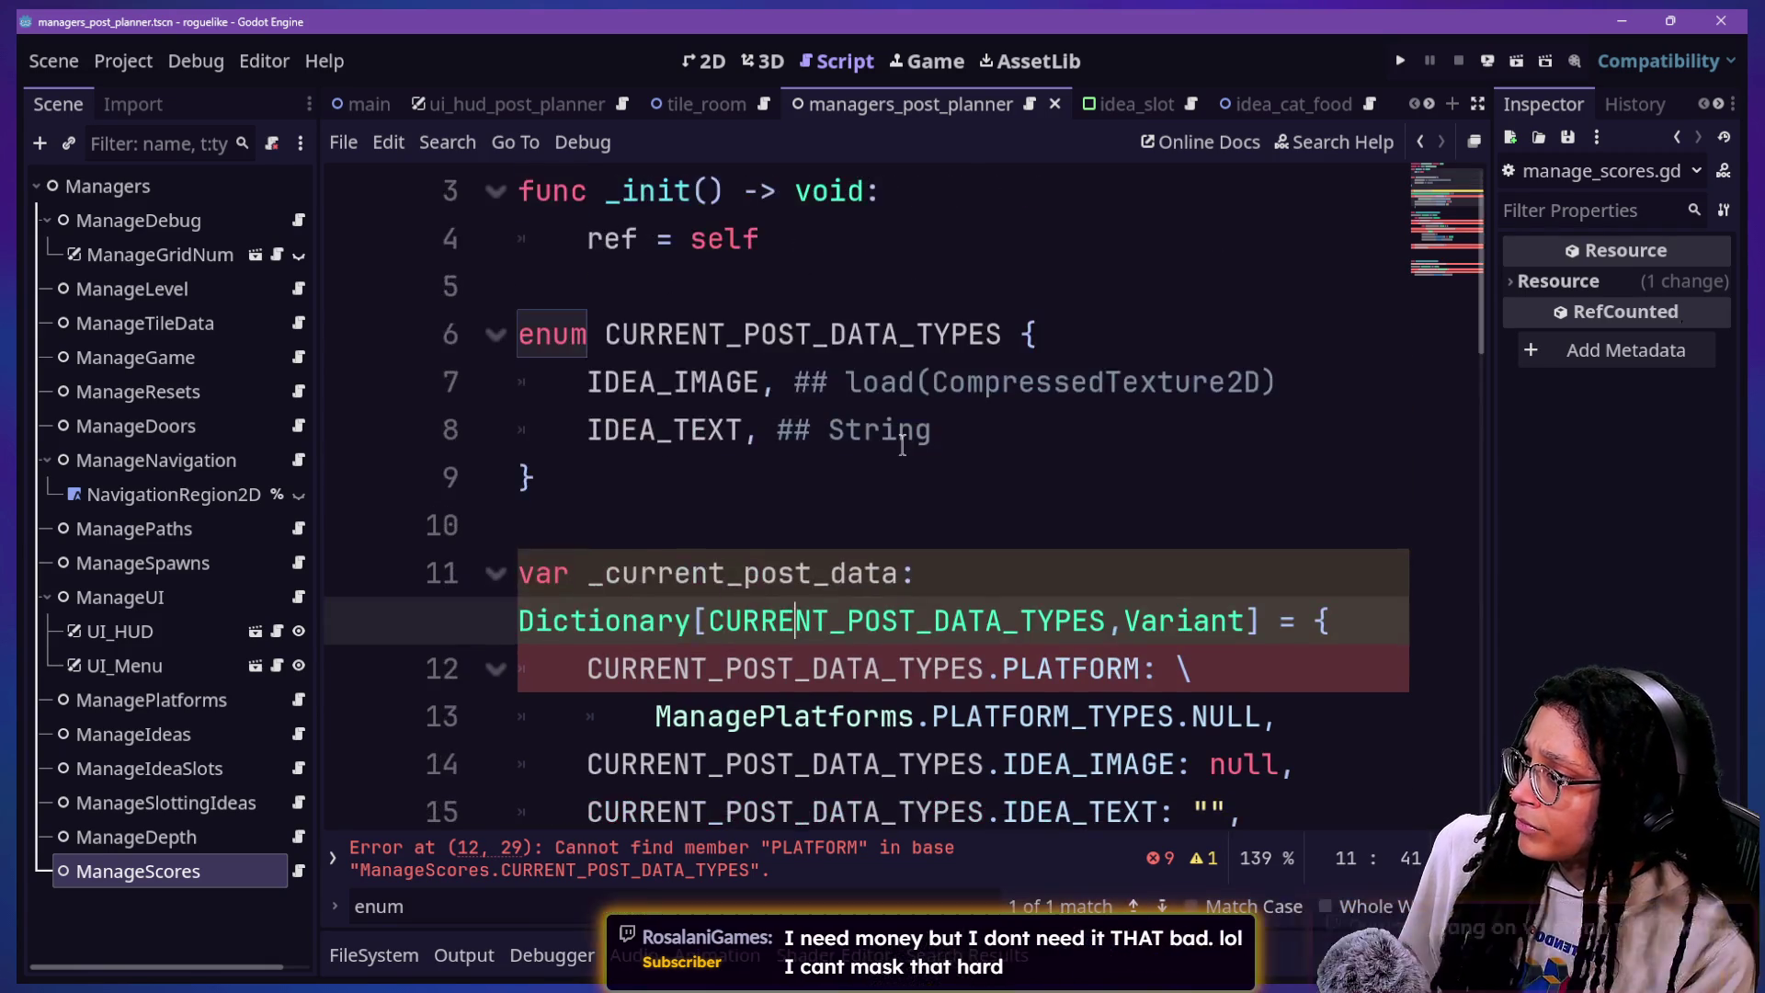
Step: Insert 'PLATFORM, ## ManagePlatforms.PLATFORM_TYPES' as the first CURRENT_POST_DATA_TYPES entry and save the script
left_click(1270, 334)
key("Return")
type("PLATFORM, ## ")
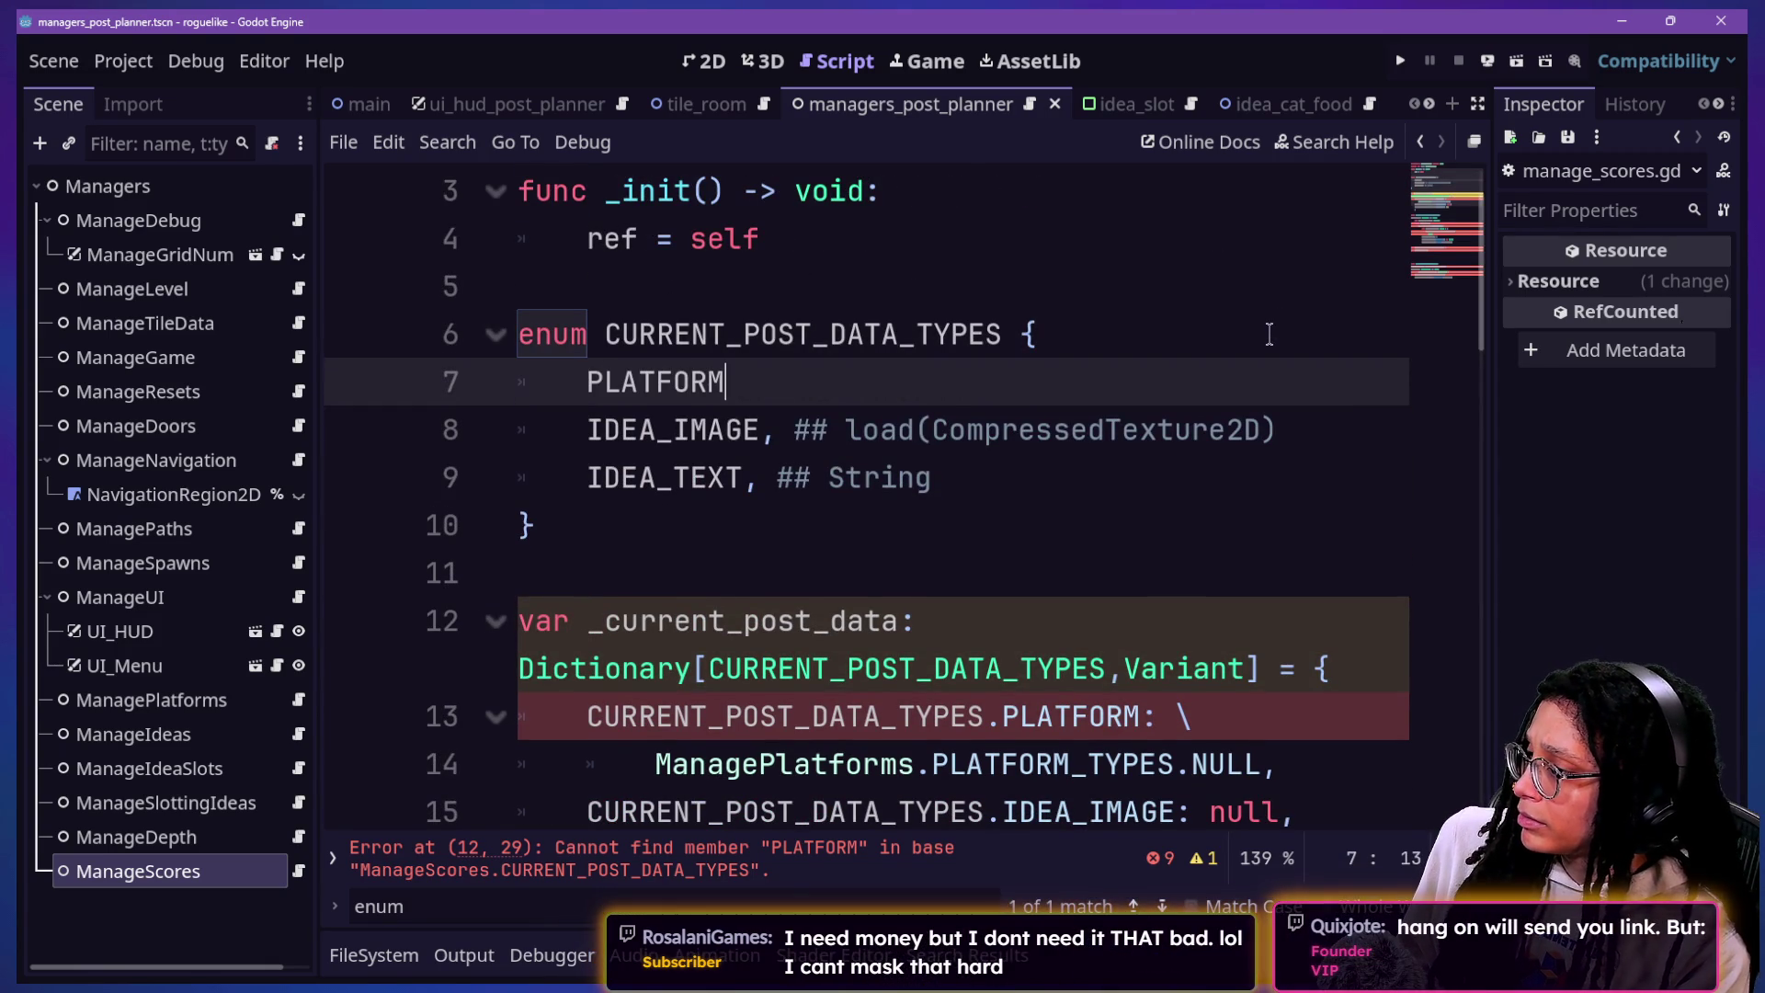
type("ManagePlatfo")
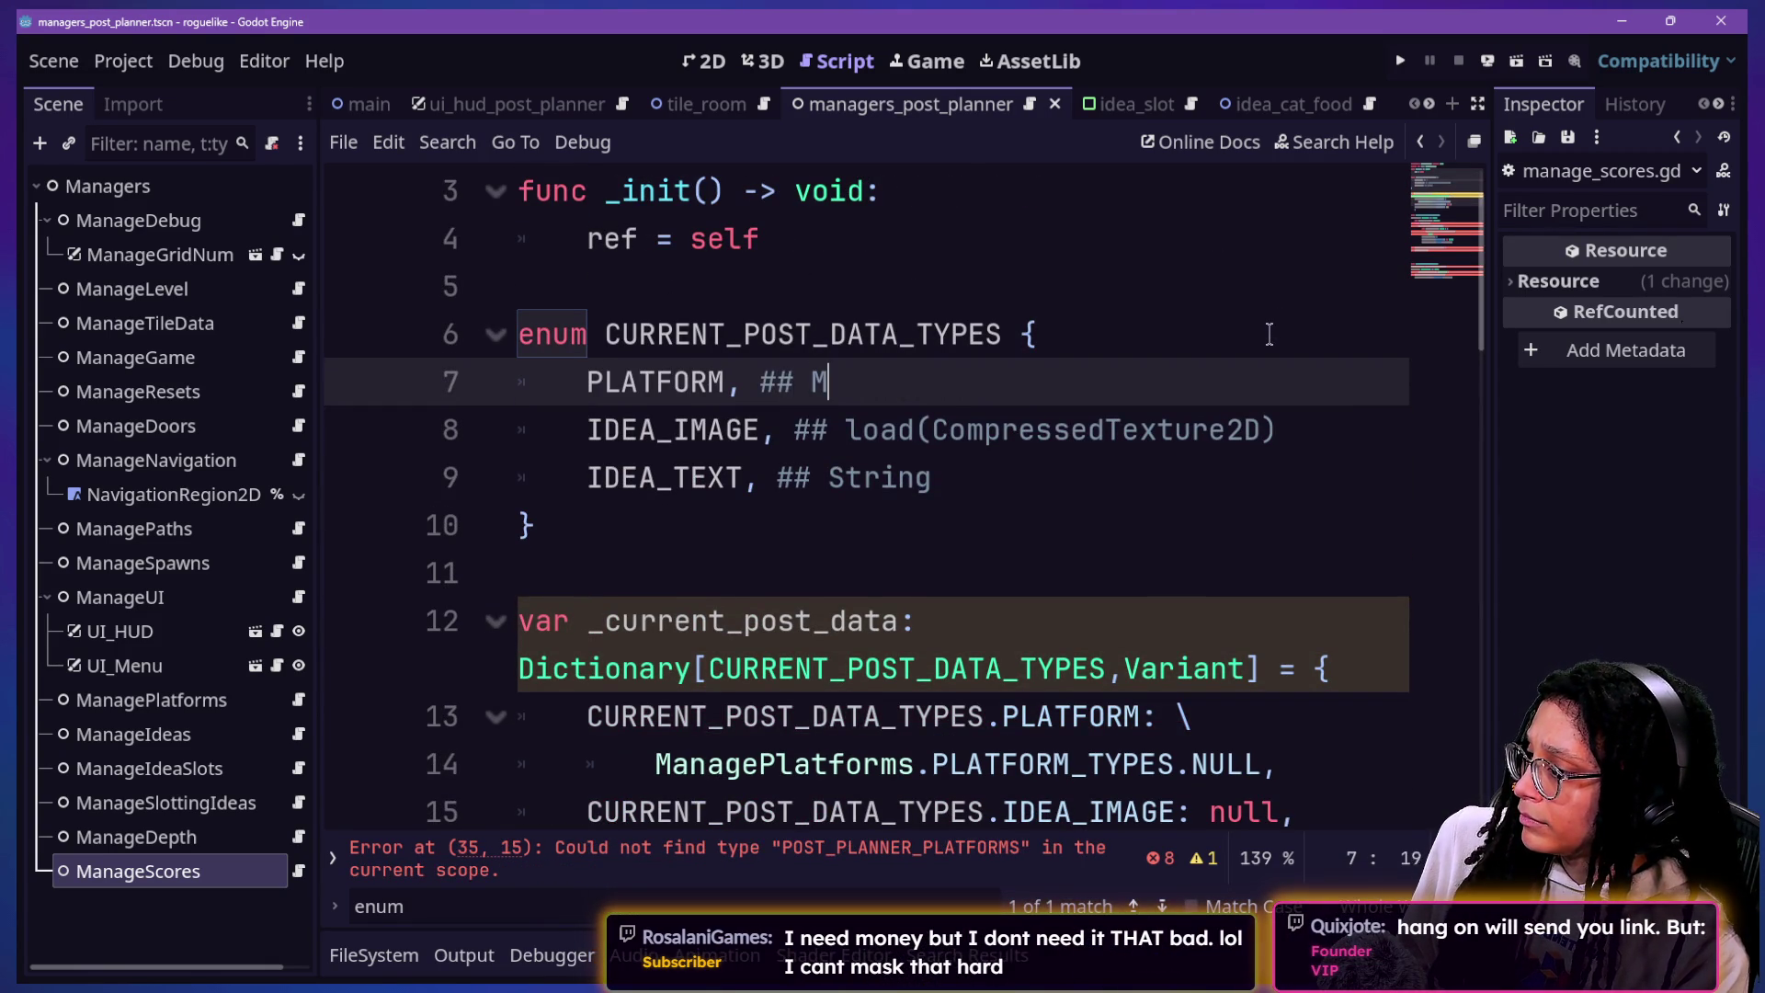
type("rms.")
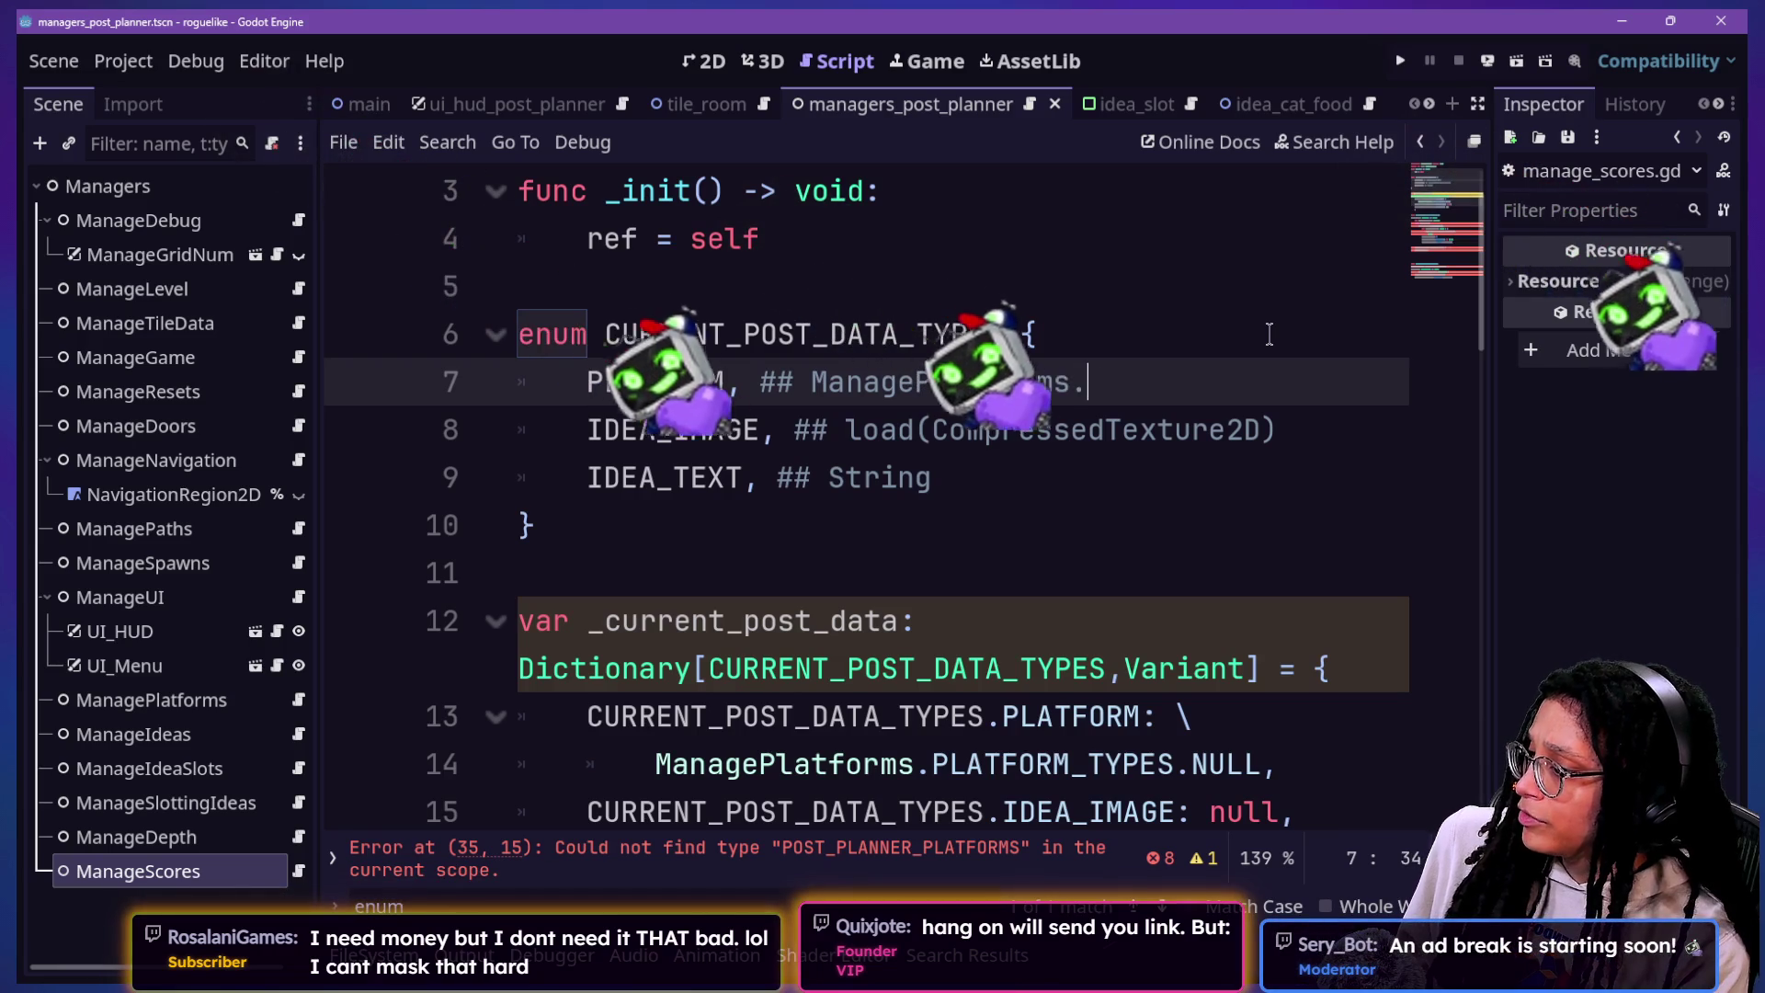
type("PLATFORM_TYPES")
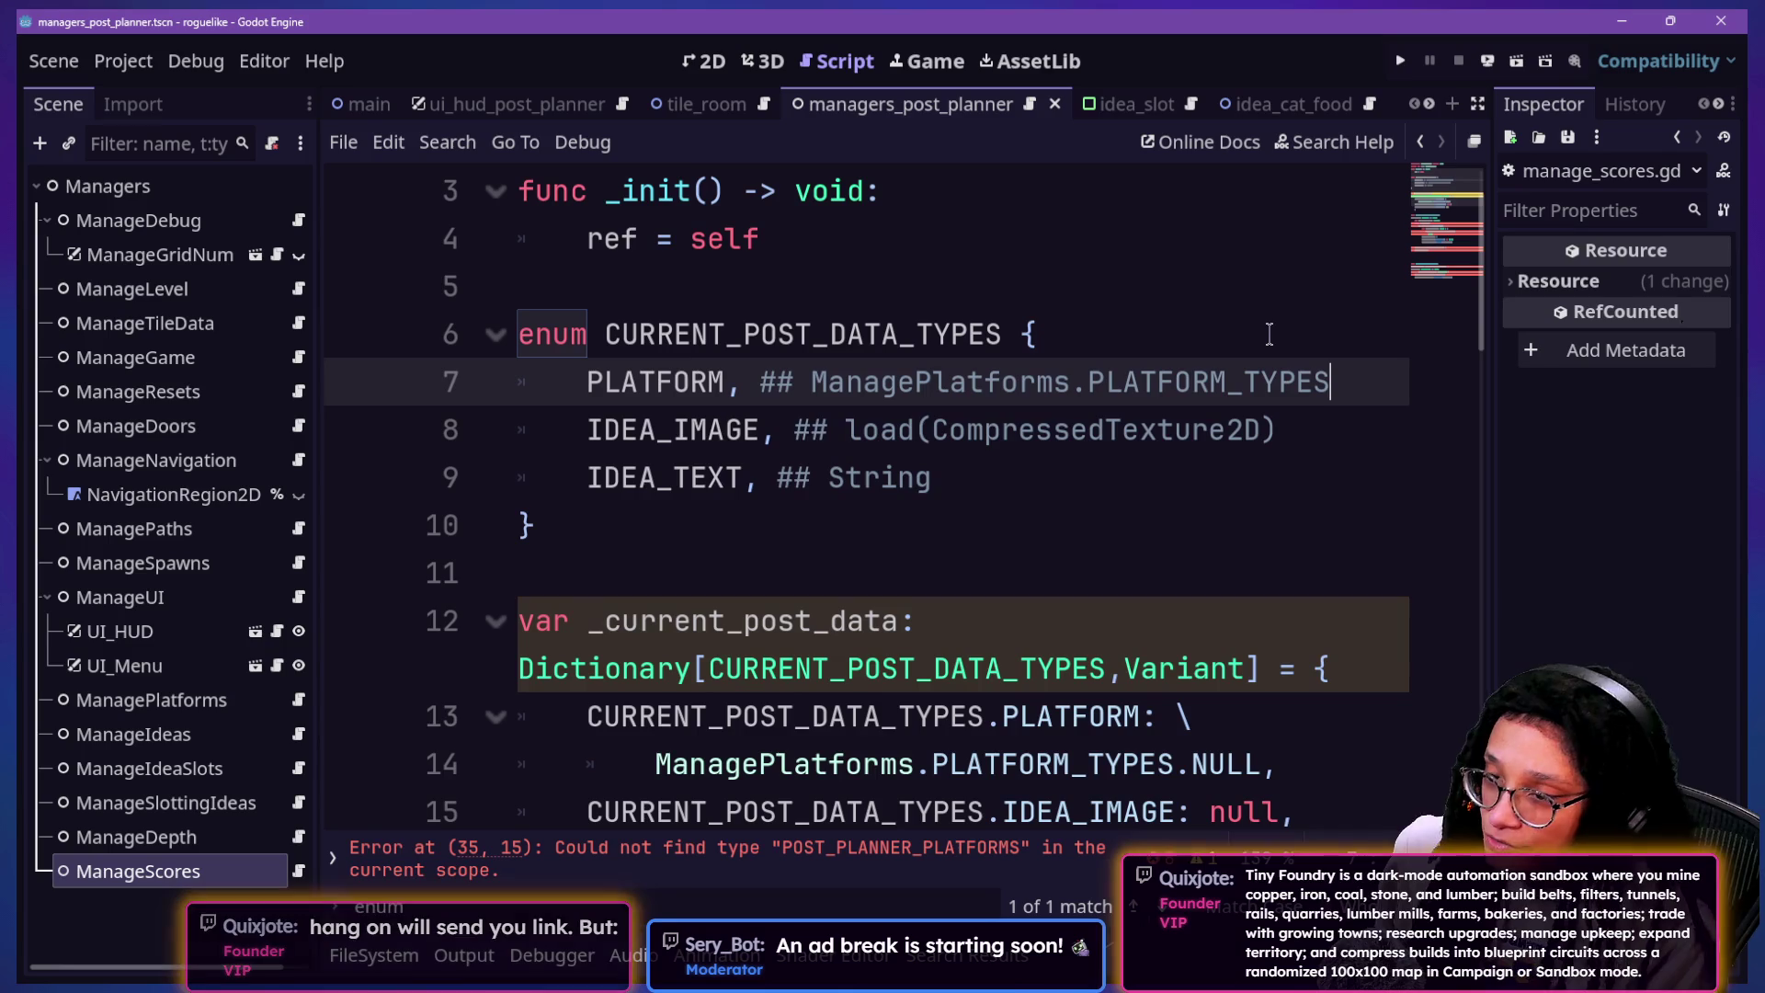
key("ctrl+s")
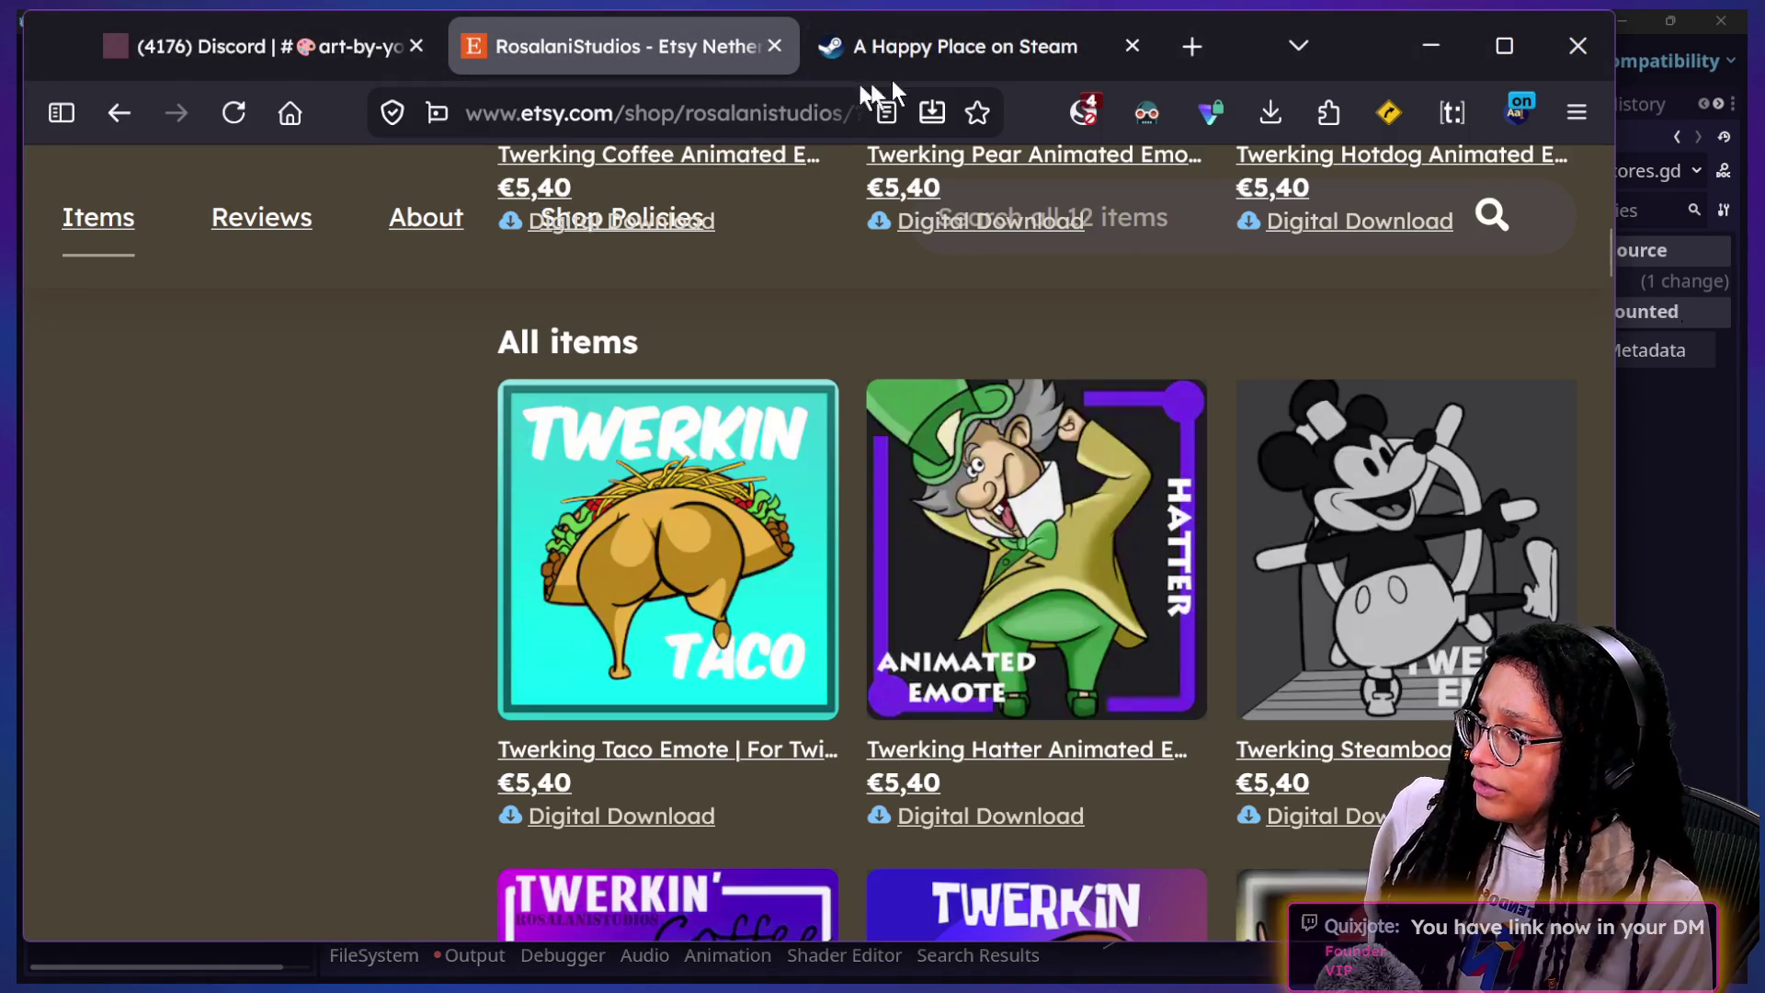
Step: Load quixjote.net/tinyfoundry/ in a new Firefox tab
left_click(1191, 50)
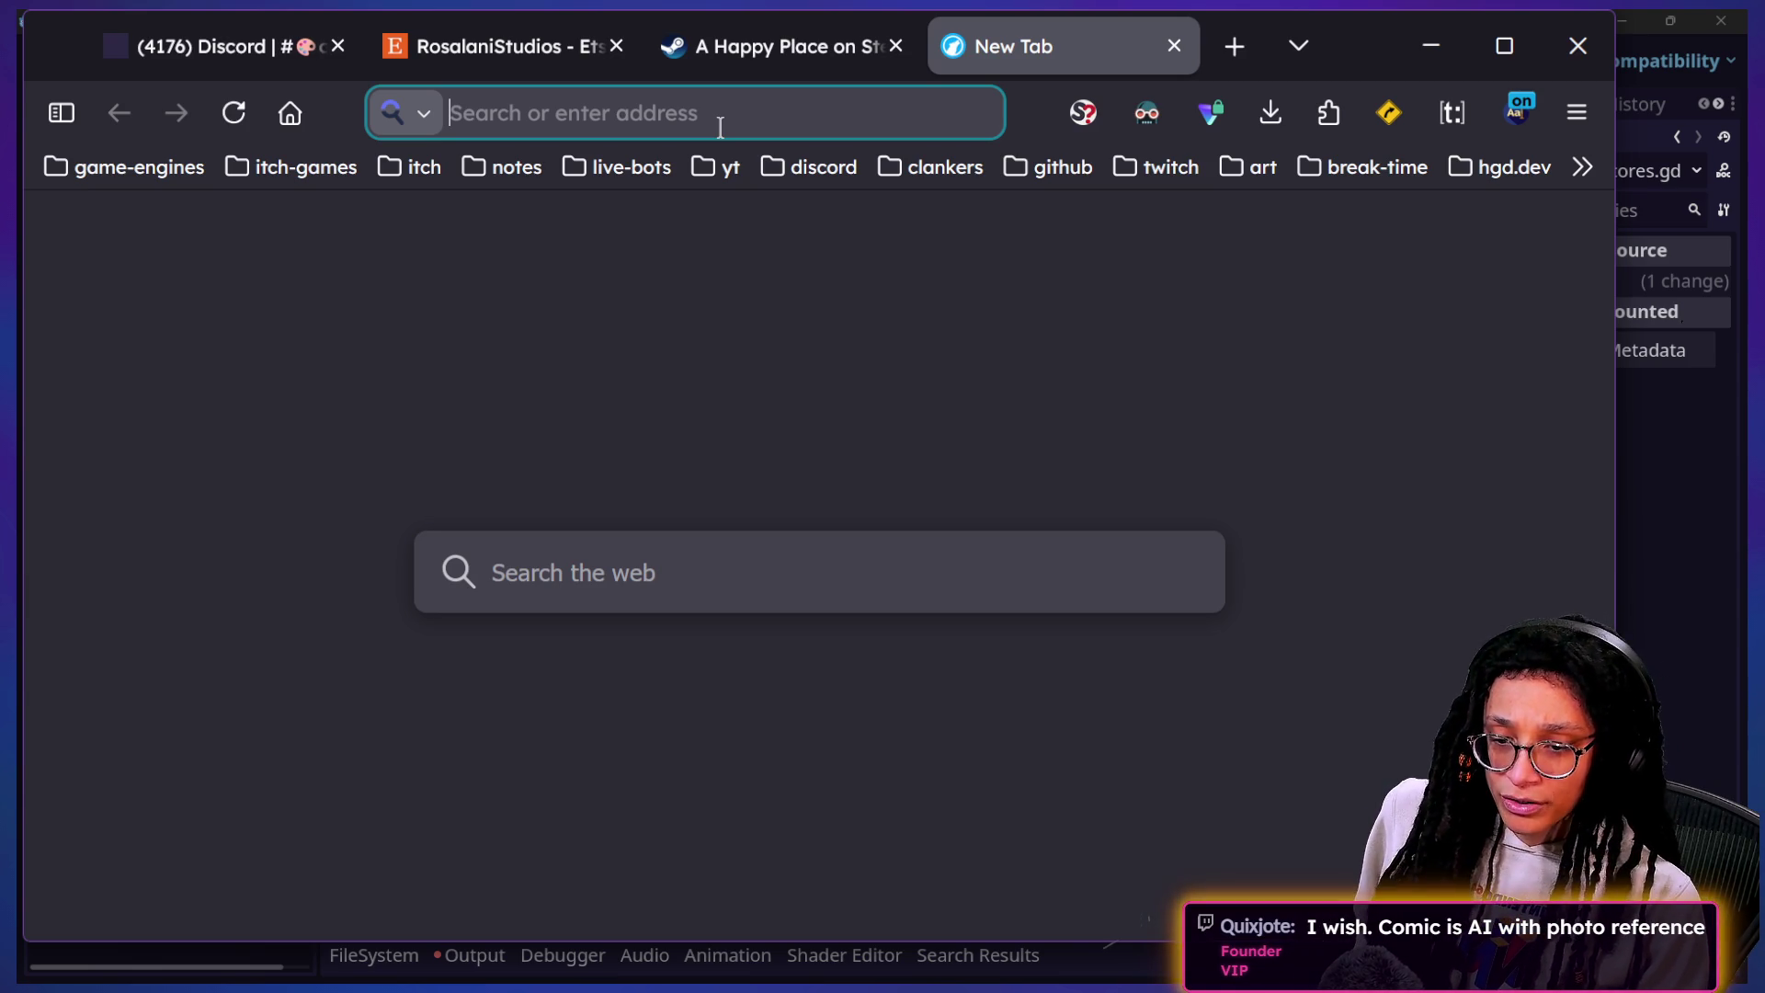
mouse_move(434, 55)
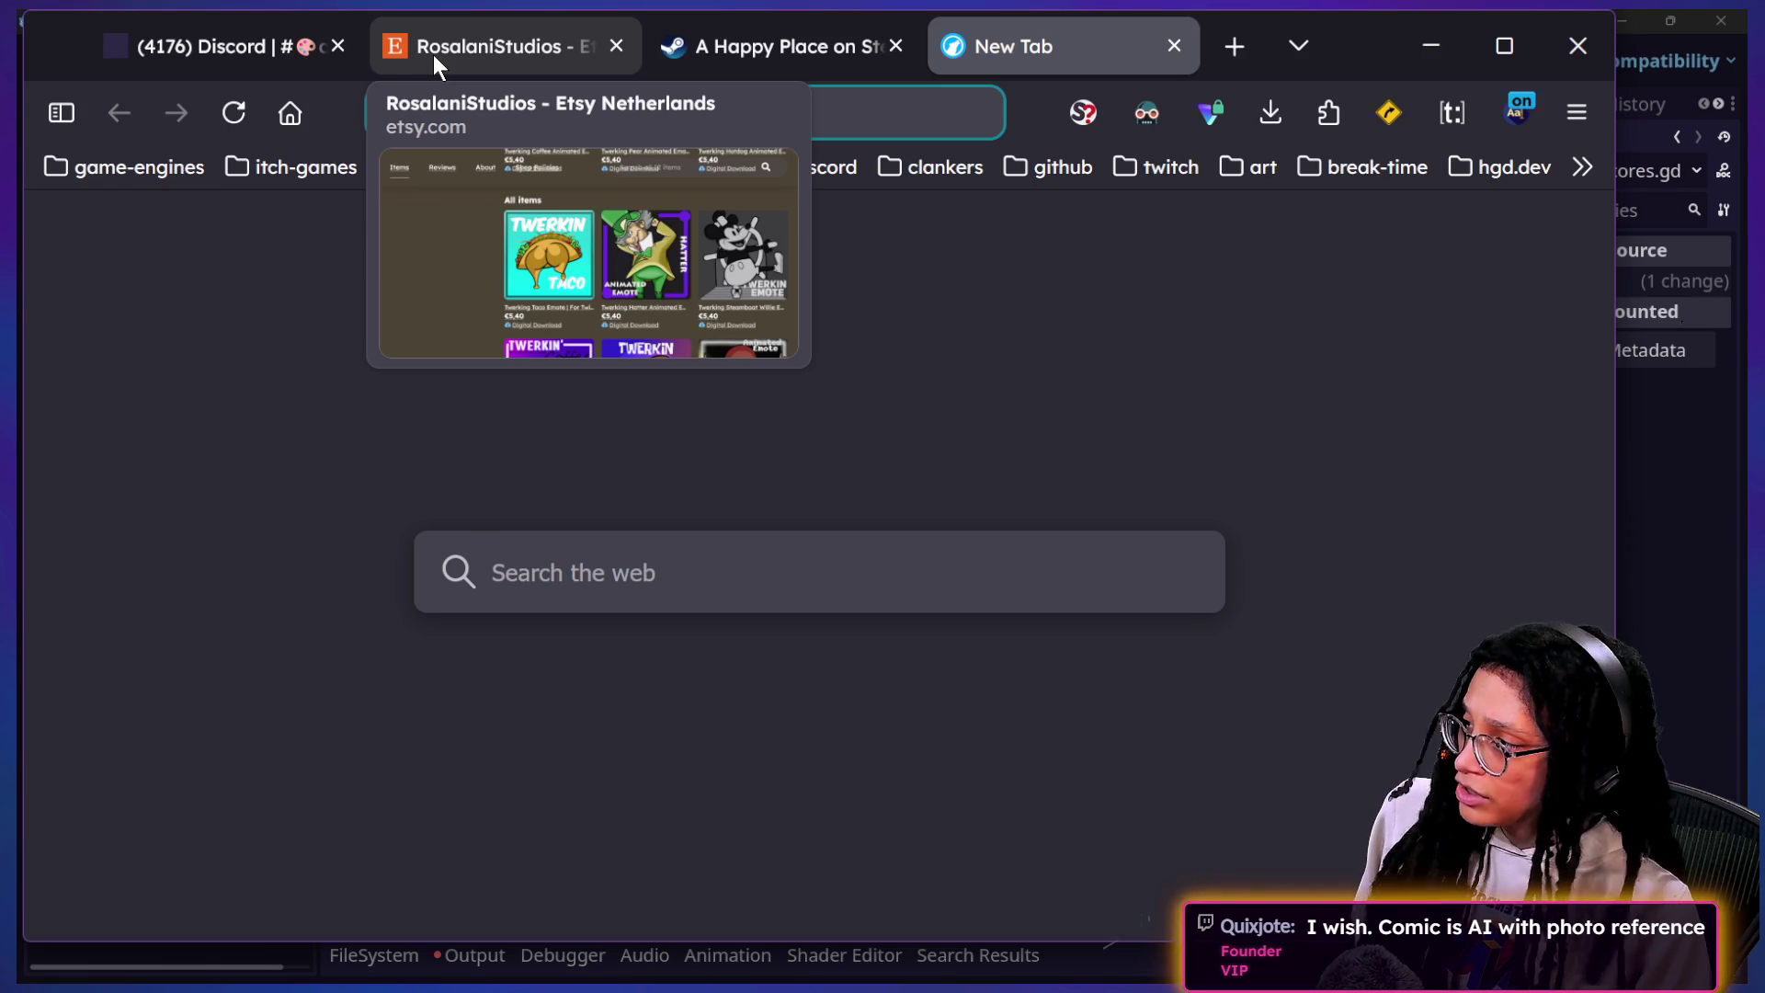
type("f")
key("BackSpace")
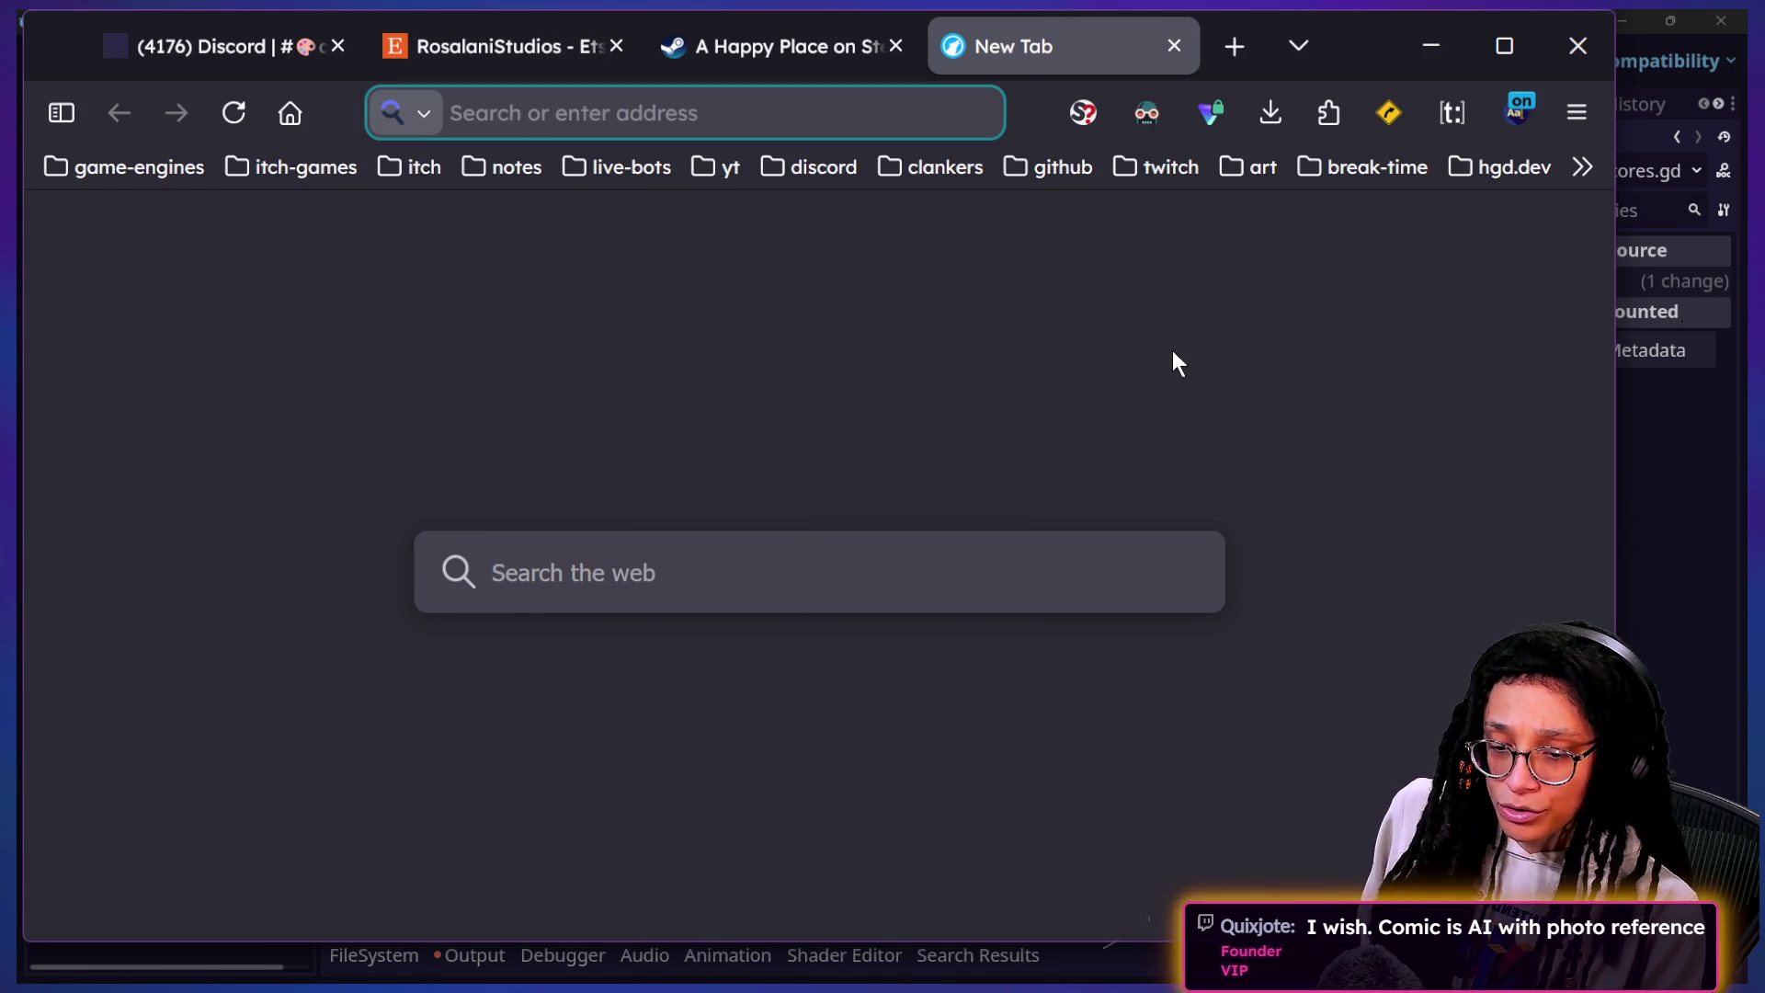
type("quixjote")
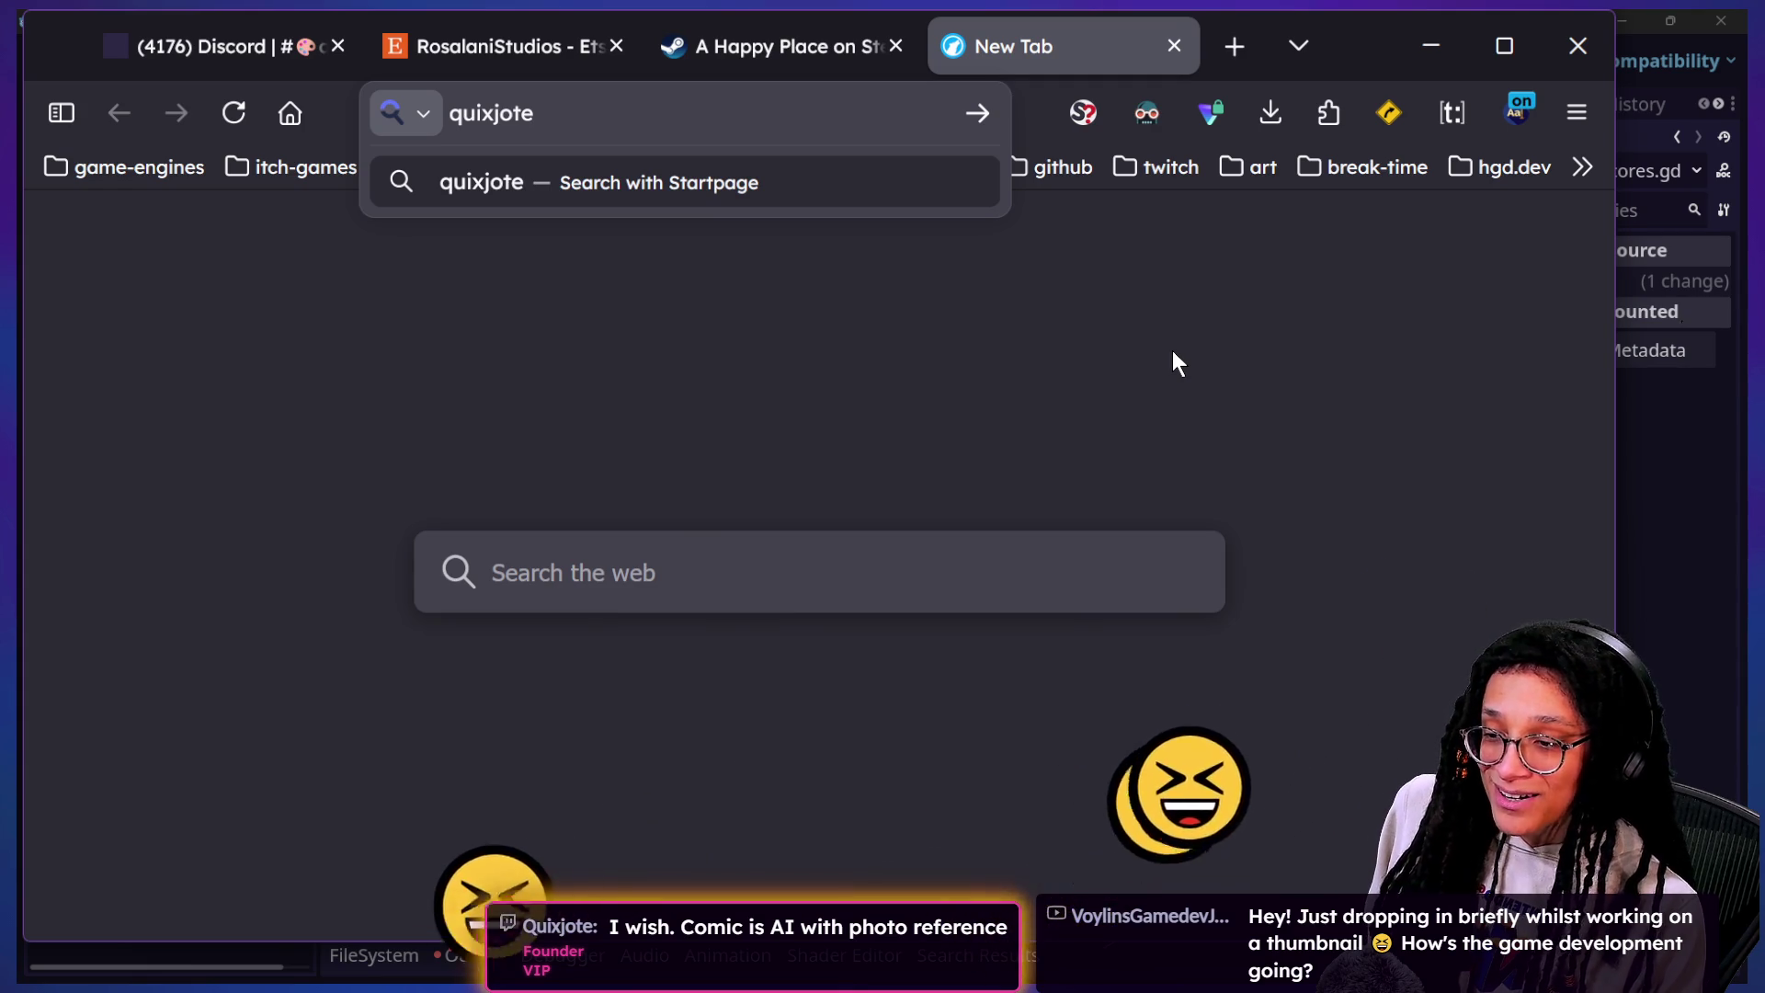
type(".net/tinyfoundry.")
key("BackSpace")
type("/")
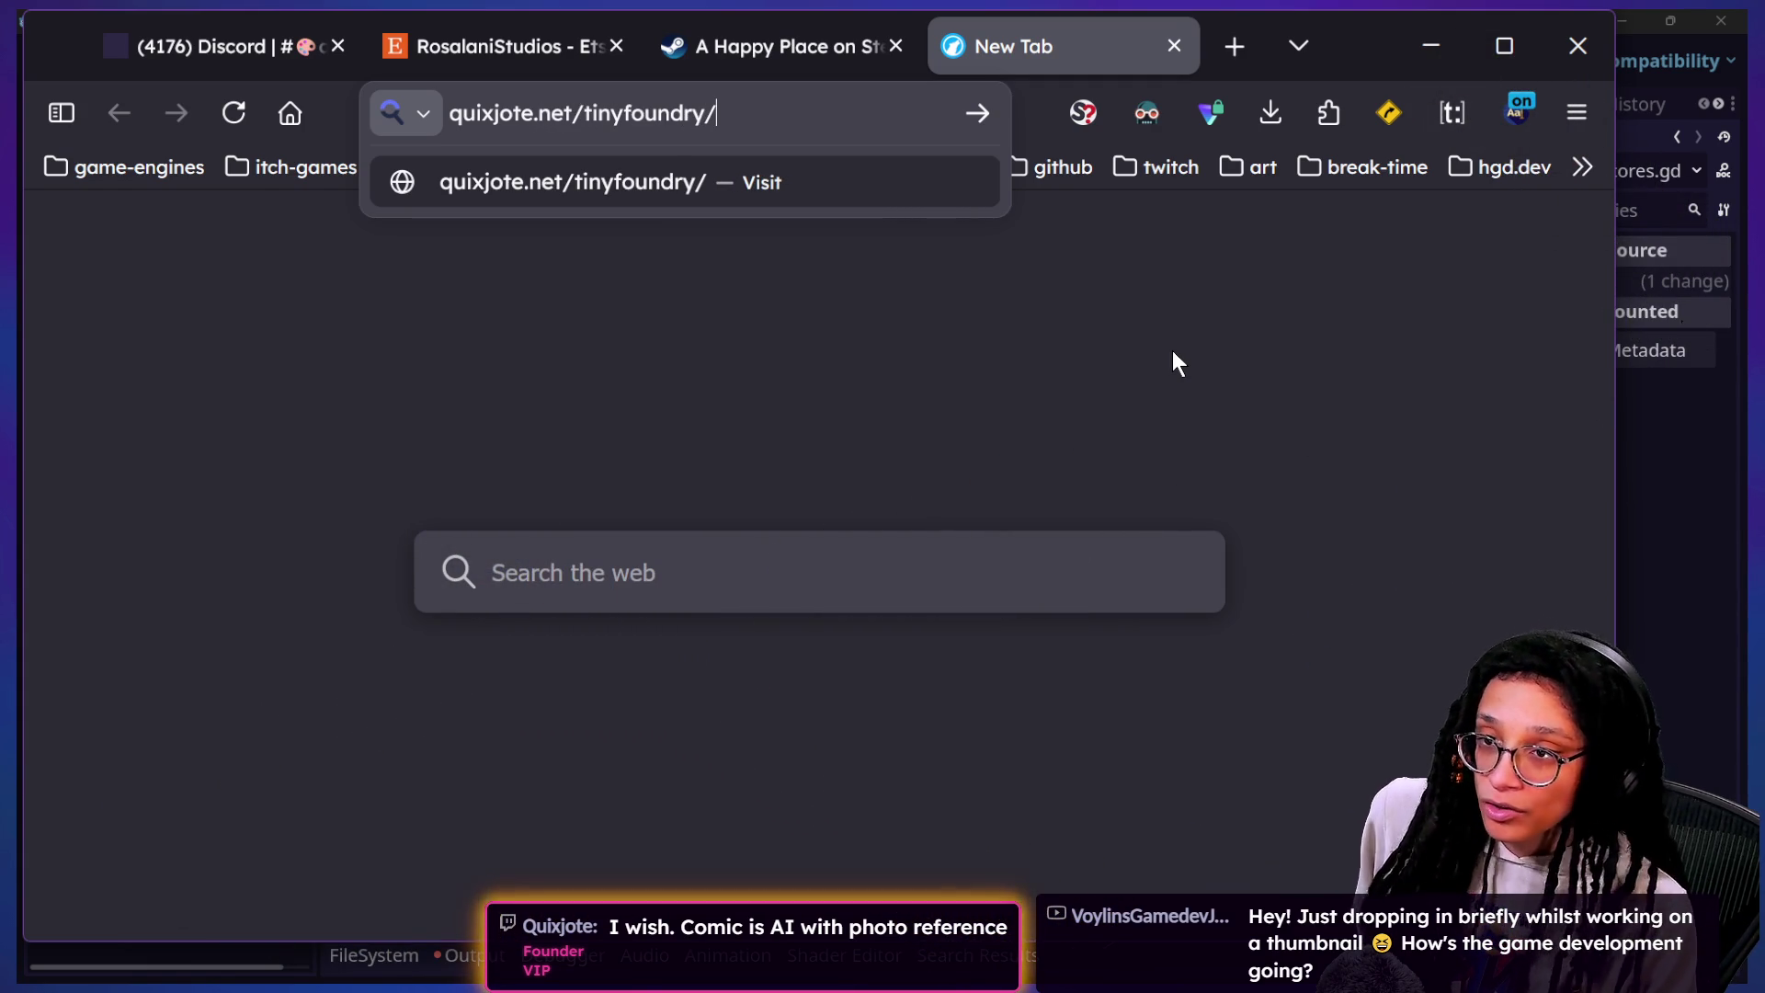
key("Return")
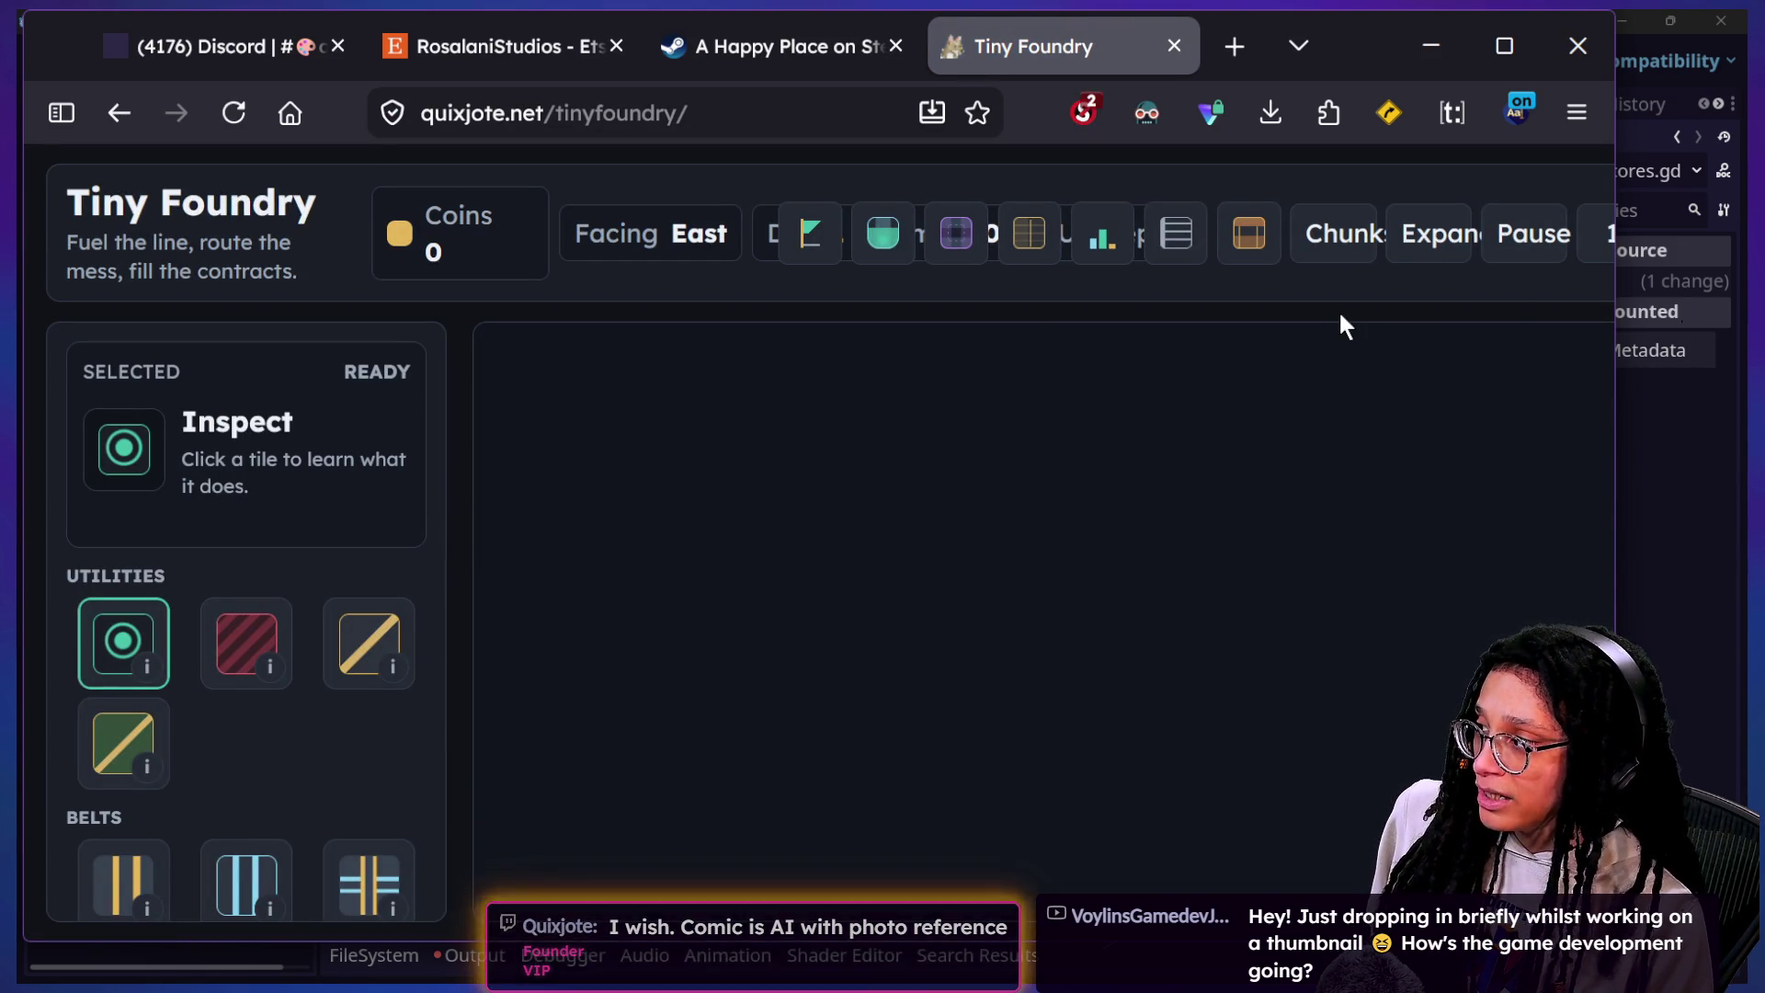
double_click(1345, 57)
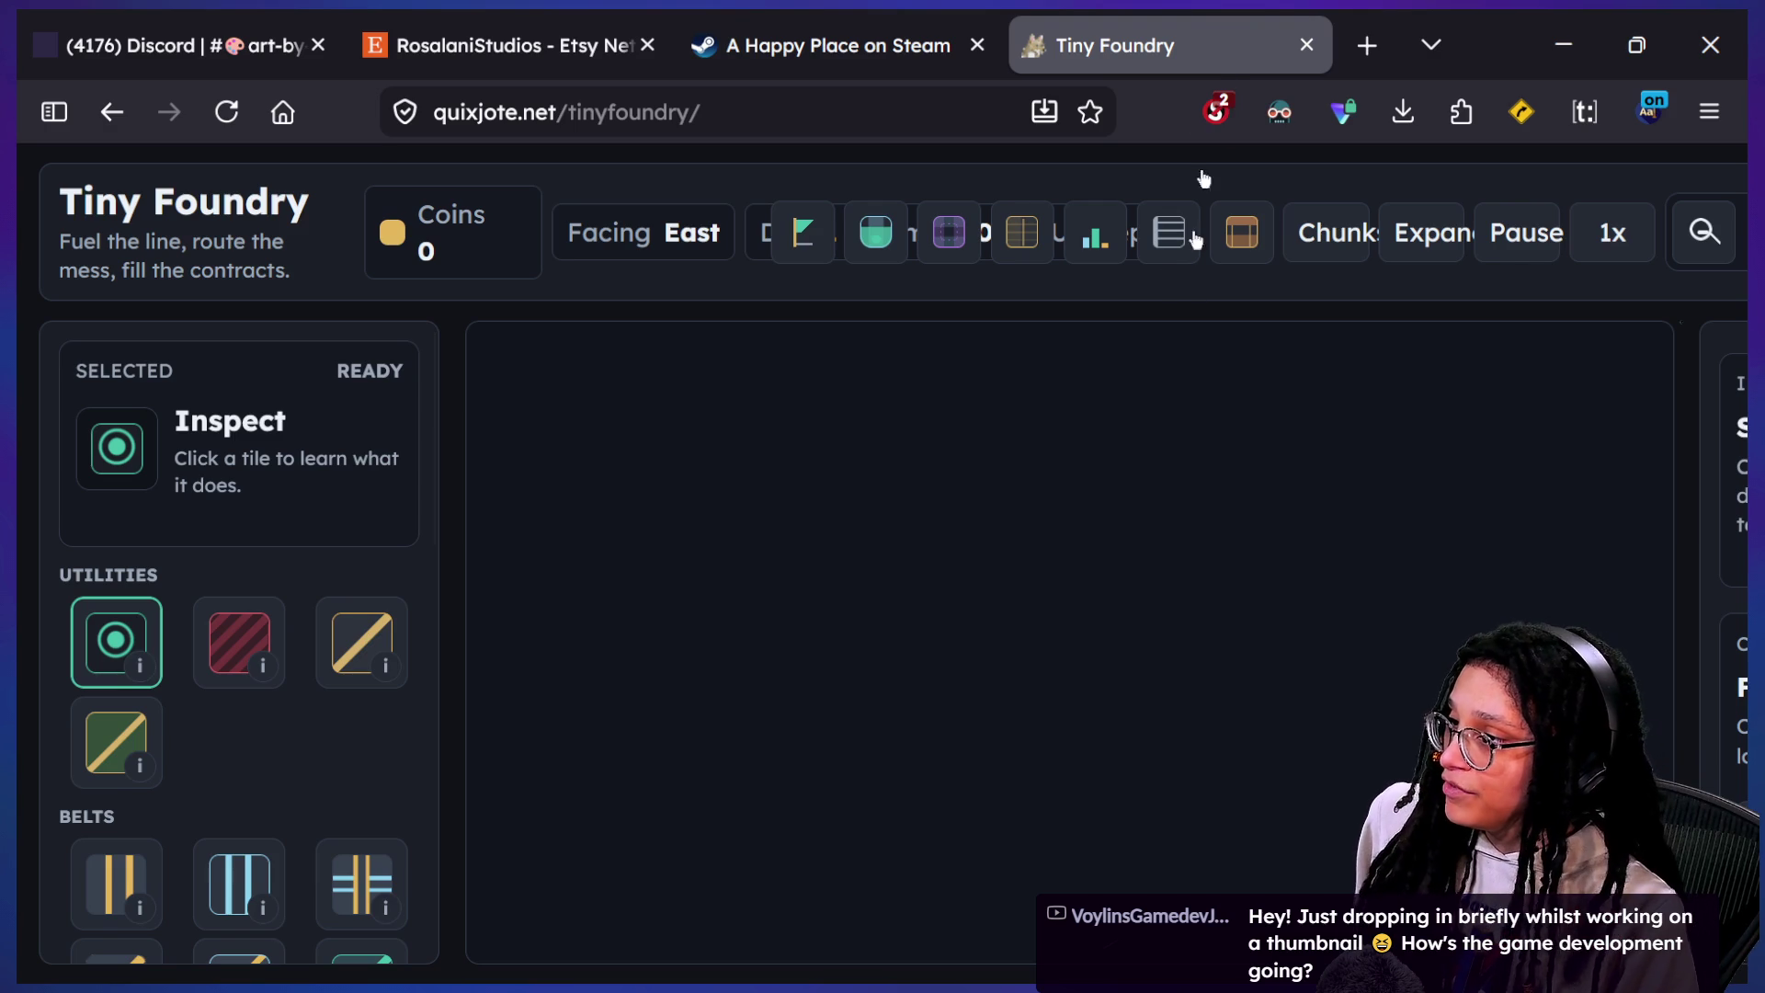
left_click(1217, 109)
left_click(574, 243)
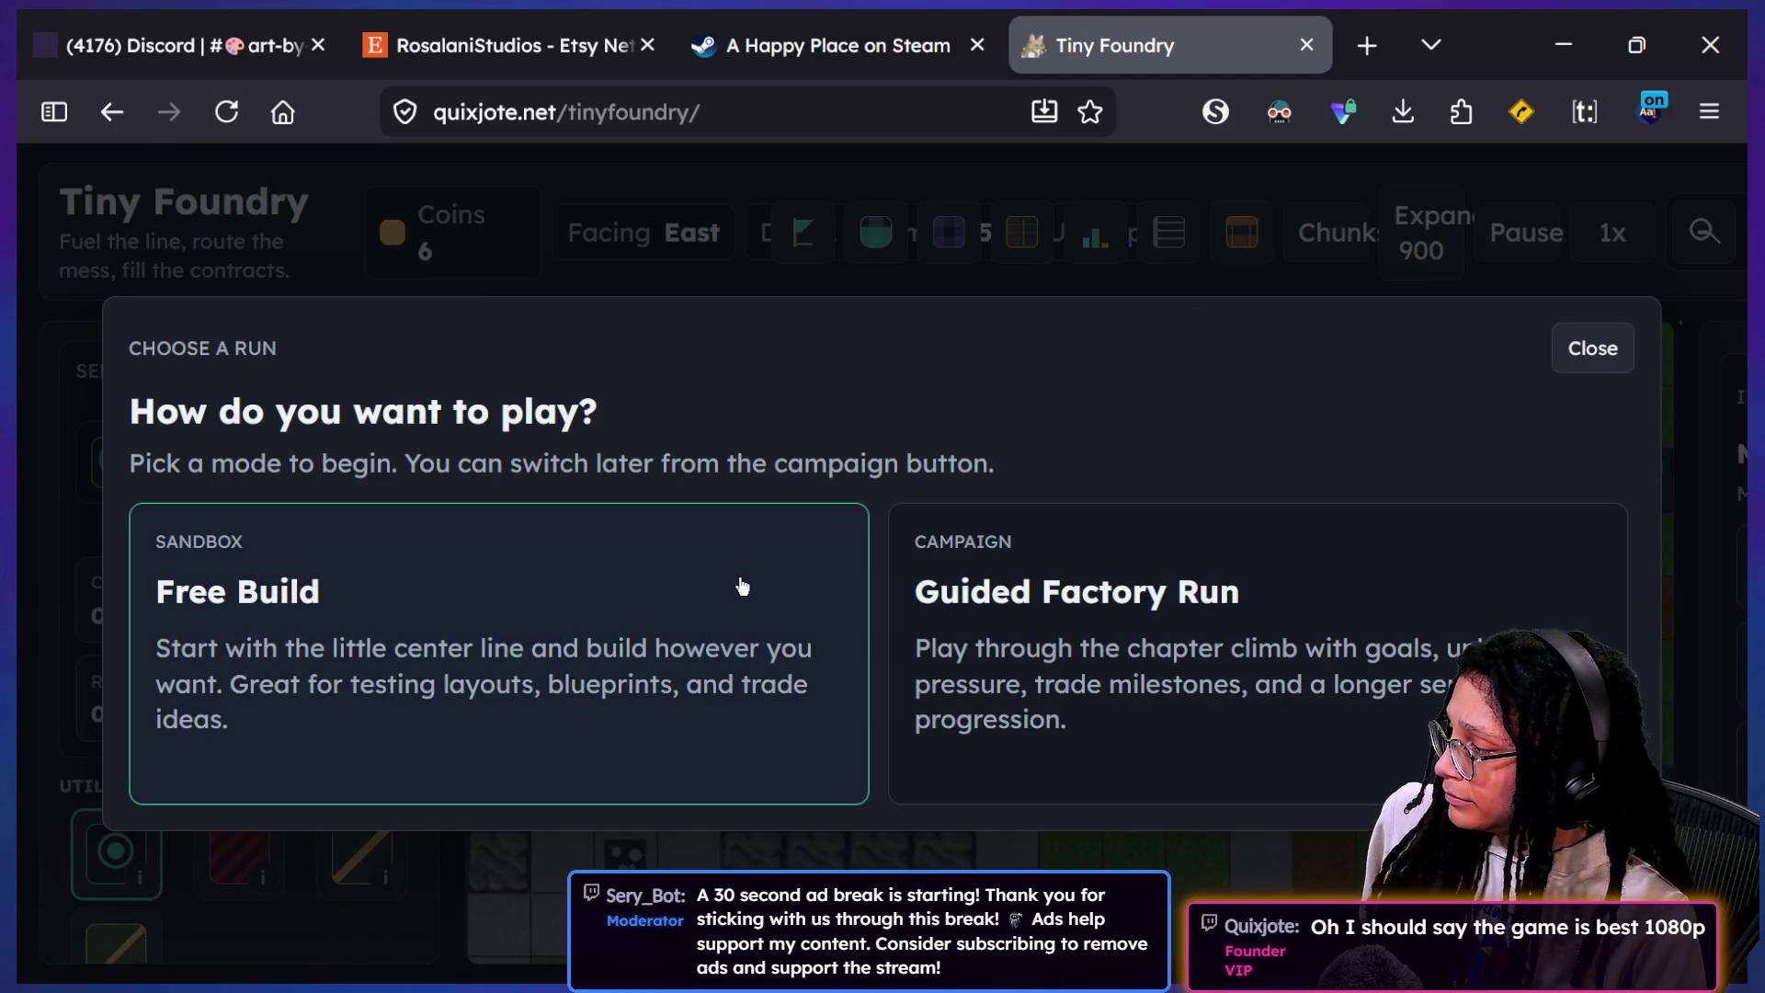
left_click(742, 585)
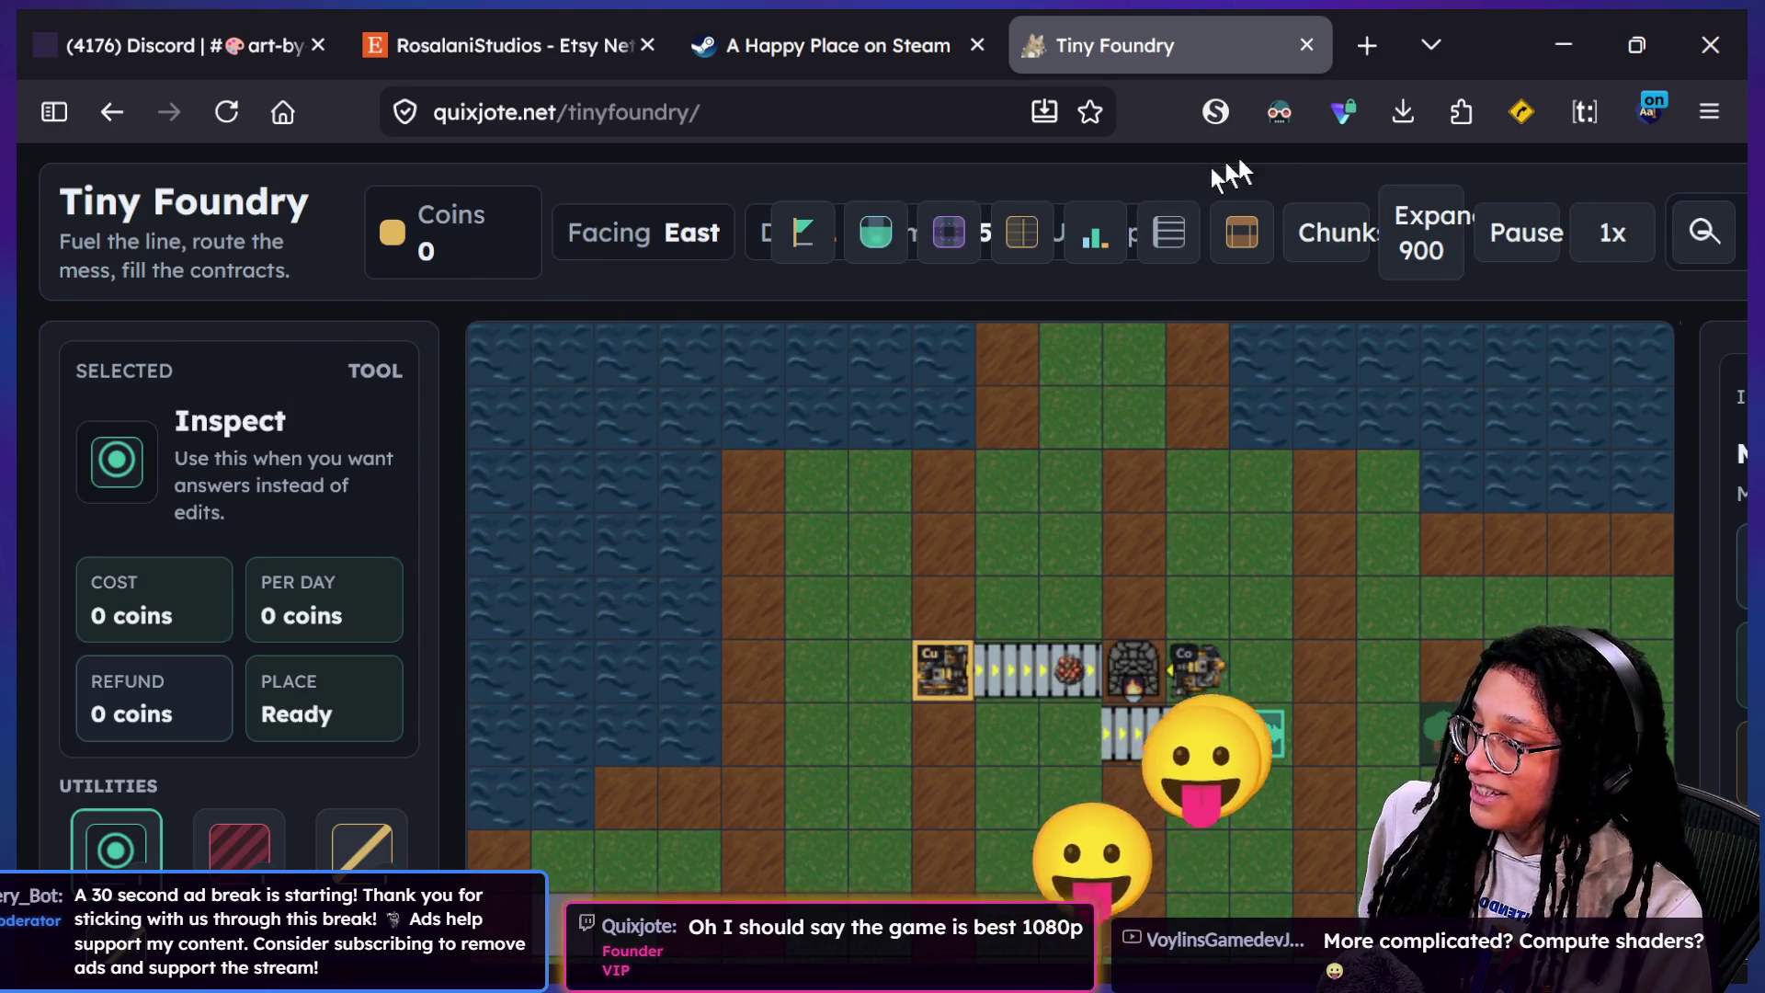
key("ctrl+minus")
key("ctrl+minus")
key("ctrl+minus")
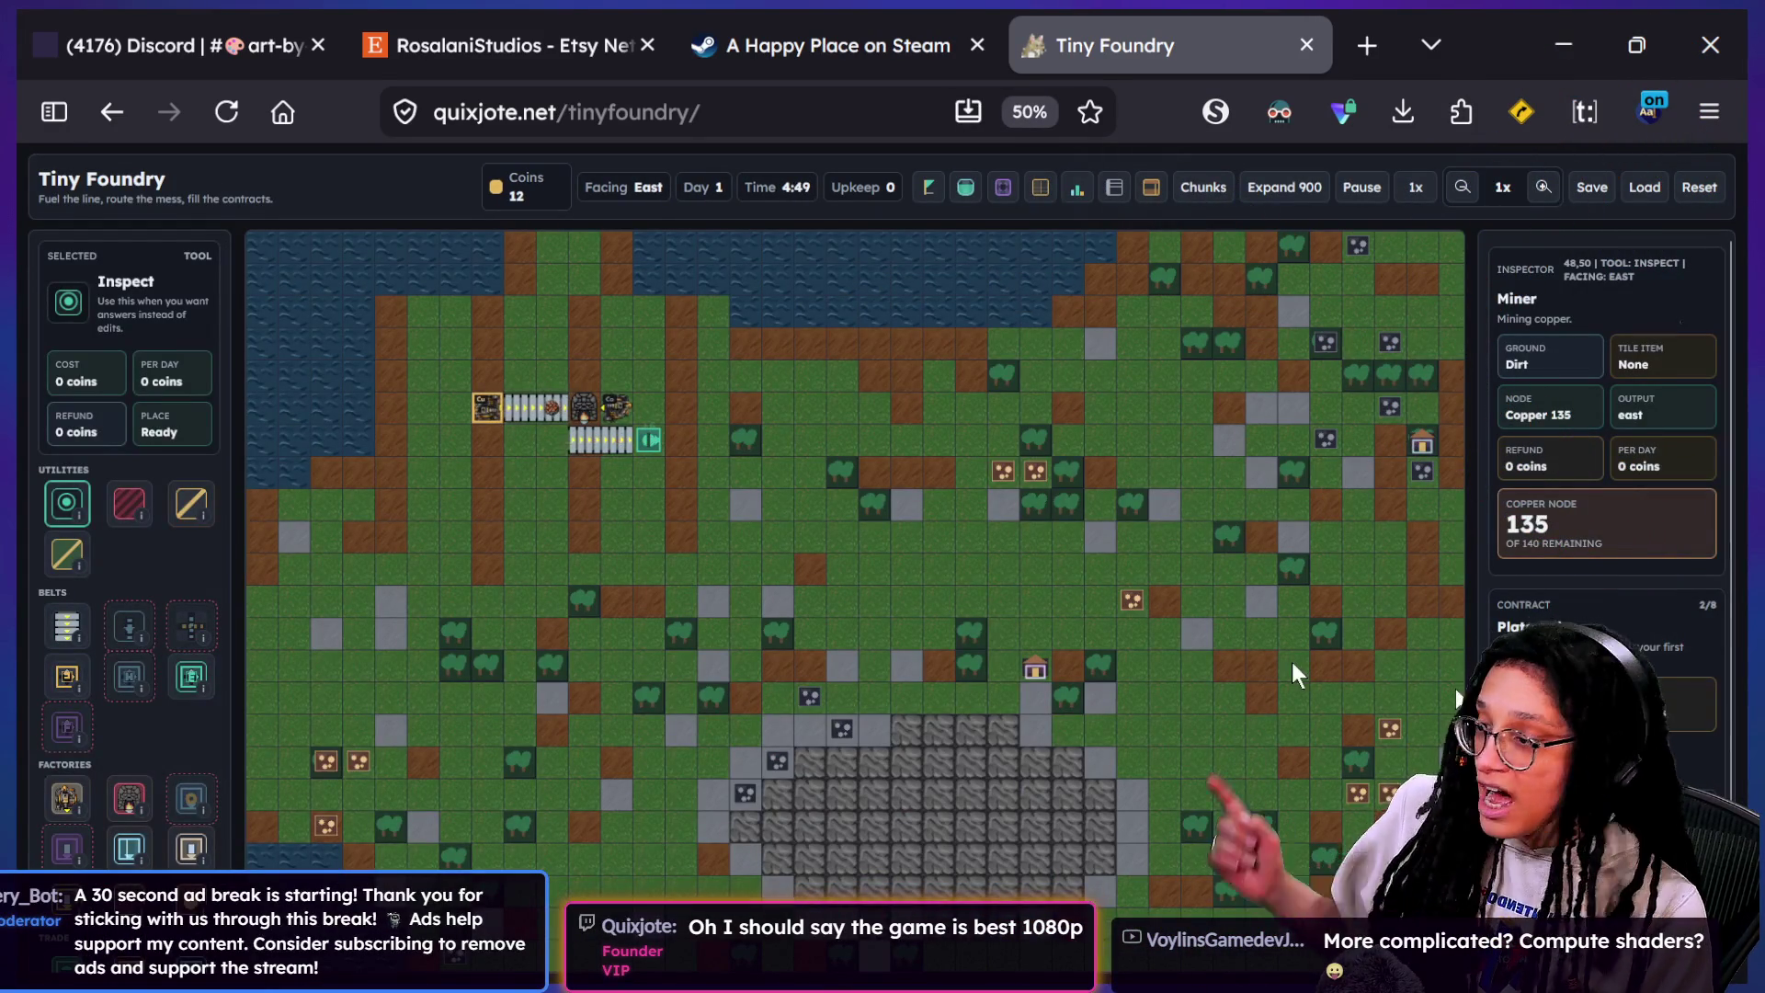
left_click(886, 581)
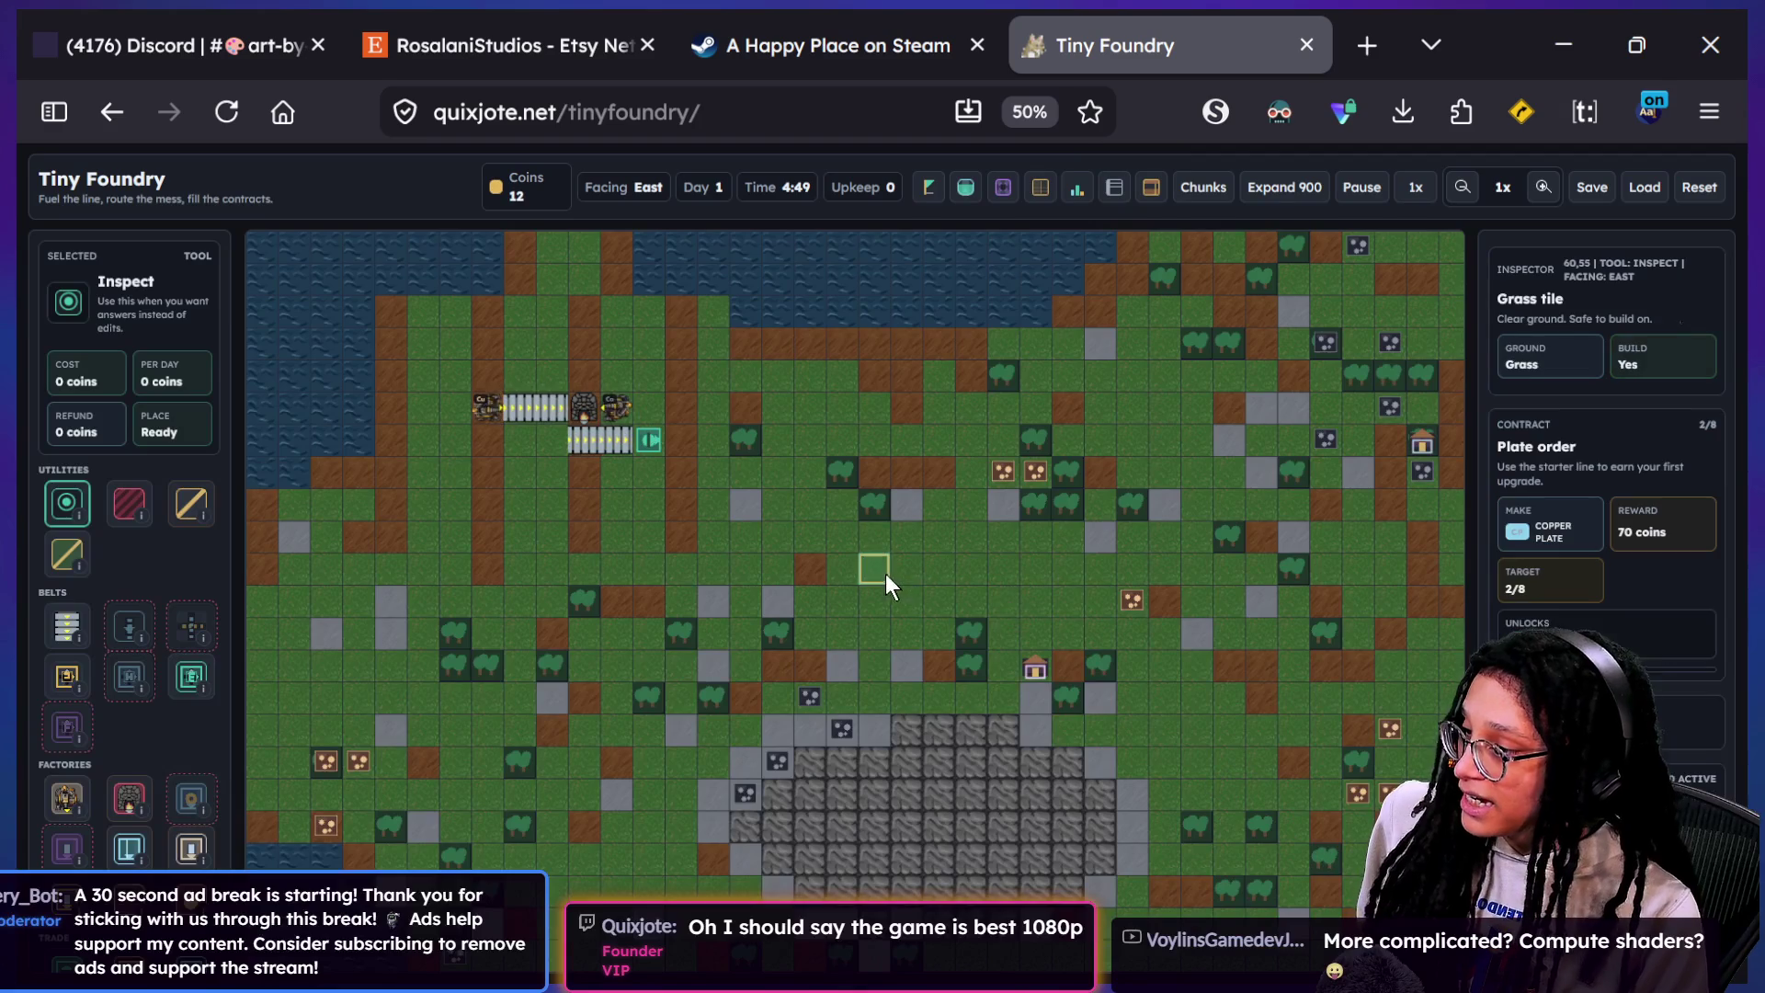
right_click(1423, 116)
right_click(1465, 228)
right_click(1508, 234)
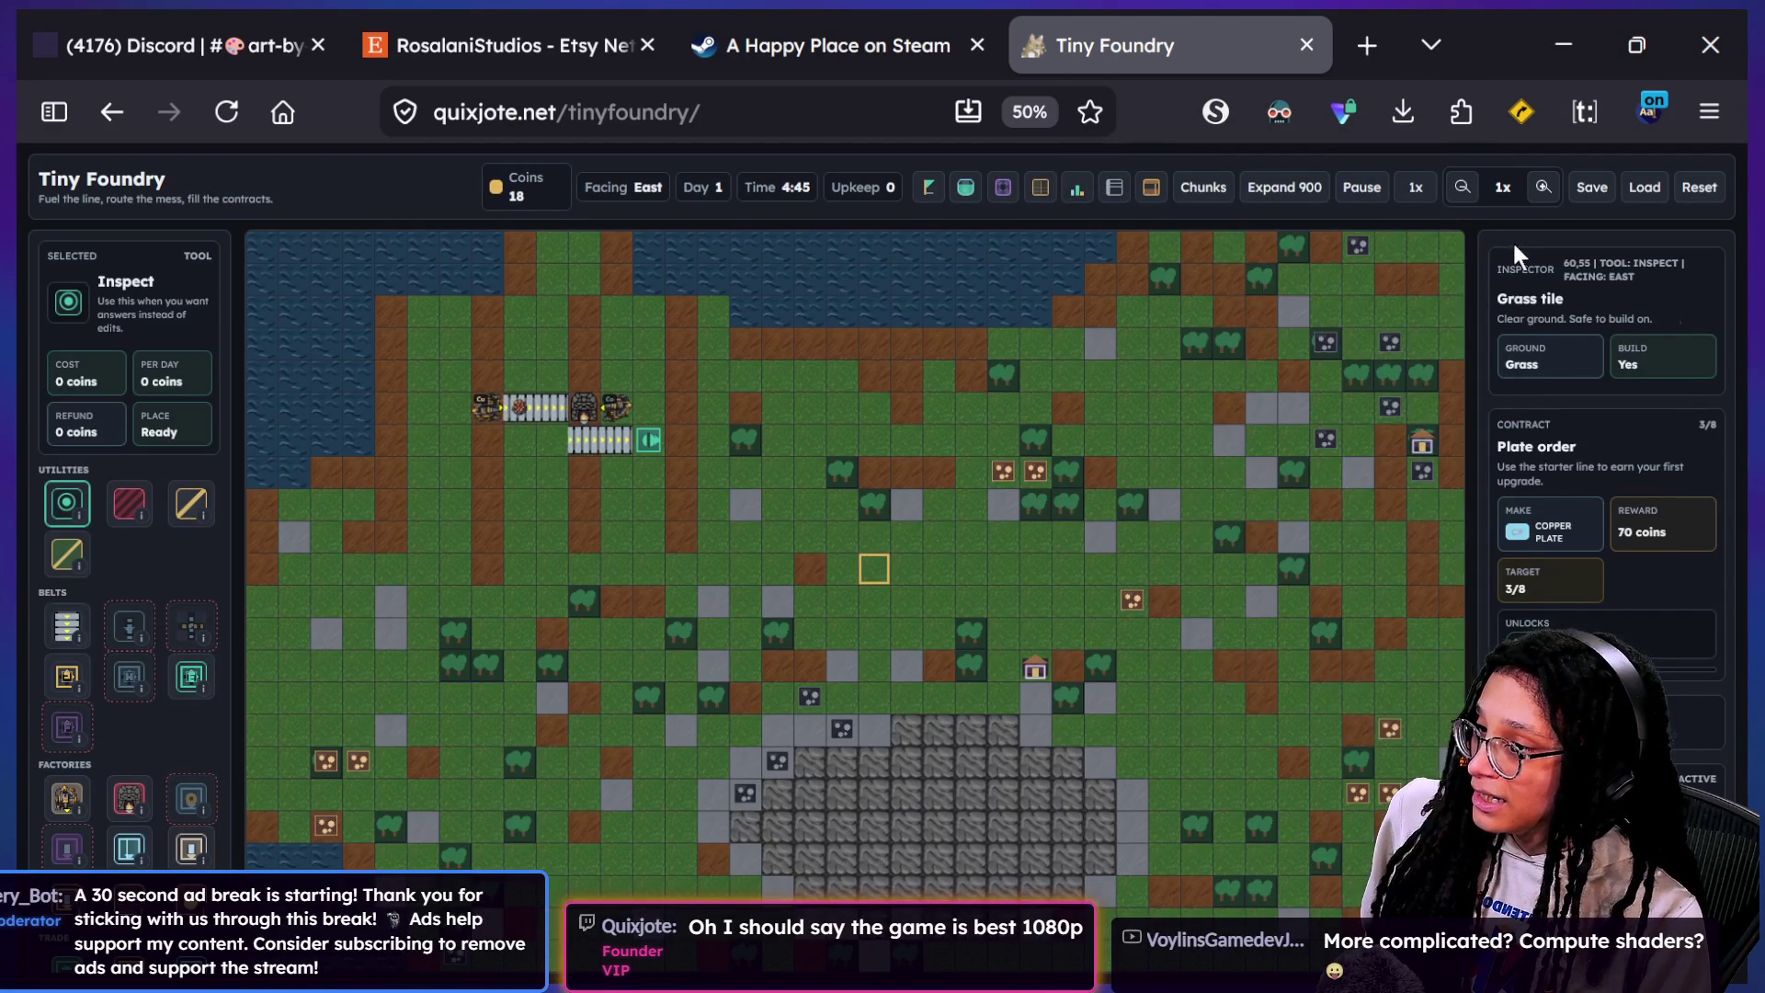
right_click(1498, 213)
right_click(1476, 215)
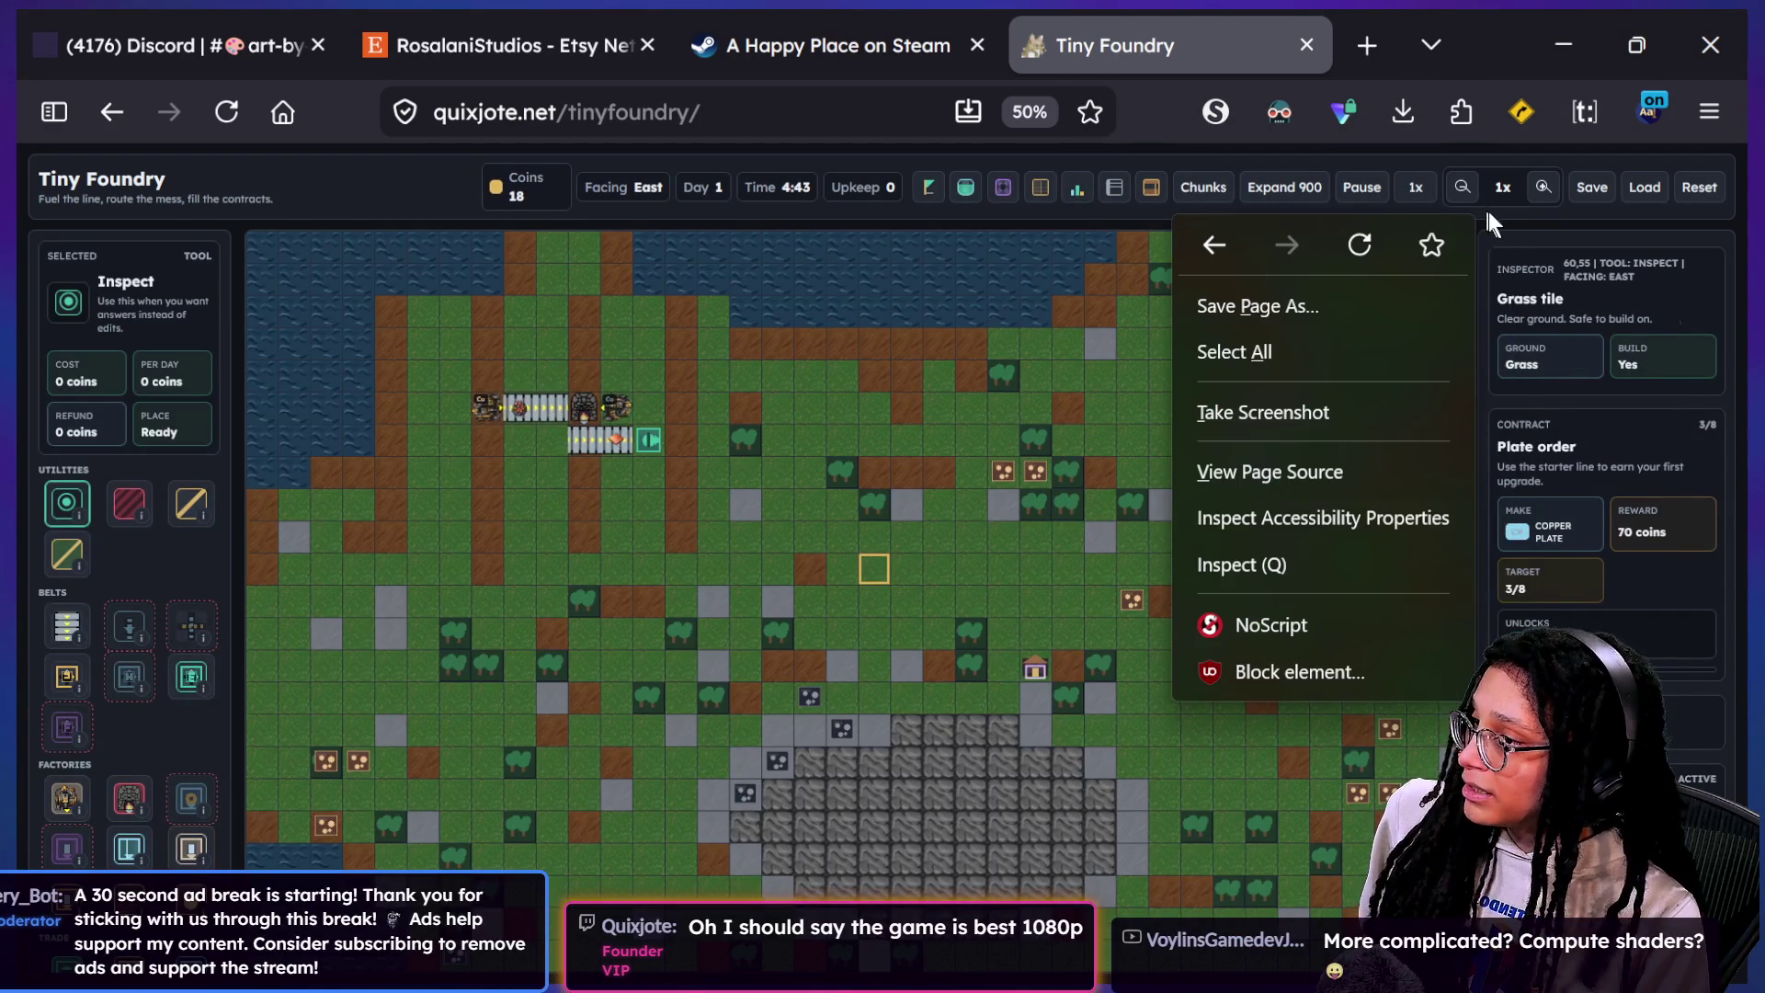
key("Escape")
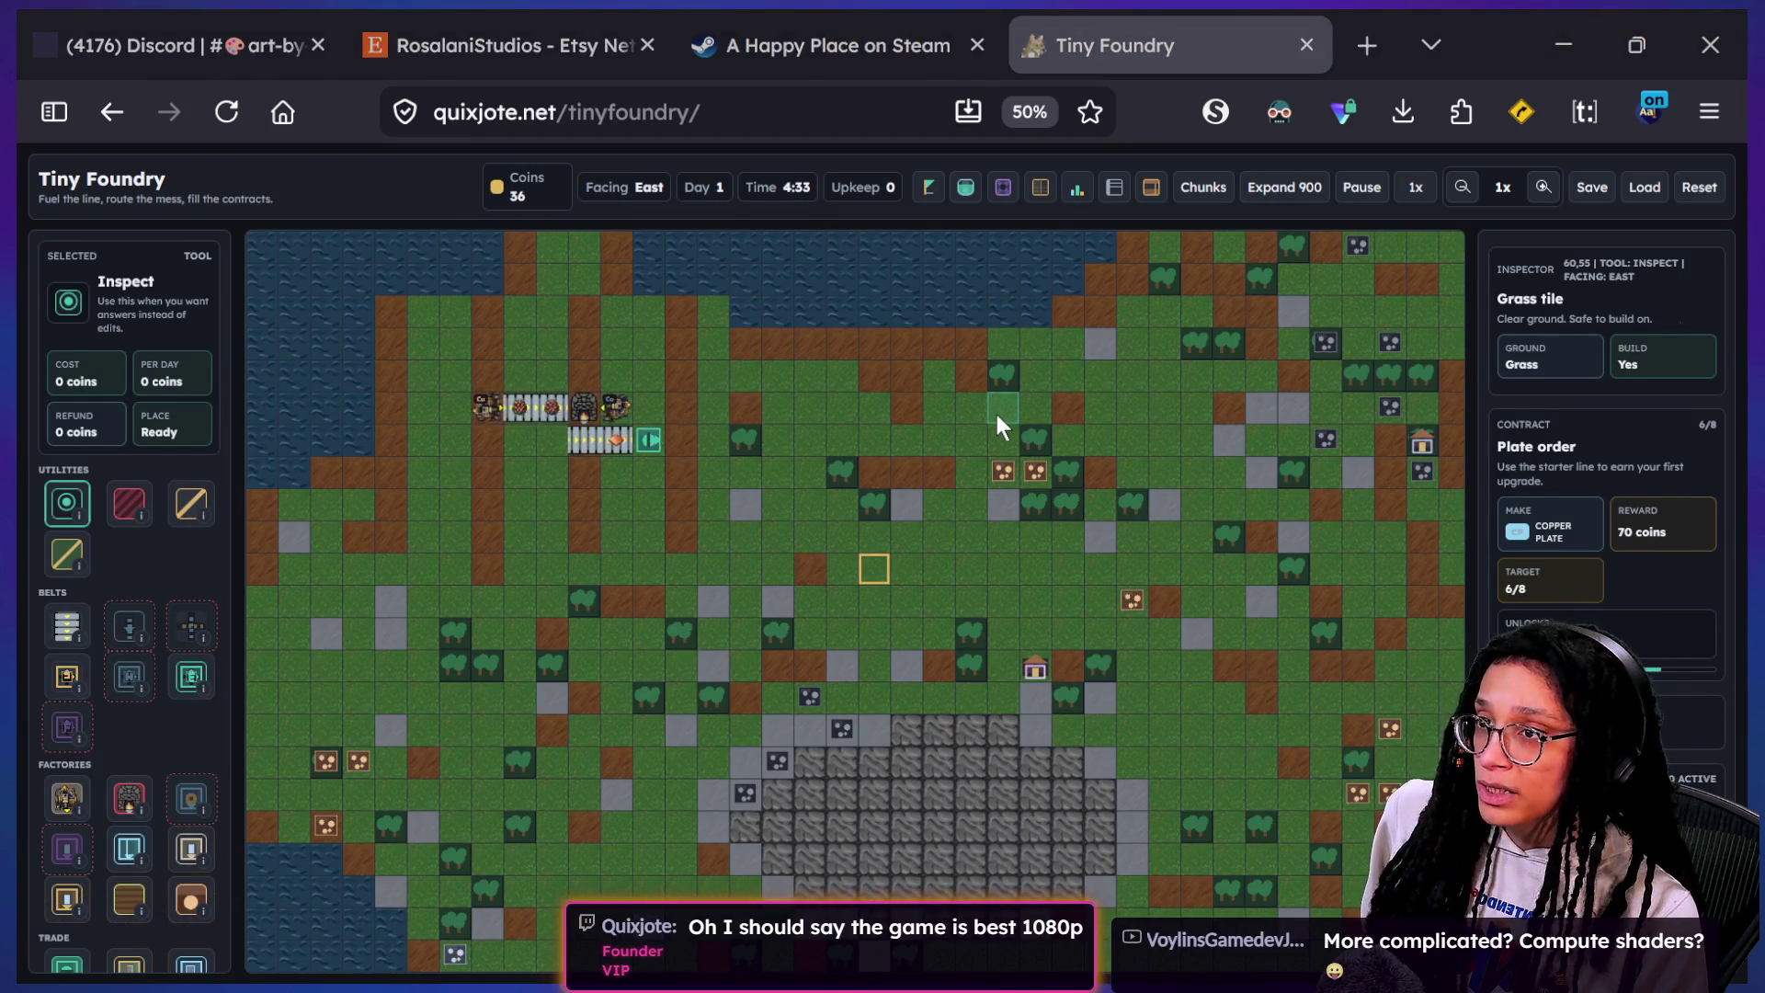
key("alt+Tab")
left_click(304, 932)
type("/s")
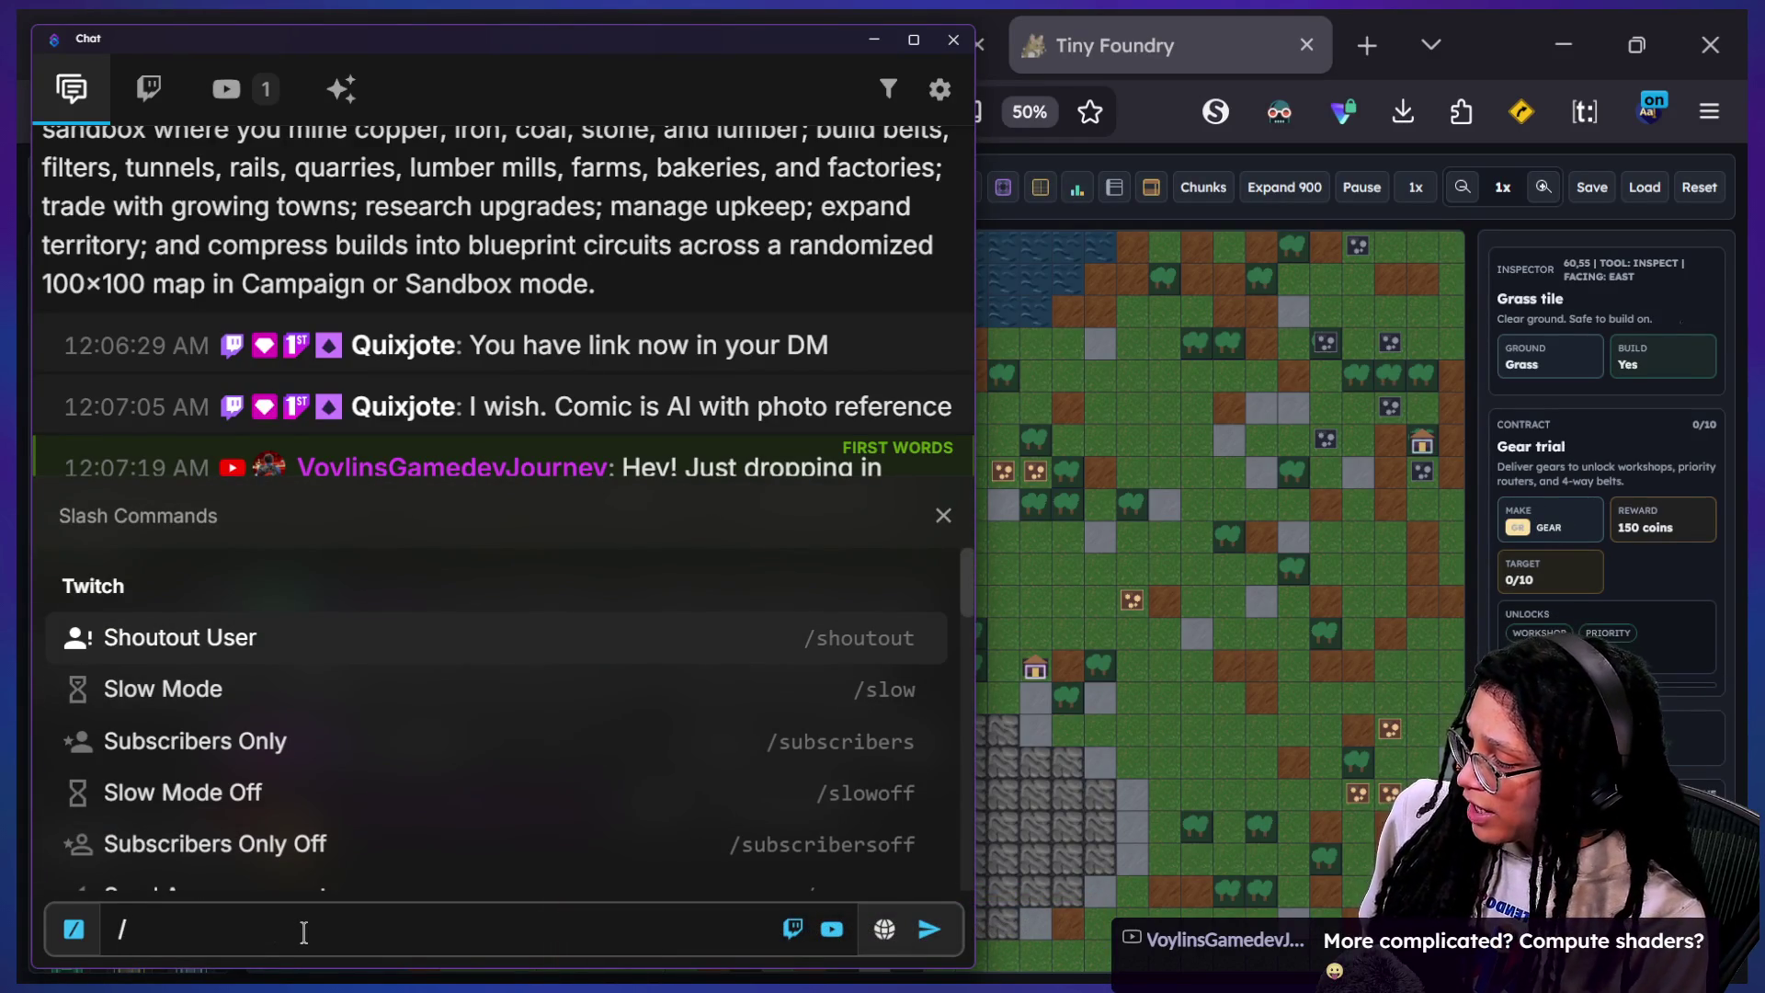
key("BackSpace")
type("https:/")
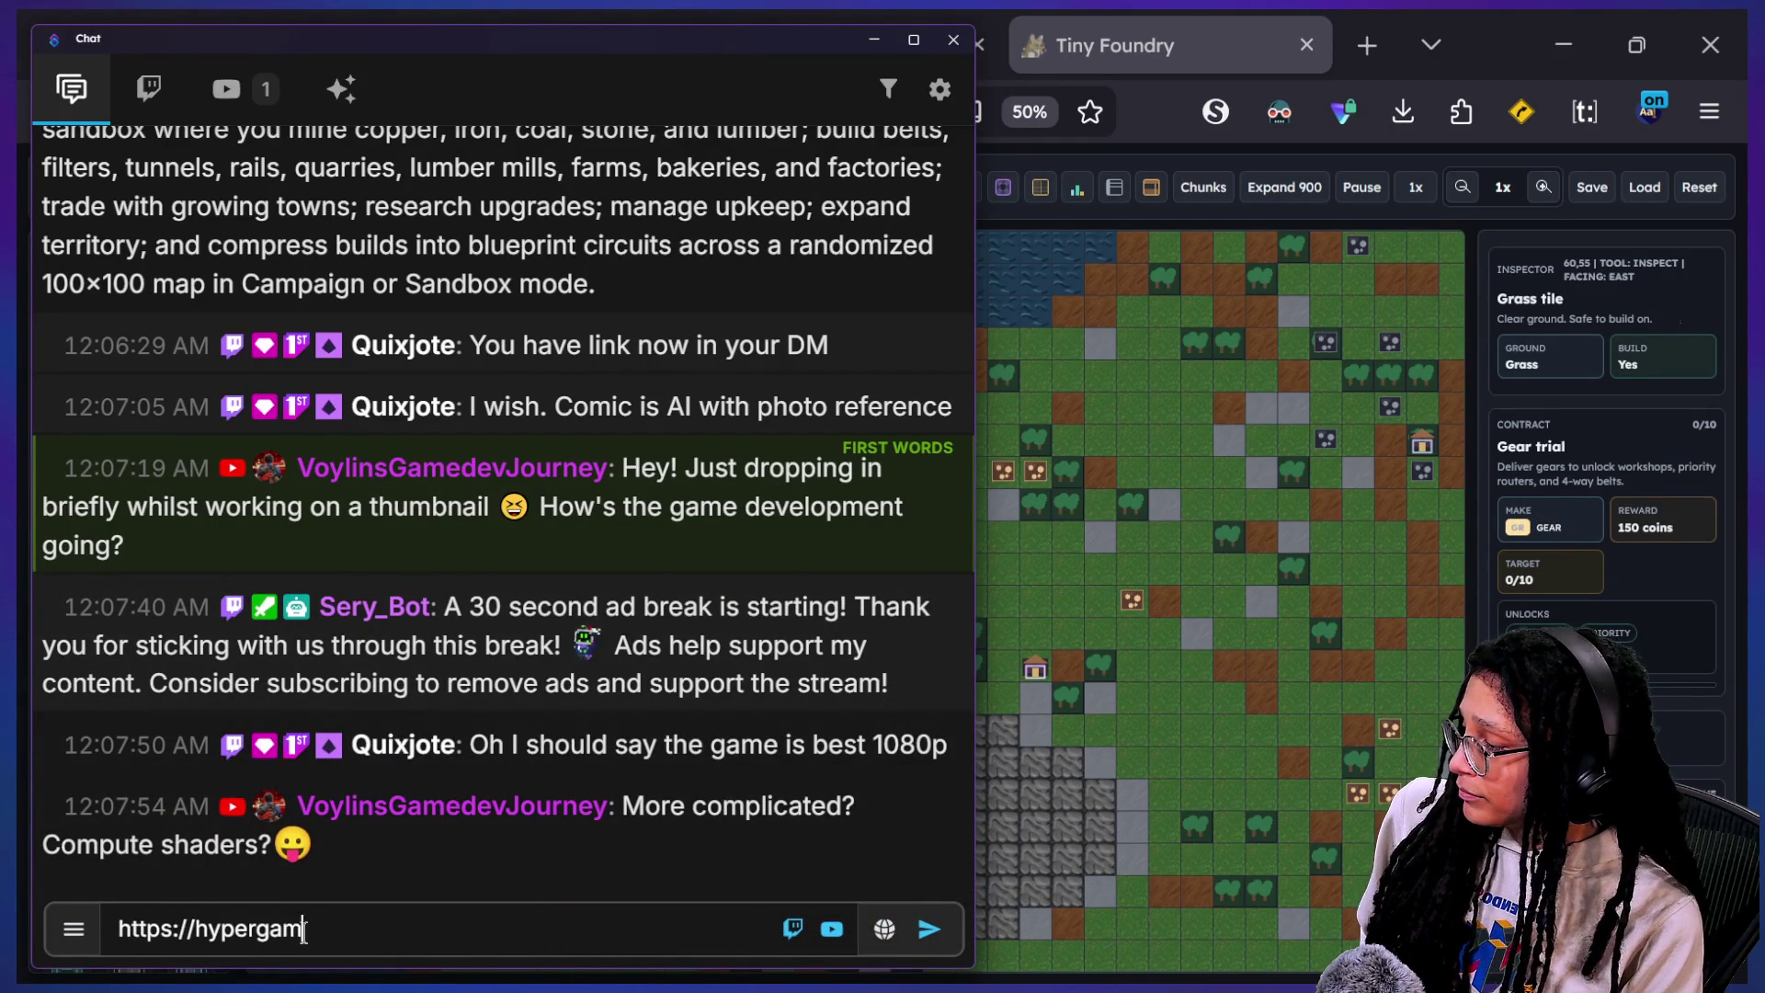
type("v")
key("Return")
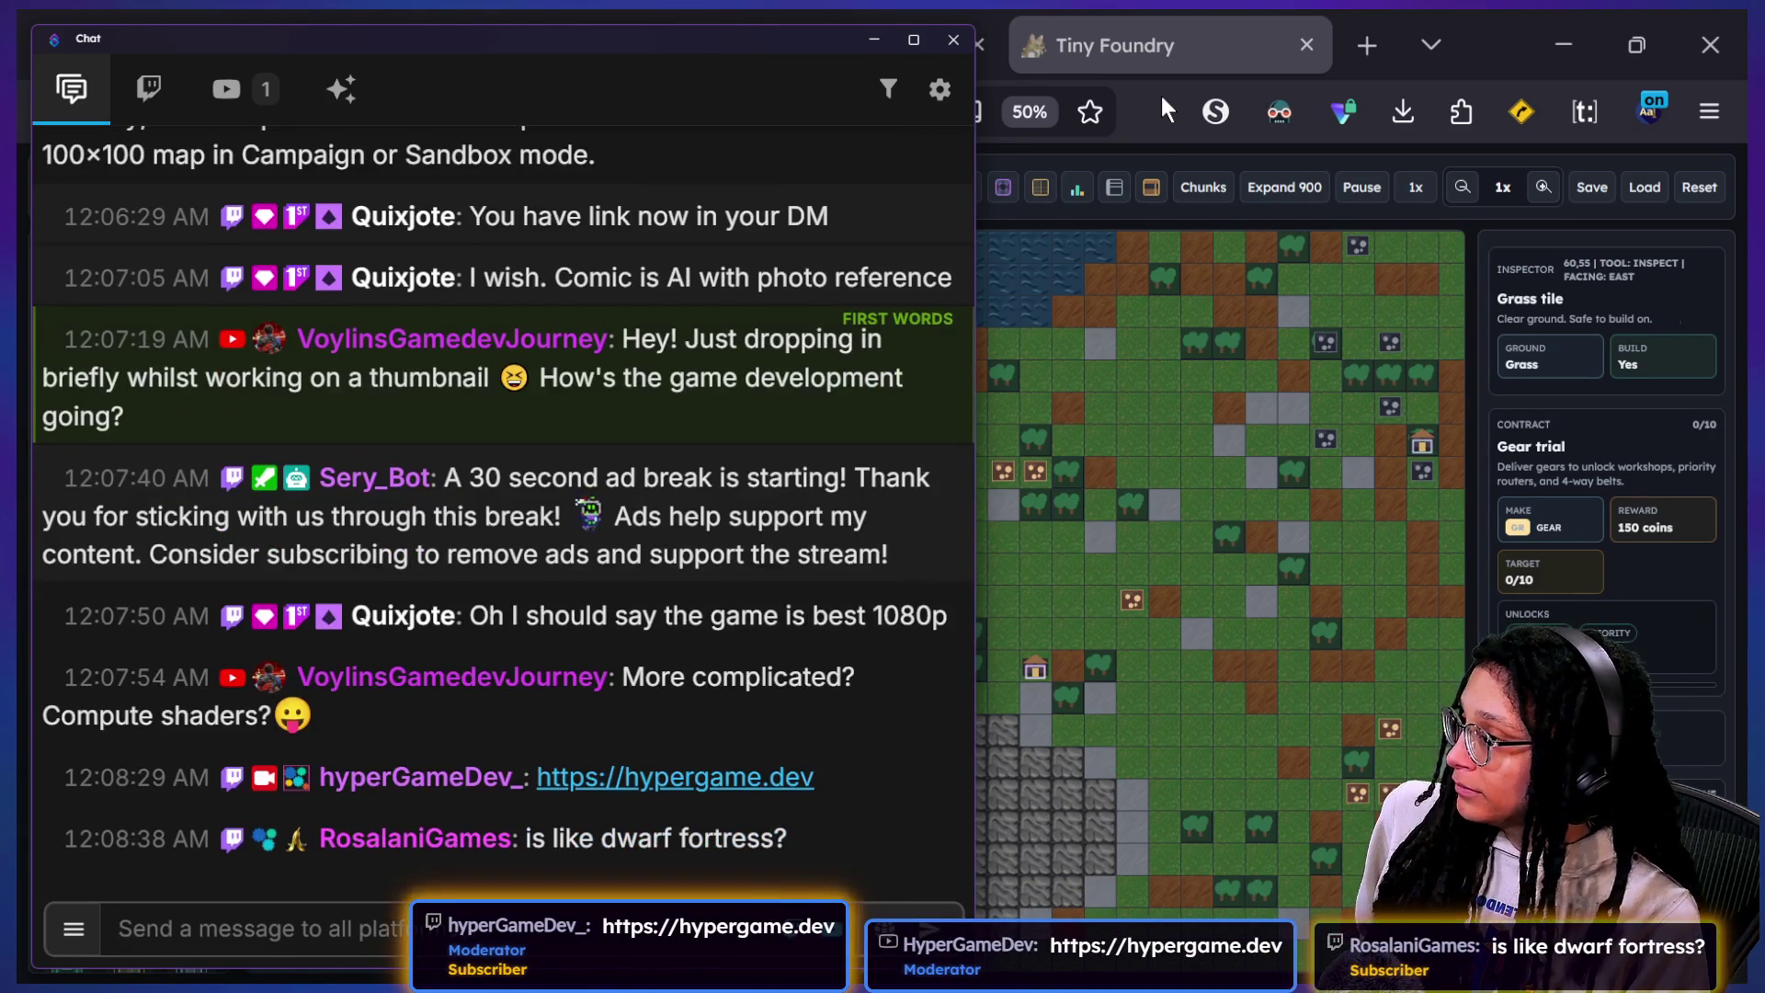
Step: Return to the Godot editor with the caret on blank line 11 of manage_scores
left_click(1161, 95)
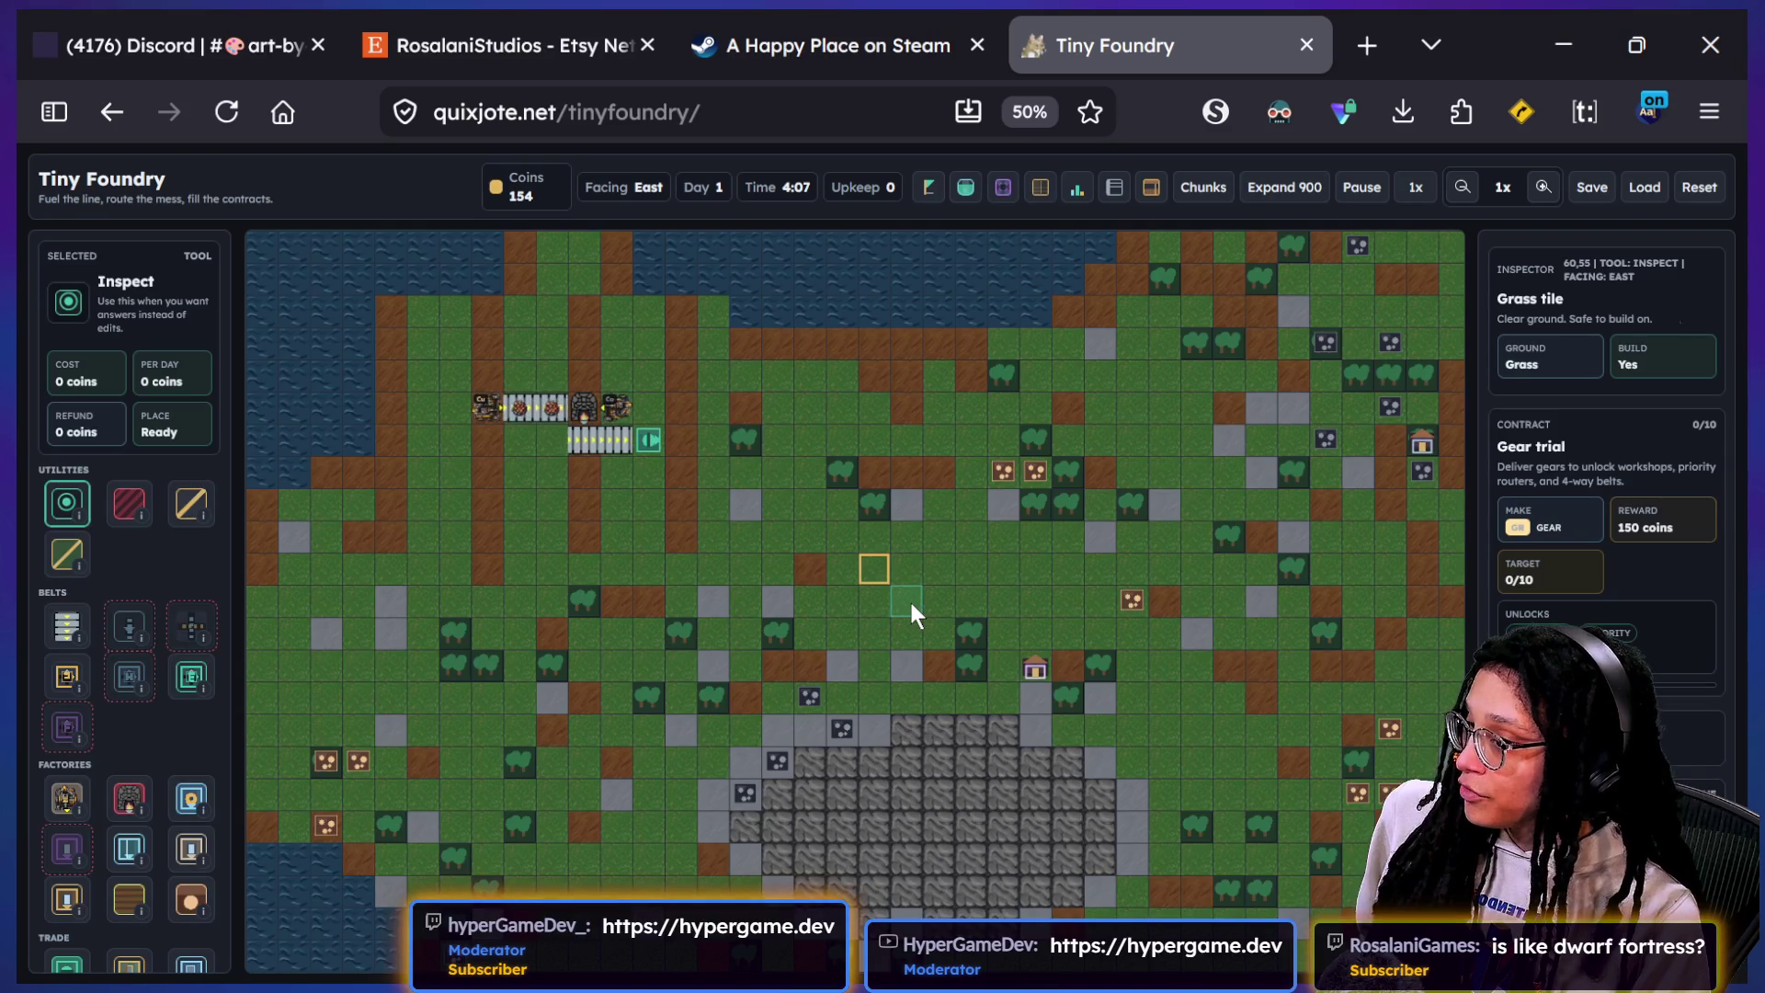
key("alt+Tab")
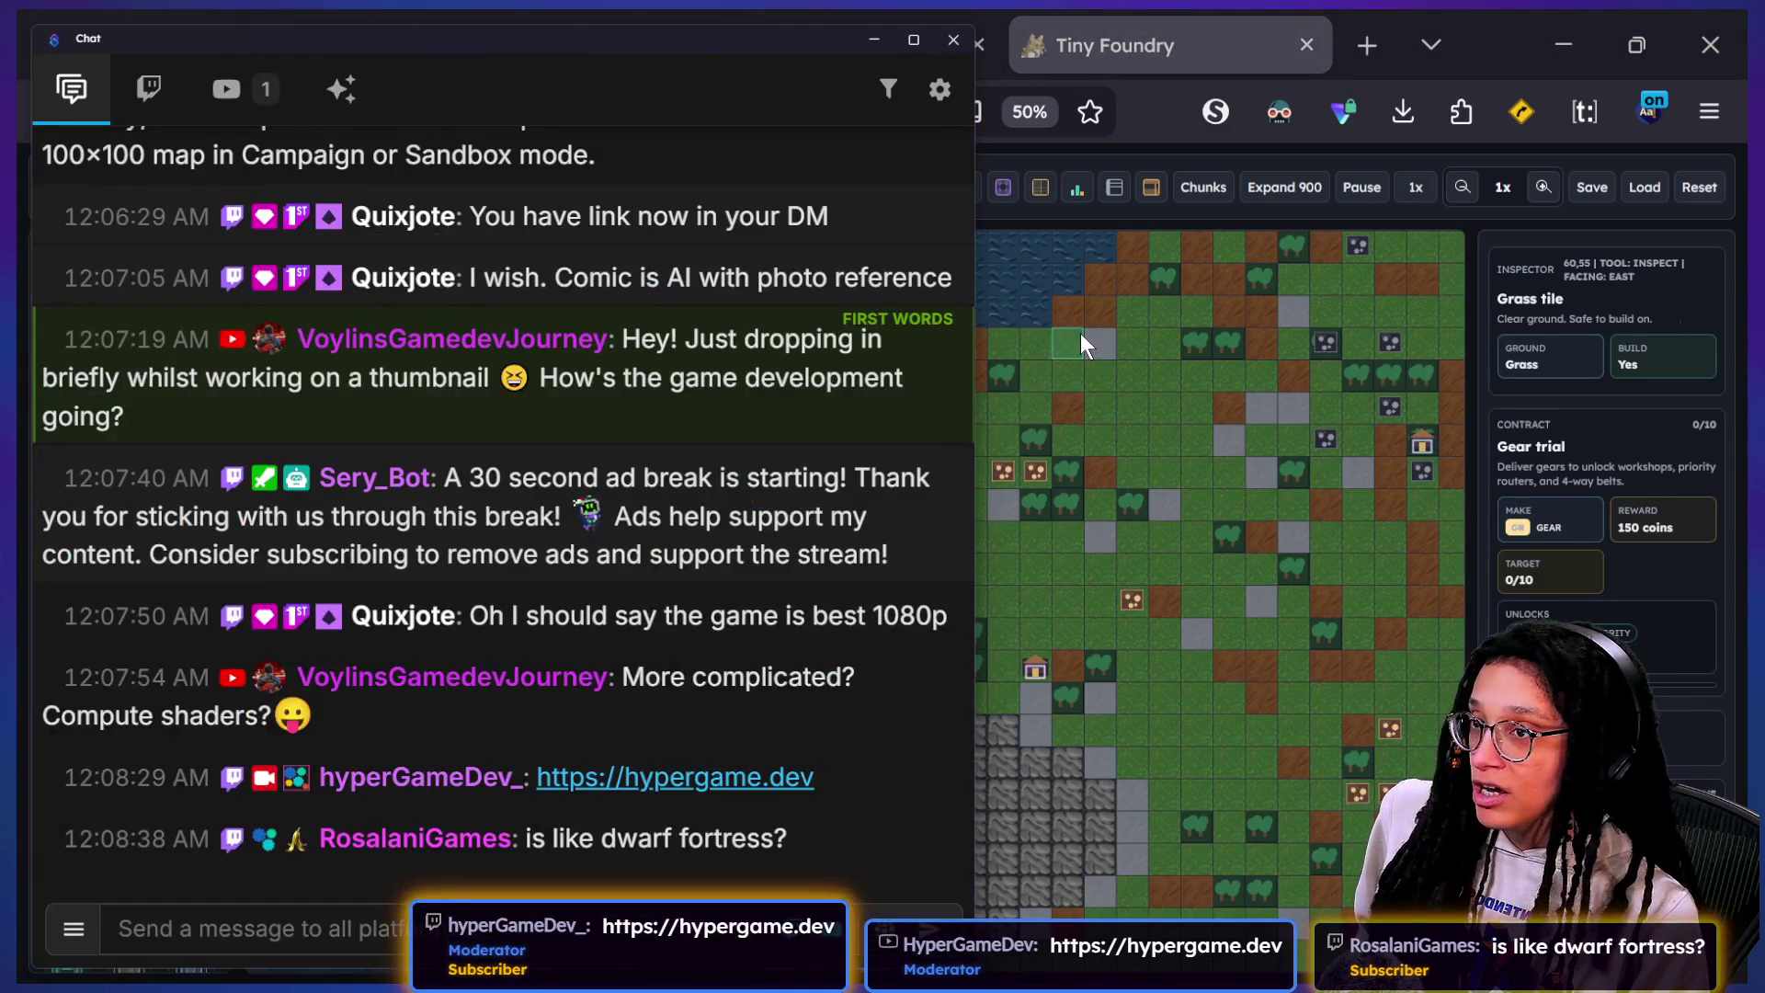
key("alt+Tab")
left_click(996, 572)
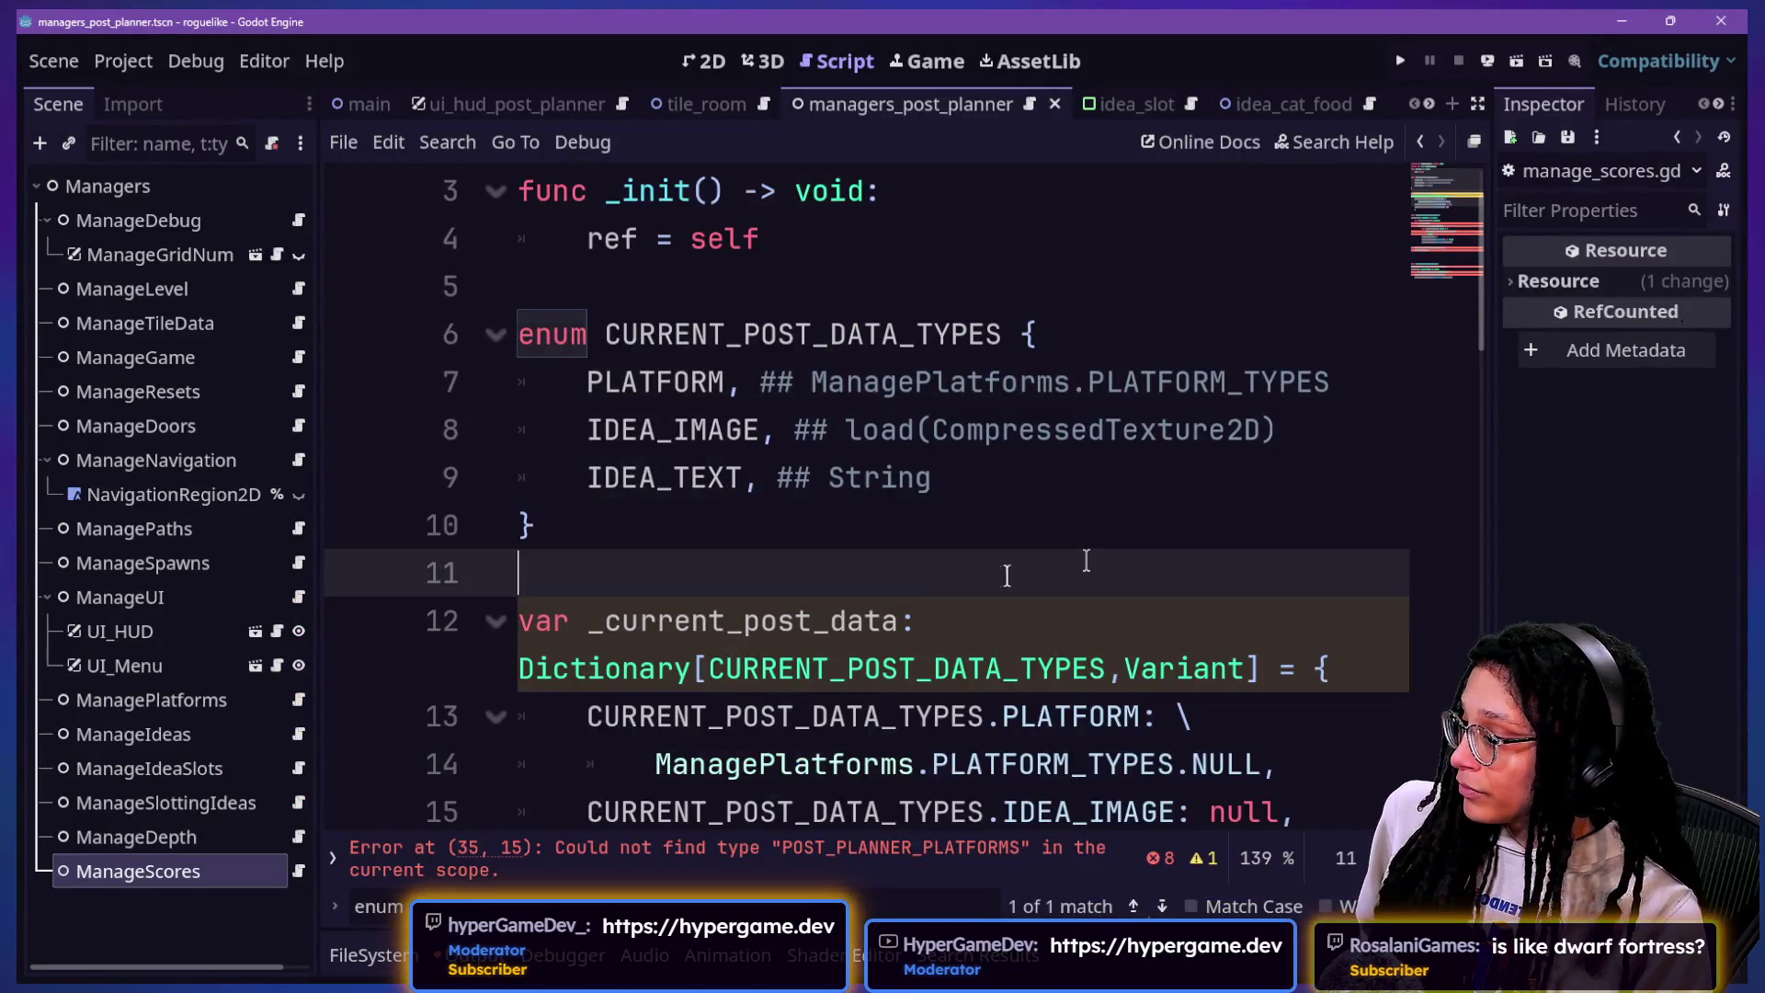
Step: Jump to the end of manage_scores.gd and run the cat-care-game project
scroll(1085, 561, "down", 4)
scroll(1085, 560, "up", 4)
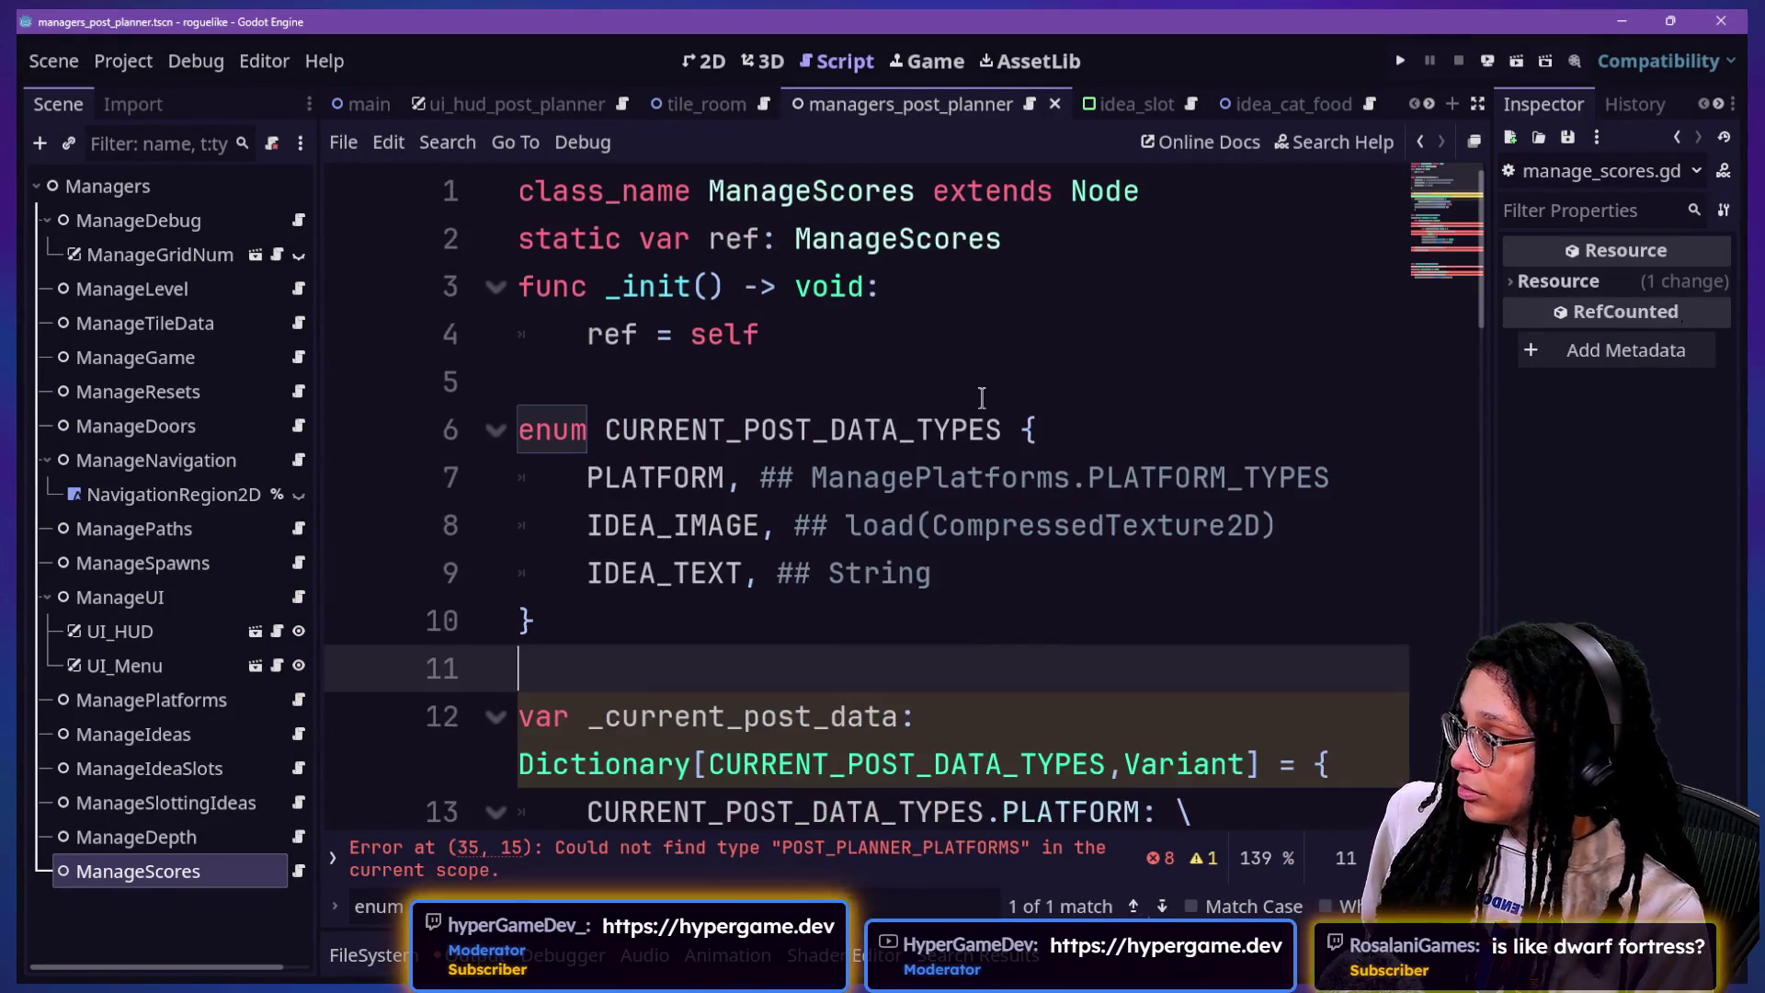
left_click_drag(890, 339, 1165, 688)
scroll(1164, 688, "down", 1)
key("ctrl+End")
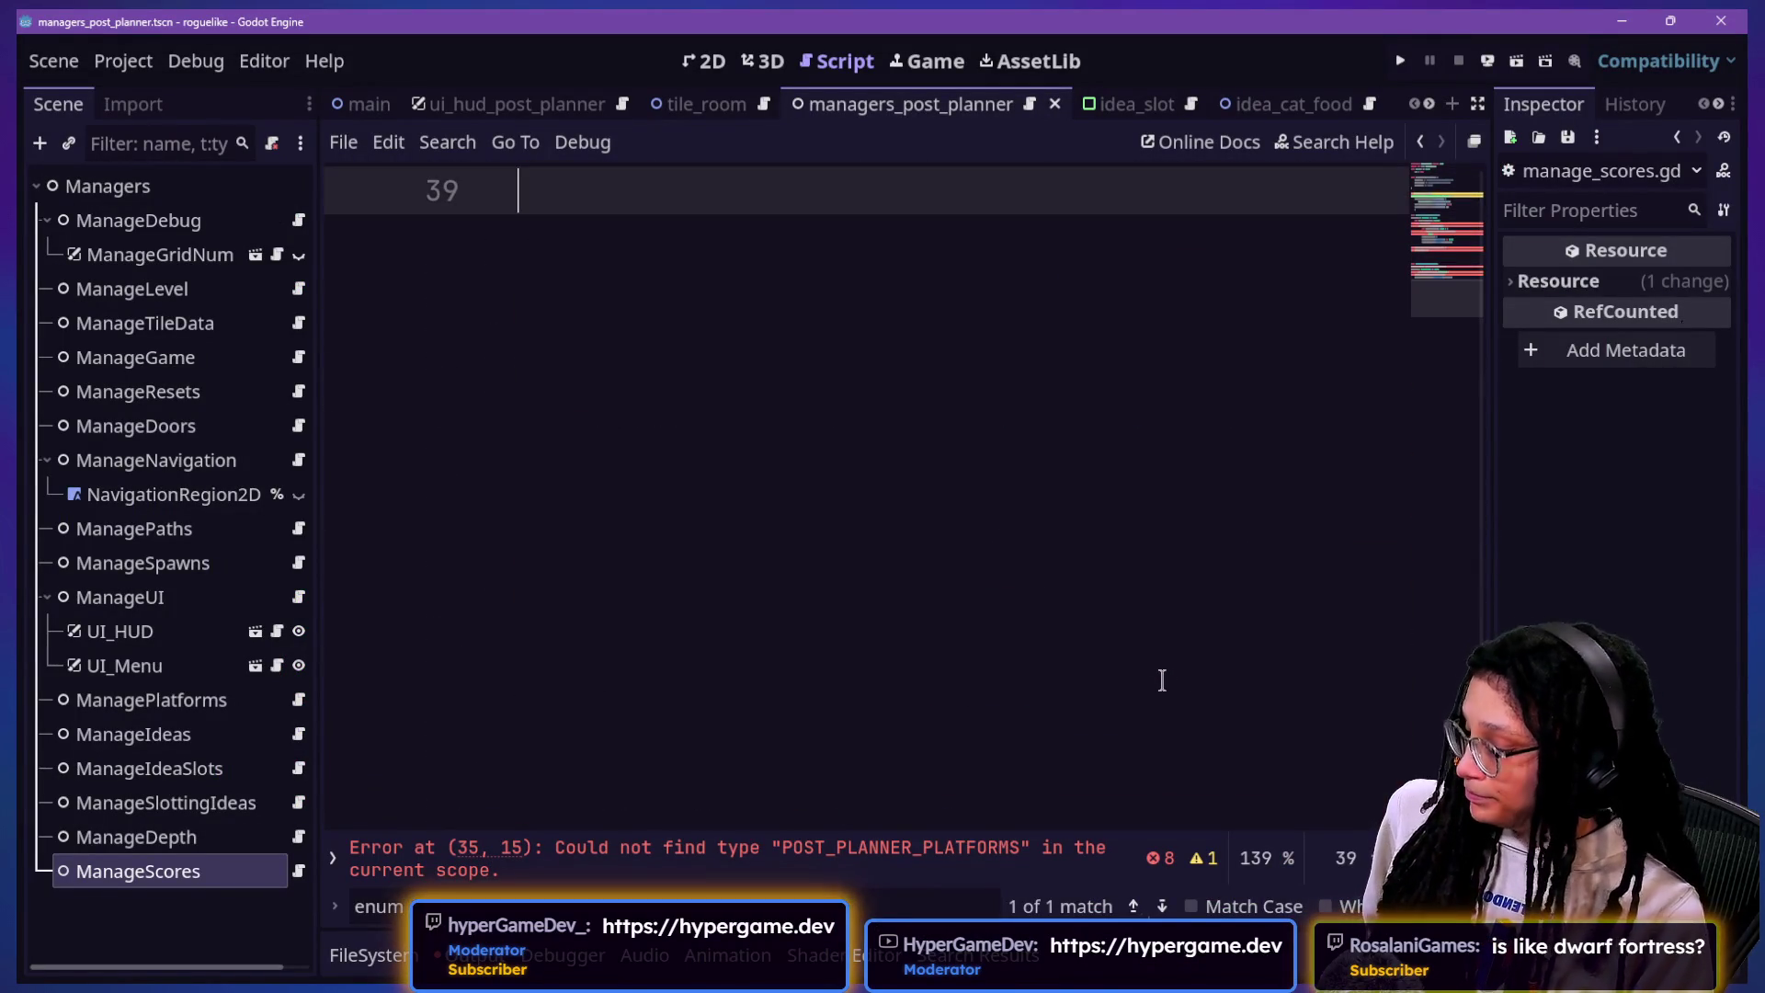
left_click(1401, 61)
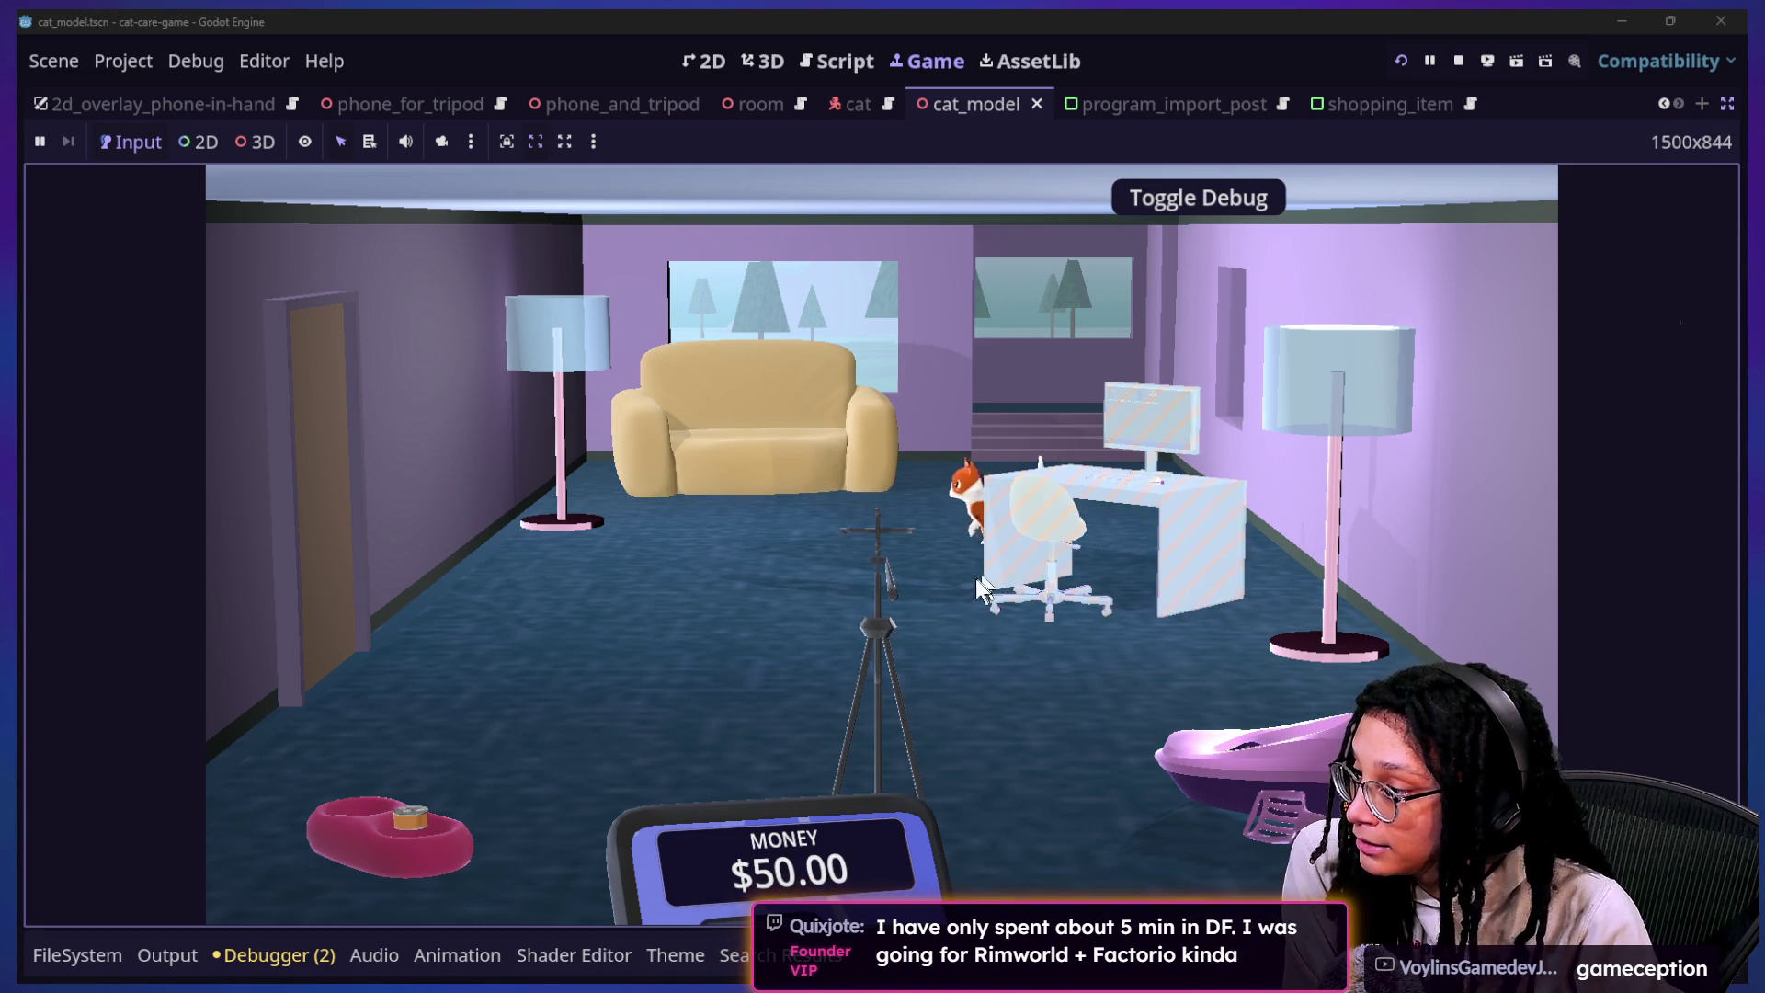
Step: On the in-game computer, start Post Planner and choose the Catstagram platform
left_click(1046, 534)
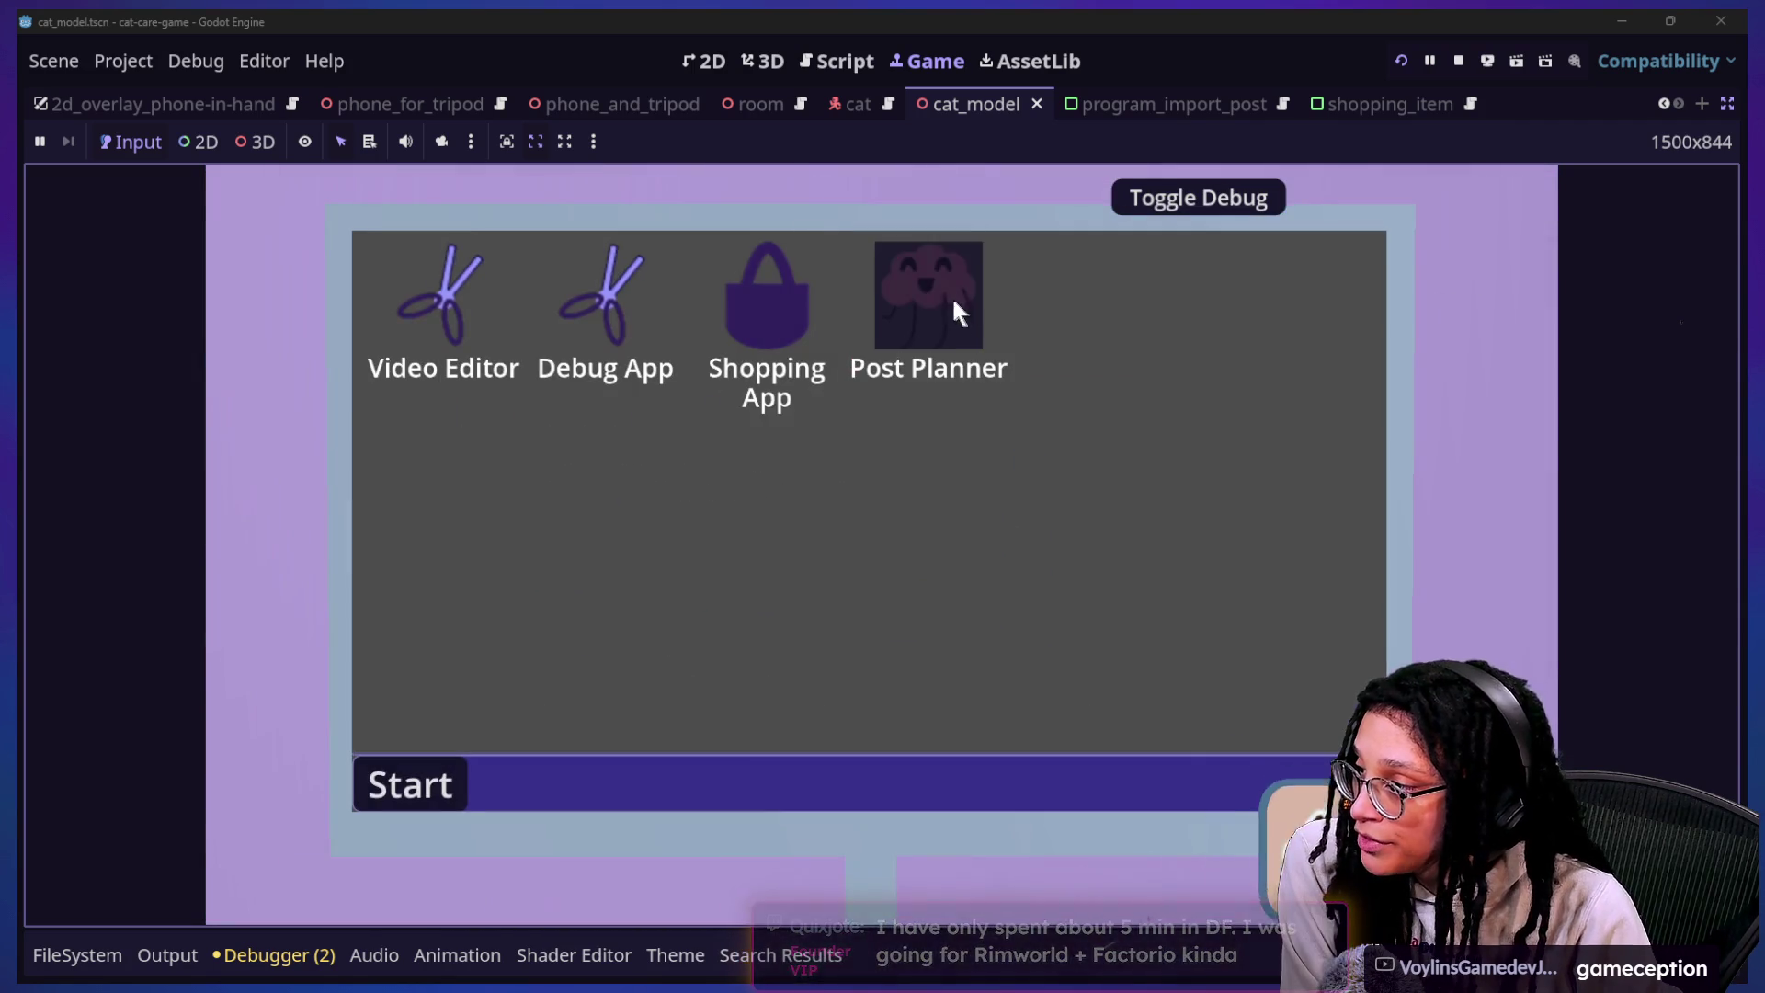
left_click(956, 312)
left_click(866, 497)
left_click(1072, 509)
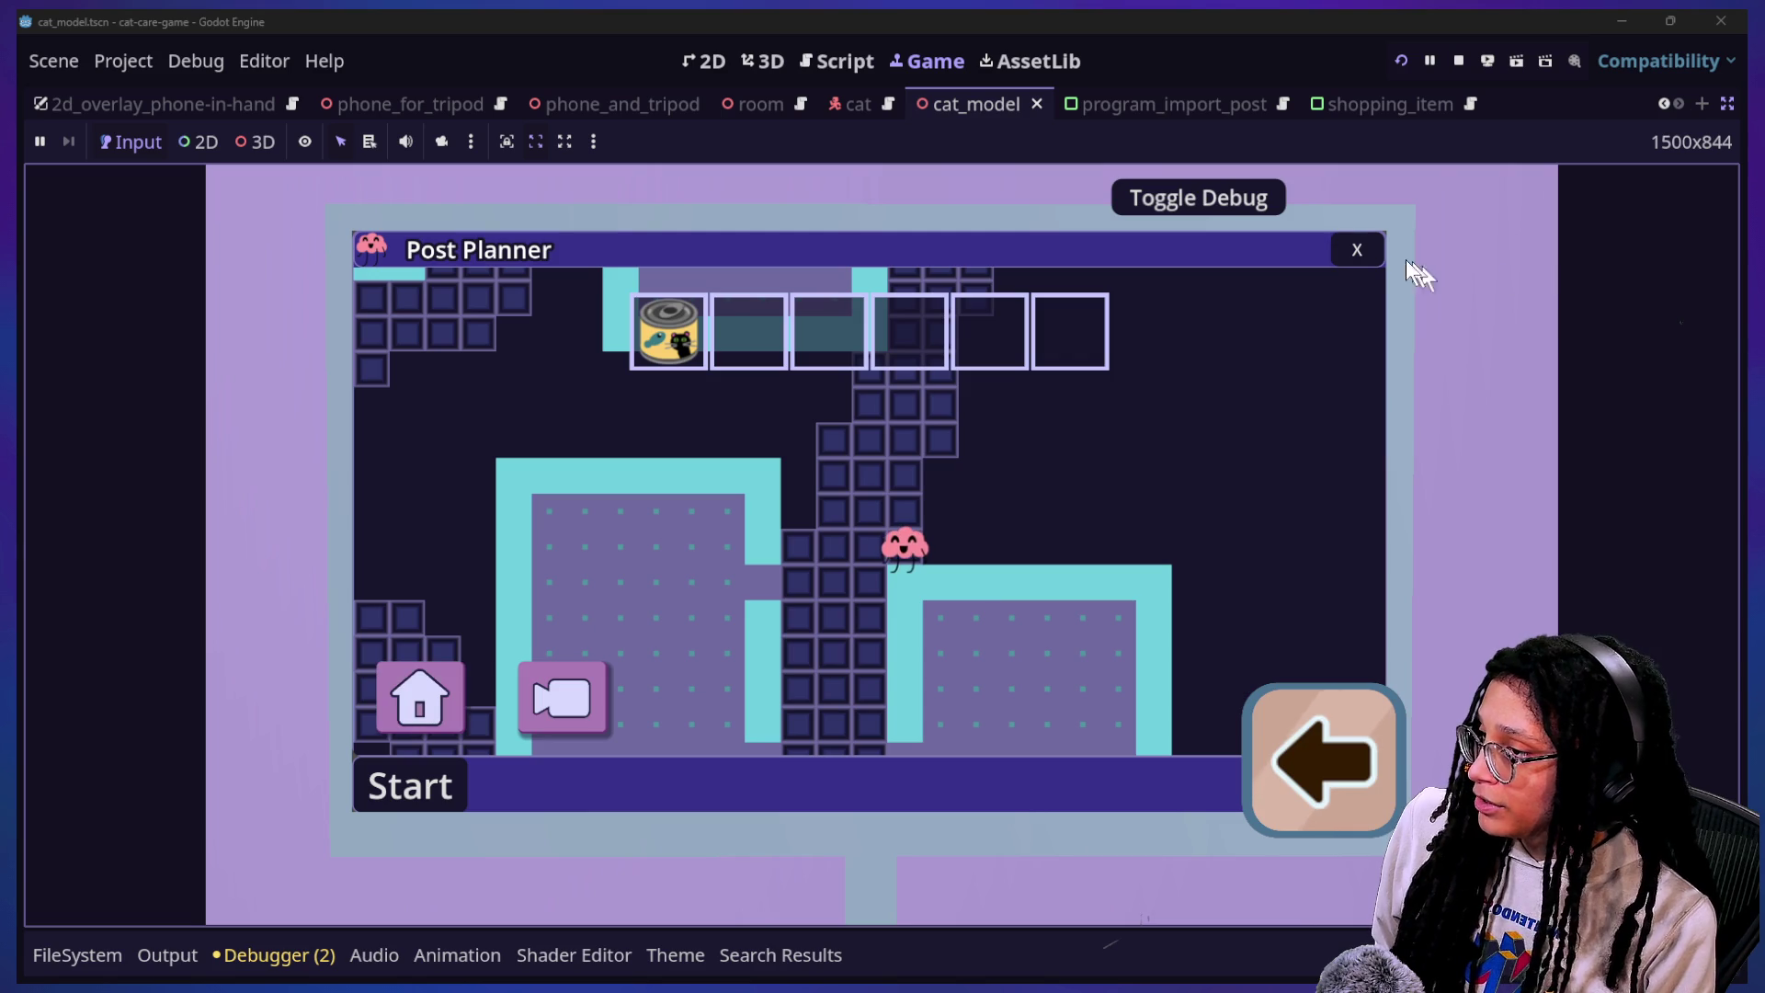
Step: Reopen Post Planner, choose Mewsky, then switch to the program_import_post scene editor
left_click(1338, 251)
double_click(914, 335)
left_click(864, 515)
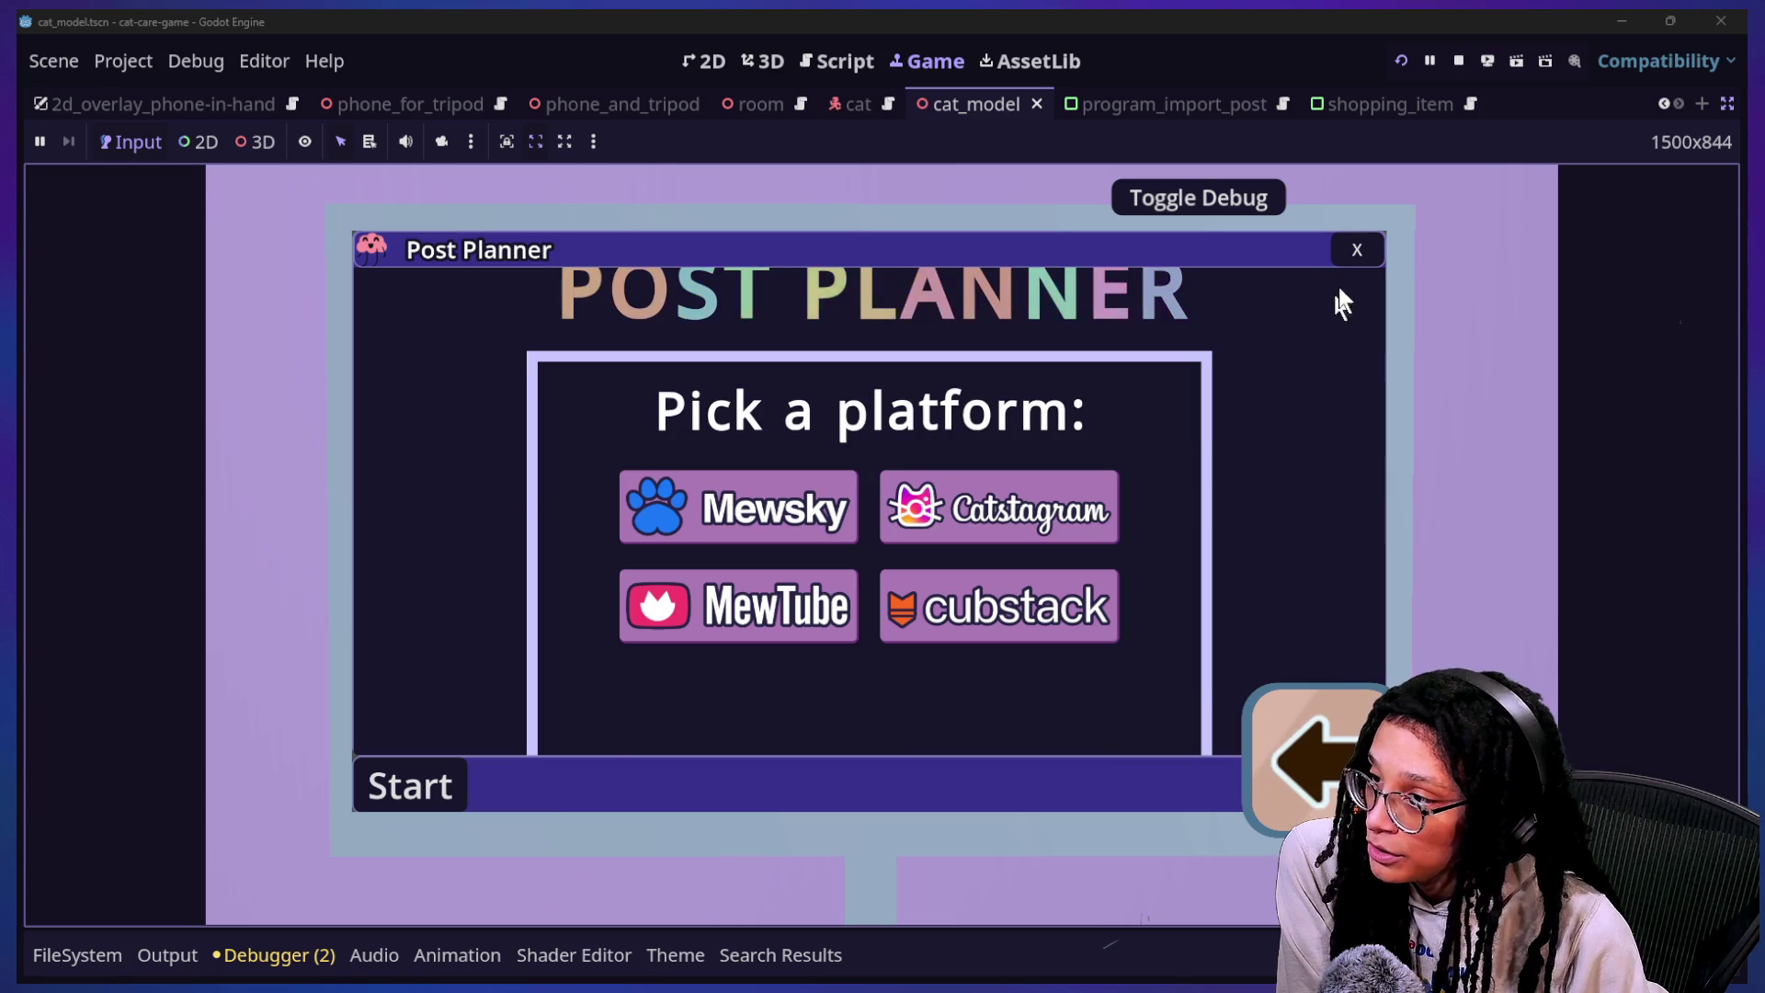
left_click(816, 515)
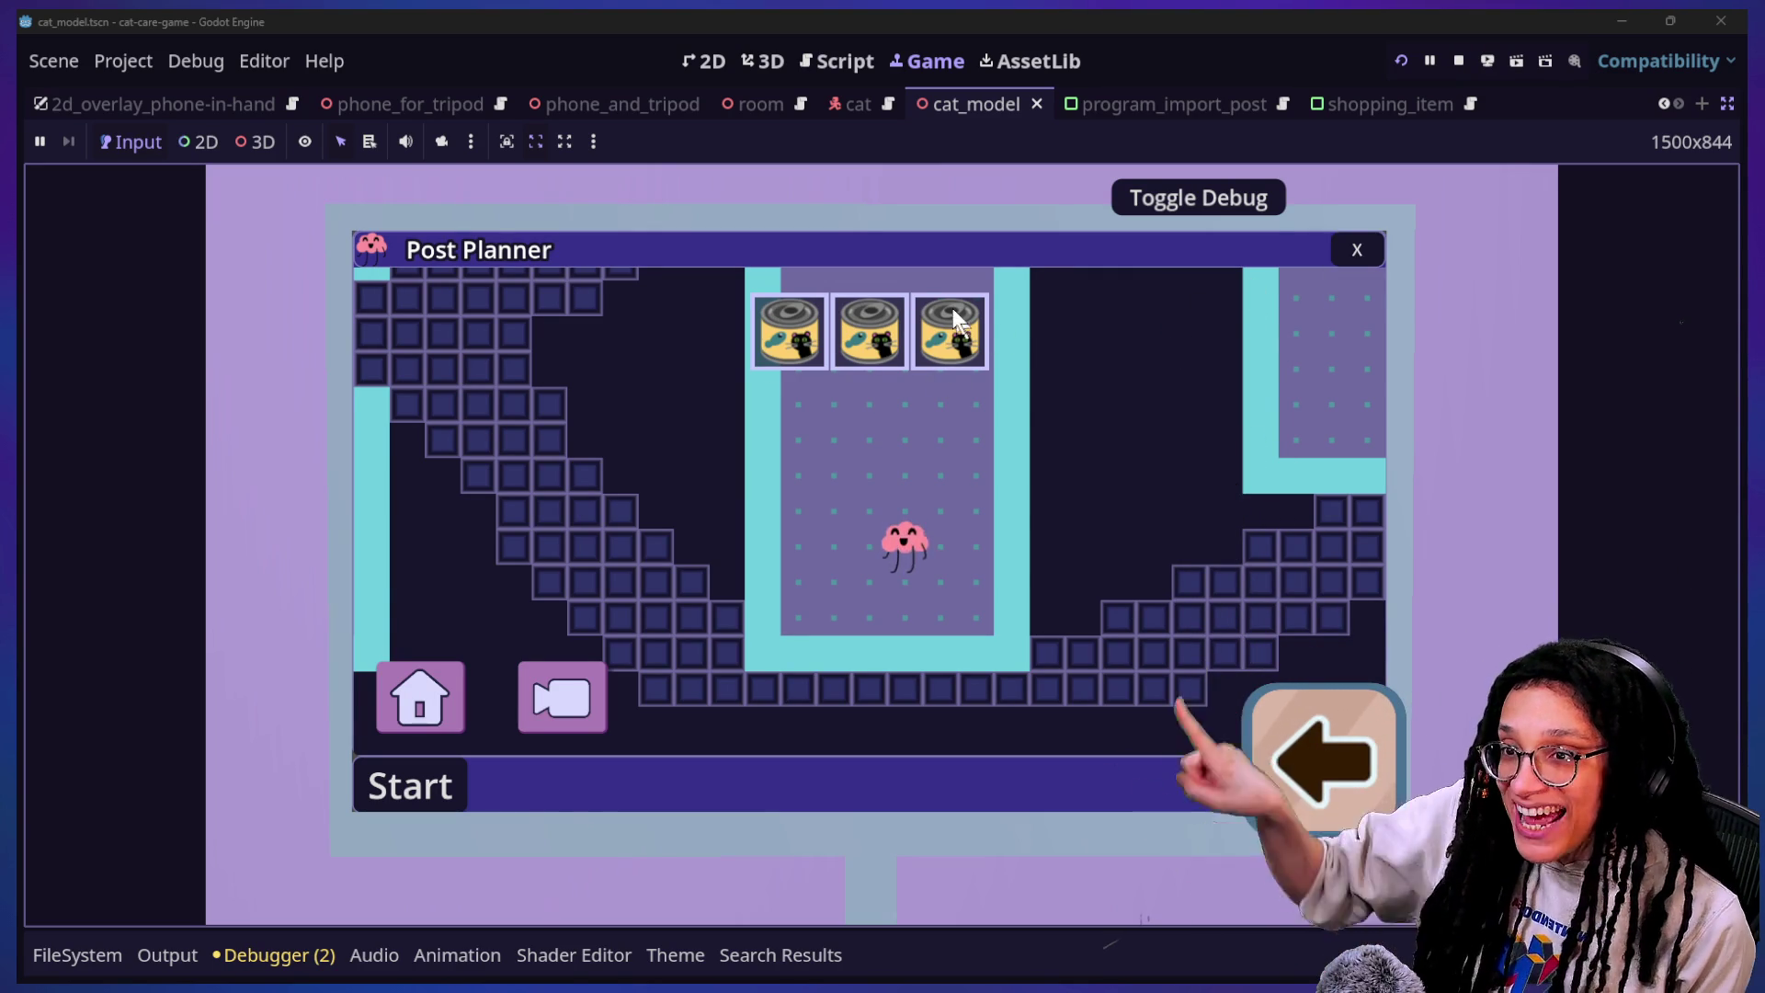
left_click(1166, 101)
left_click(748, 73)
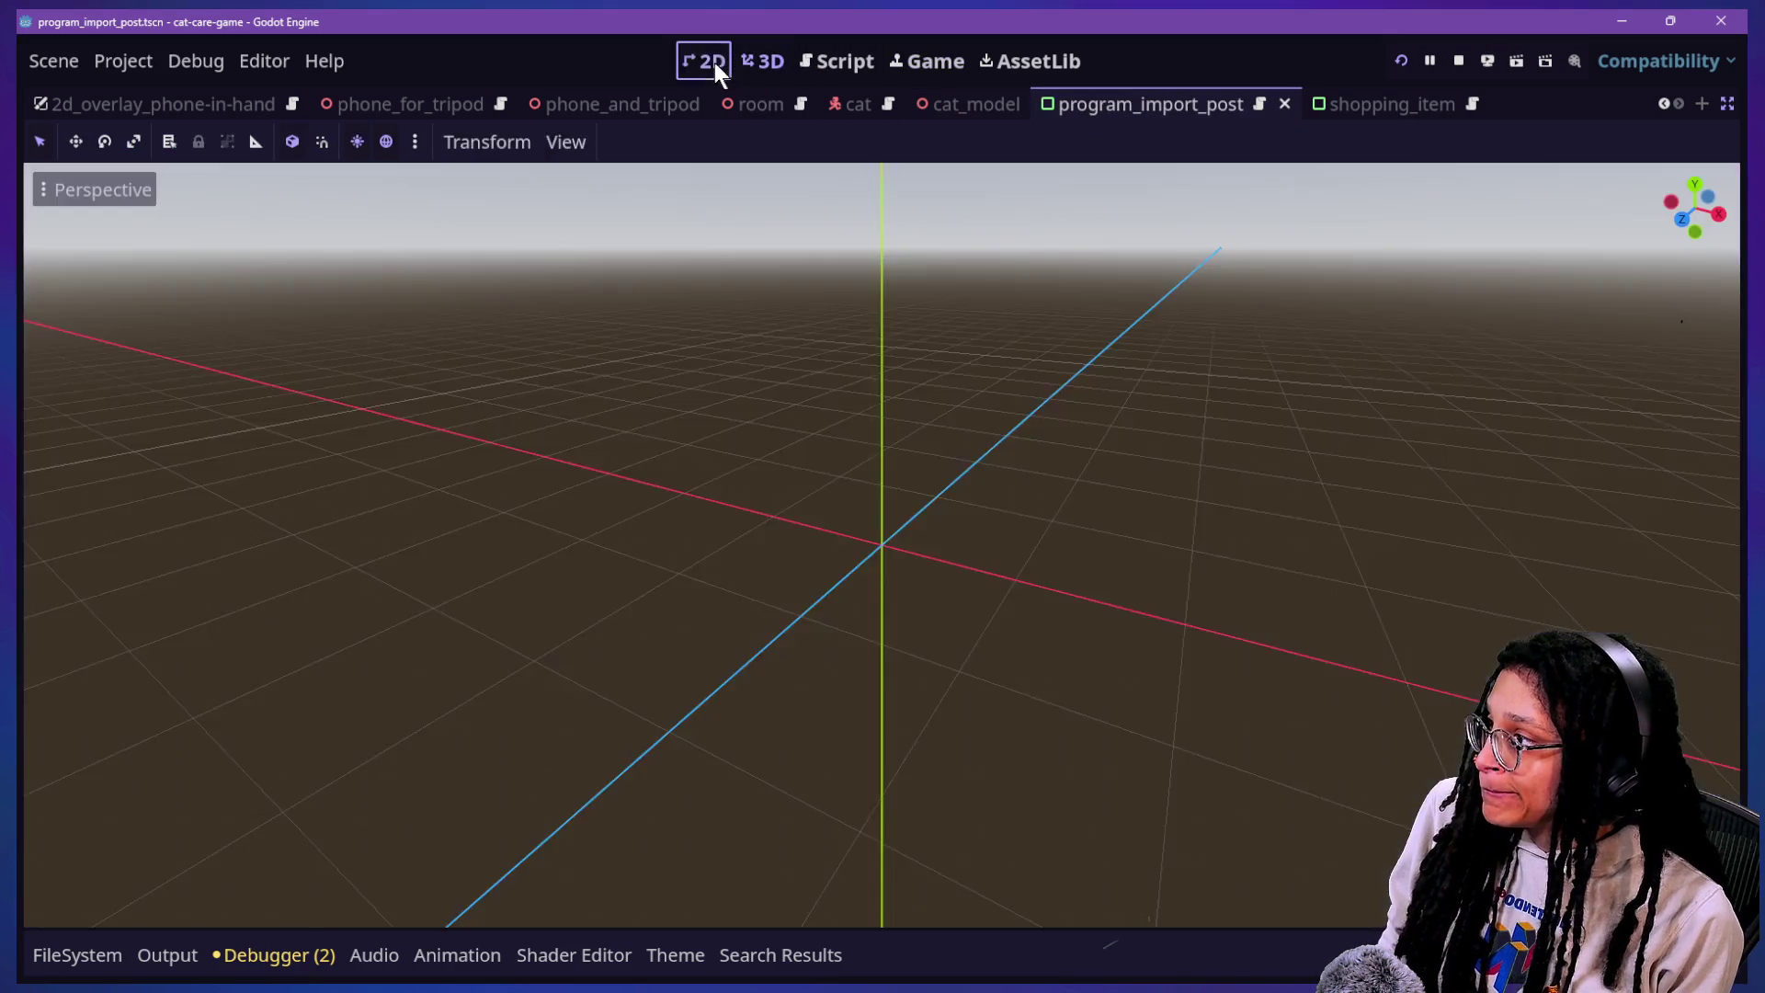
Step: Show program_import_post in the 2D workspace and restore down the cat-care-game editor window
left_click(714, 63)
scroll(1734, 570, "up", 5)
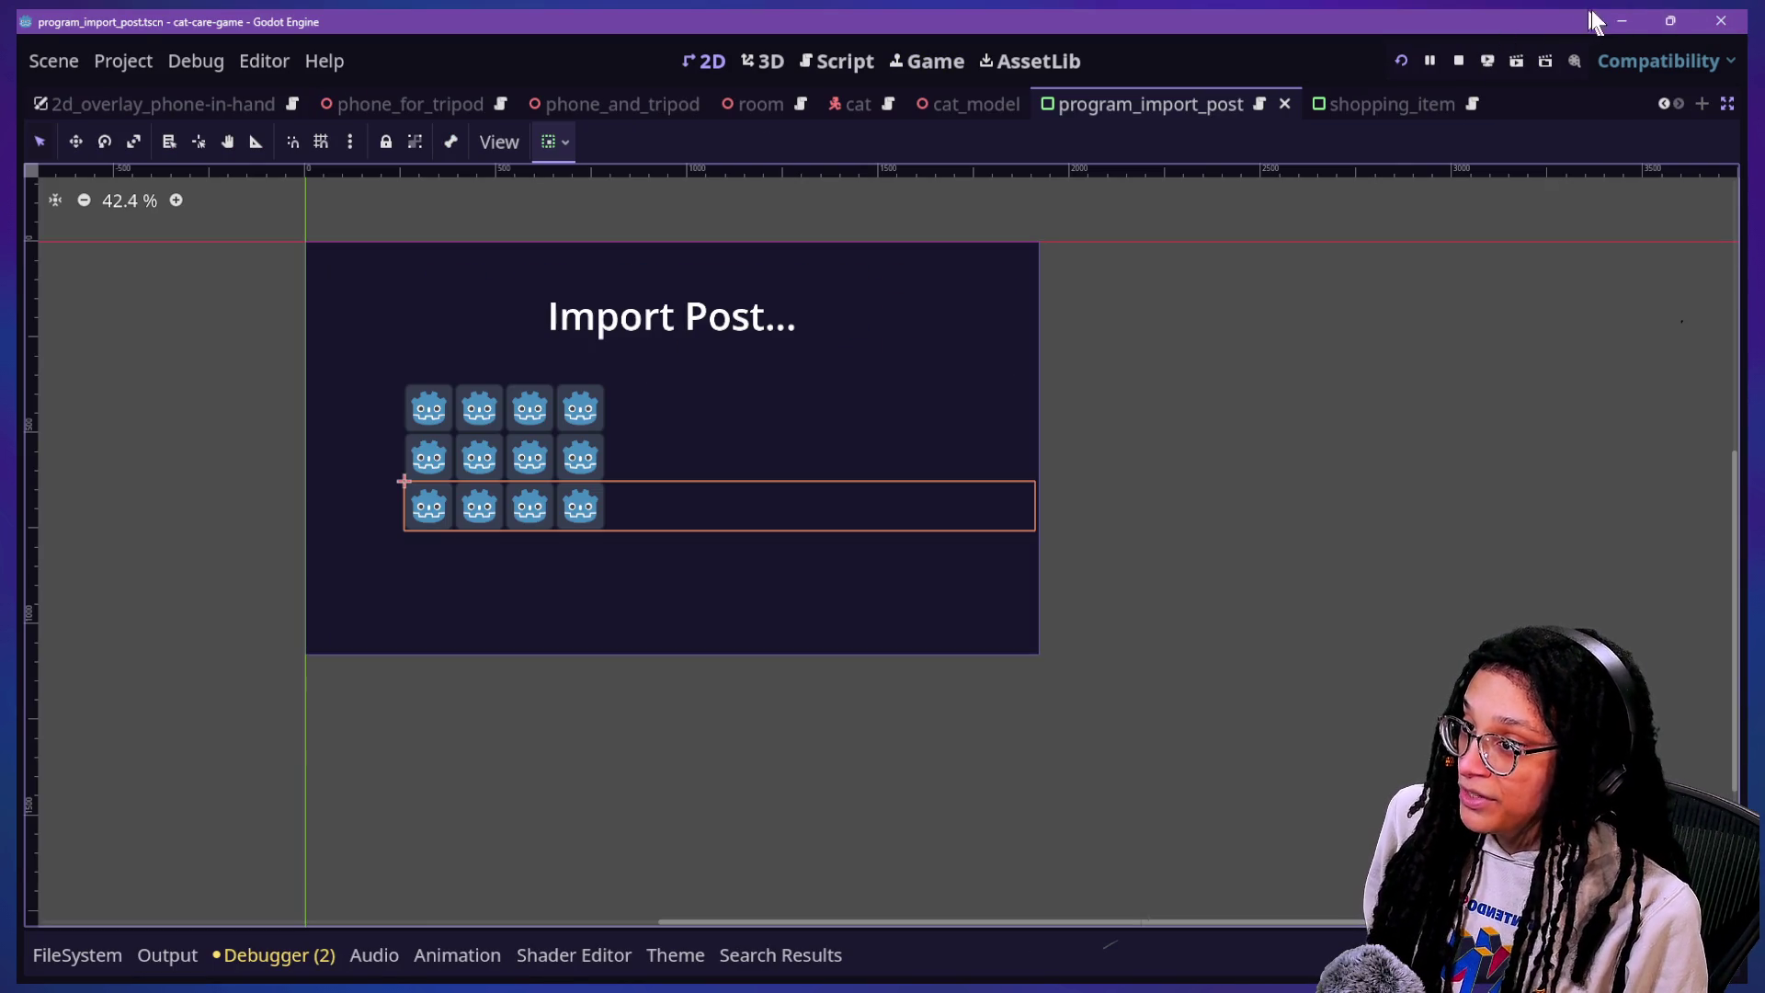
left_click(1669, 20)
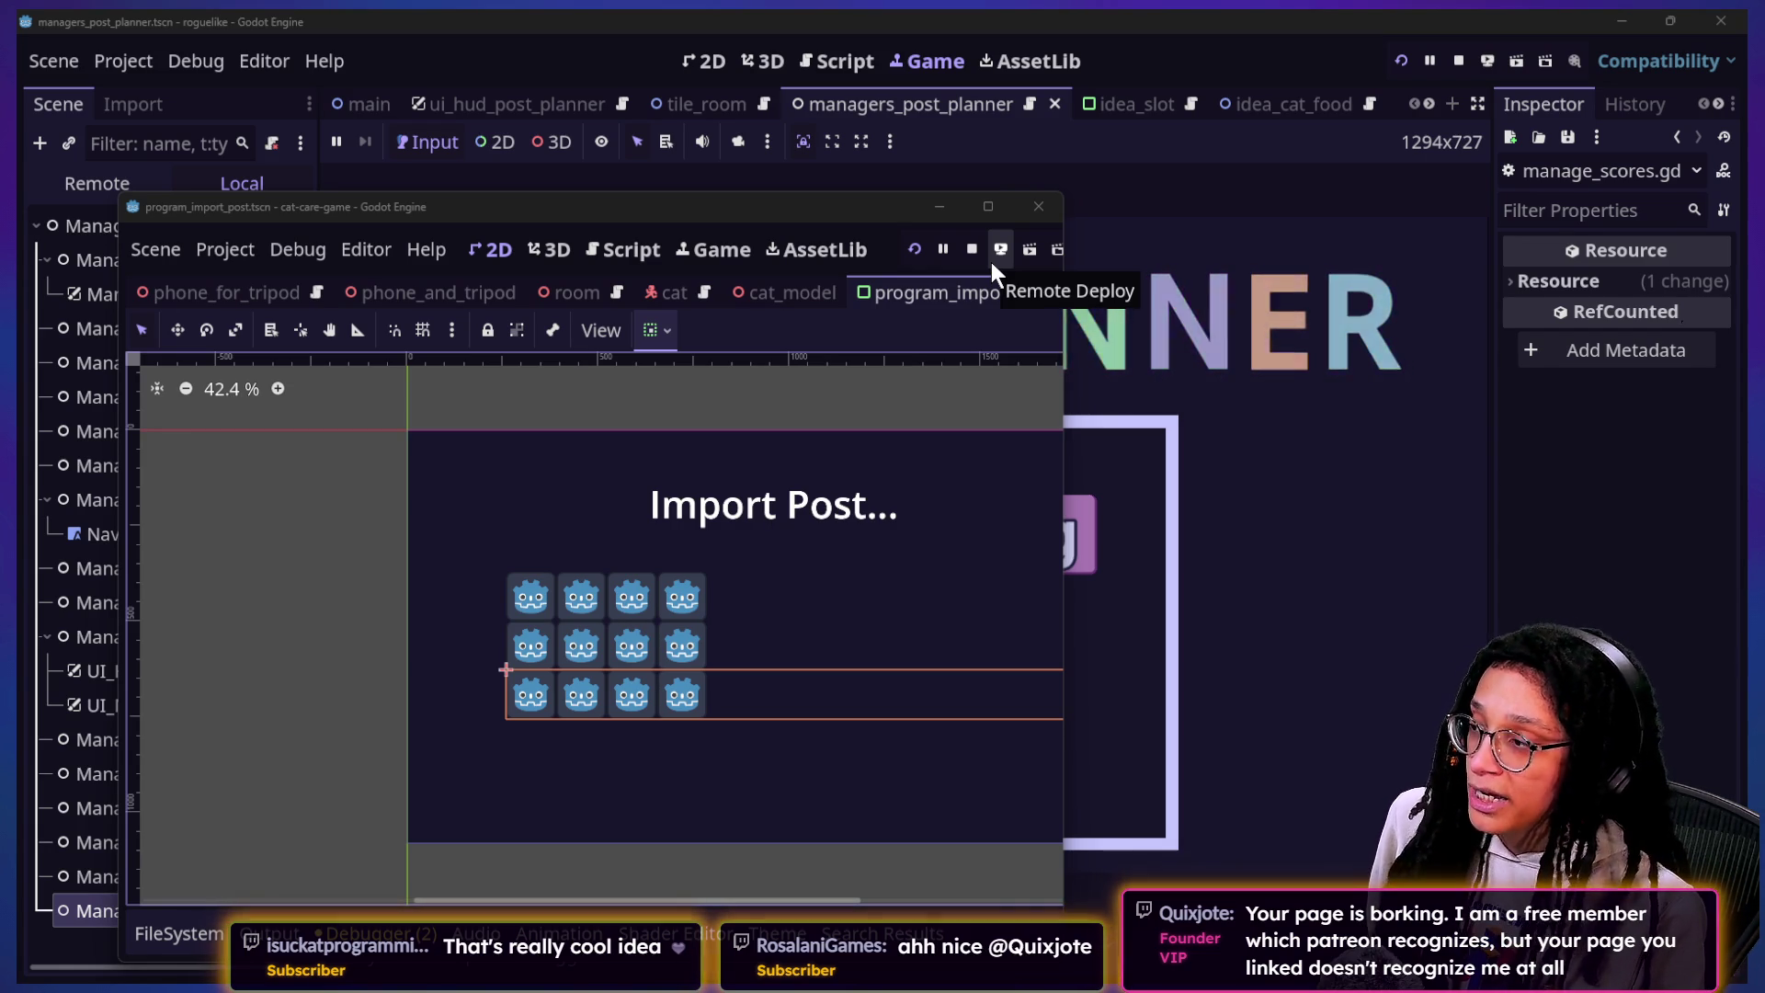
Step: Drag the cat-care-game editor window to the right and minimize it
left_click_drag(913, 246, 1057, 248)
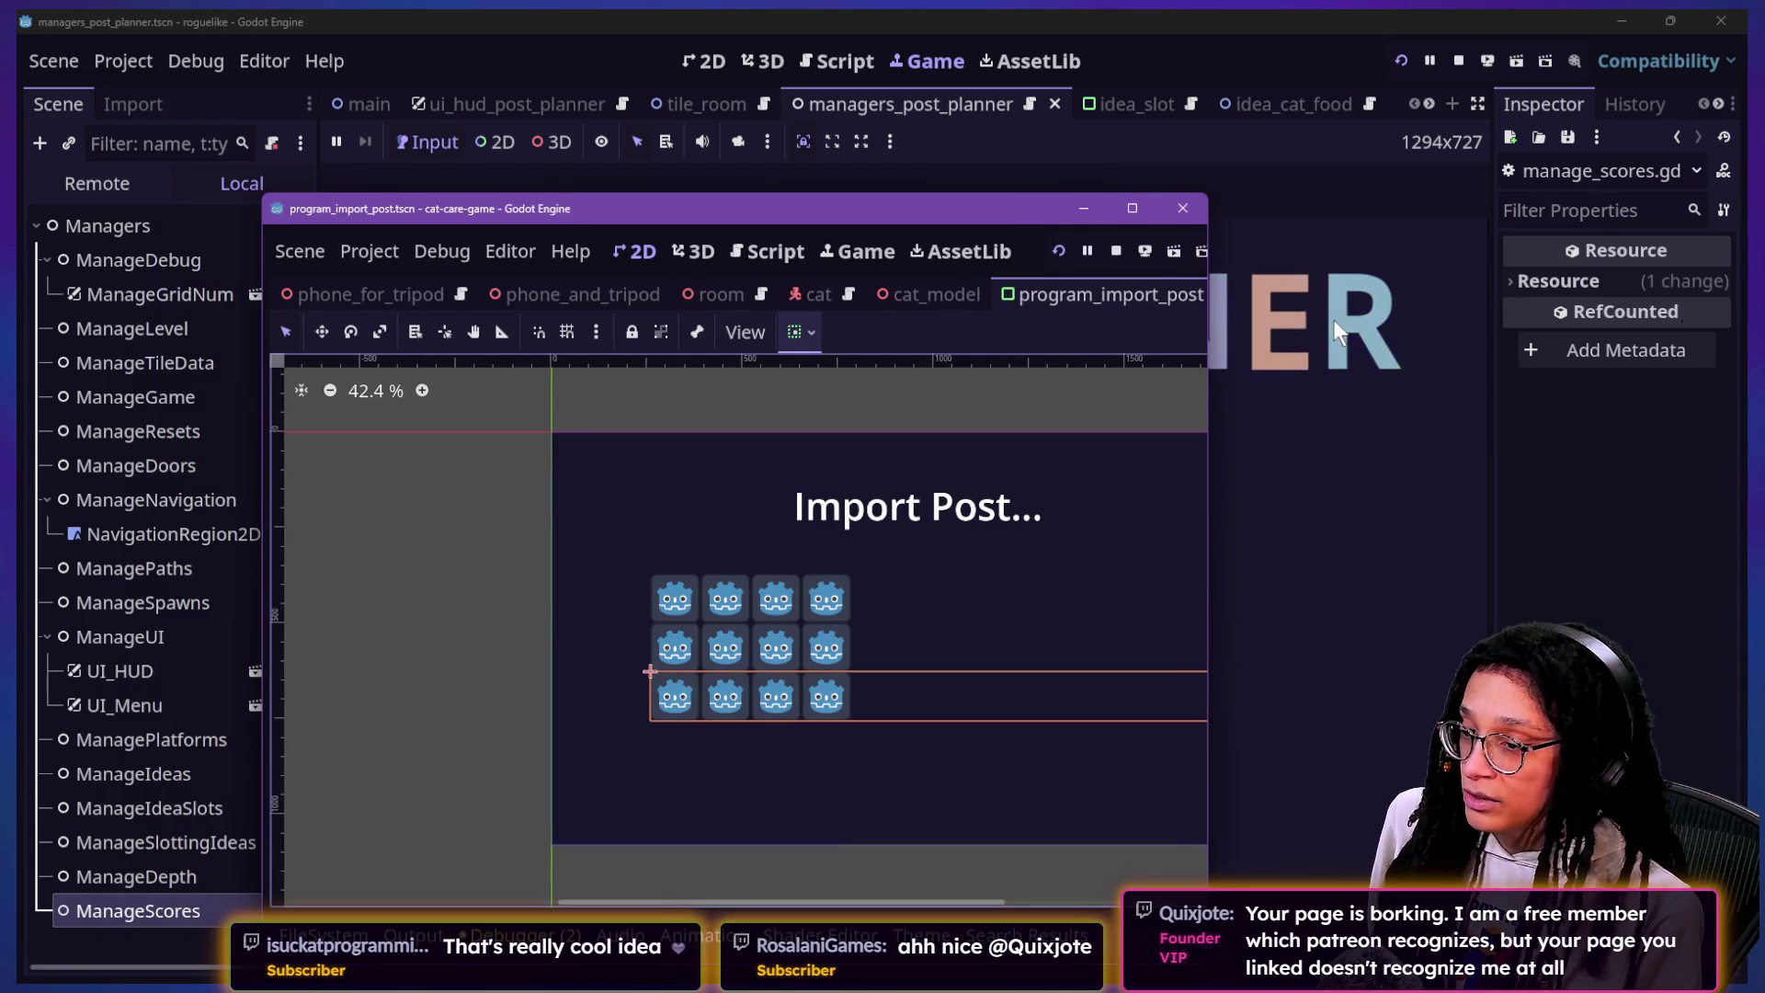
left_click(1552, 445)
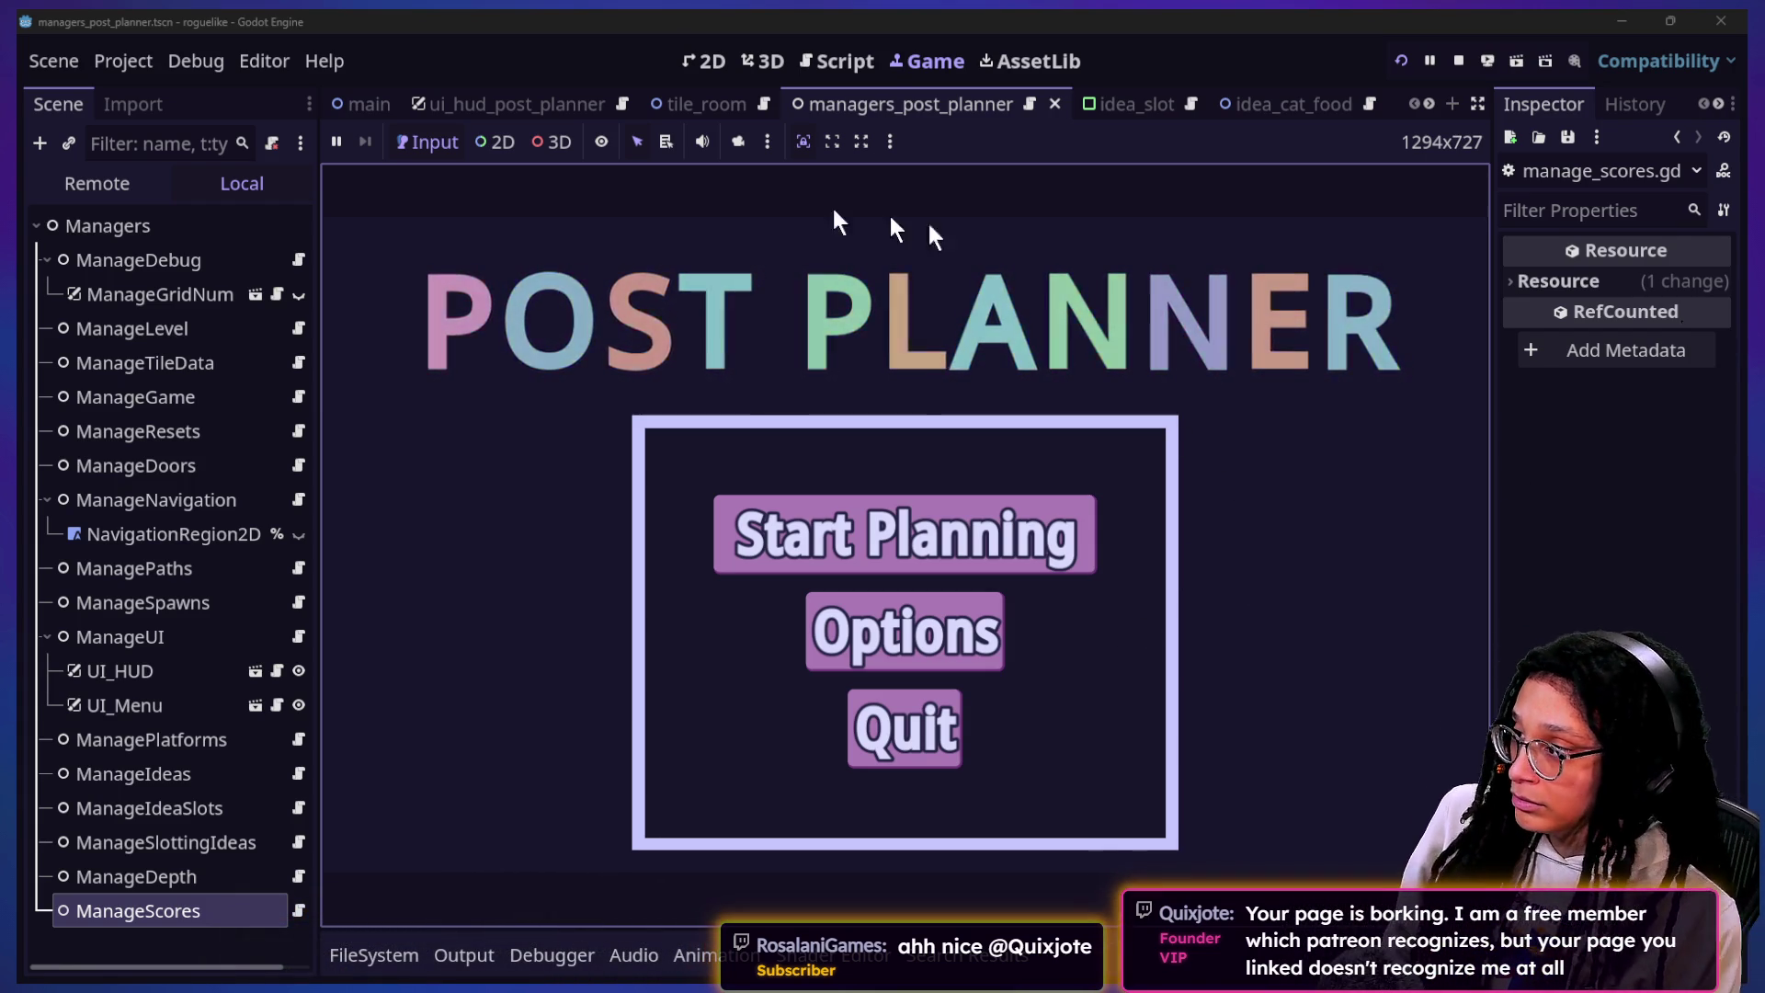
Step: Switch from Excalidraw to the hypergame.dev Firefox window and open its Patreon Portal section
key("alt+Tab")
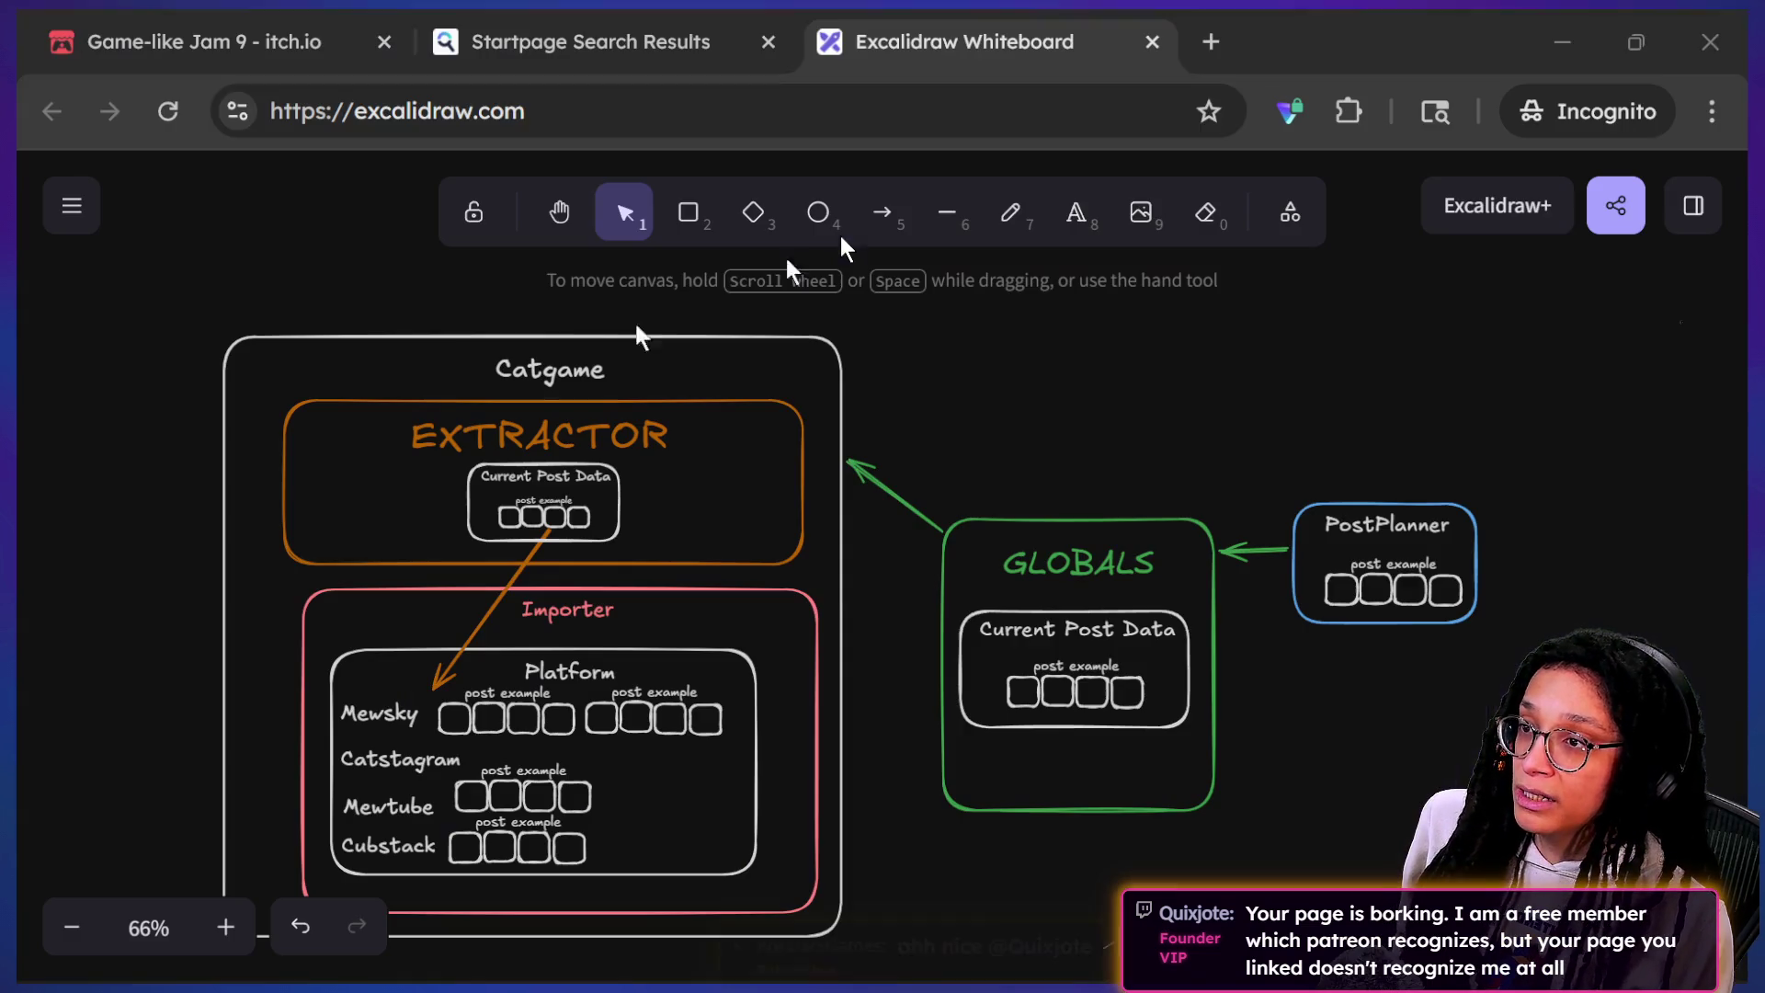
left_click(703, 32)
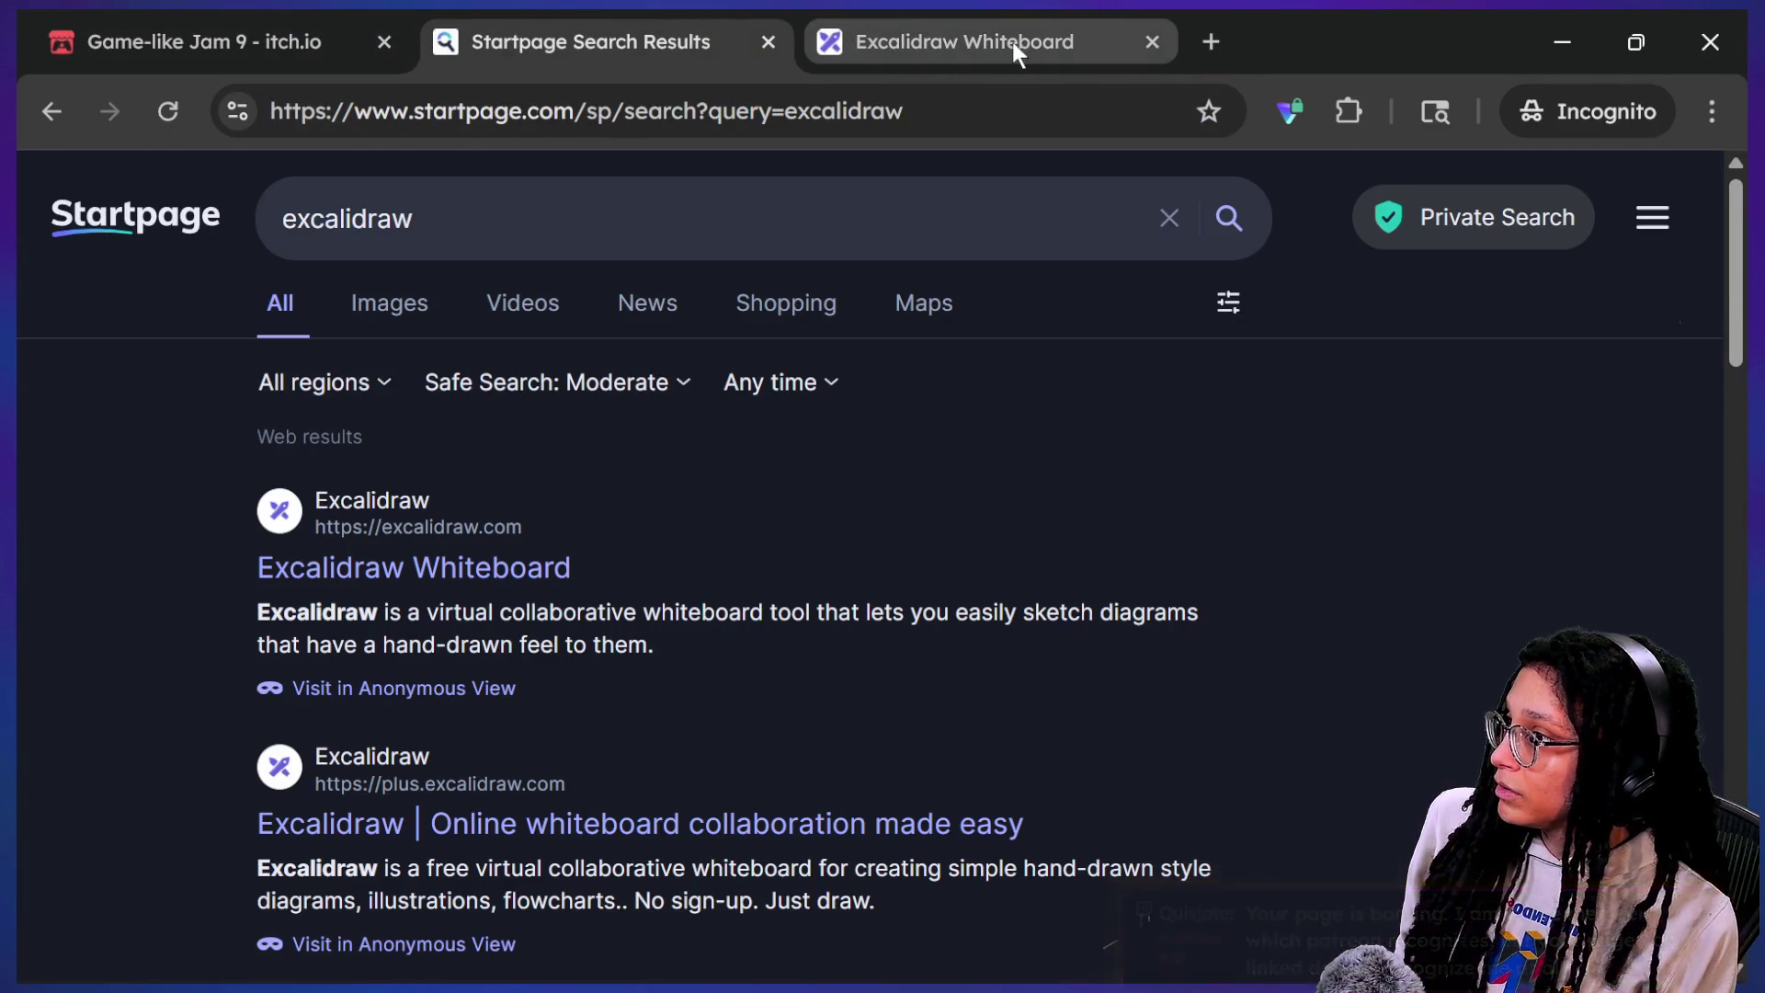
left_click(1208, 48)
left_click(1362, 43)
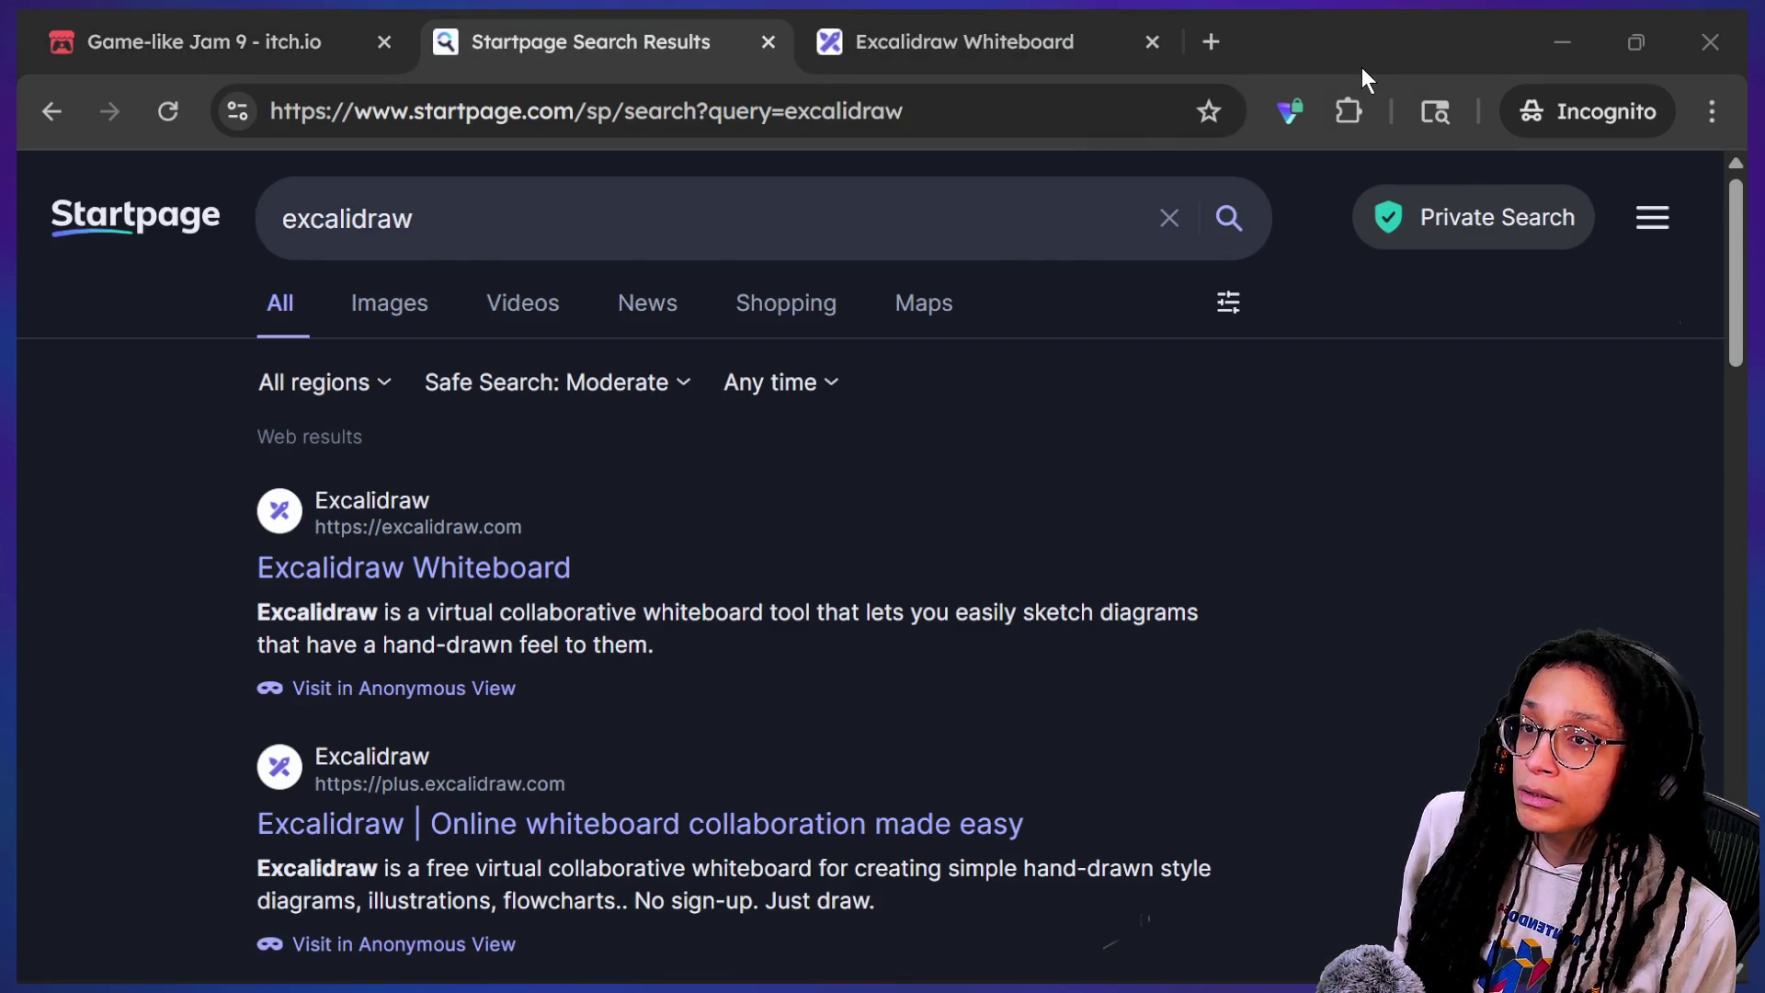
key("alt+Tab")
left_click(465, 286)
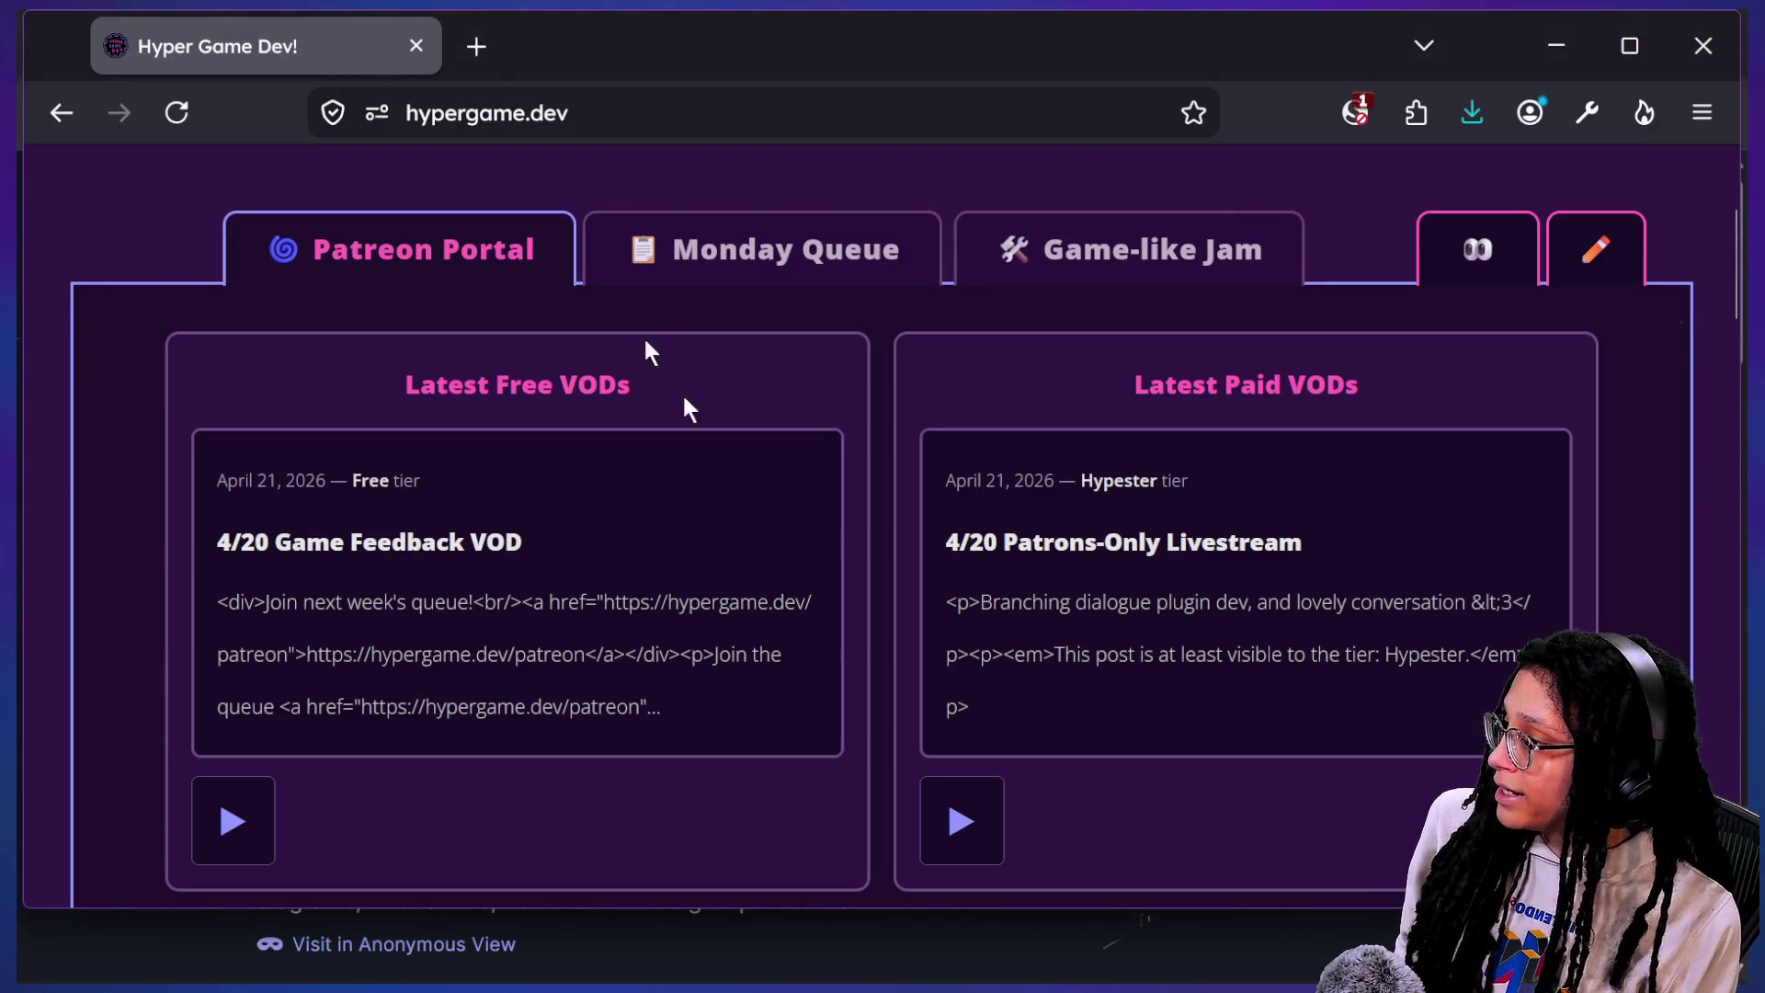
Step: Open the Monday Queue section and scroll through the Submit your Game form and current queue
scroll(701, 641, "up", 3)
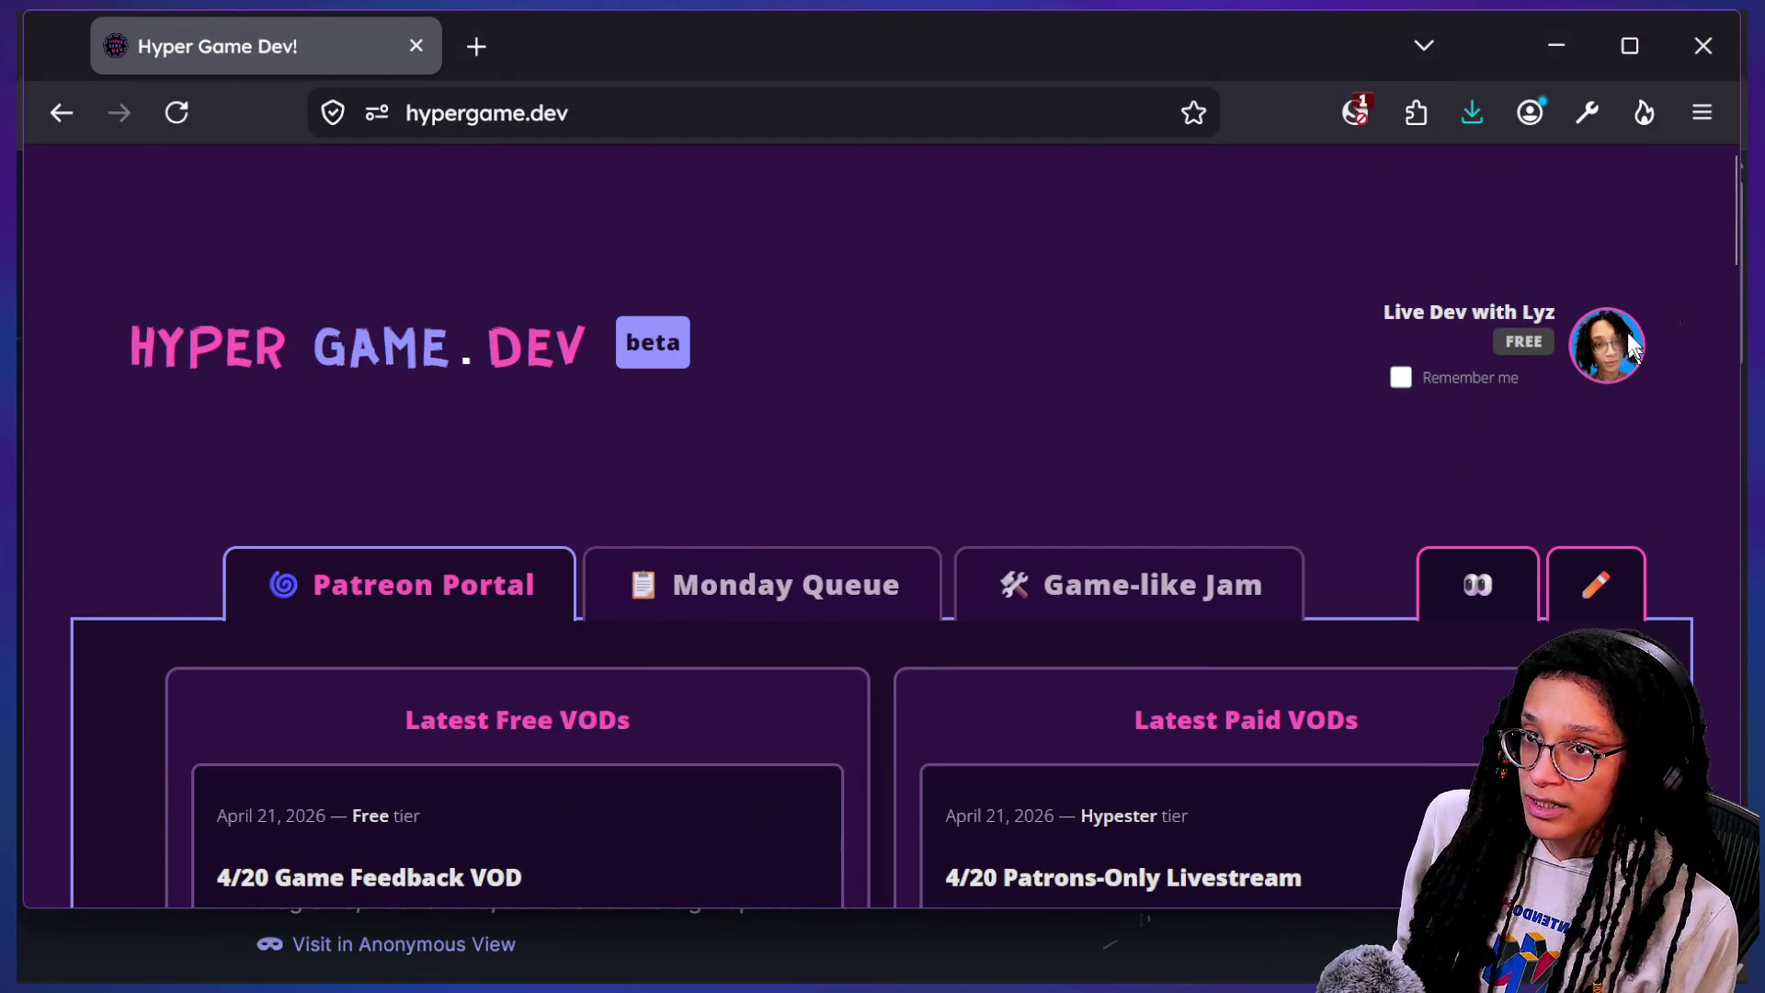
left_click(827, 588)
scroll(828, 597, "down", 3)
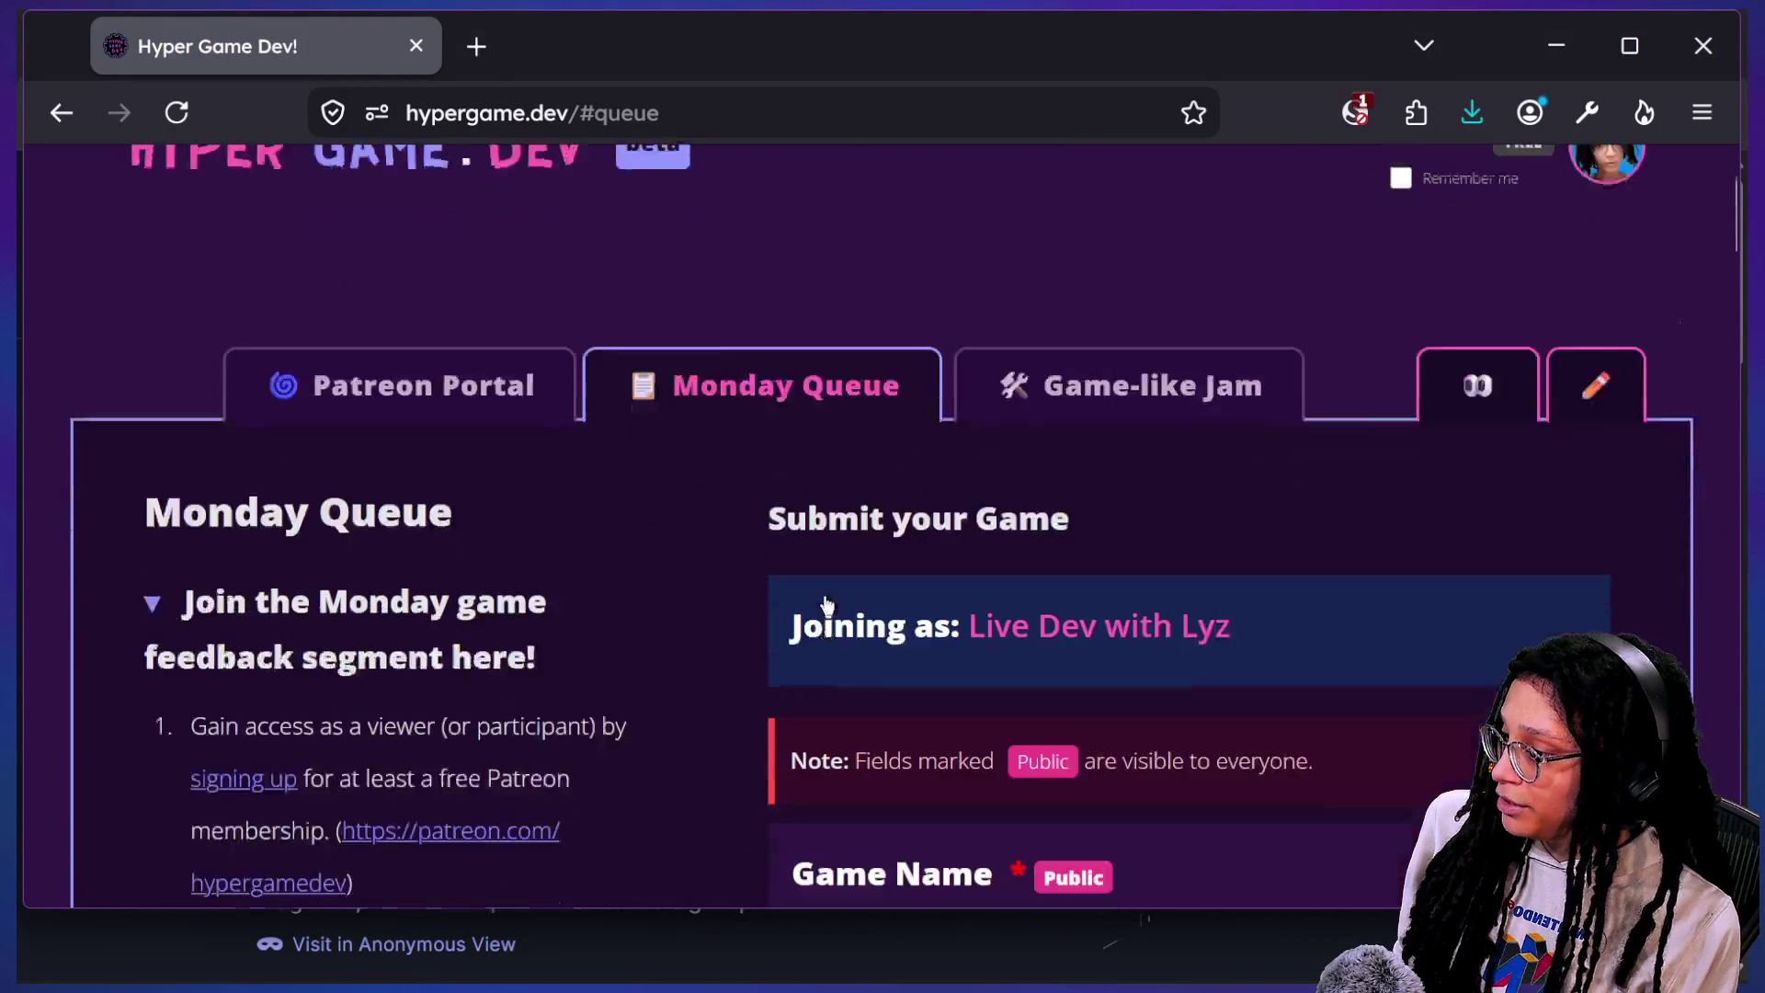
scroll(1063, 520, "down", 10)
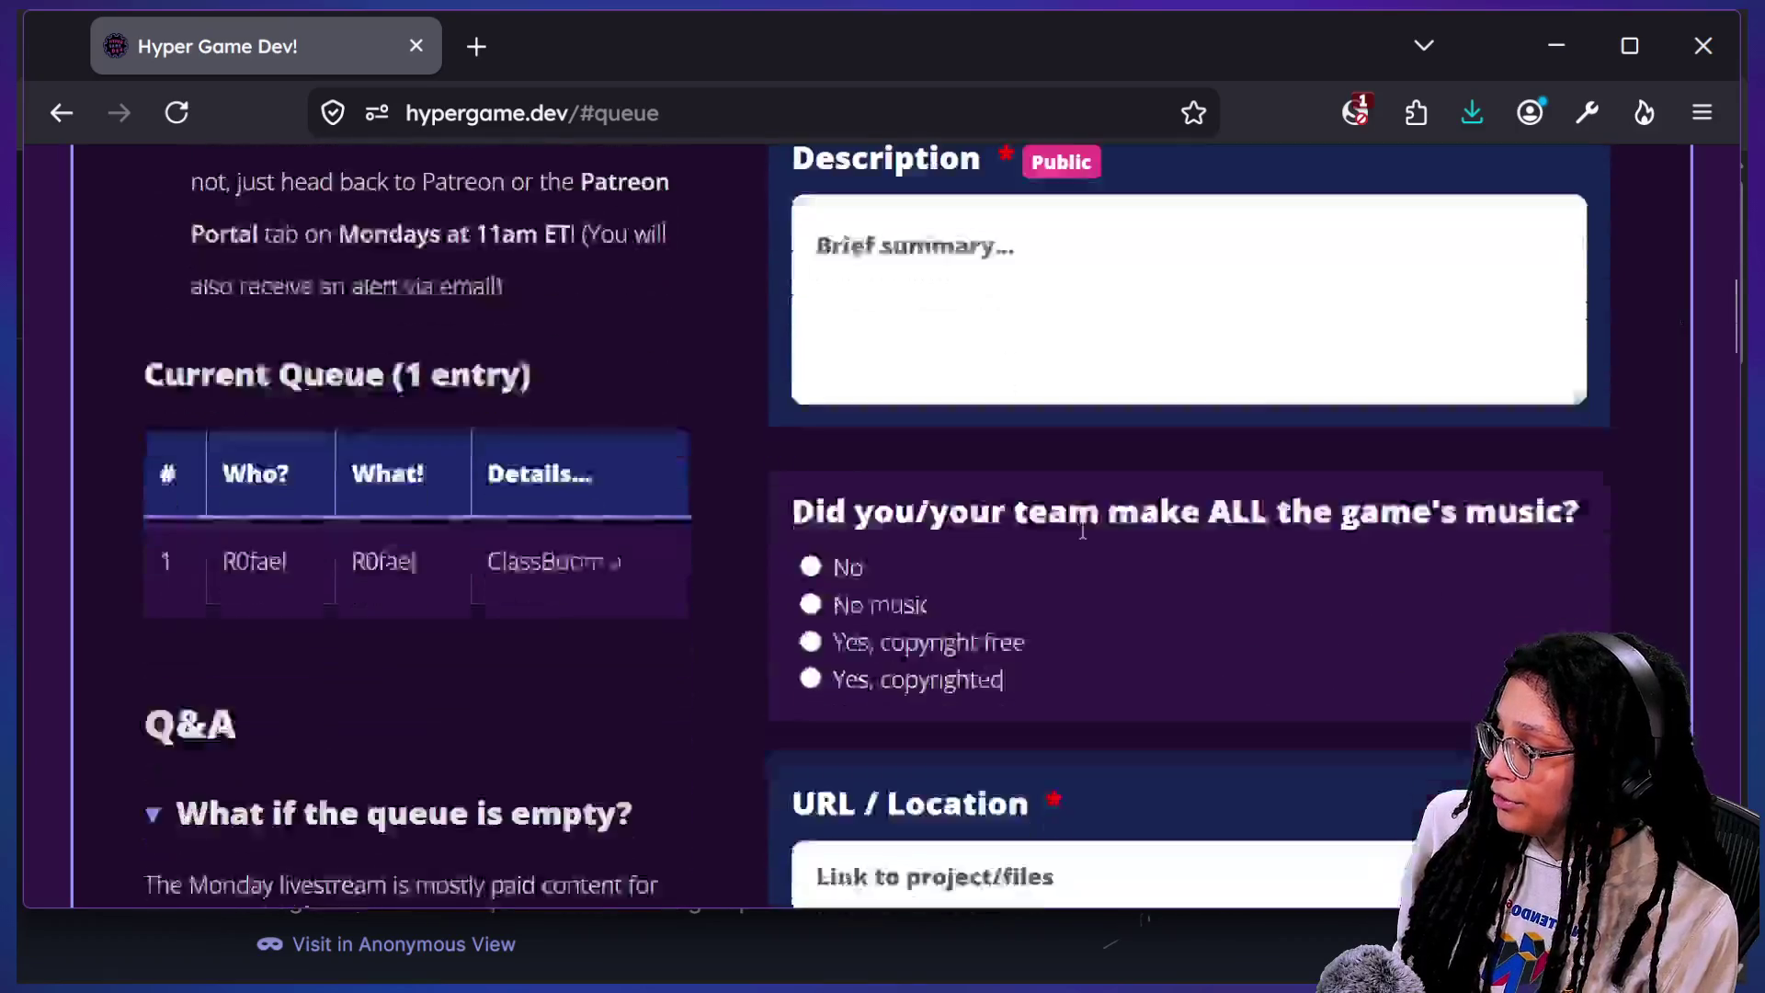
scroll(1083, 524, "down", 3)
scroll(1083, 528, "up", 15)
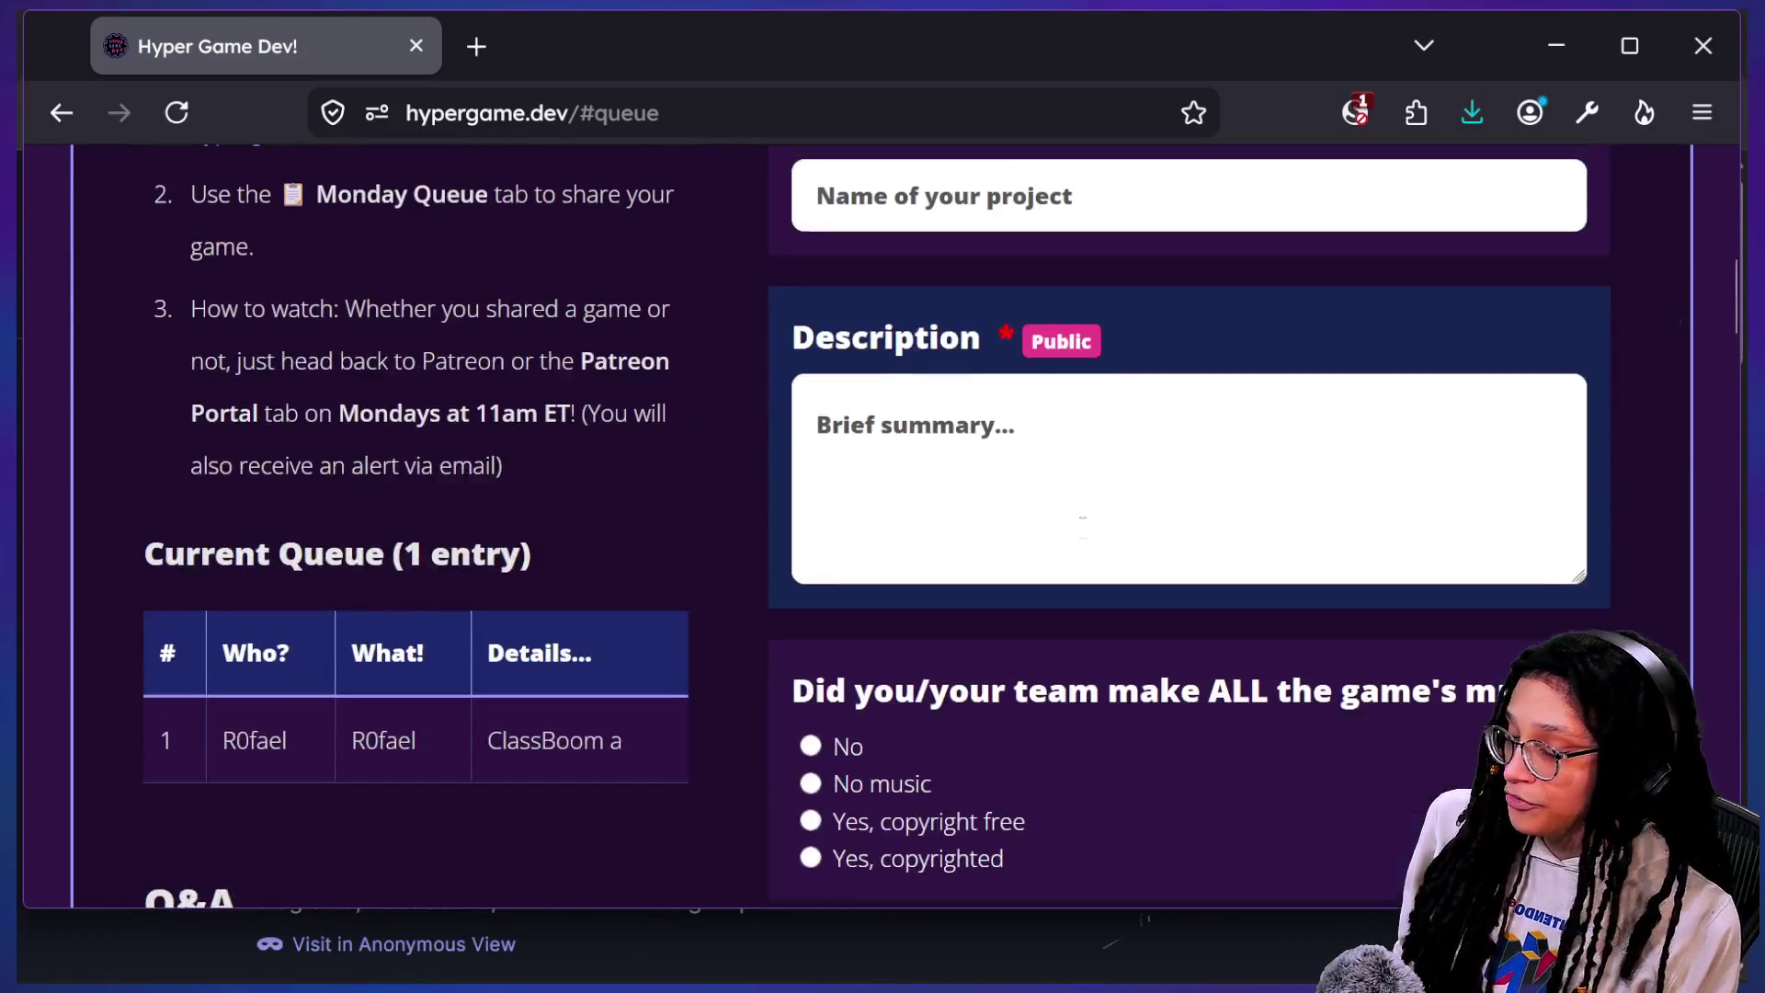
scroll(1083, 528, "up", 3)
scroll(1083, 536, "down", 1)
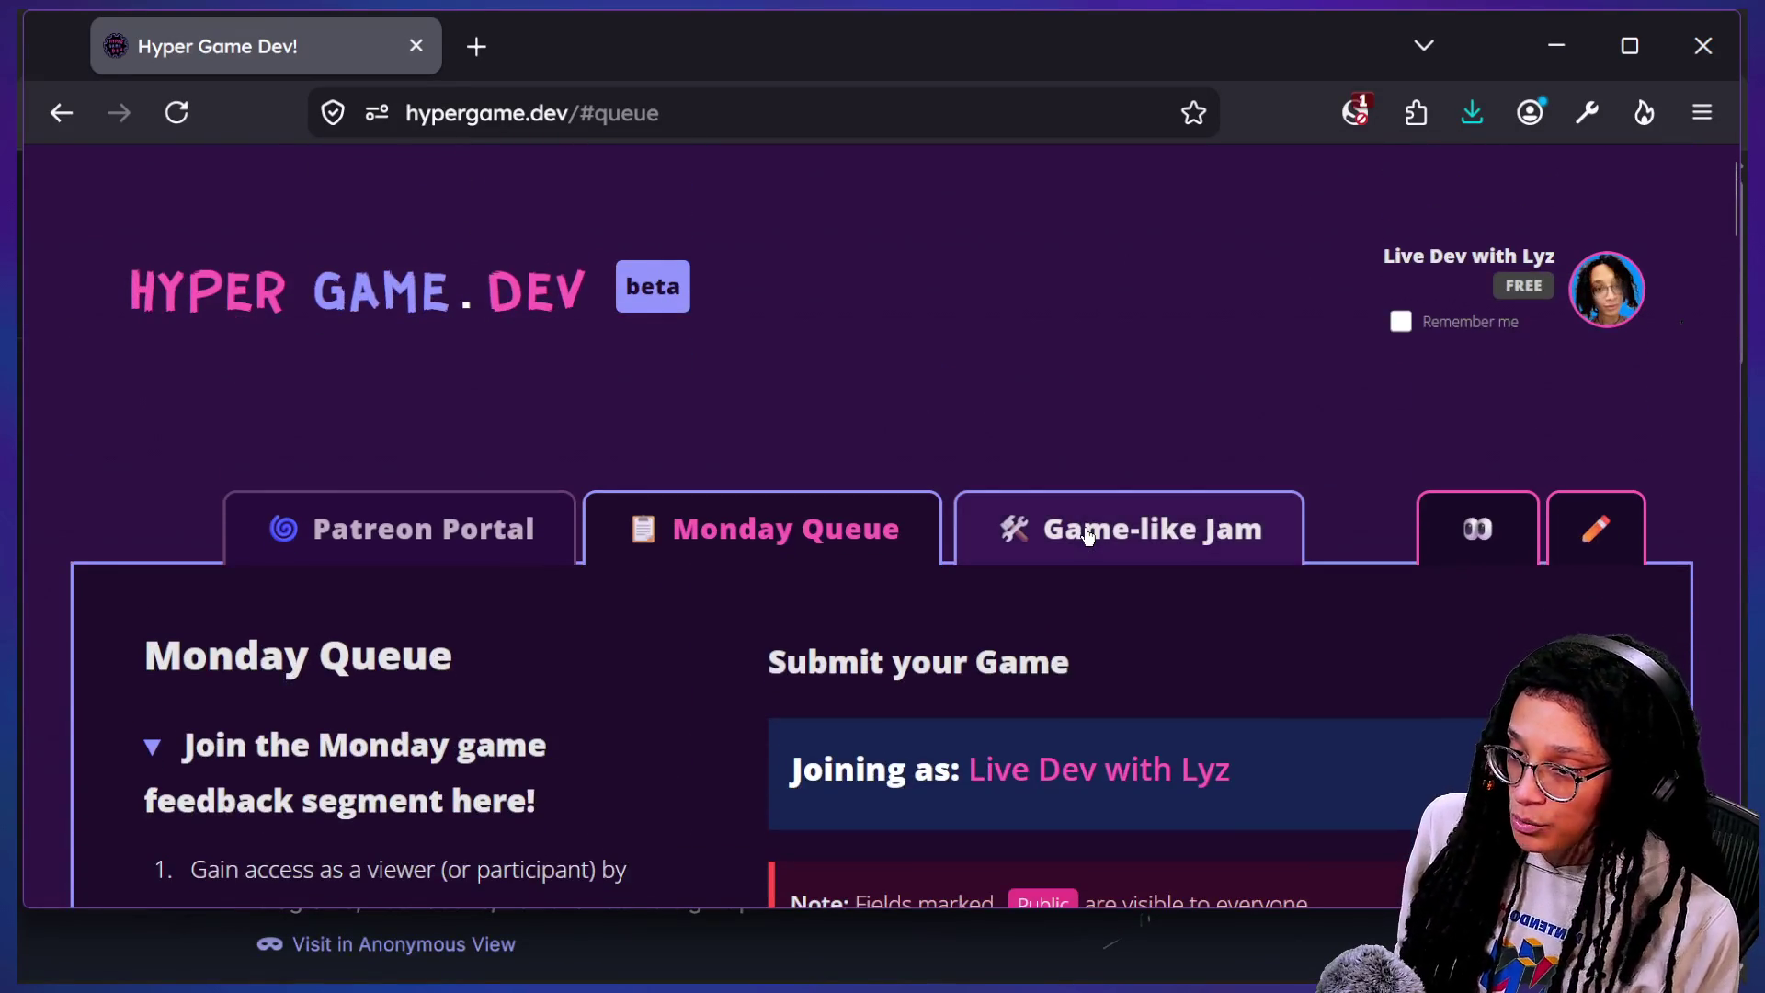
scroll(1087, 535, "down", 1)
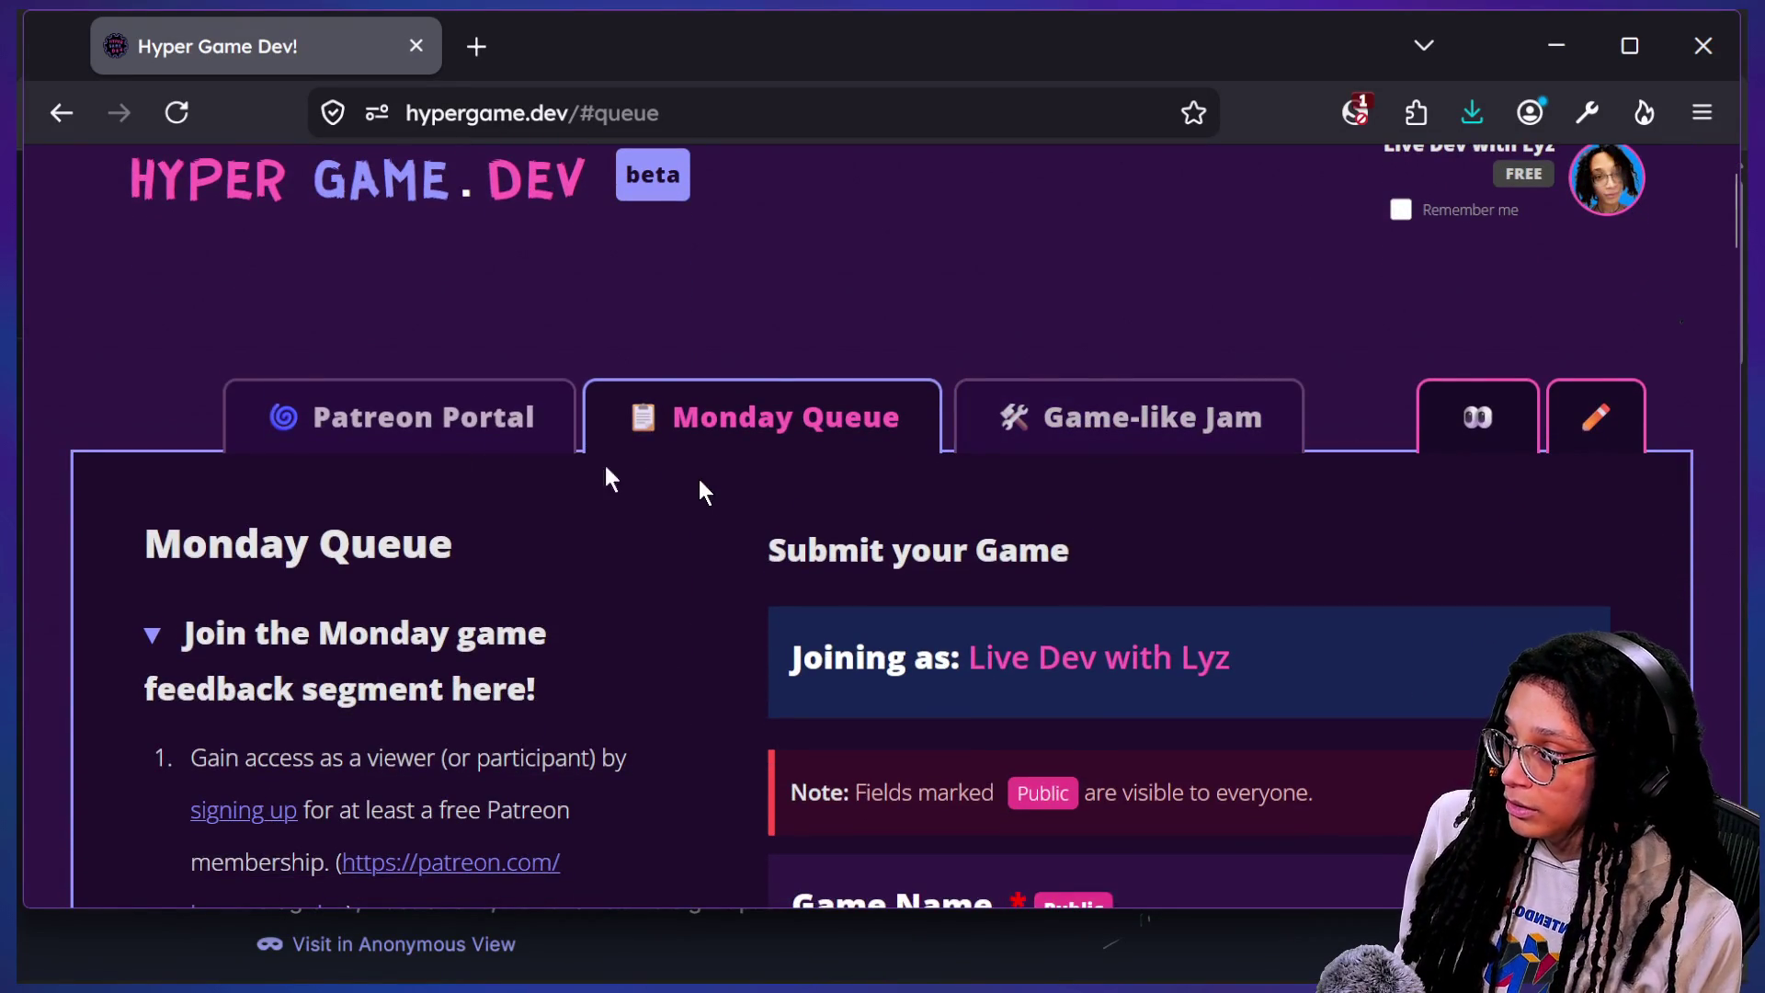
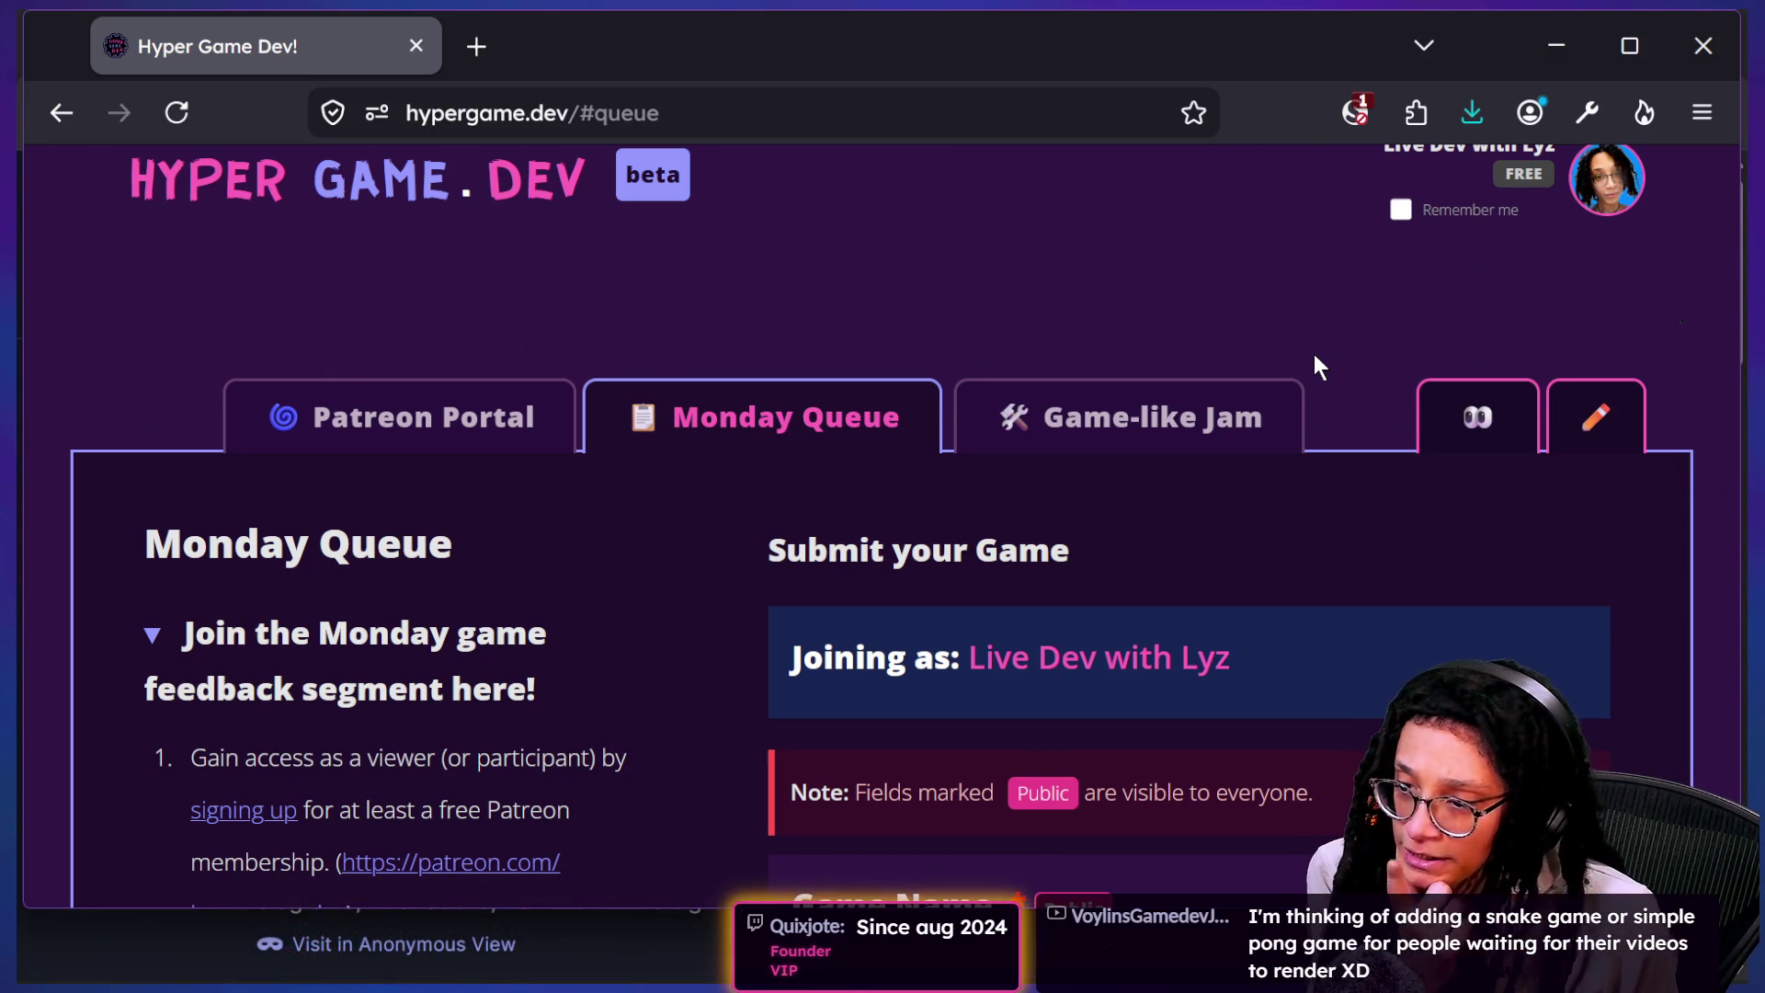
Step: Cycle from Firefox through the Startpage window to the cat-care-game Godot editor
key("alt+Tab")
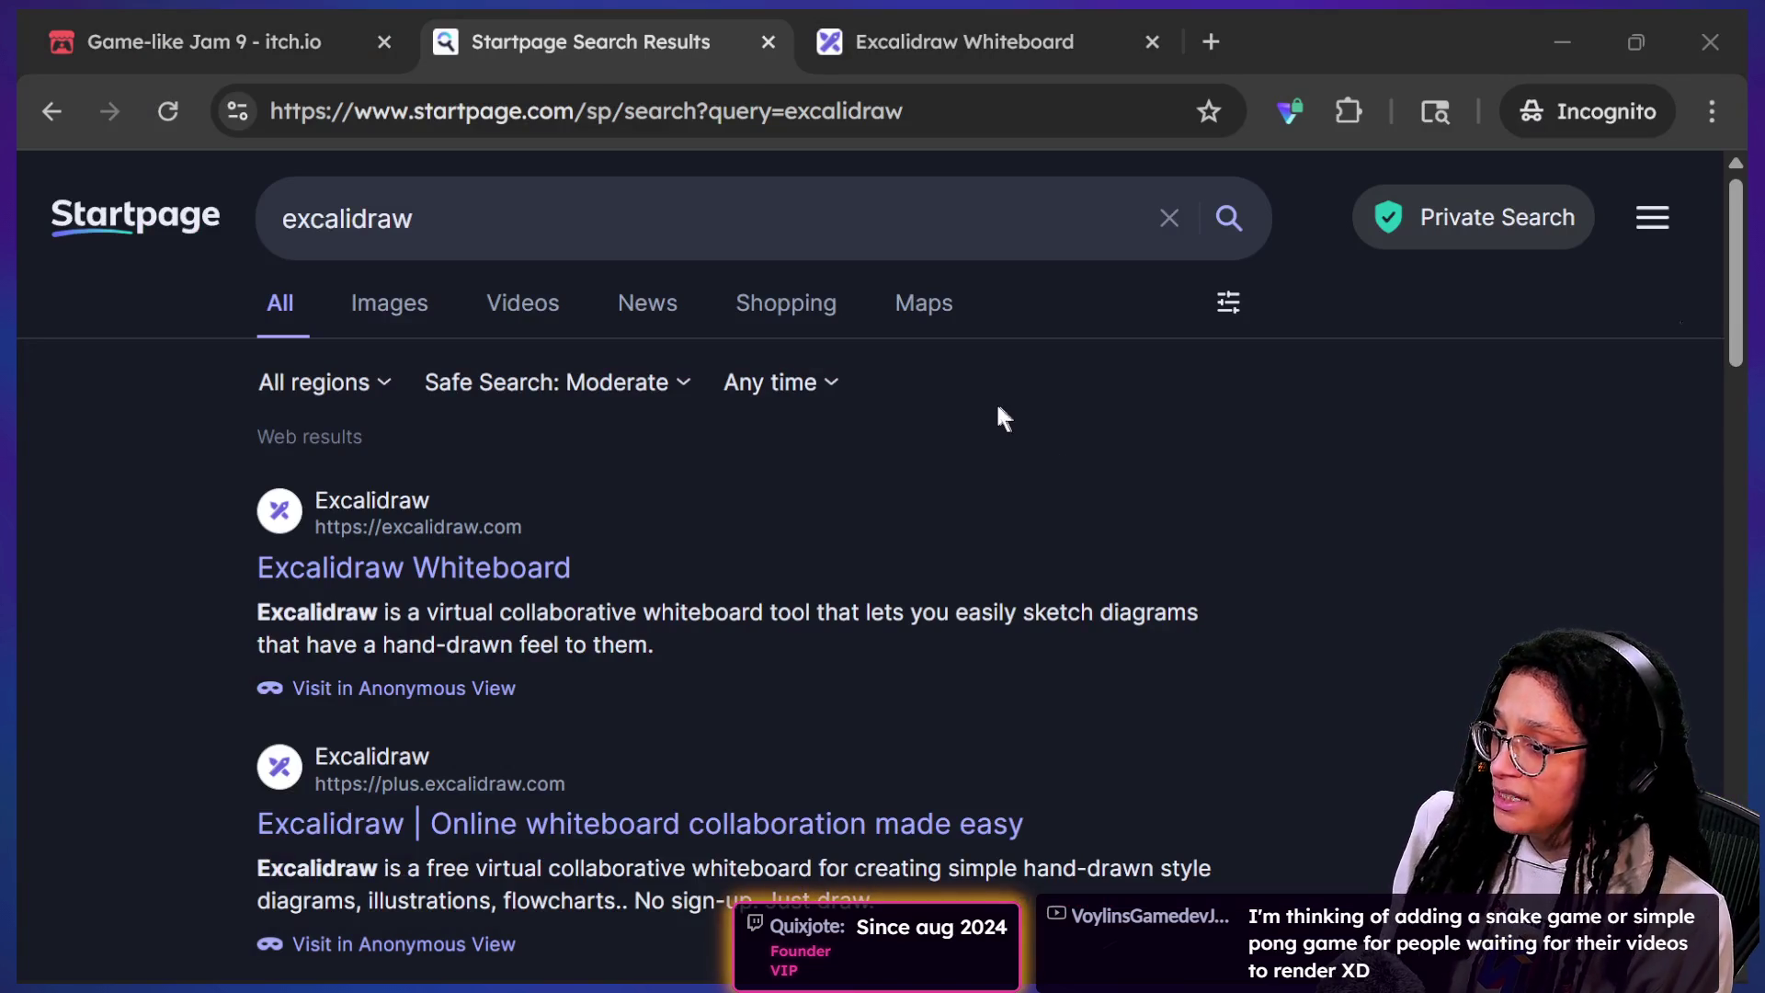
key("alt+Tab")
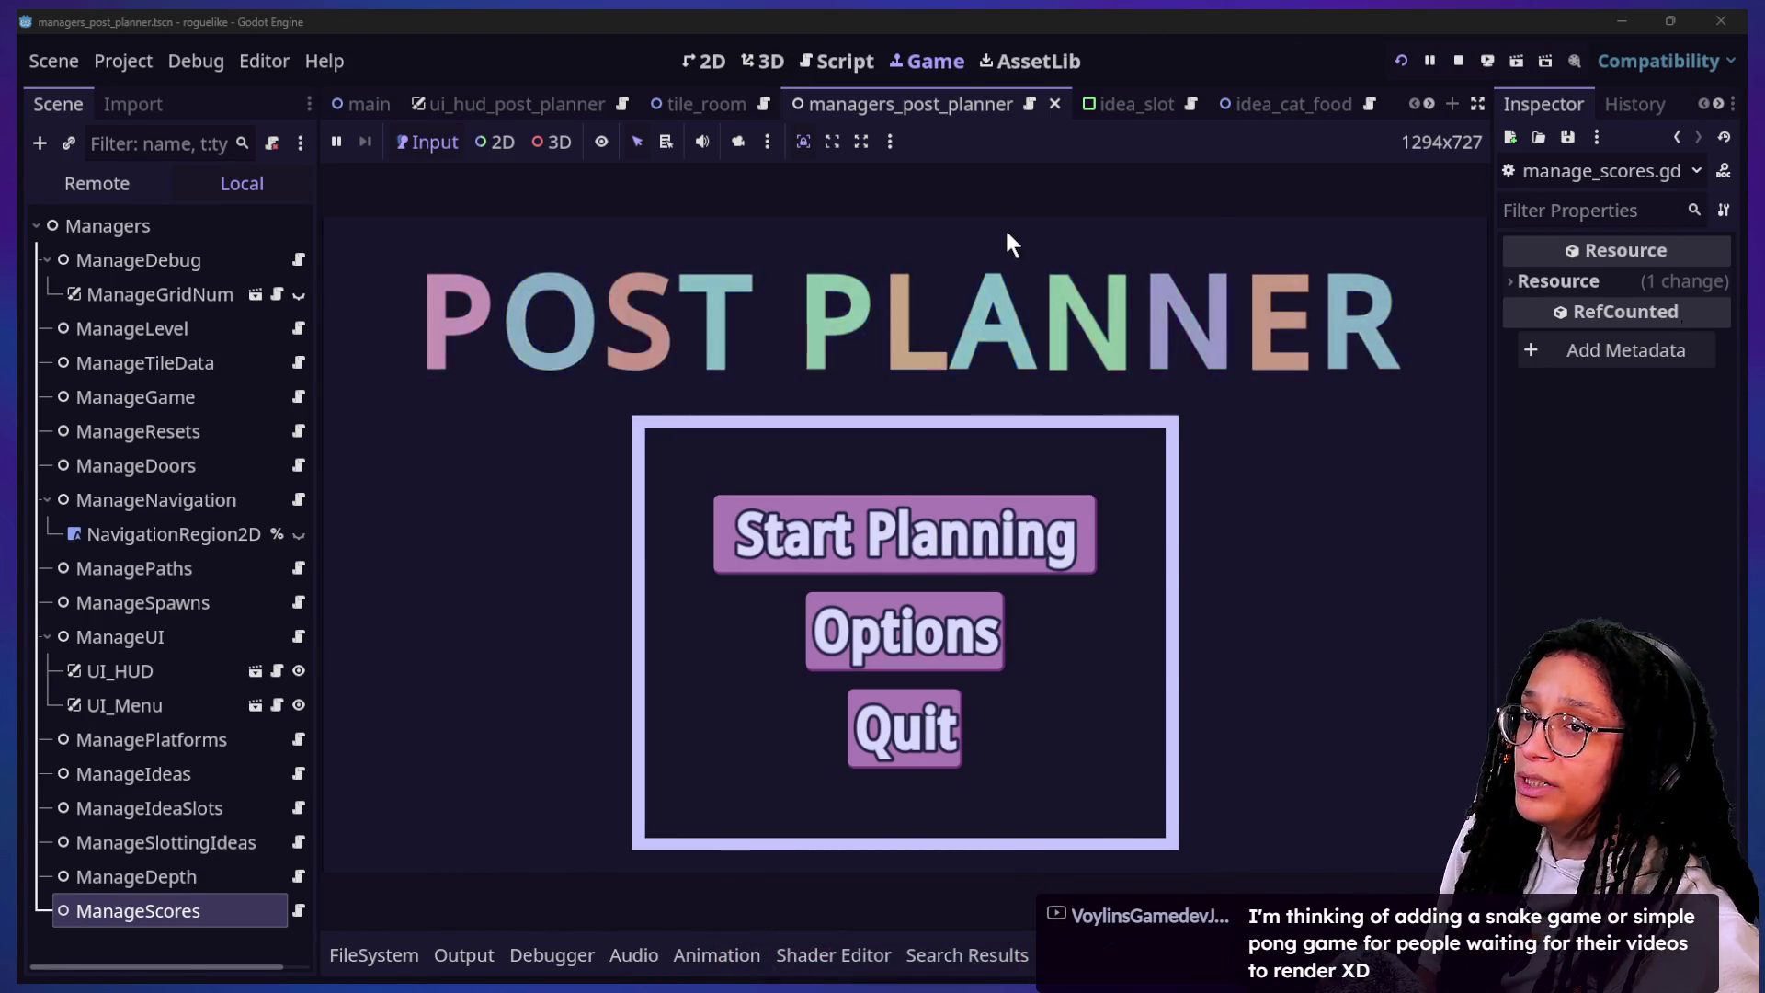
key("alt+Tab")
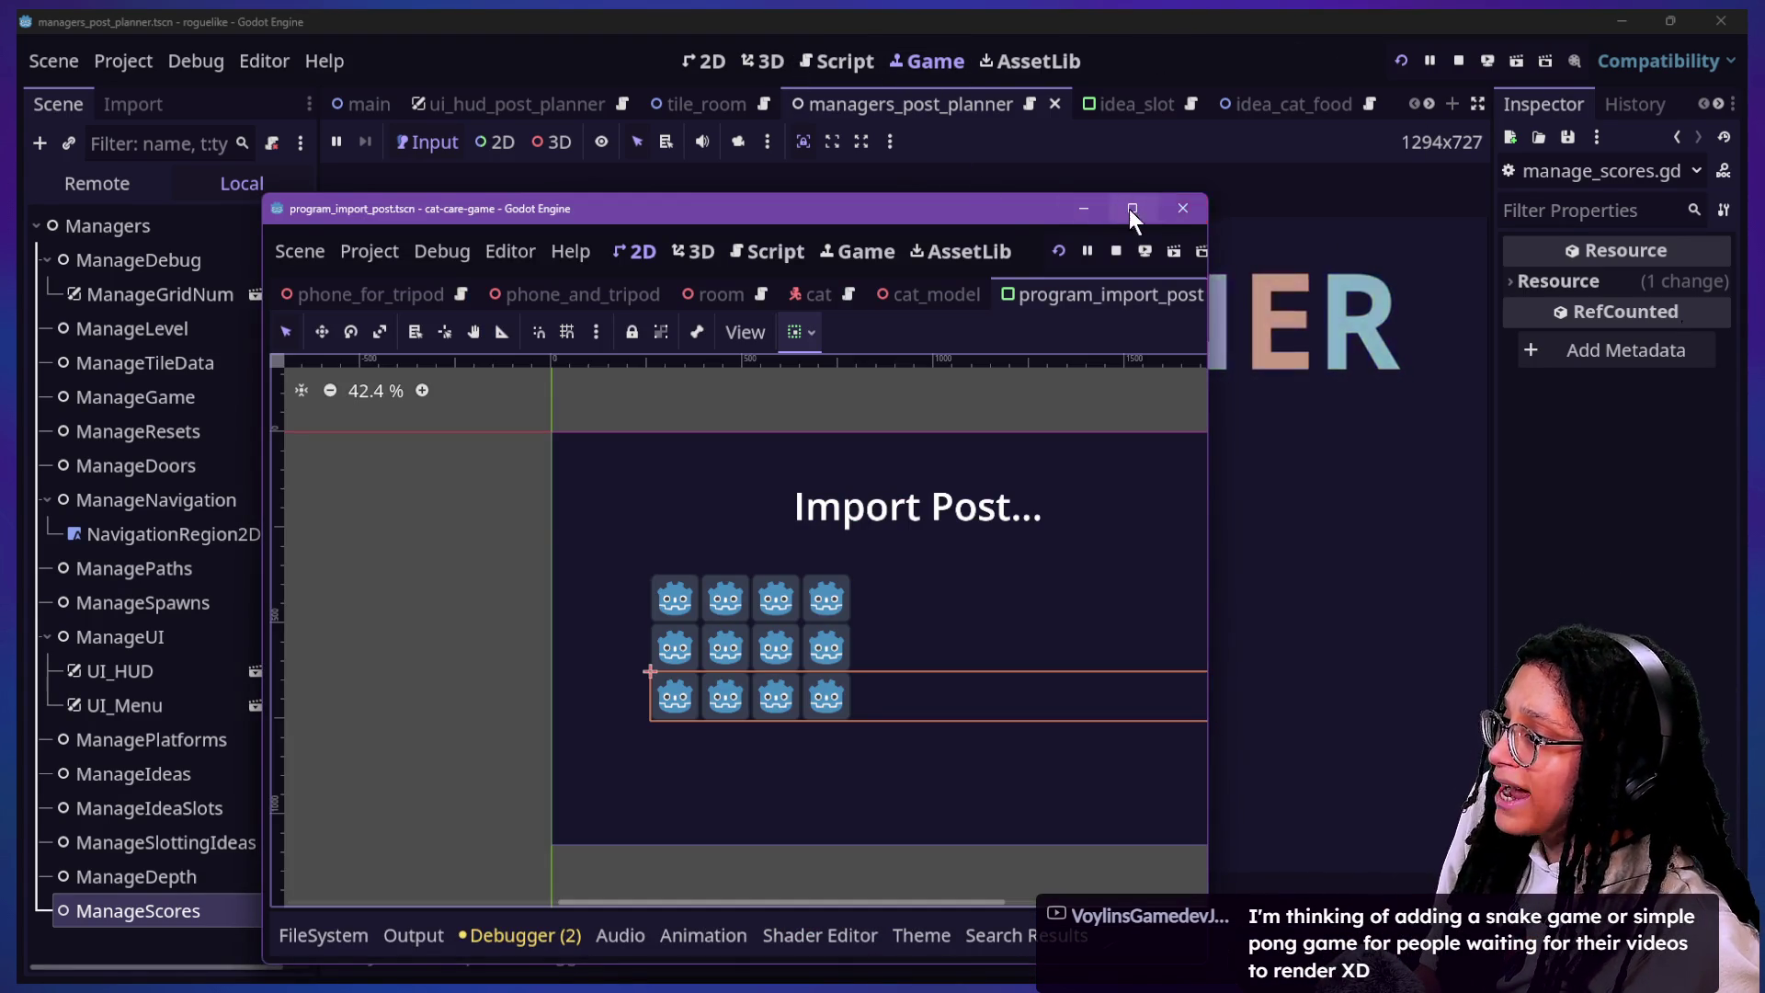
Step: Maximize the cat-care-game editor to view its embedded Post Planner, then bring up the roguelike editor
left_click(1131, 208)
left_click(928, 62)
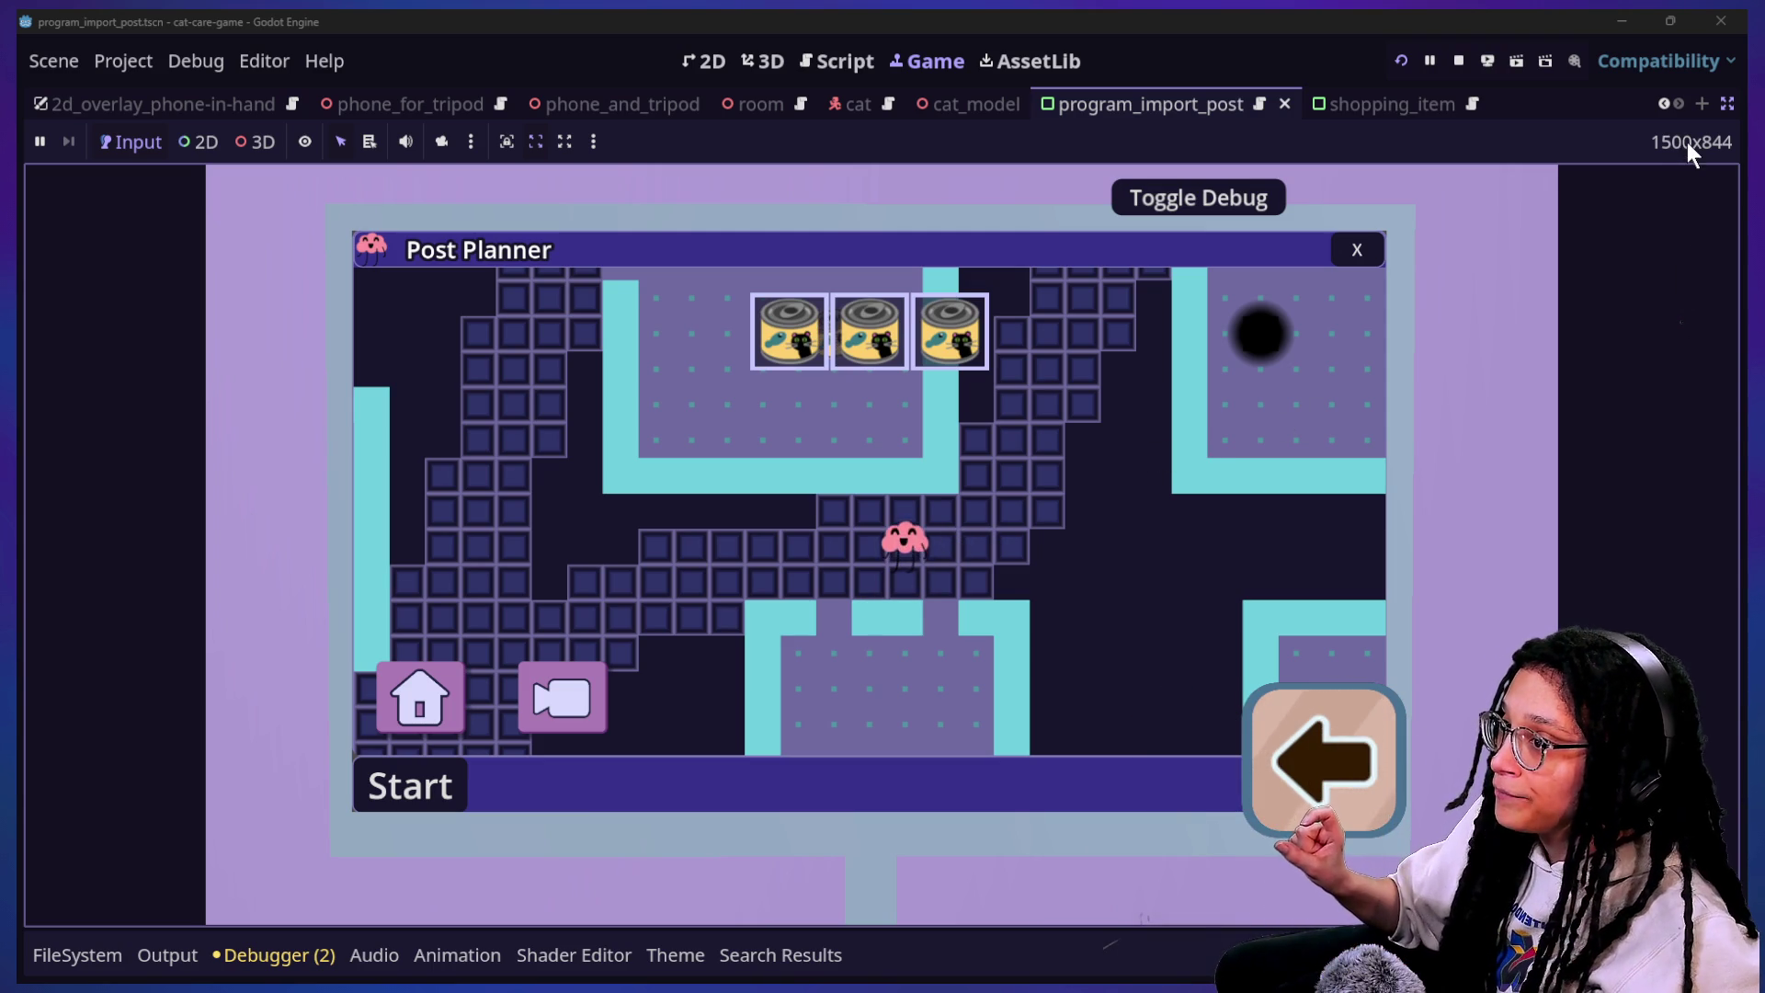
left_click(1673, 23)
left_click(456, 41)
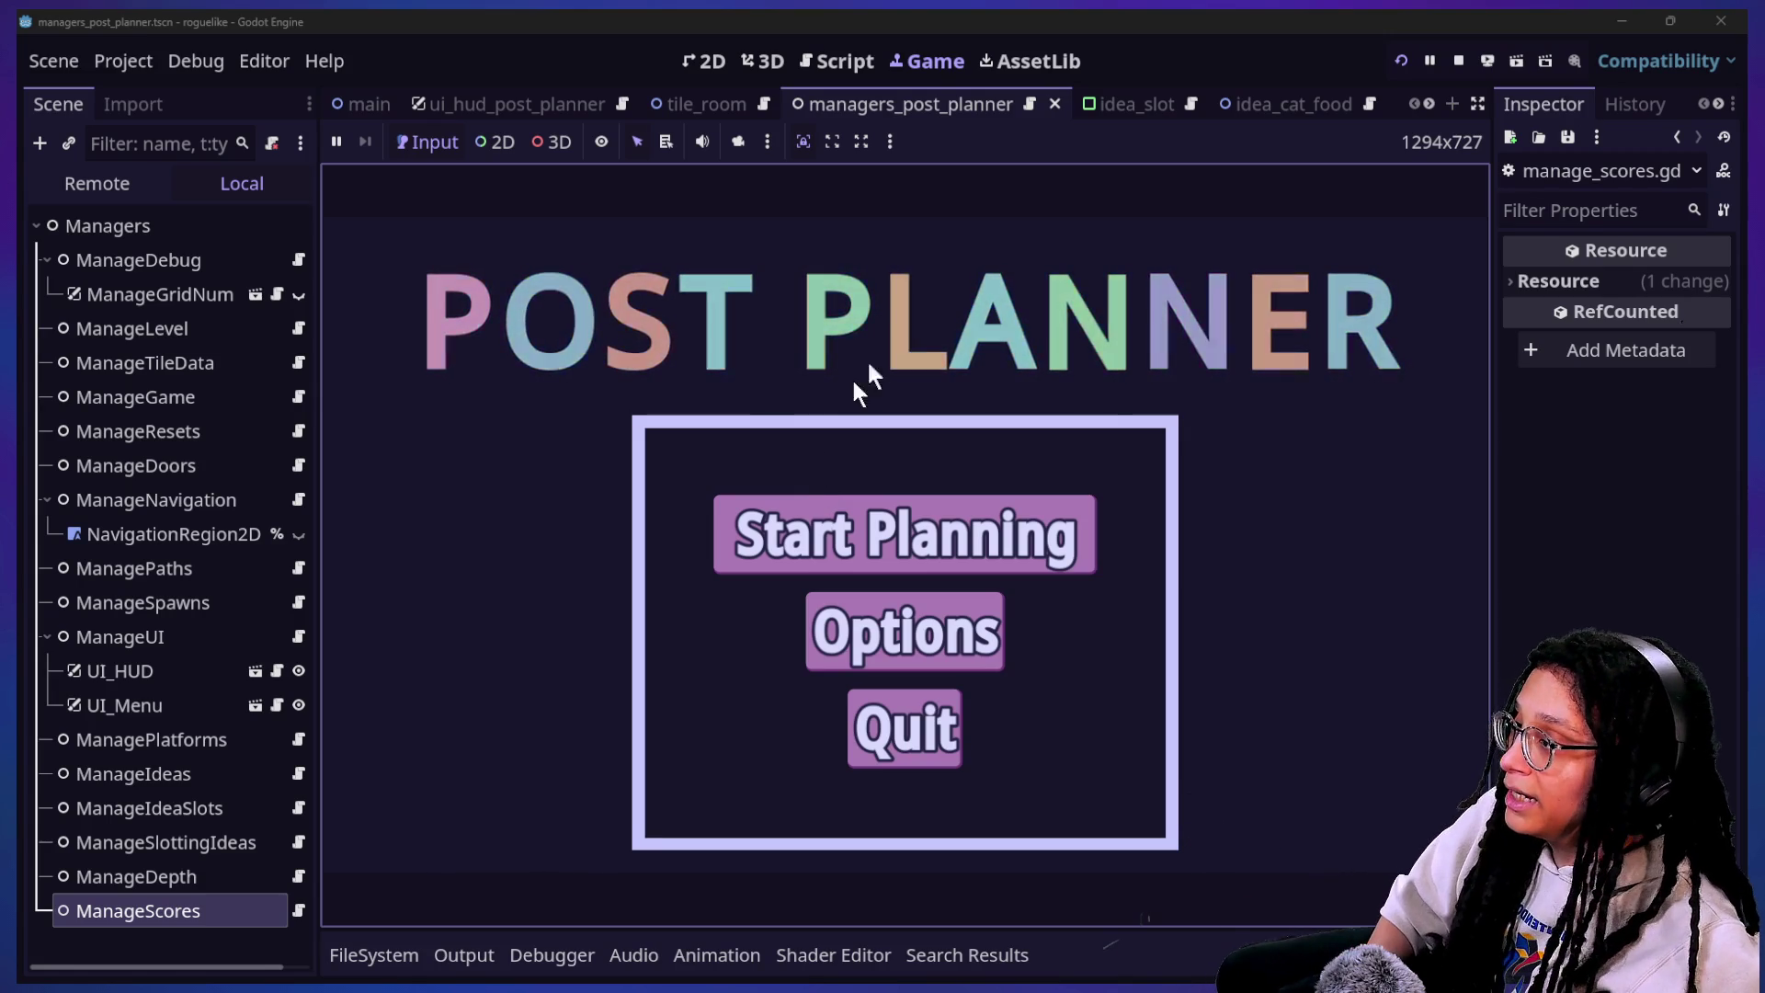
Step: Re-maximize the cat-care-game window, restore it to floating, move it up-right, and go to the browser
key("alt+Tab")
left_click(1133, 208)
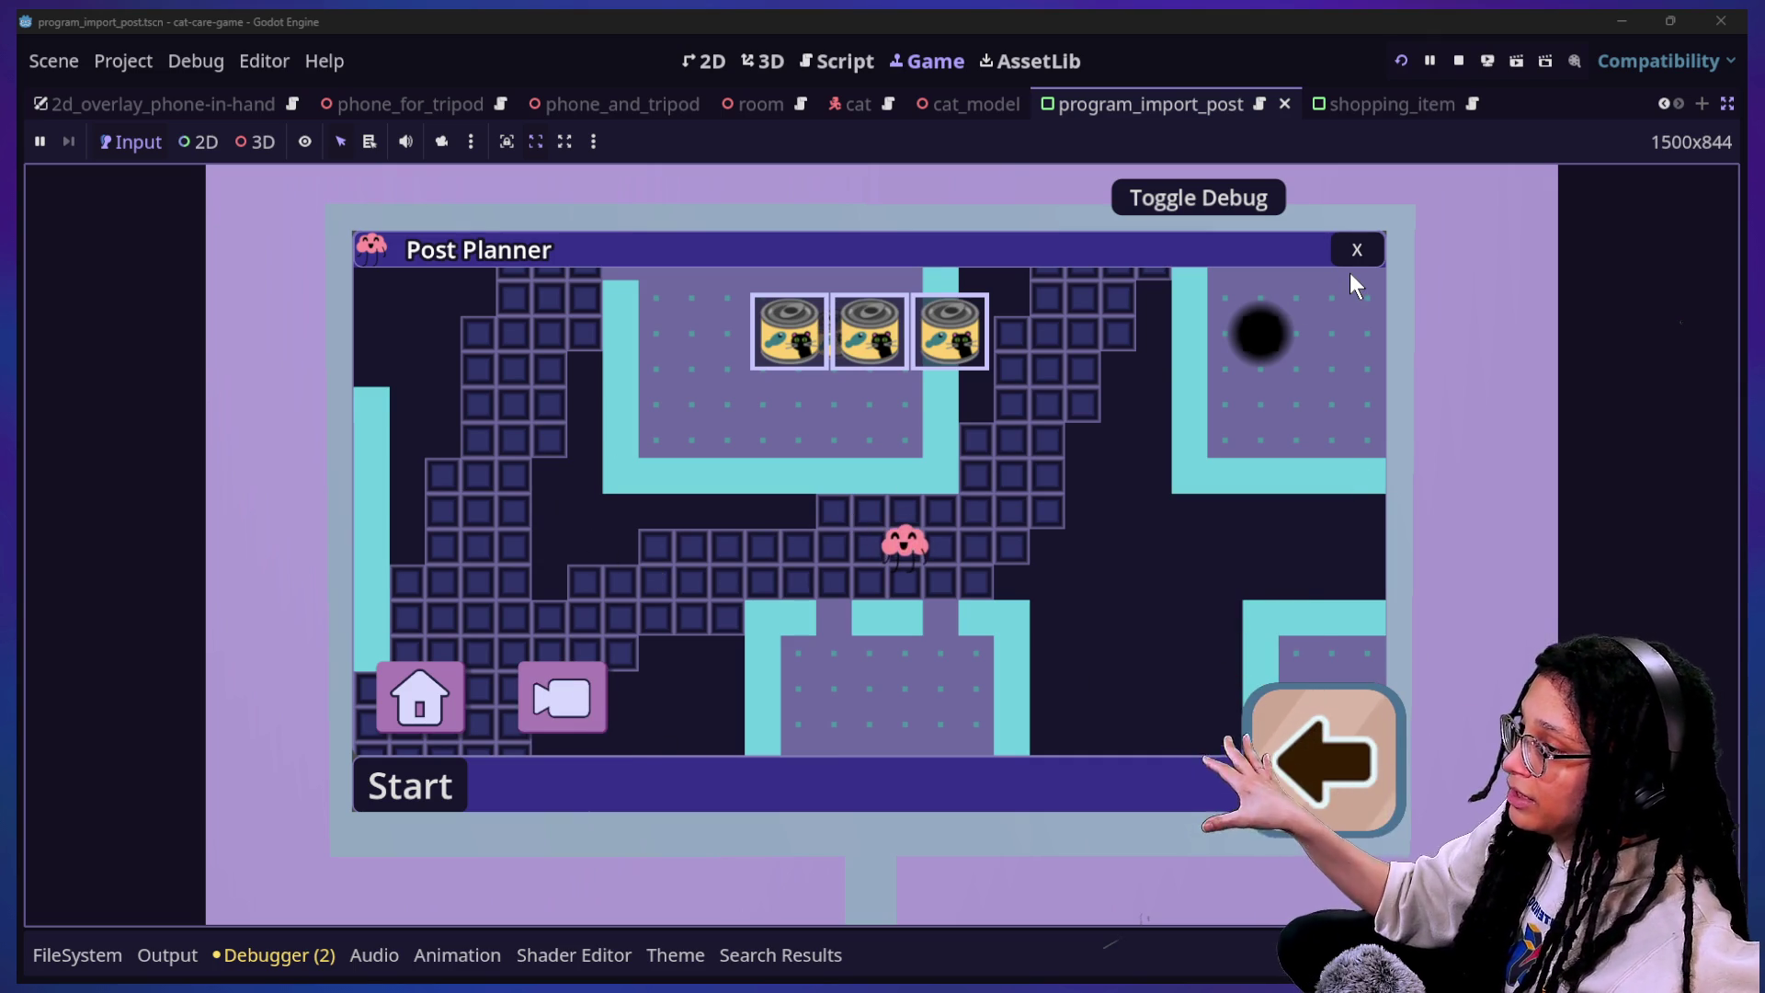
left_click(1651, 13)
mouse_move(835, 212)
left_mouse_down()
mouse_move(1177, 164)
mouse_move(841, 162)
mouse_move(947, 149)
mouse_move(1013, 174)
left_mouse_up()
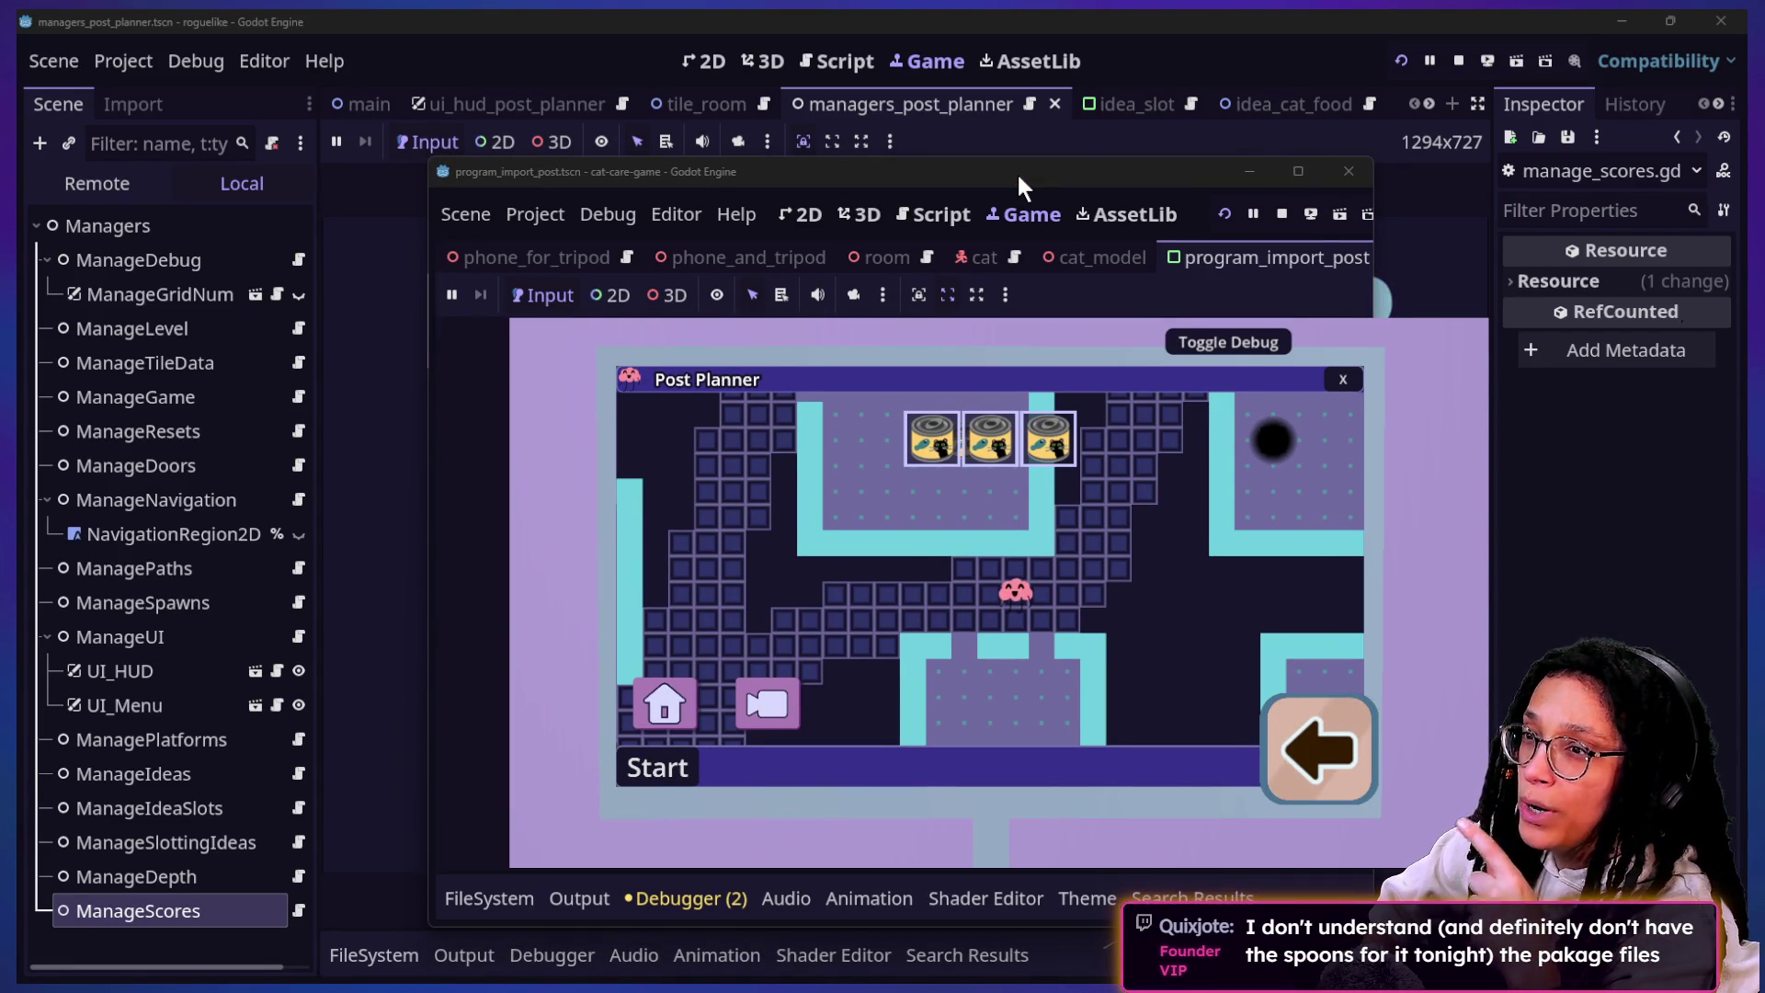
key("alt+Tab")
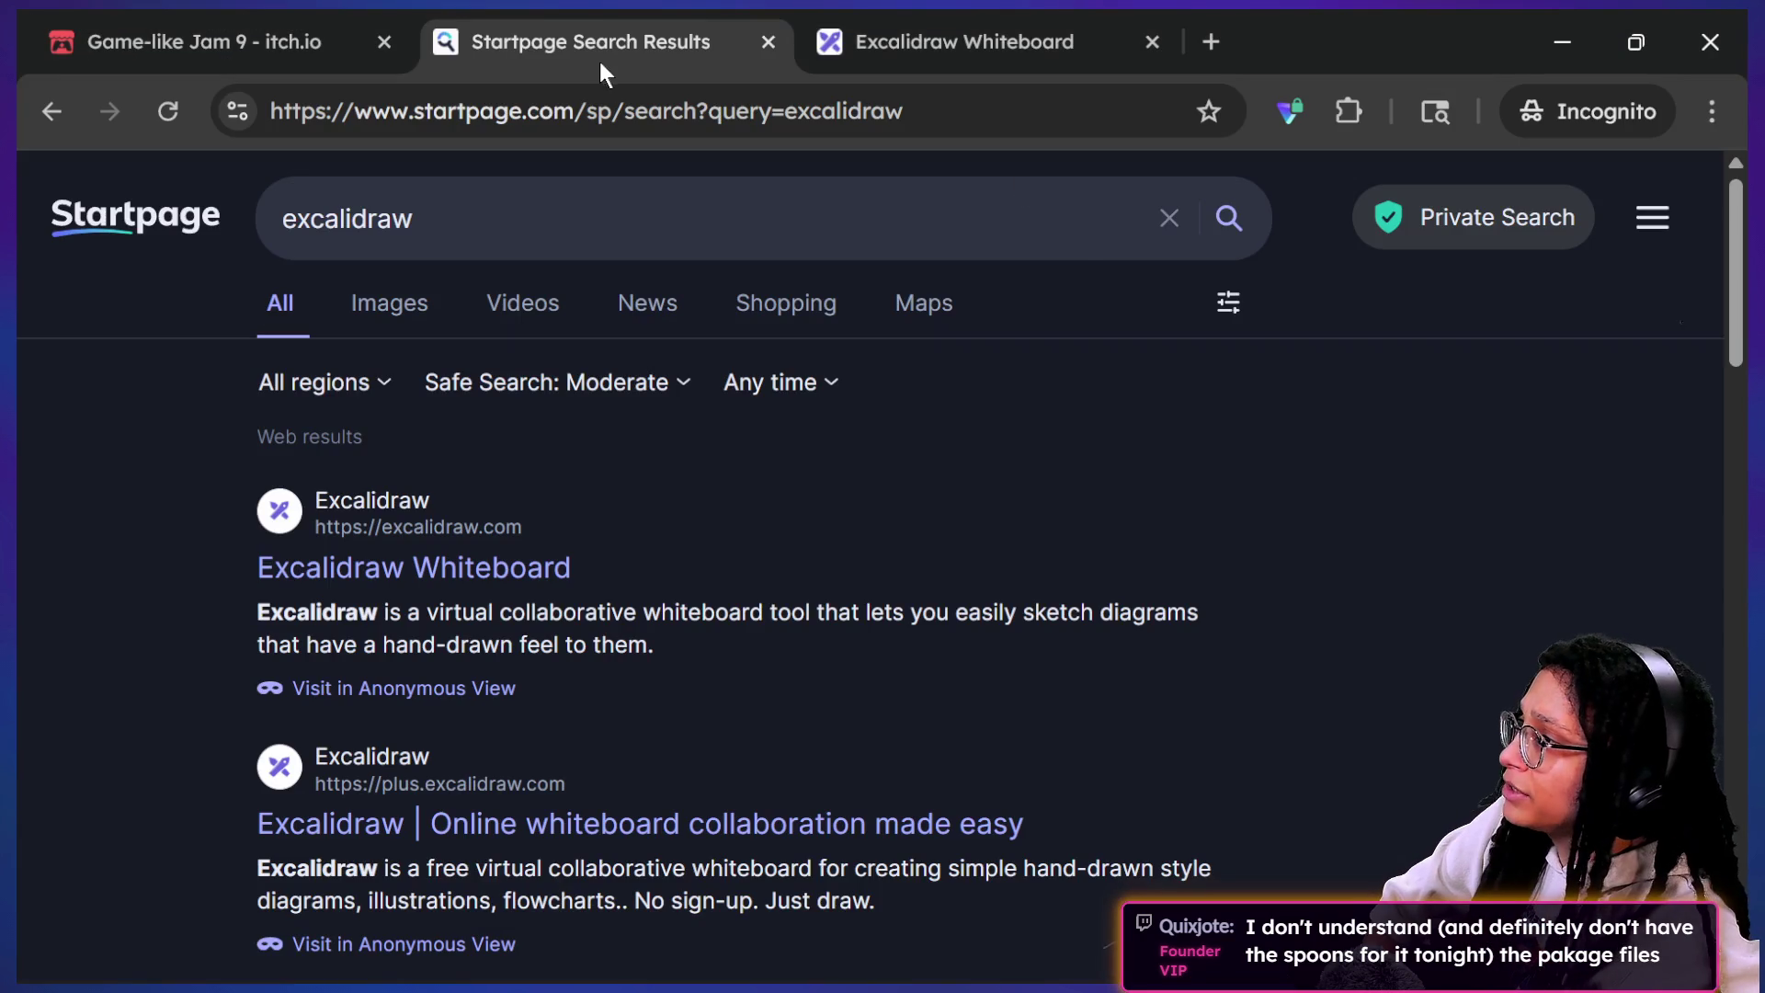
Step: View the Excalidraw posting-platforms diagram, then return to the maximized cat-care-game editor
left_click(841, 27)
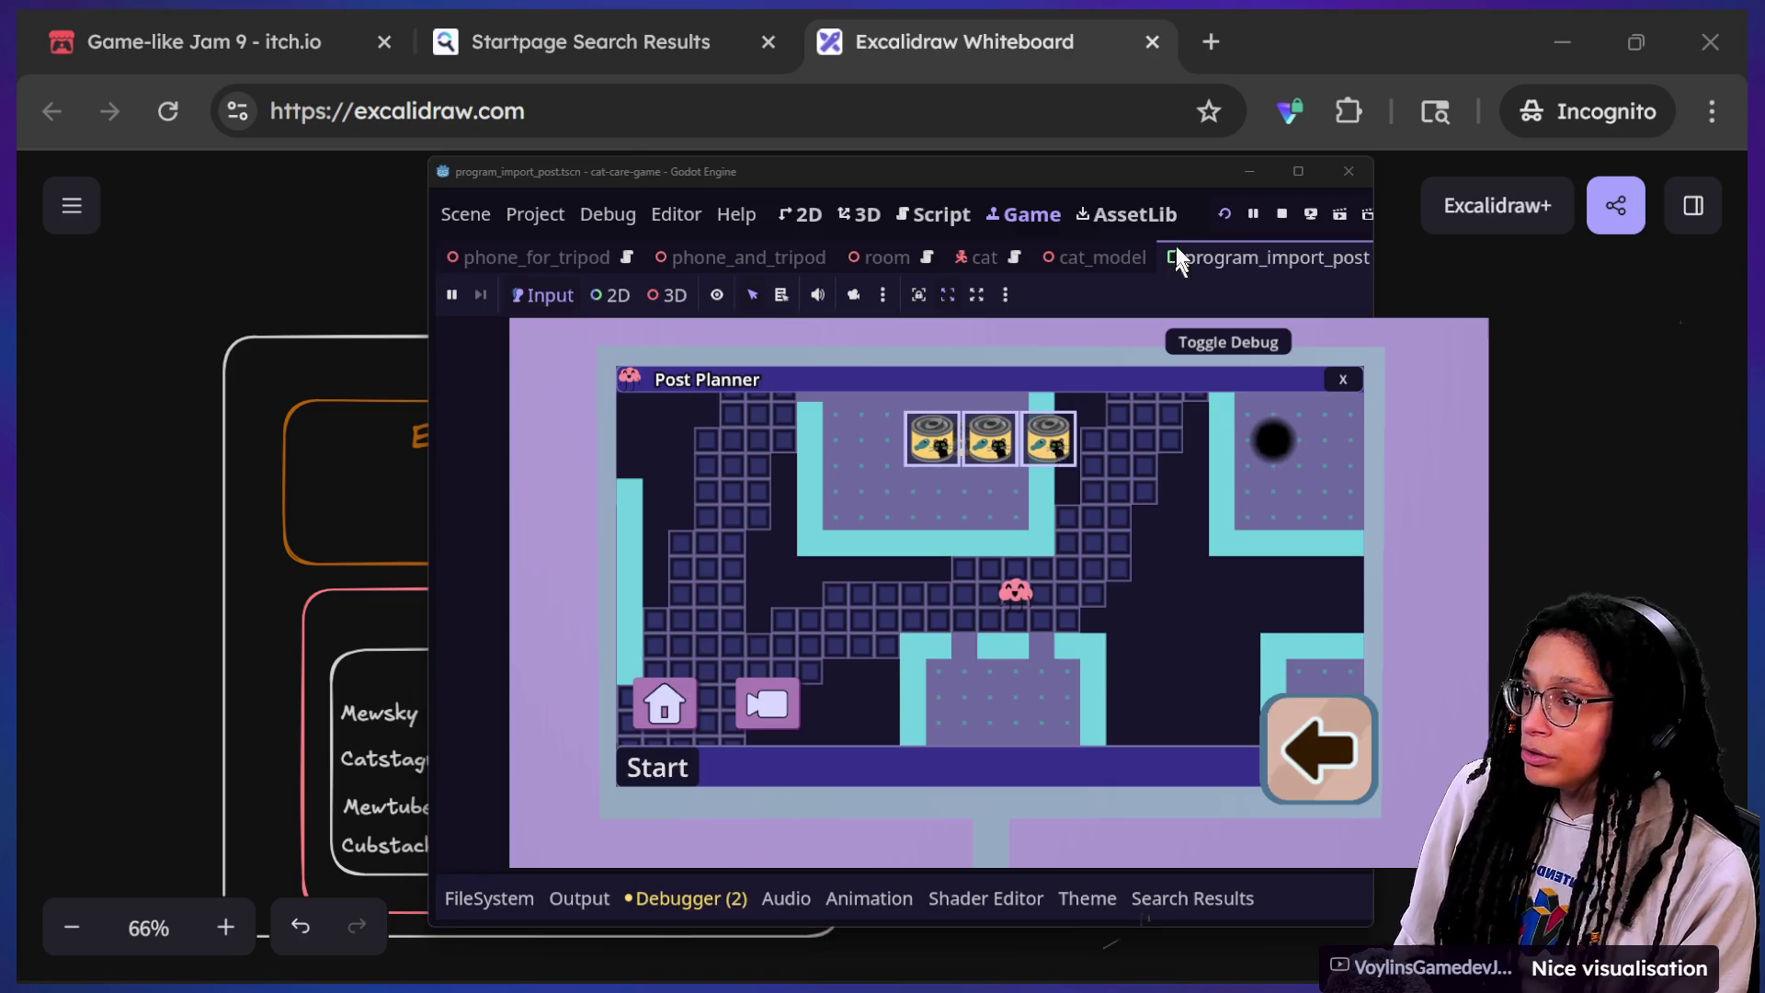
key("alt+Tab")
key("alt+Tab")
left_click(1303, 176)
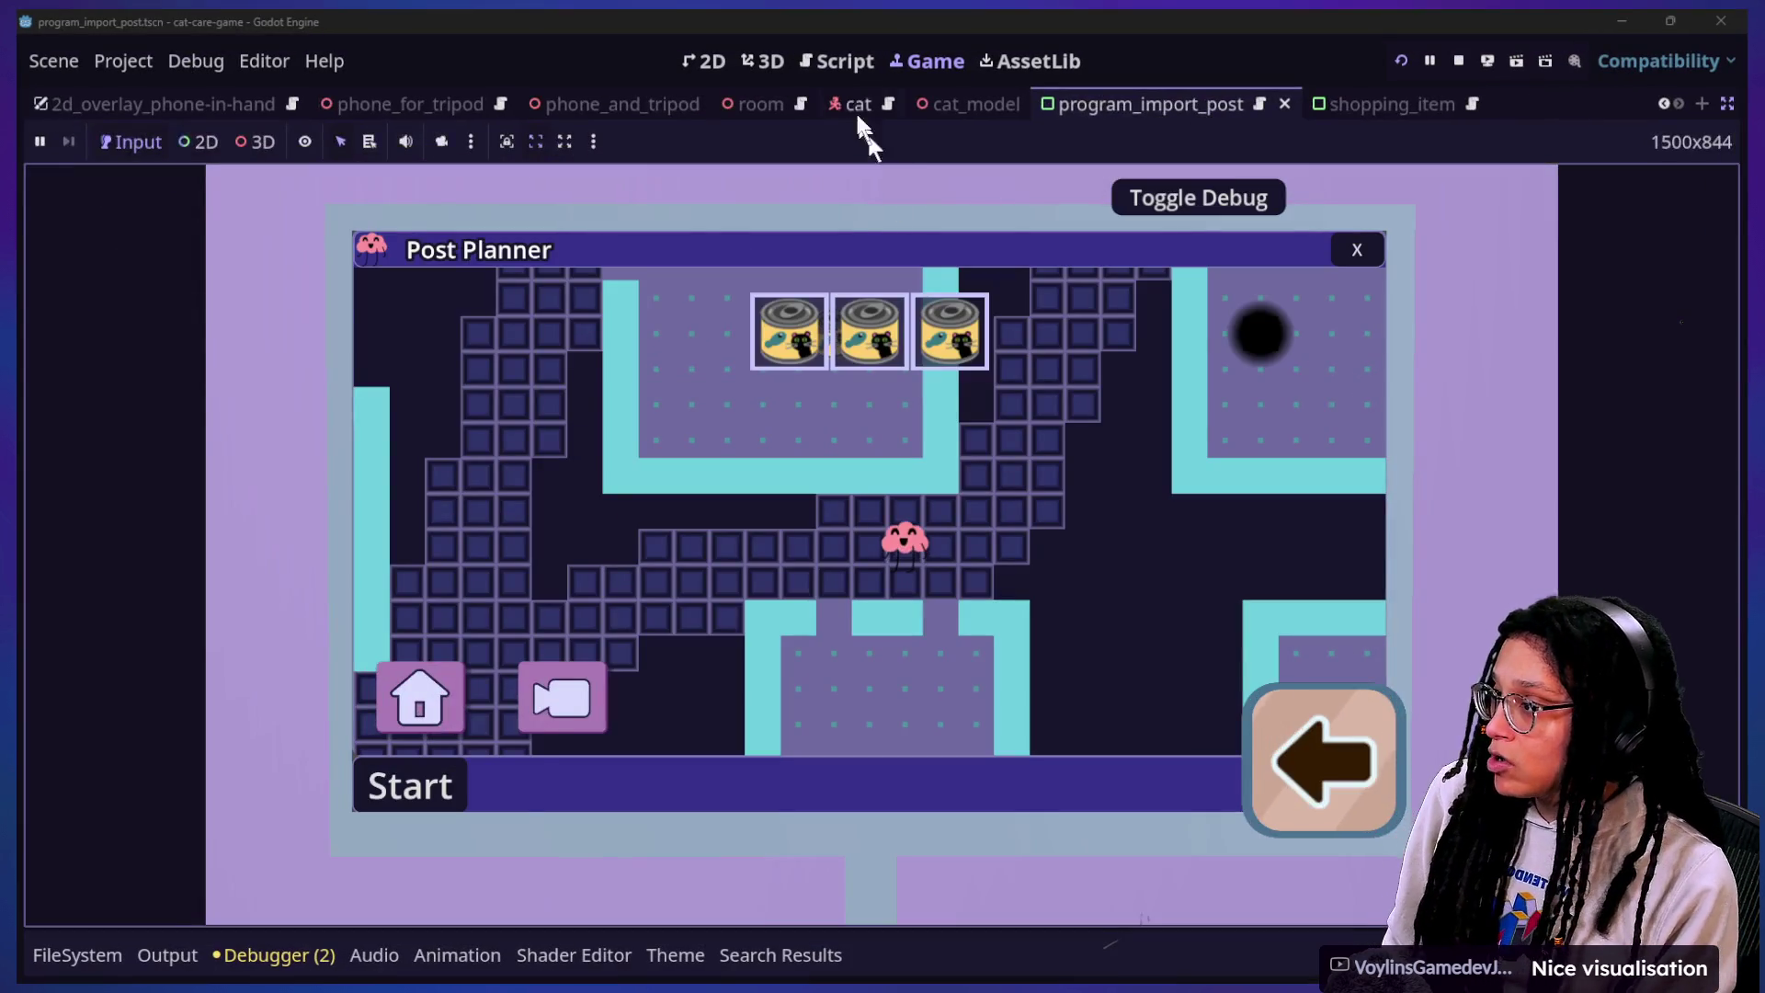
Step: Open manage_embedded_games.gd in the script editor via Quick Open
key("ctrl+F3")
left_click(865, 533)
key("shift+alt+o")
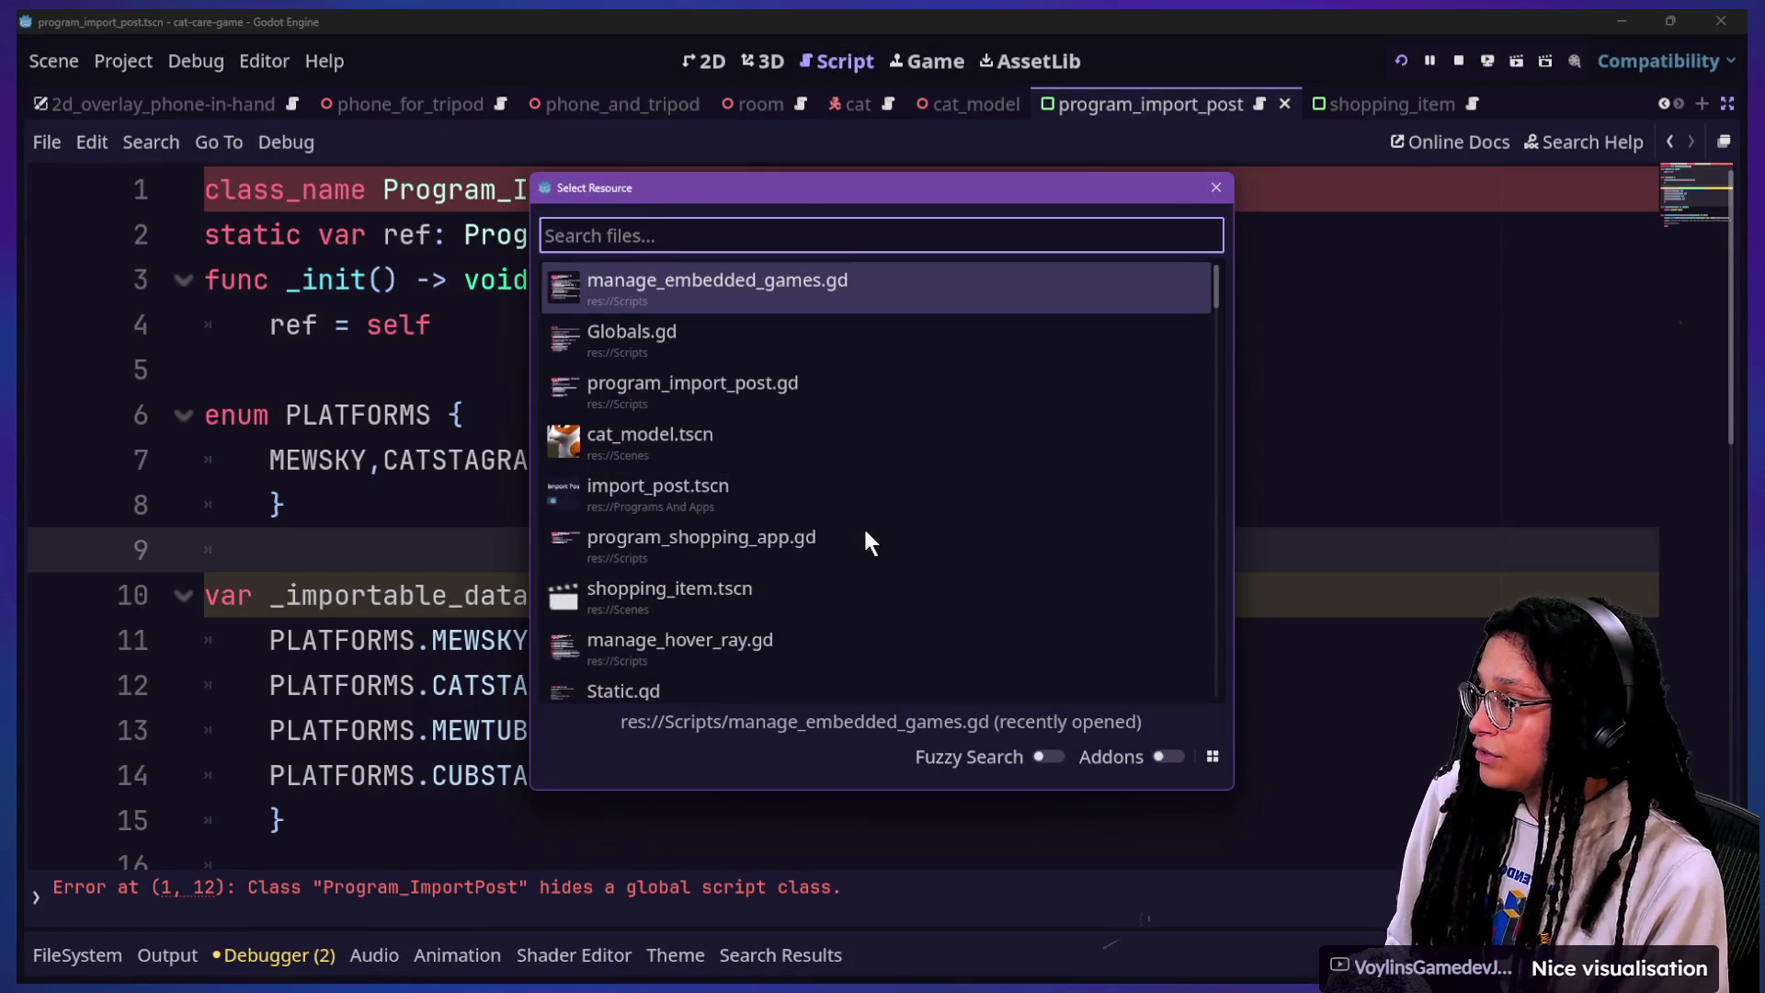
key("Return")
Step: Inspect the load_resource_pack call on line 75, then switch to the roguelike editor
scroll(499, 514, "up", 10)
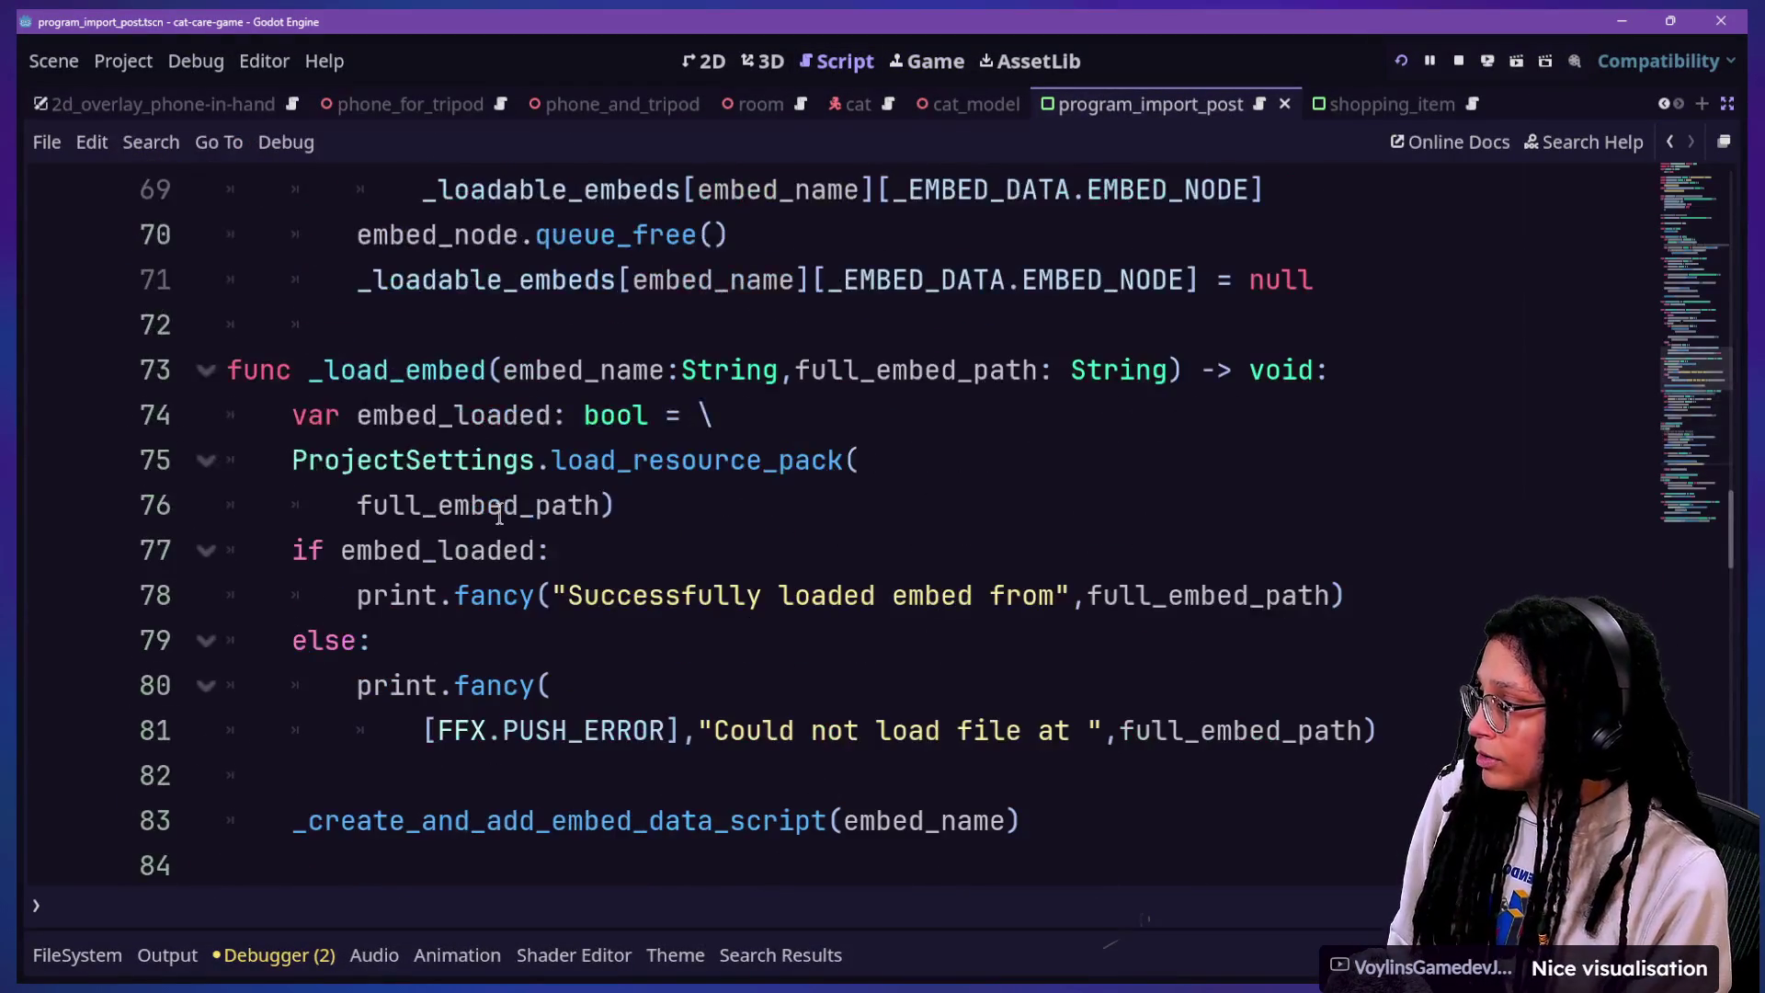
scroll(499, 515, "down", 1)
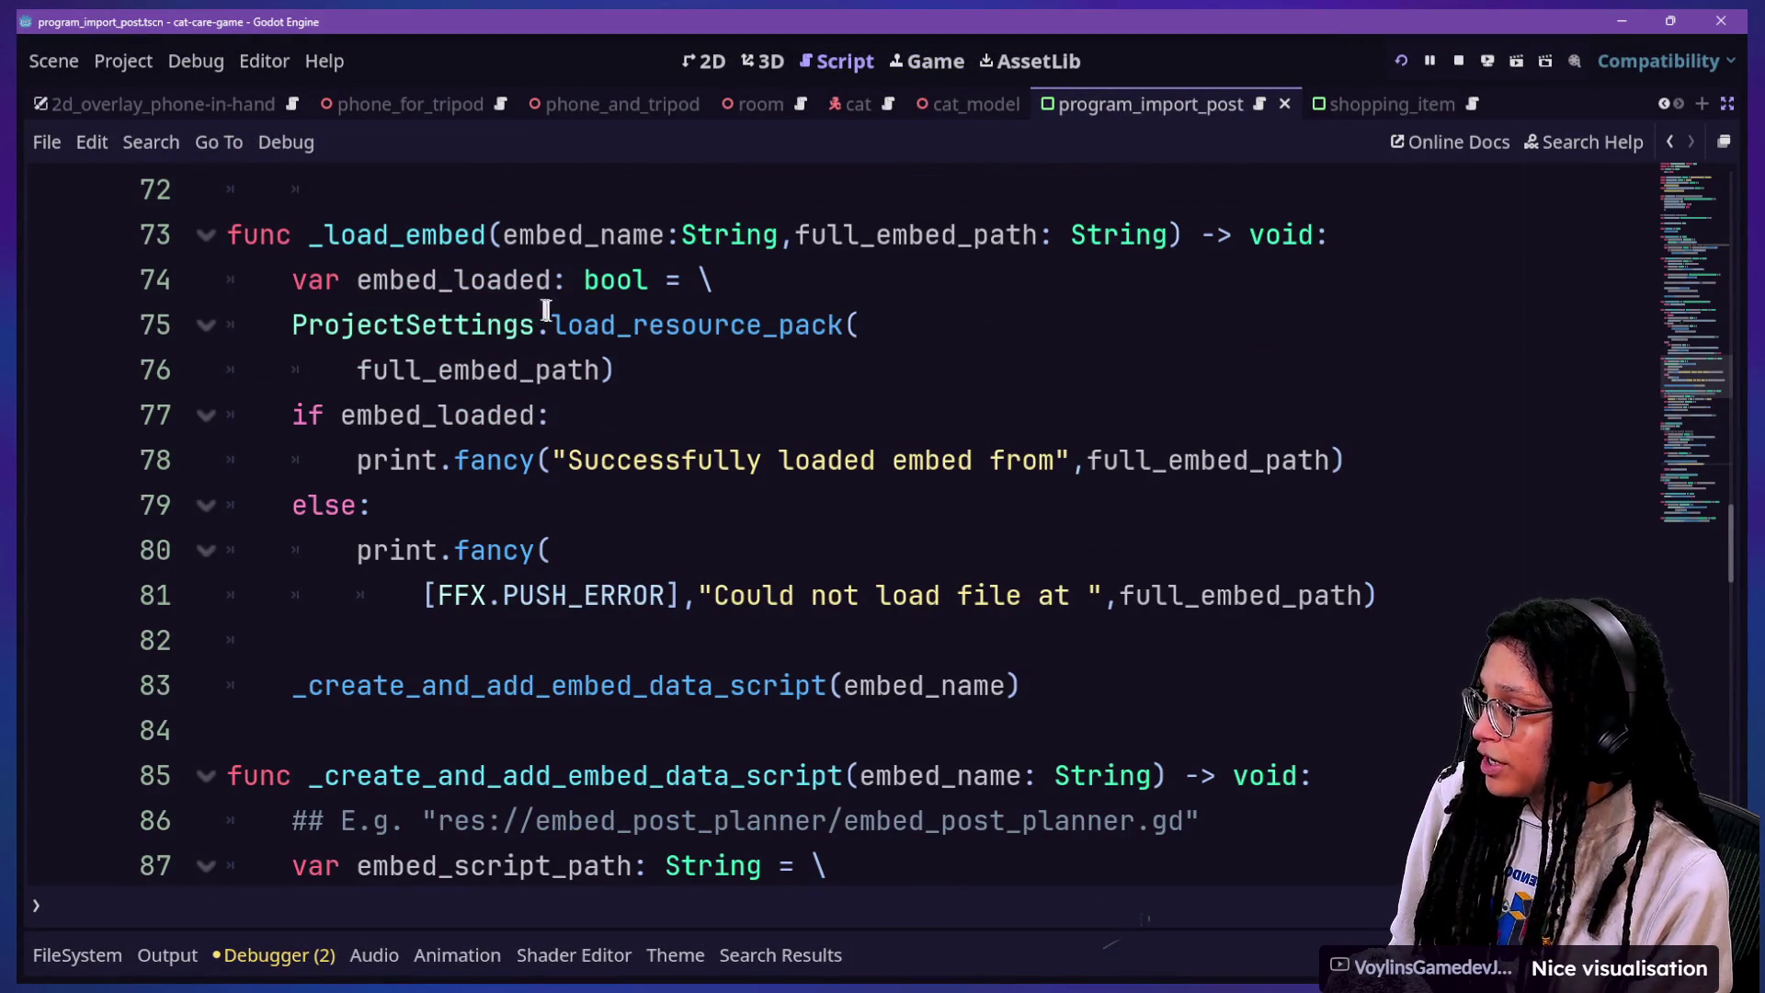
left_click_drag(542, 310, 814, 329)
left_click(824, 331)
mouse_move(784, 328)
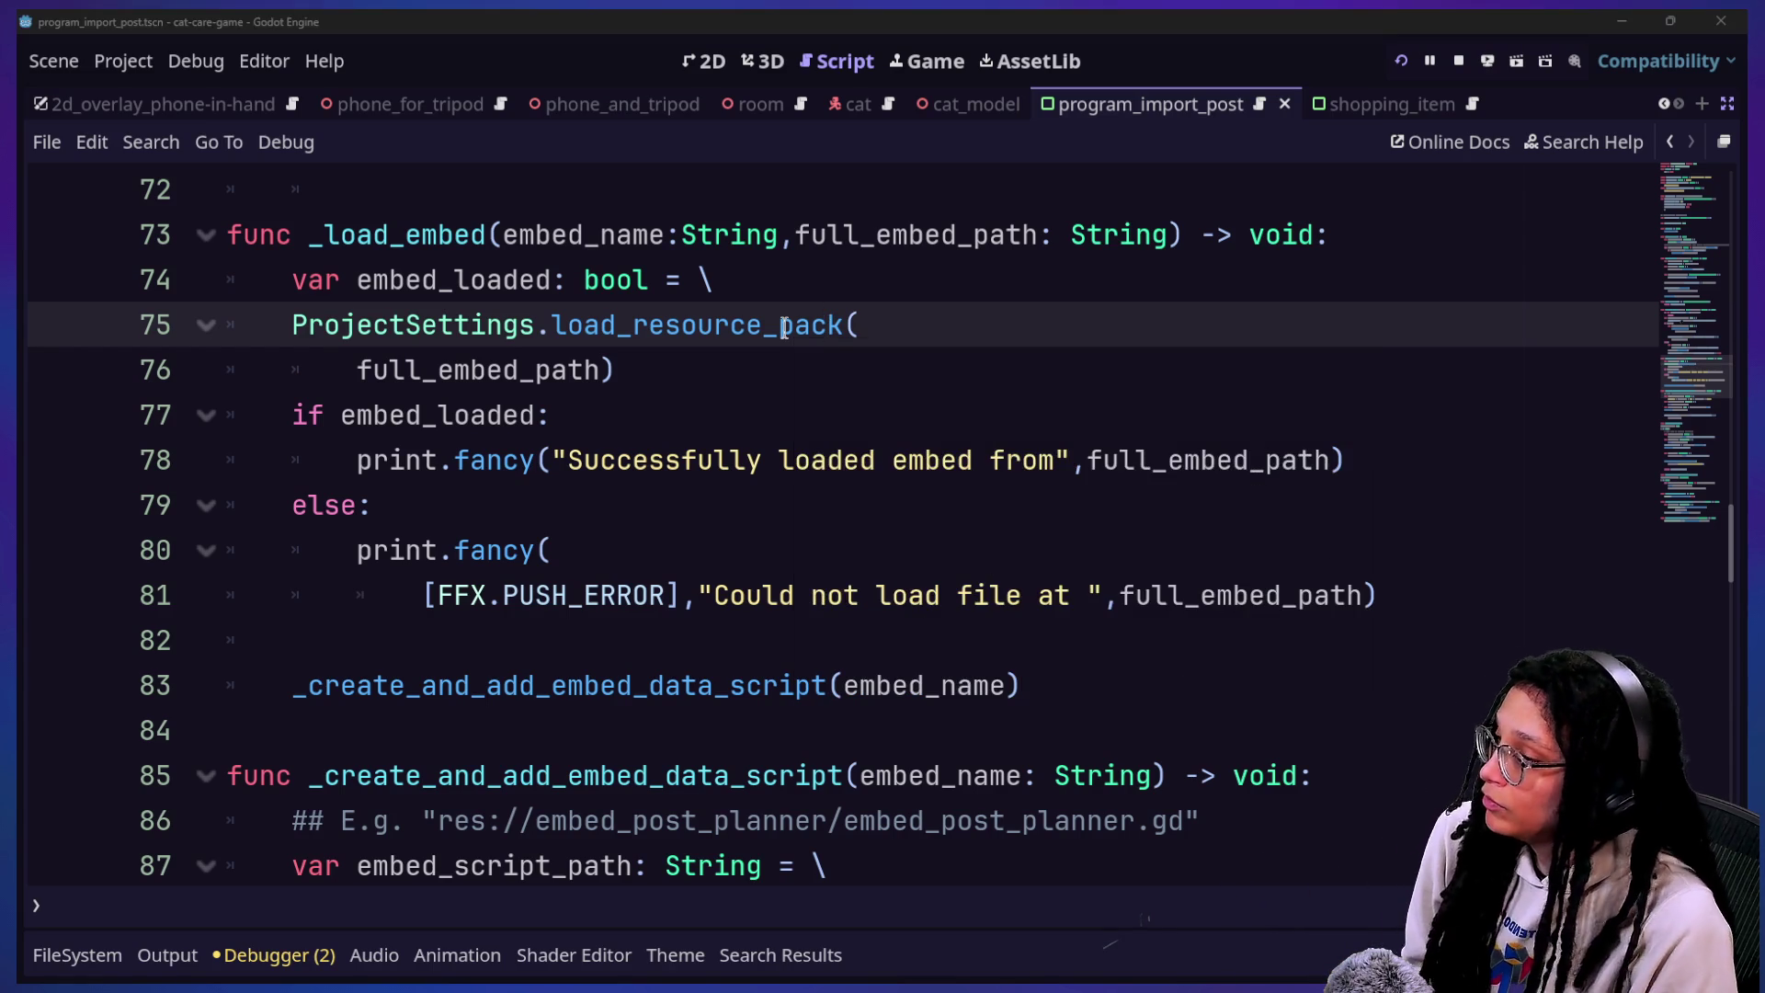
key("alt+Tab")
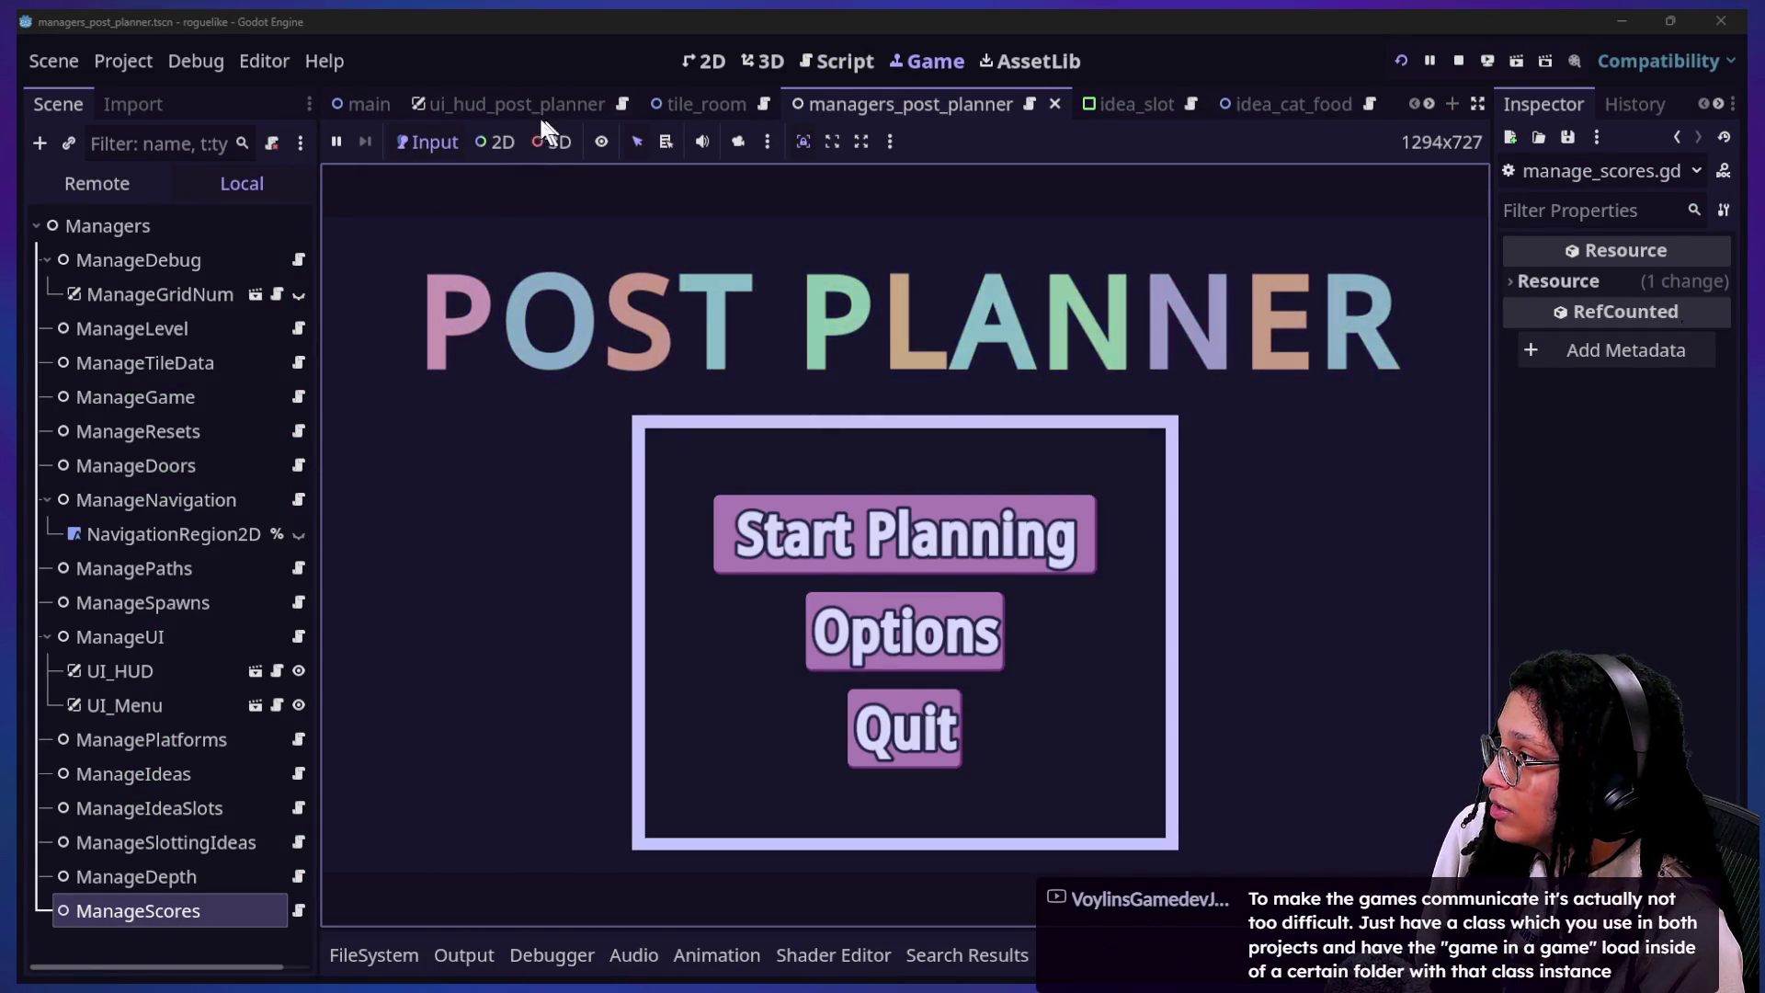
Step: Open the main scene, enlarge the FileSystem dock, and select the embed_post_planner folder
left_click(359, 104)
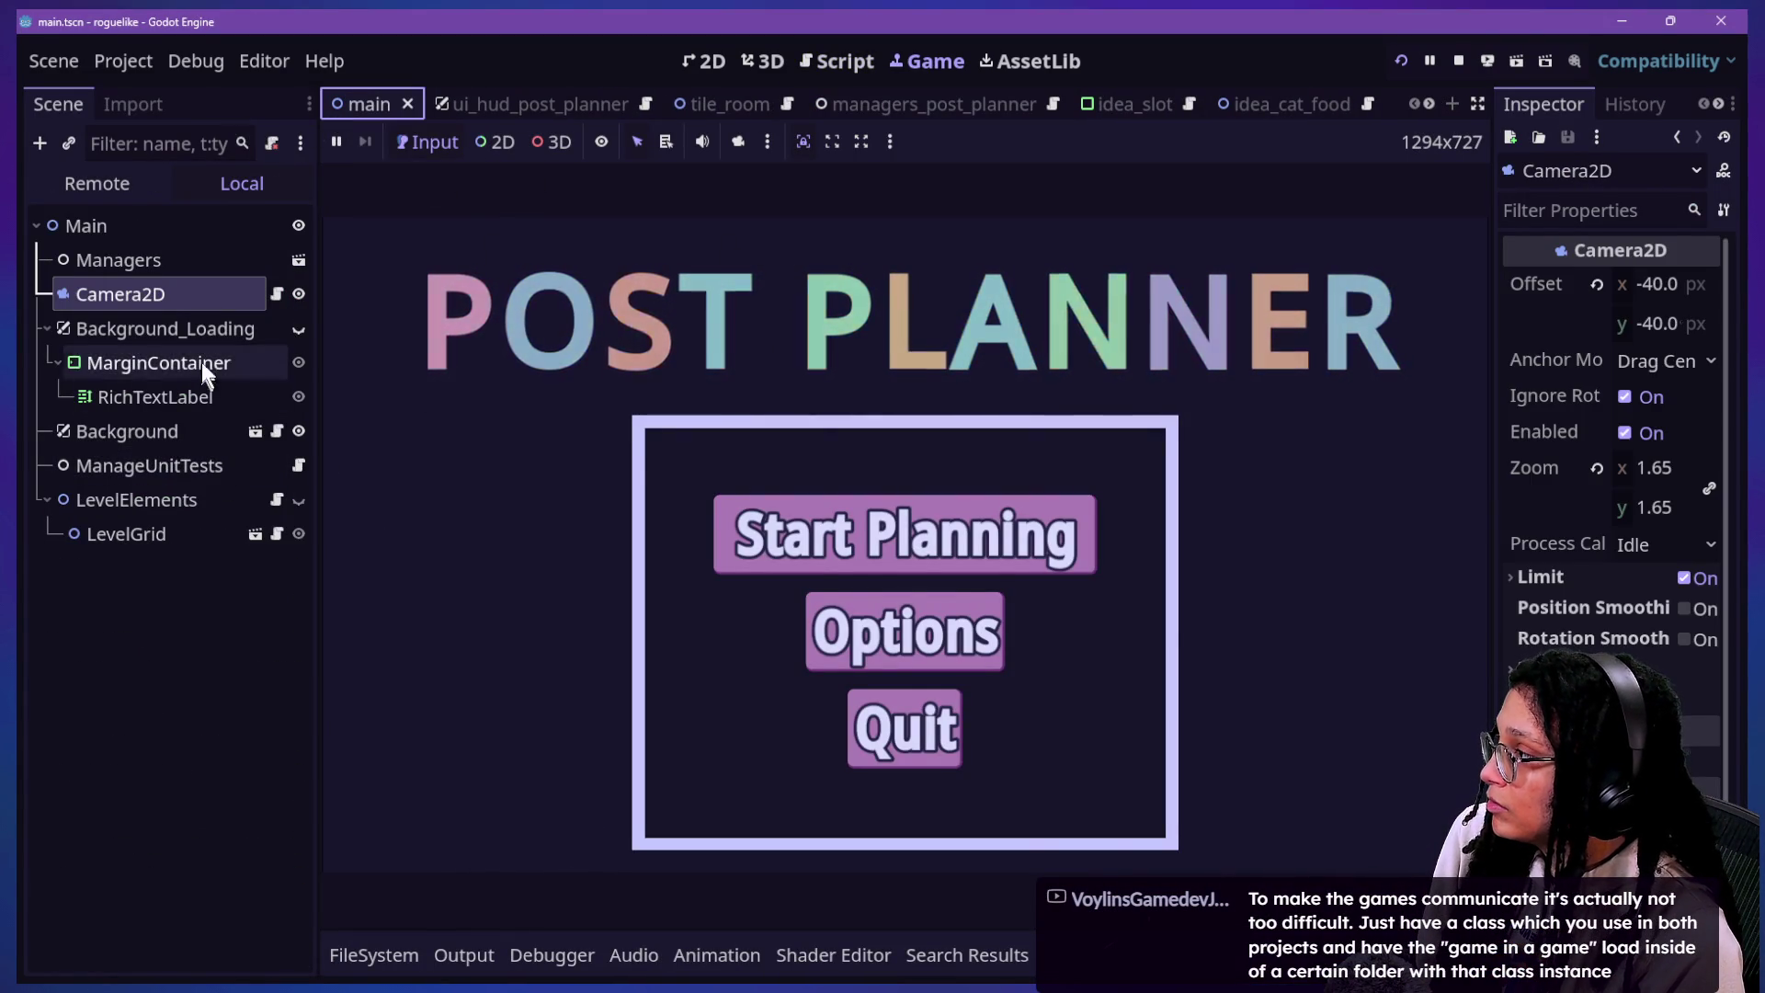
left_click(373, 955)
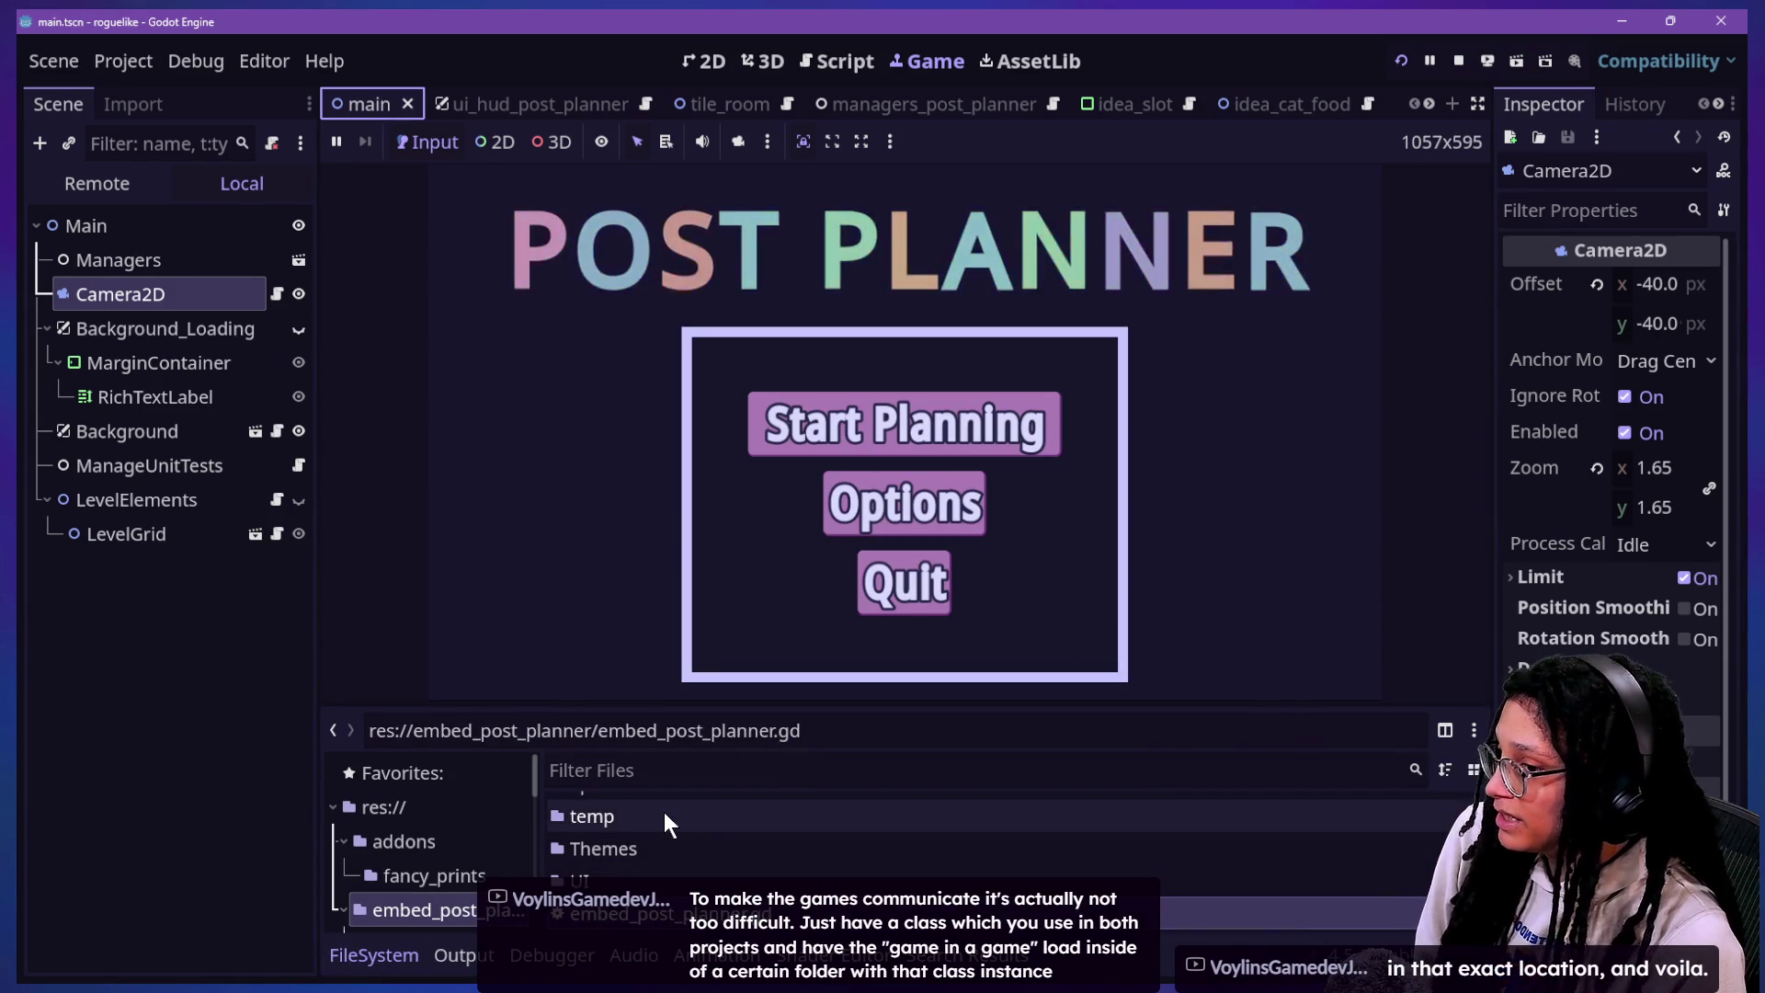
scroll(663, 813, "up", 5)
left_click_drag(661, 751, 609, 317)
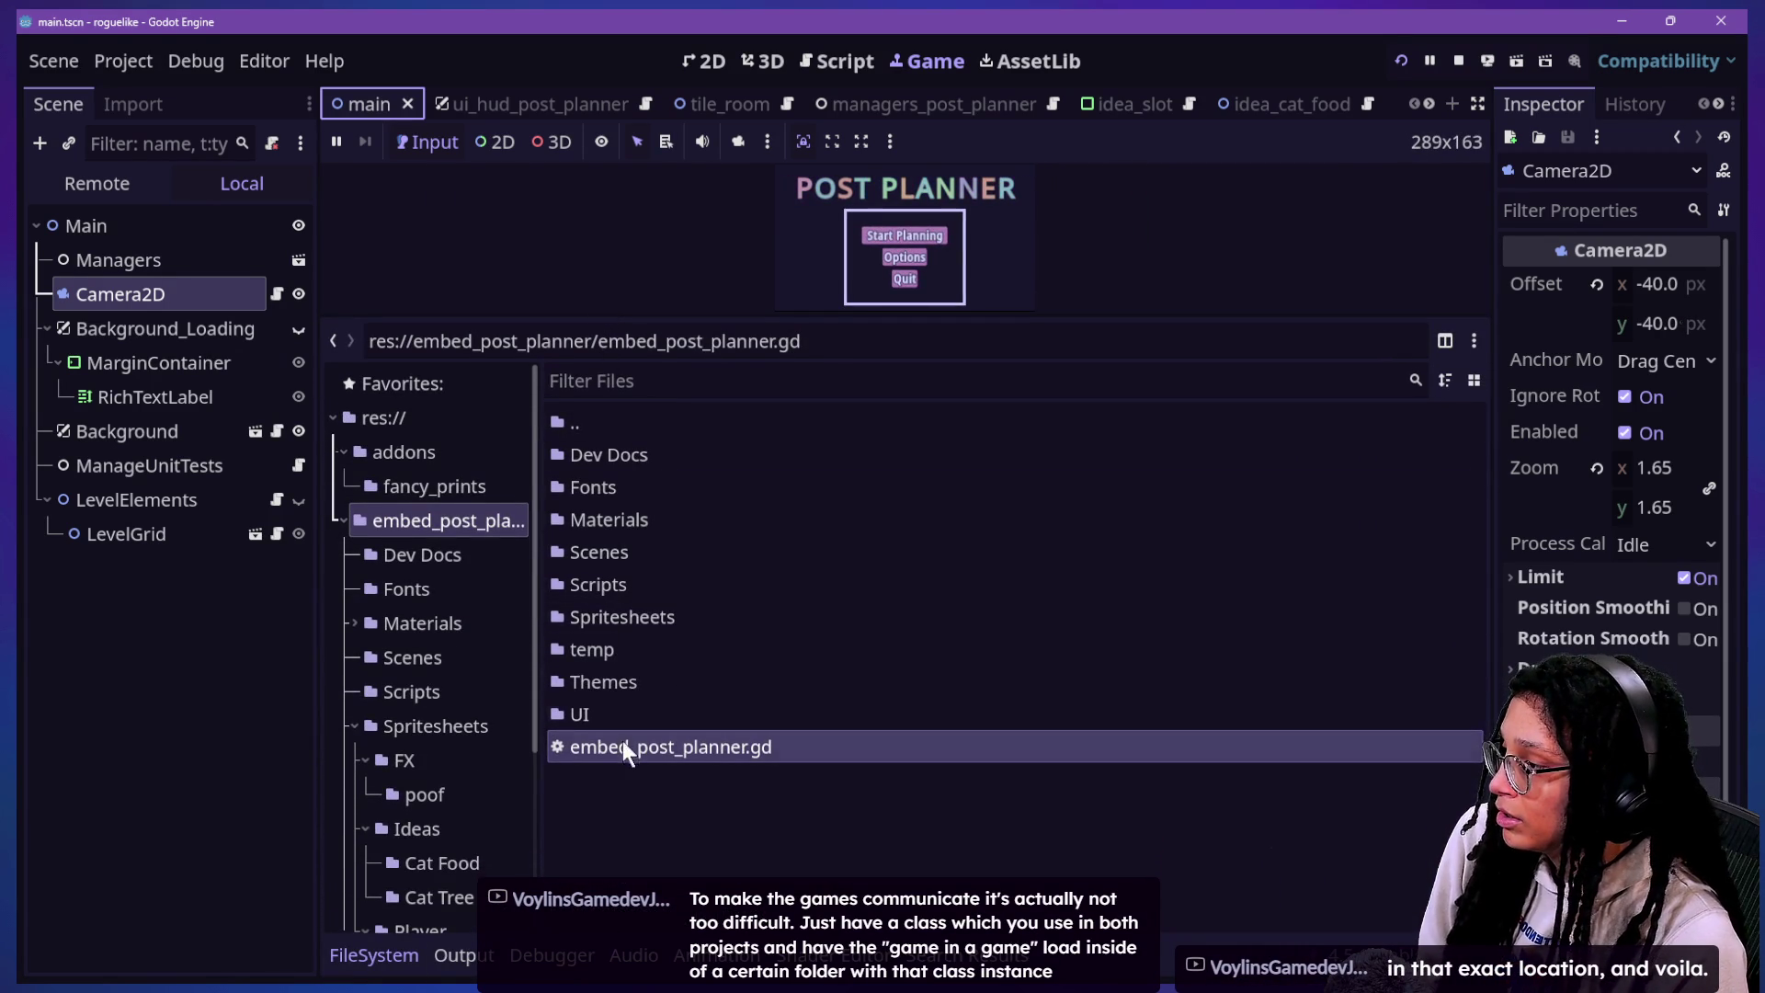
left_click(430, 419)
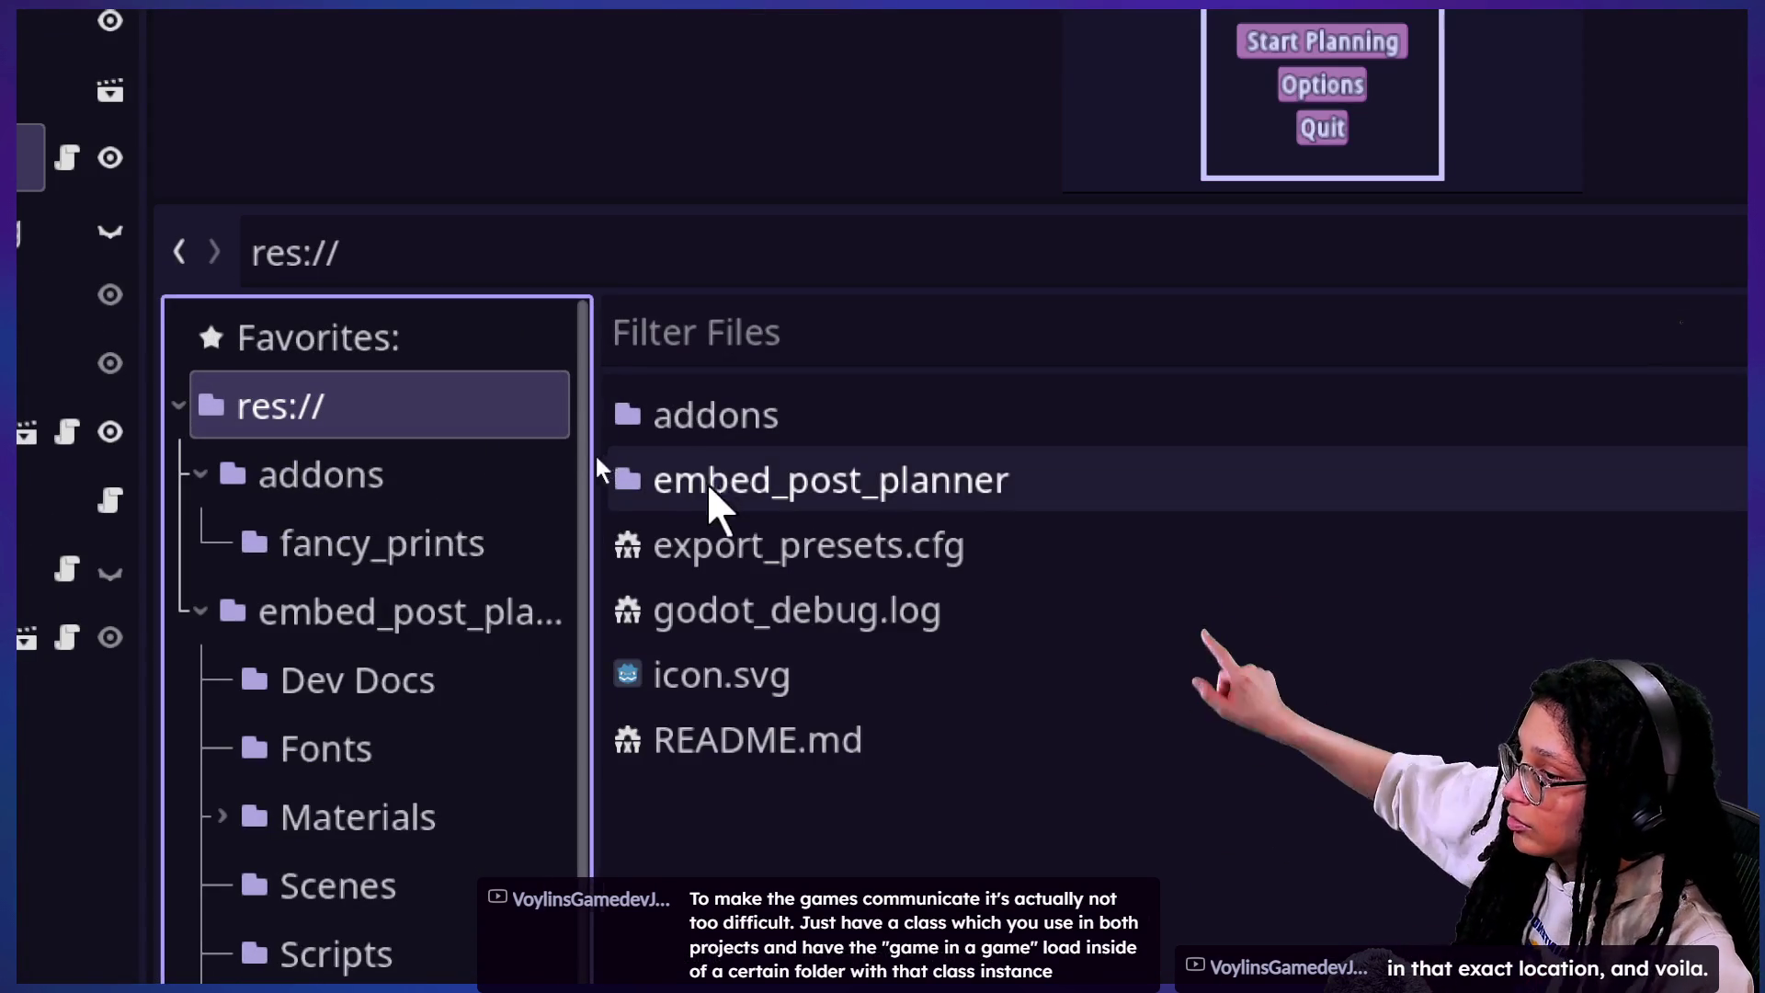
left_click(712, 487)
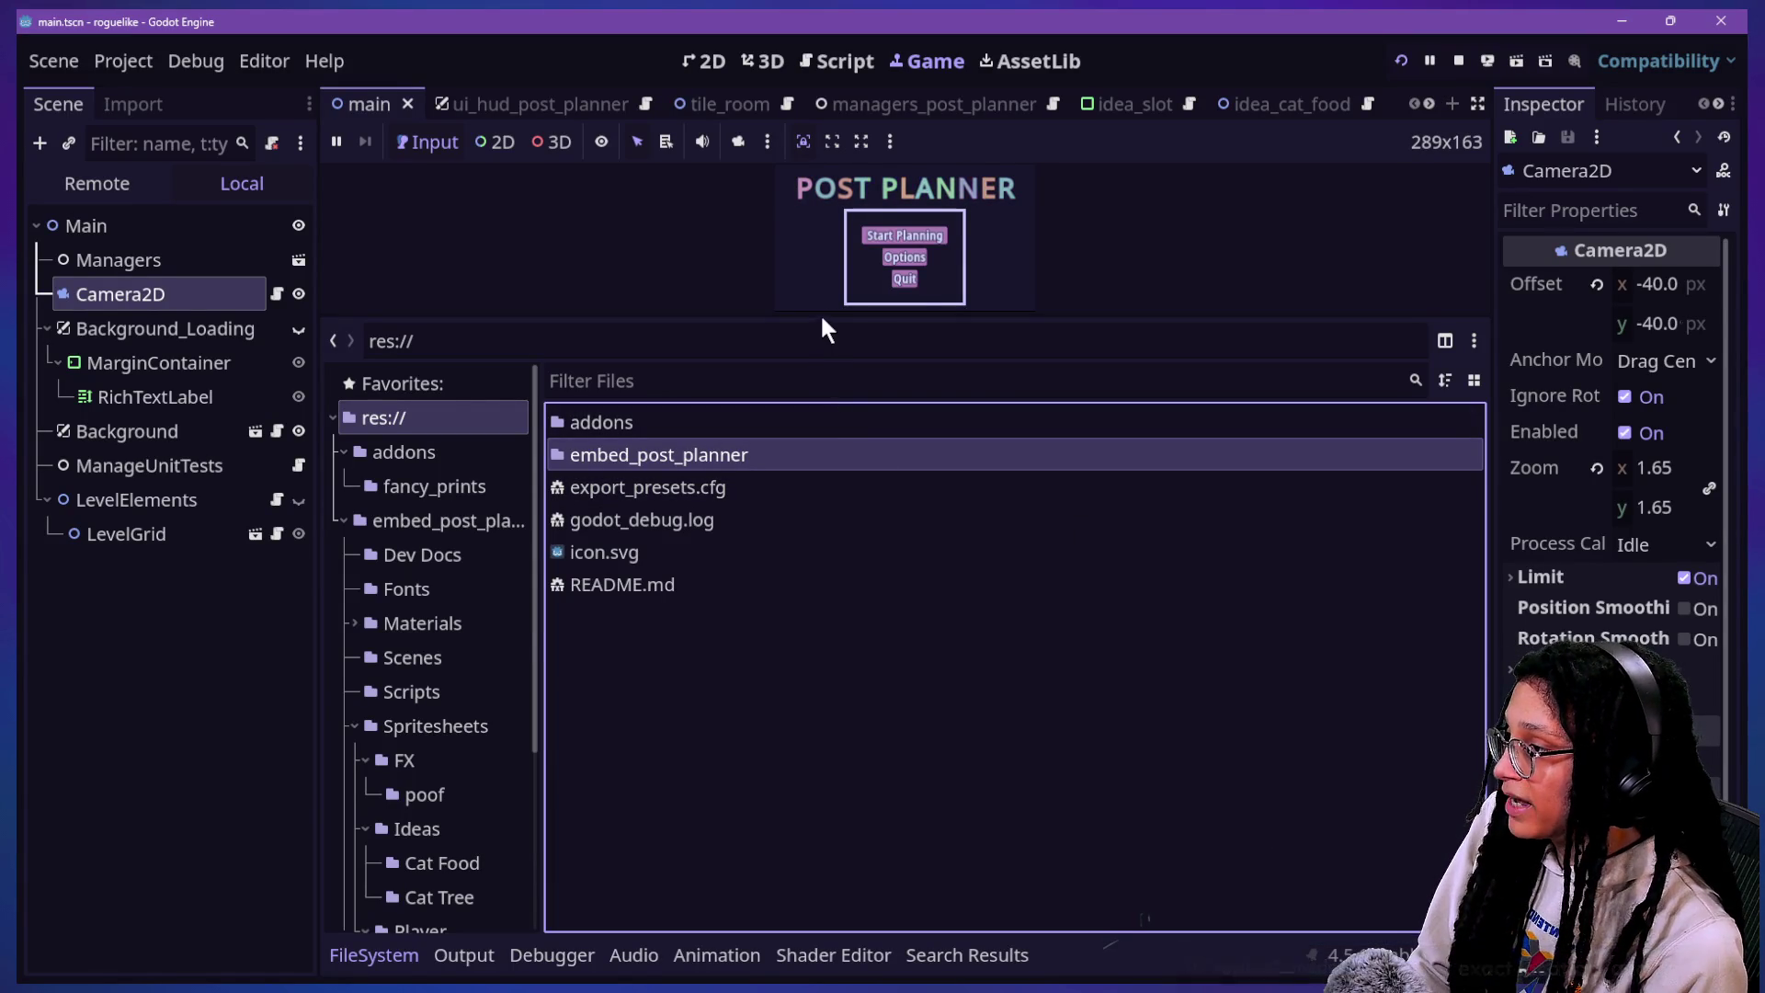
Step: Shrink the FileSystem dock and open embed_post_planner.gd, caret on line 29
left_click_drag(821, 321, 895, 689)
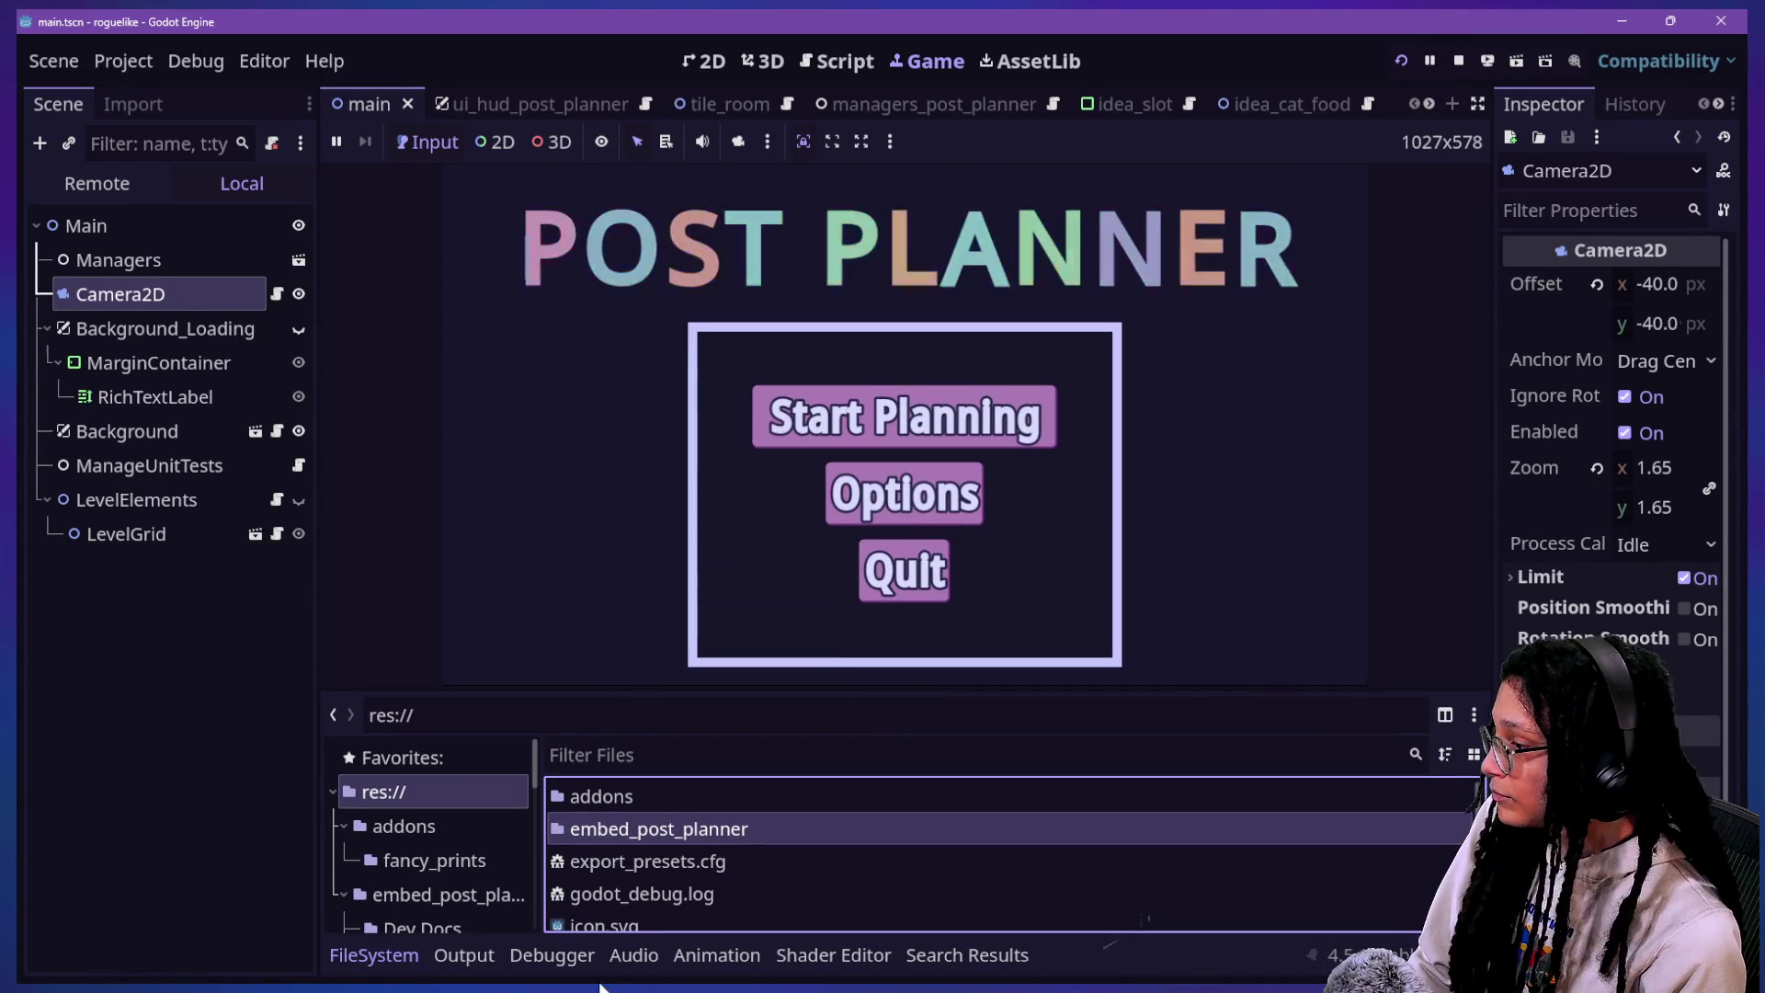
double_click(638, 829)
scroll(636, 828, "down", 5)
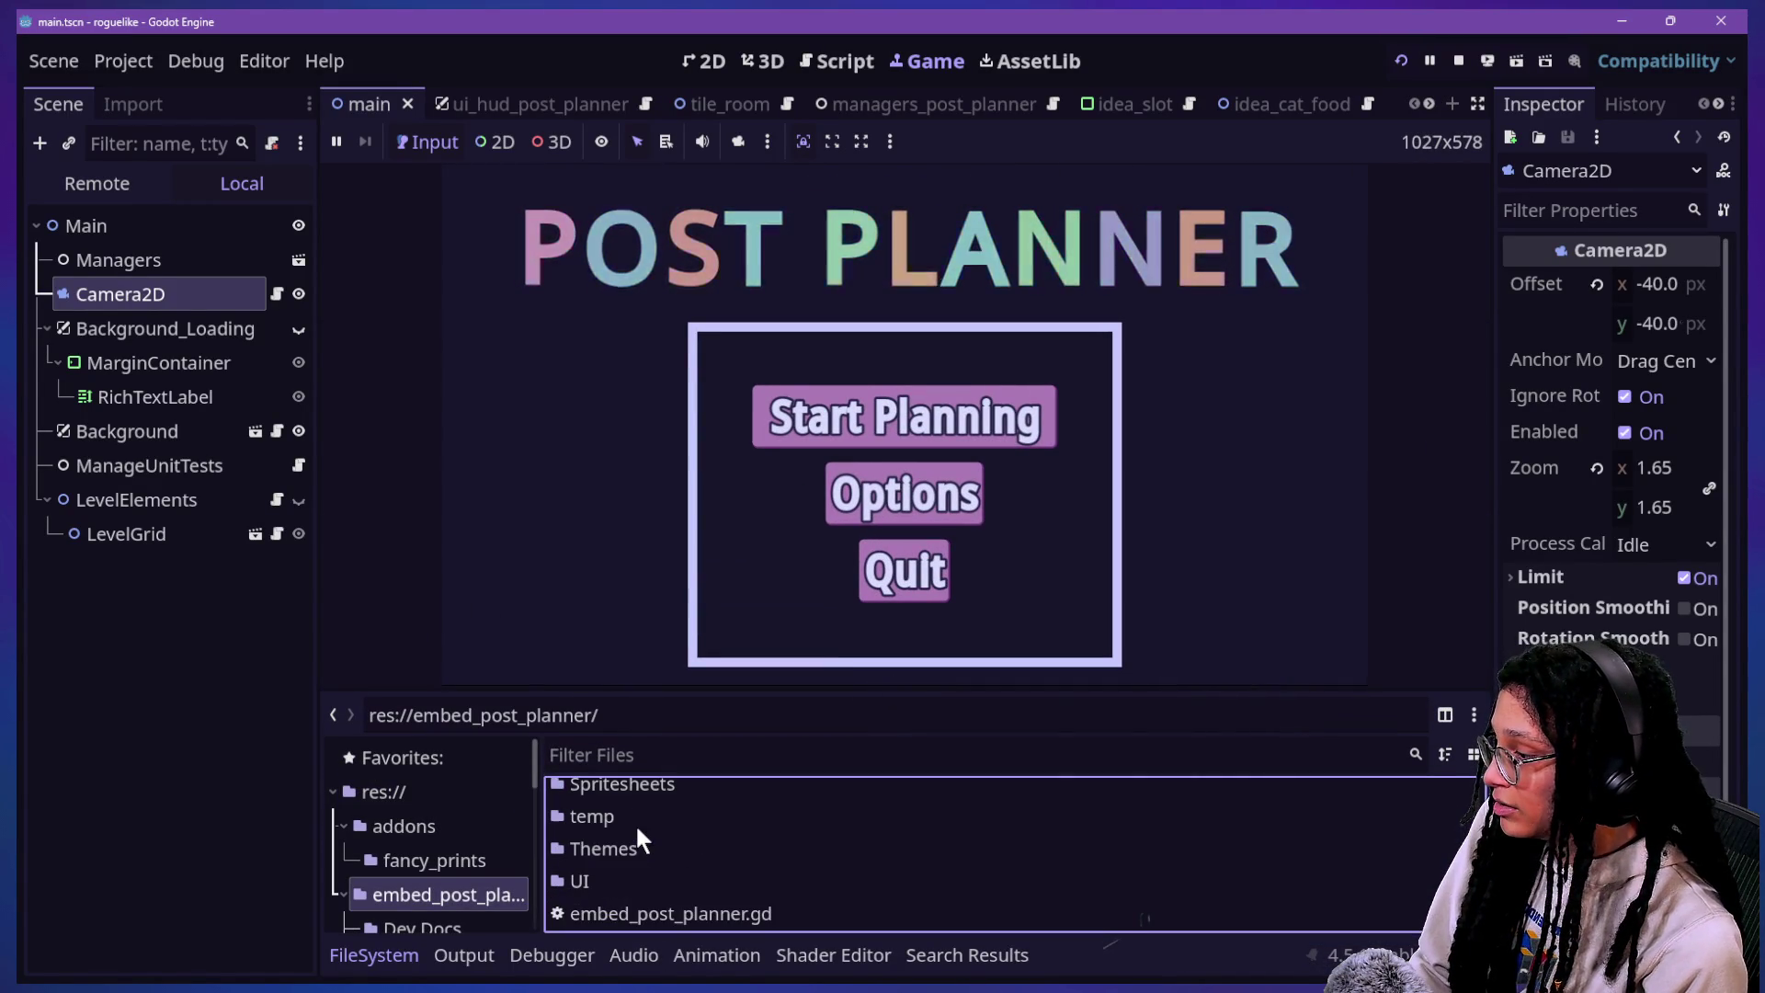
double_click(658, 912)
left_click(814, 432)
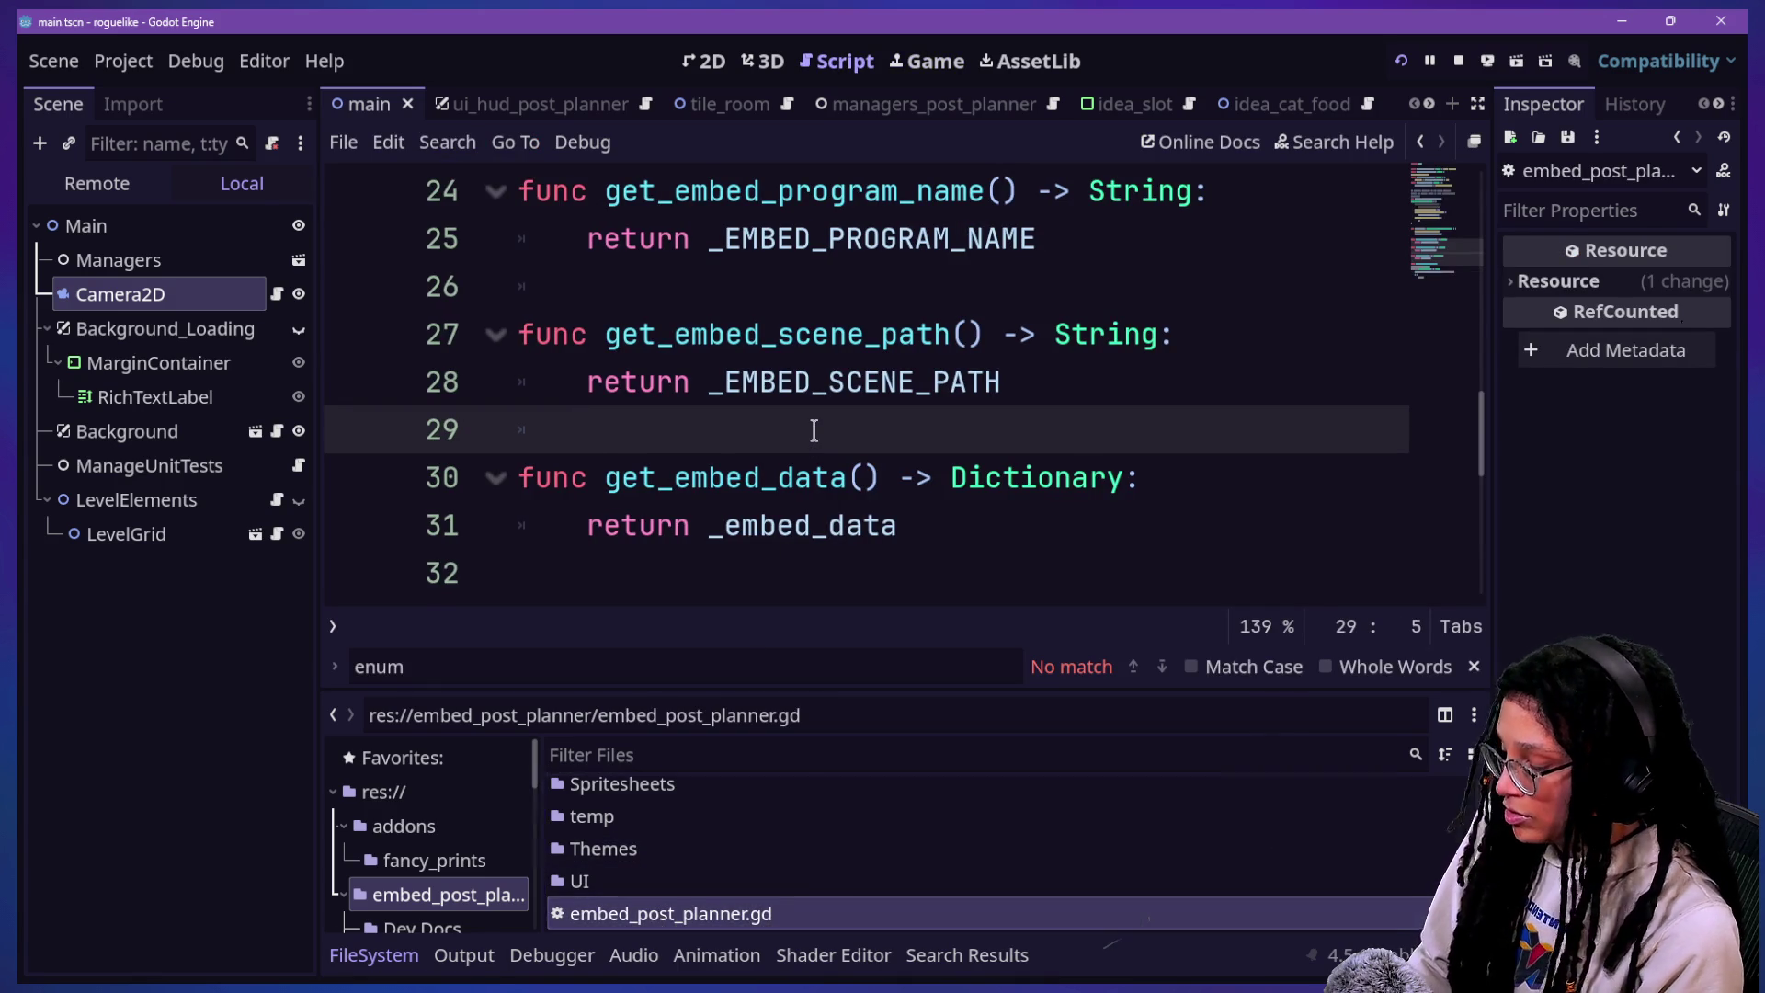
Step: Step through the getter lines, checking get_embed_data's Dictionary return type
scroll(815, 431, "up", 1)
left_click(815, 431)
key("Down")
key("Down")
key("Up")
key("Up")
key("Down")
key("Up")
key("Up")
key("Down")
key("Down")
key("Down")
left_click(698, 268)
left_click(930, 619)
key("Down")
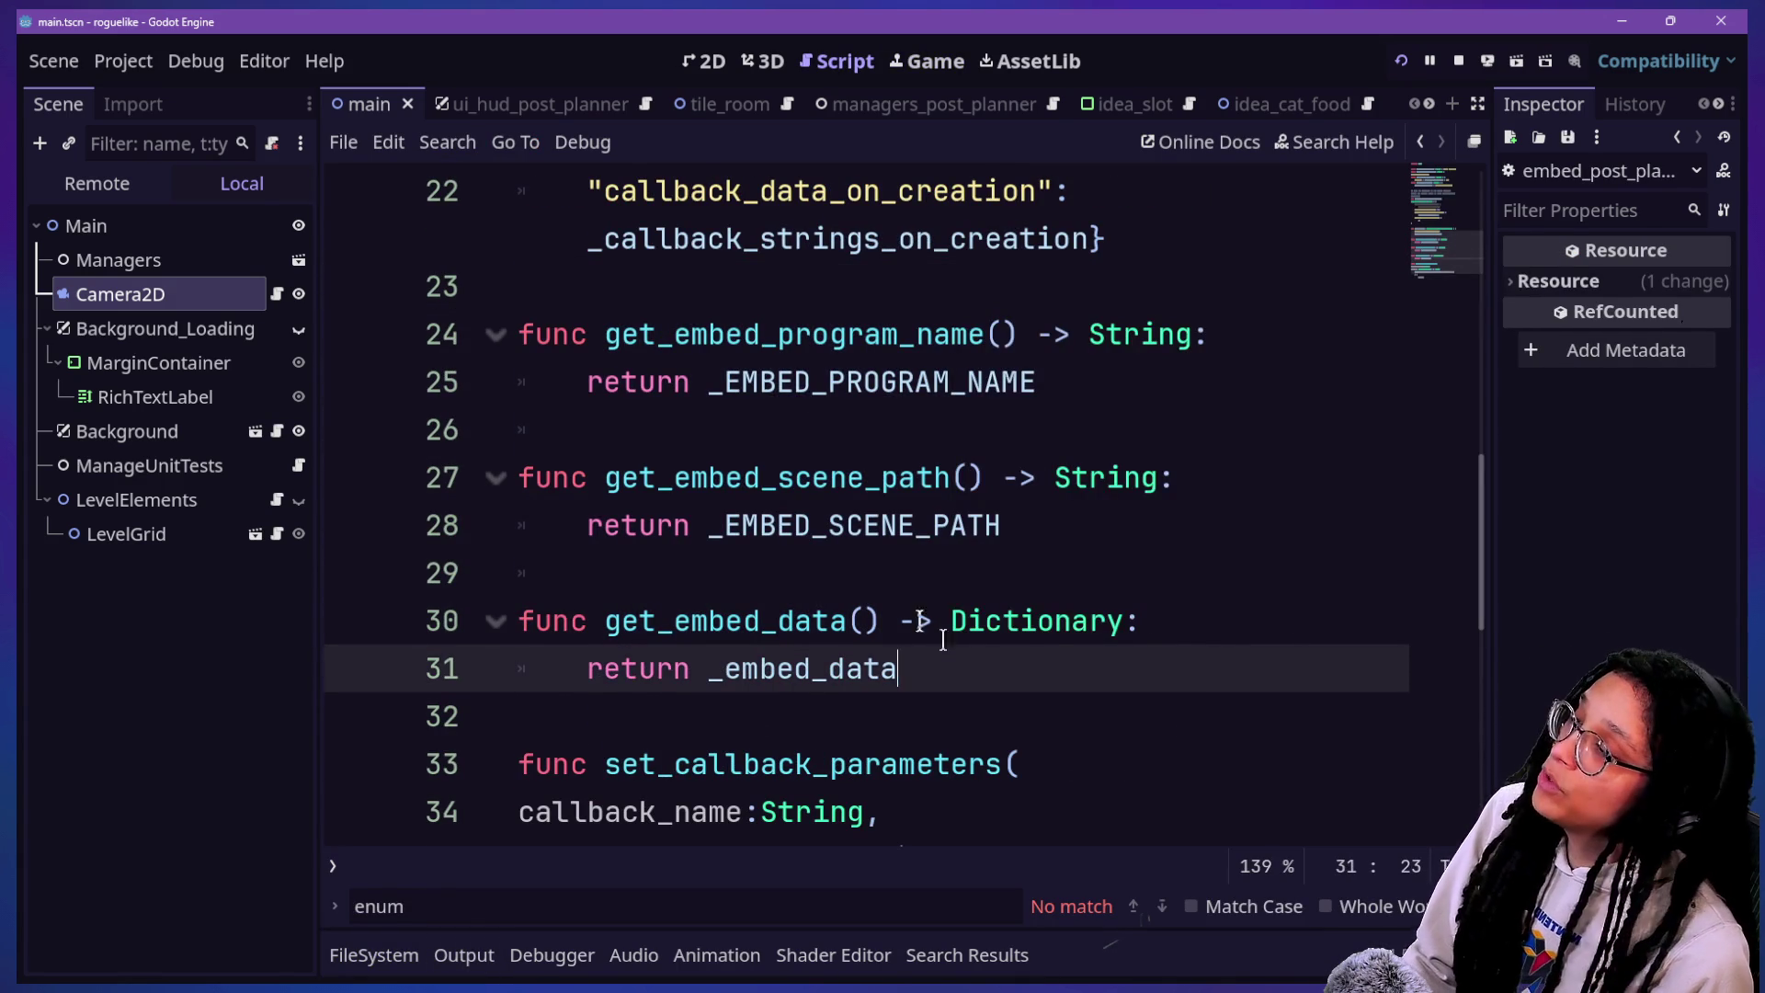
key("Up")
key("Up")
key("Up")
key("Down")
key("Up")
key("Up")
key("Up")
key("Up")
key("Up")
key("Up")
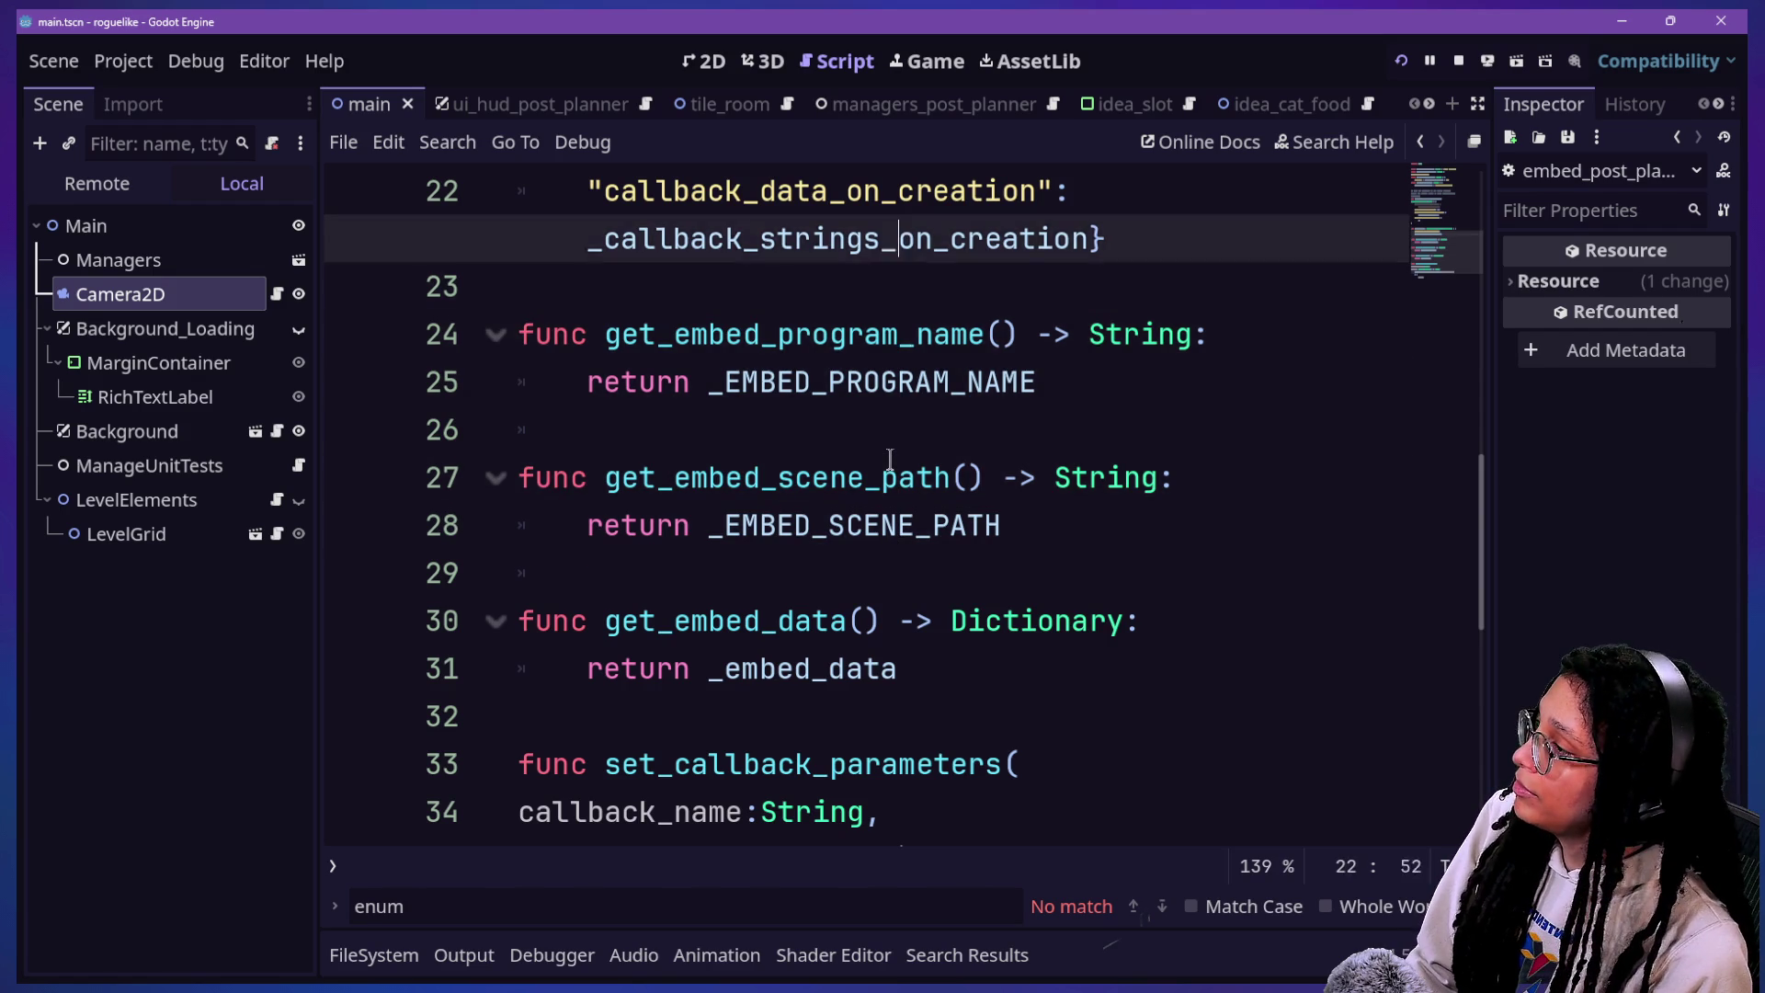
key("Up")
key("Up")
key("Up")
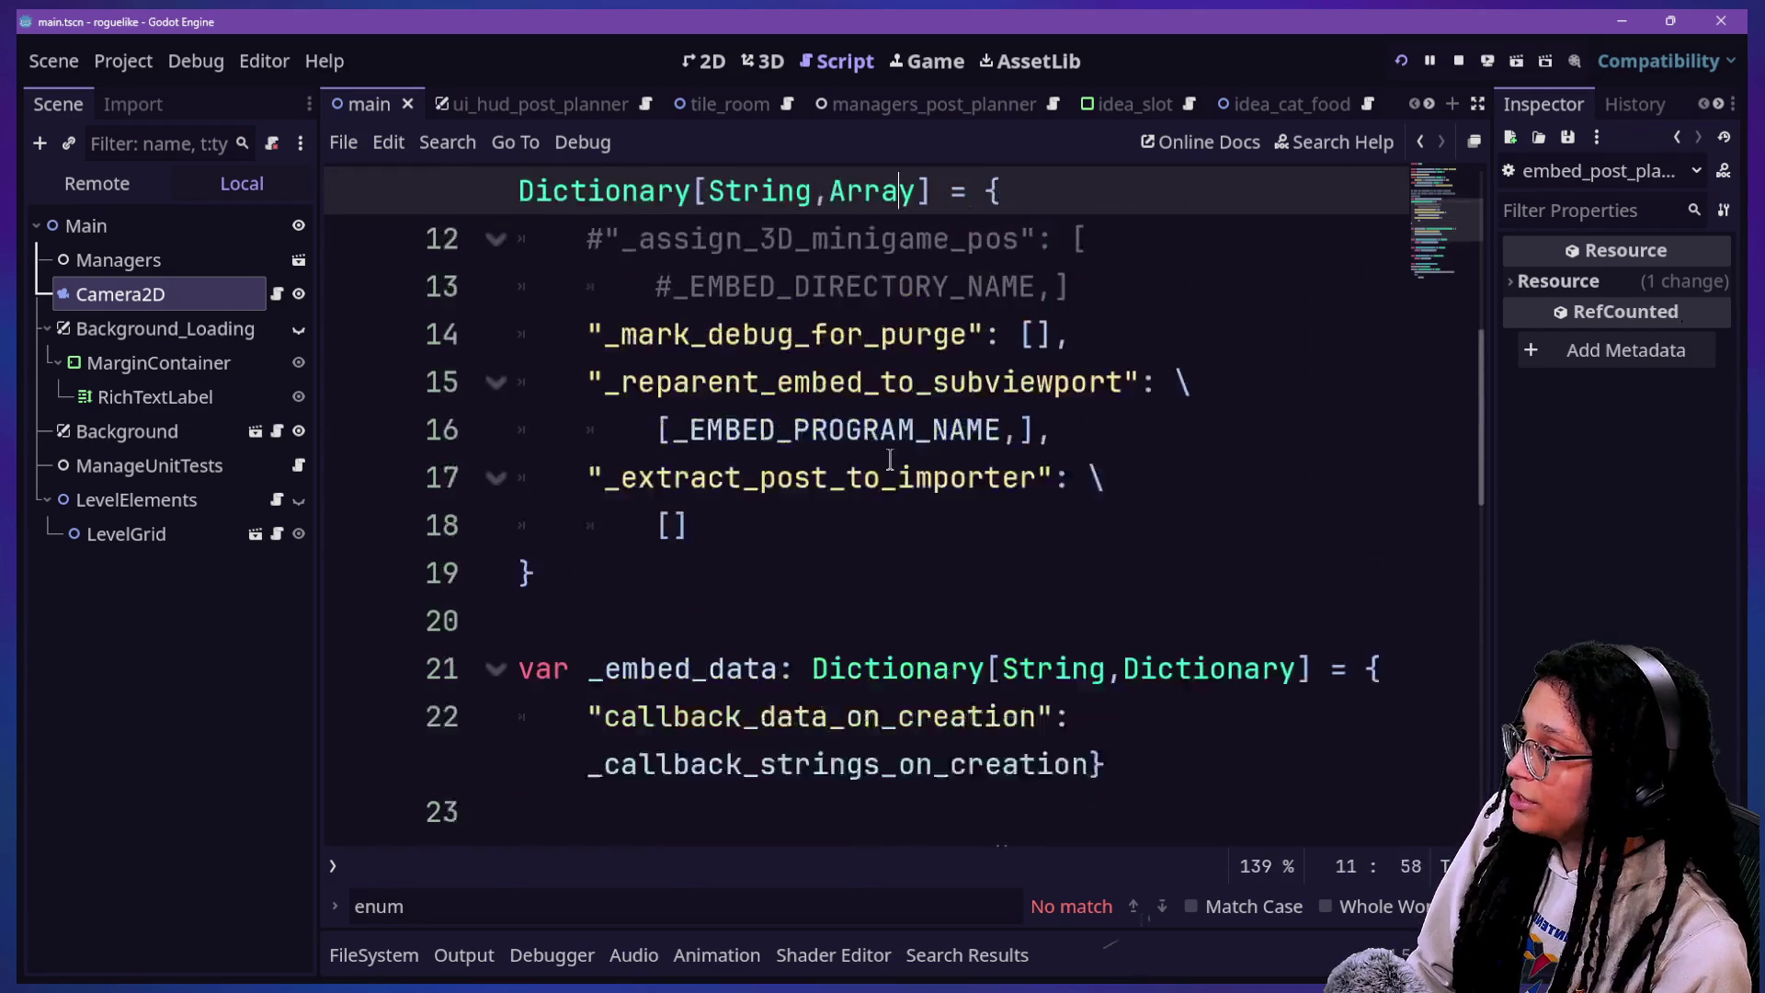
Step: Review _callback_strings_on_creation entries, including _mark_debug_for_purge and its empty parameter array
left_click(1178, 536)
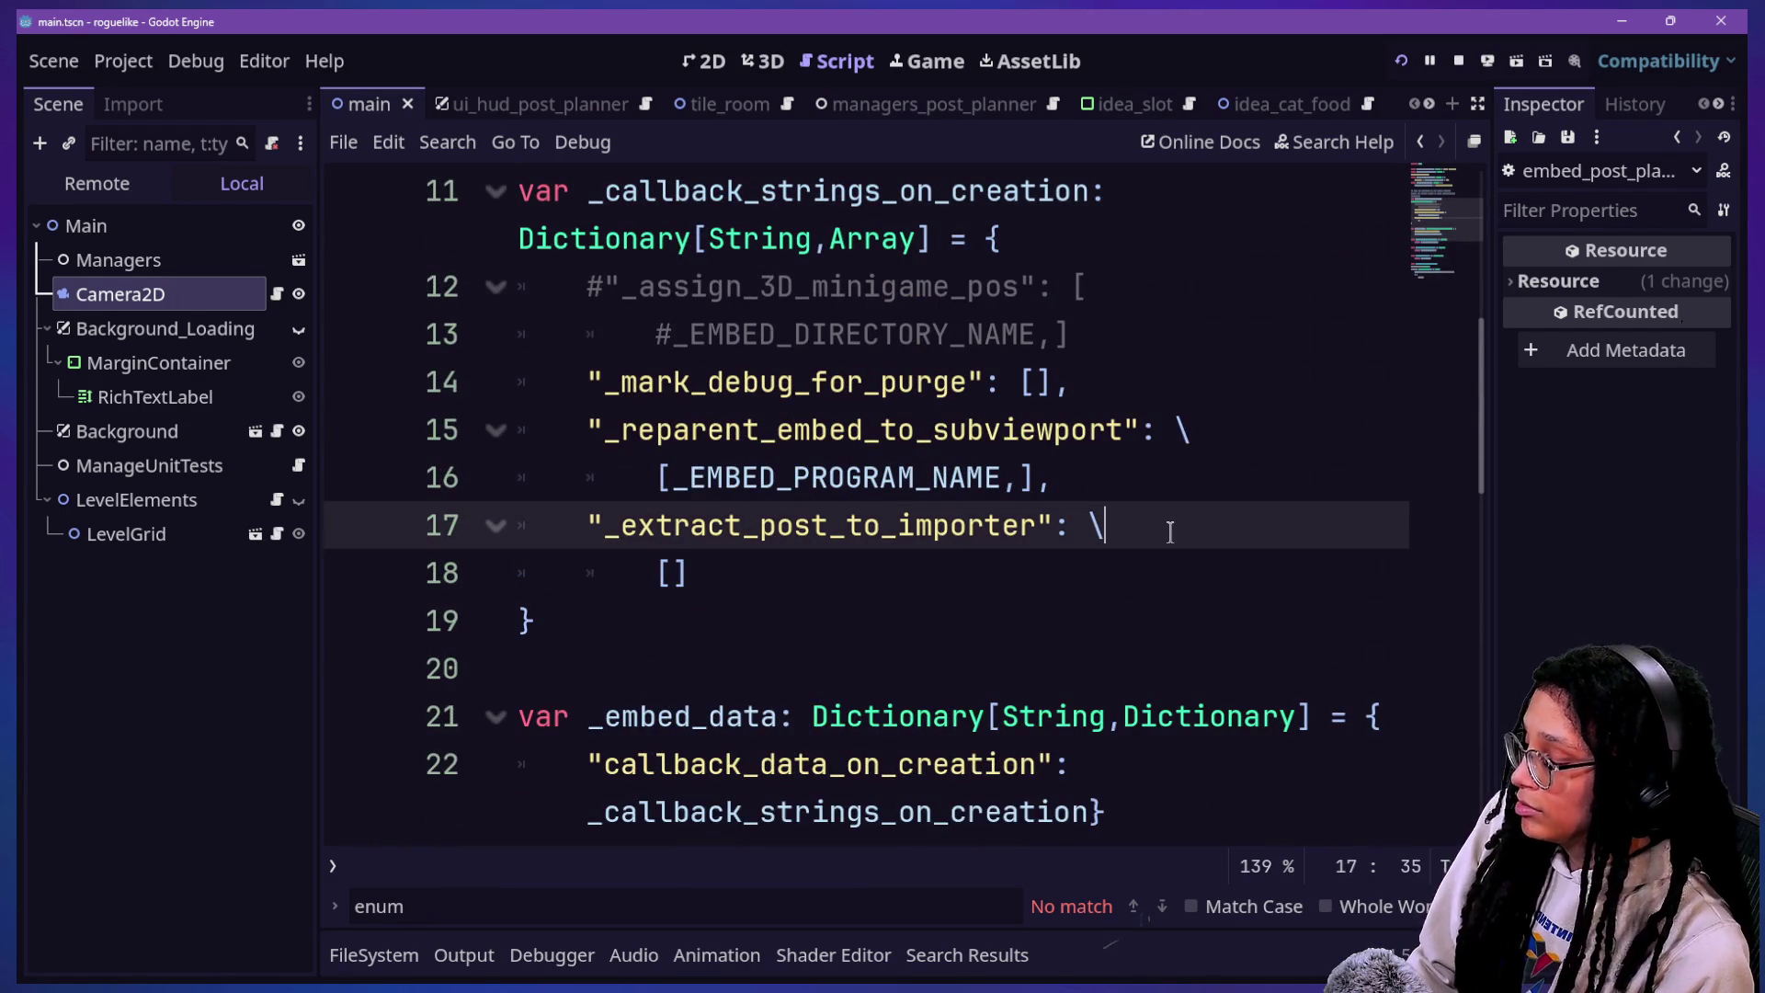
scroll(1172, 533, "down", 3, "ctrl")
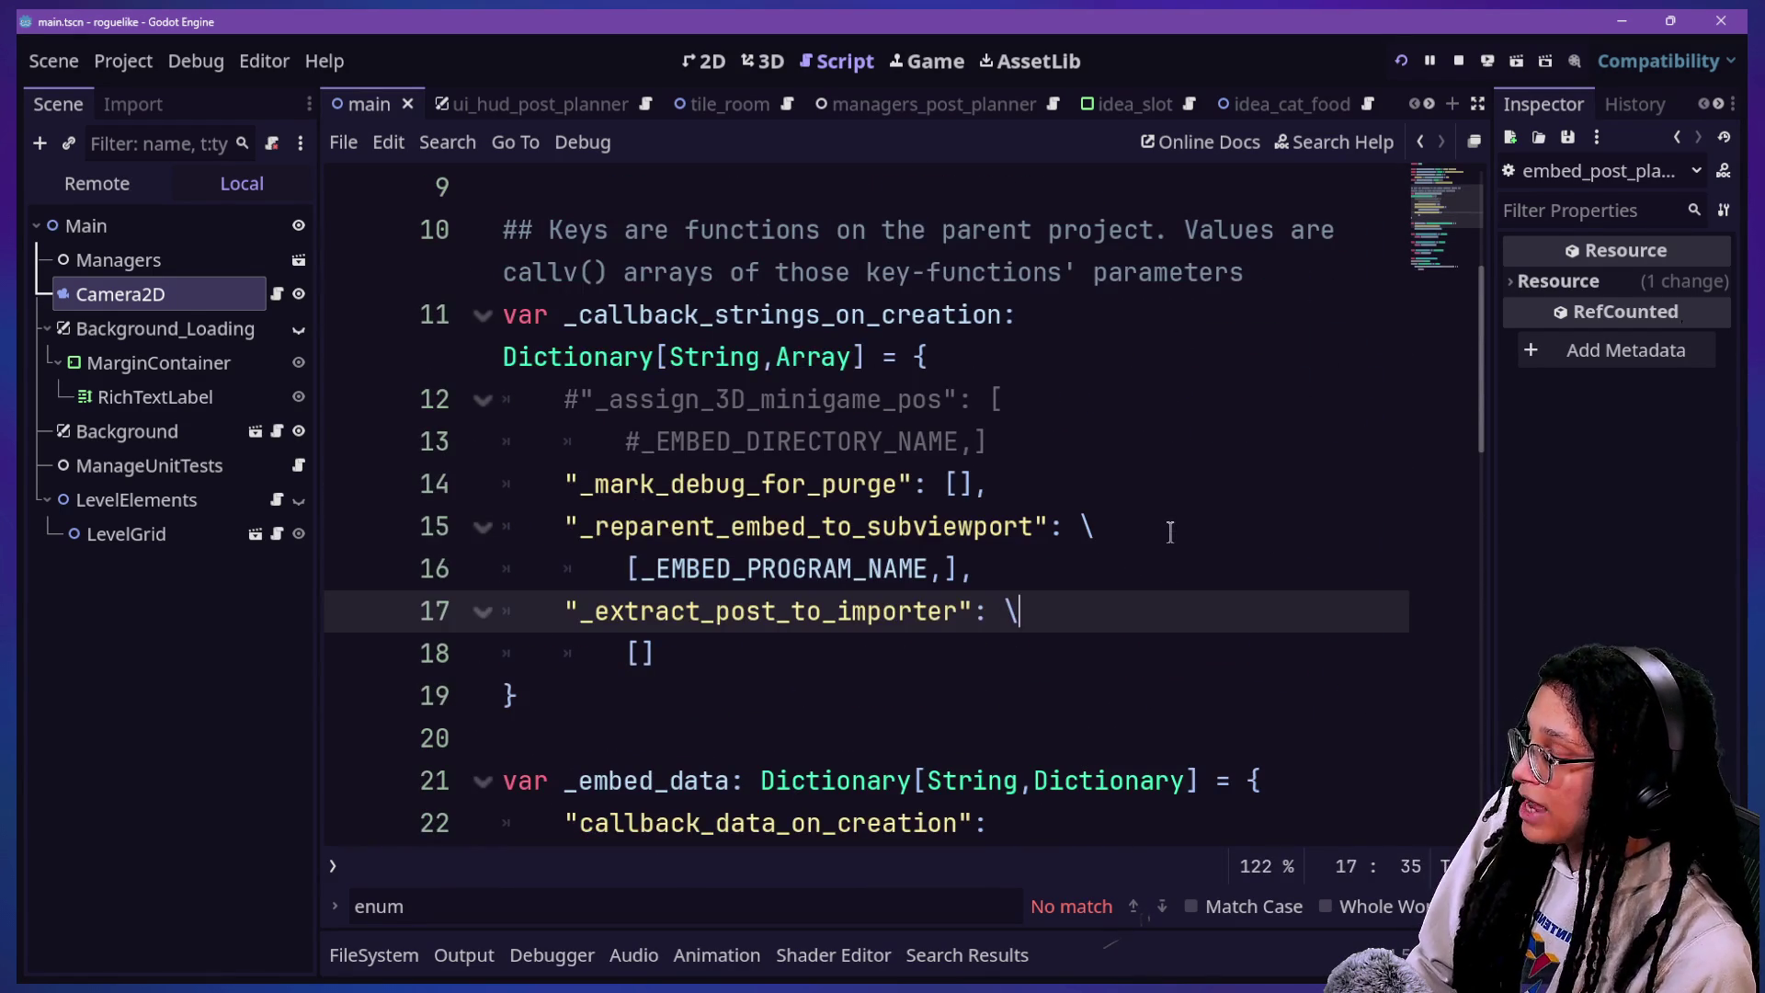
key("Down")
key("Down")
key("Down")
scroll(1170, 533, "down", 1)
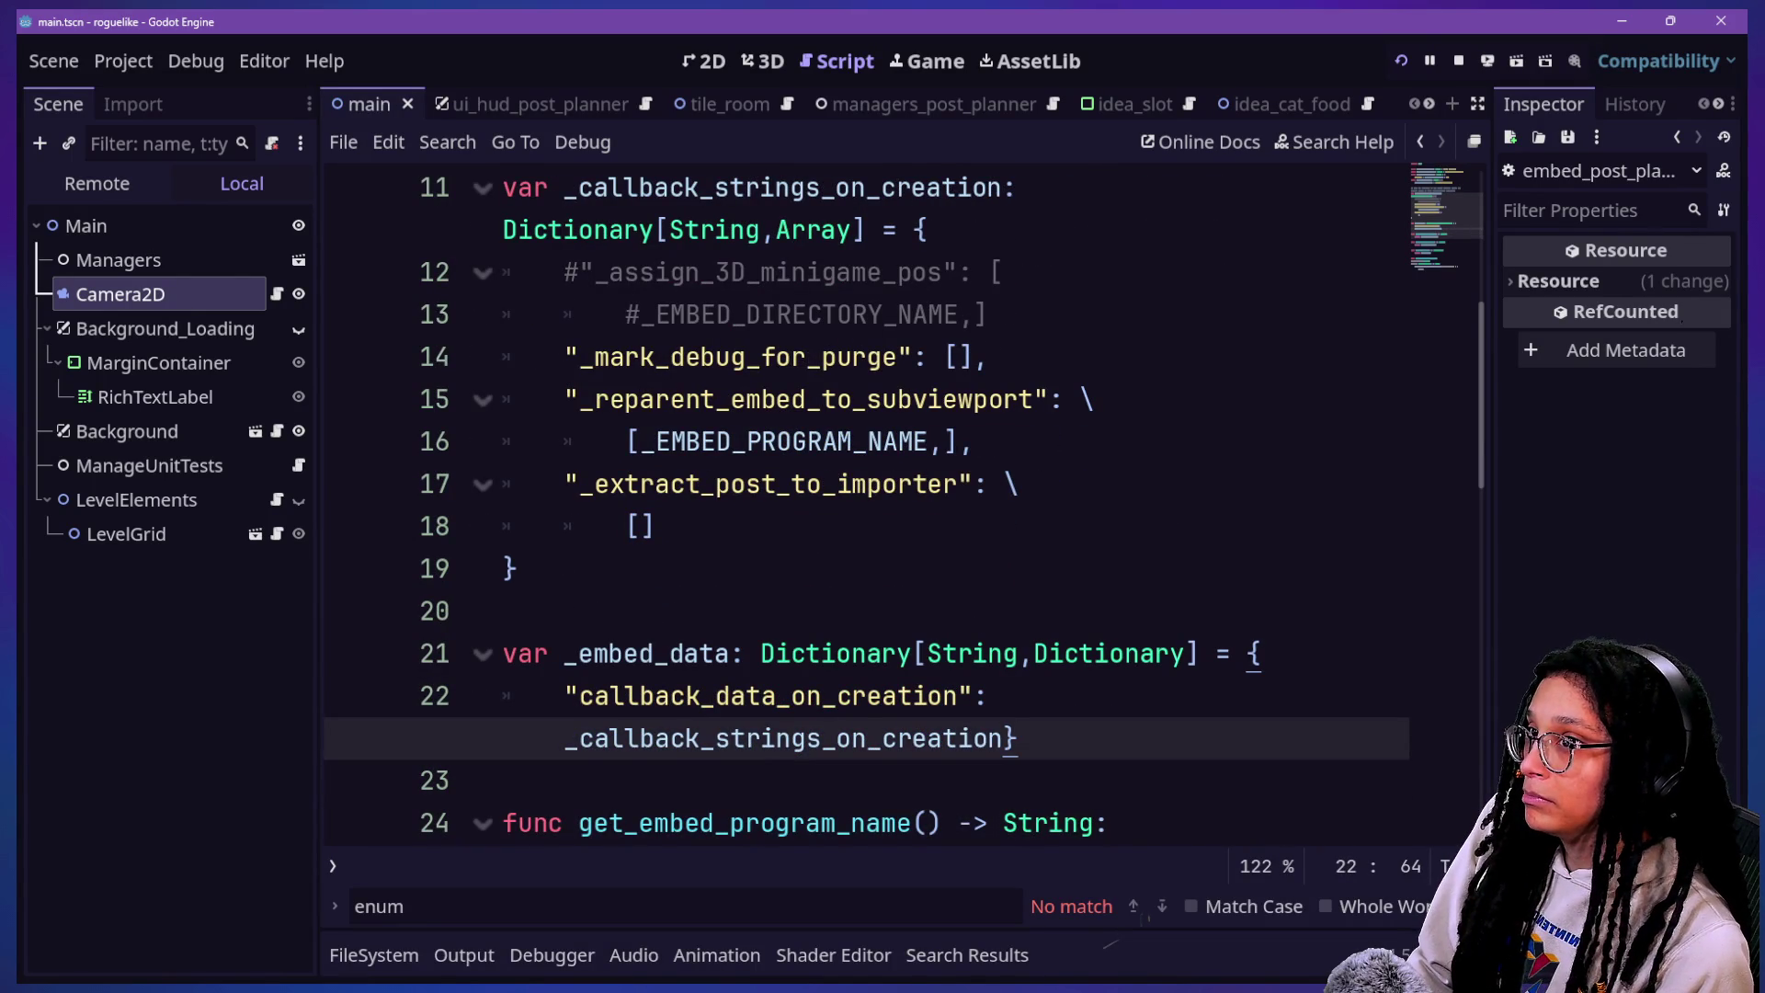
left_click(1165, 444)
key("Up")
key("Up")
key("Up")
key("Up")
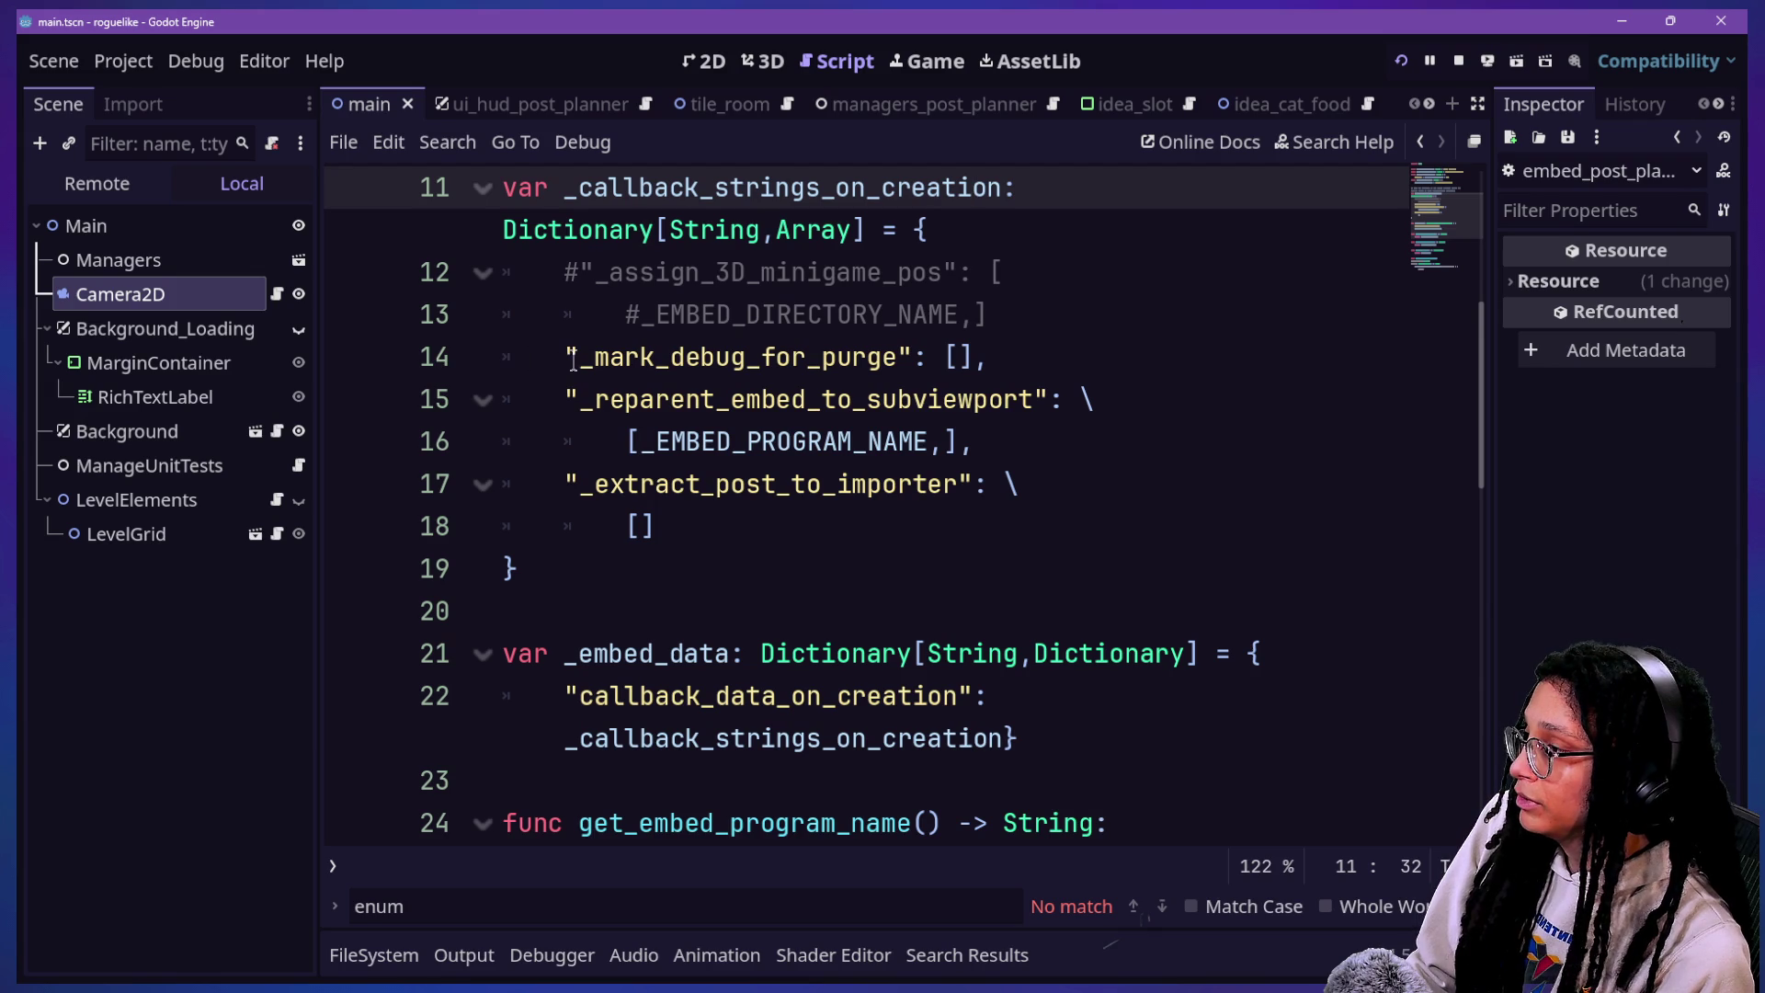
scroll(619, 273, "up", 1)
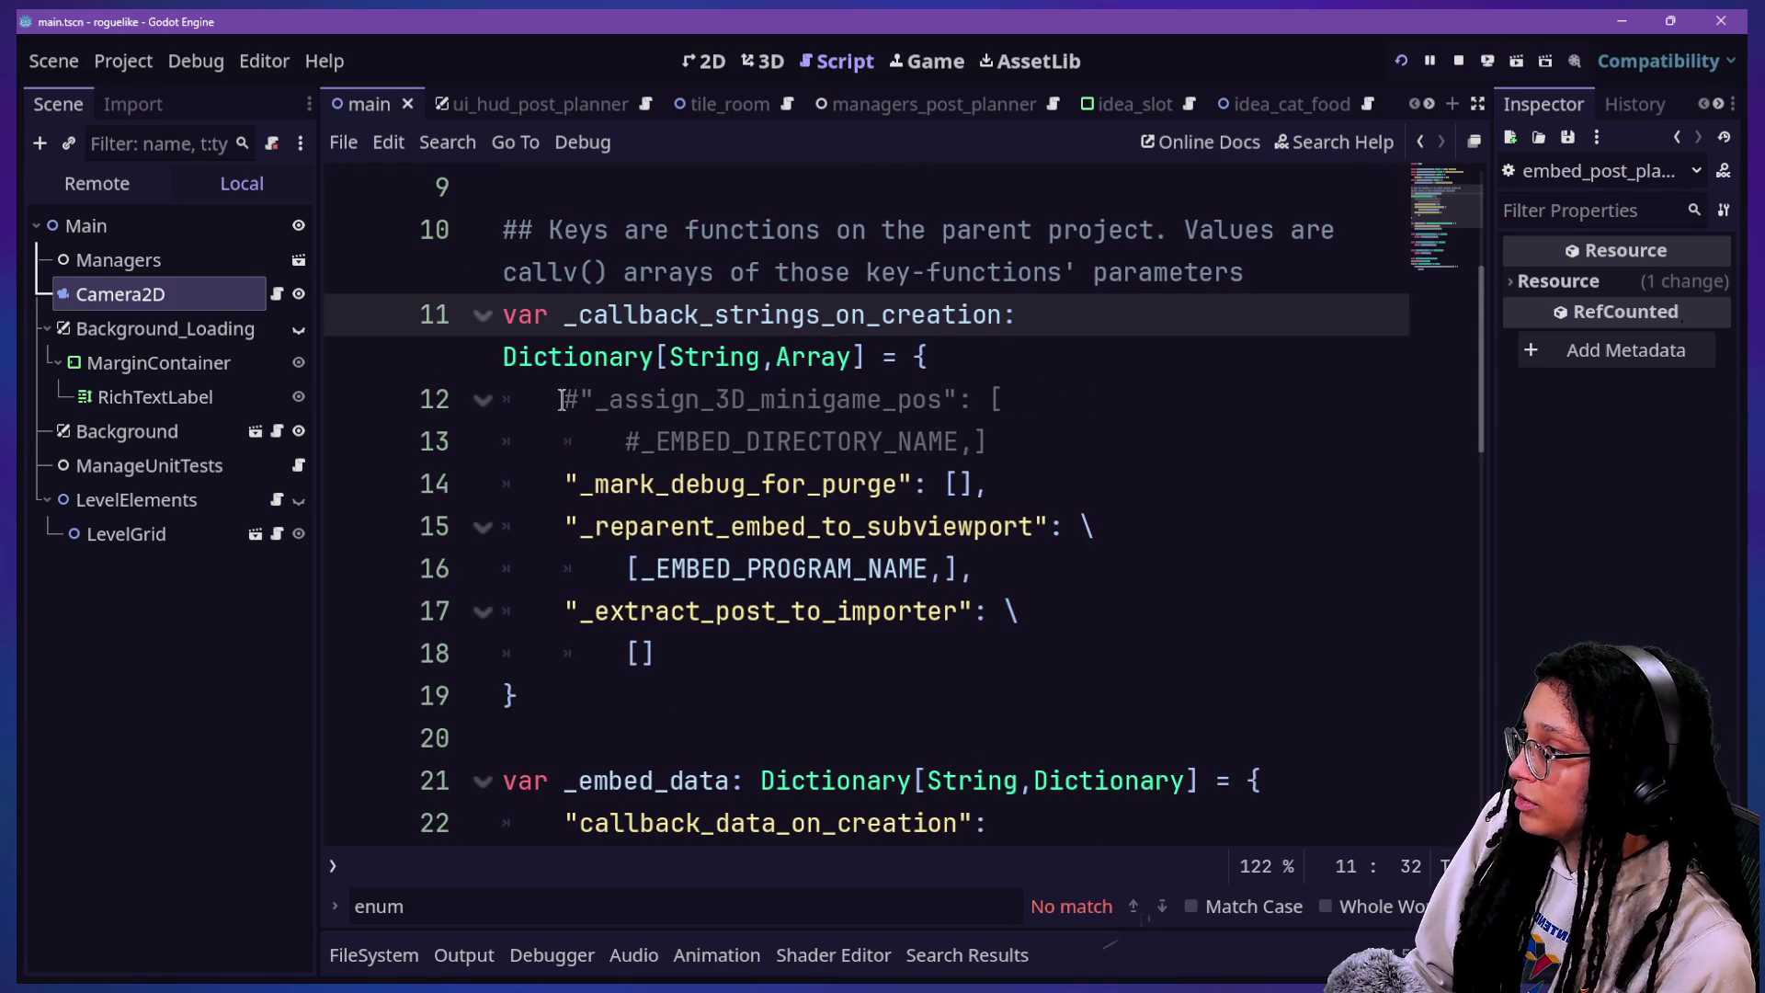
mouse_move(562, 482)
left_mouse_down()
mouse_move(970, 481)
mouse_move(913, 474)
left_mouse_up()
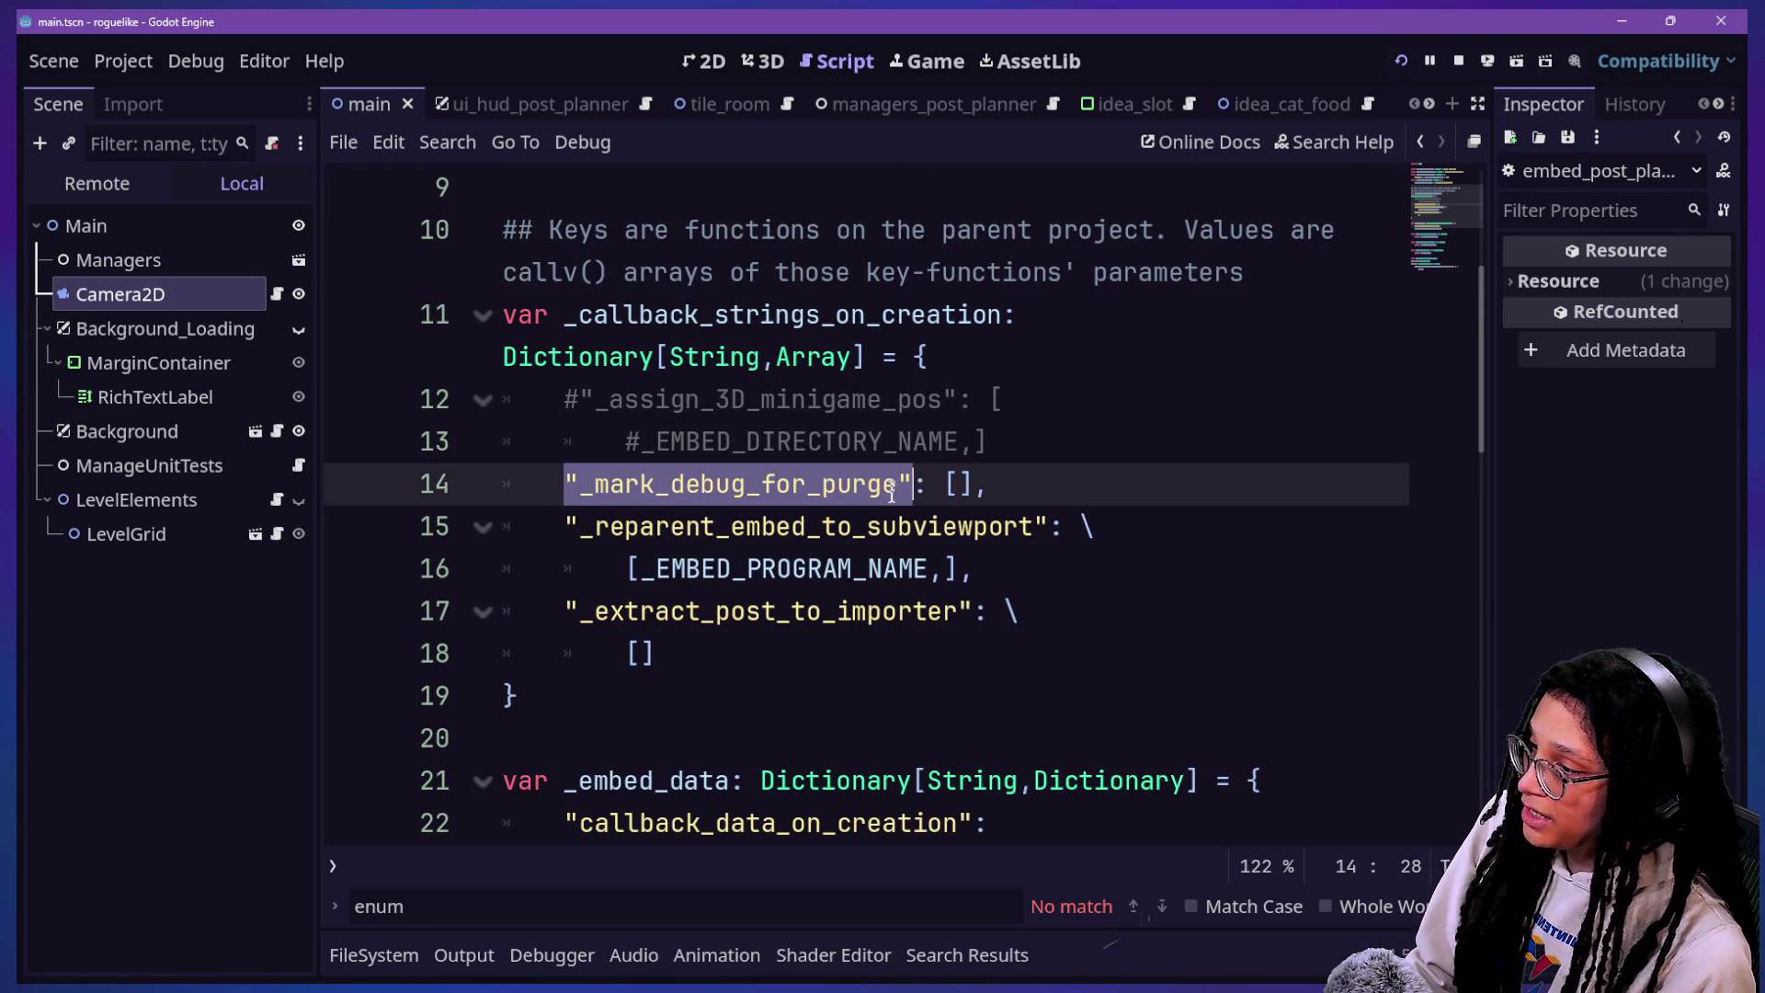
left_click(977, 480)
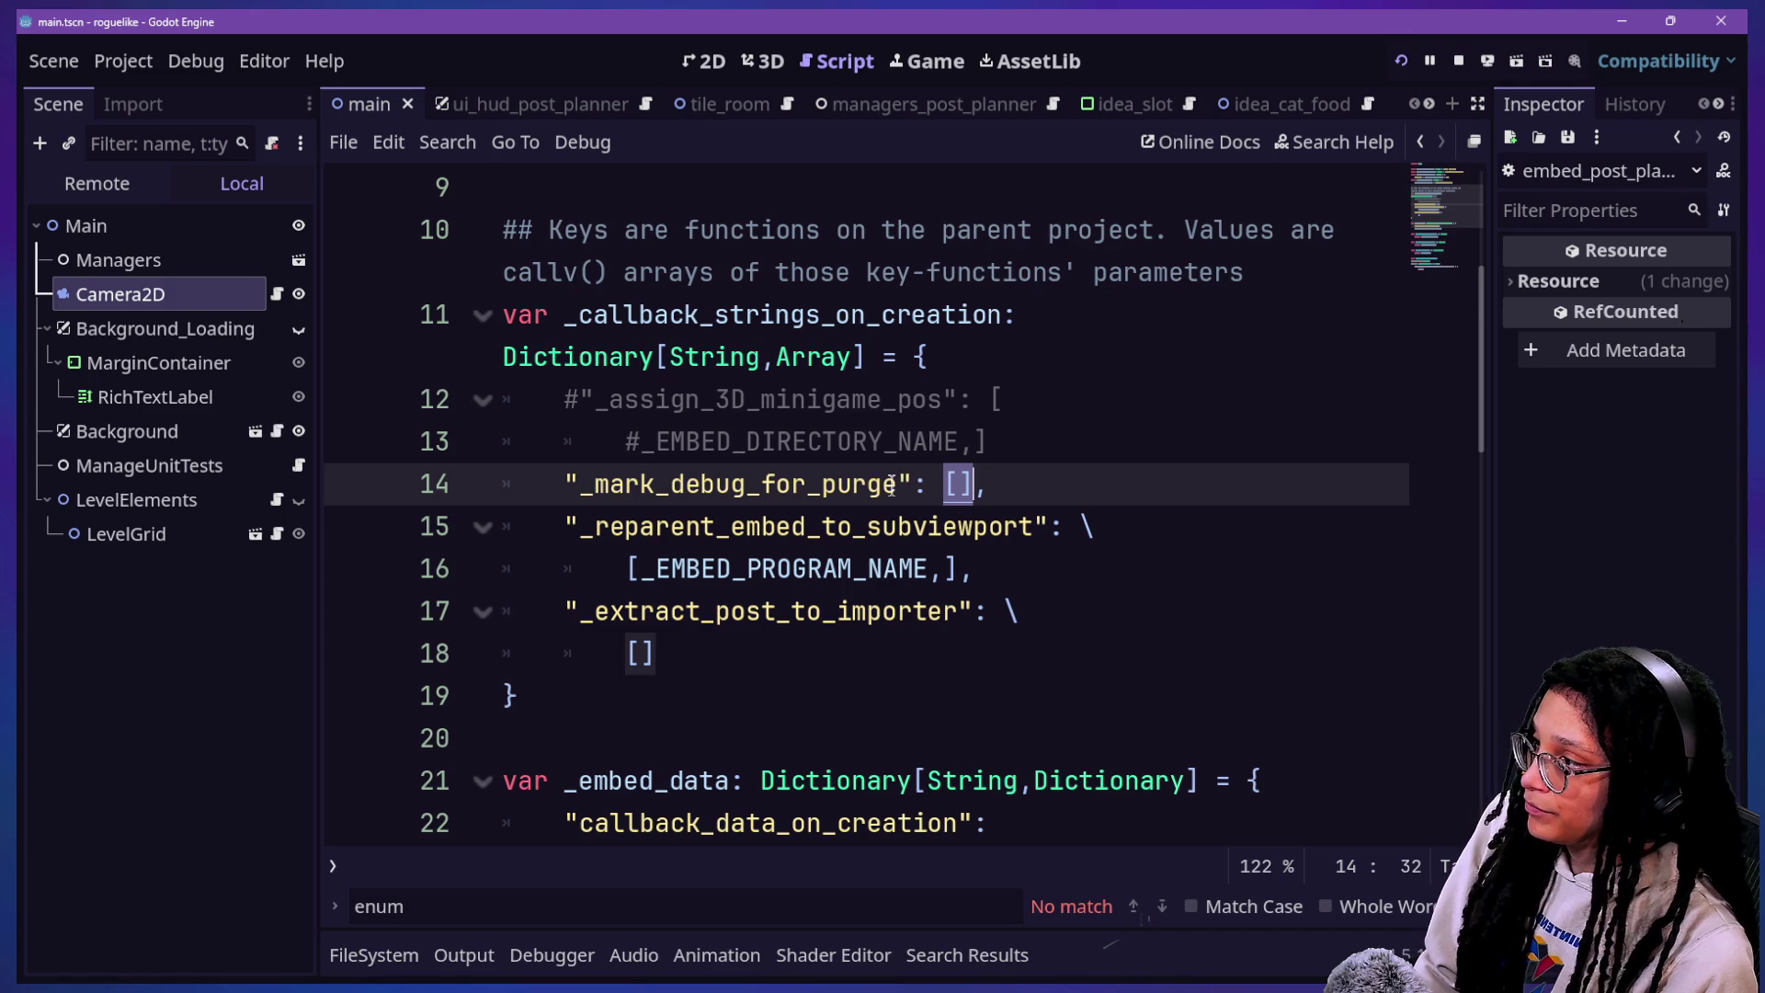
Step: Inspect the _EMBED_PROGRAM_NAME parameter and _reparent_embed_to_subviewport key, then switch to cat-care-game
left_click(614, 357)
left_click(674, 327)
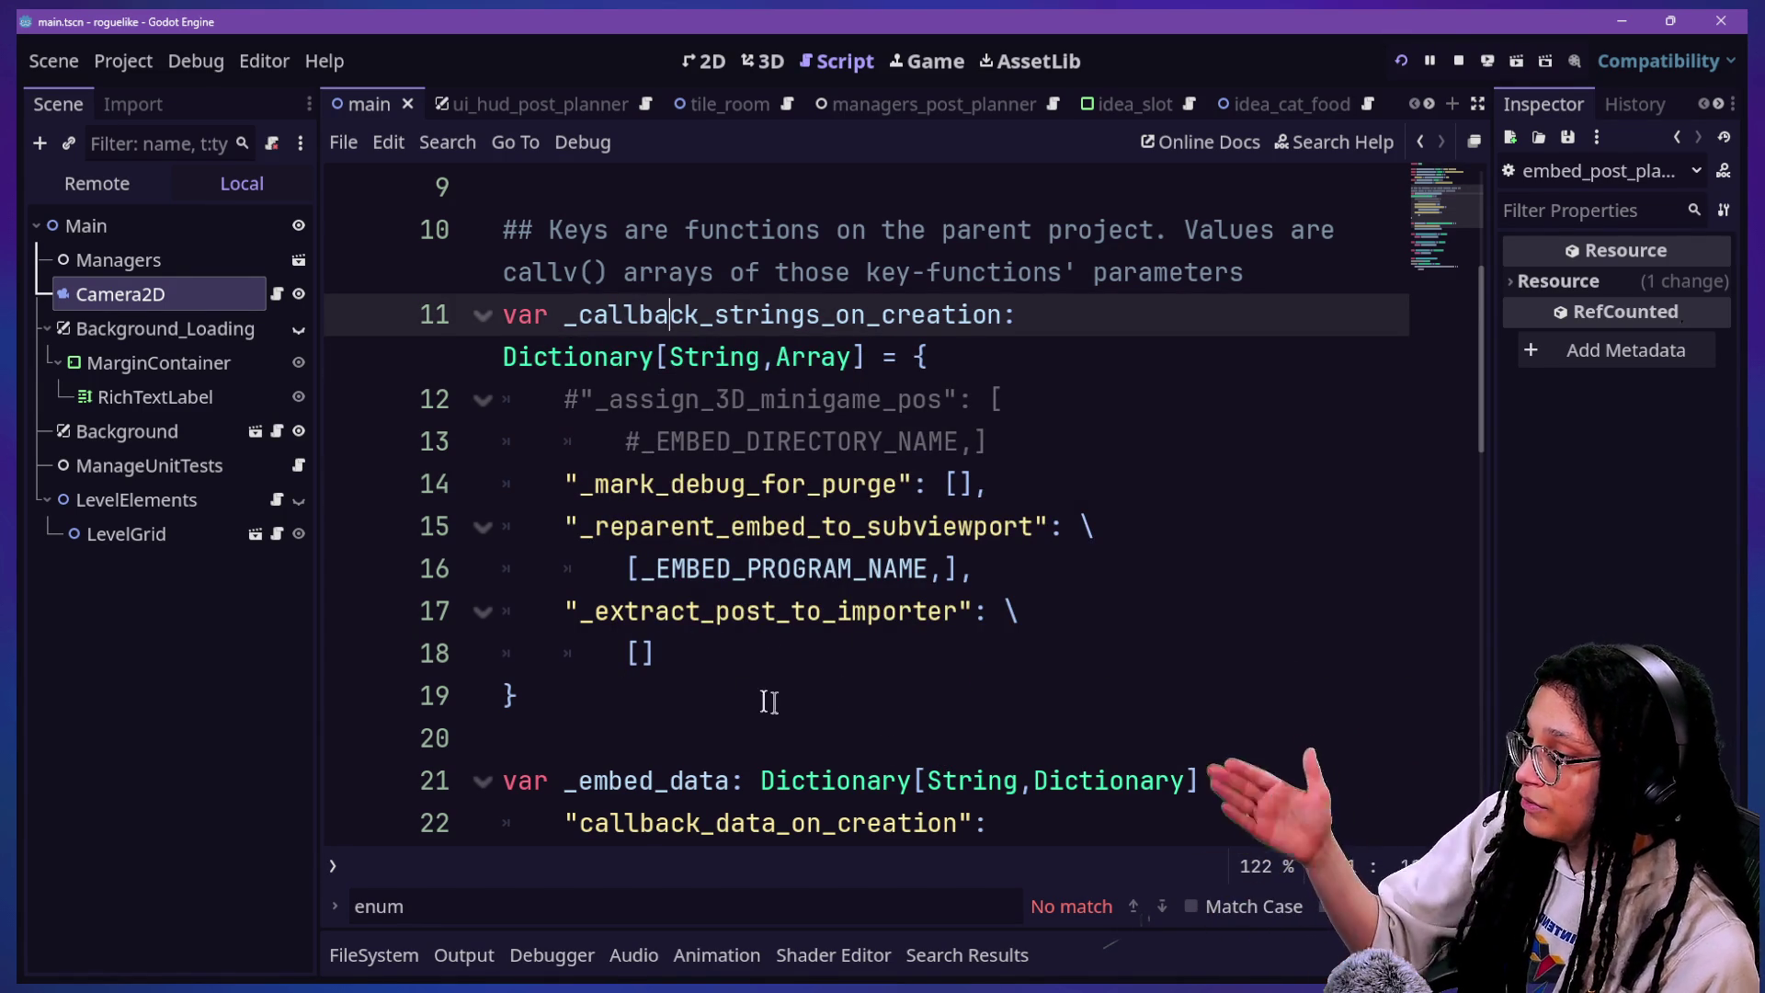
double_click(791, 568)
left_click_drag(640, 568, 807, 568)
left_click(737, 524)
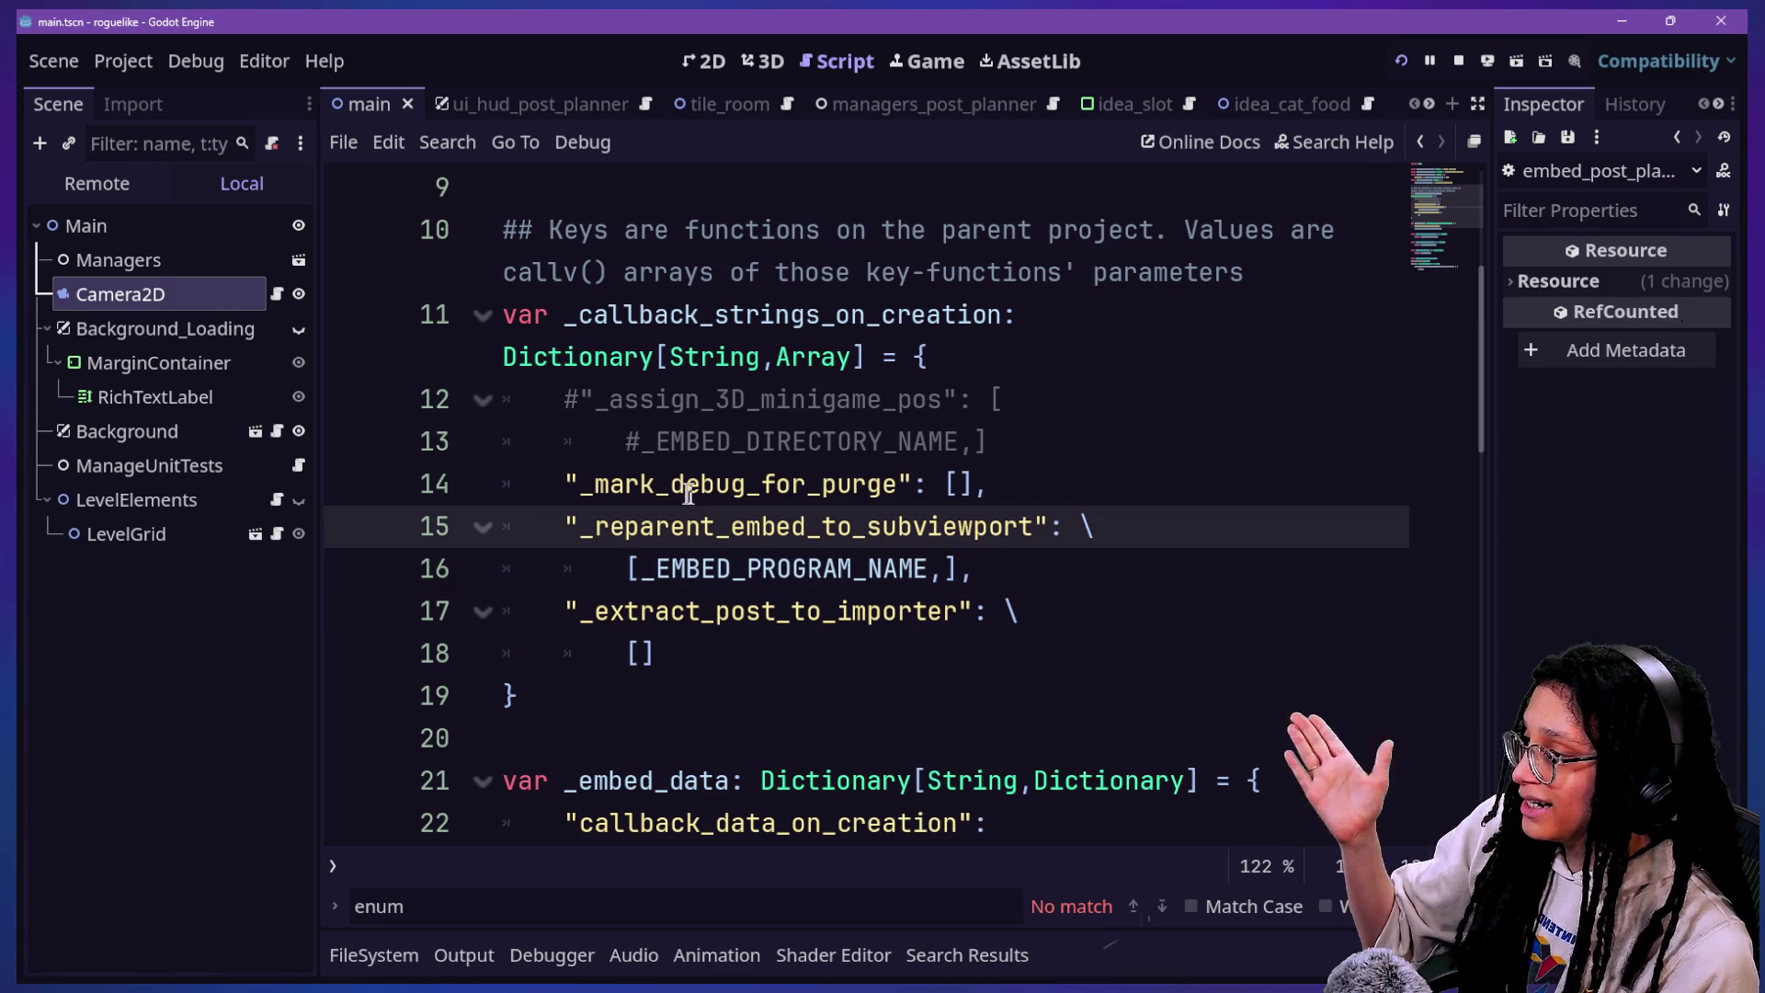
left_click_drag(577, 519, 1039, 515)
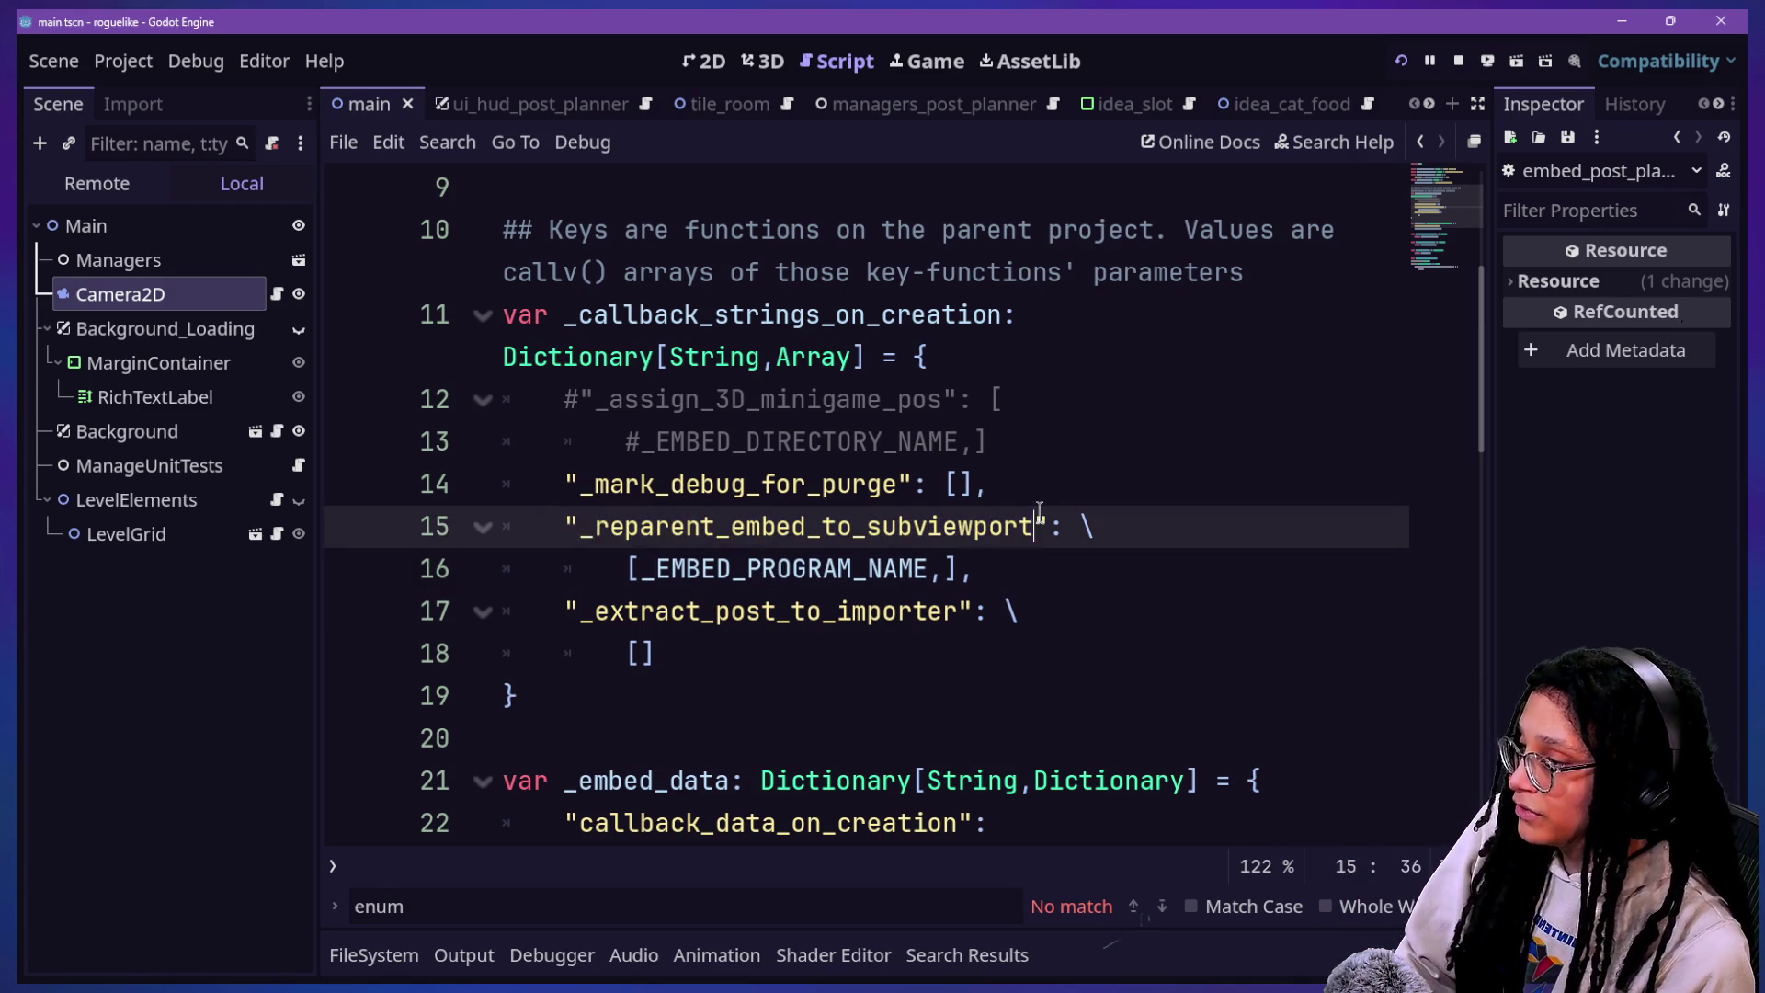
key("alt+Tab")
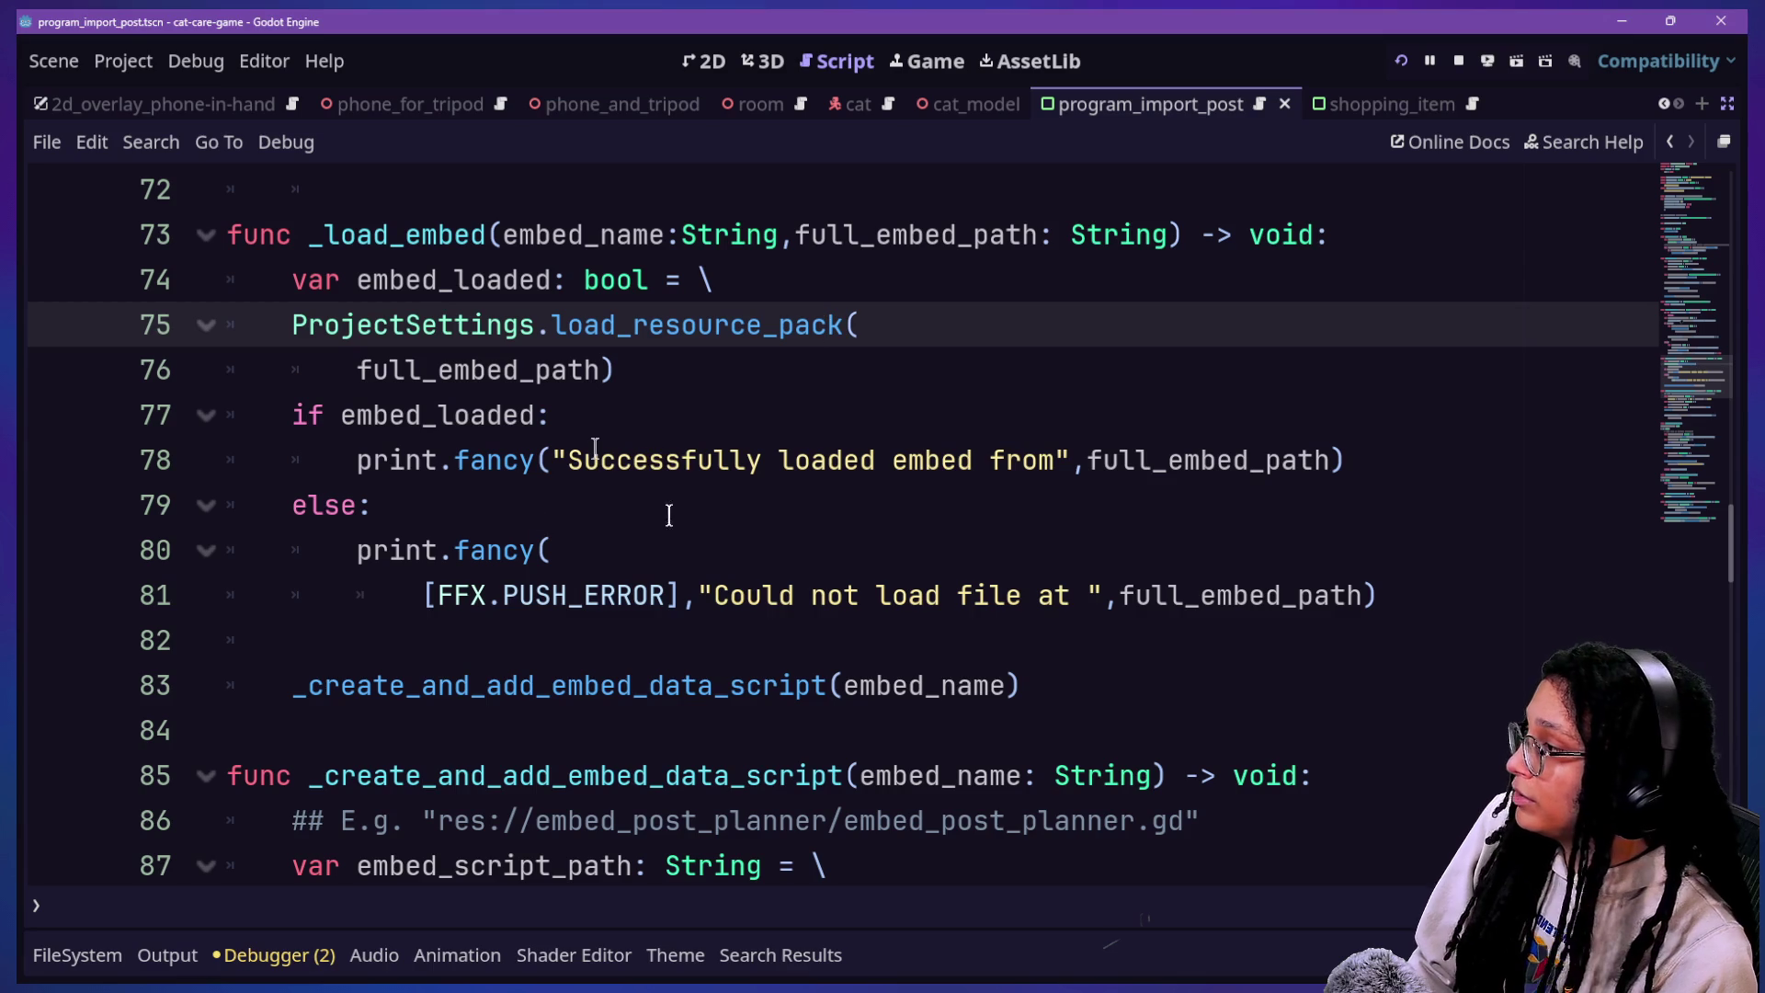
Step: Find _reparent_embed_to_subviewport and read the callv documentation on line 120
scroll(595, 448, "down", 4)
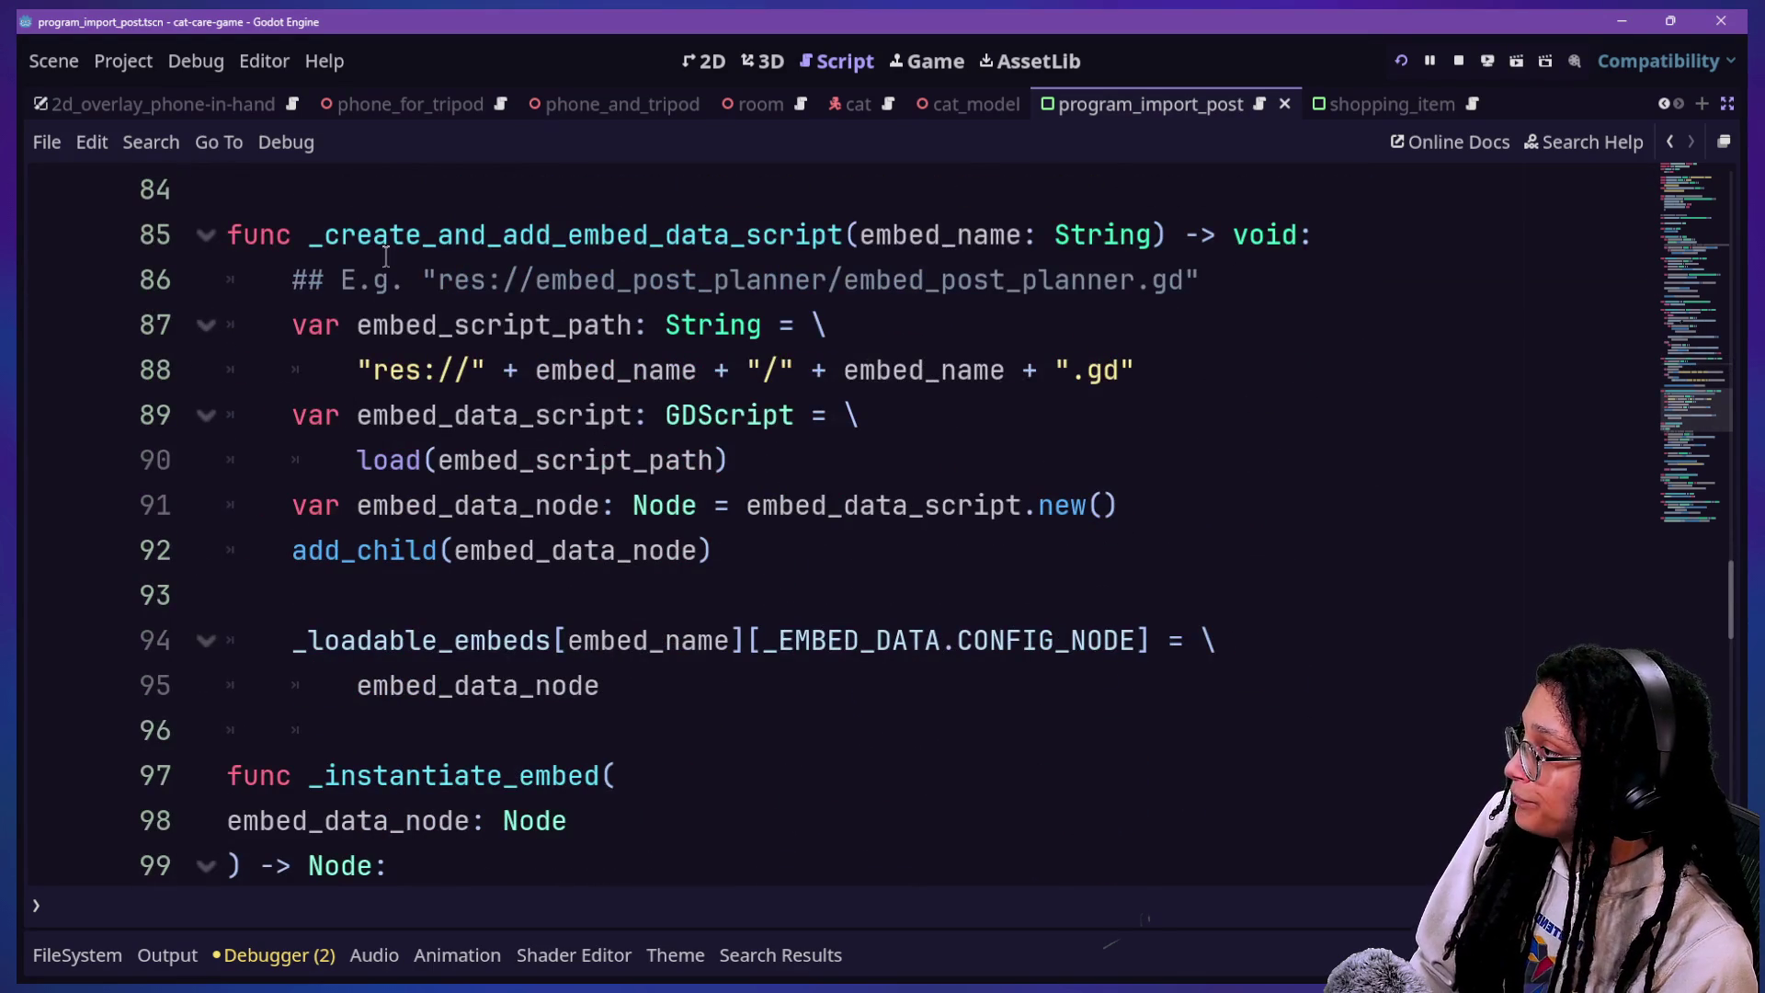
scroll(386, 255, "down", 17)
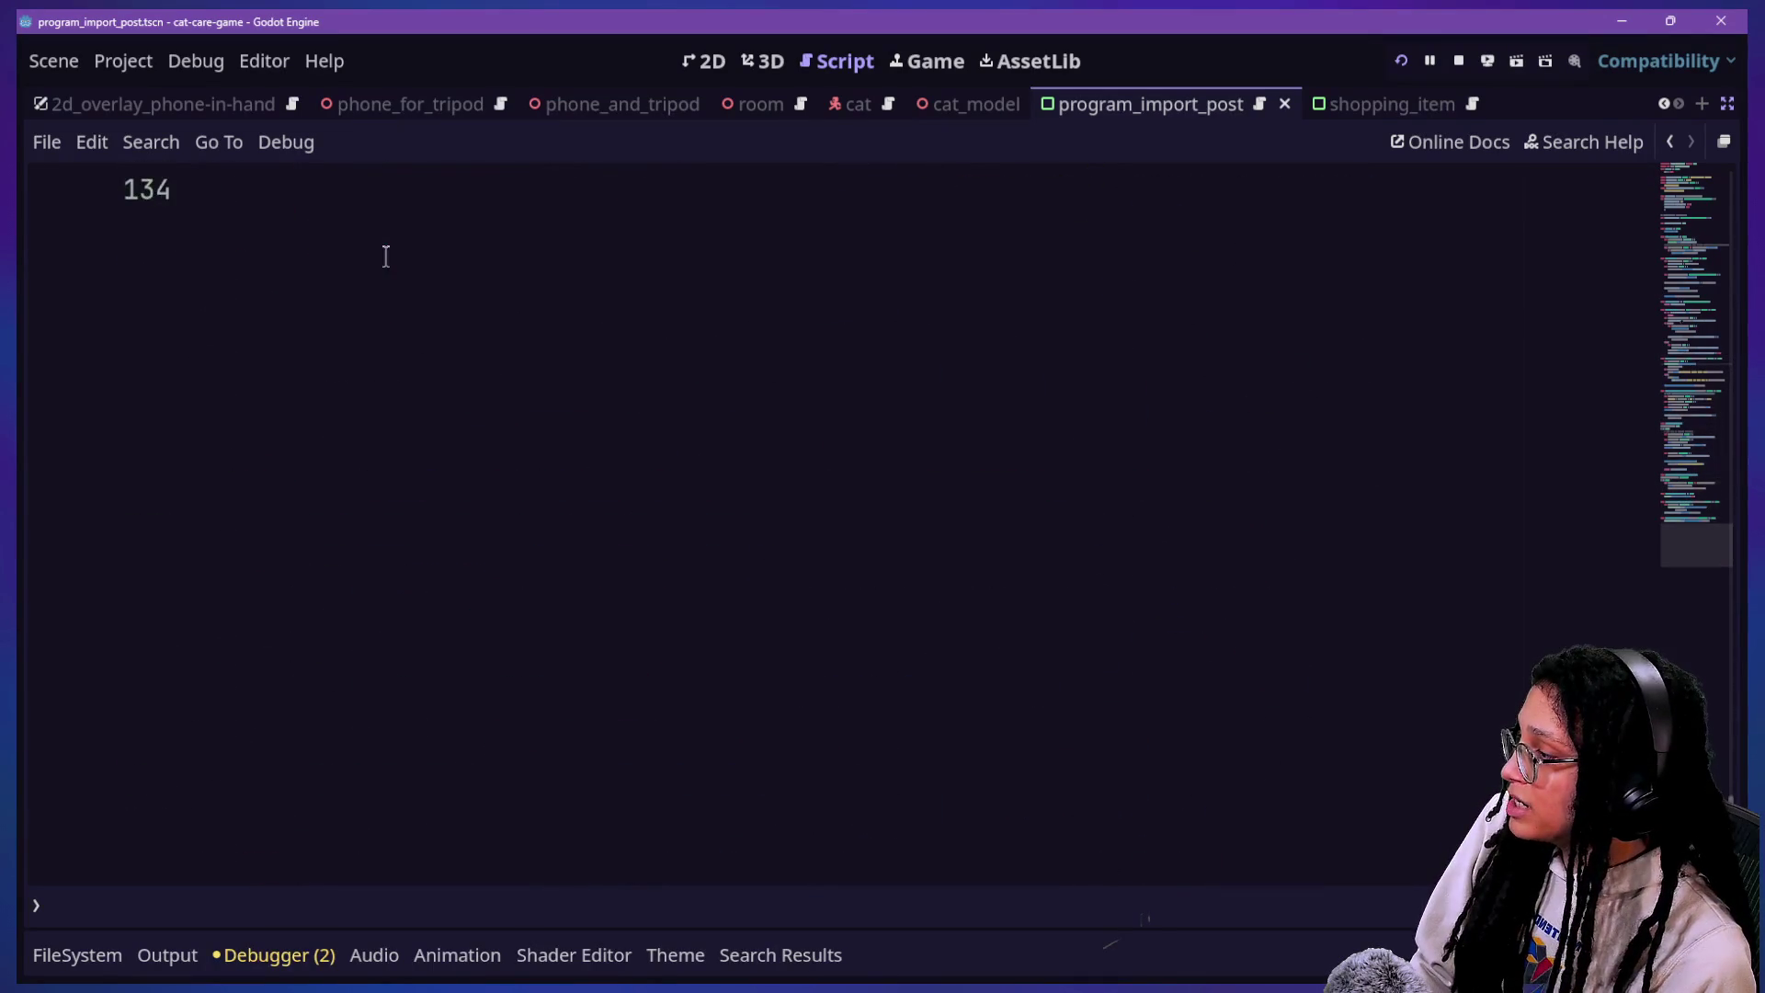
scroll(386, 255, "up", 5)
double_click(324, 507)
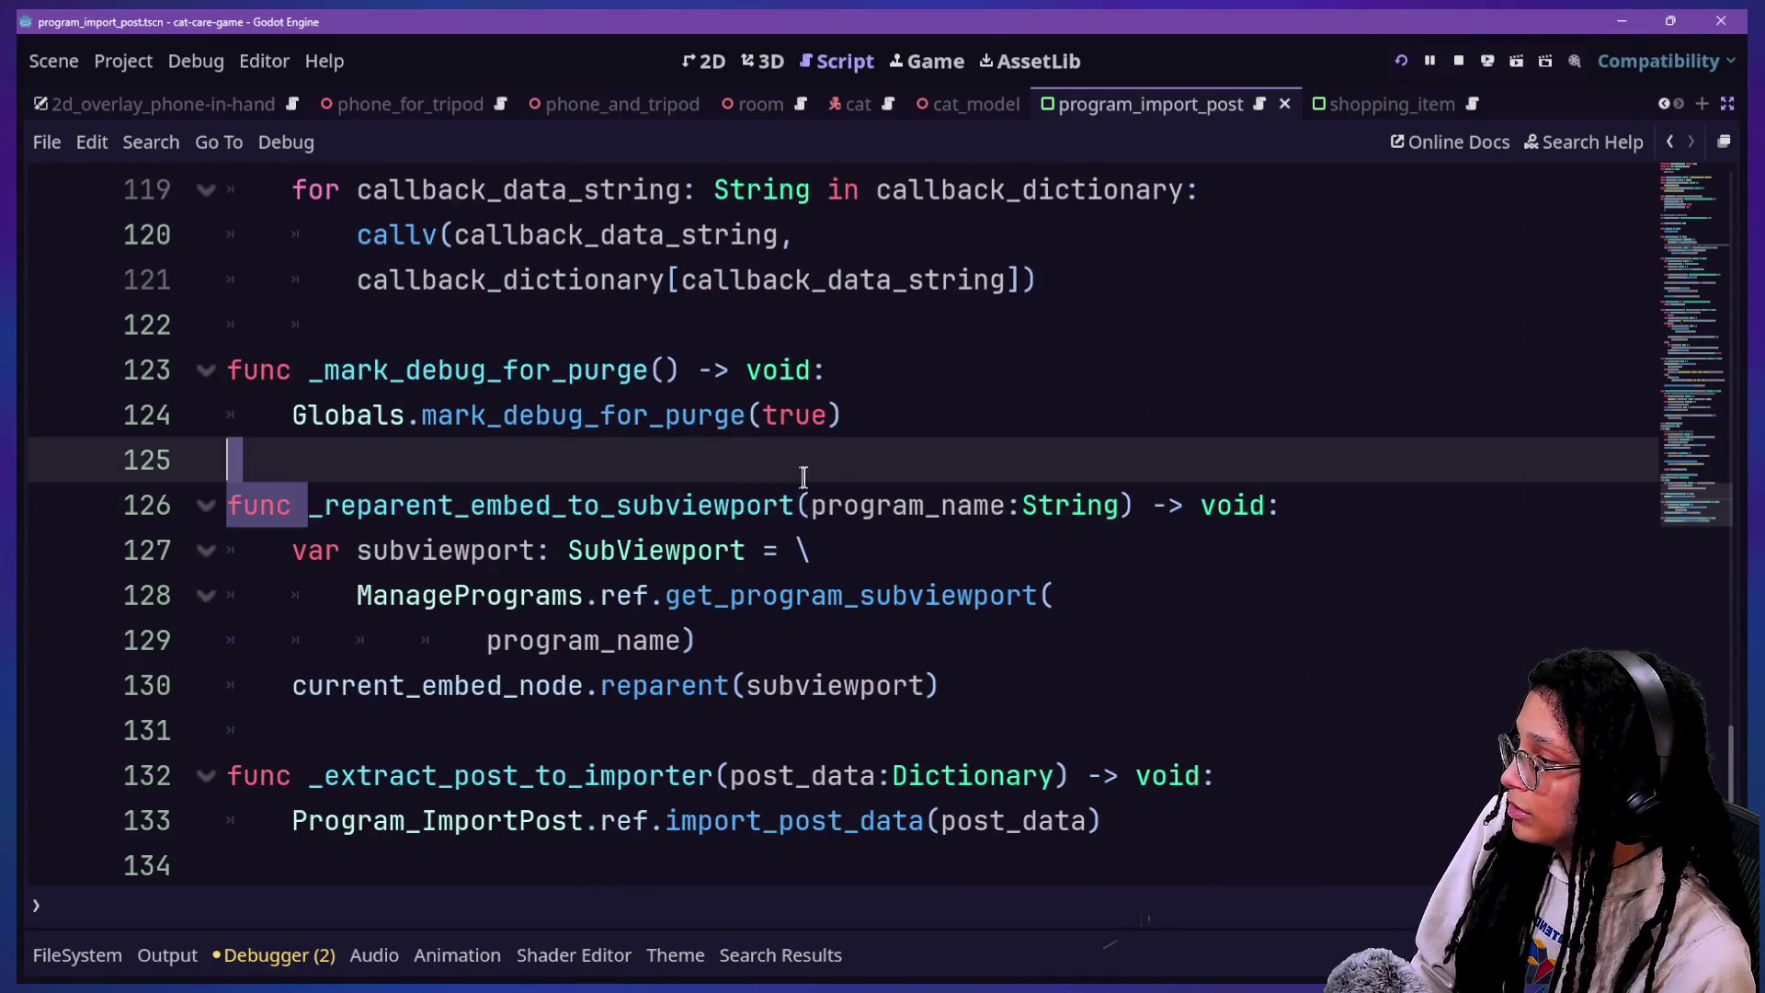
scroll(318, 323, "up", 2)
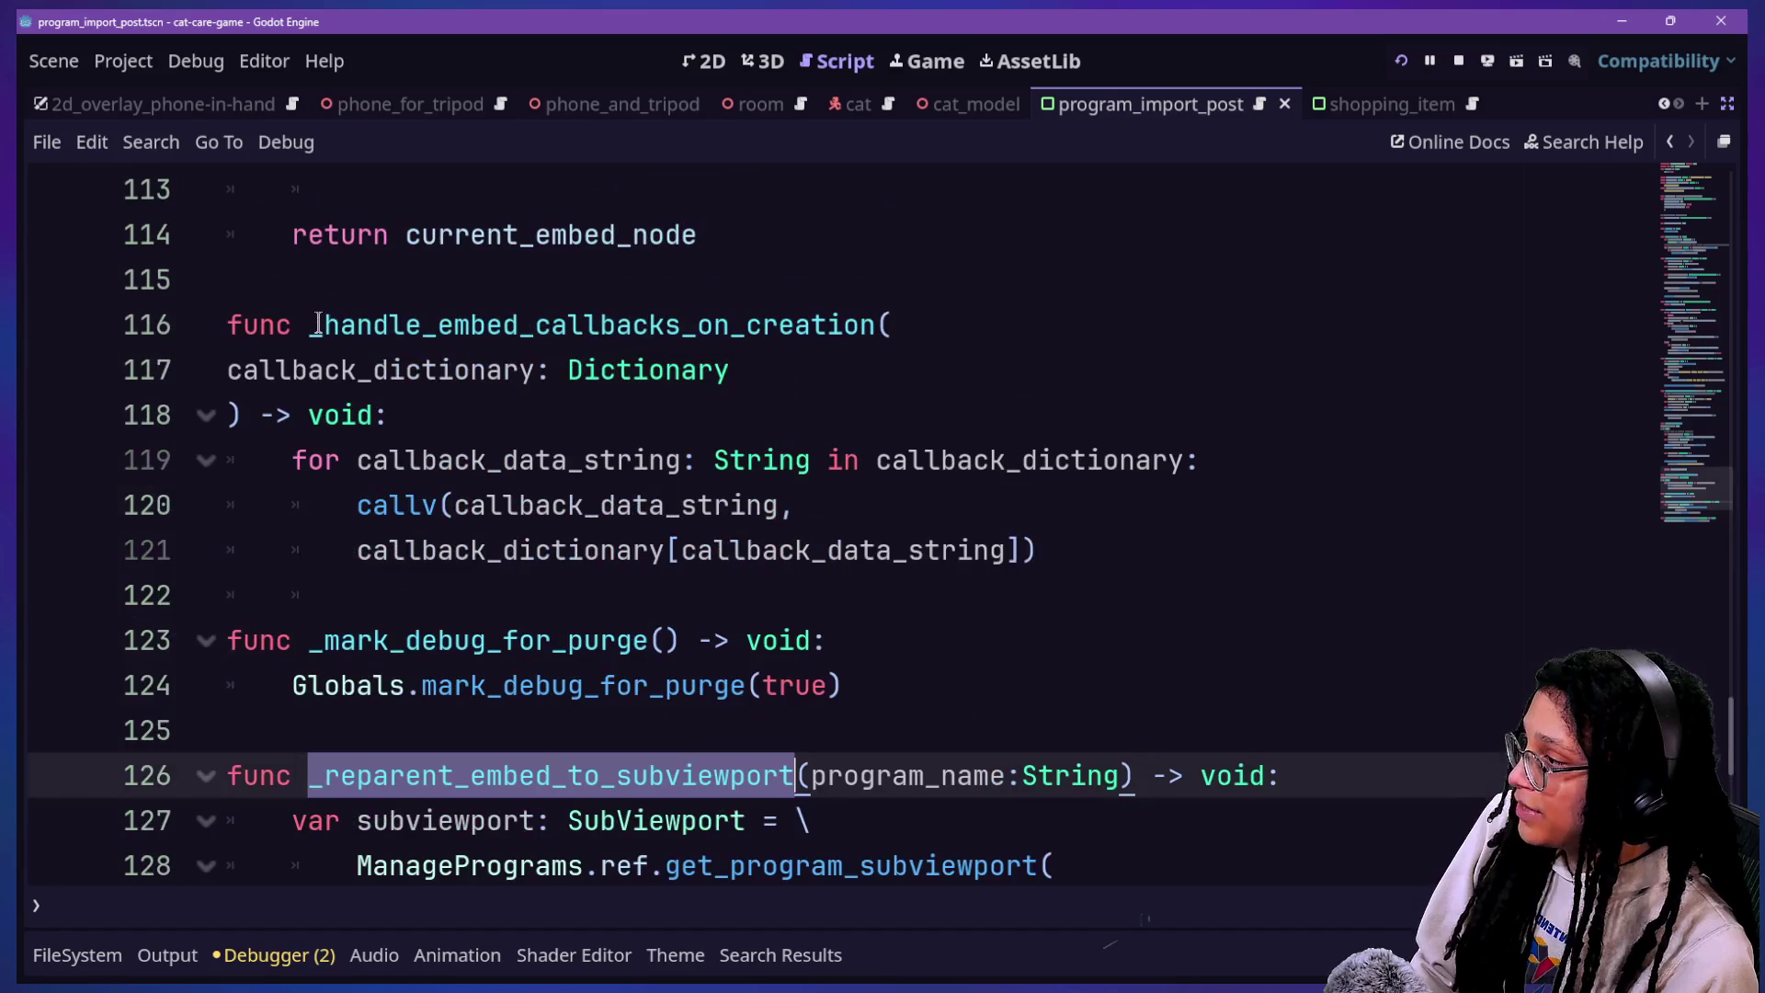
left_click(336, 512)
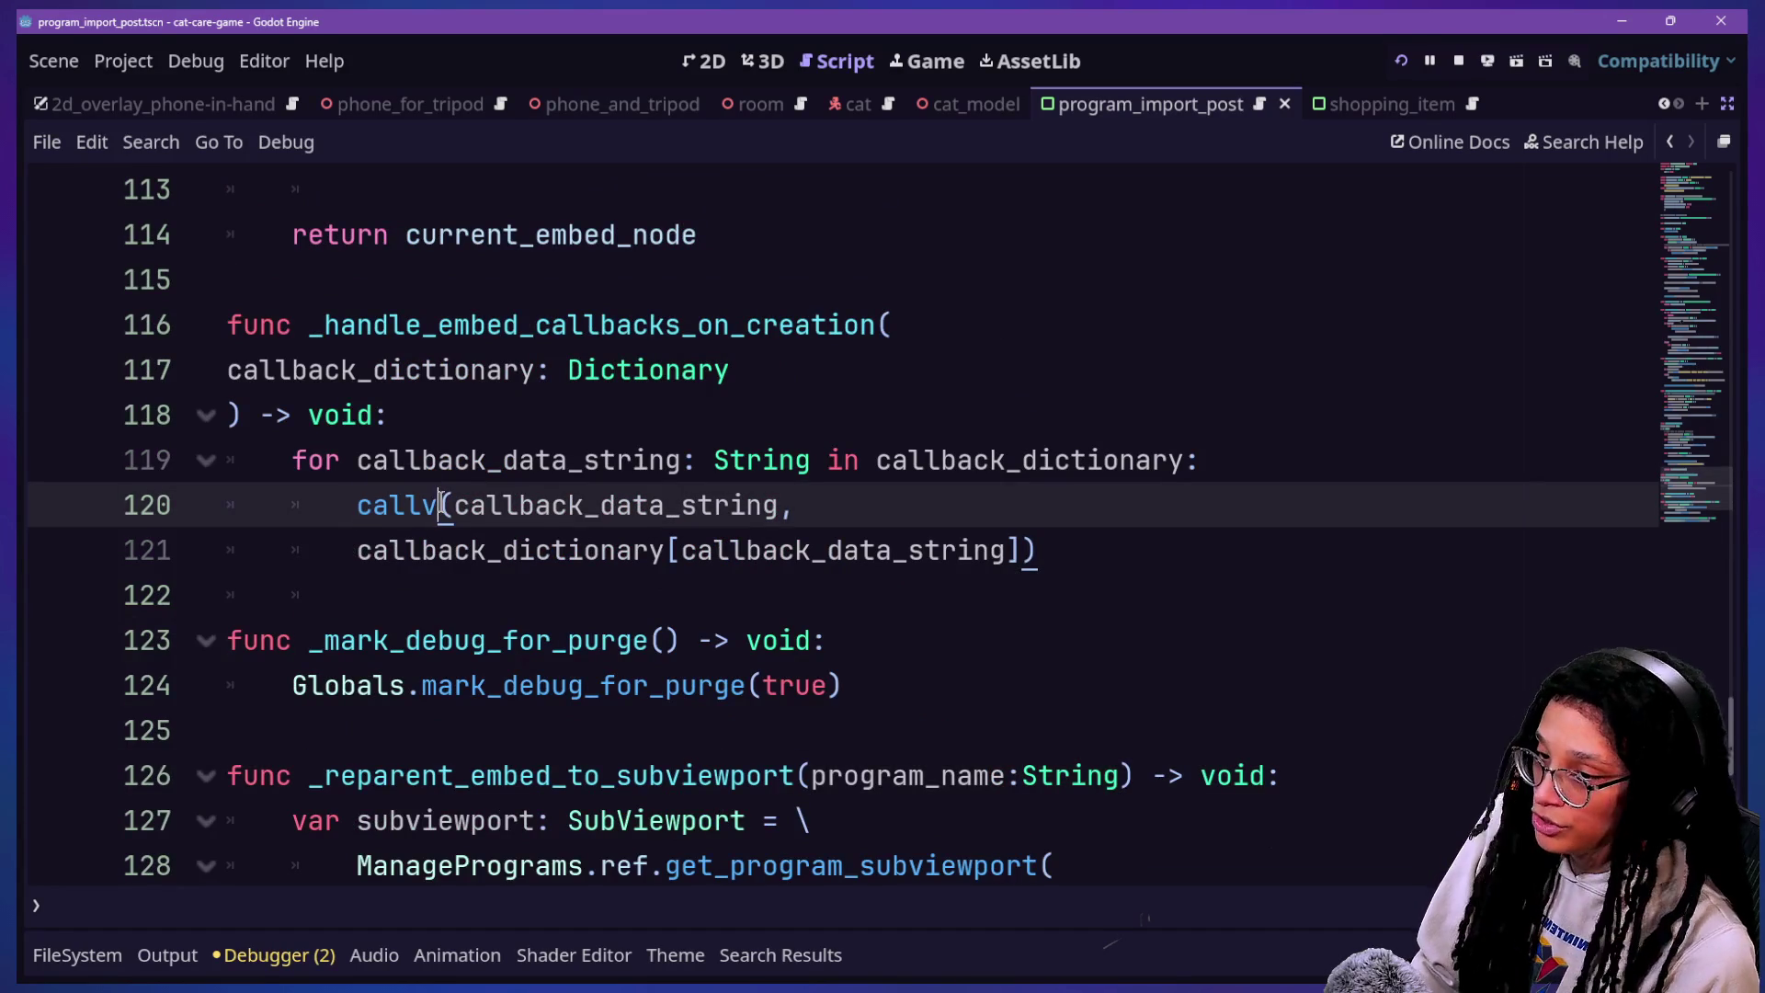
mouse_move(432, 501)
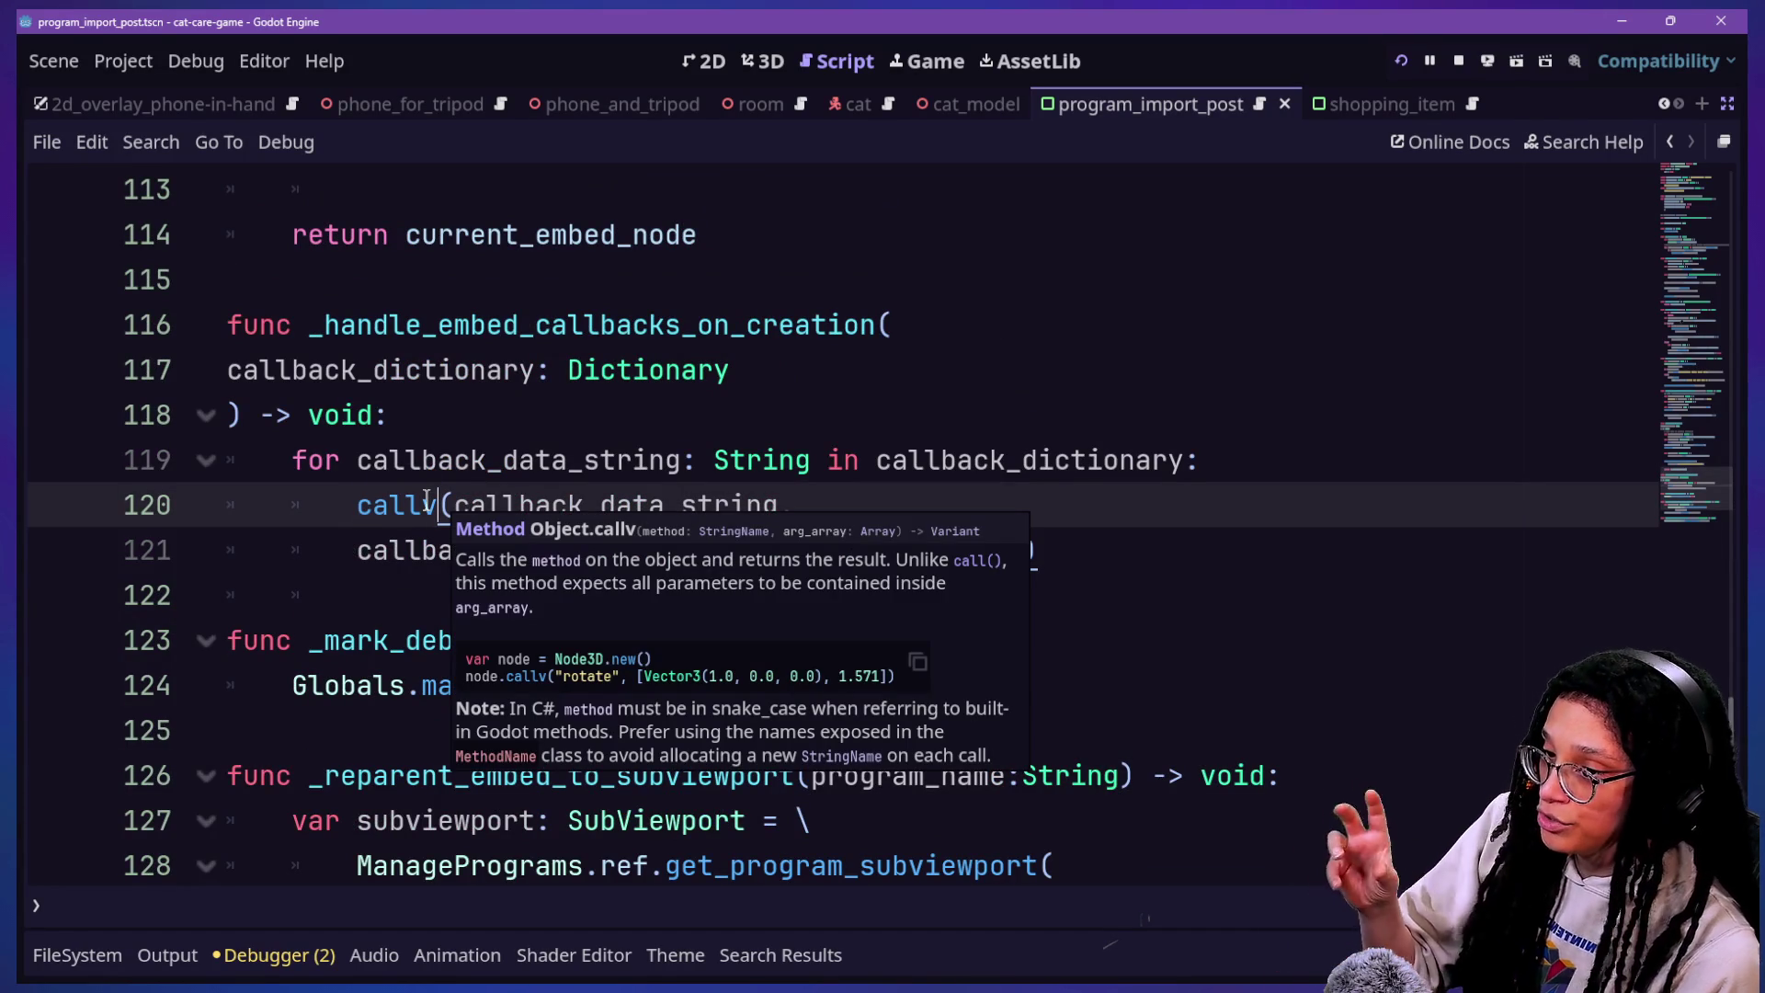
Step: Inspect the callback_dictionary parameter, _mark_debug_for_purge, and the reparent function's program_name signature
left_click(836, 377)
left_click_drag(311, 641, 682, 634)
scroll(685, 634, "down", 1)
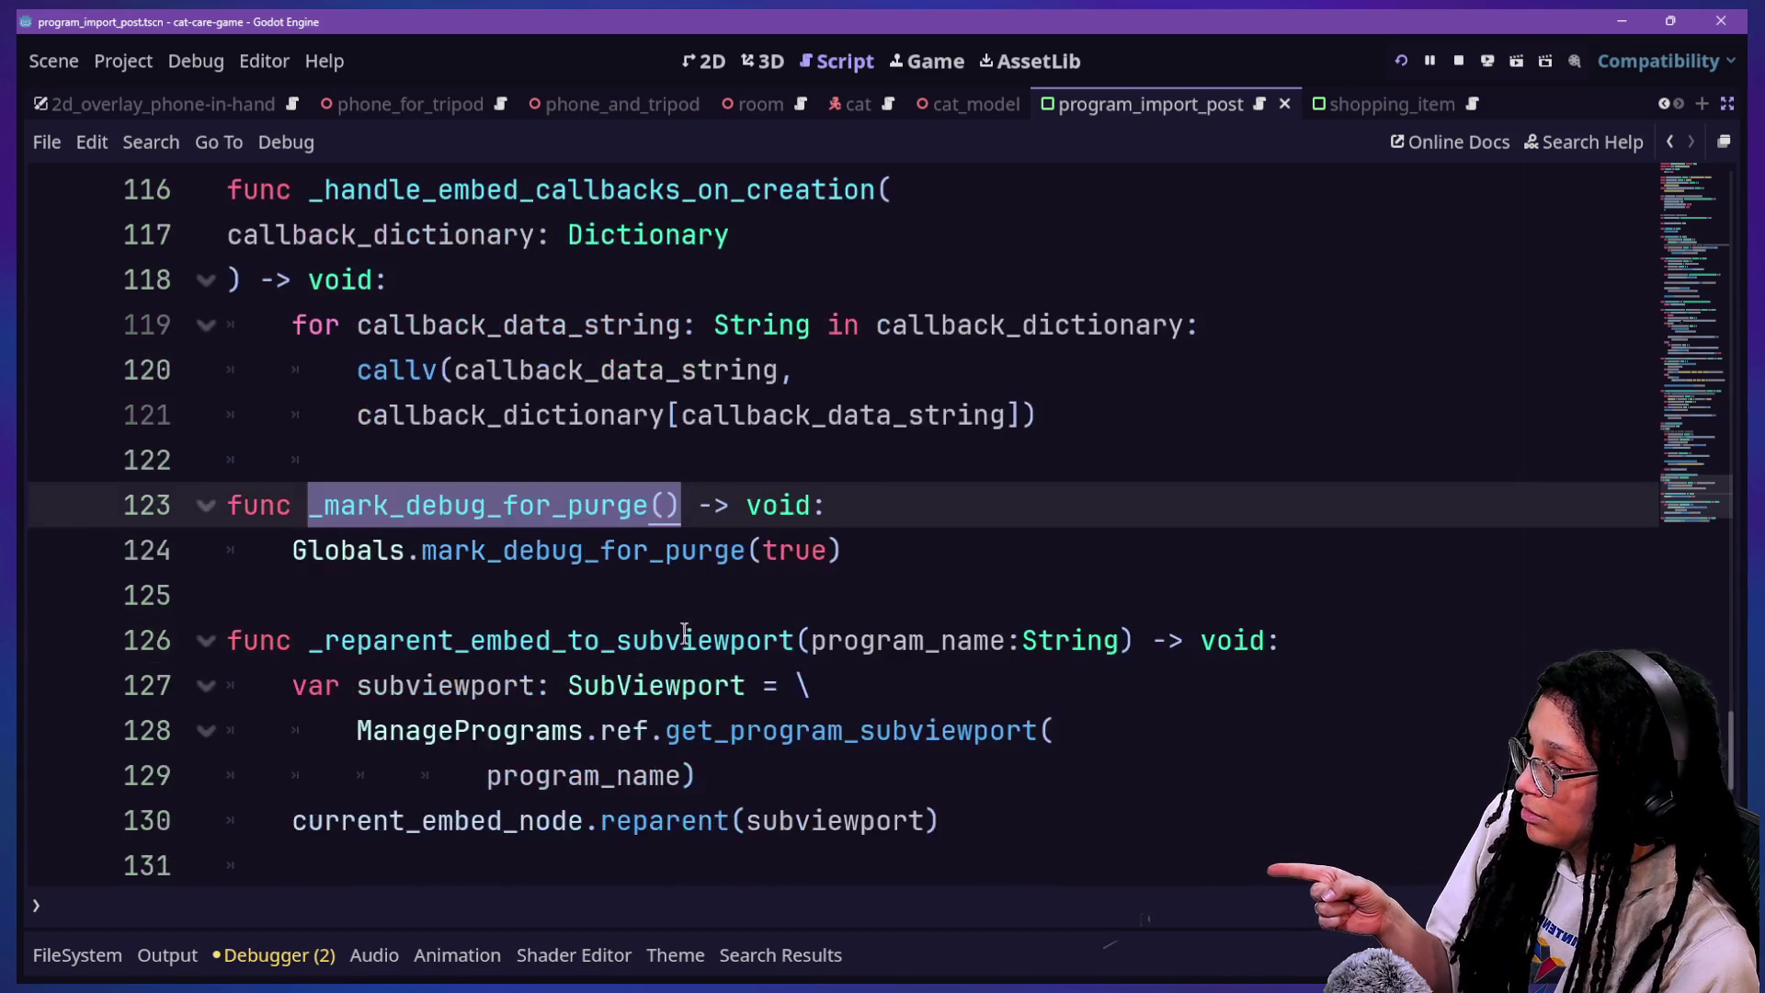
left_click(938, 567)
left_click(1096, 603)
left_click(1129, 641)
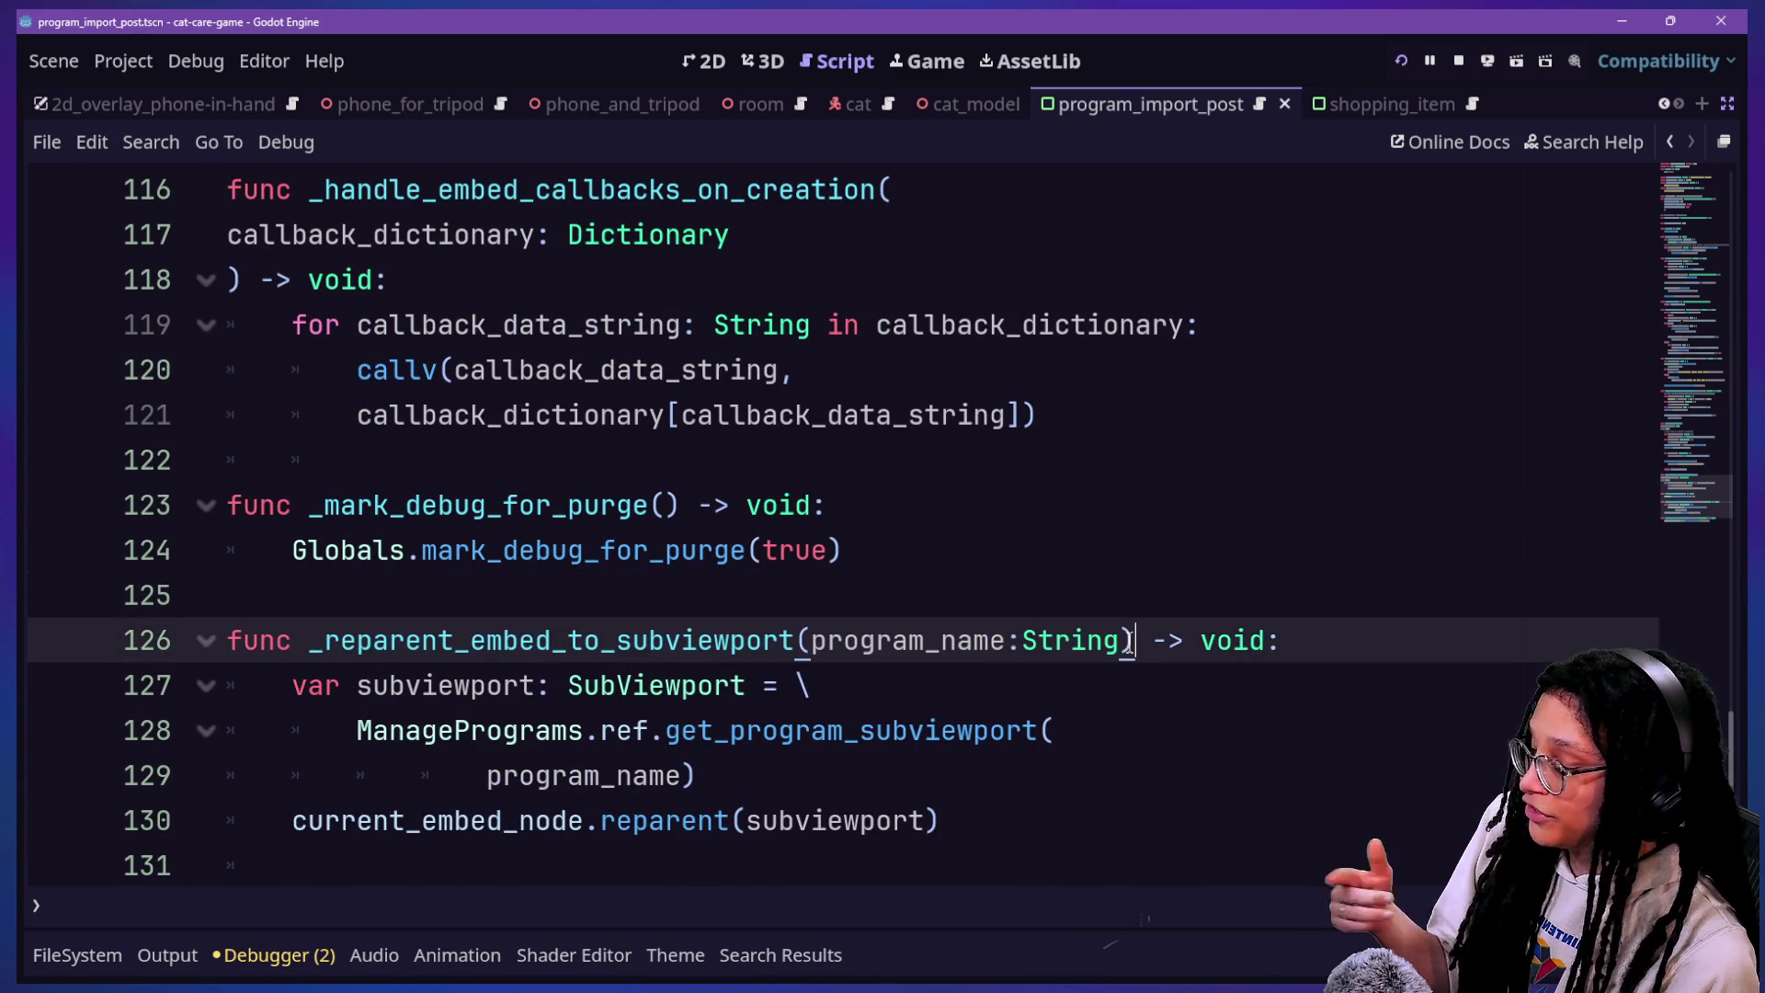
scroll(857, 547, "down", 1)
scroll(862, 549, "up", 1)
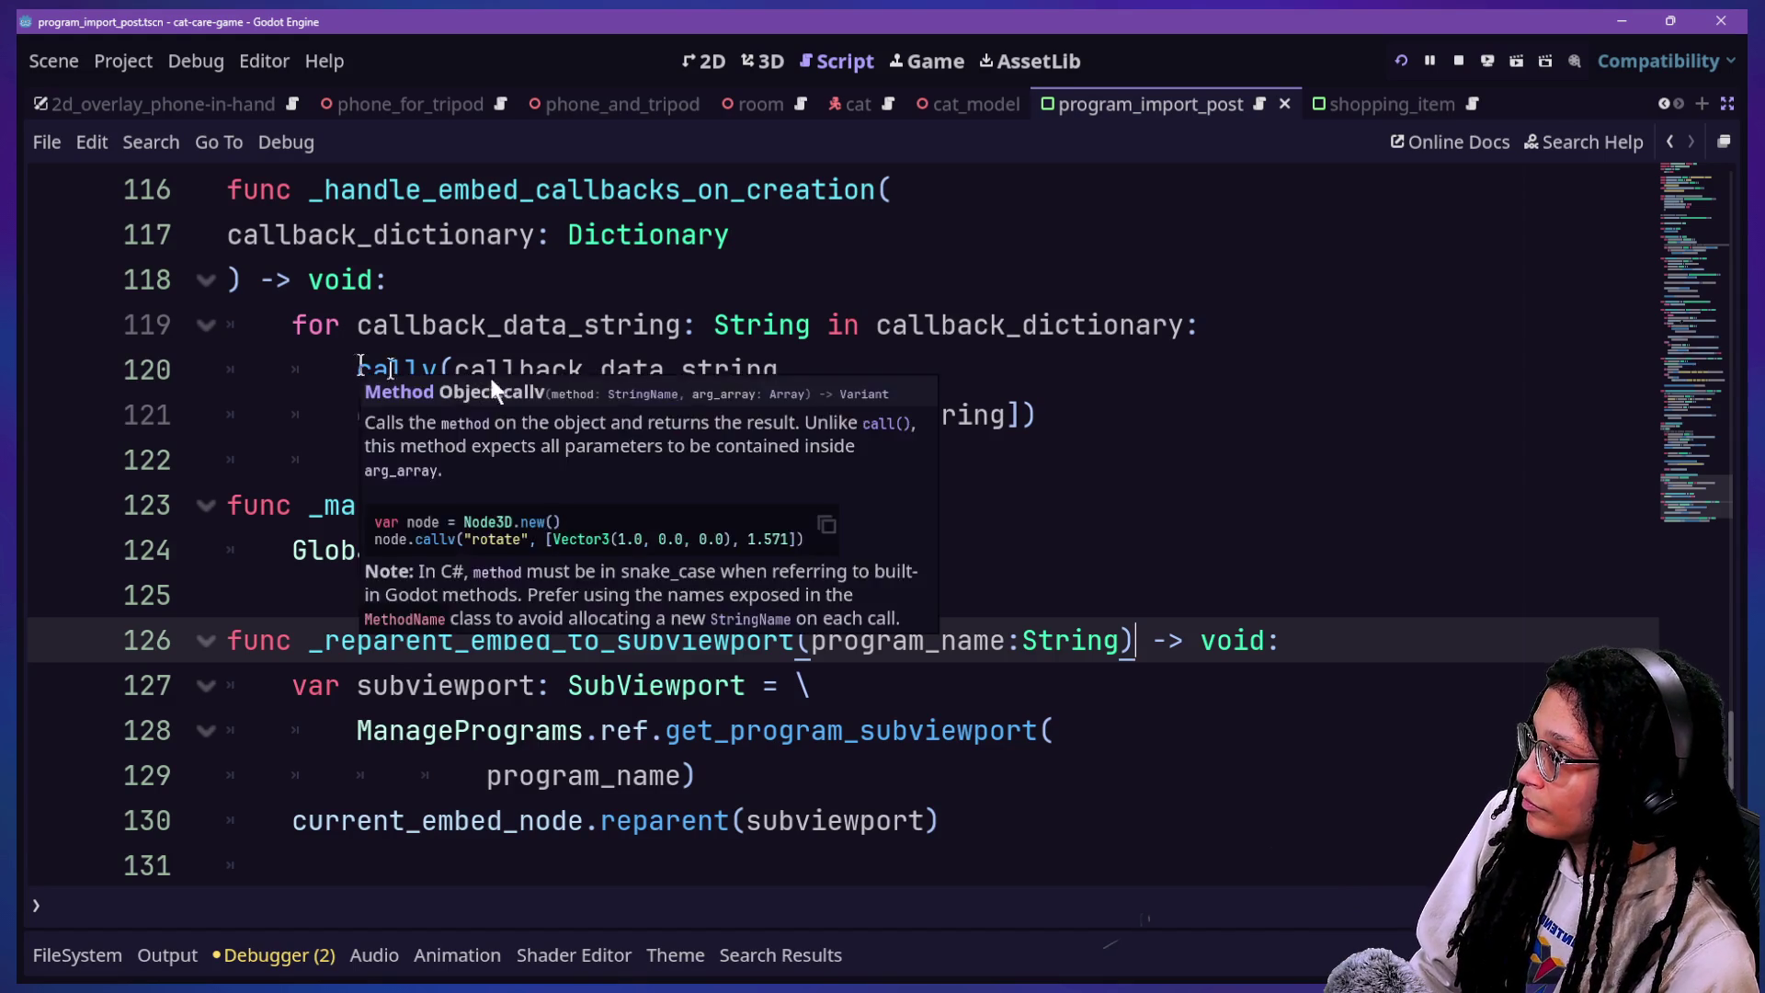
Step: Return to the roguelike main script at the _reparent_embed_to_subviewport entry on line 15
key("alt+Tab")
left_click(881, 383)
left_click(821, 525)
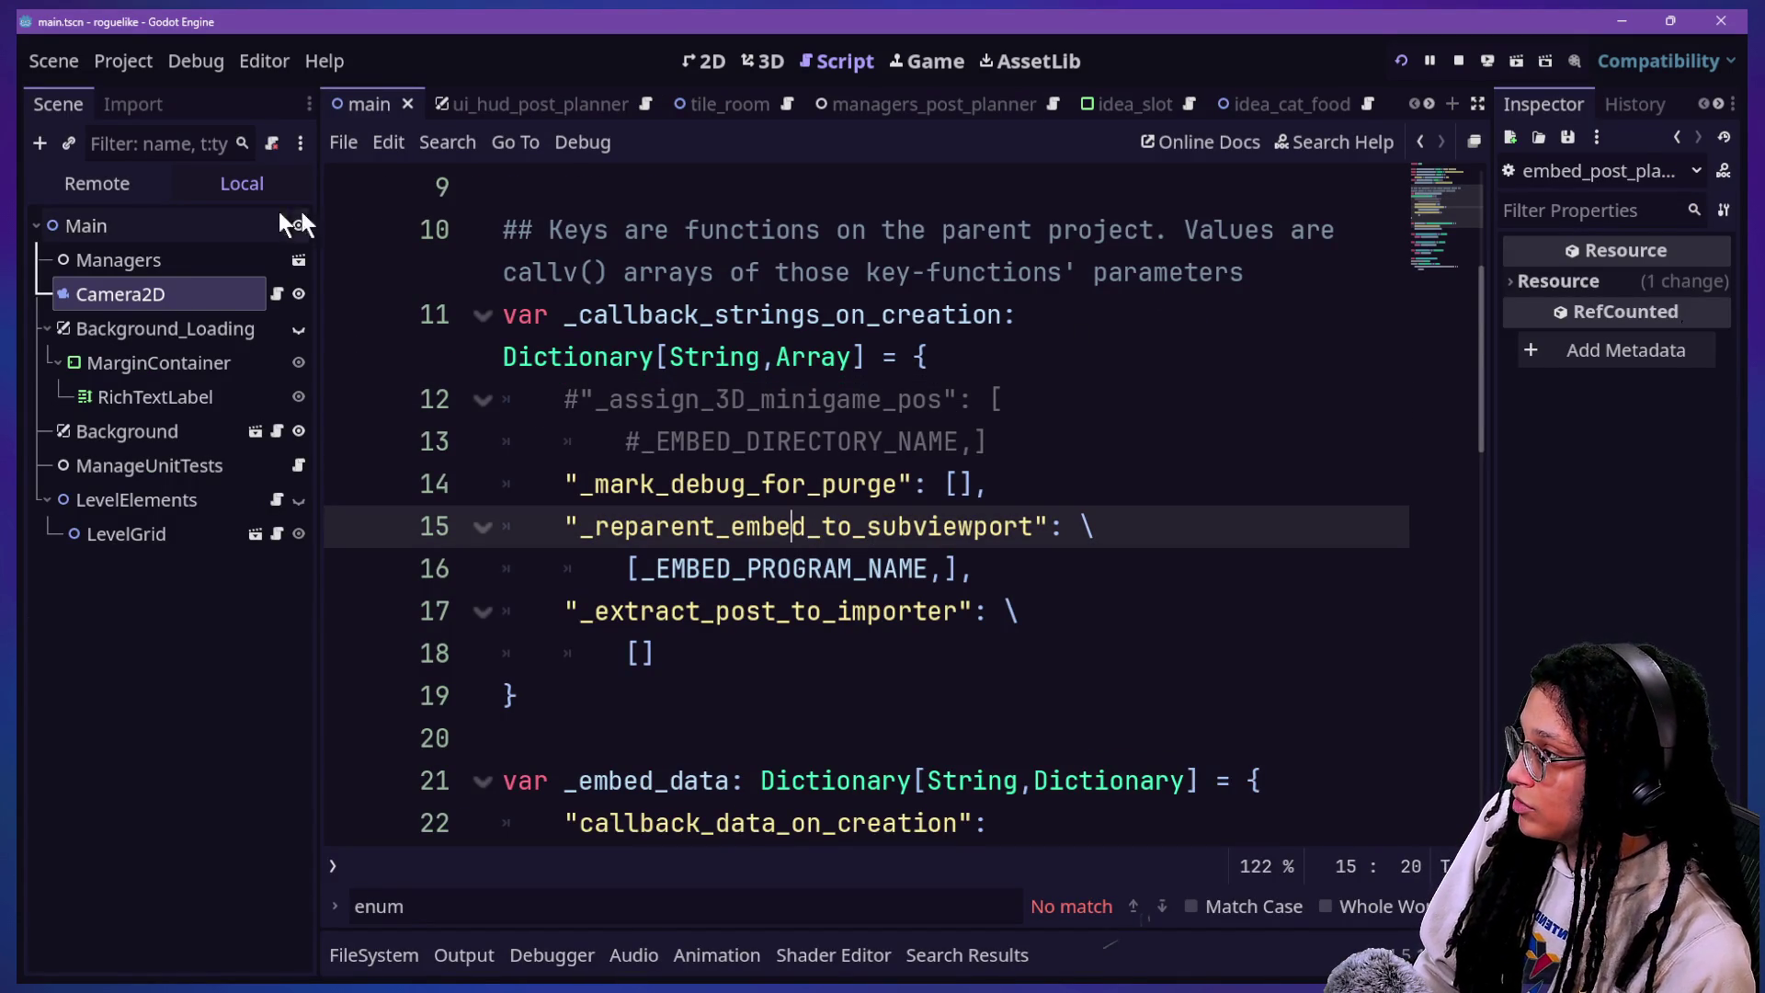
Step: Quick-open manage_scores.gd by searching 'manage_score' and look over the commented enum
key("shift+alt+o")
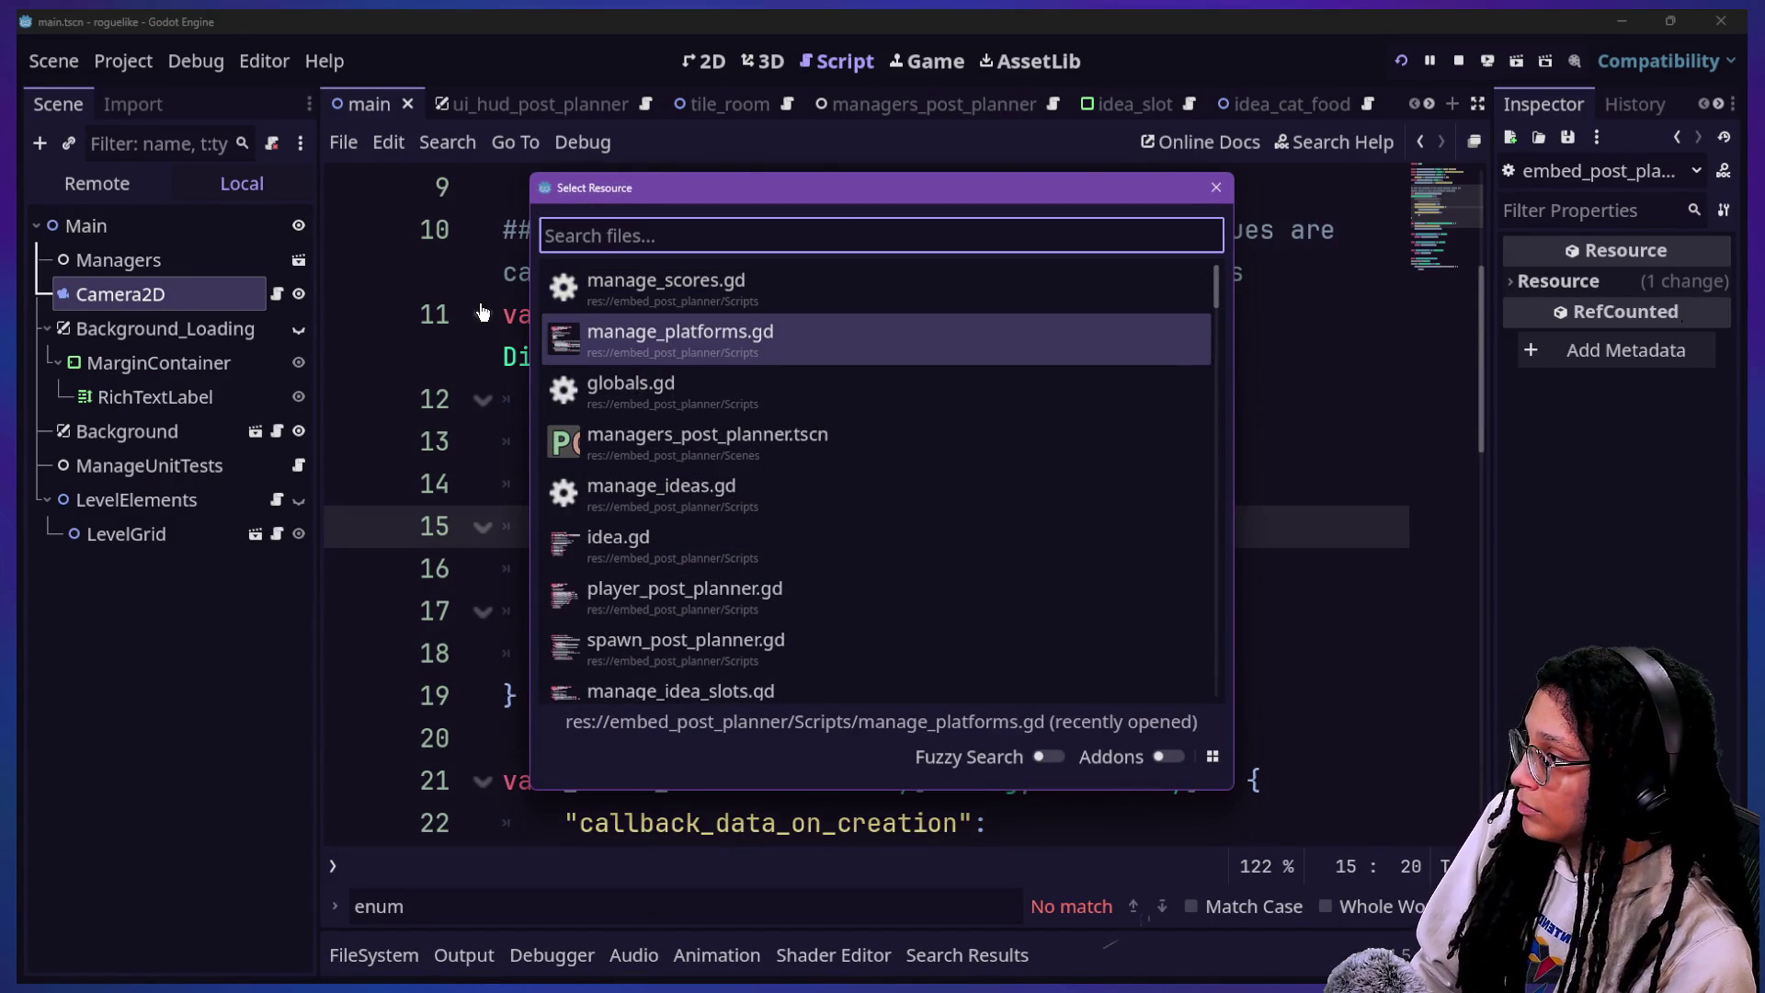
type("manage_score")
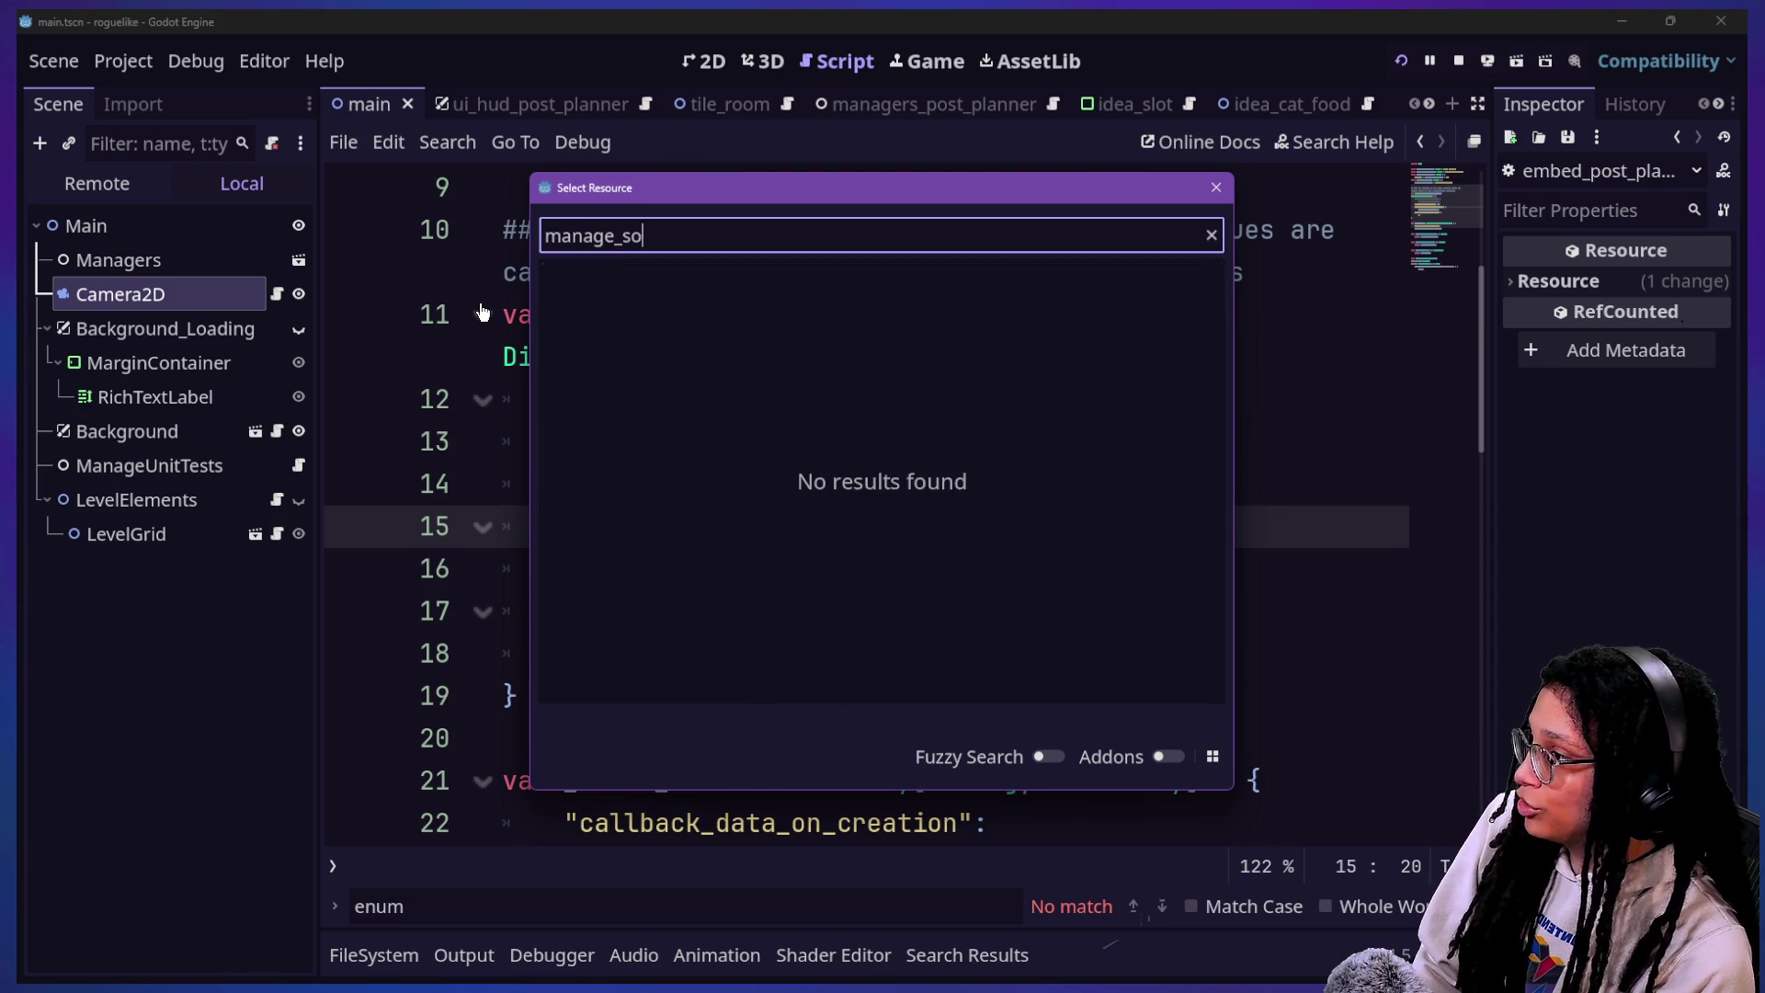
key("Return")
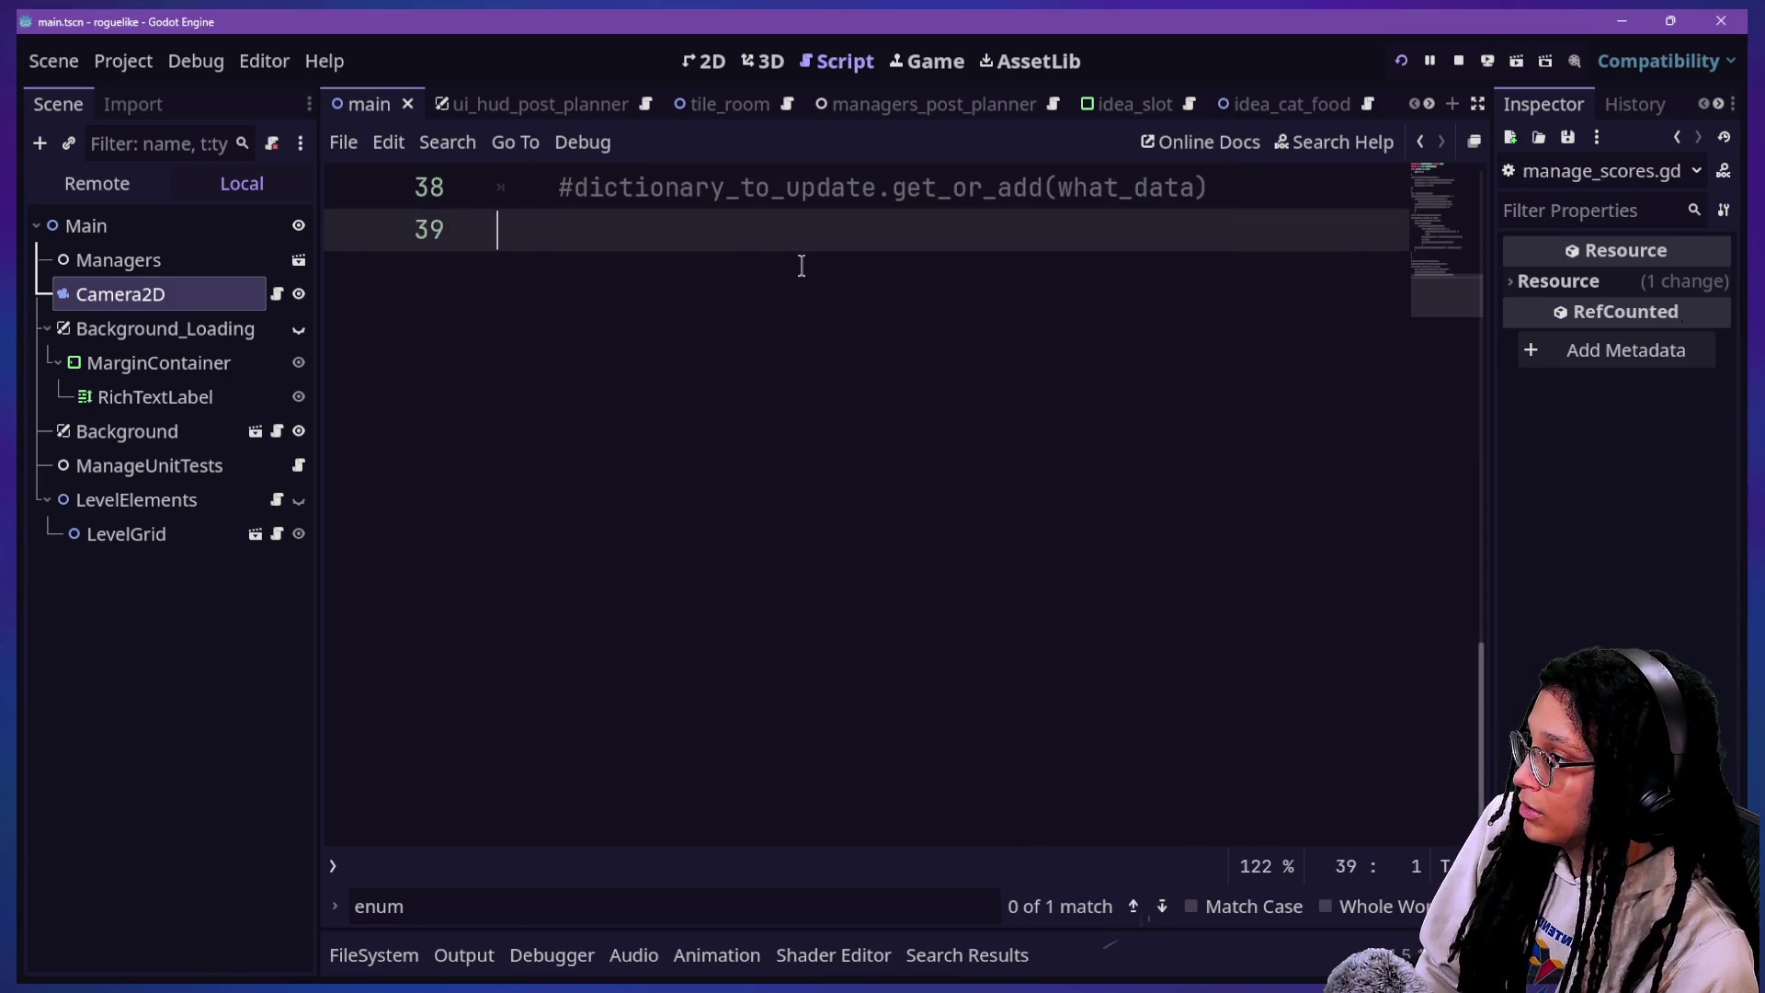
scroll(801, 266, "up", 1)
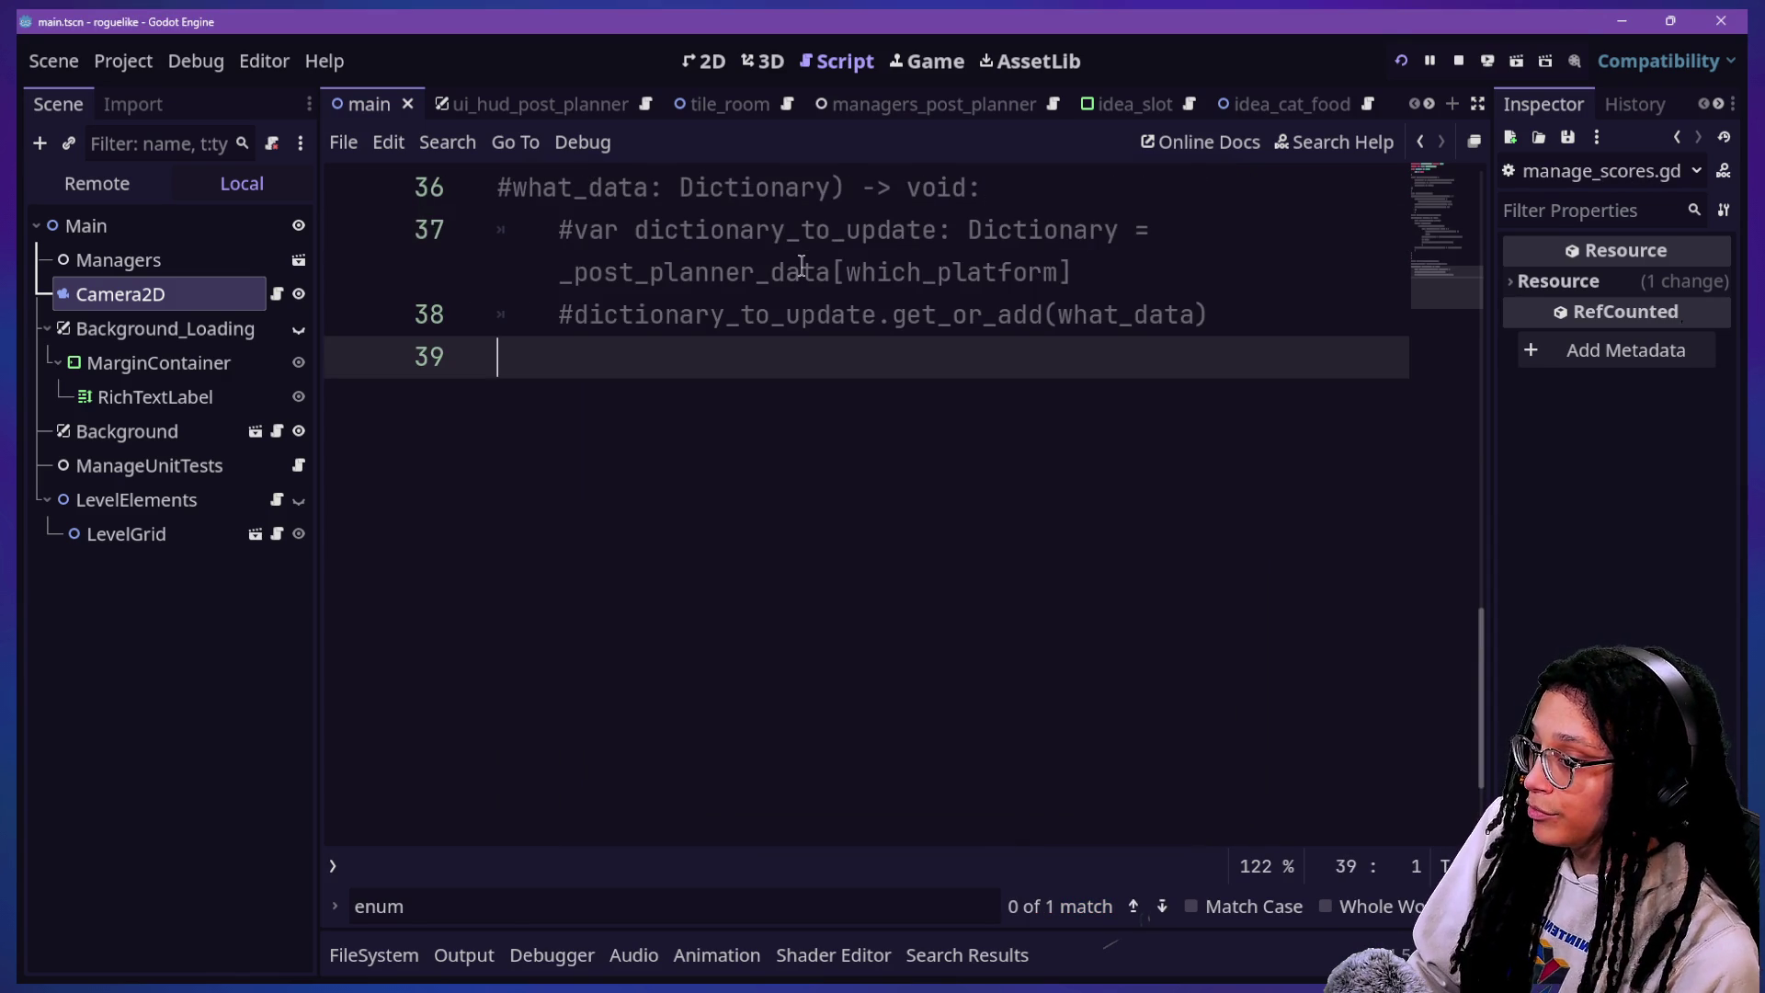
scroll(801, 265, "up", 15)
mouse_move(981, 484)
left_mouse_down()
mouse_move(1043, 677)
mouse_move(996, 440)
left_mouse_up()
left_click(944, 354)
left_click(982, 483)
mouse_move(924, 371)
left_mouse_down()
mouse_move(929, 395)
mouse_move(920, 352)
left_mouse_up()
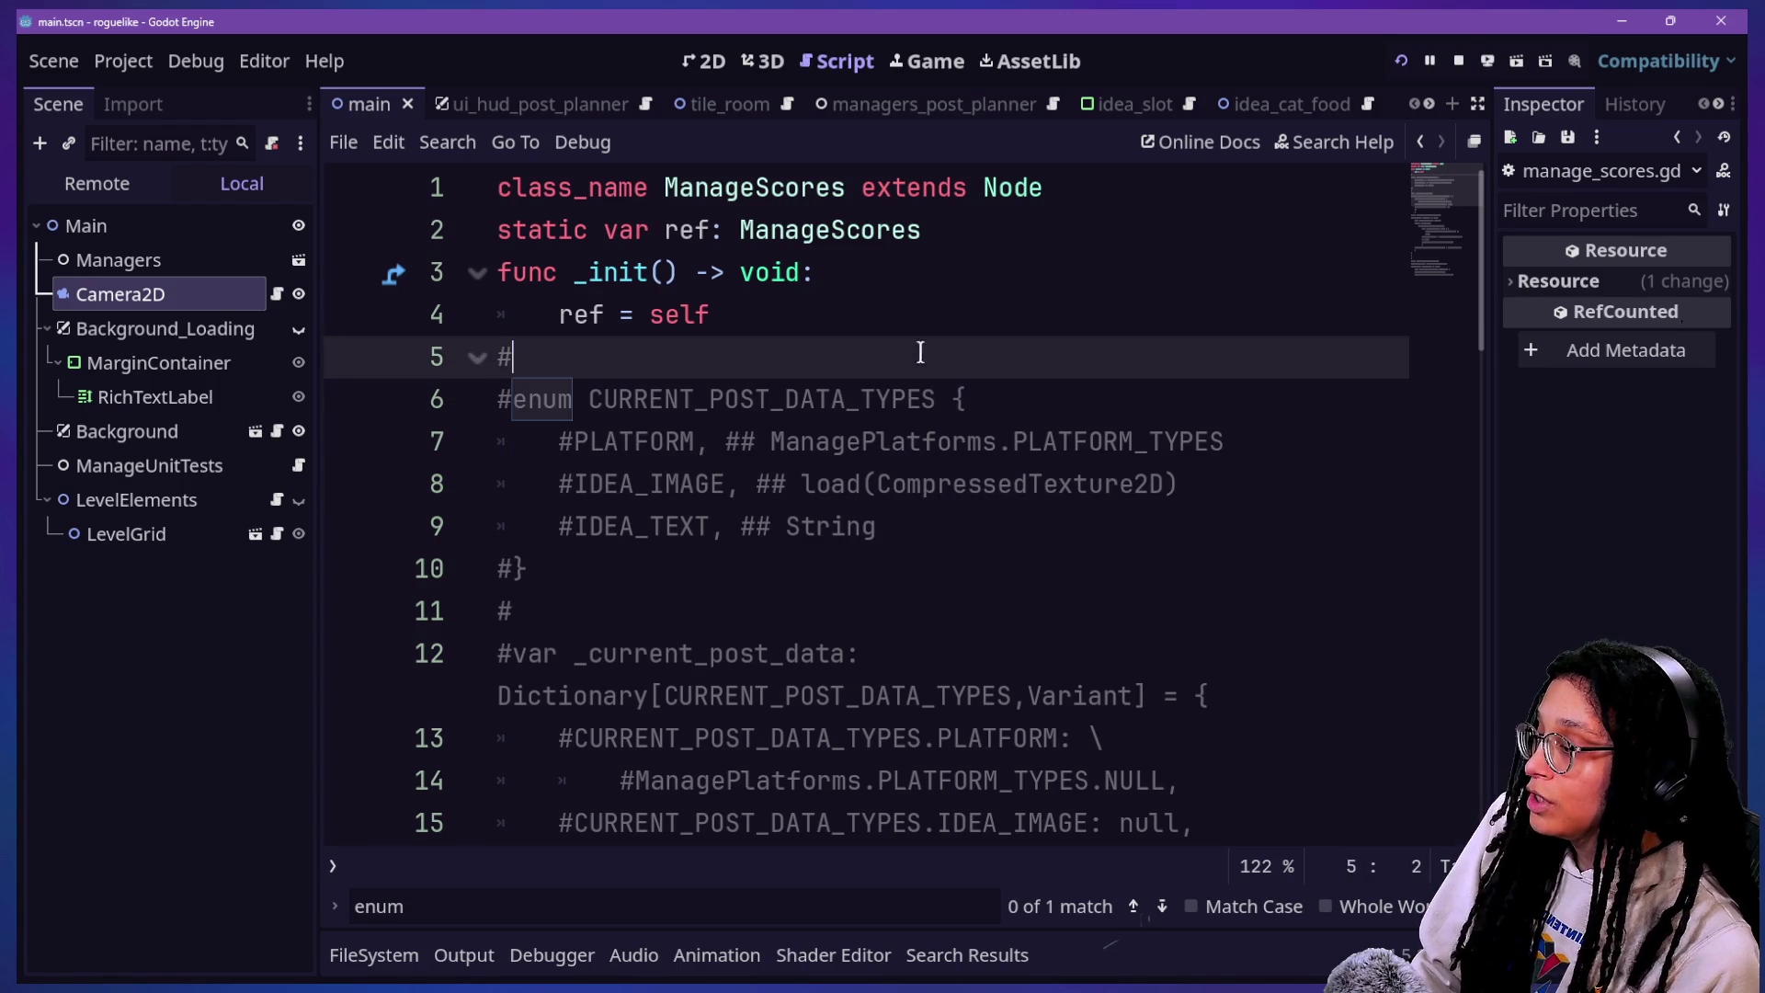
Step: Run and stop the game, then uncomment the CURRENT_POST_DATA_TYPES enum and following block with Ctrl+K
left_click(1403, 58)
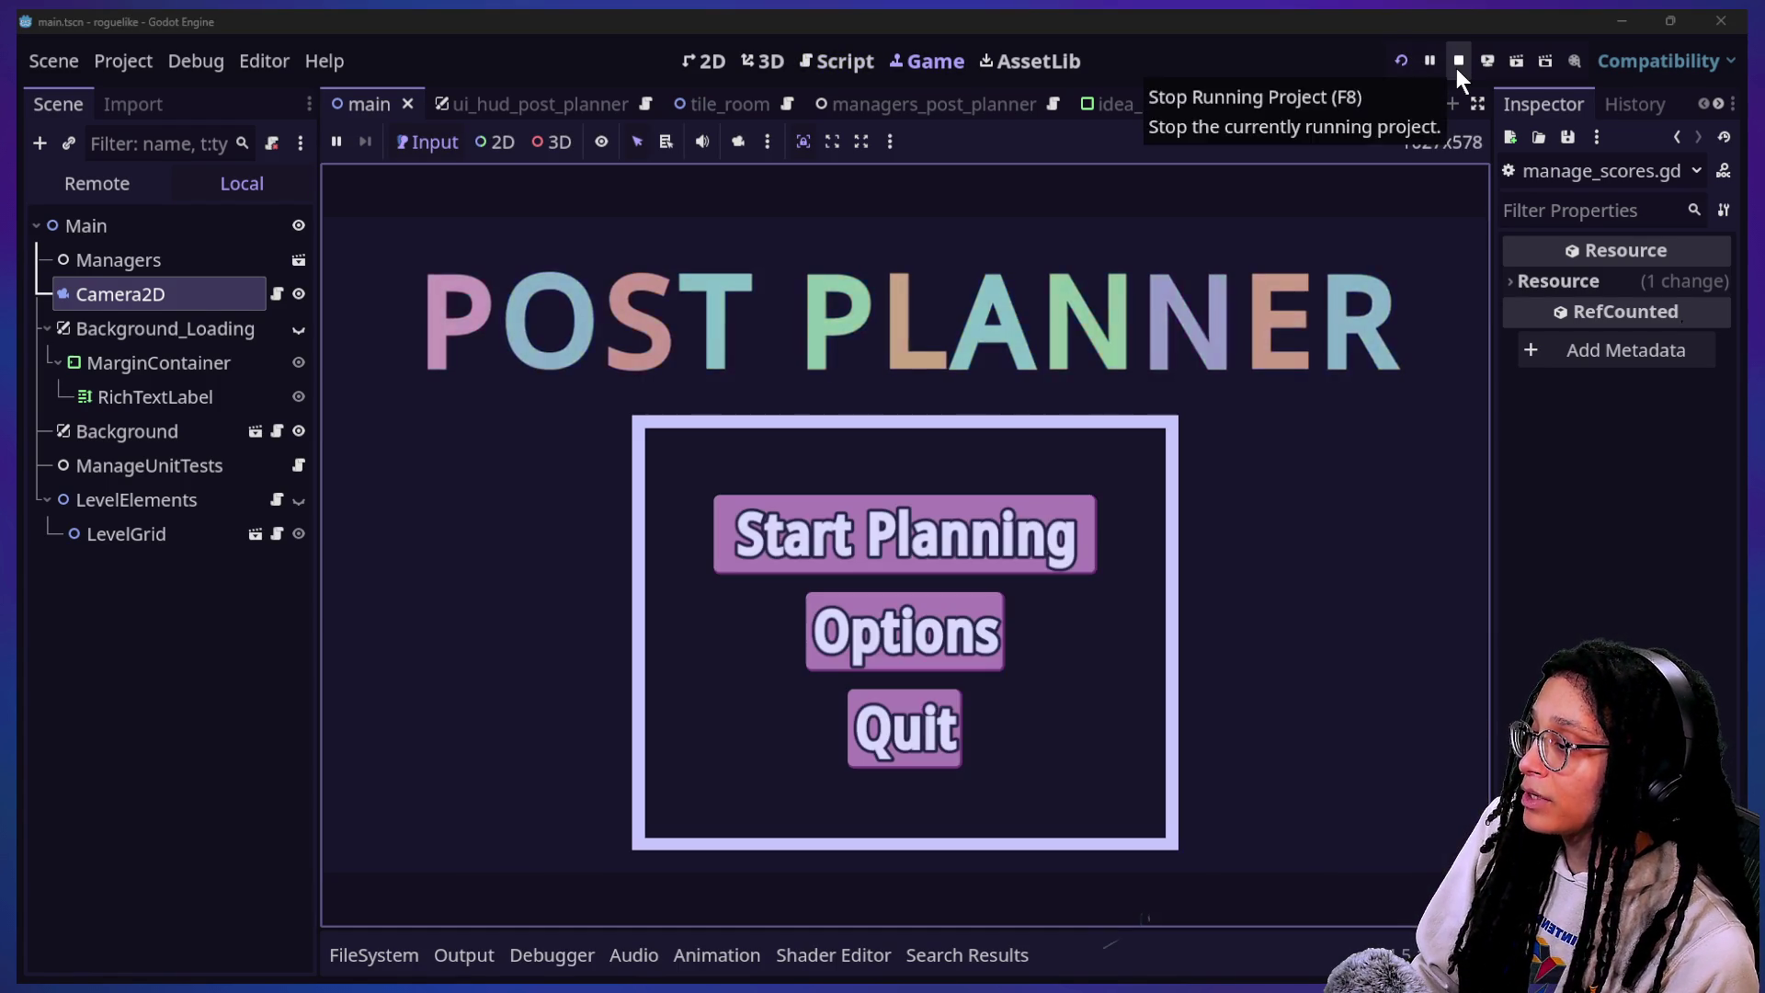
left_click(1456, 68)
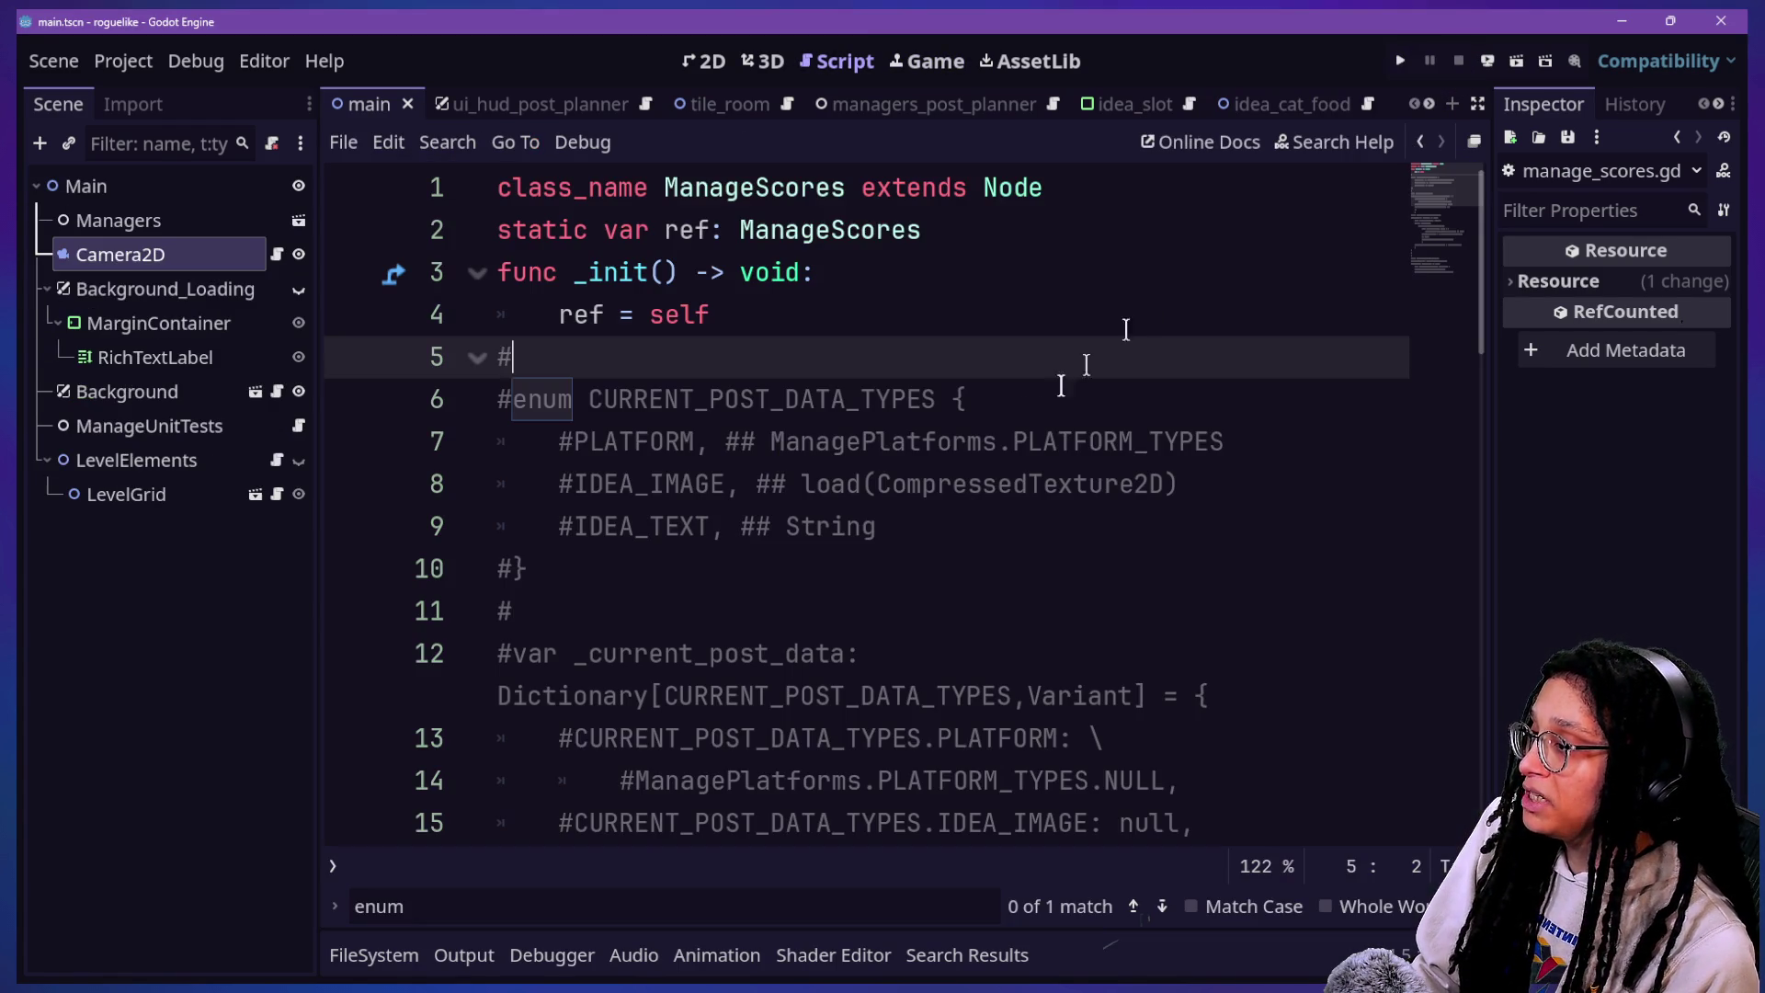
scroll(976, 357, "down", 10)
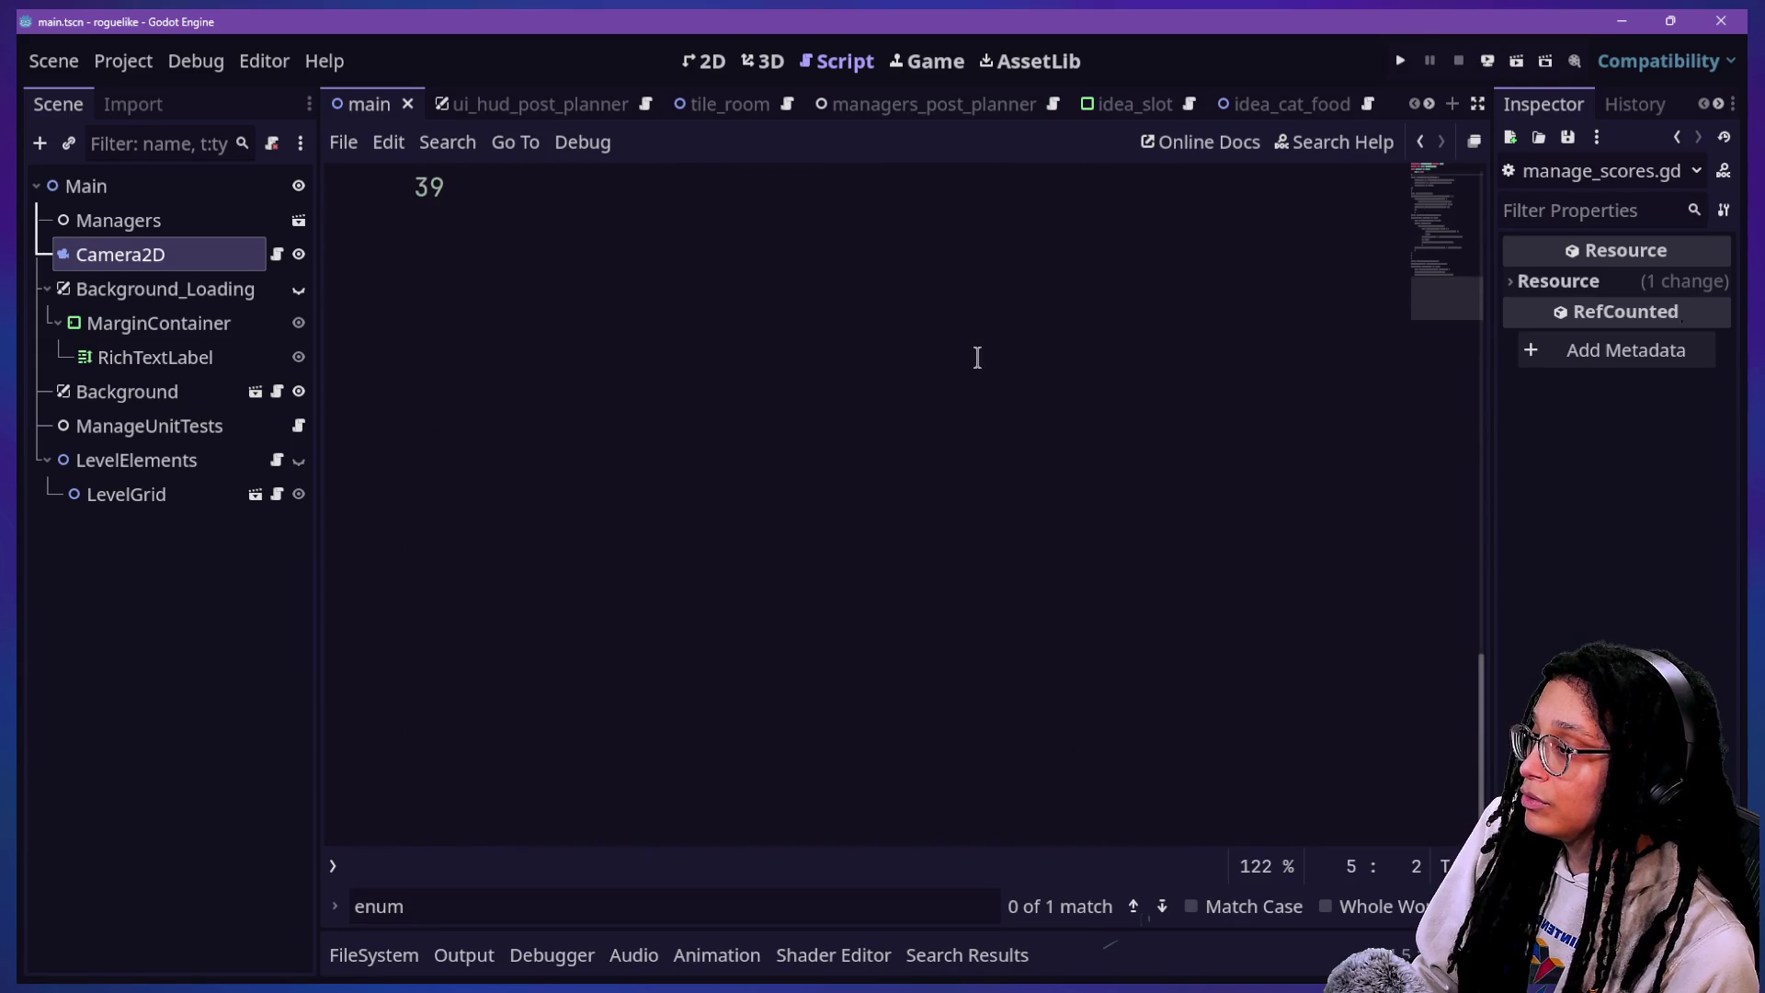
scroll(976, 358, "up", 3)
mouse_move(501, 187)
left_mouse_down()
mouse_move(1109, 464)
mouse_move(1099, 552)
left_mouse_up()
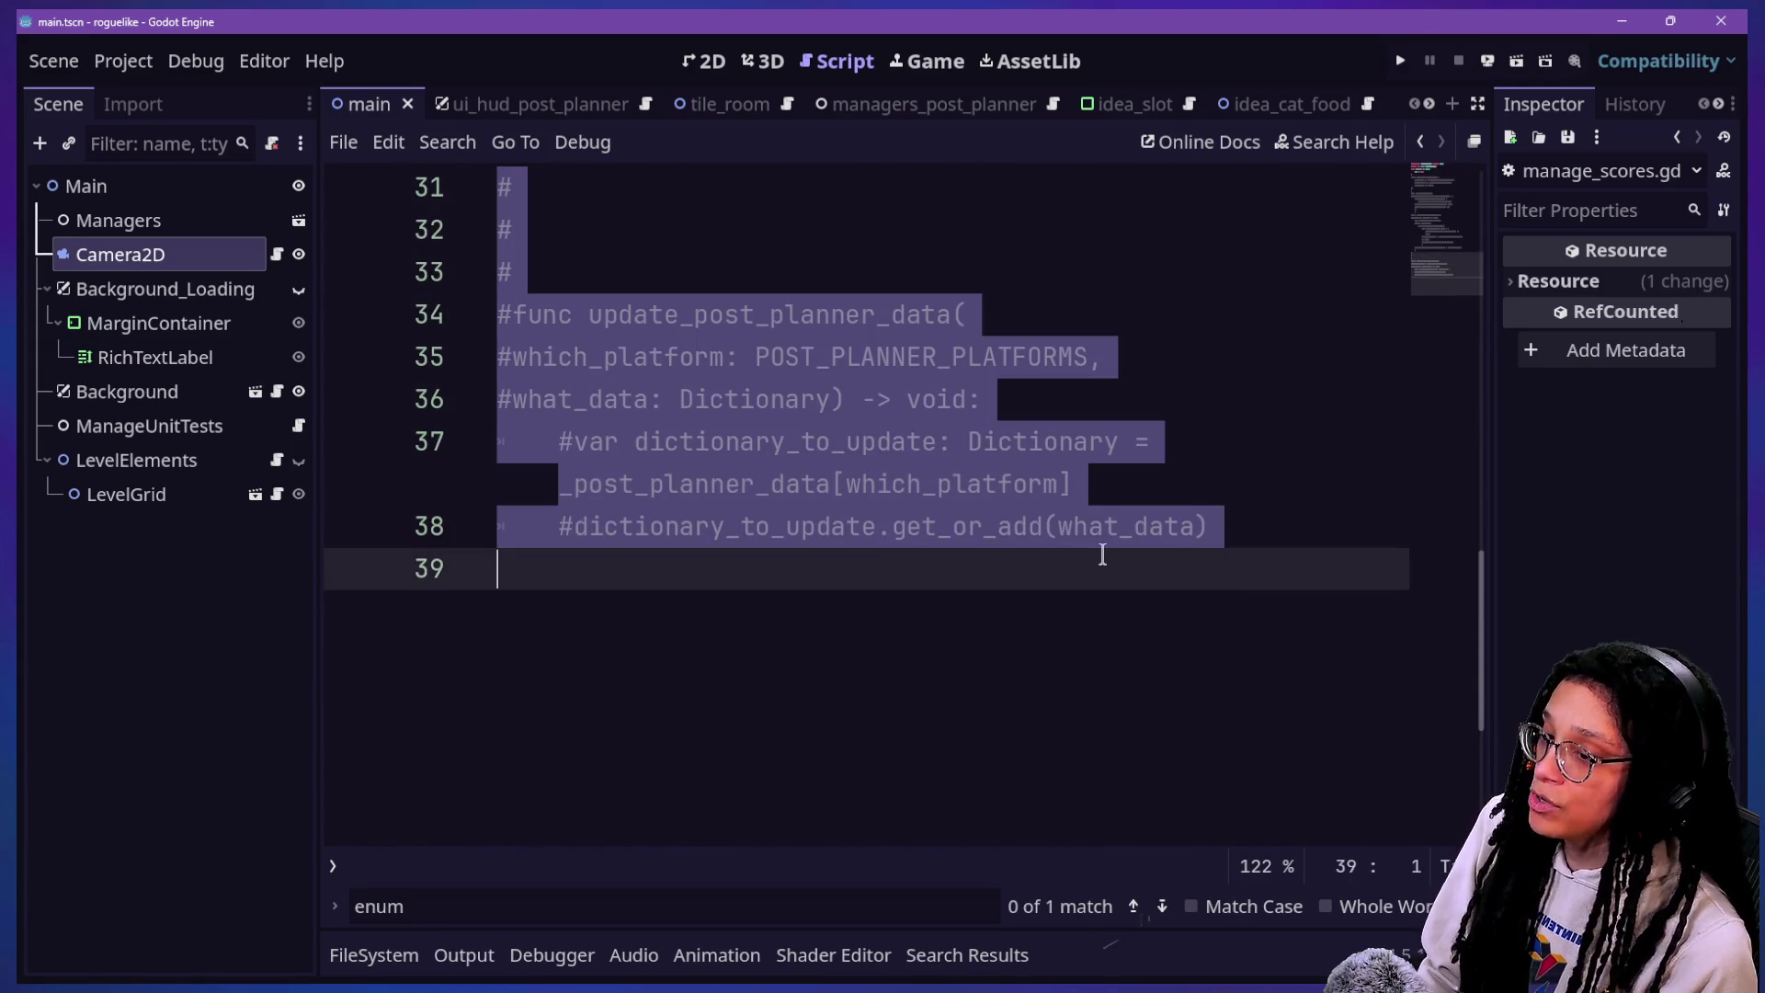
key("ctrl+k")
scroll(959, 290, "up", 10)
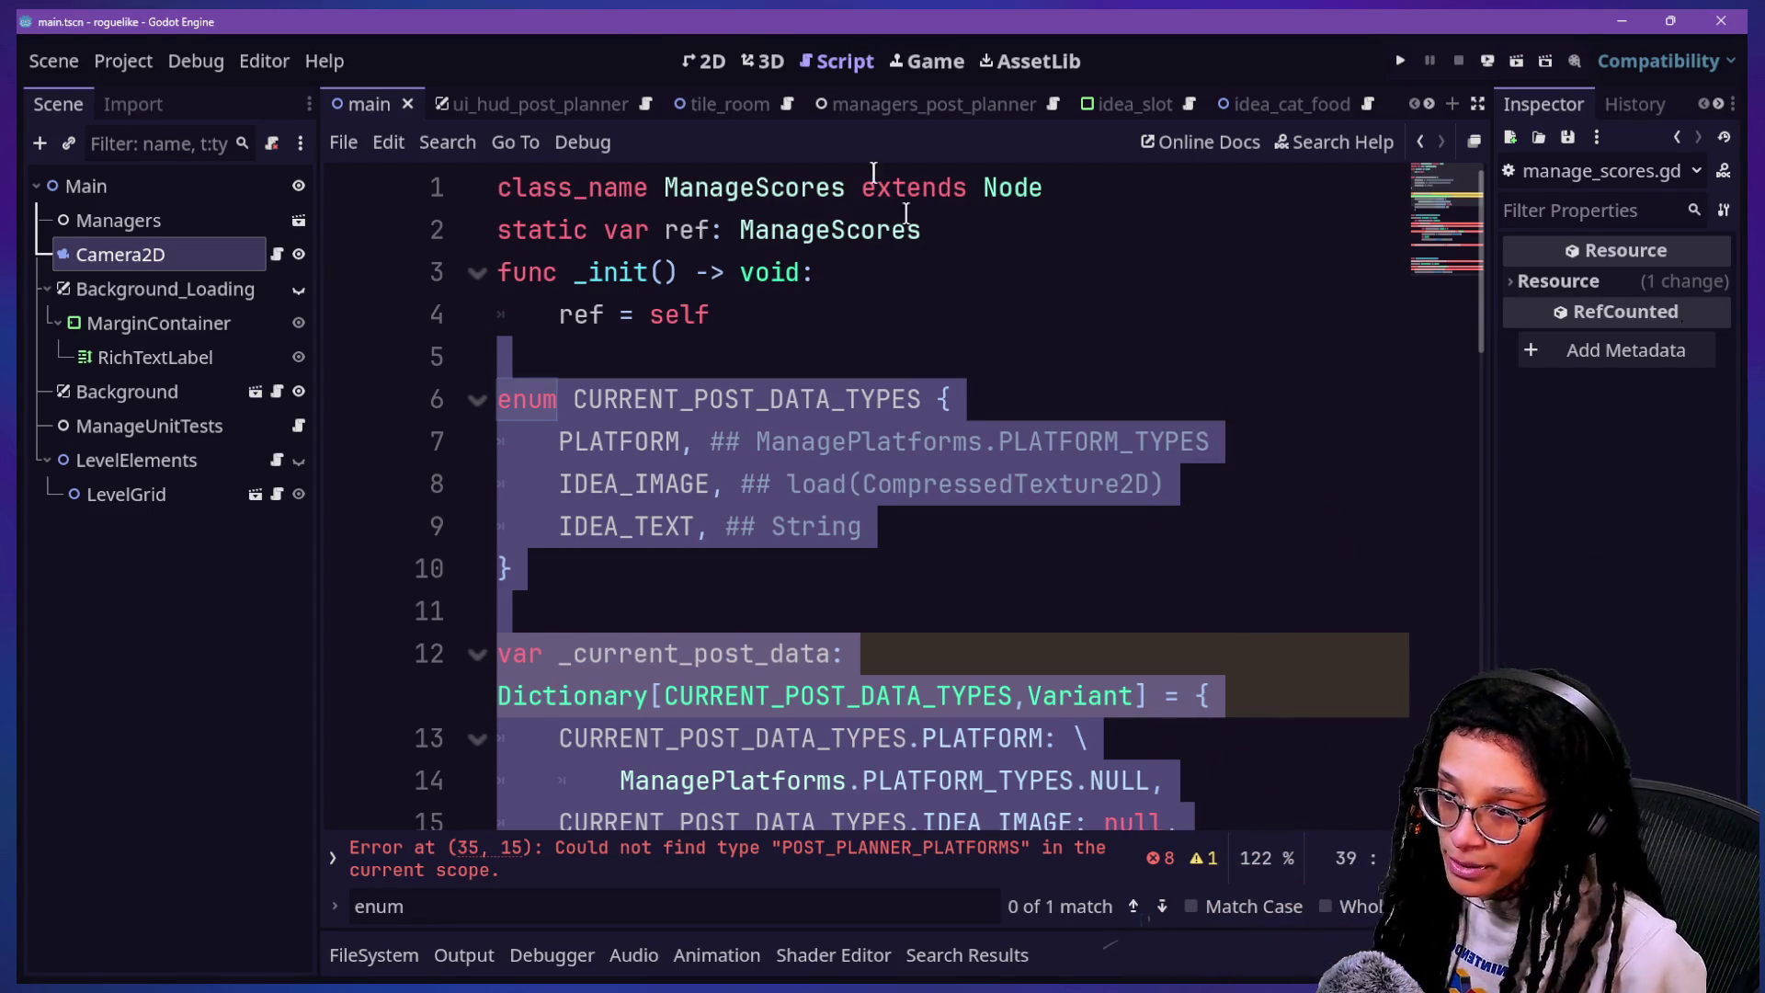
left_click(1092, 345)
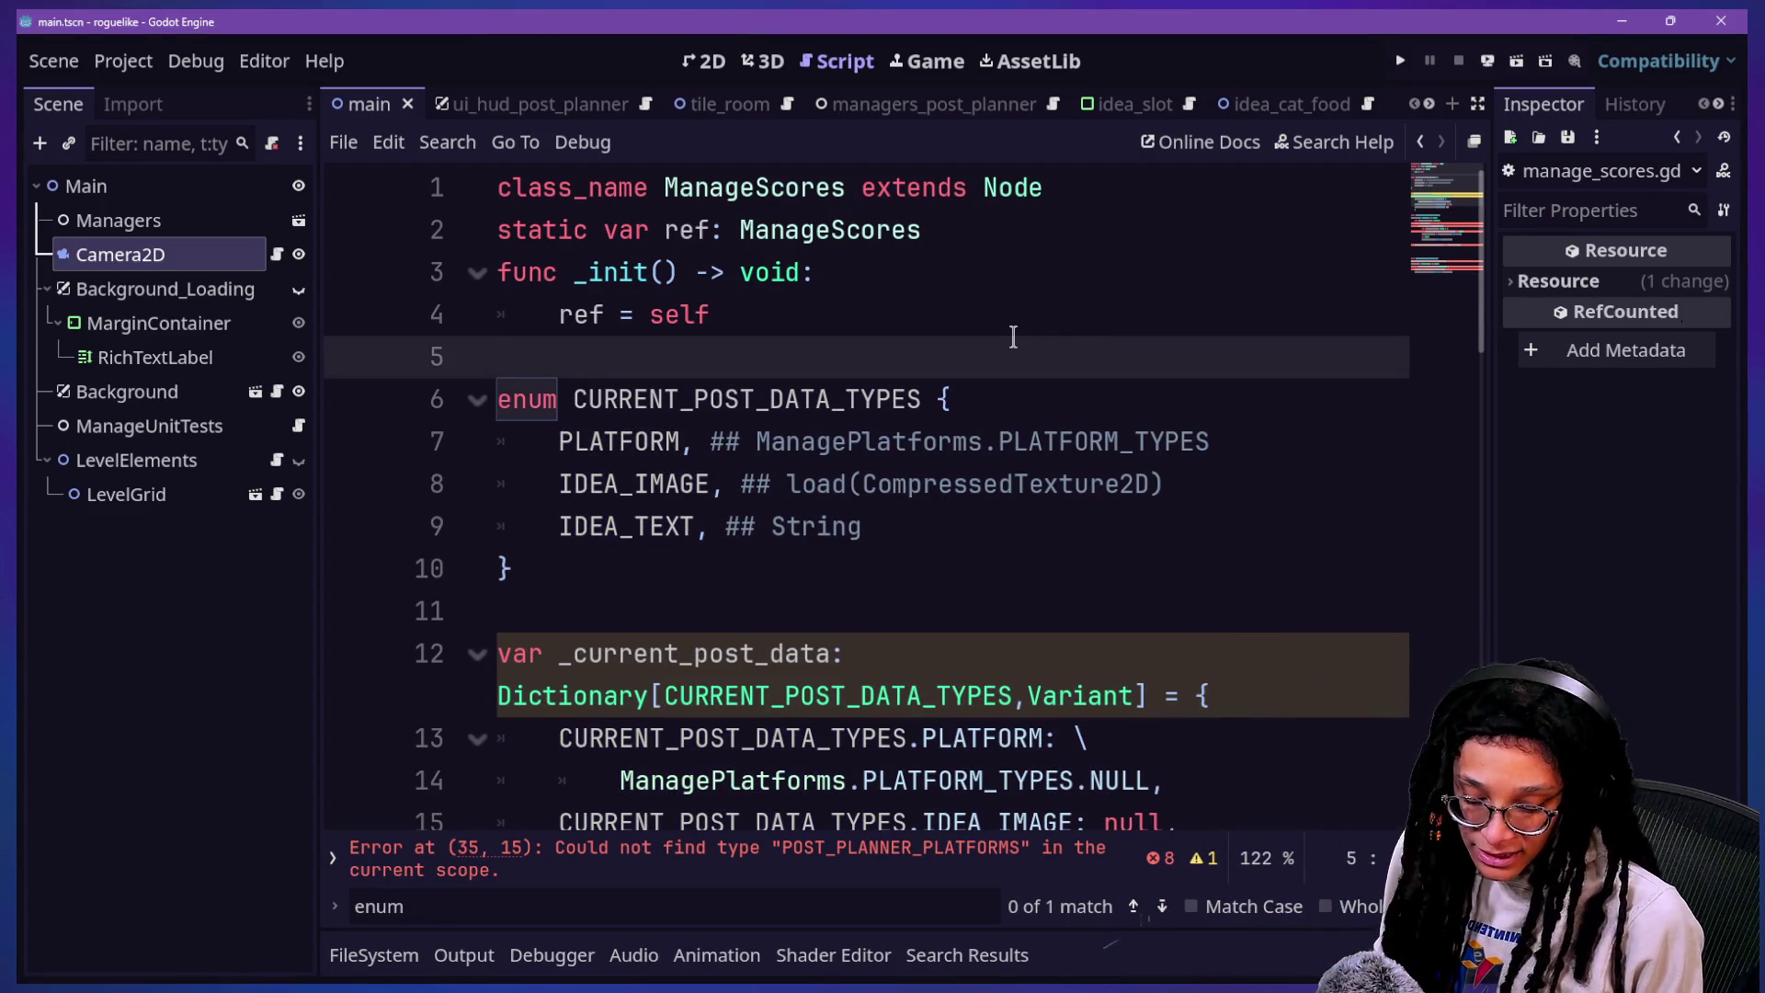
key("Down")
key("Down")
key("Down")
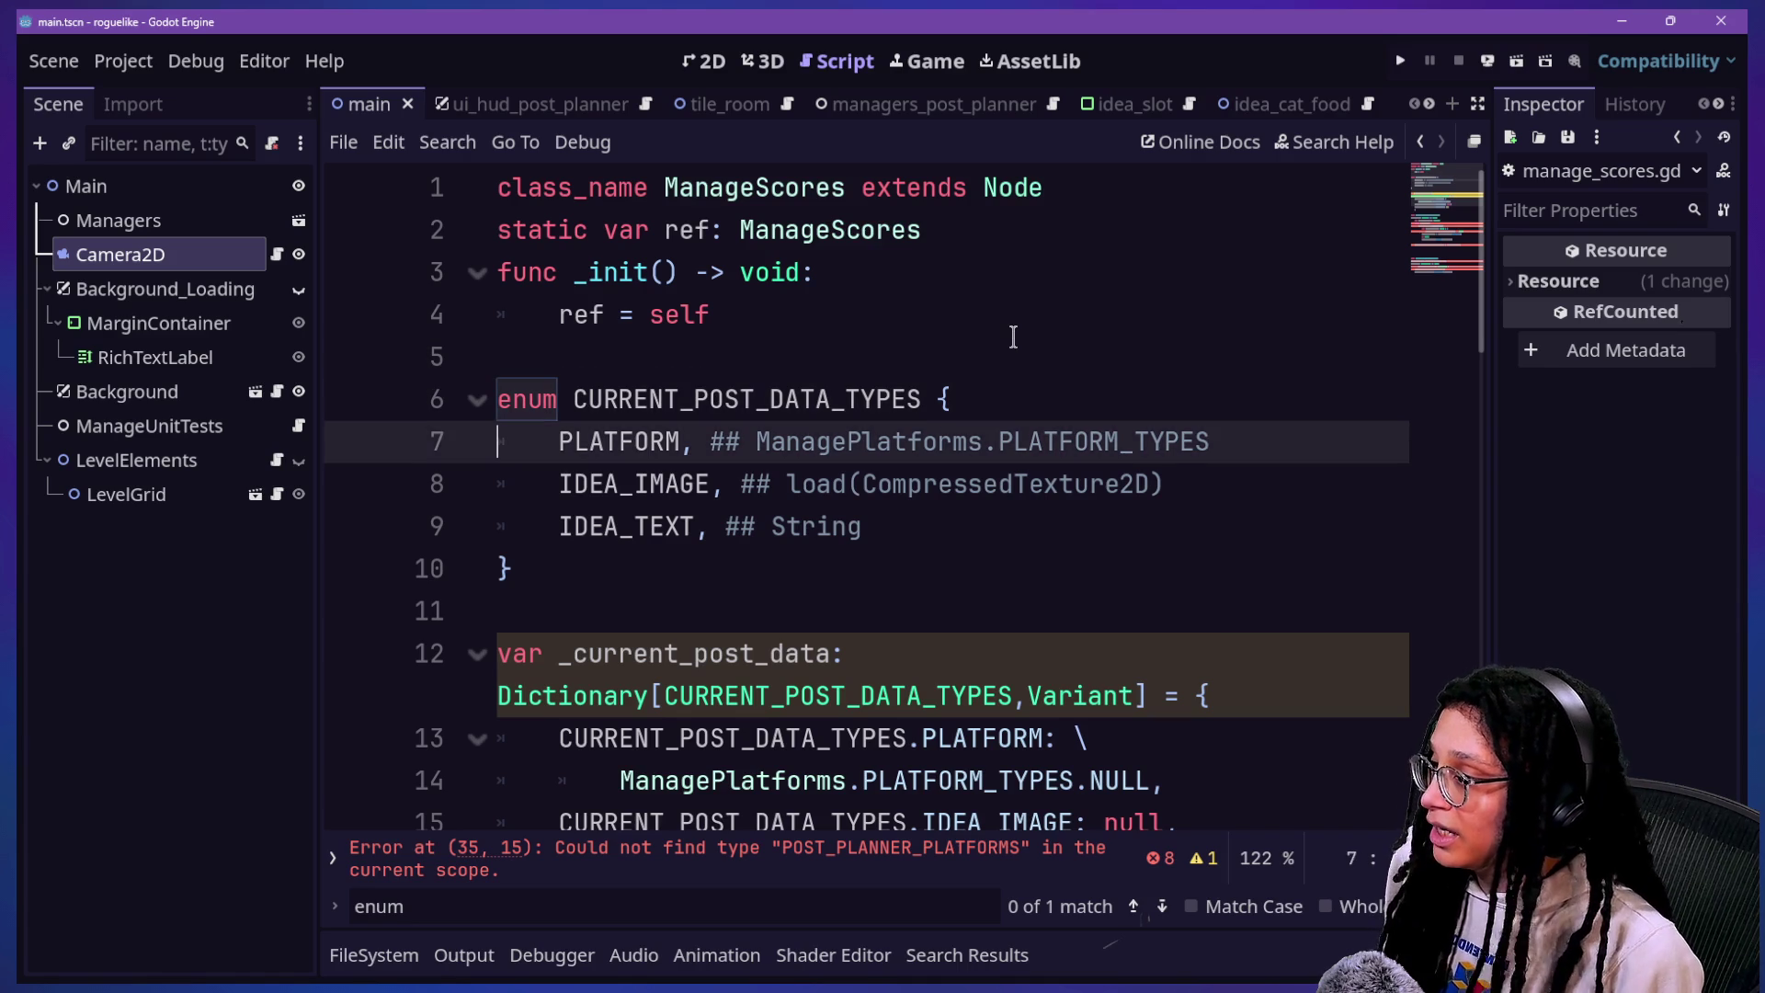
key("Down")
key("Down")
key("Down")
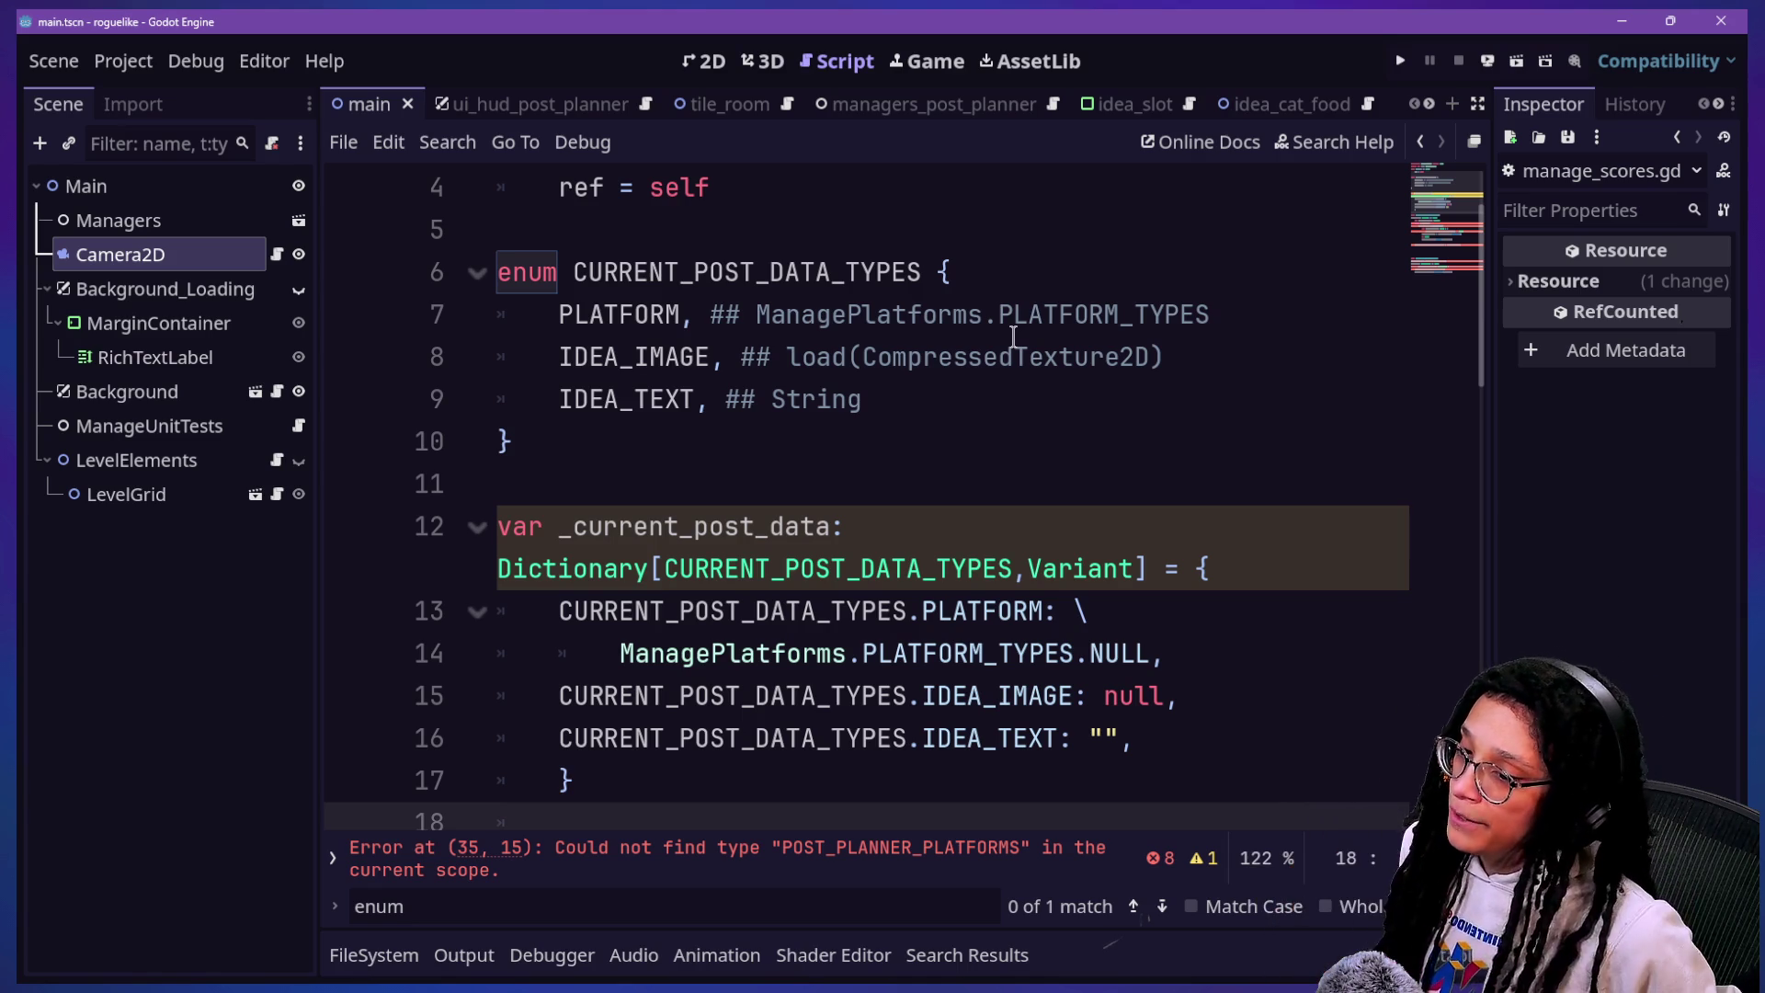
left_click(919, 477)
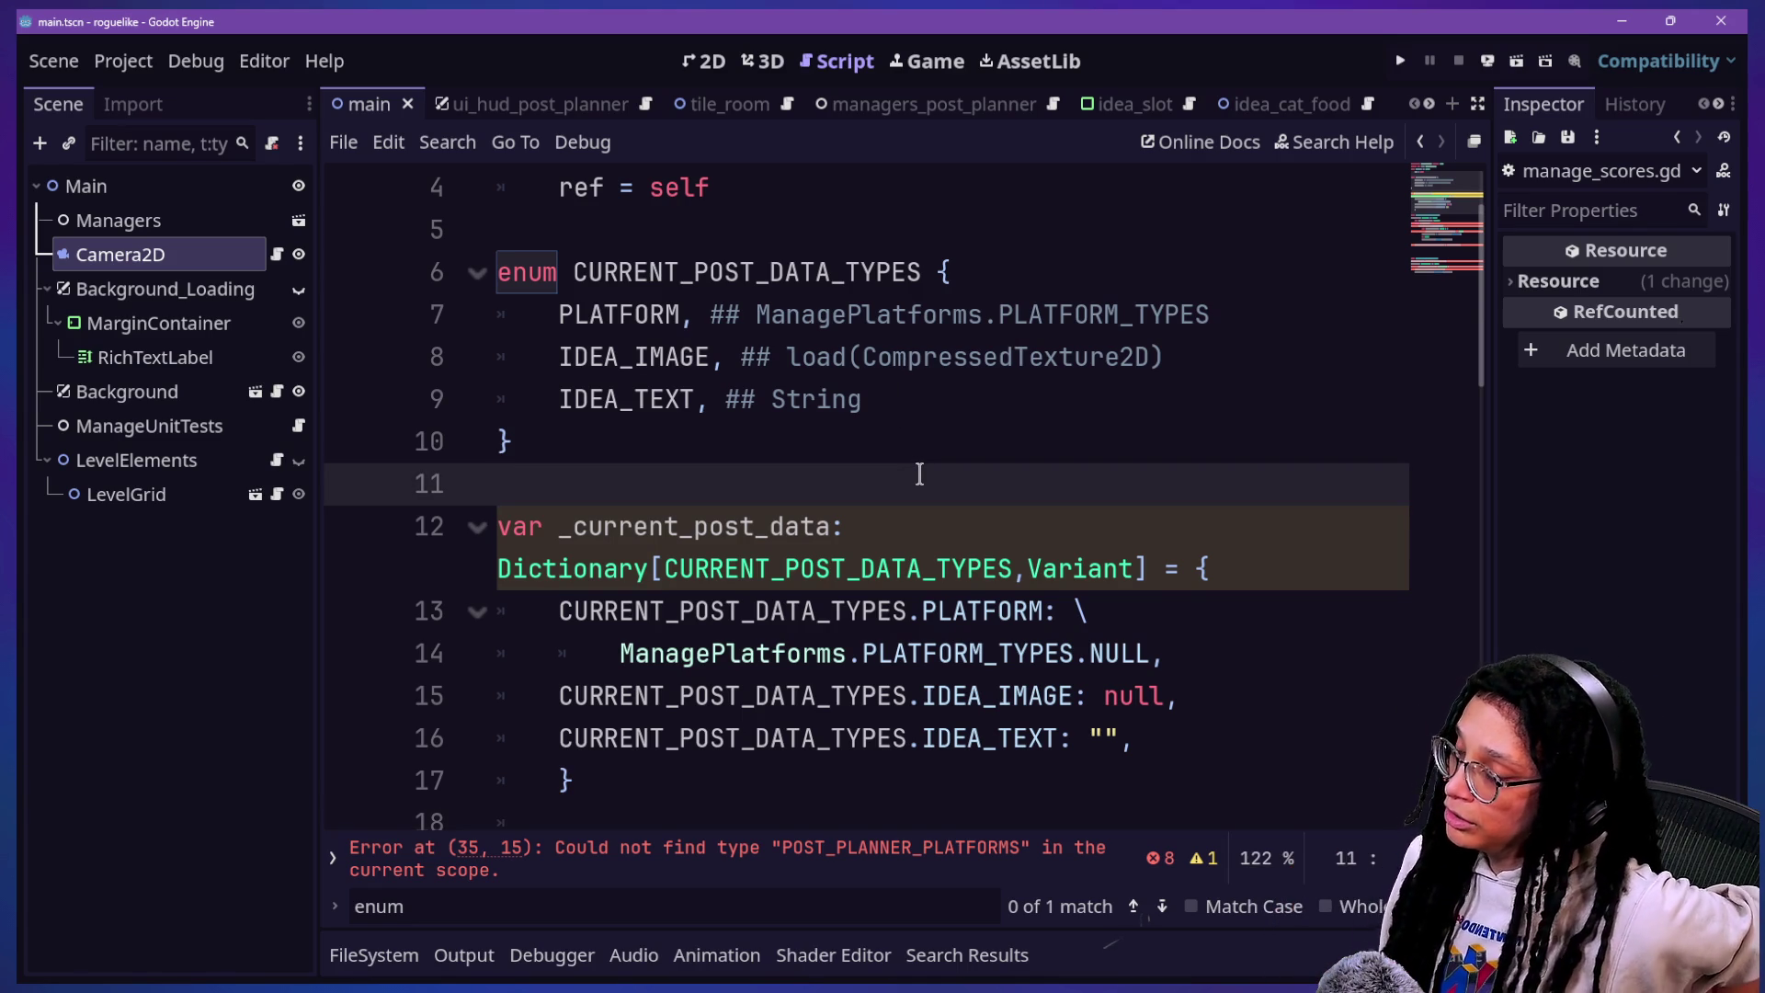
left_click(965, 439)
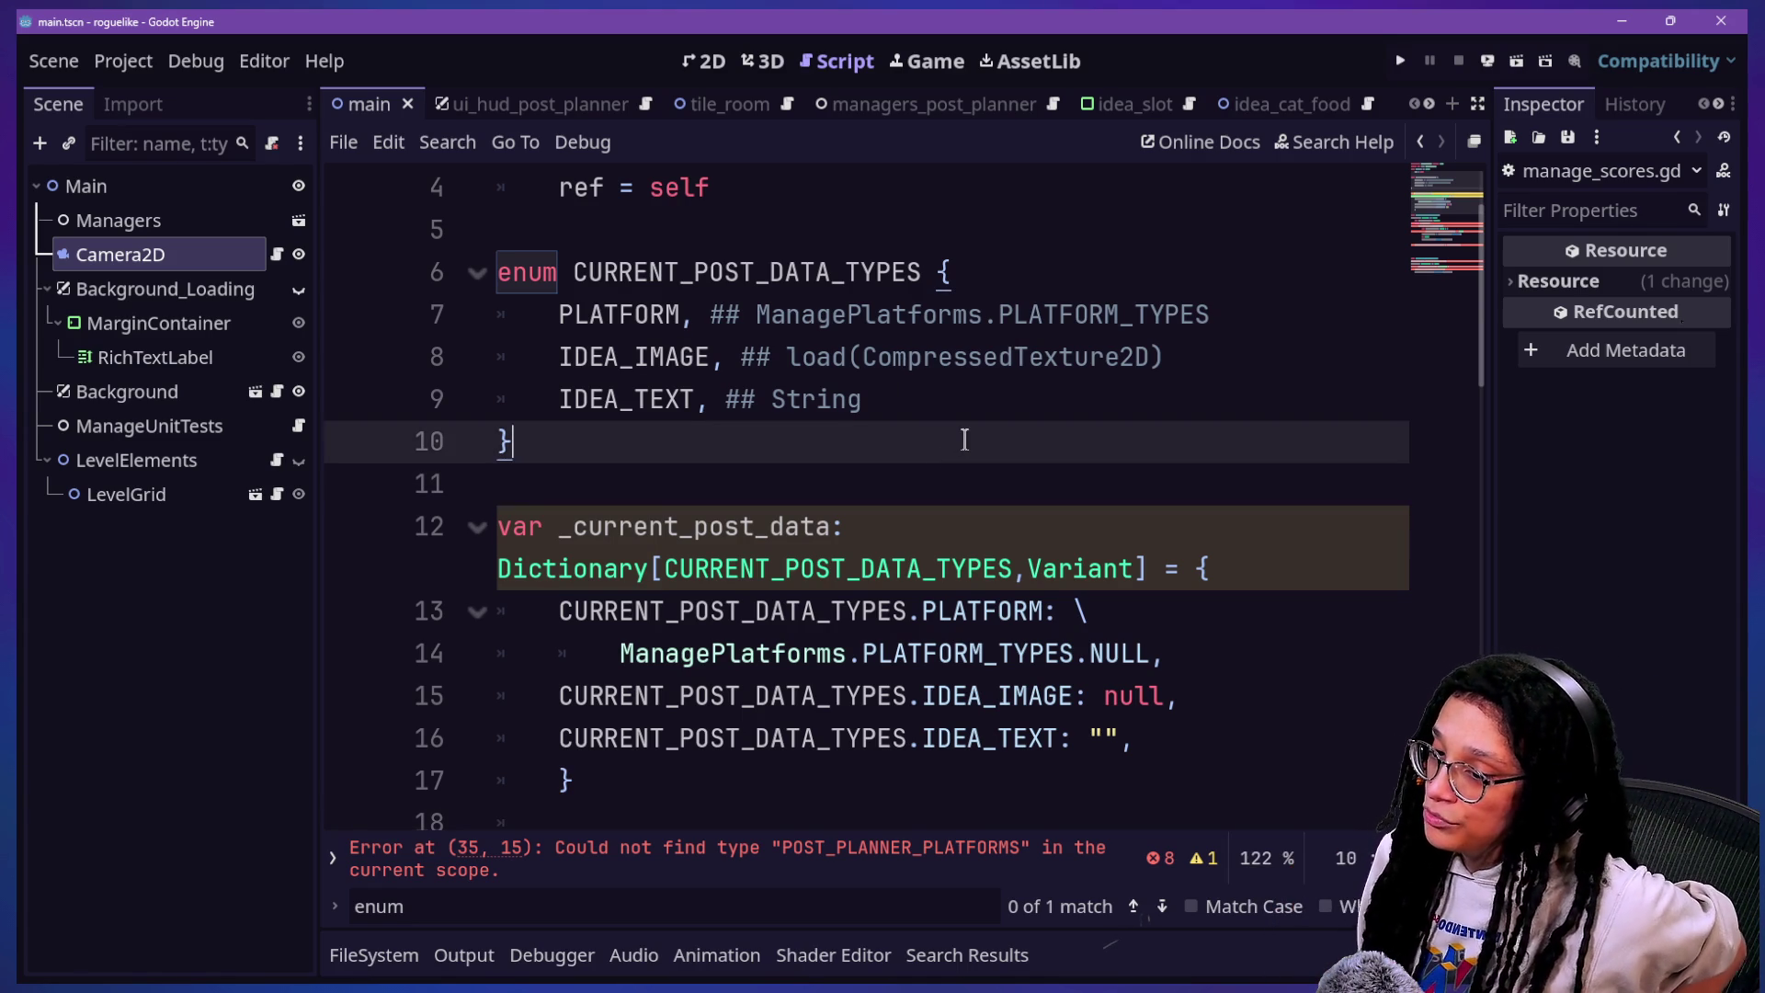
key("Down")
key("Down")
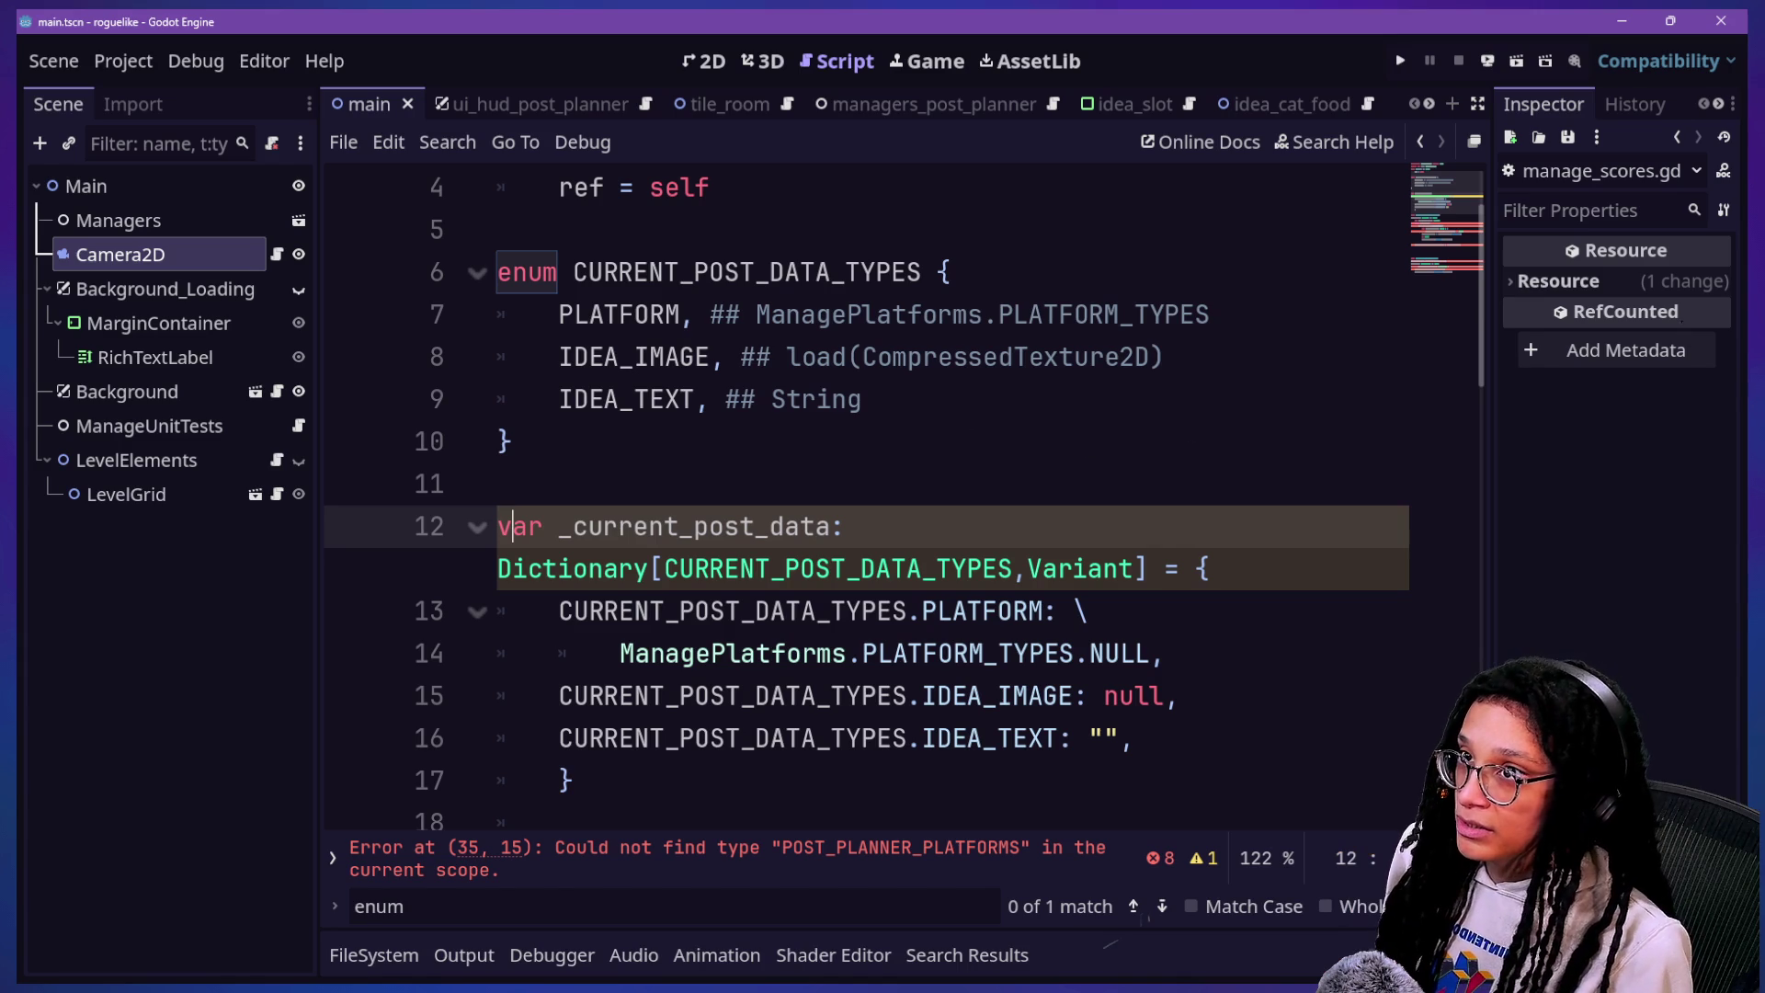
key("Up")
key("Up")
key("Up")
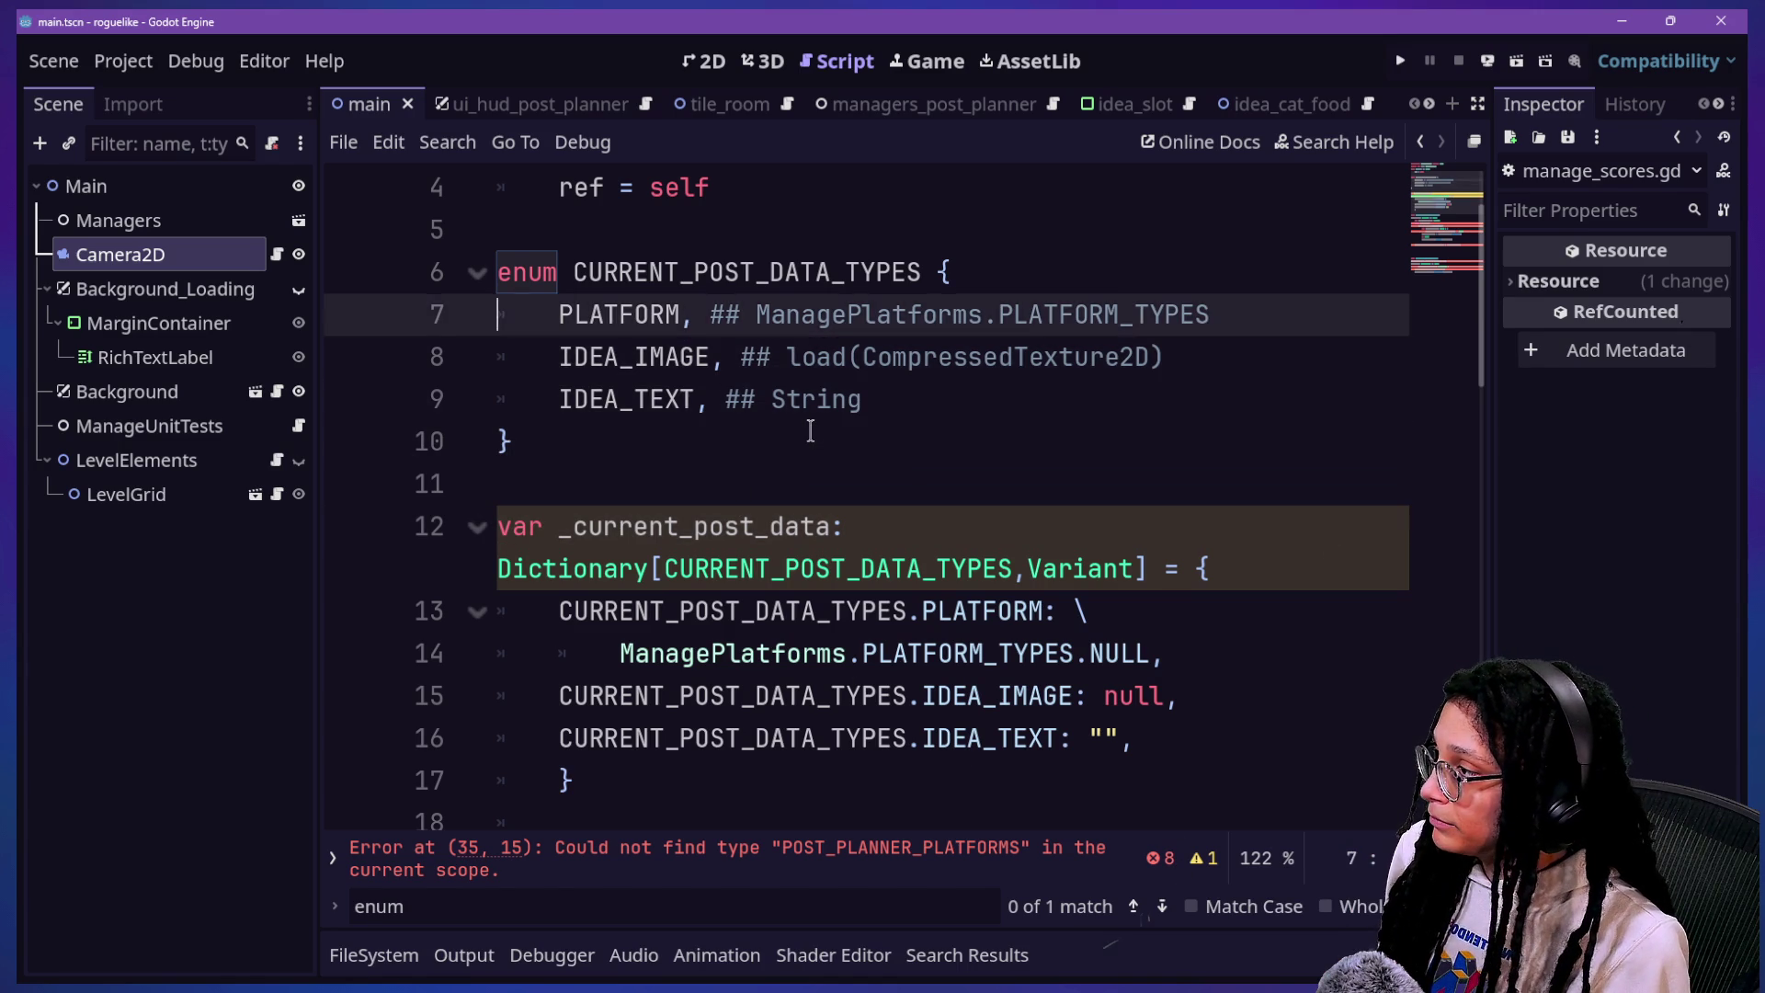
key("Up")
key("Up")
key("Up")
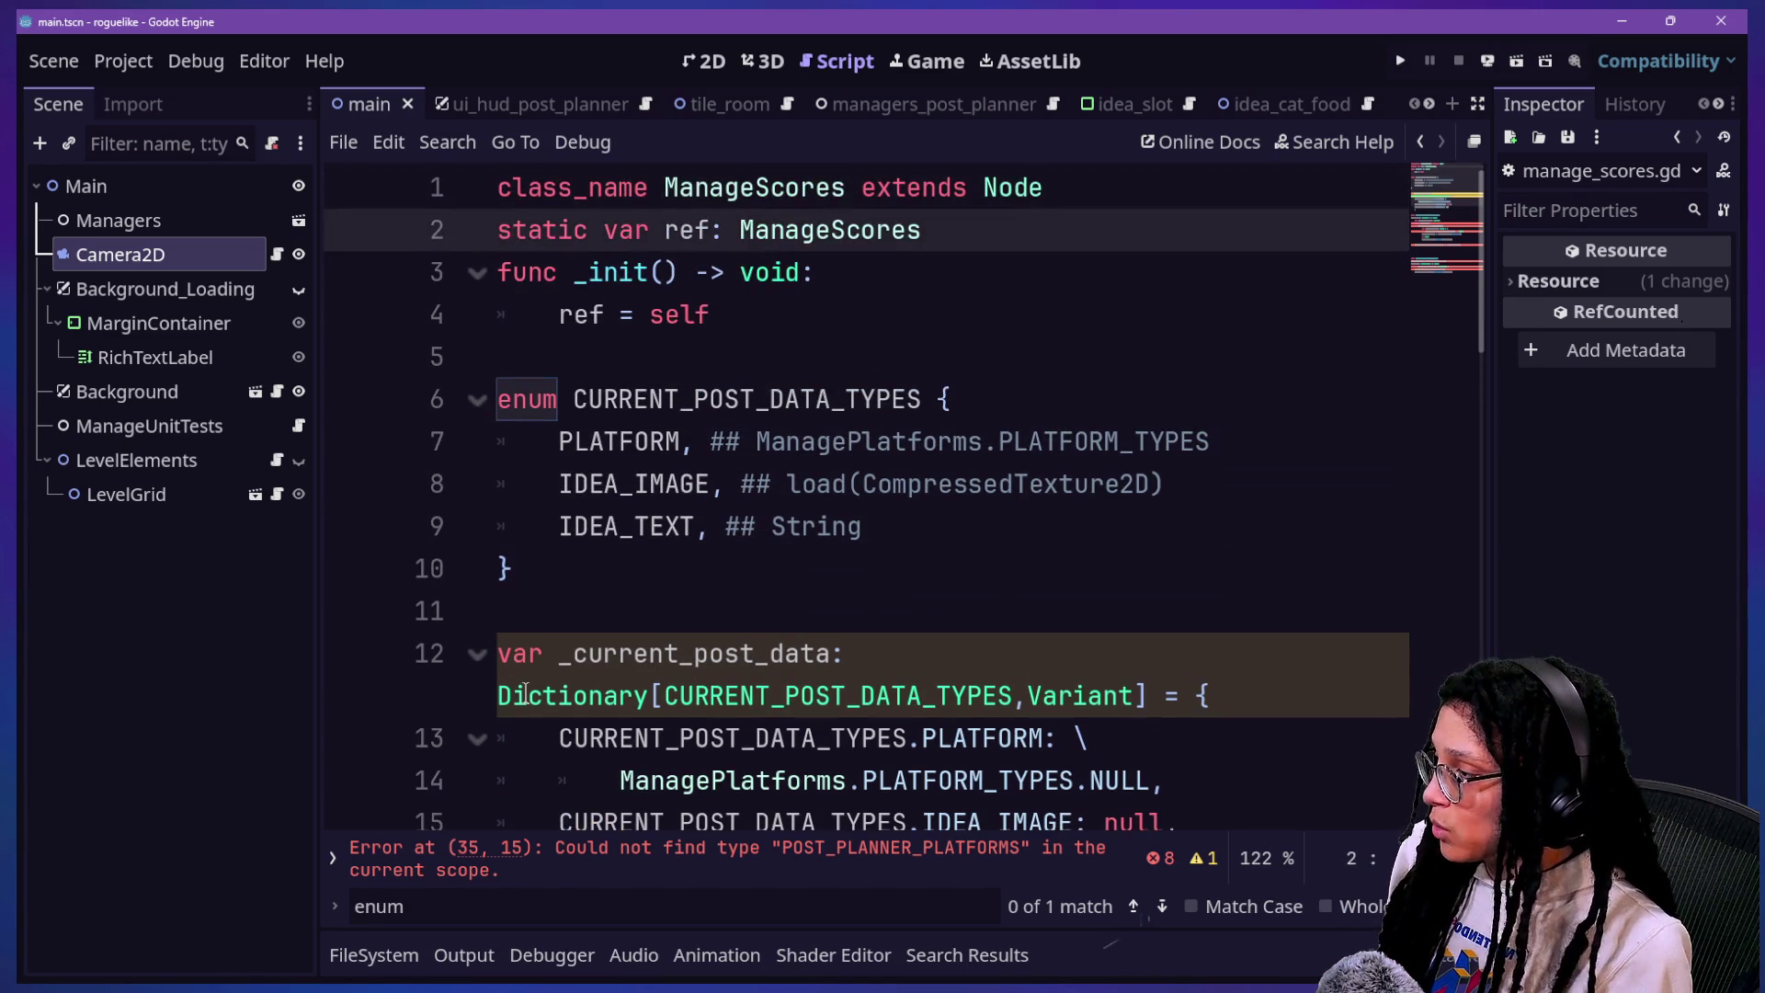
mouse_move(525, 693)
left_click(779, 740)
key("Down")
key("Down")
key("Down")
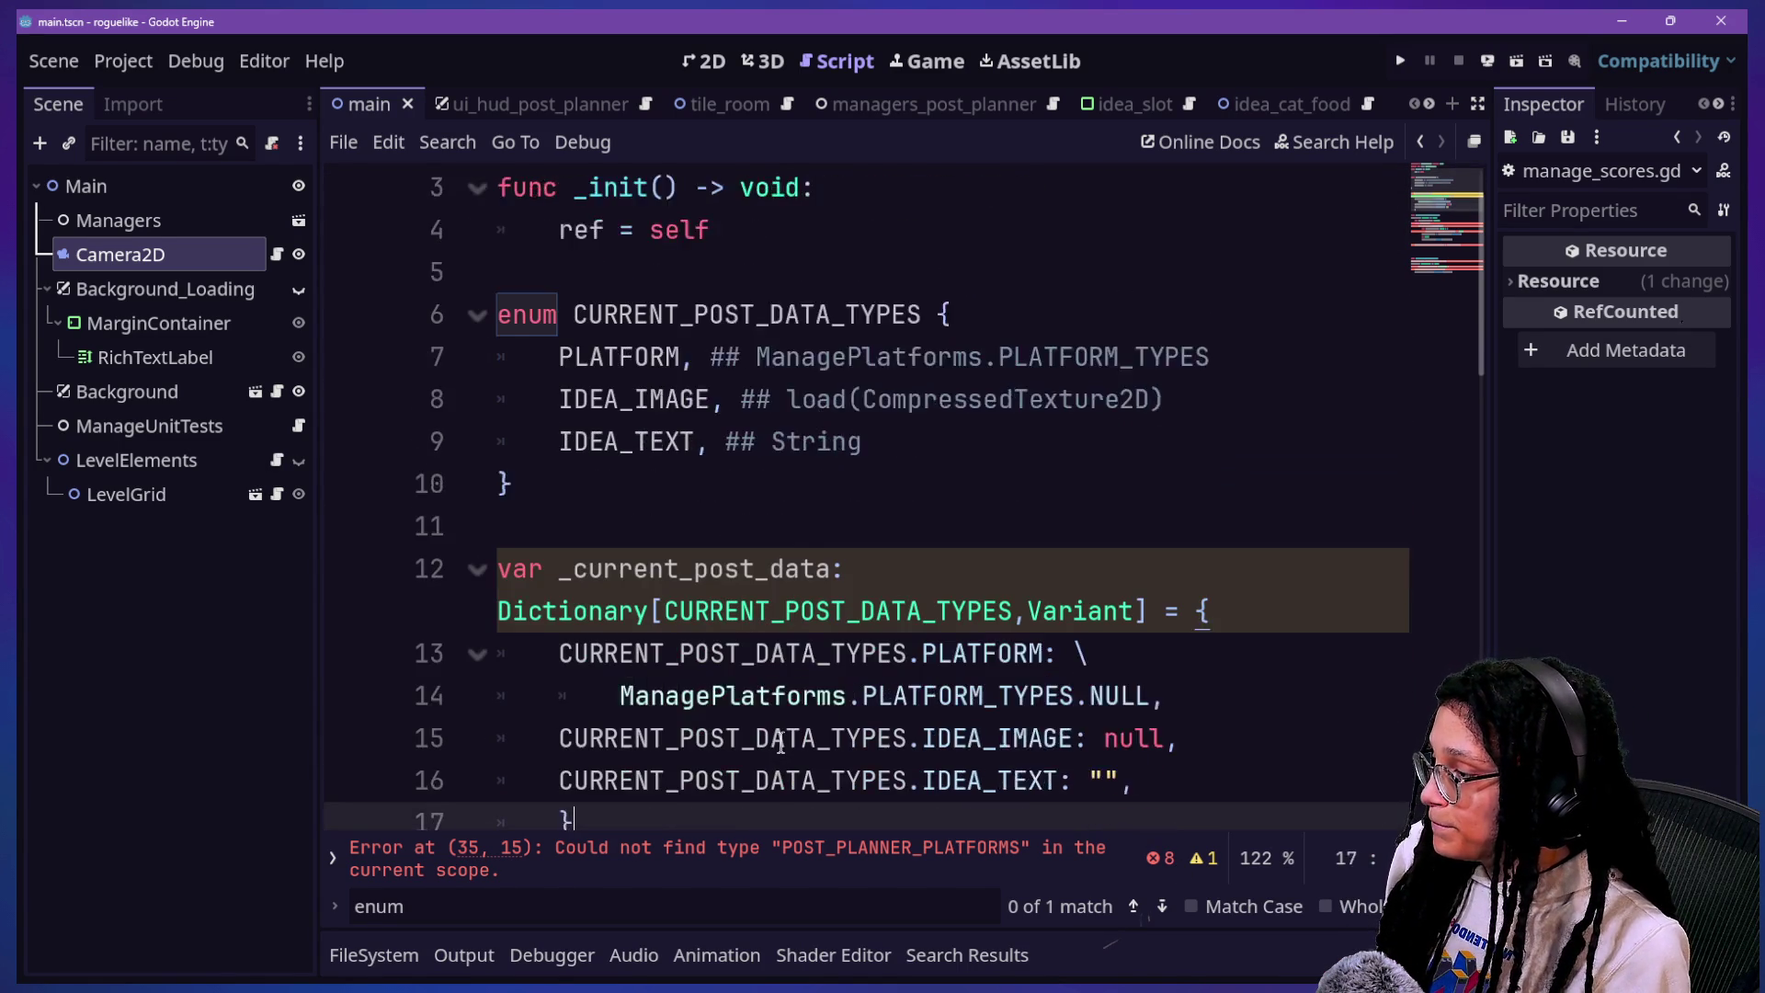
left_click(780, 741)
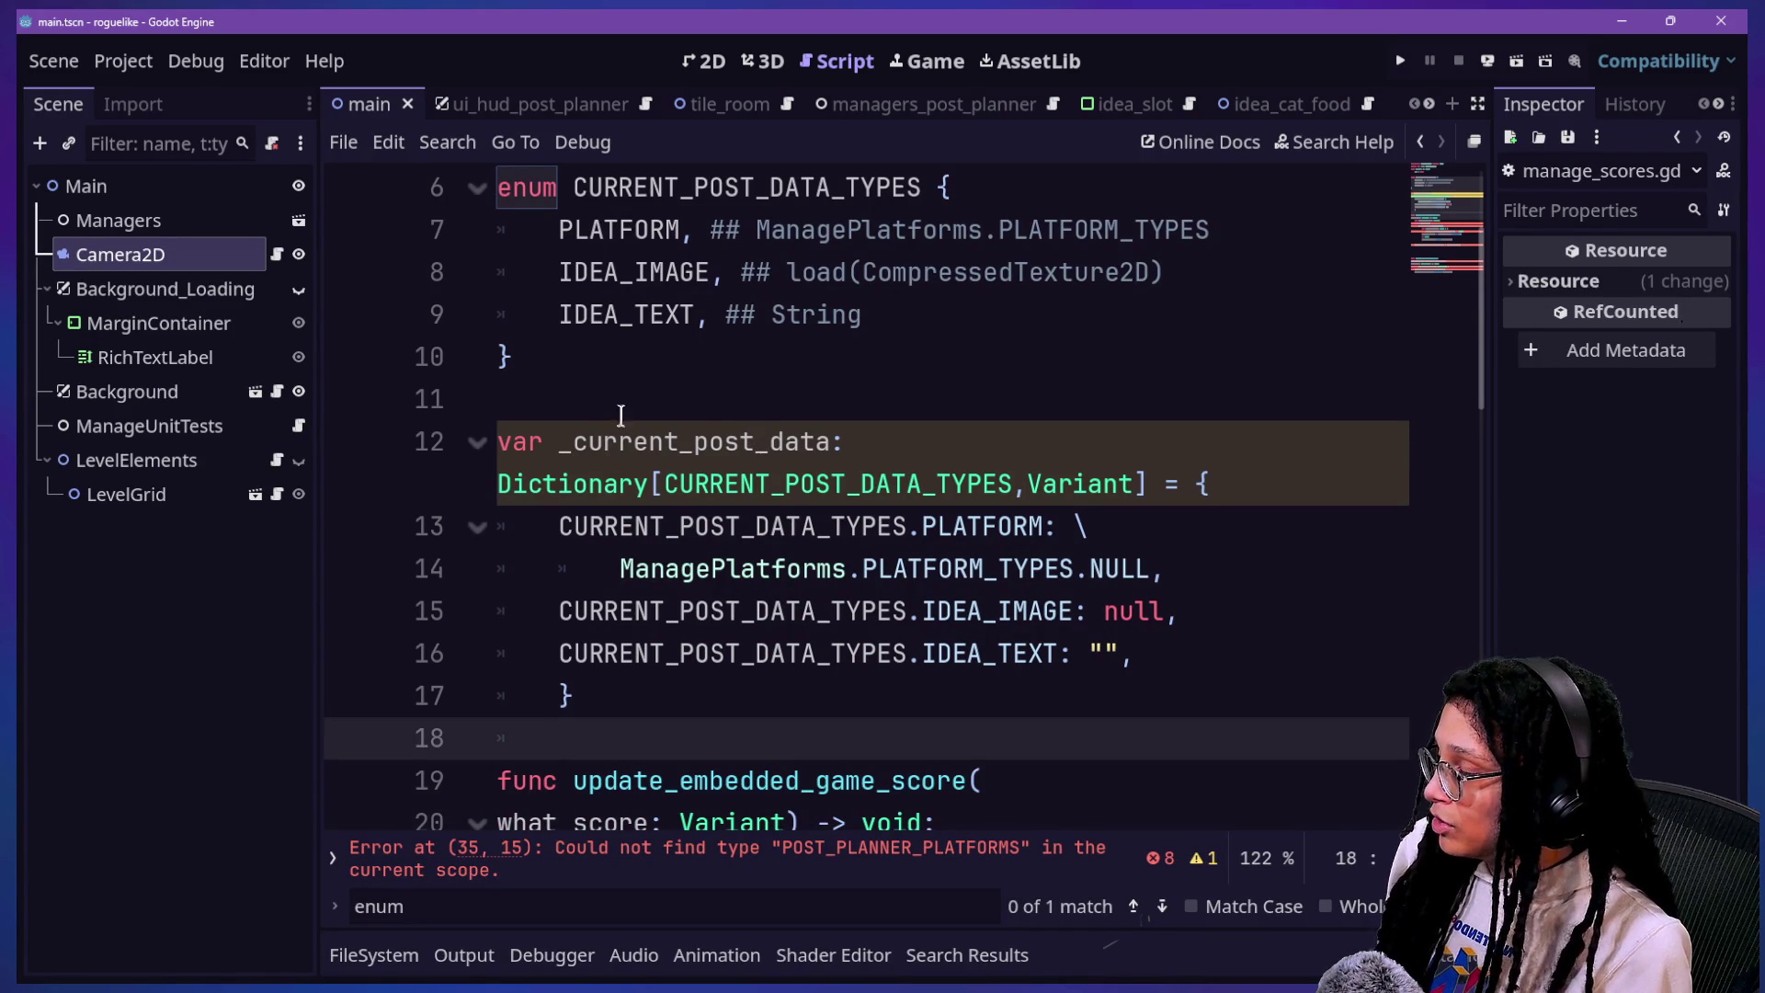
left_click_drag(621, 415, 587, 546)
left_click(587, 546)
scroll(606, 552, "down", 3)
key("shift+Down")
key("shift+Down")
key("shift+Down")
scroll(588, 368, "down", 9)
left_click(1083, 441)
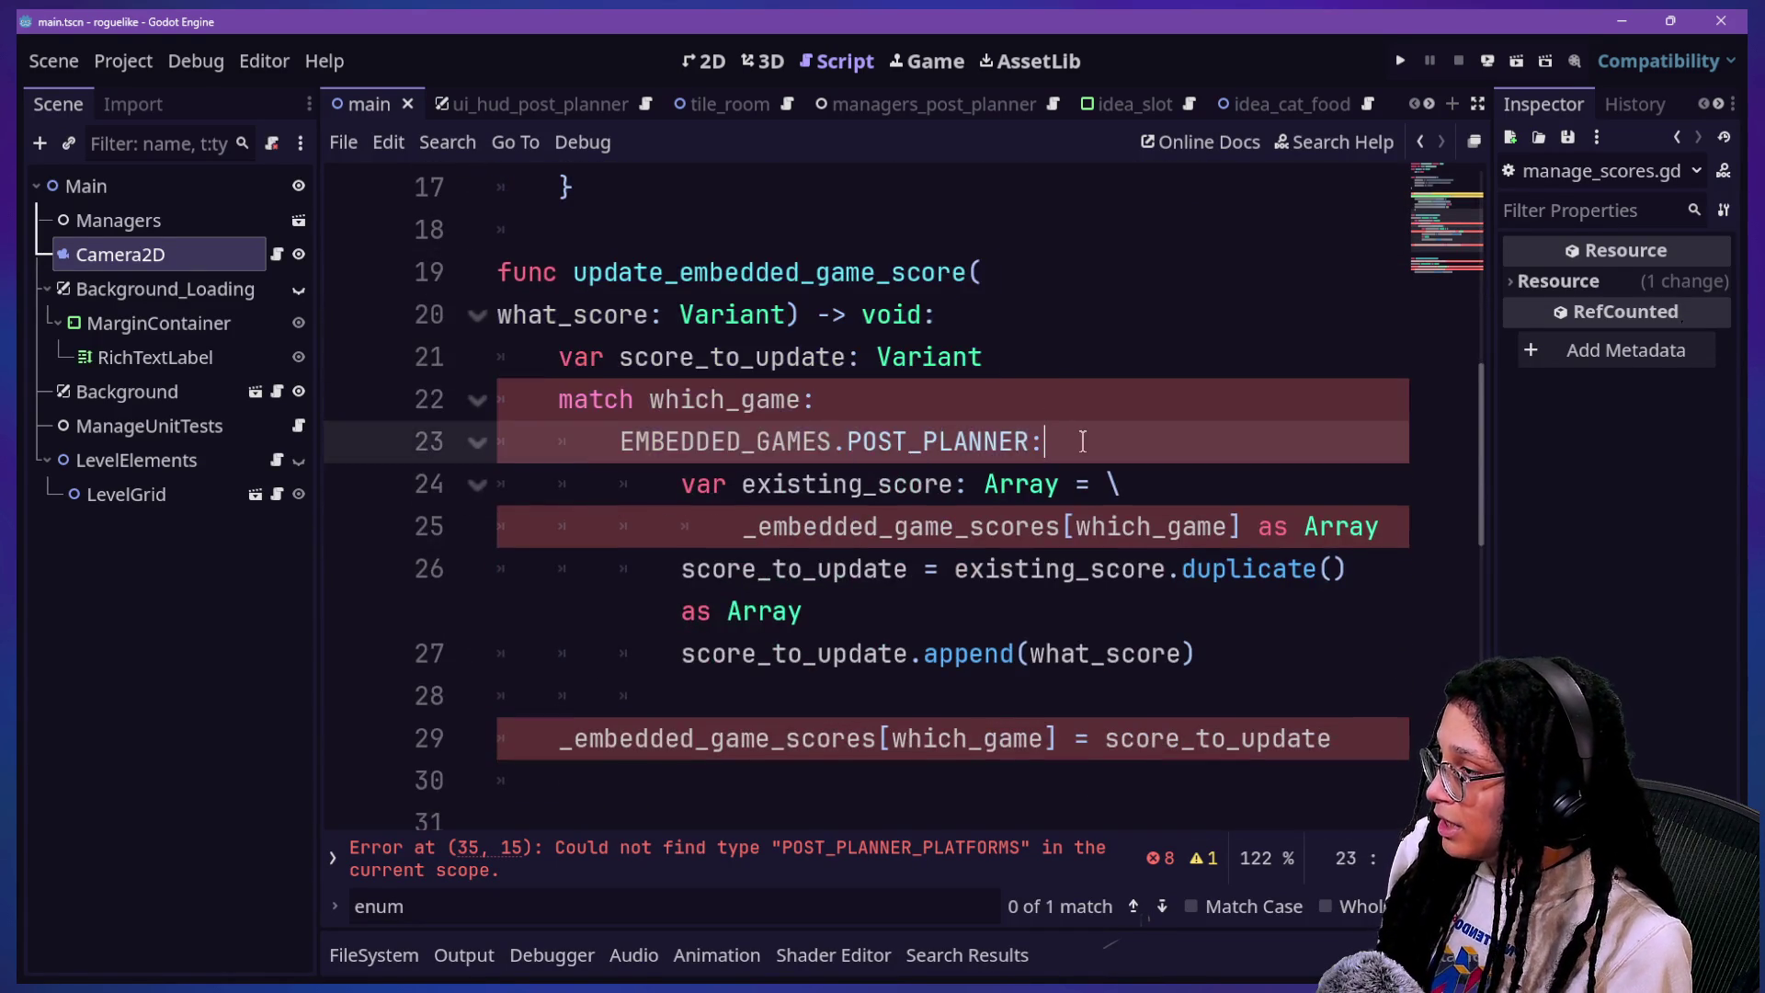
scroll(1083, 442, "up", 3)
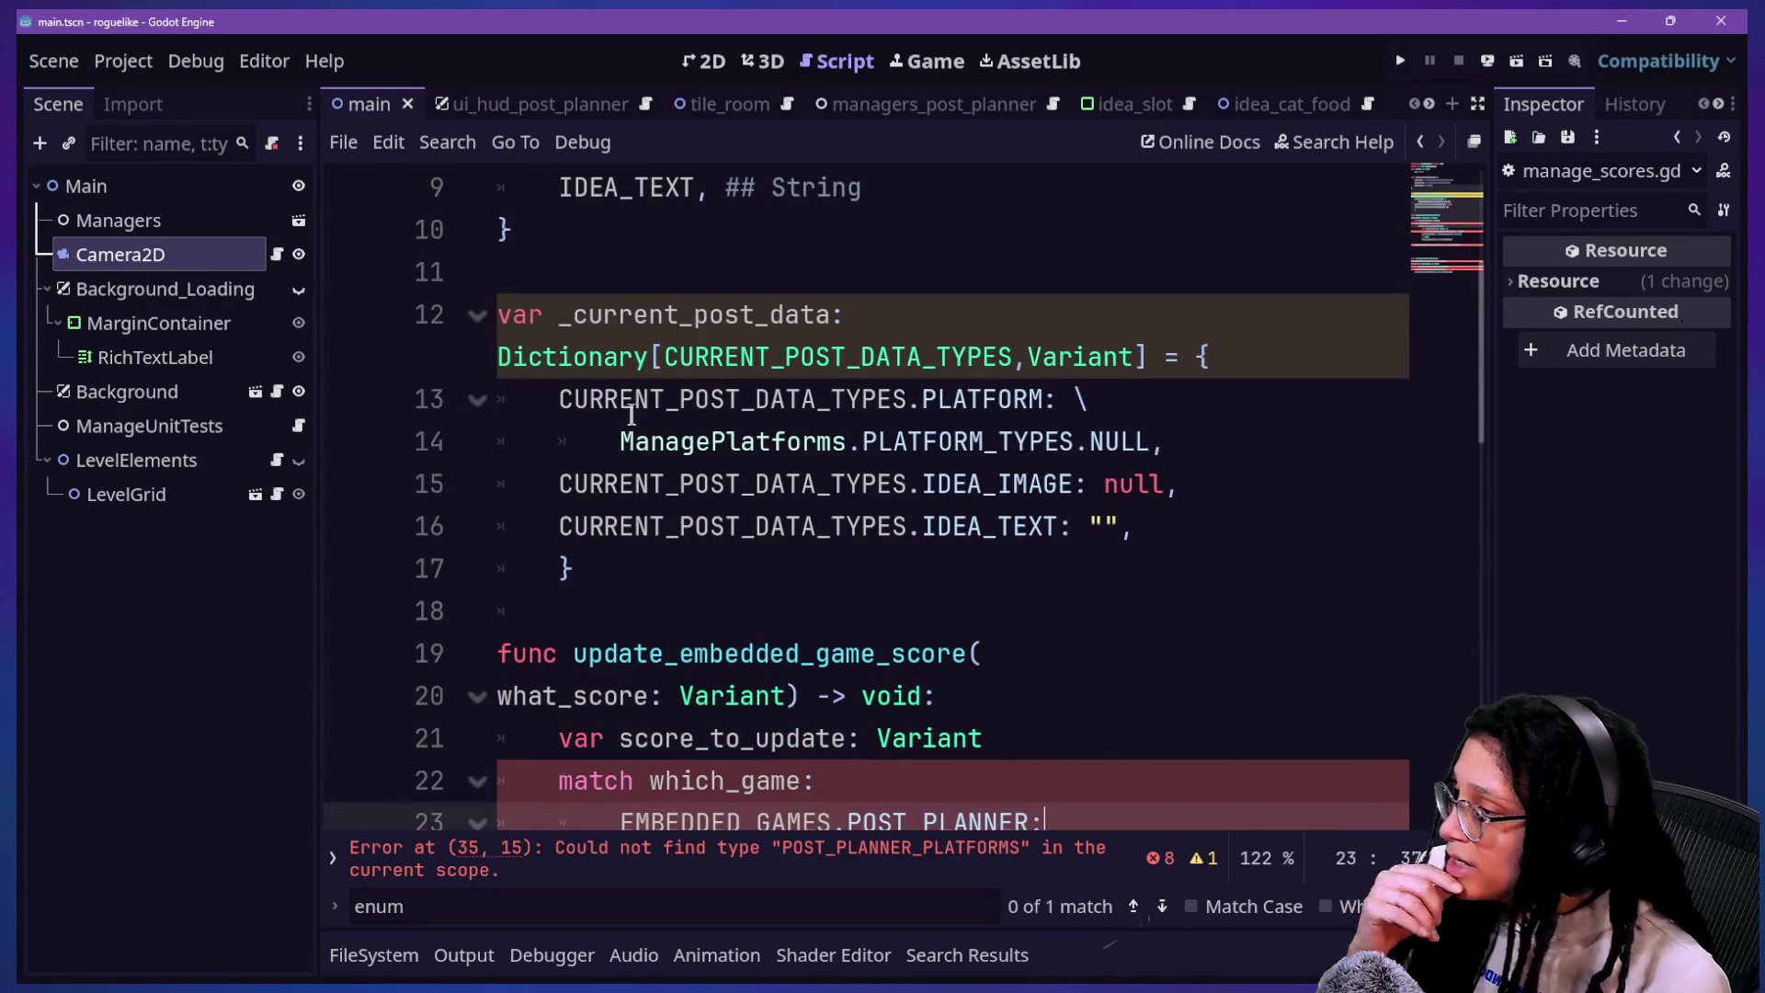
scroll(696, 365, "up", 3)
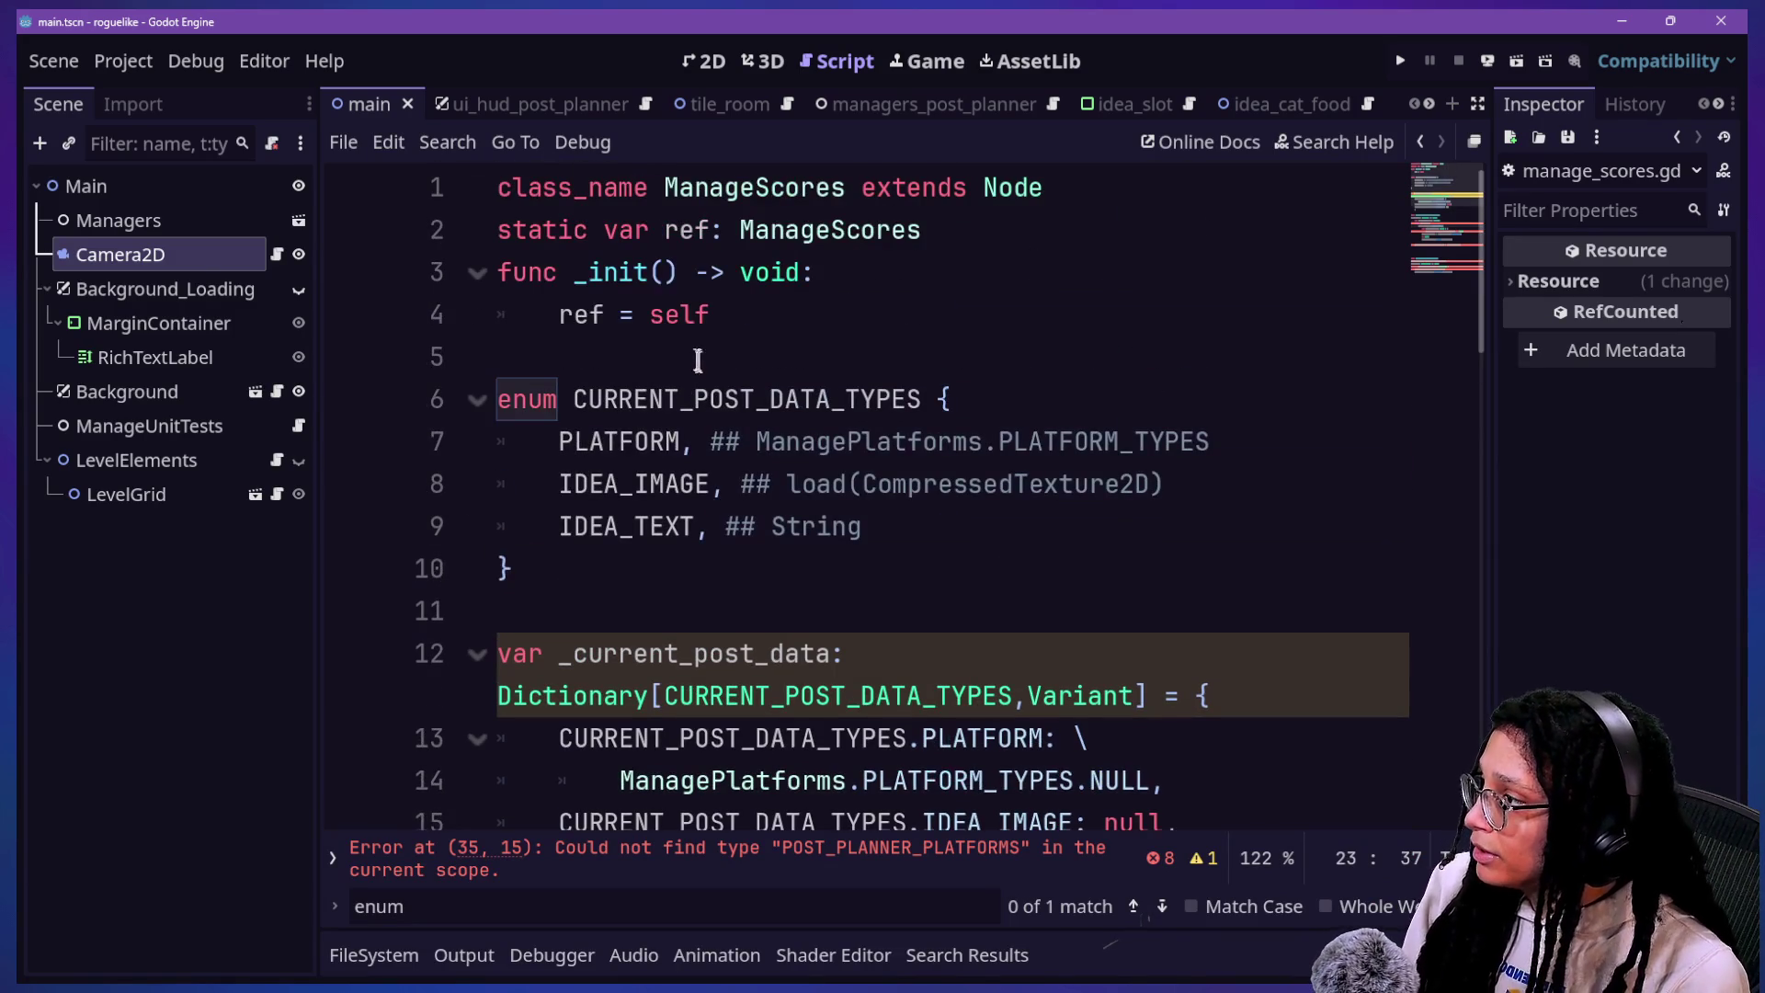
scroll(743, 381, "down", 1)
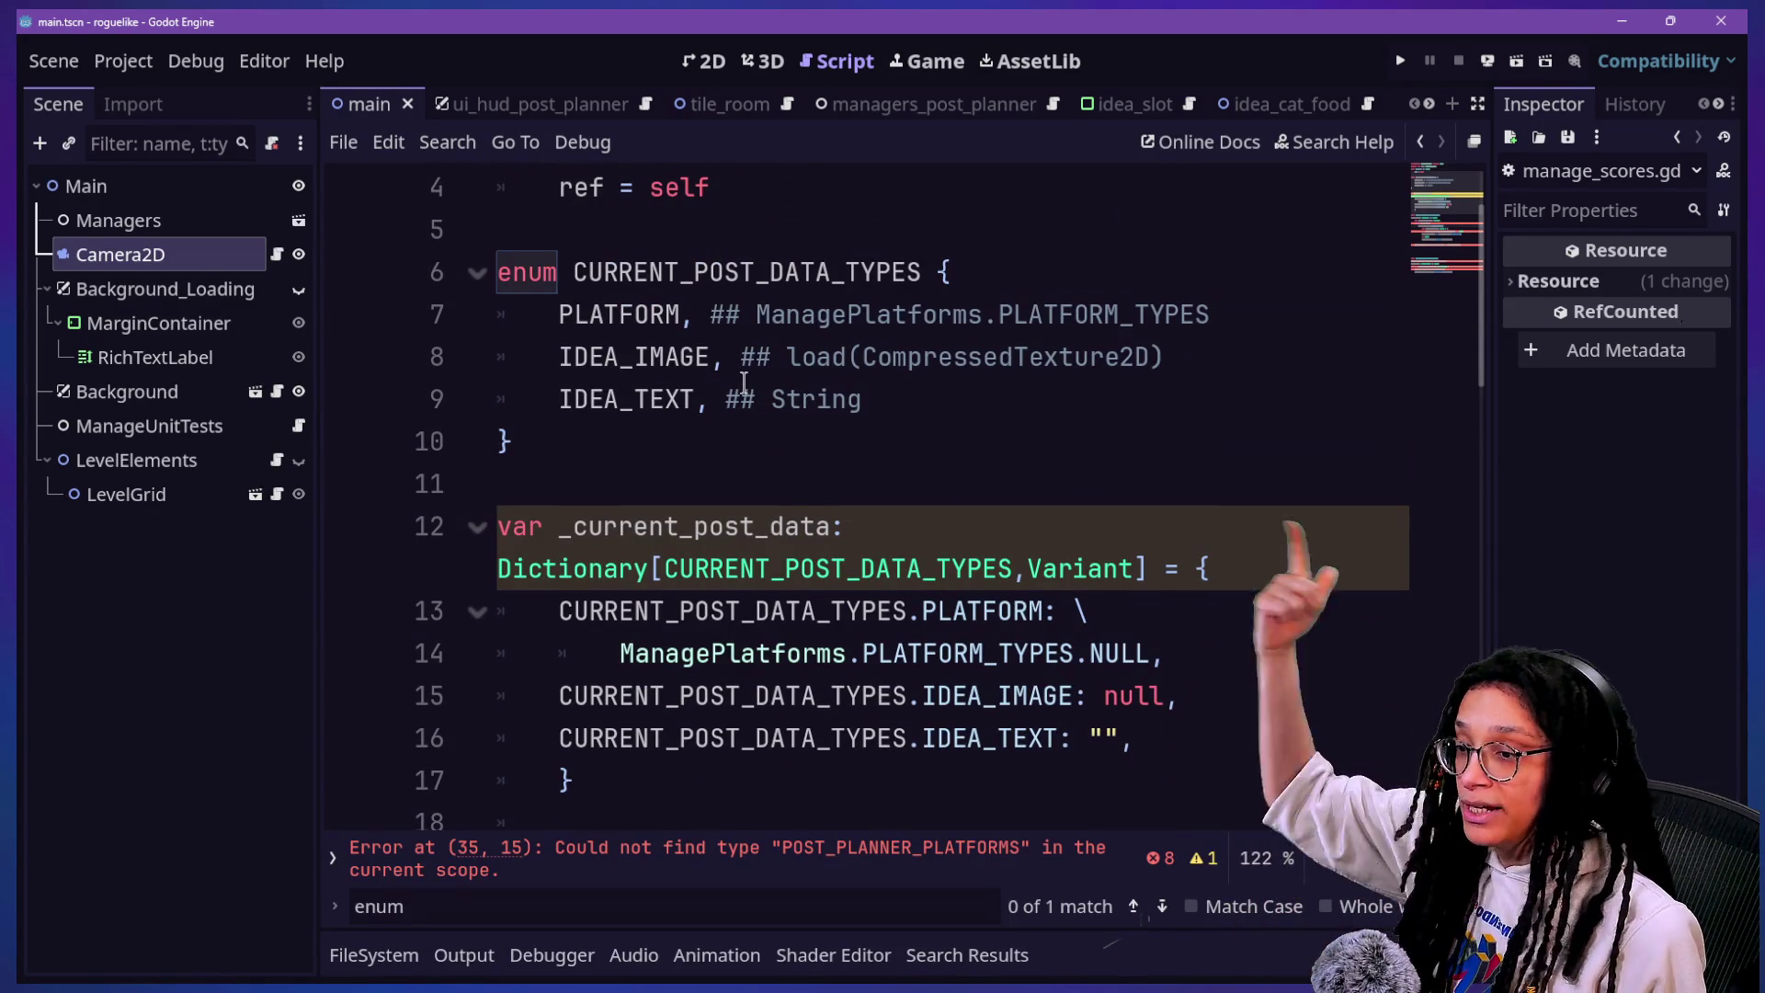
scroll(825, 510, "down", 4)
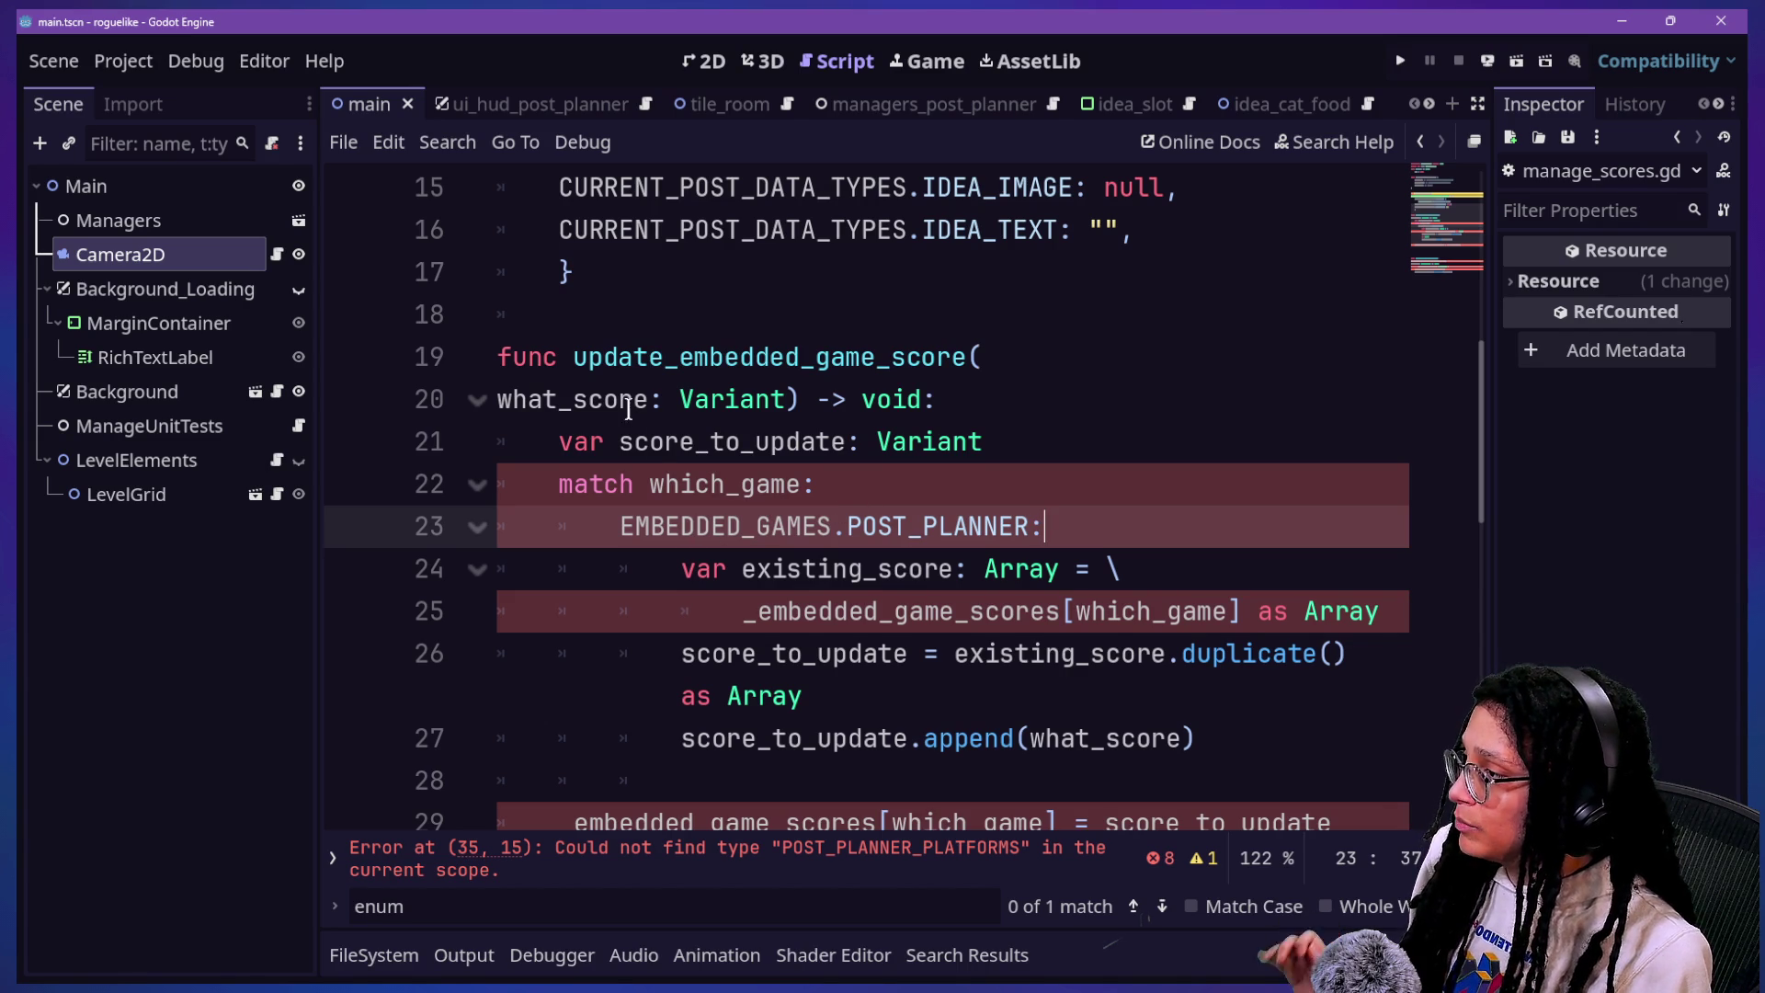
Step: Scroll through manage_scores.gd, checking the duplicate call on line 26
scroll(694, 435, "down", 4)
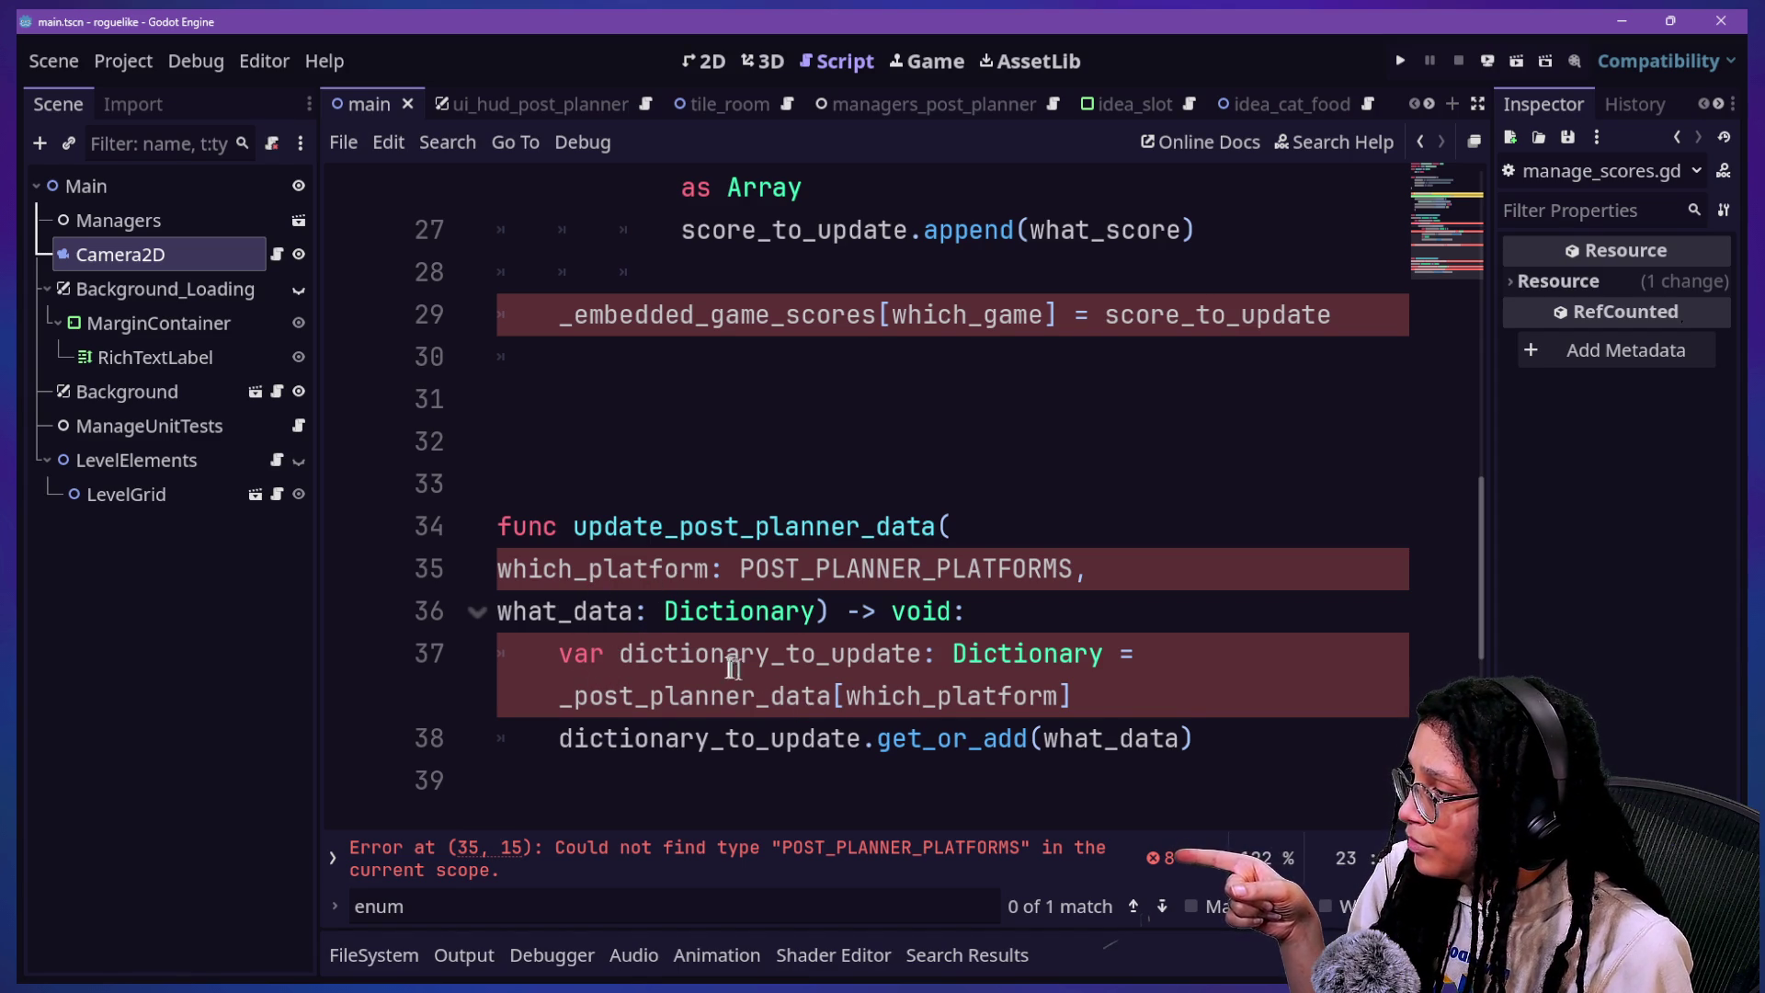
scroll(731, 669, "up", 4)
scroll(730, 625, "down", 6)
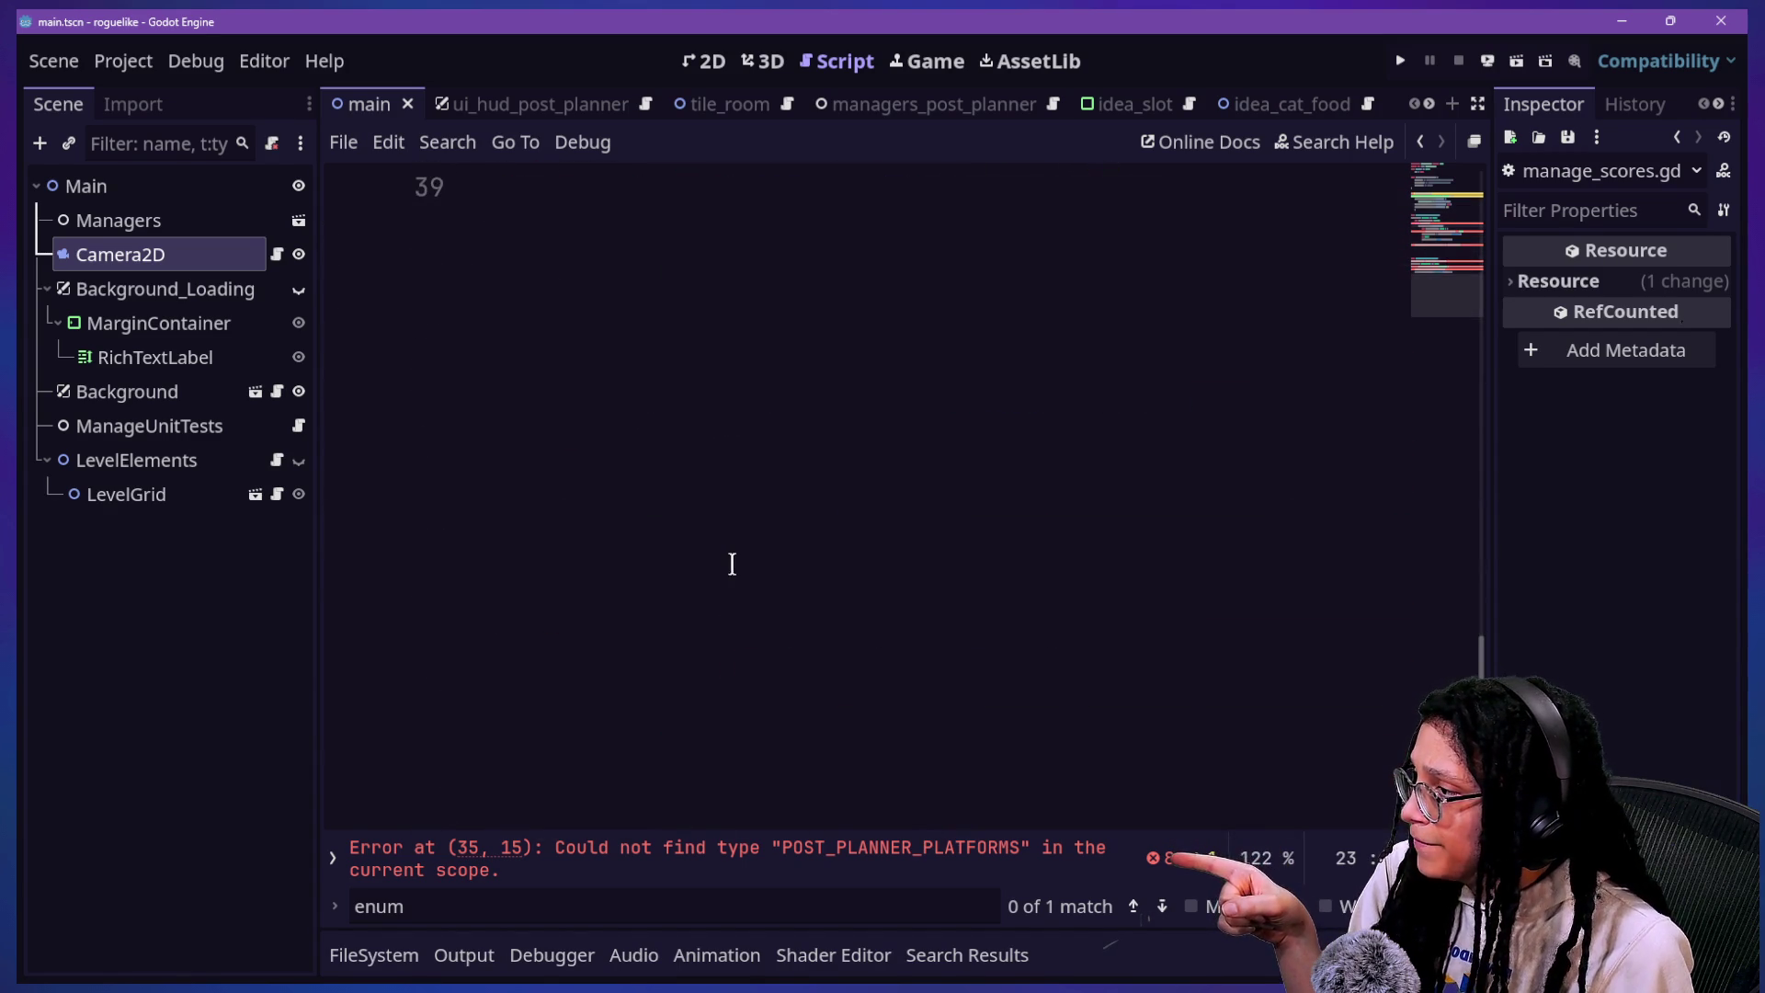
scroll(732, 563, "up", 4)
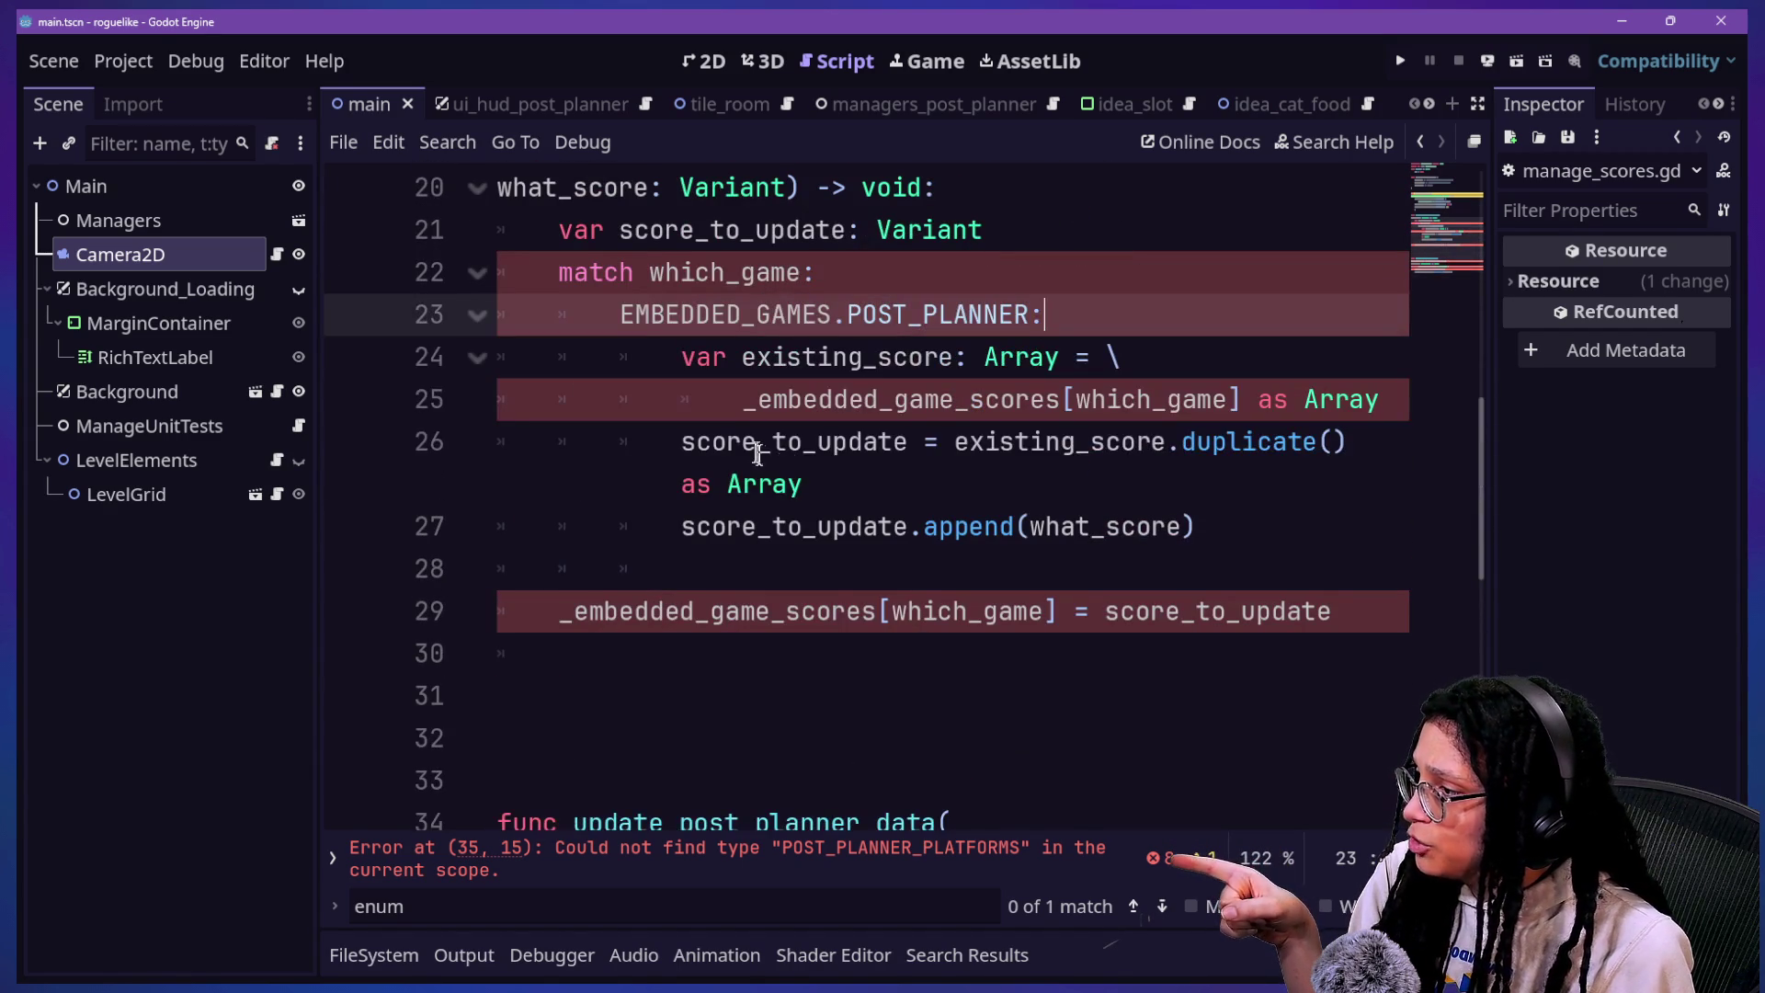
left_click(1207, 457)
scroll(956, 608, "up", 1)
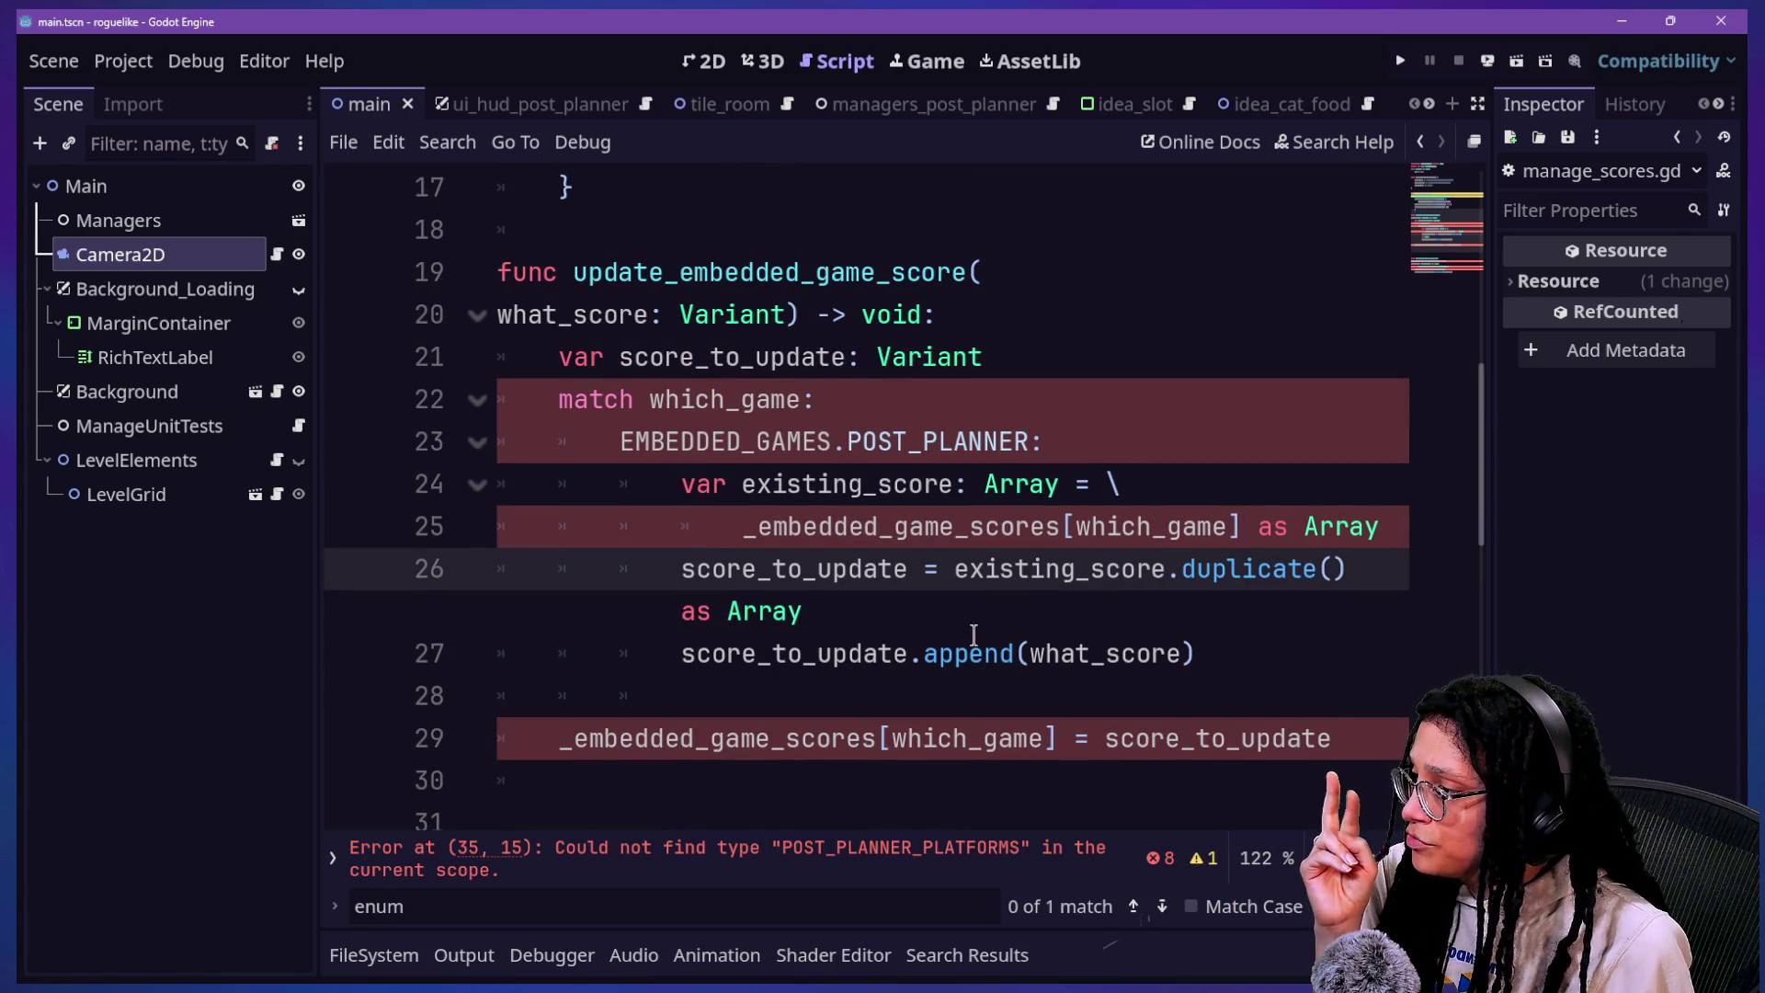
scroll(1218, 546, "up", 3)
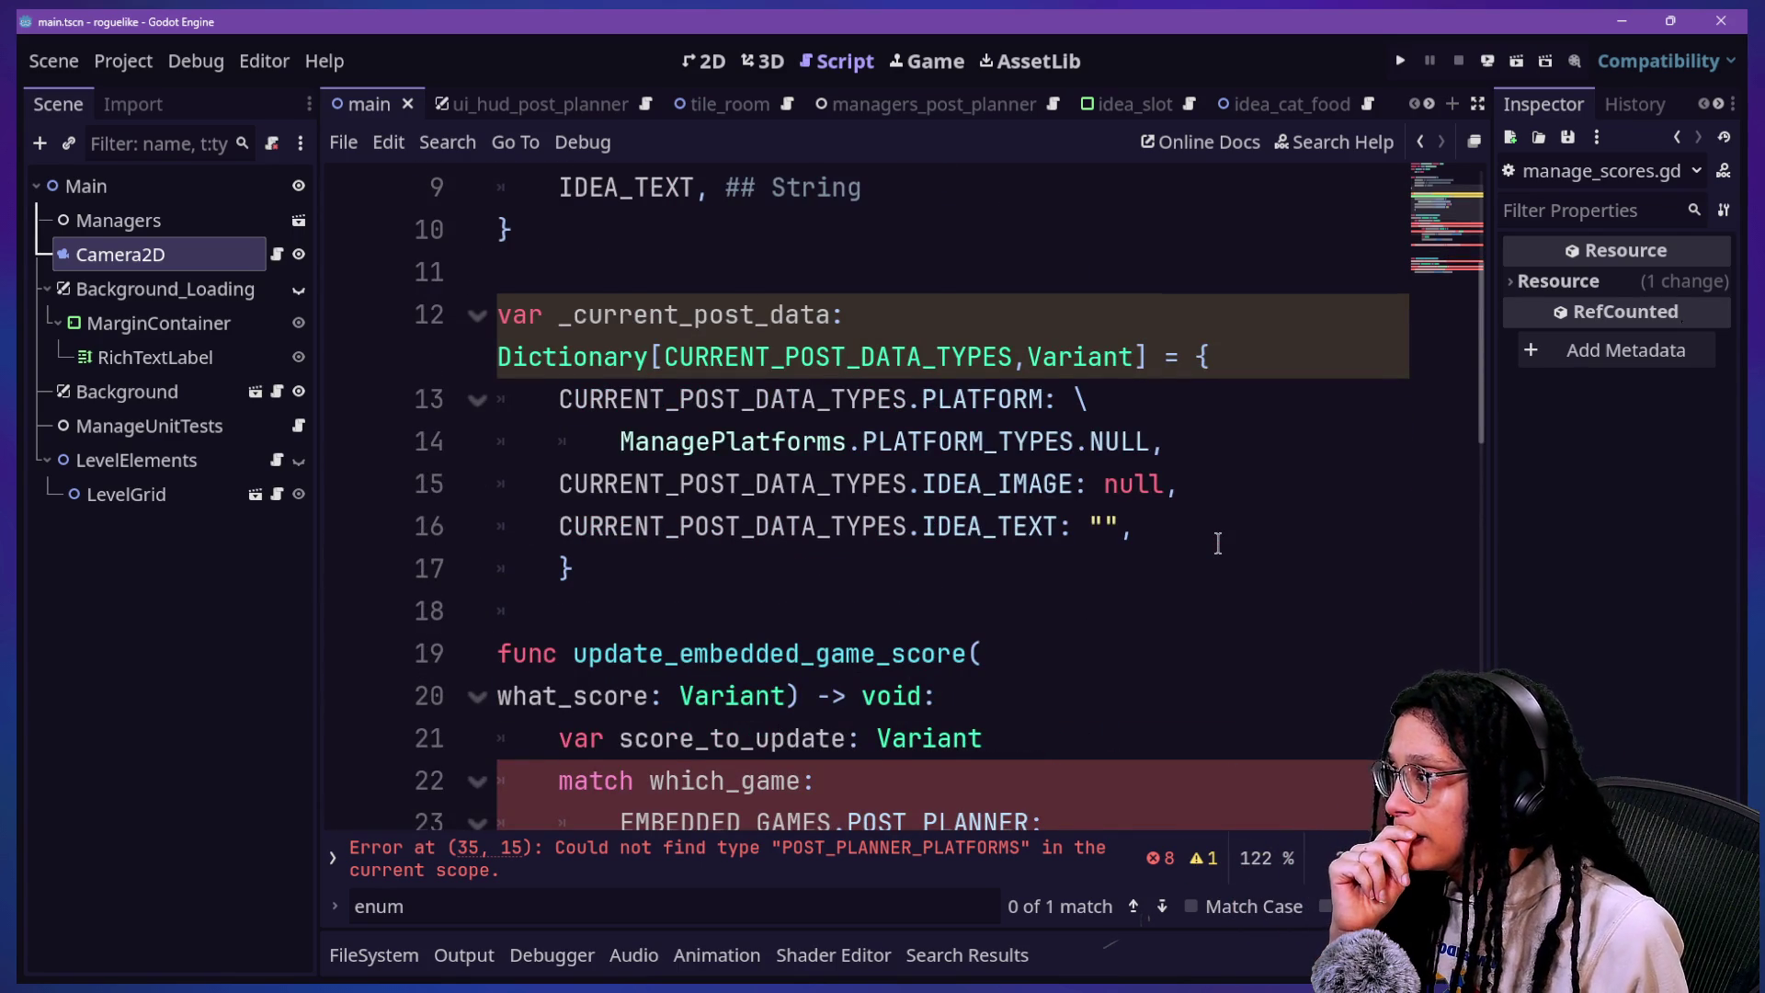
scroll(1218, 542, "up", 2)
scroll(837, 368, "down", 4)
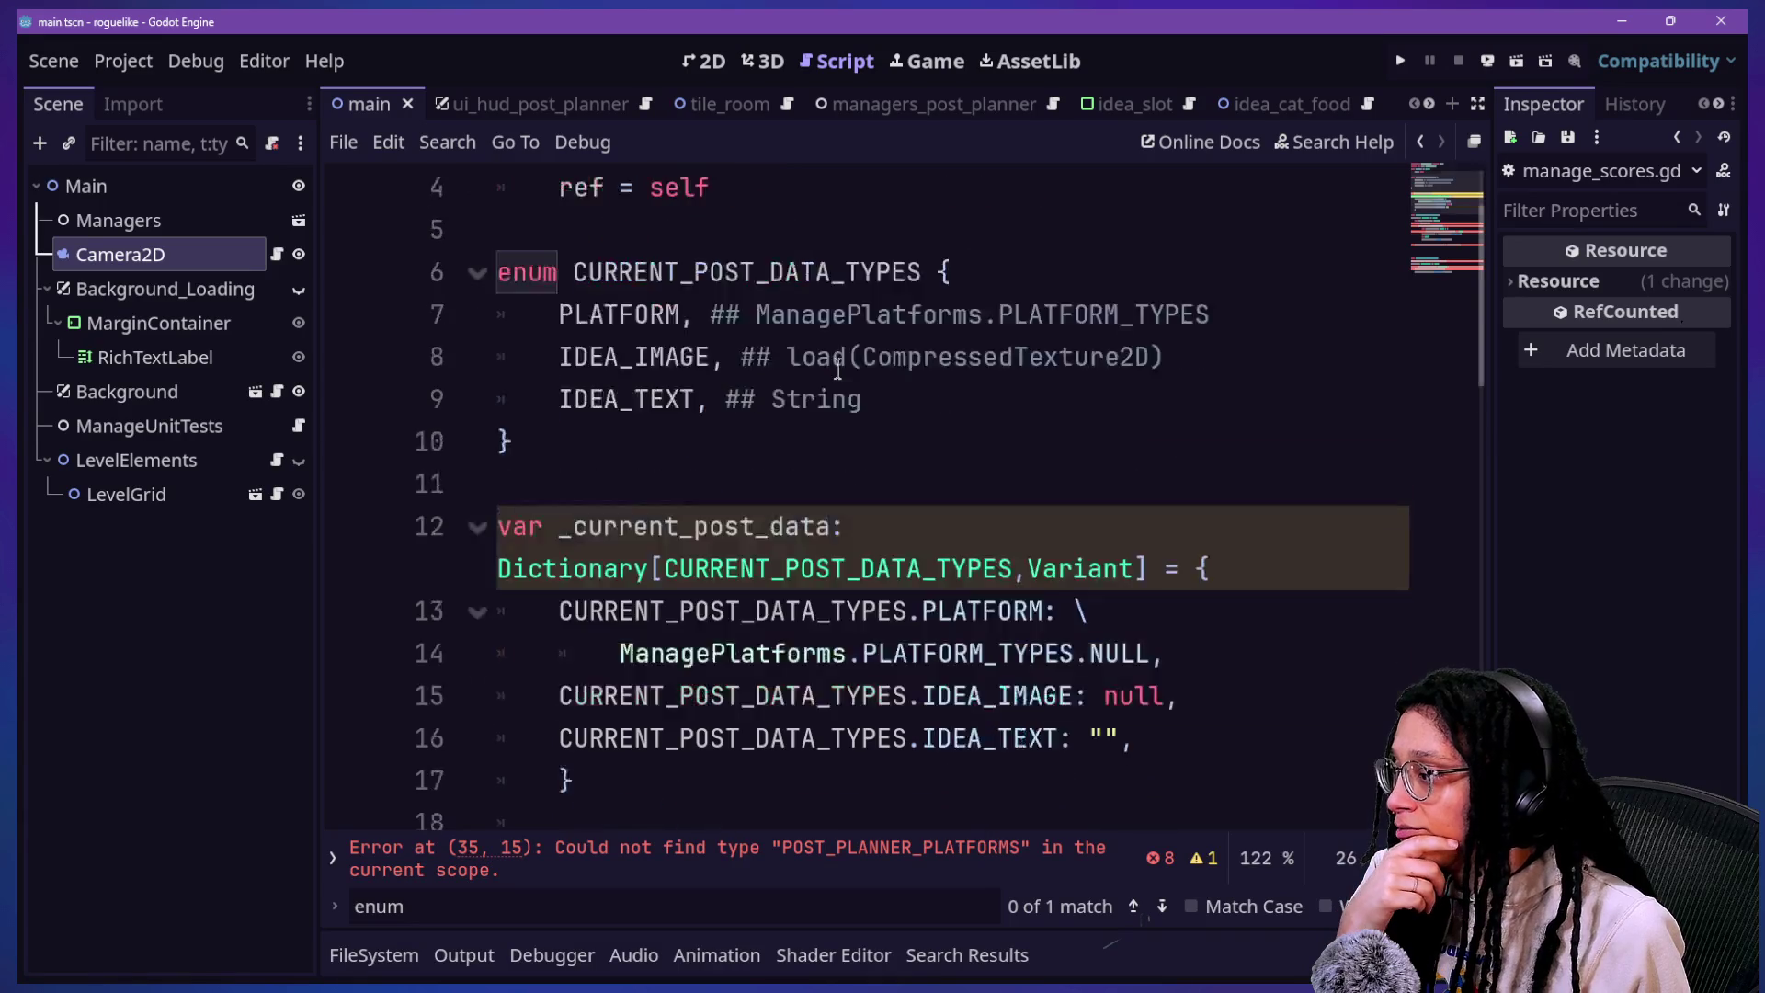
scroll(838, 368, "down", 7)
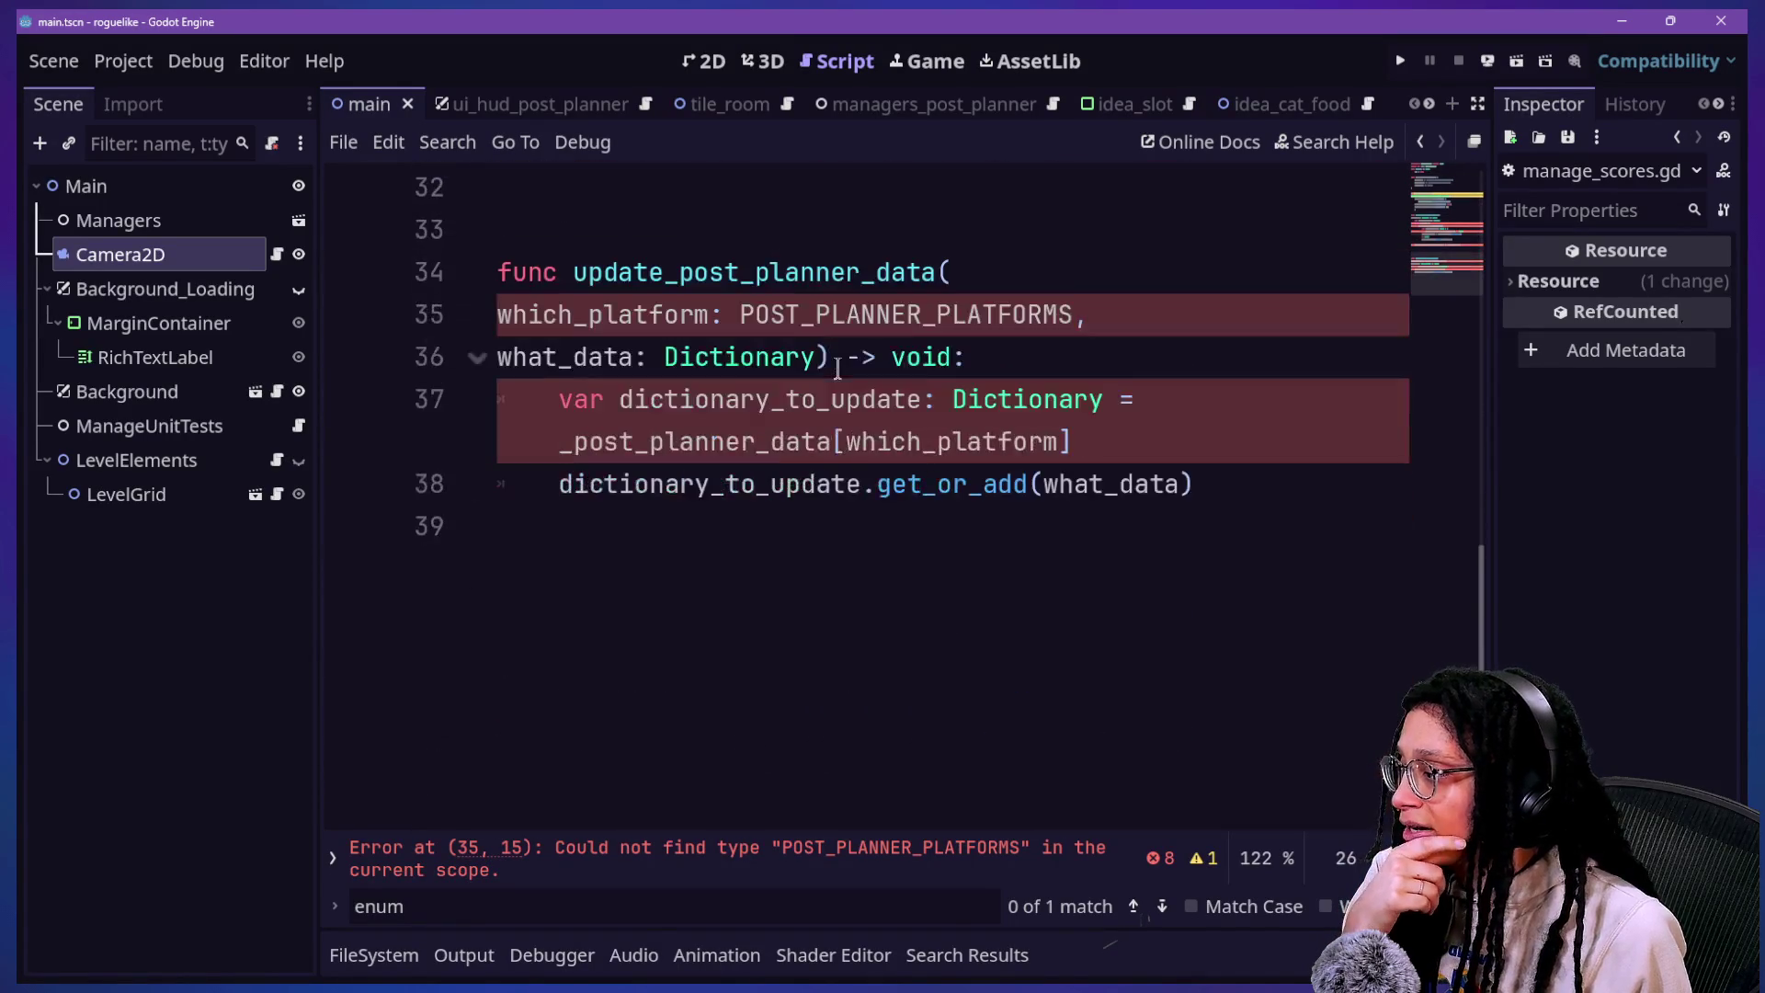
scroll(838, 368, "up", 6)
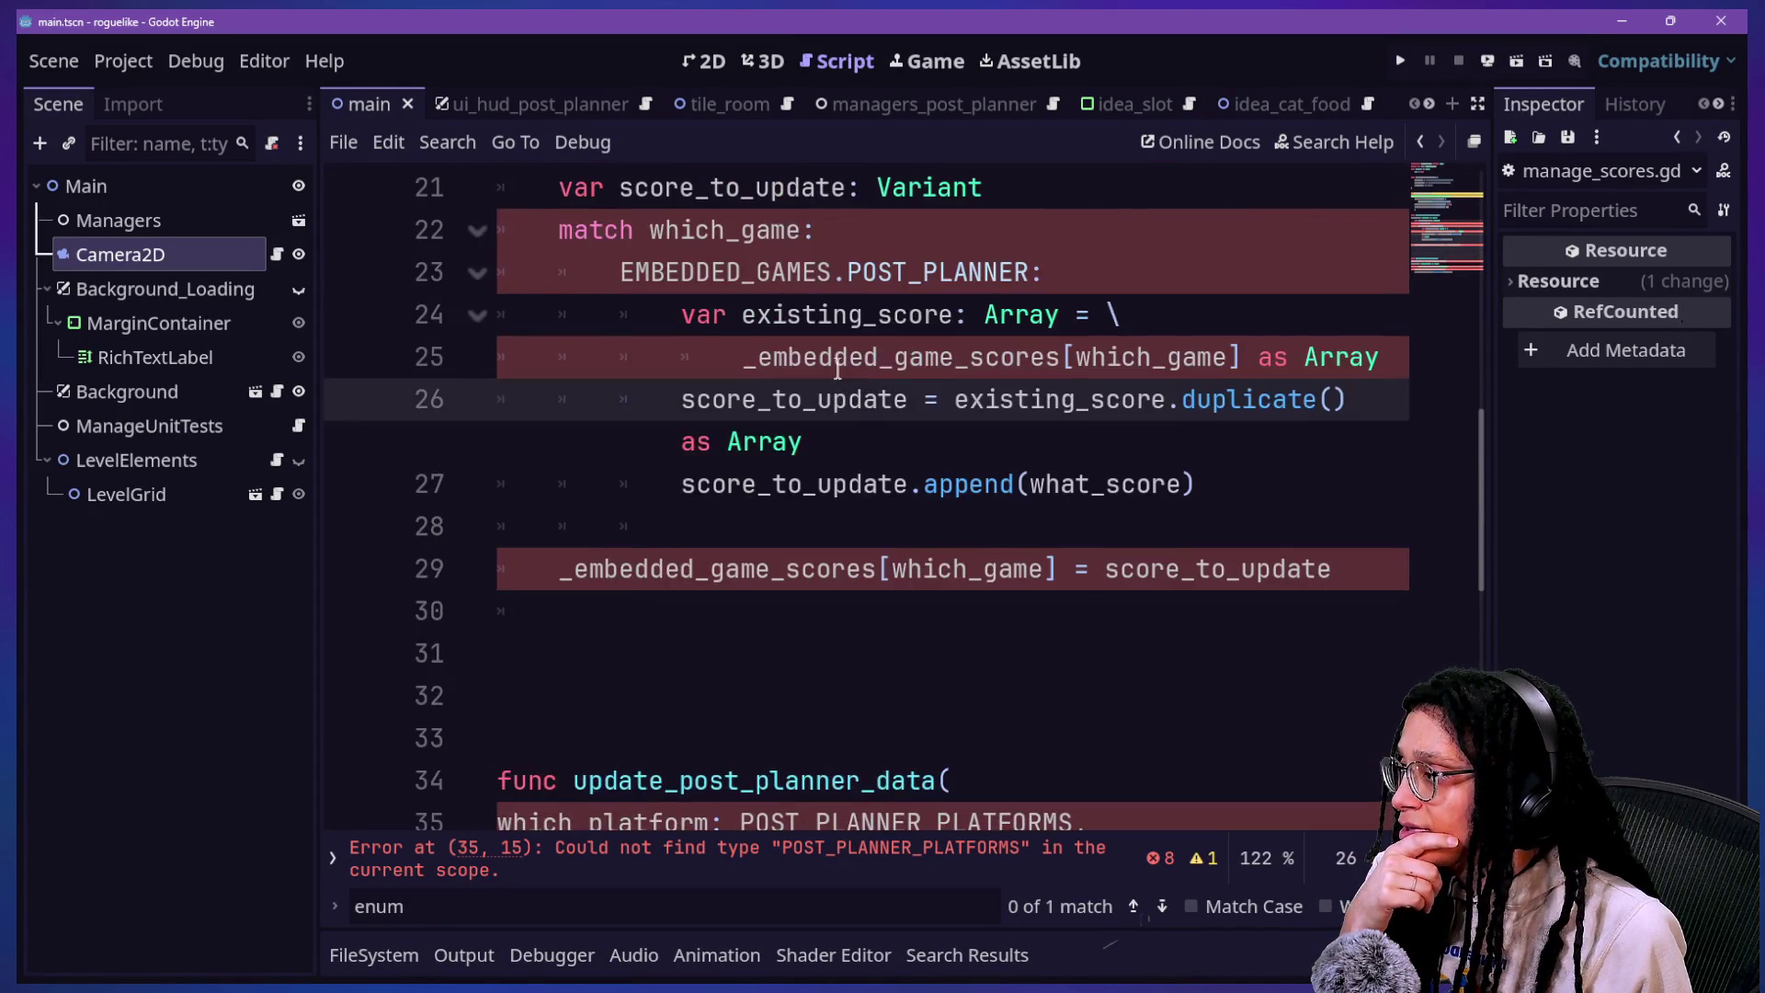
scroll(837, 369, "up", 4)
scroll(837, 369, "up", 1)
scroll(837, 368, "down", 1)
scroll(822, 384, "up", 1)
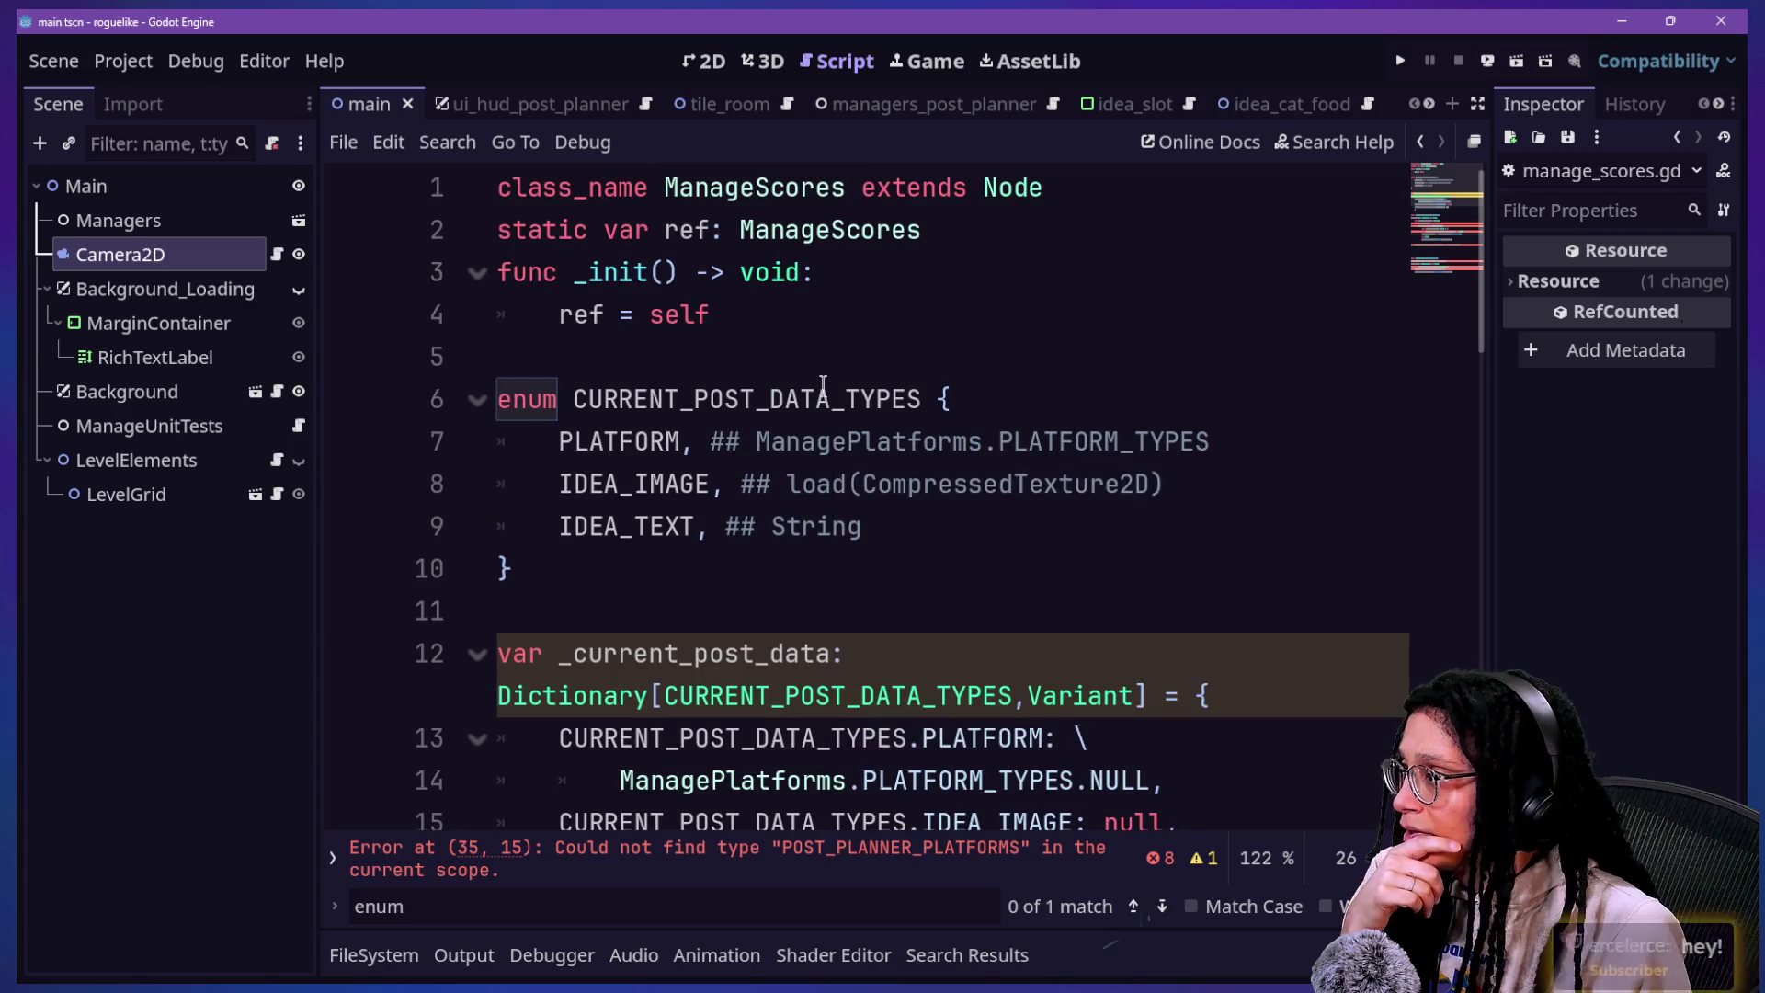
scroll(827, 390, "down", 2)
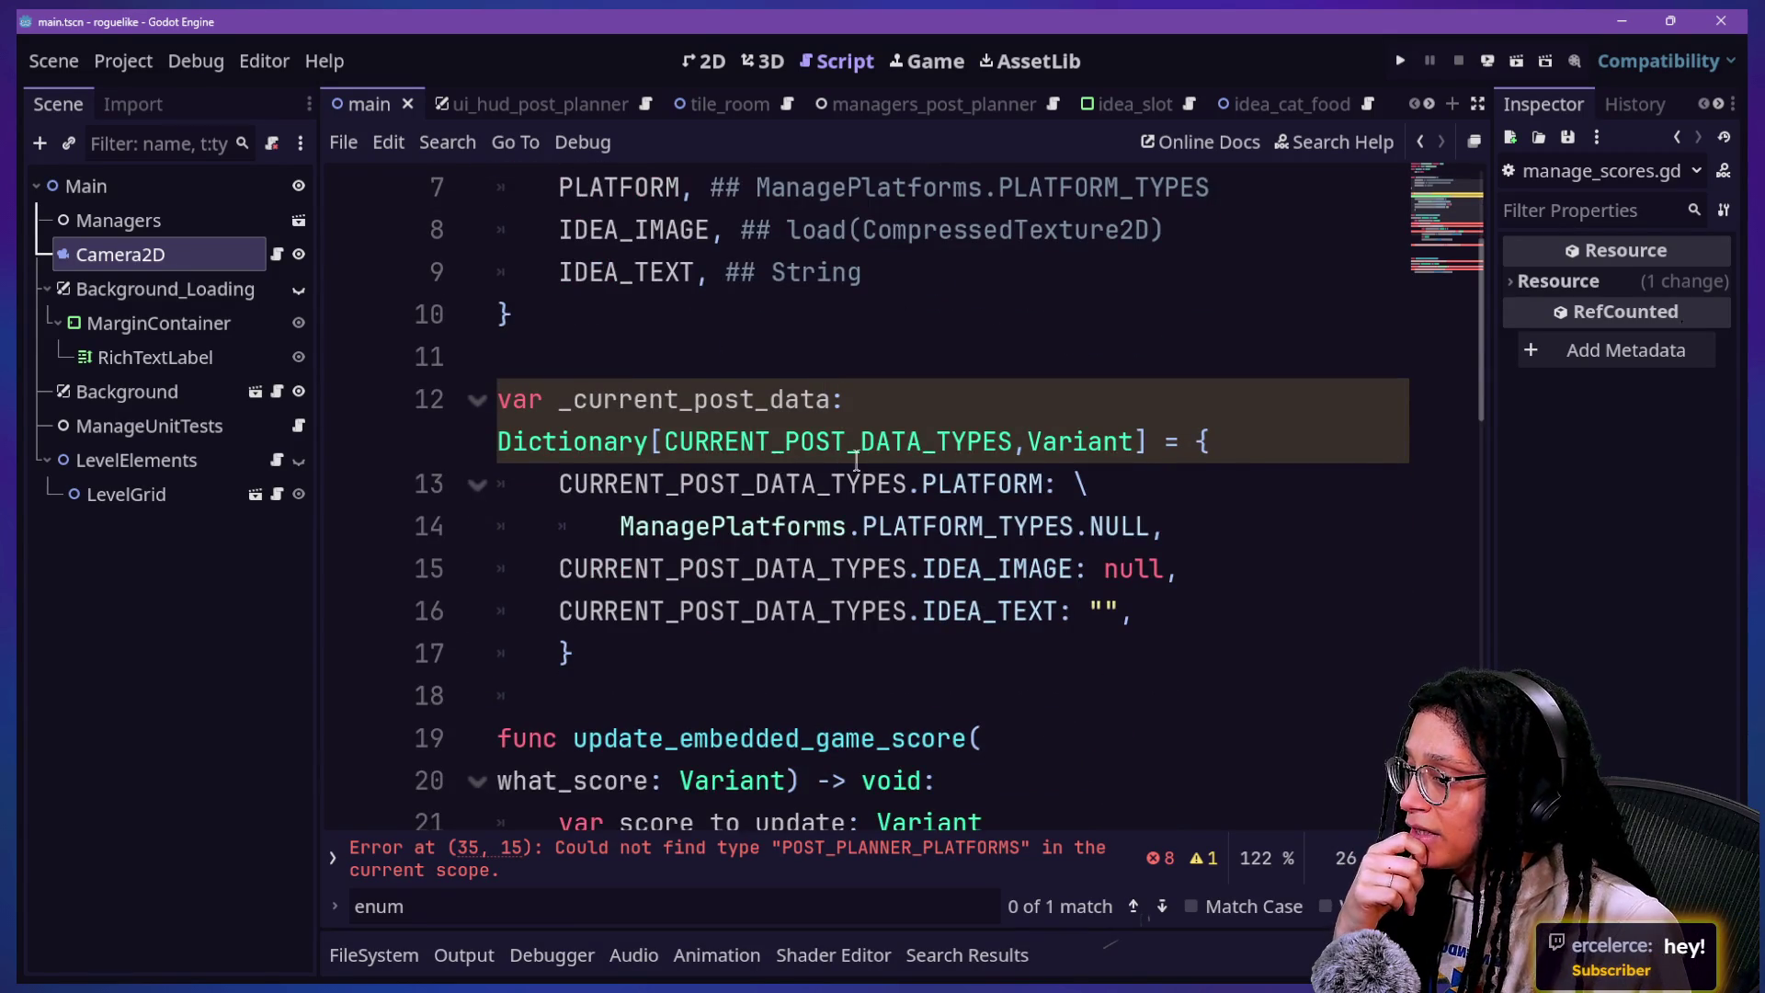
mouse_move(856, 461)
scroll(994, 514, "down", 5)
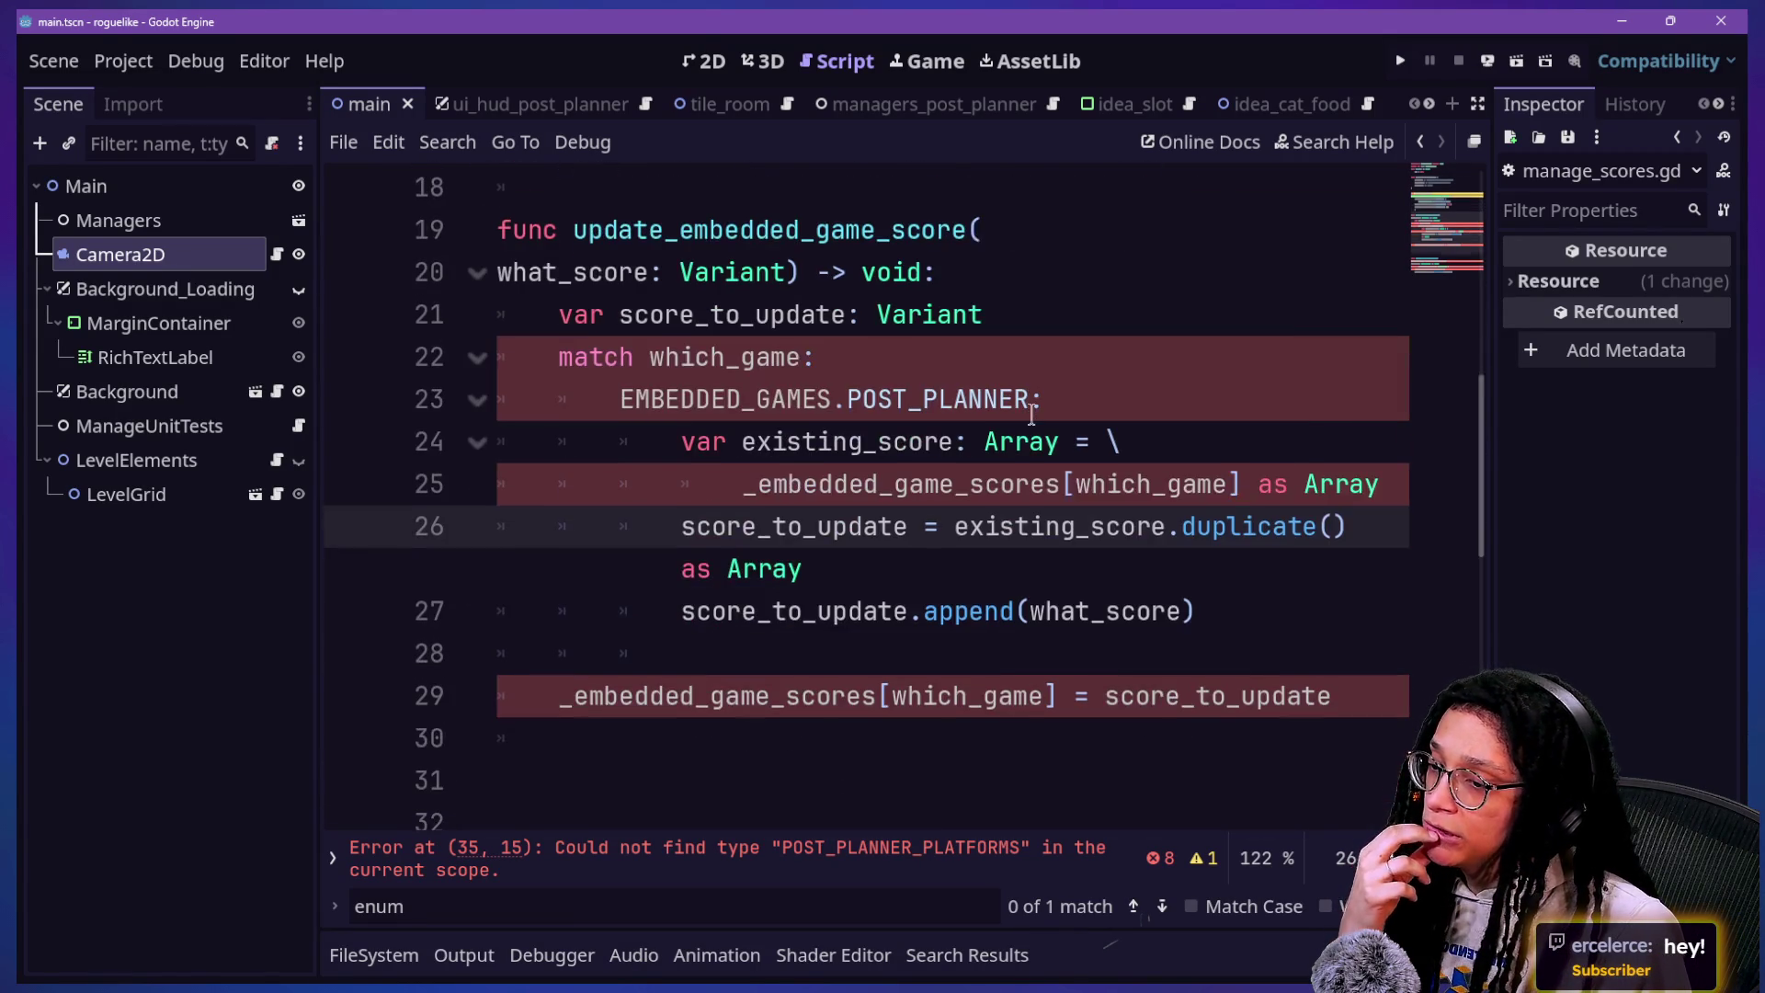
scroll(994, 549, "down", 4)
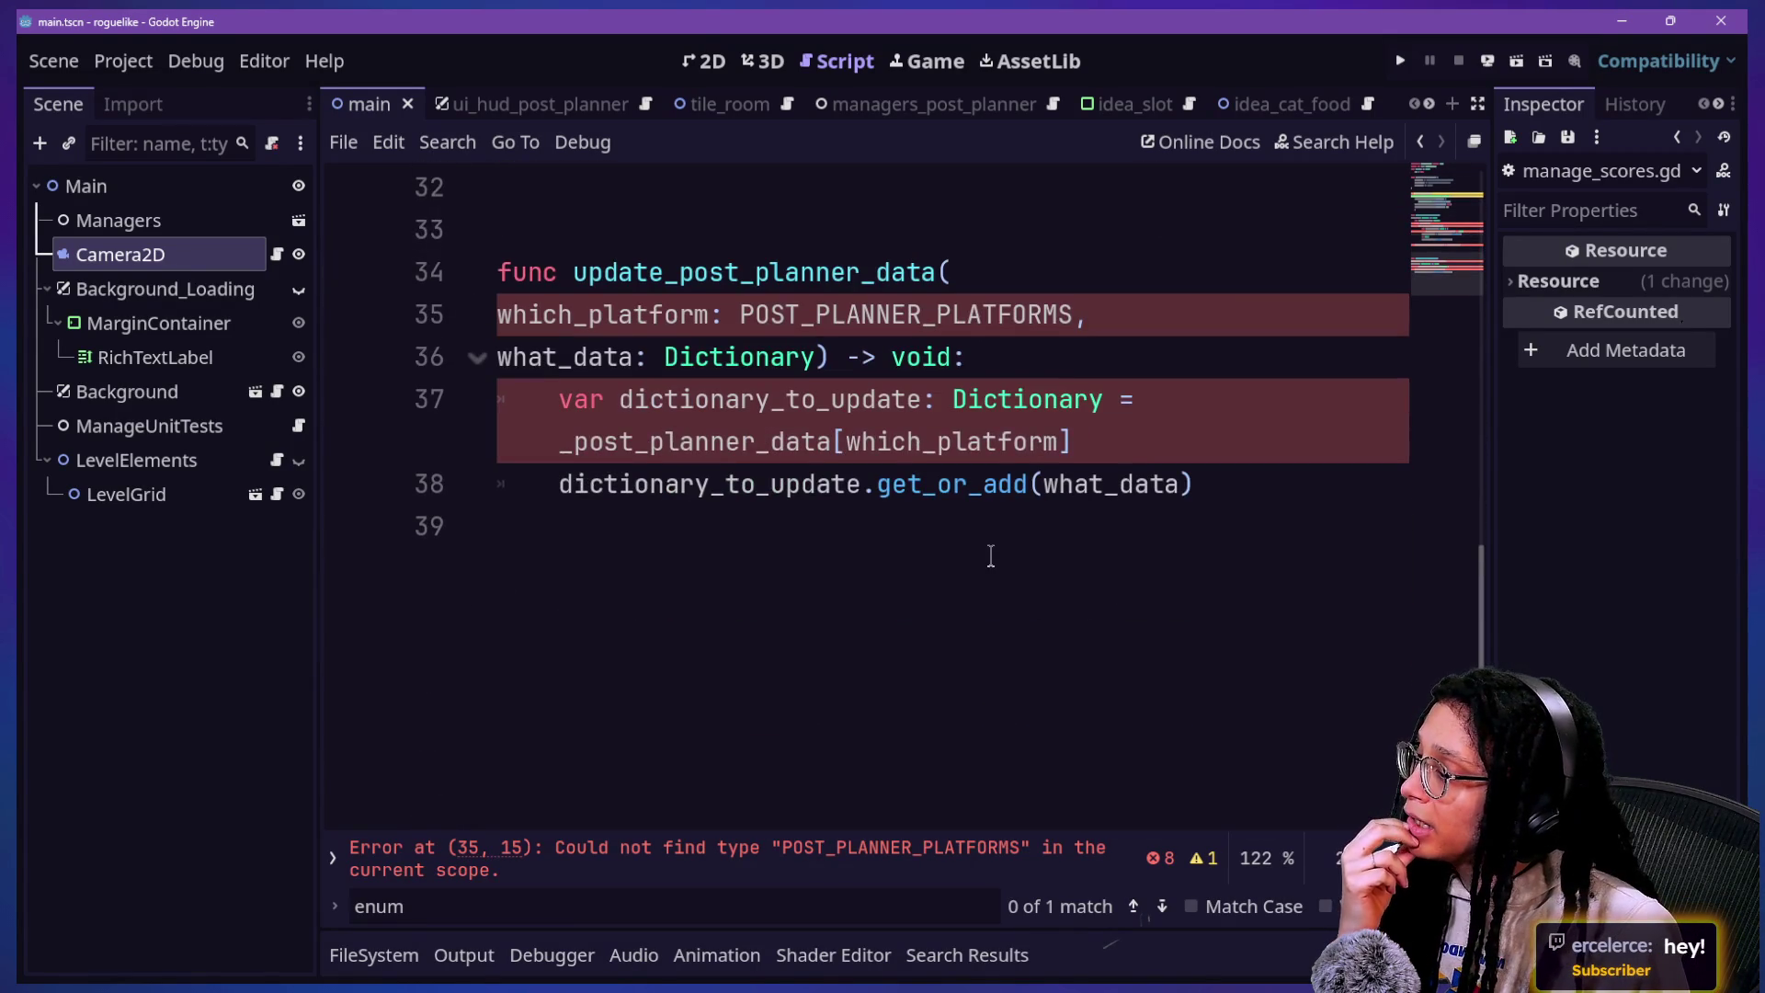
Step: Review update_post_planner_data down to the _post_planner_data lookup on line 37, then switch to Firefox
left_click_drag(990, 559, 922, 197)
left_click(929, 189)
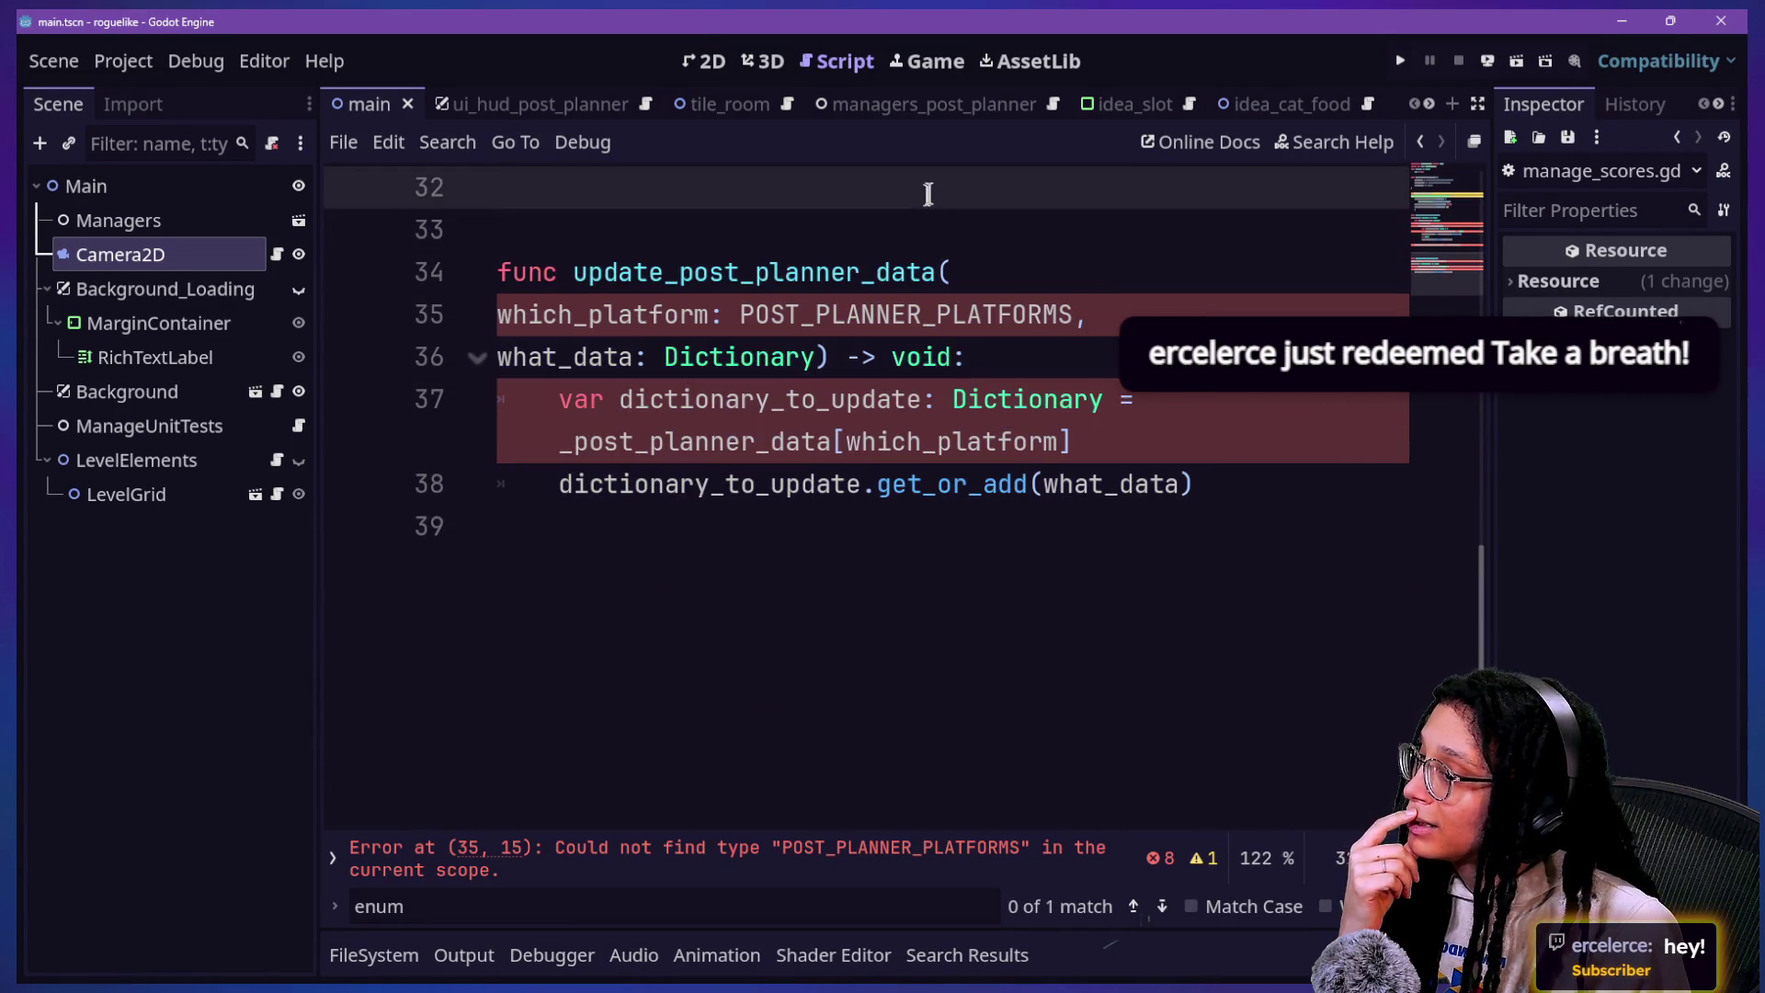
left_click(1035, 357)
left_click(1053, 415)
left_click(1045, 473)
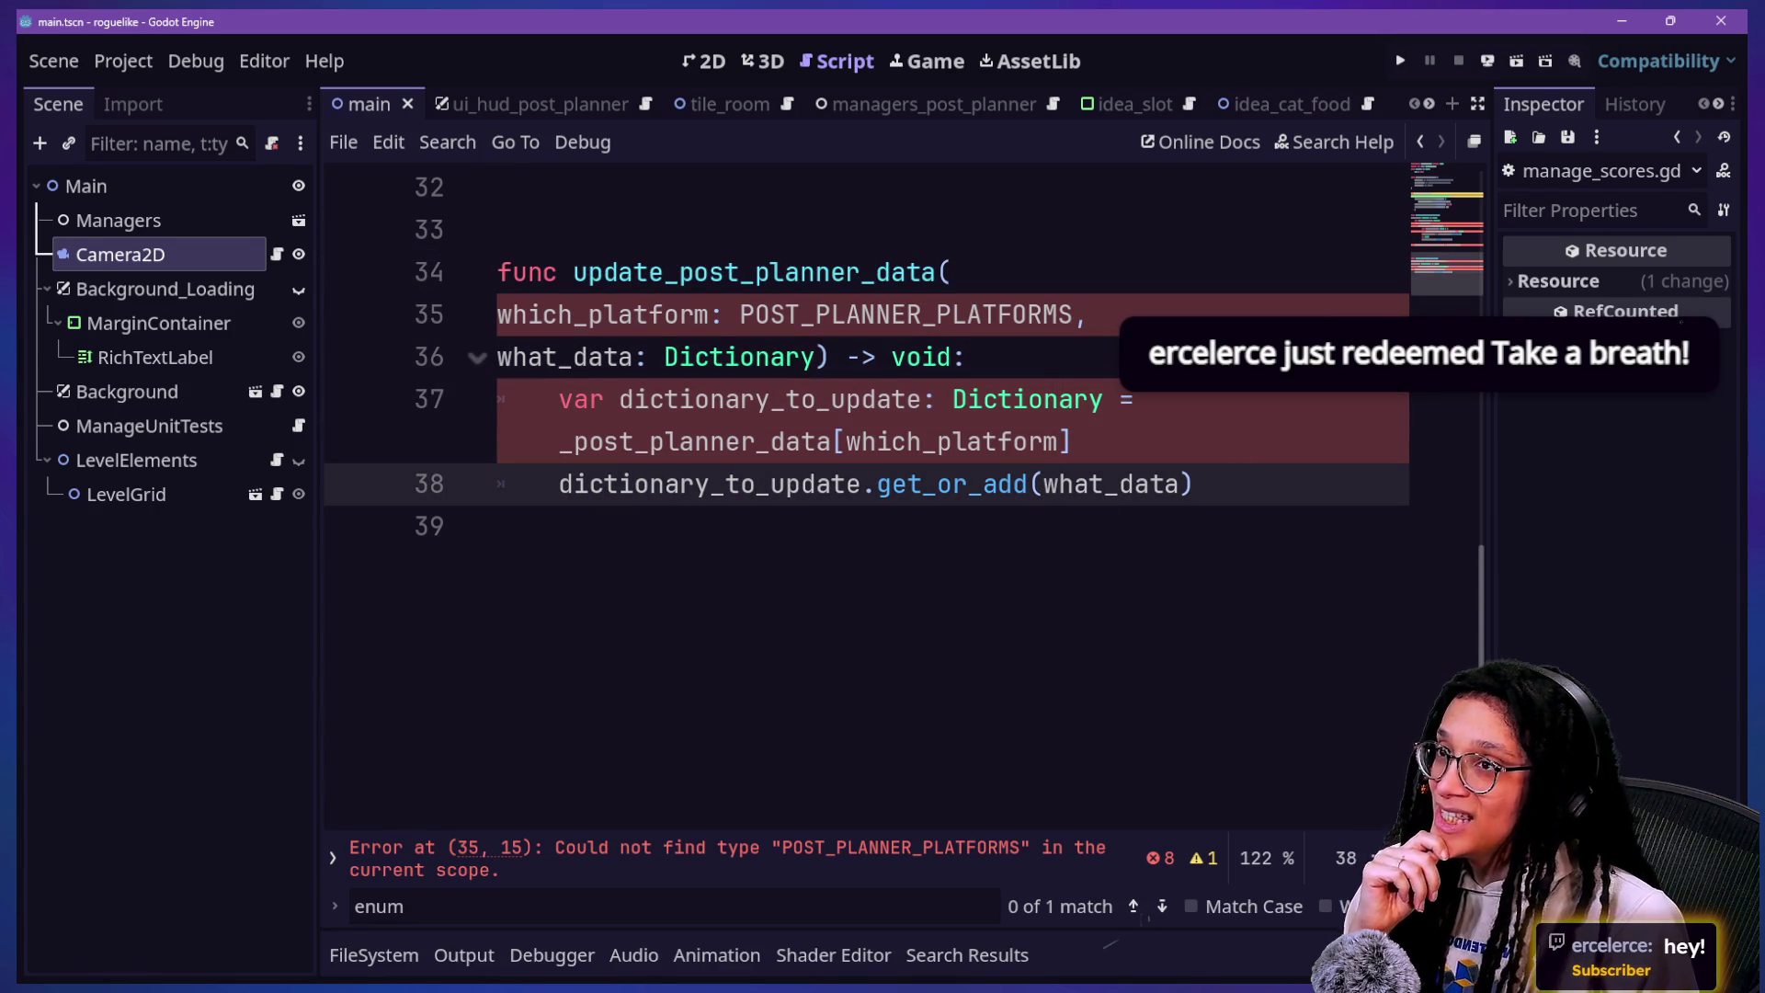
left_click(965, 424)
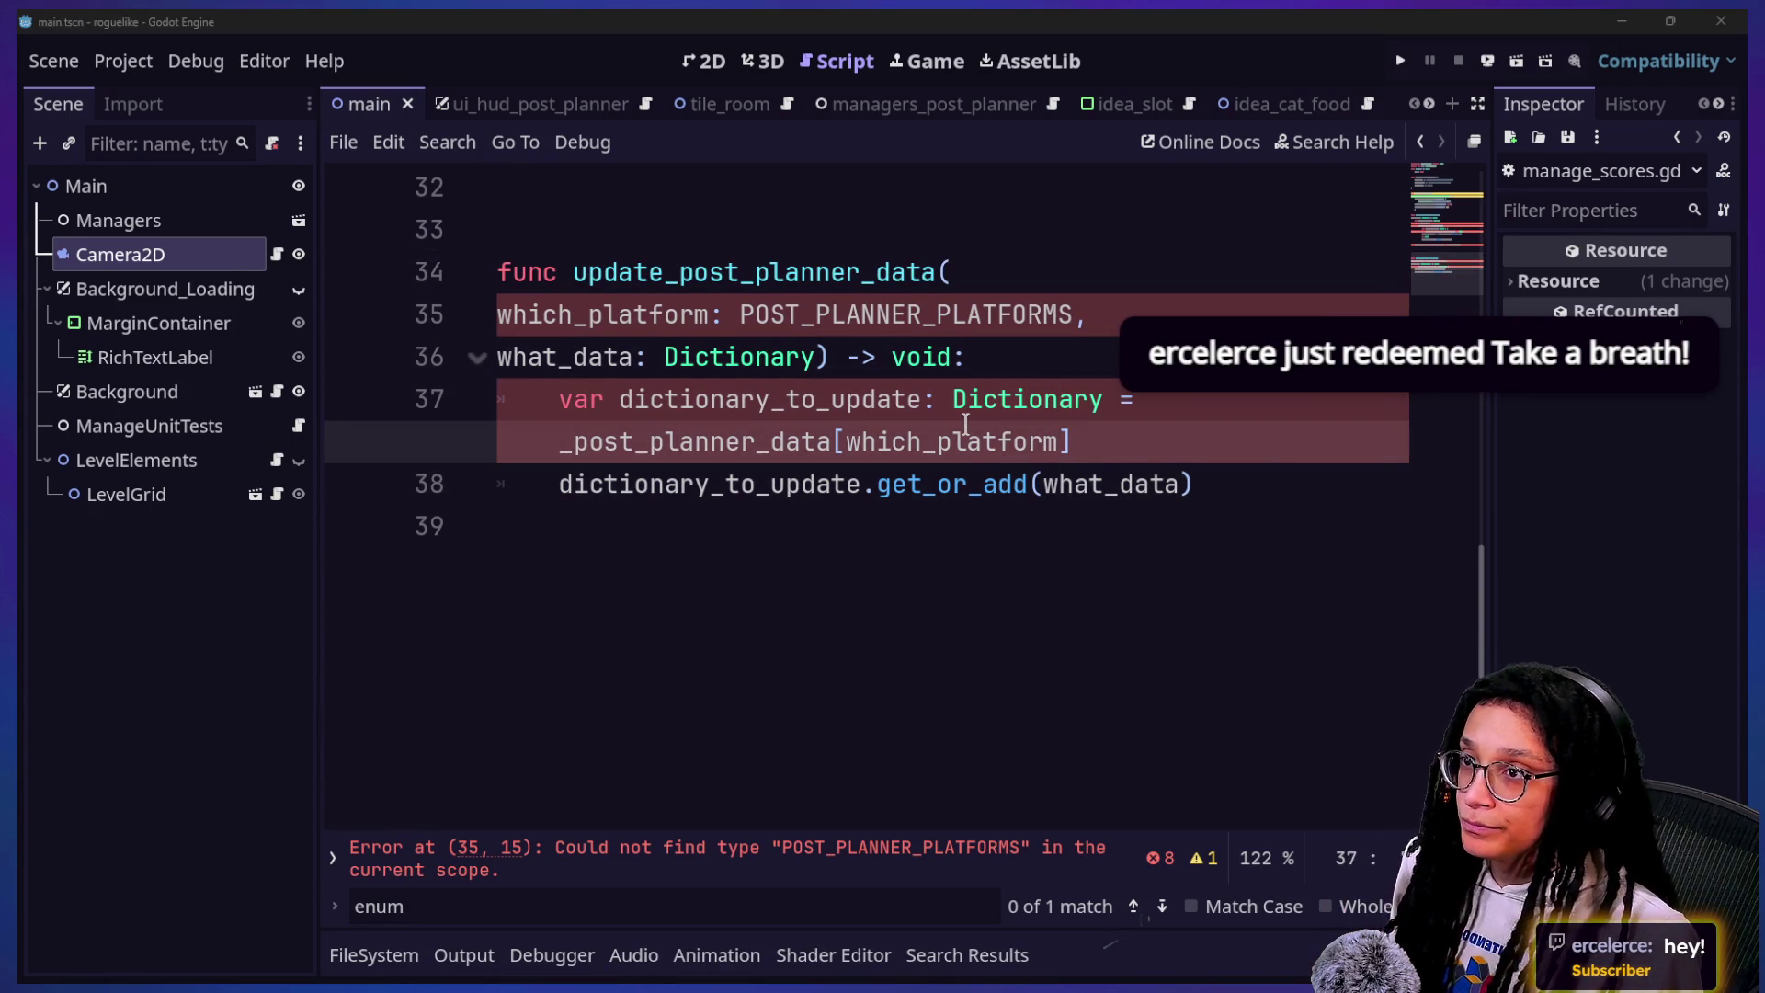
key("alt+Tab")
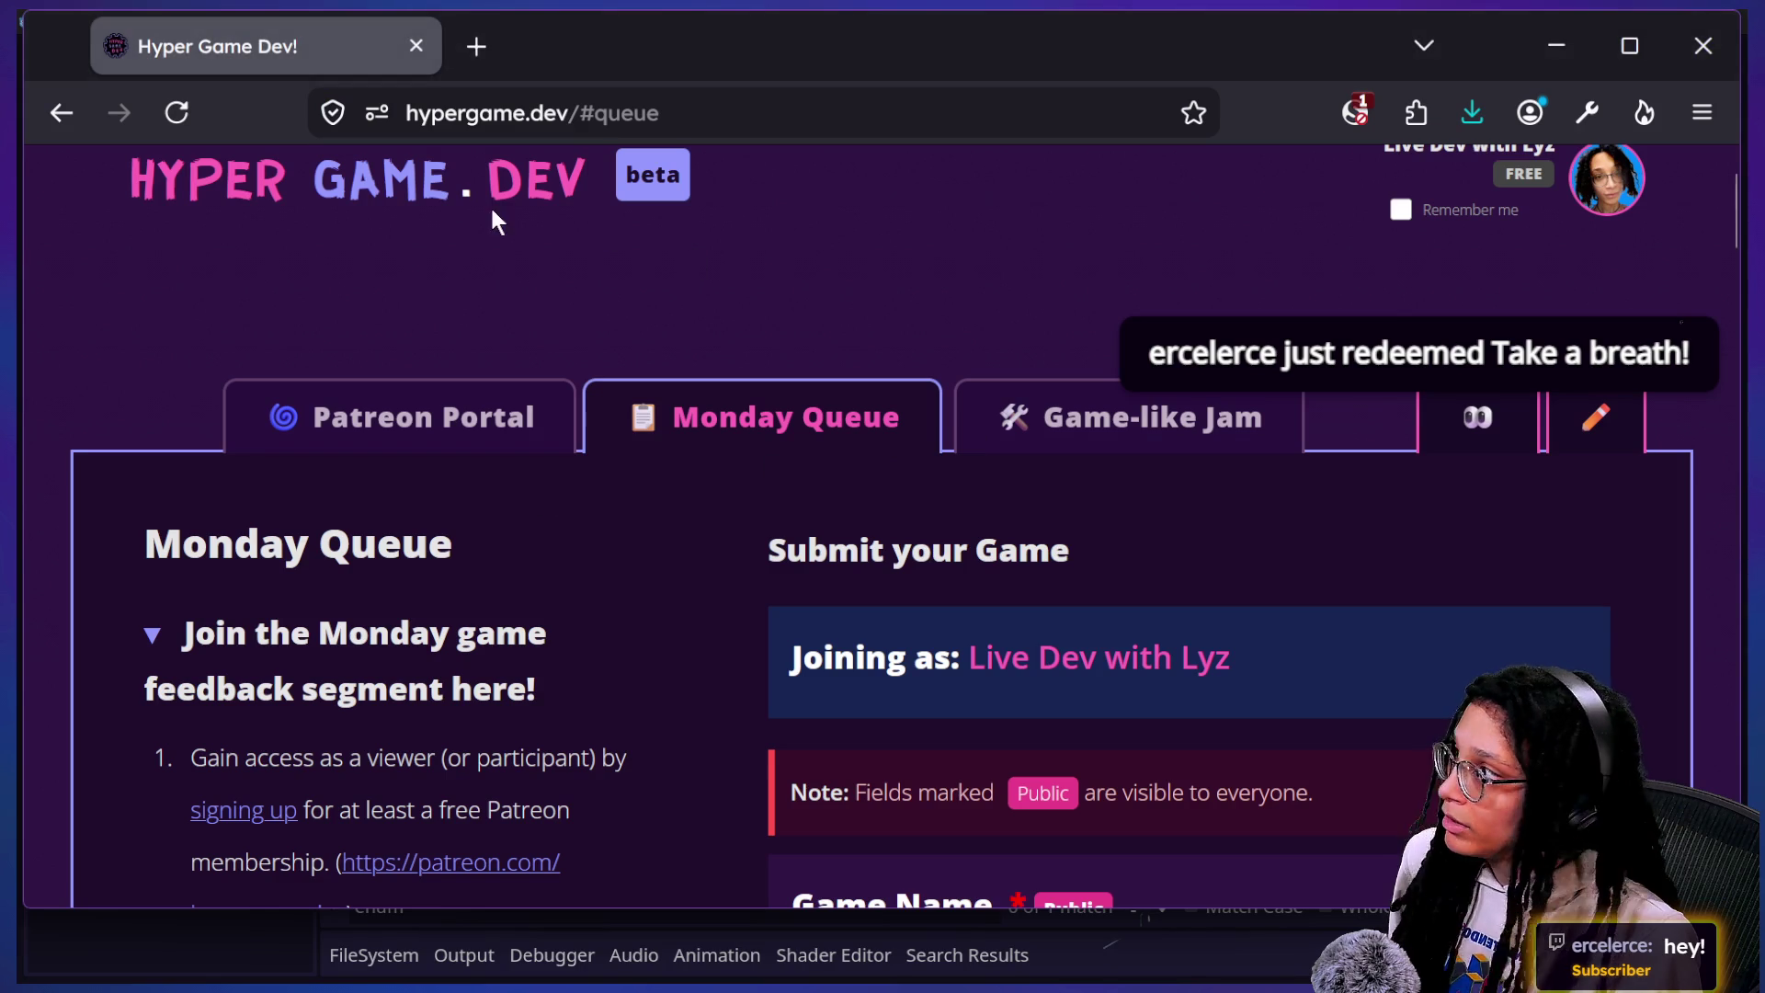
Step: Run the 'breathing' bookmark timer in a new Incognito tab, close it, and return to Godot
key("alt+Tab")
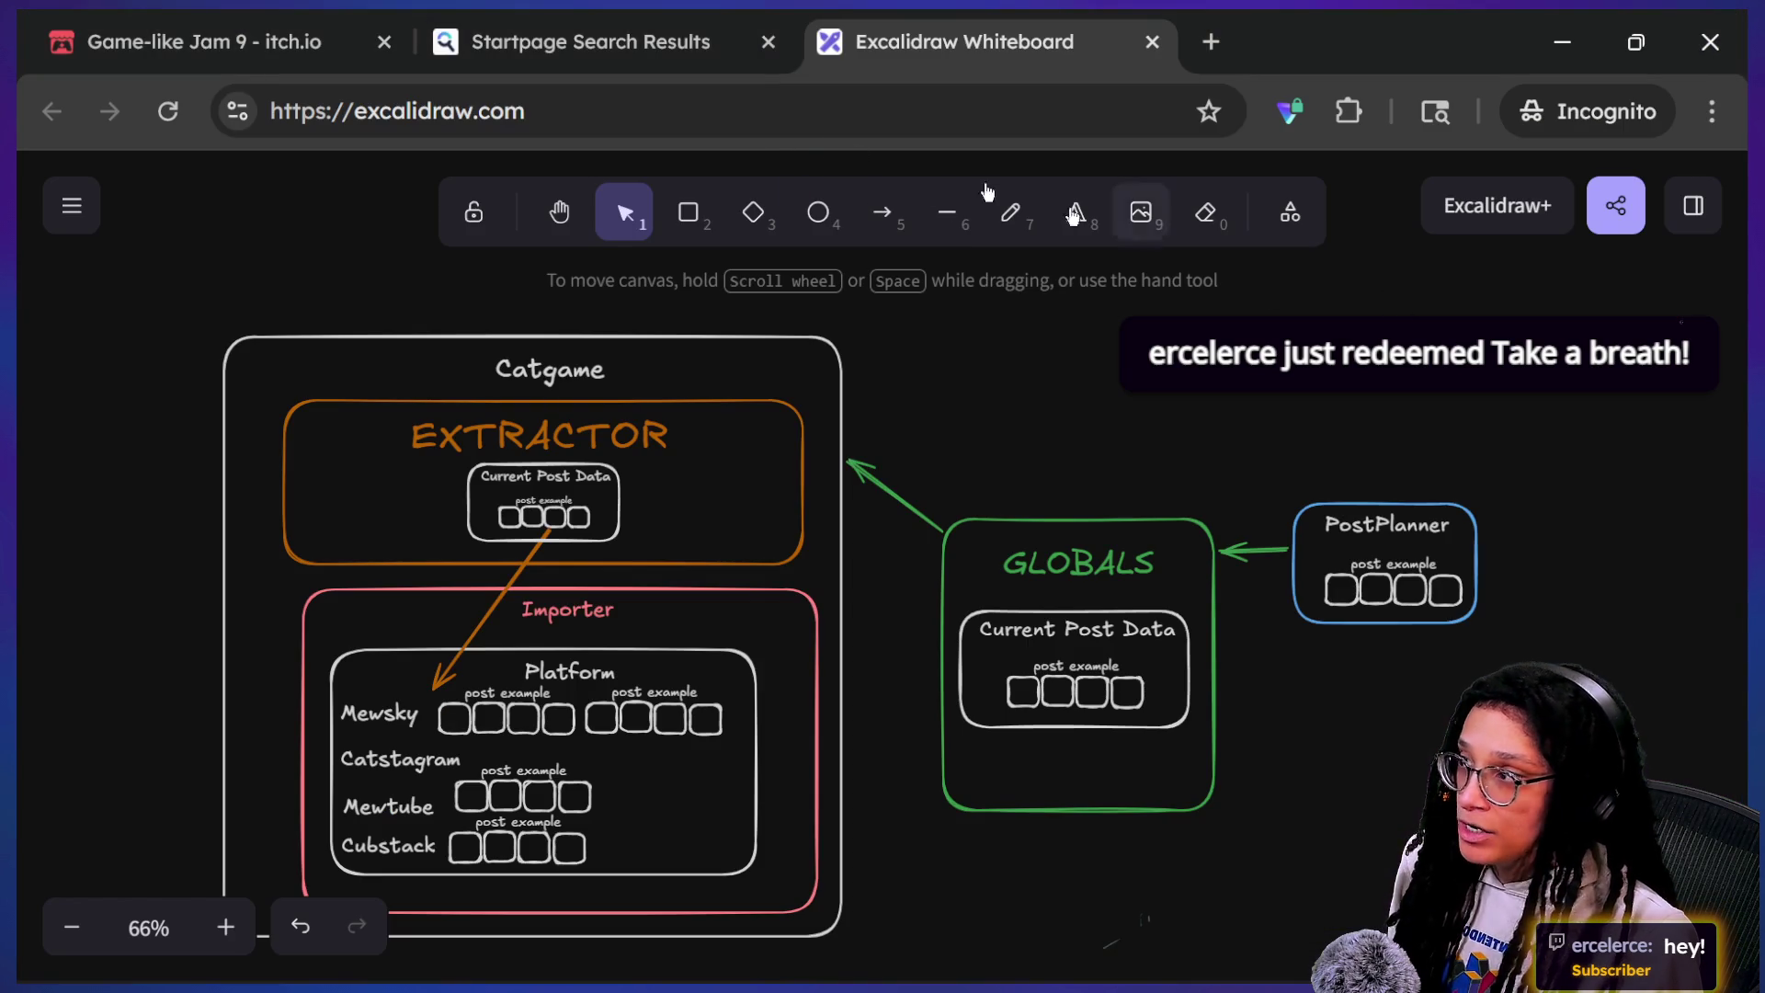
left_click(1211, 41)
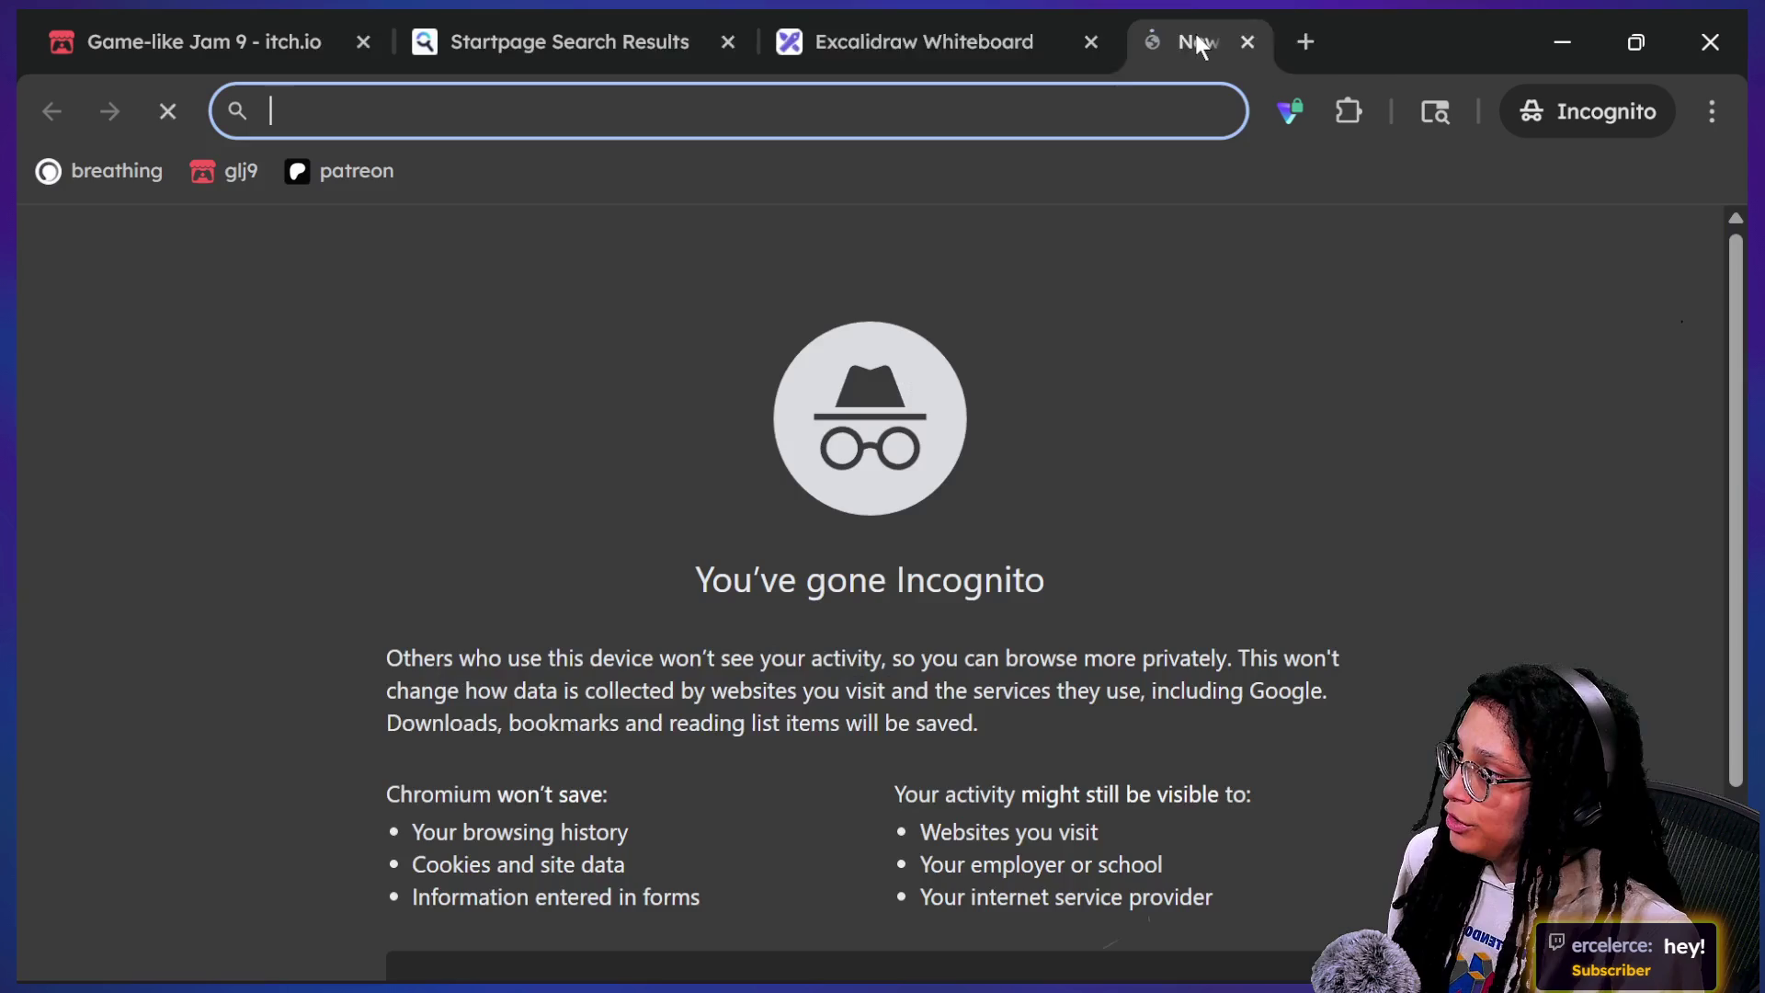
left_click(106, 171)
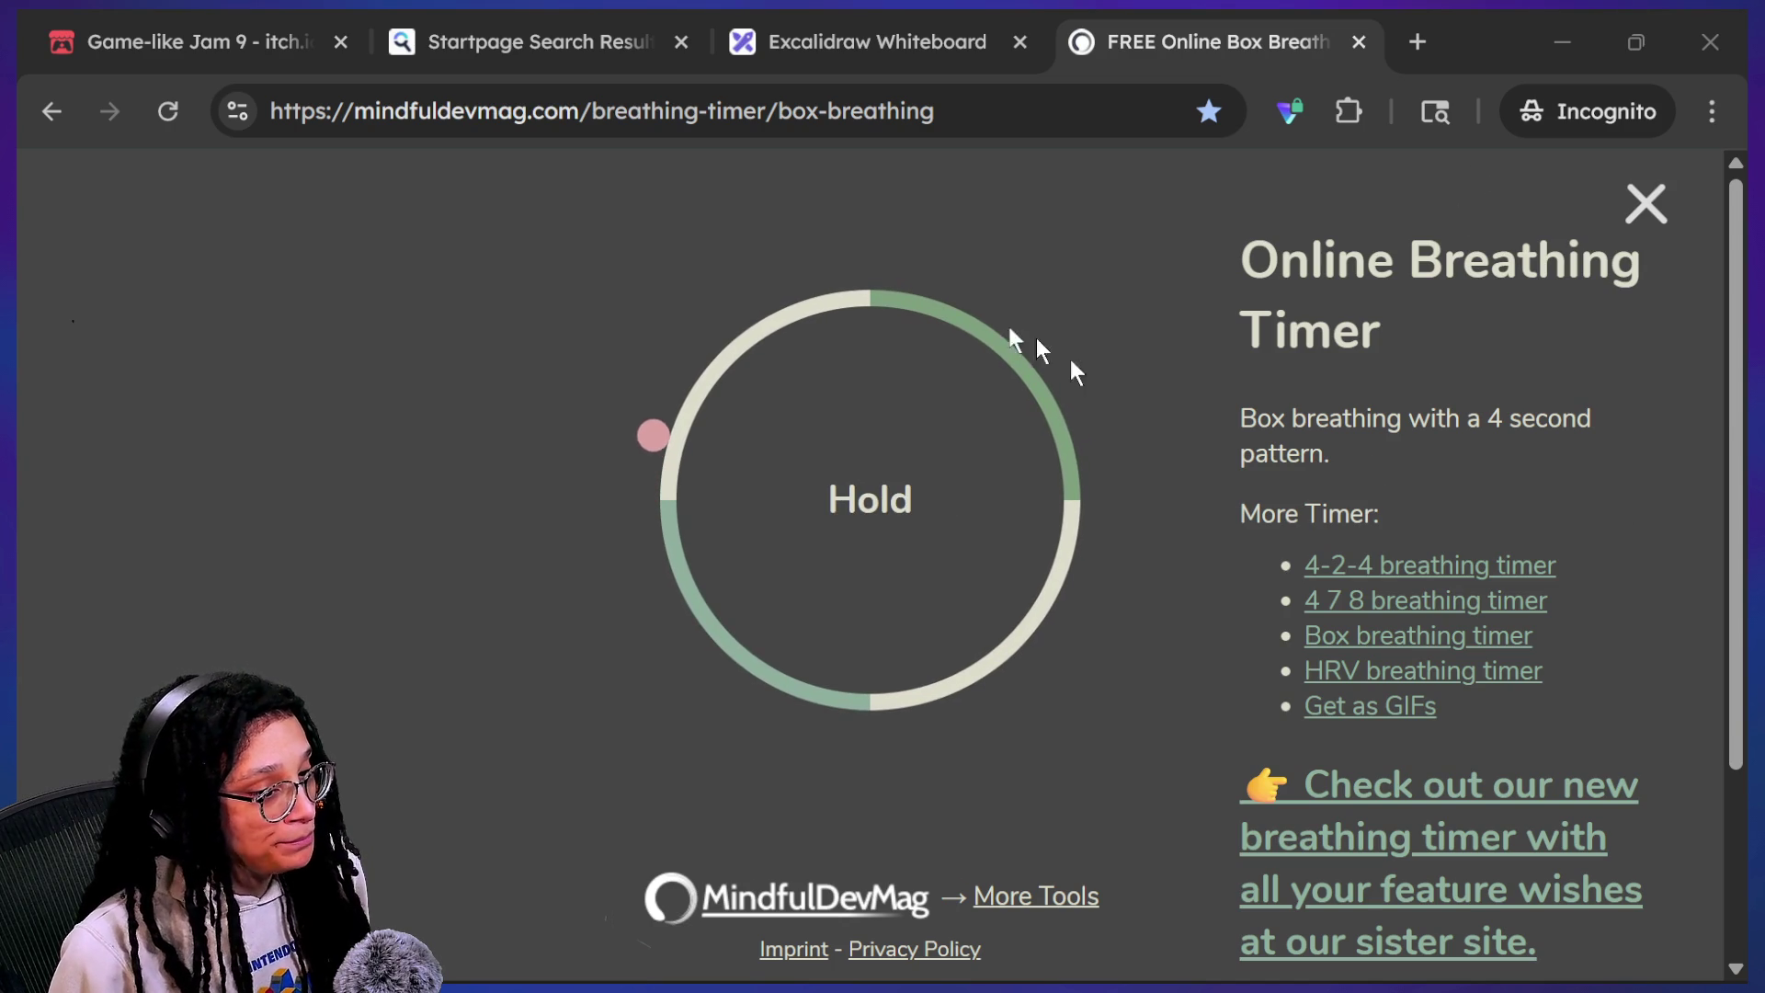
left_click(1359, 42)
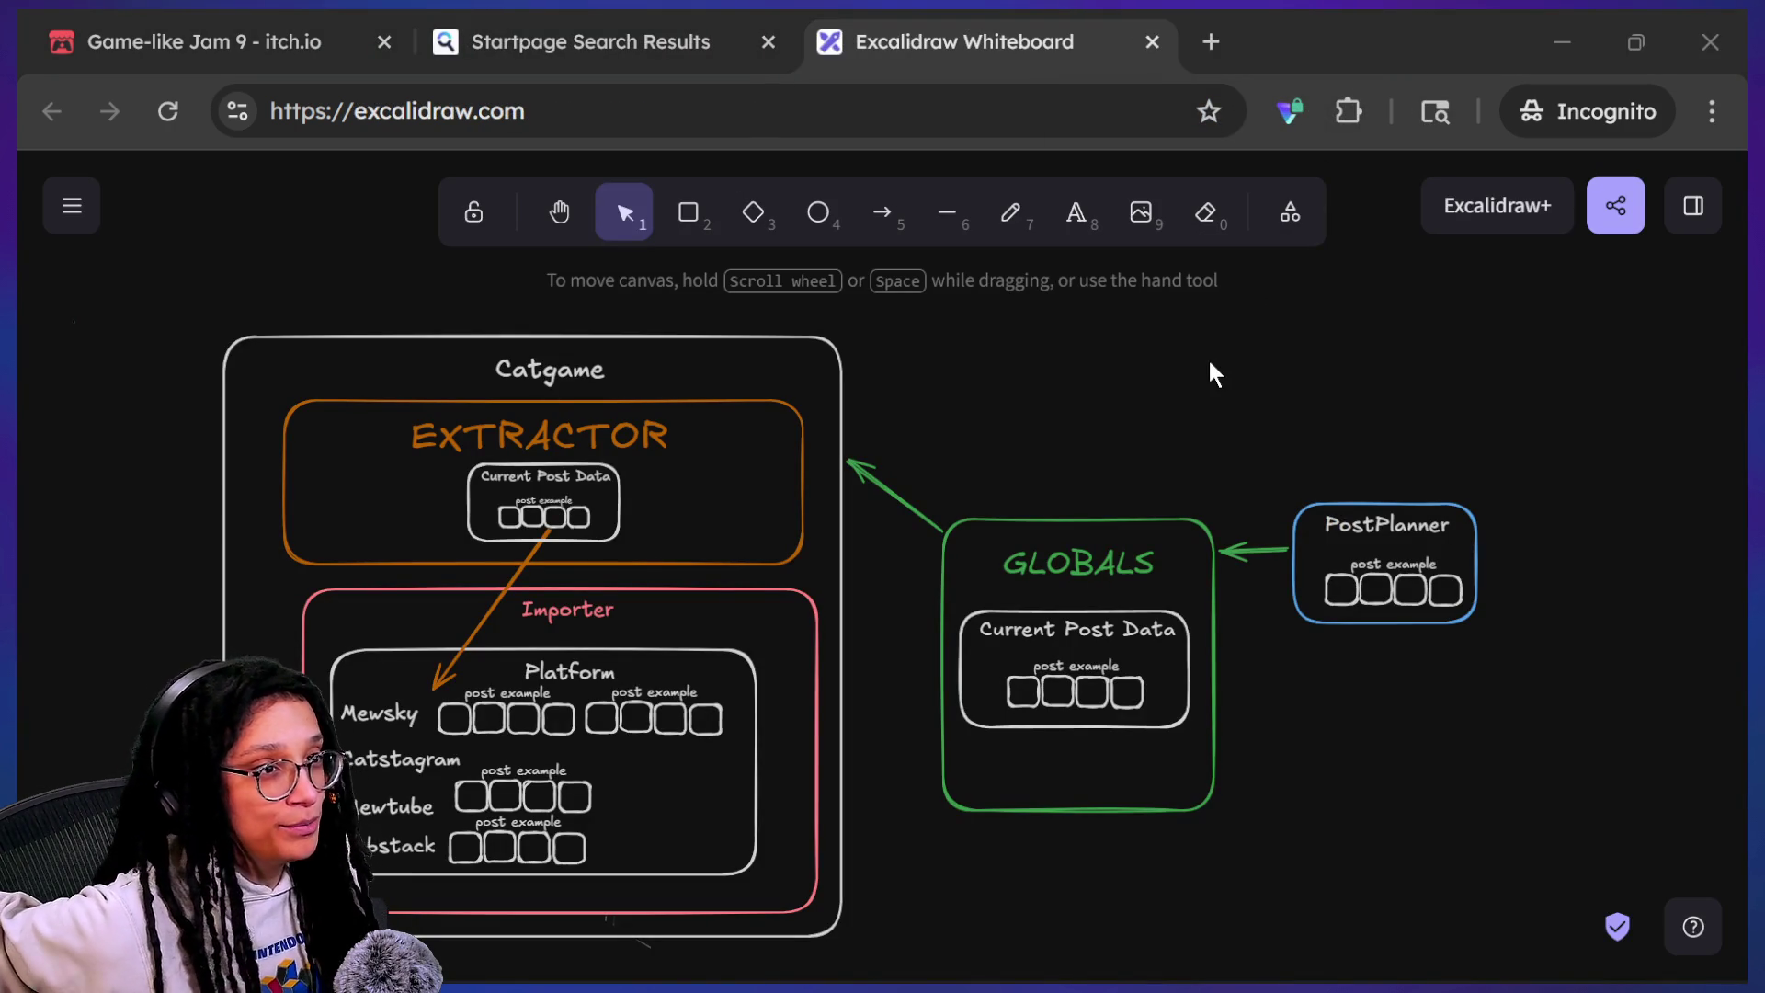
key("alt+Tab")
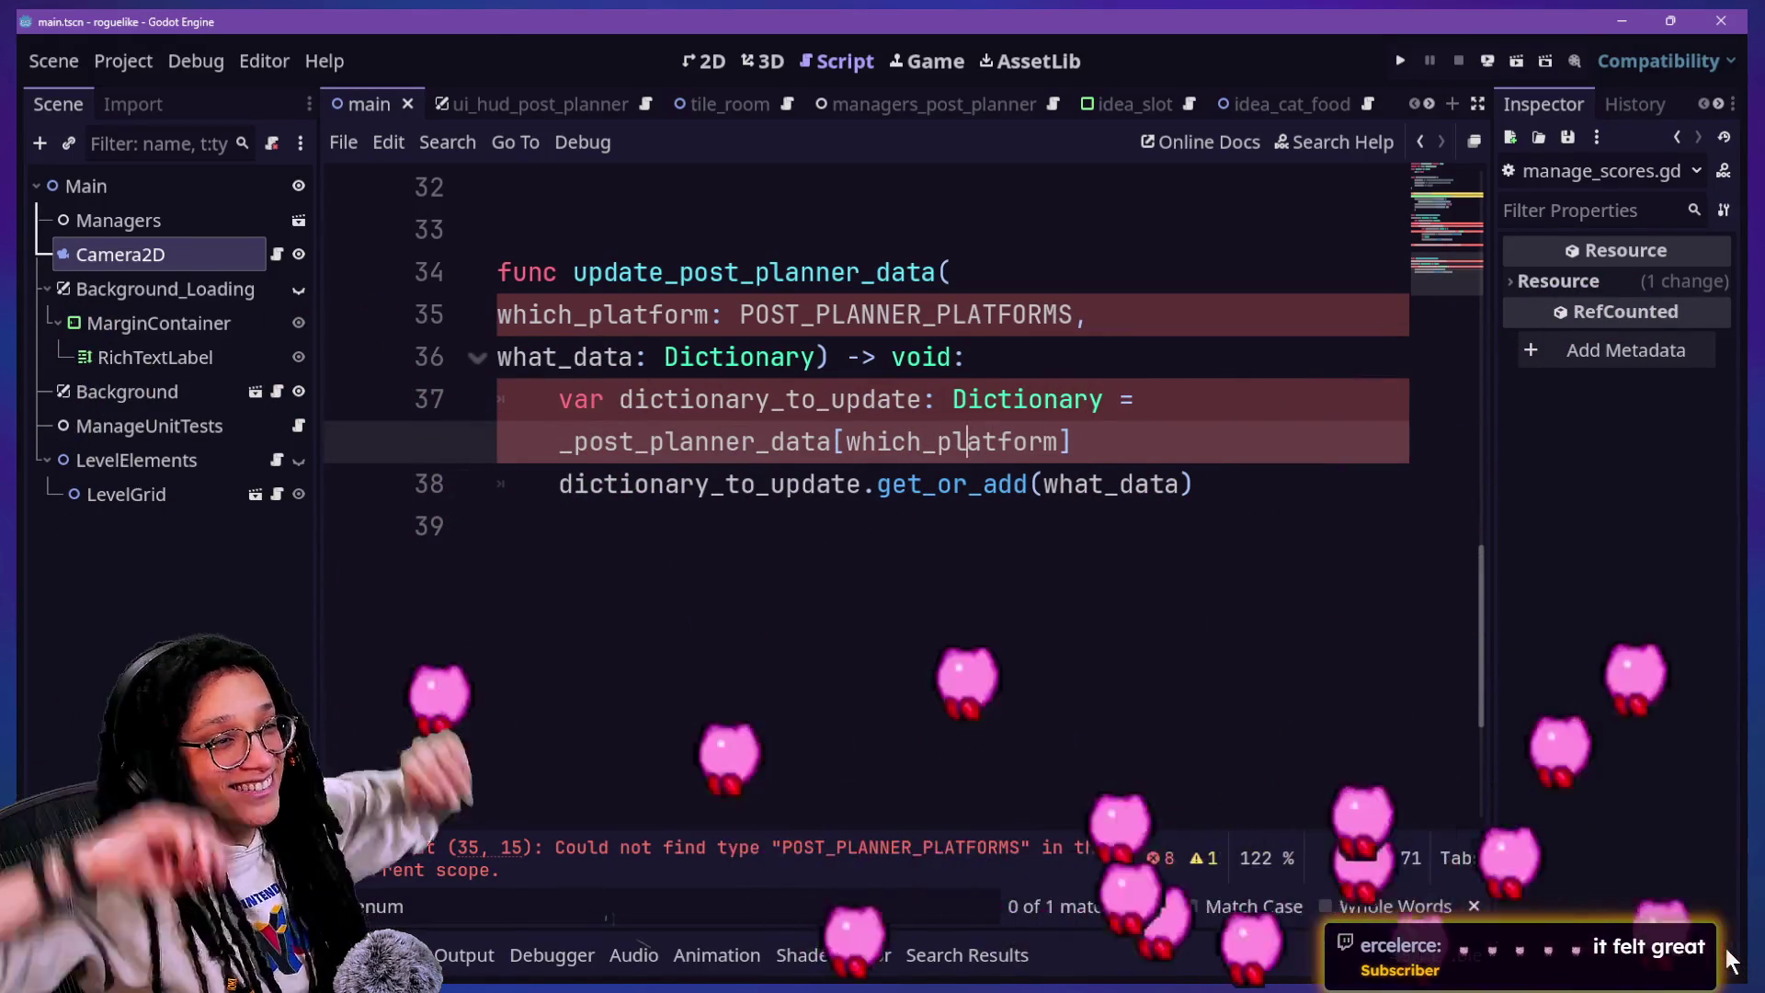
Step: Delete the old update functions on lines 18–39, including update_post_planner_data, and the leftover blank line
left_click(497, 526)
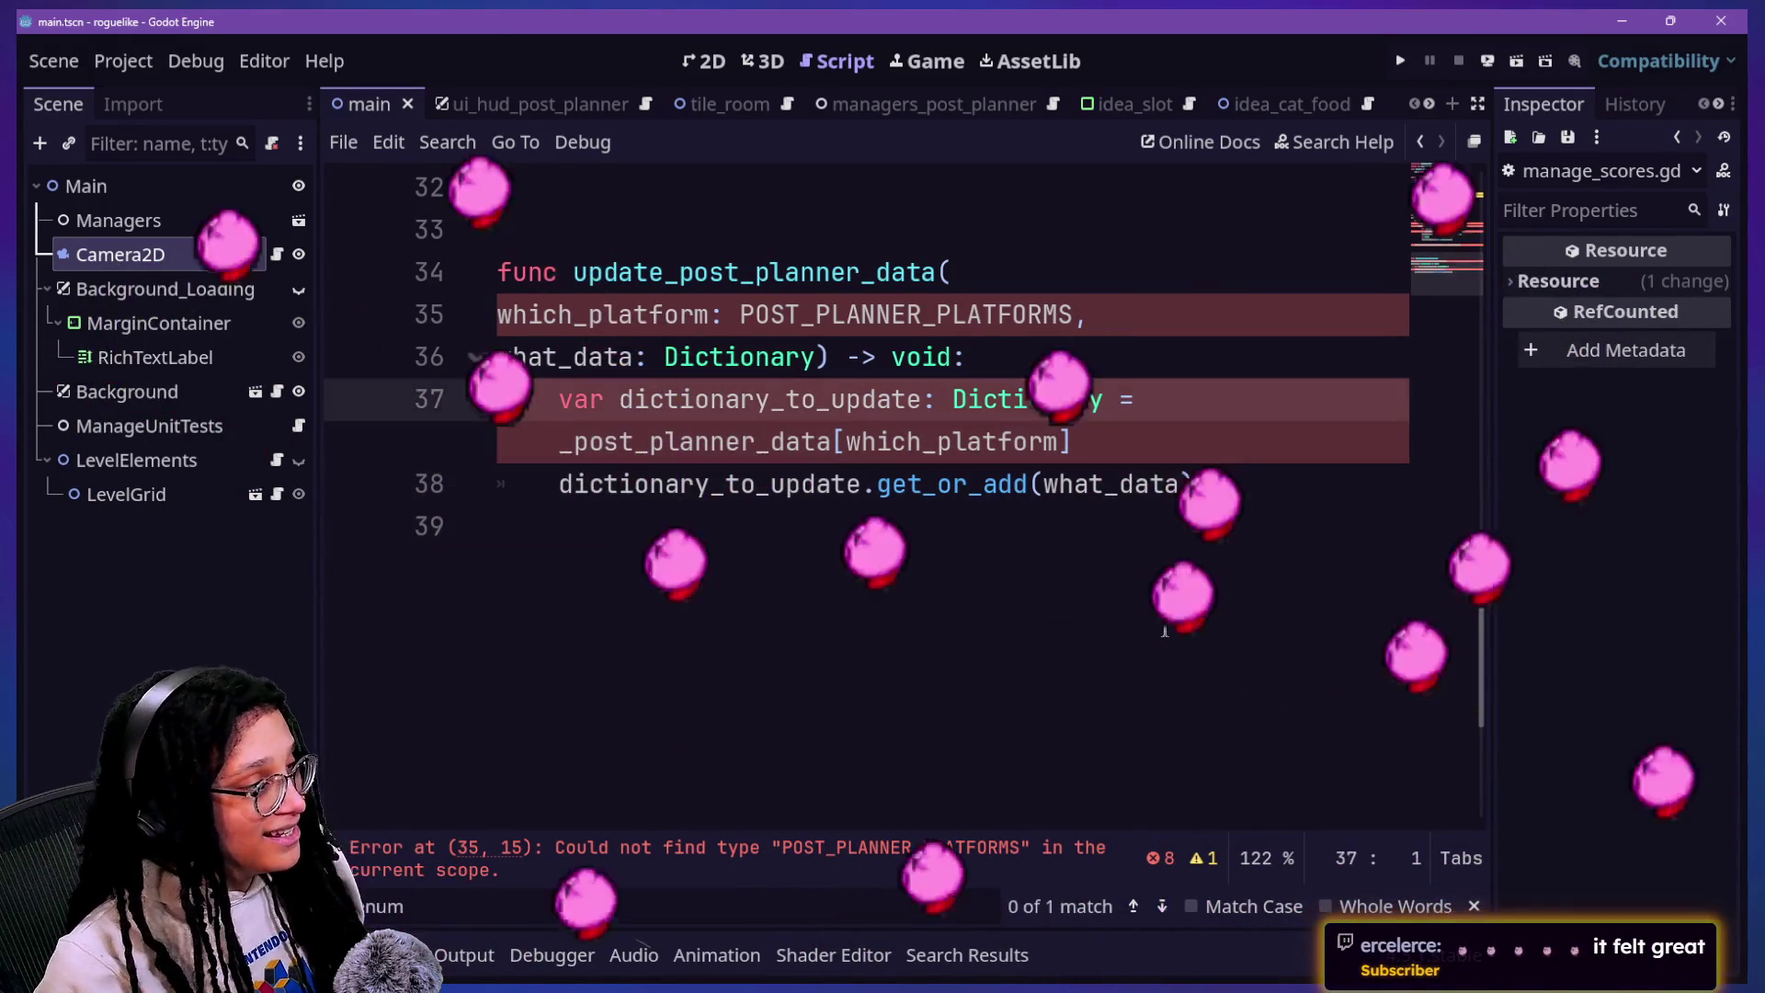
key("Up")
key("Up")
key("Up")
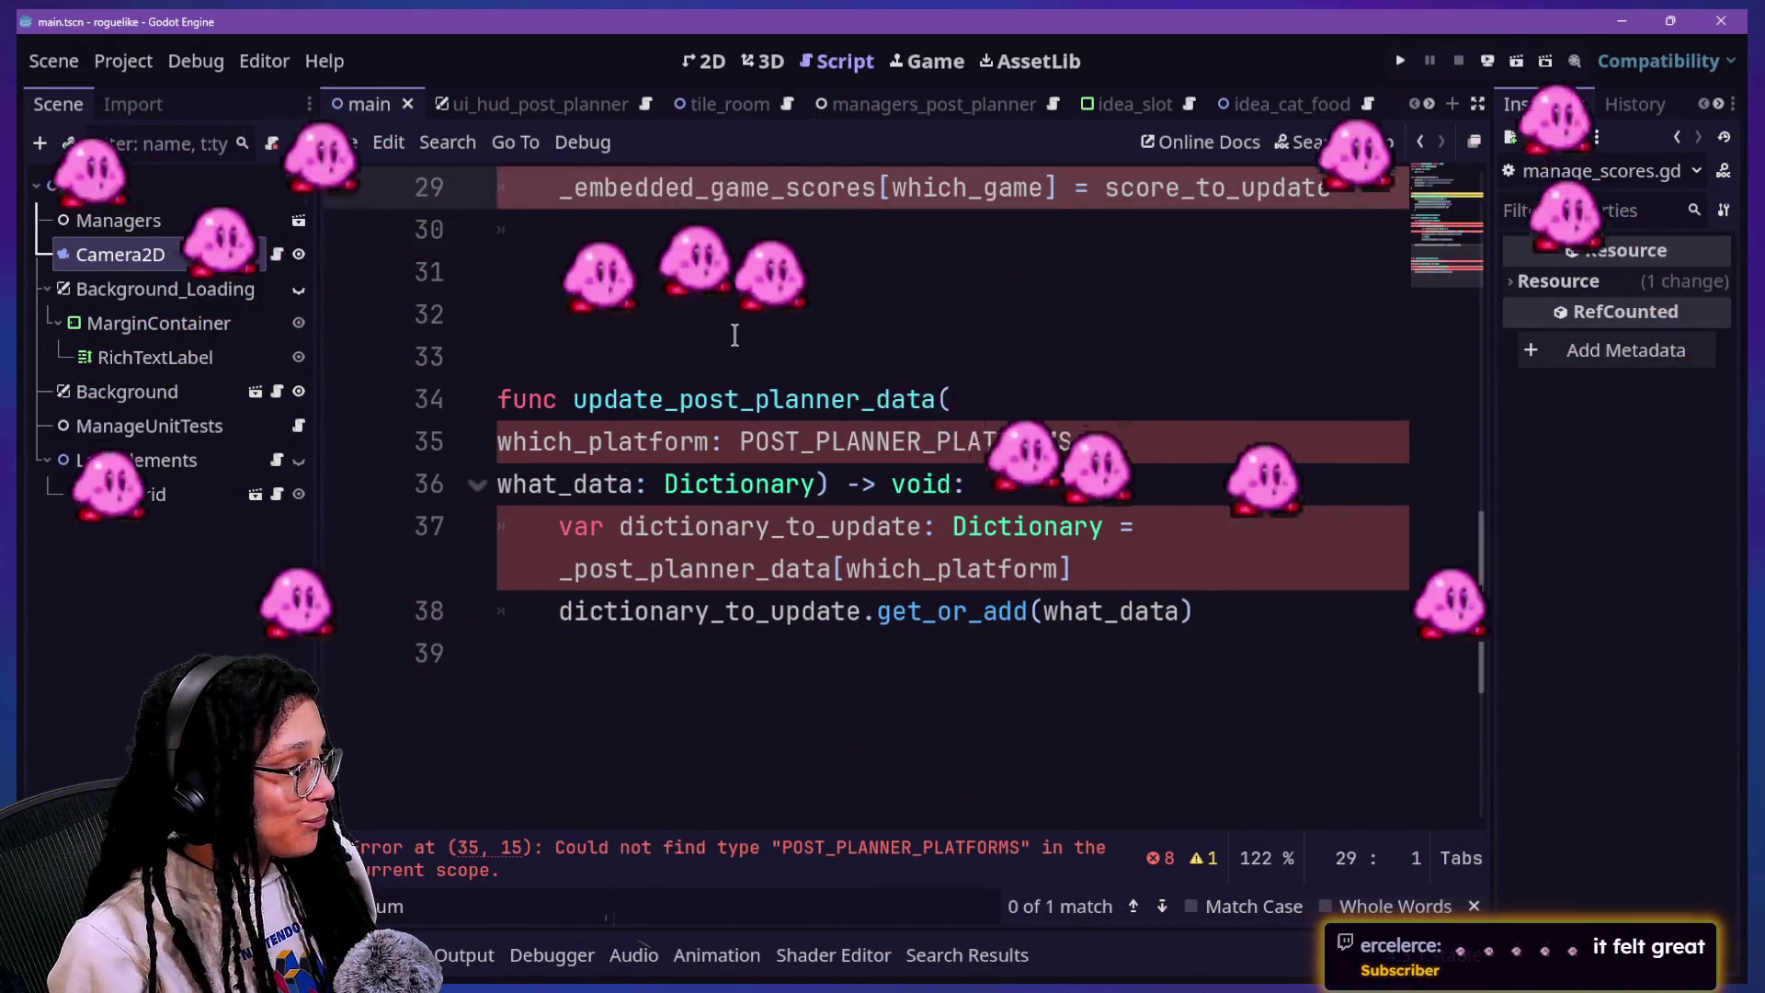
scroll(732, 335, "up", 2)
left_click_drag(736, 342, 1204, 650)
left_click_drag(1201, 737, 938, 314)
scroll(937, 317, "up", 4)
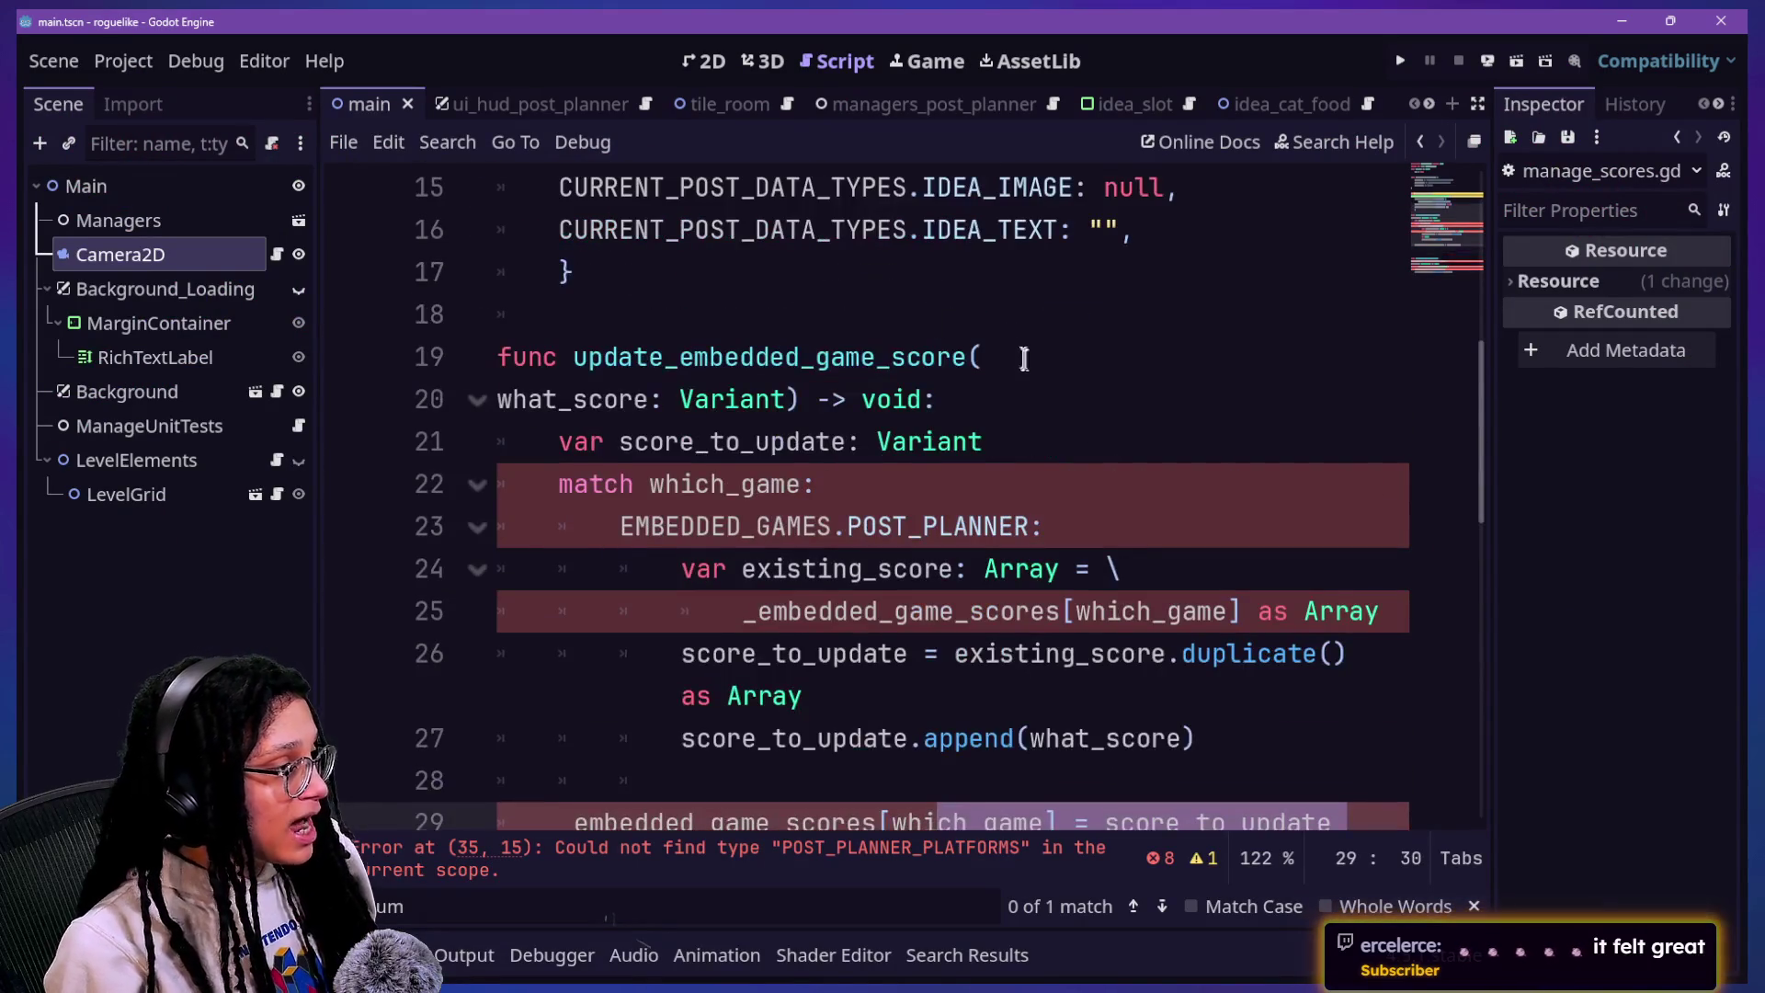
left_click(951, 299, "shift")
key("BackSpace")
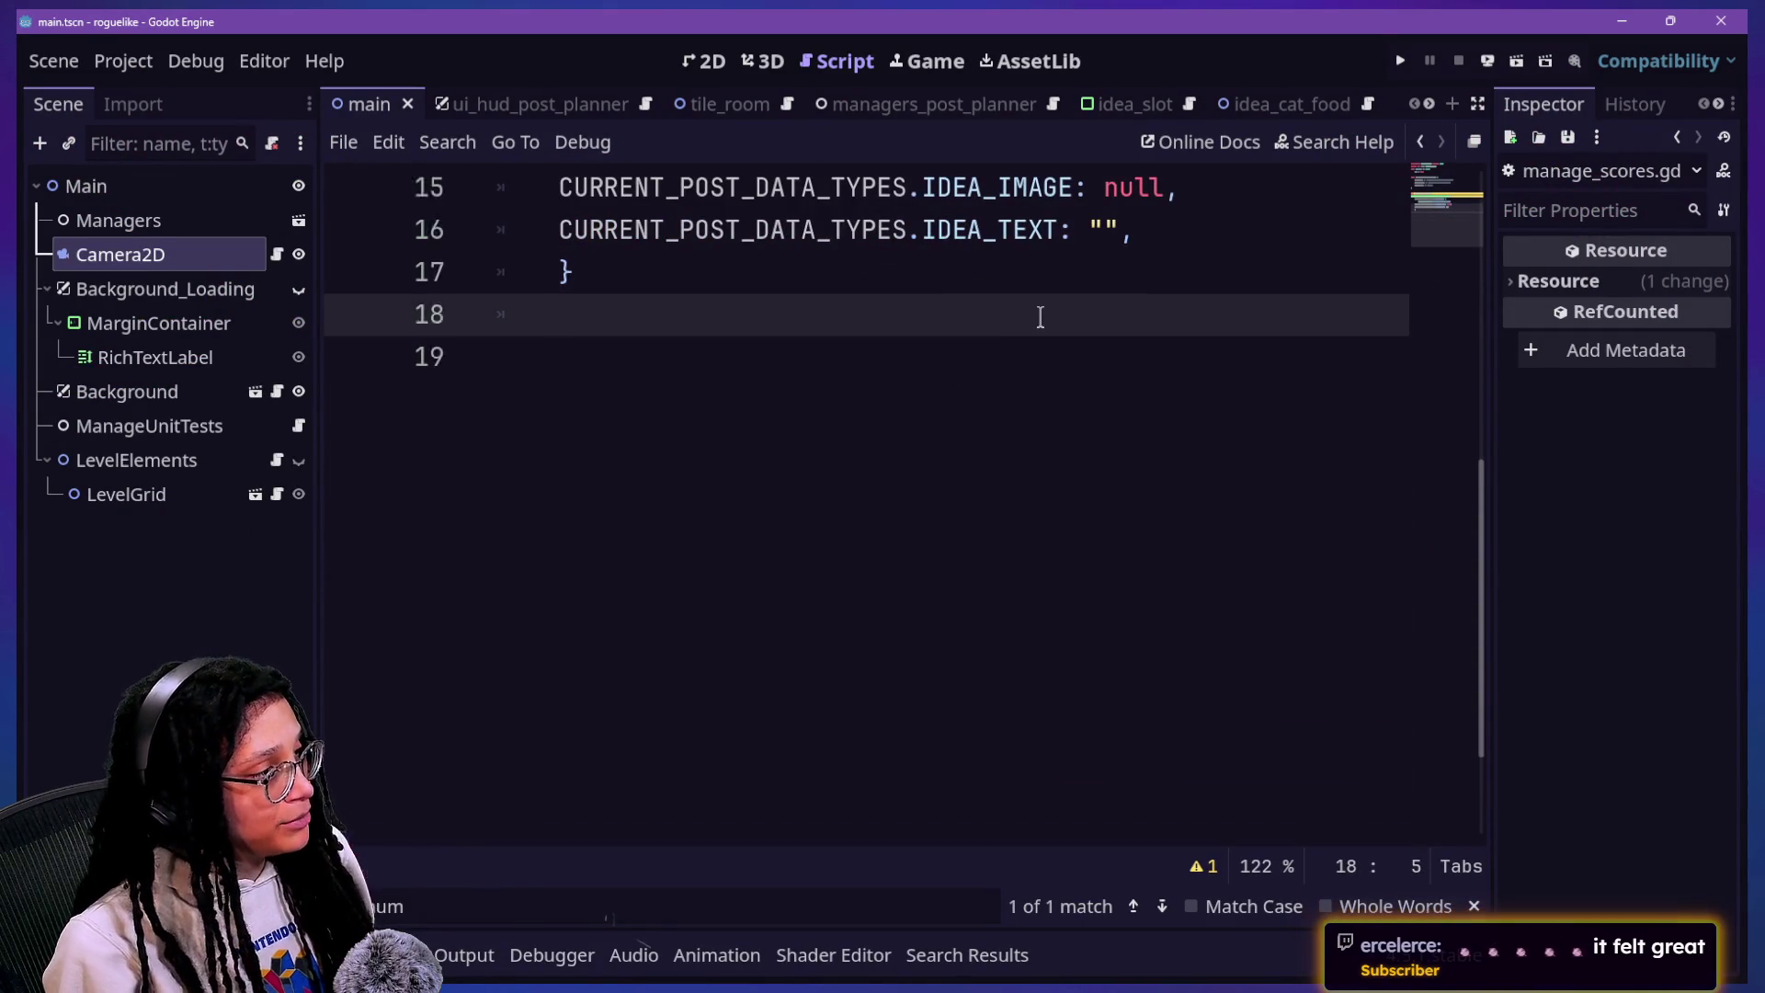
scroll(1040, 317, "up", 2)
key("BackSpace")
key("BackSpace")
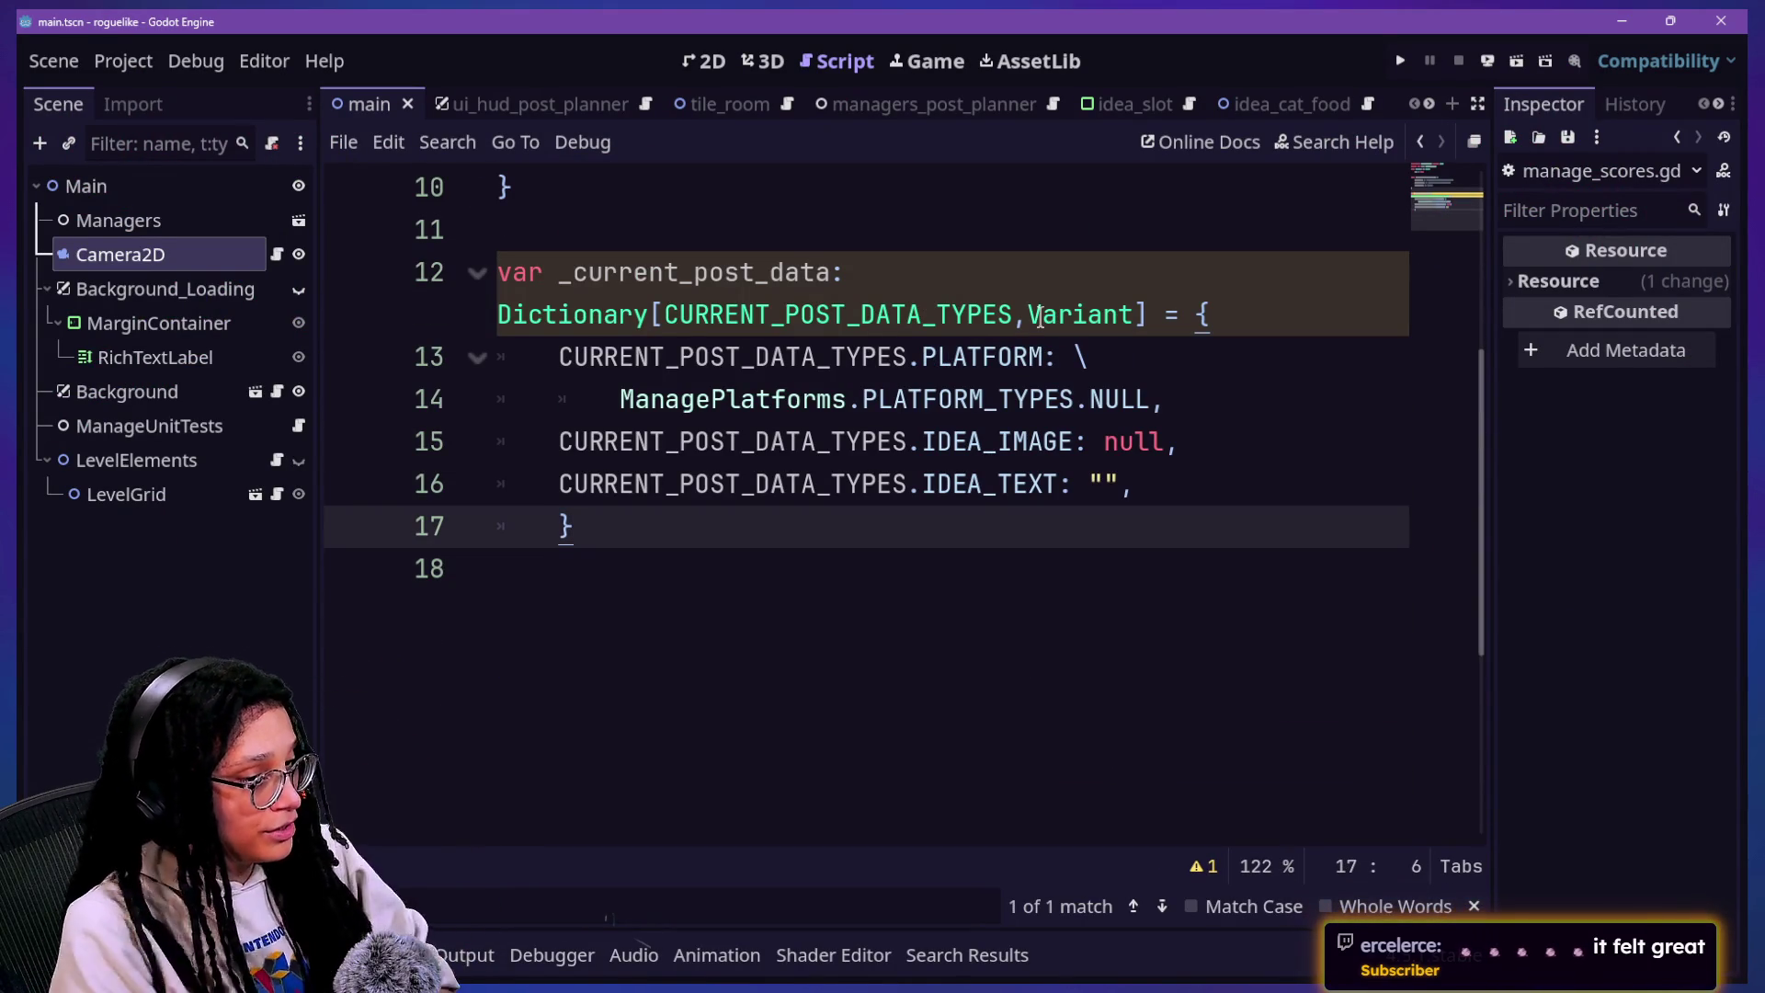
Step: Review the PLATFORM key and its NULL default in the _current_post_data dictionary
scroll(994, 380, "up", 3)
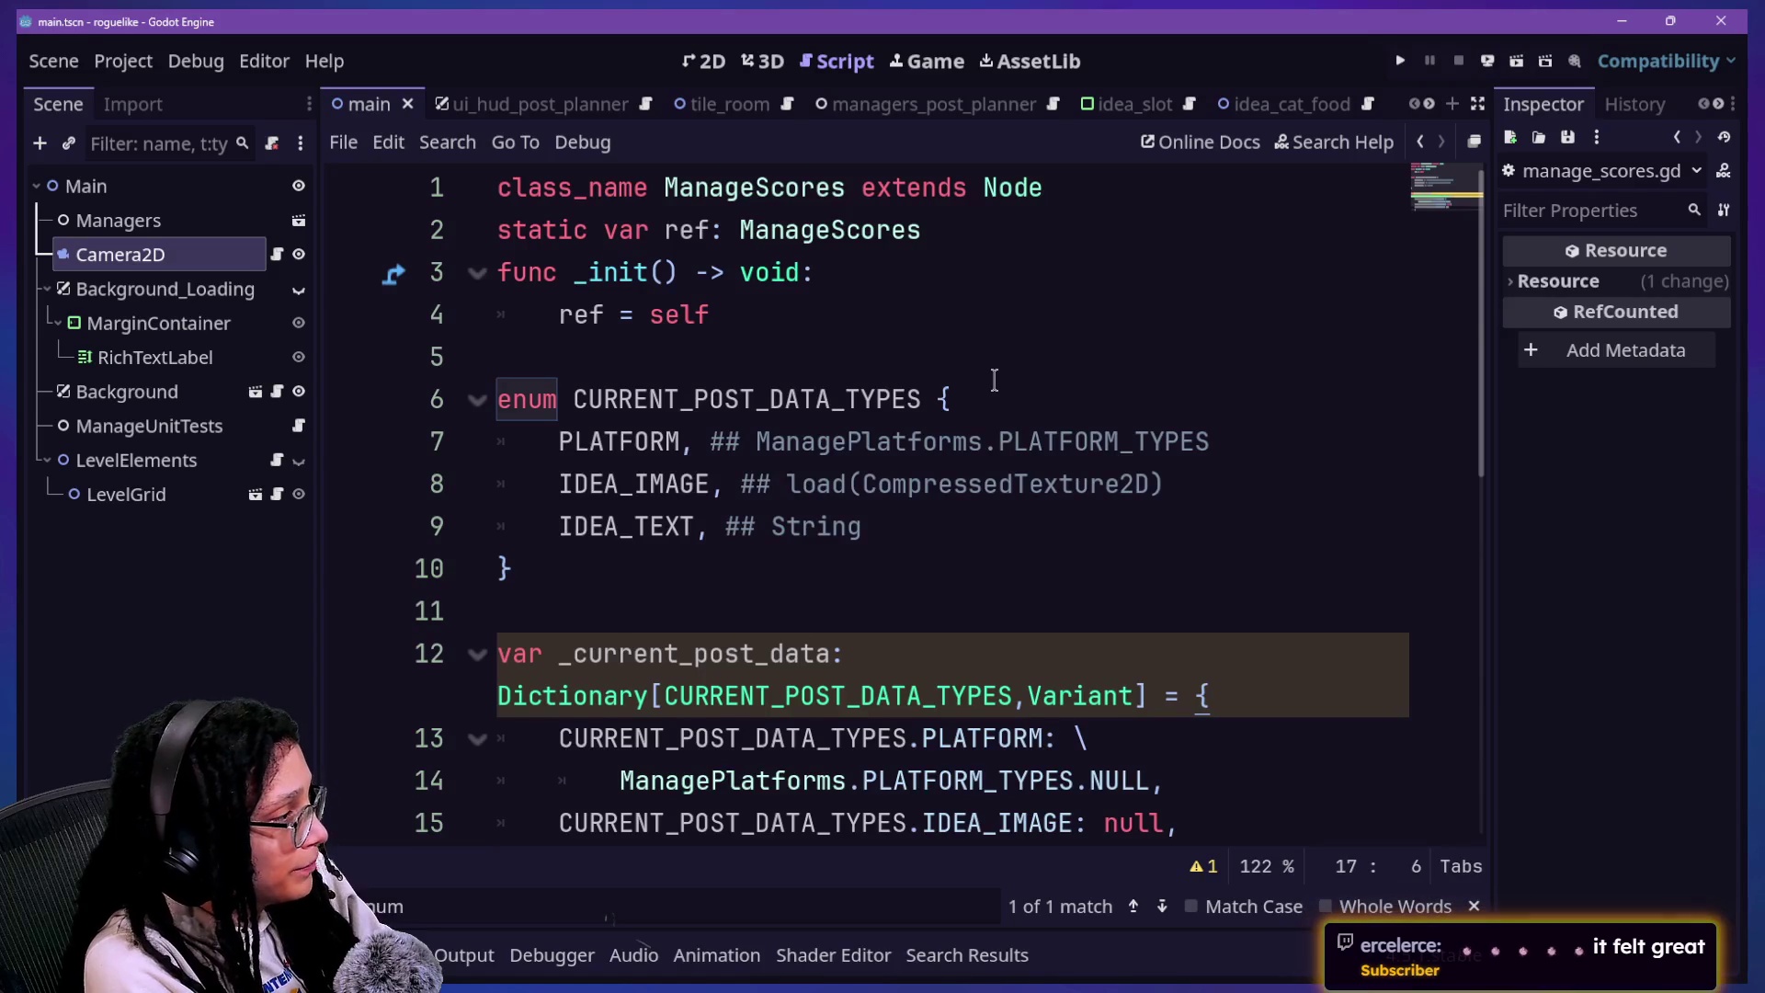
scroll(994, 380, "down", 1)
scroll(994, 379, "down", 1)
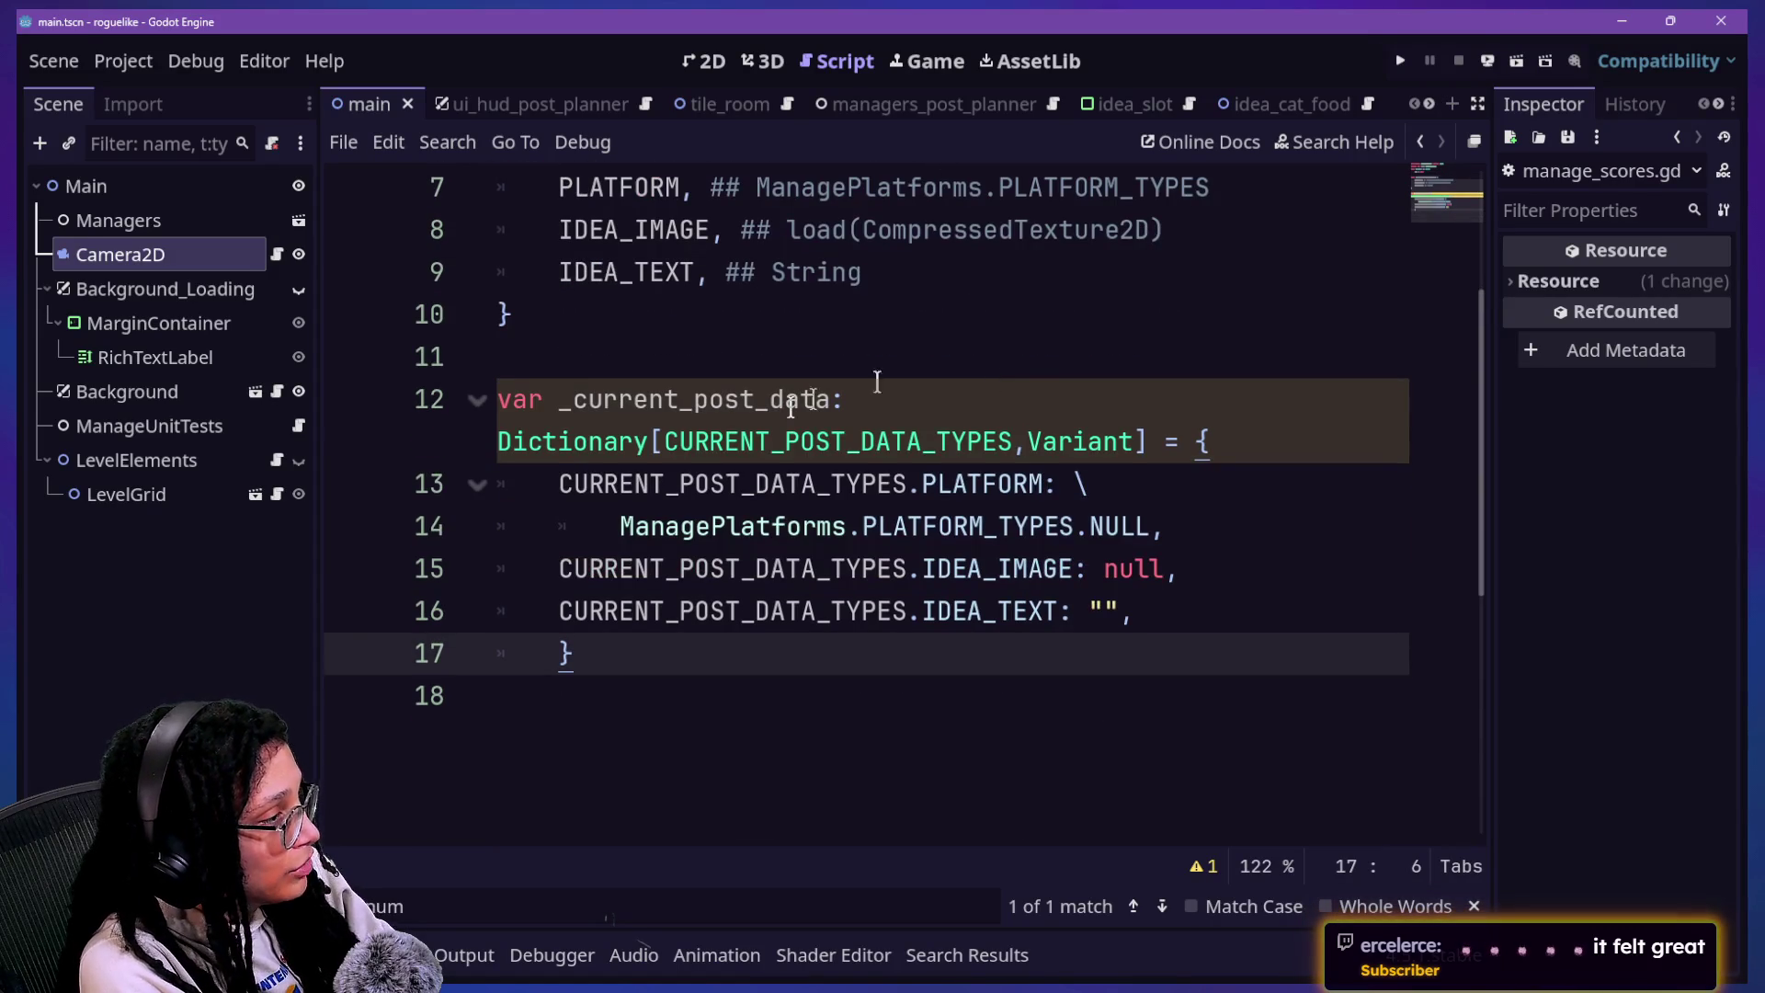
mouse_move(734, 431)
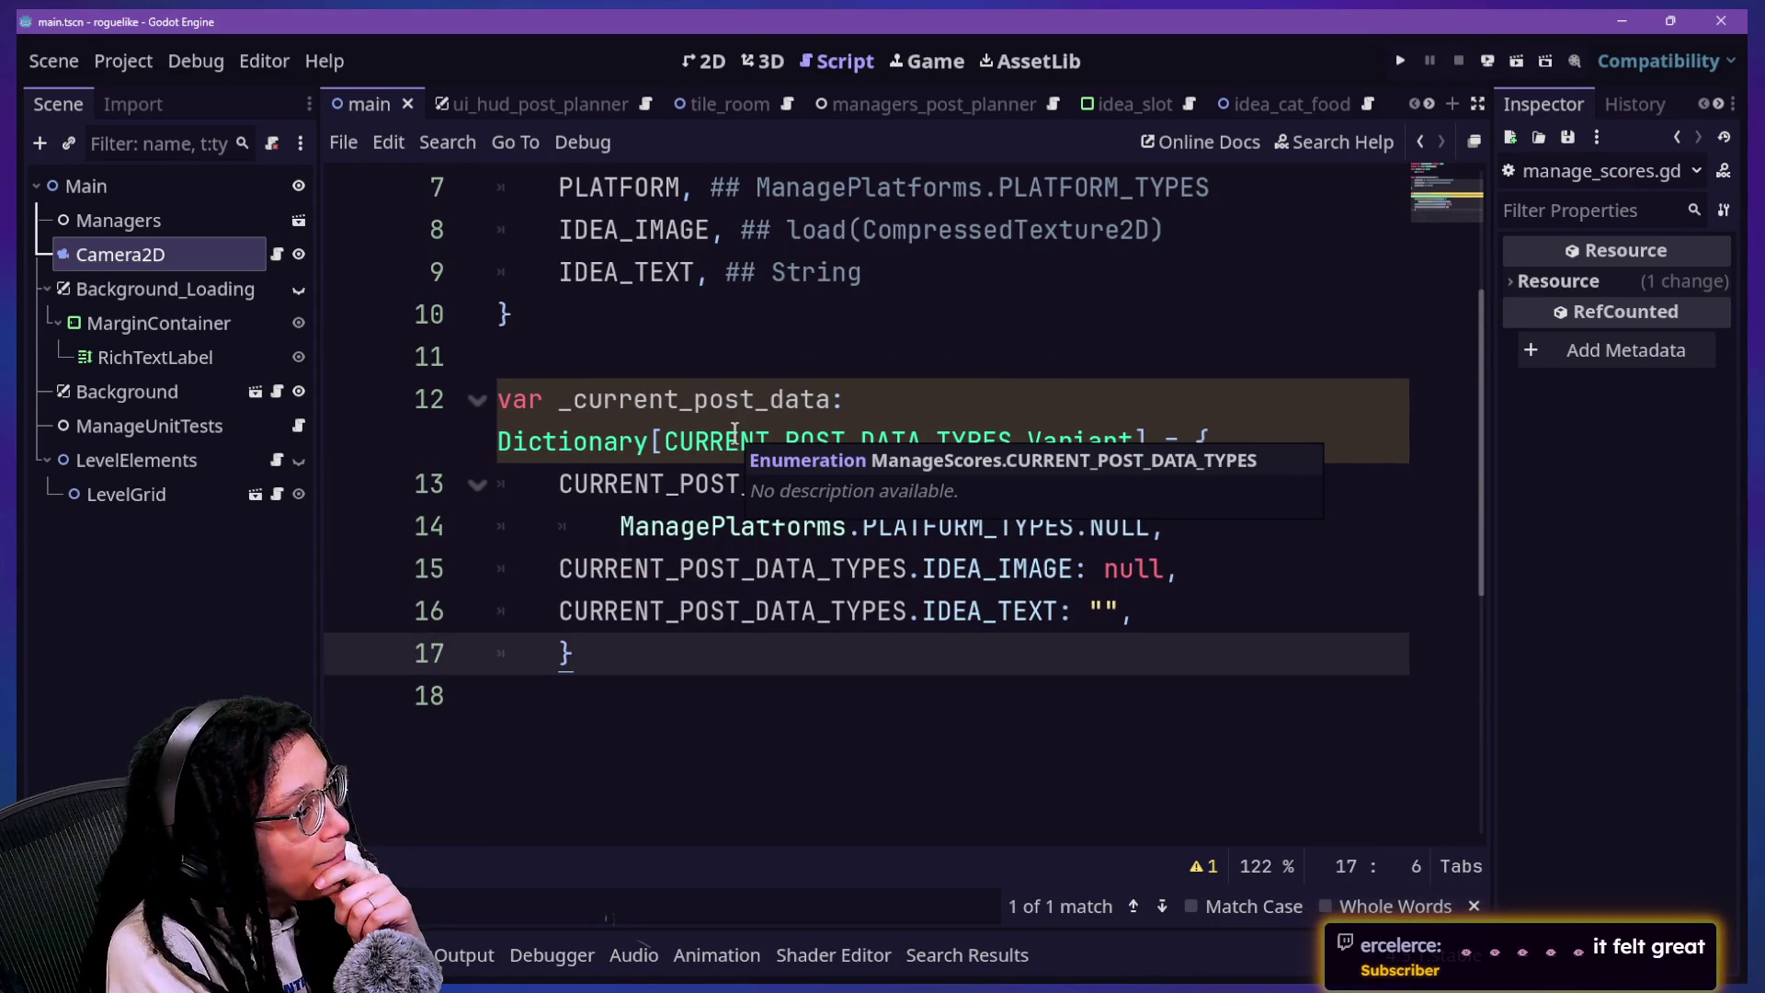
scroll(720, 374, "up", 1)
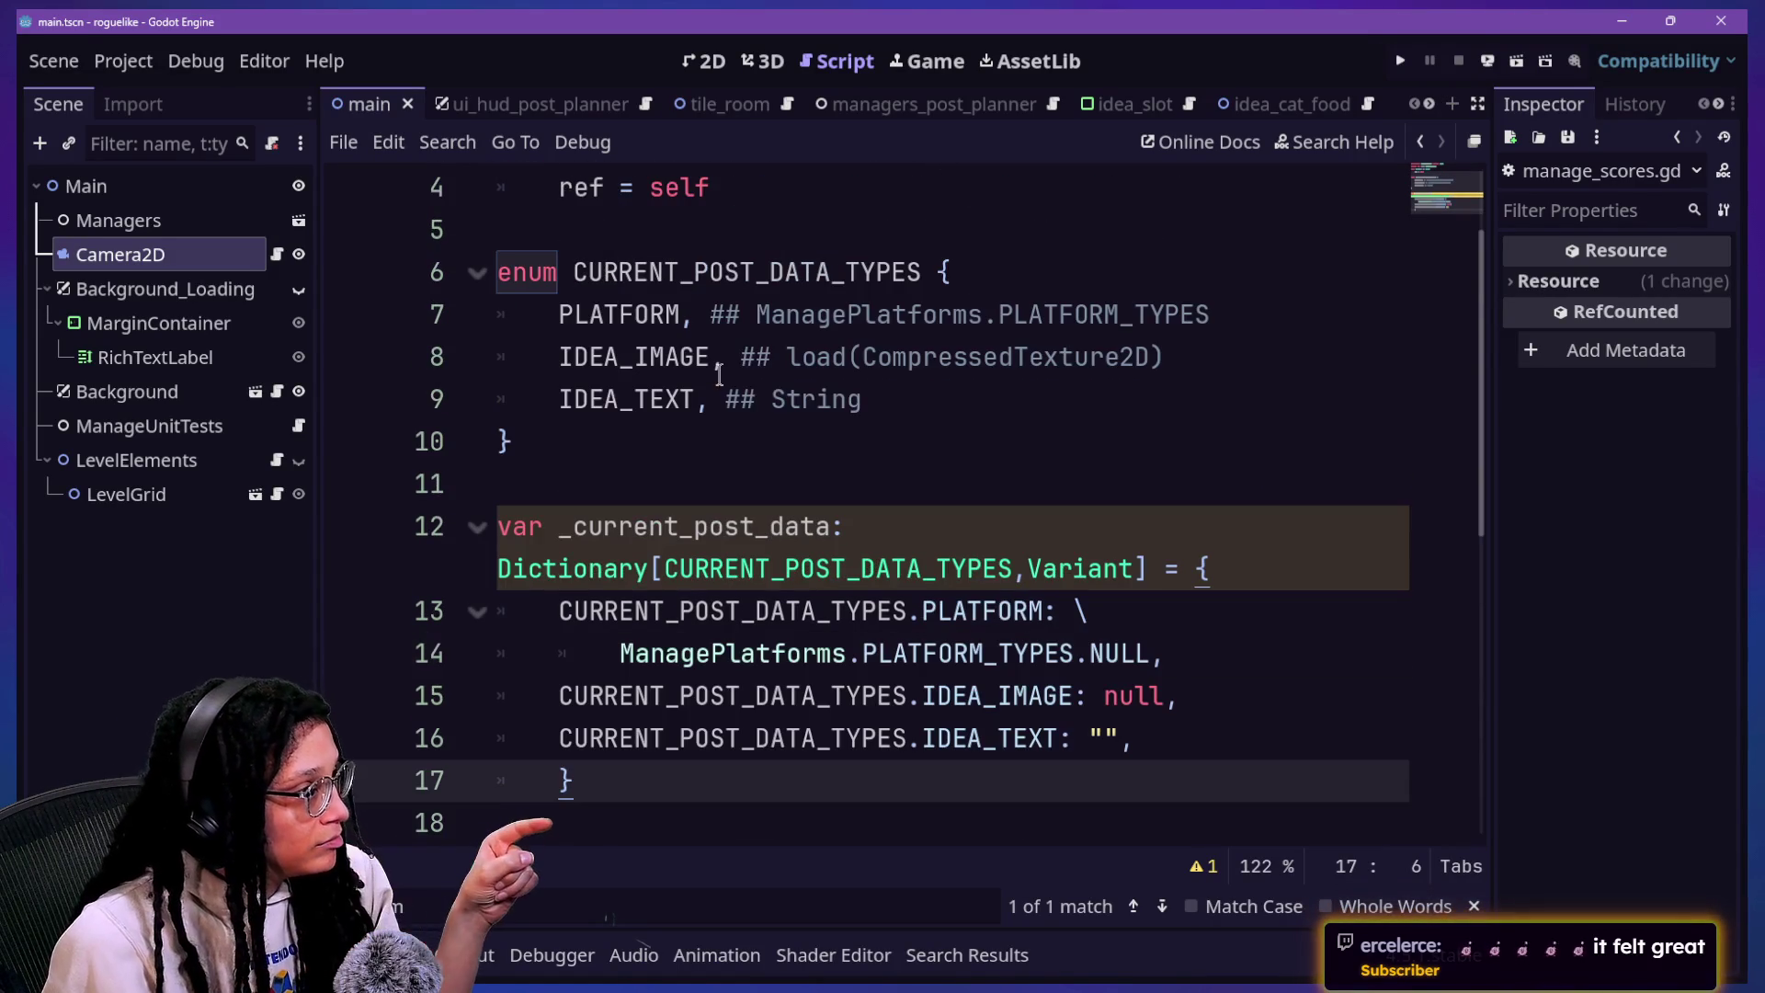
mouse_move(563, 696)
left_mouse_down()
mouse_move(1298, 657)
mouse_move(511, 655)
mouse_move(558, 654)
left_mouse_up()
left_click(579, 312)
left_click(581, 656)
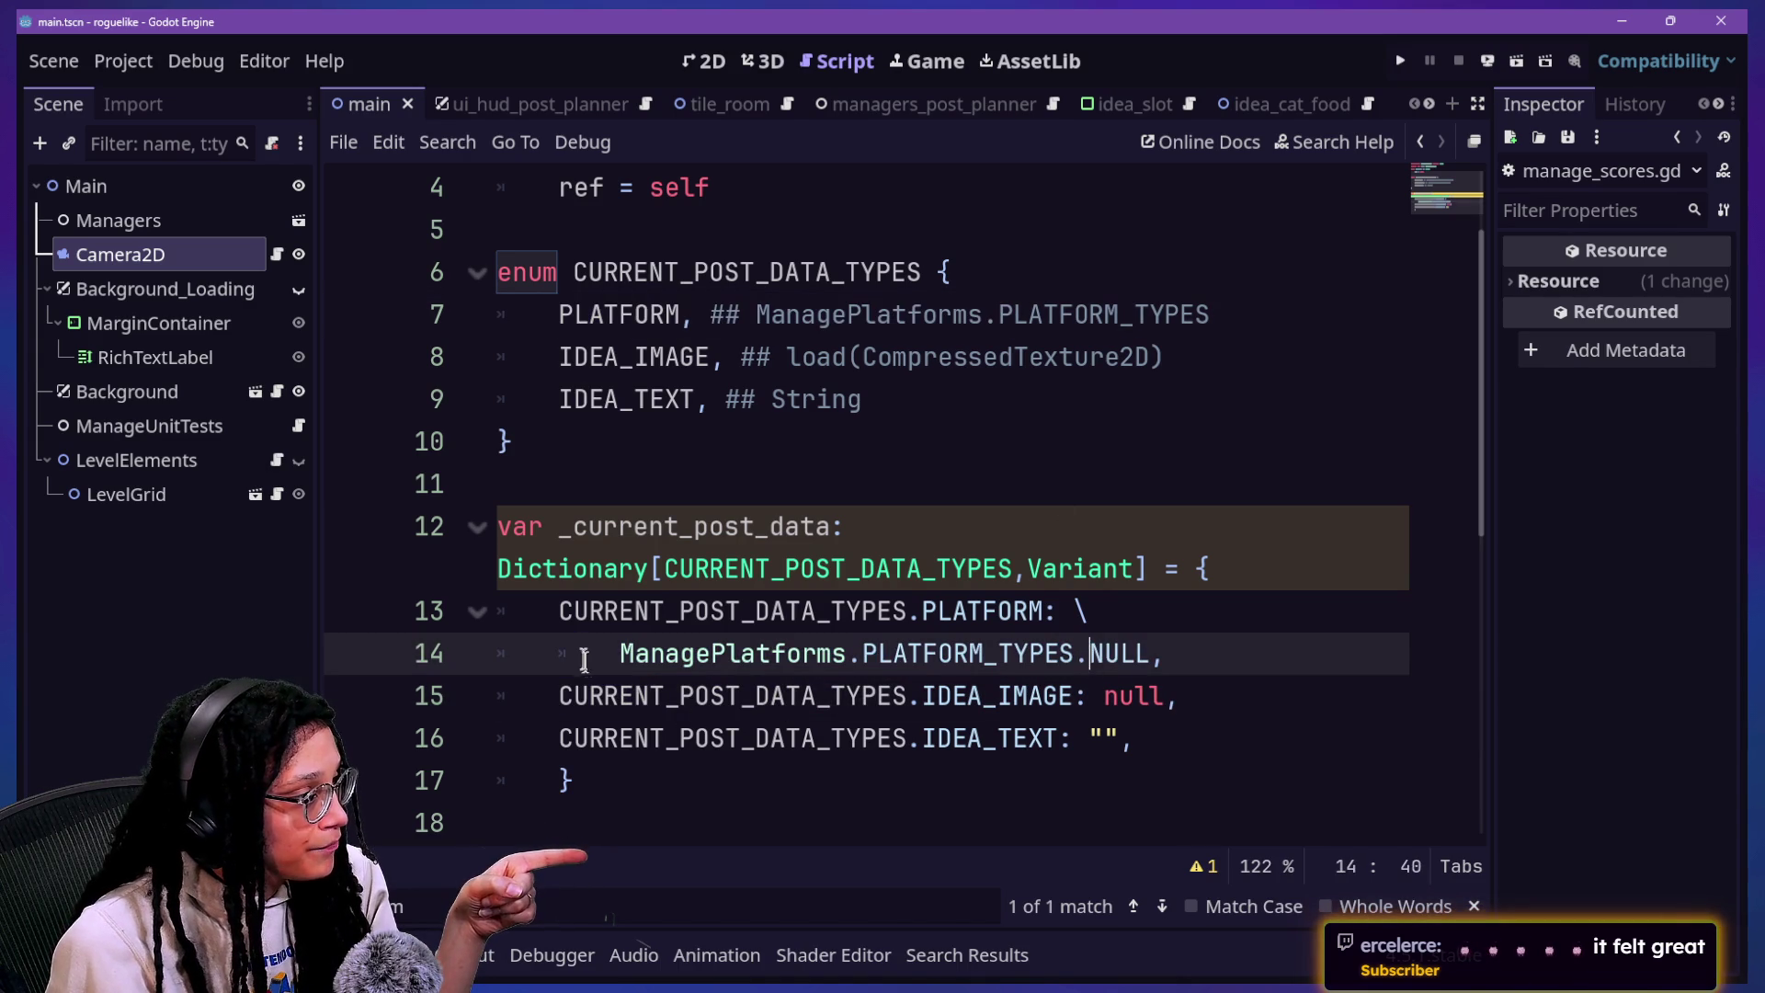
scroll(581, 657, "down", 1)
left_click_drag(1084, 526, 610, 500)
left_click(781, 500)
mouse_move(781, 500)
left_mouse_down()
mouse_move(1072, 484)
mouse_move(1191, 526)
left_mouse_up()
left_click(1072, 484)
Step: Start a new function line below the dictionary, beginning 'func set-'
left_click(1191, 526)
left_click(871, 729)
key("Return")
type("f")
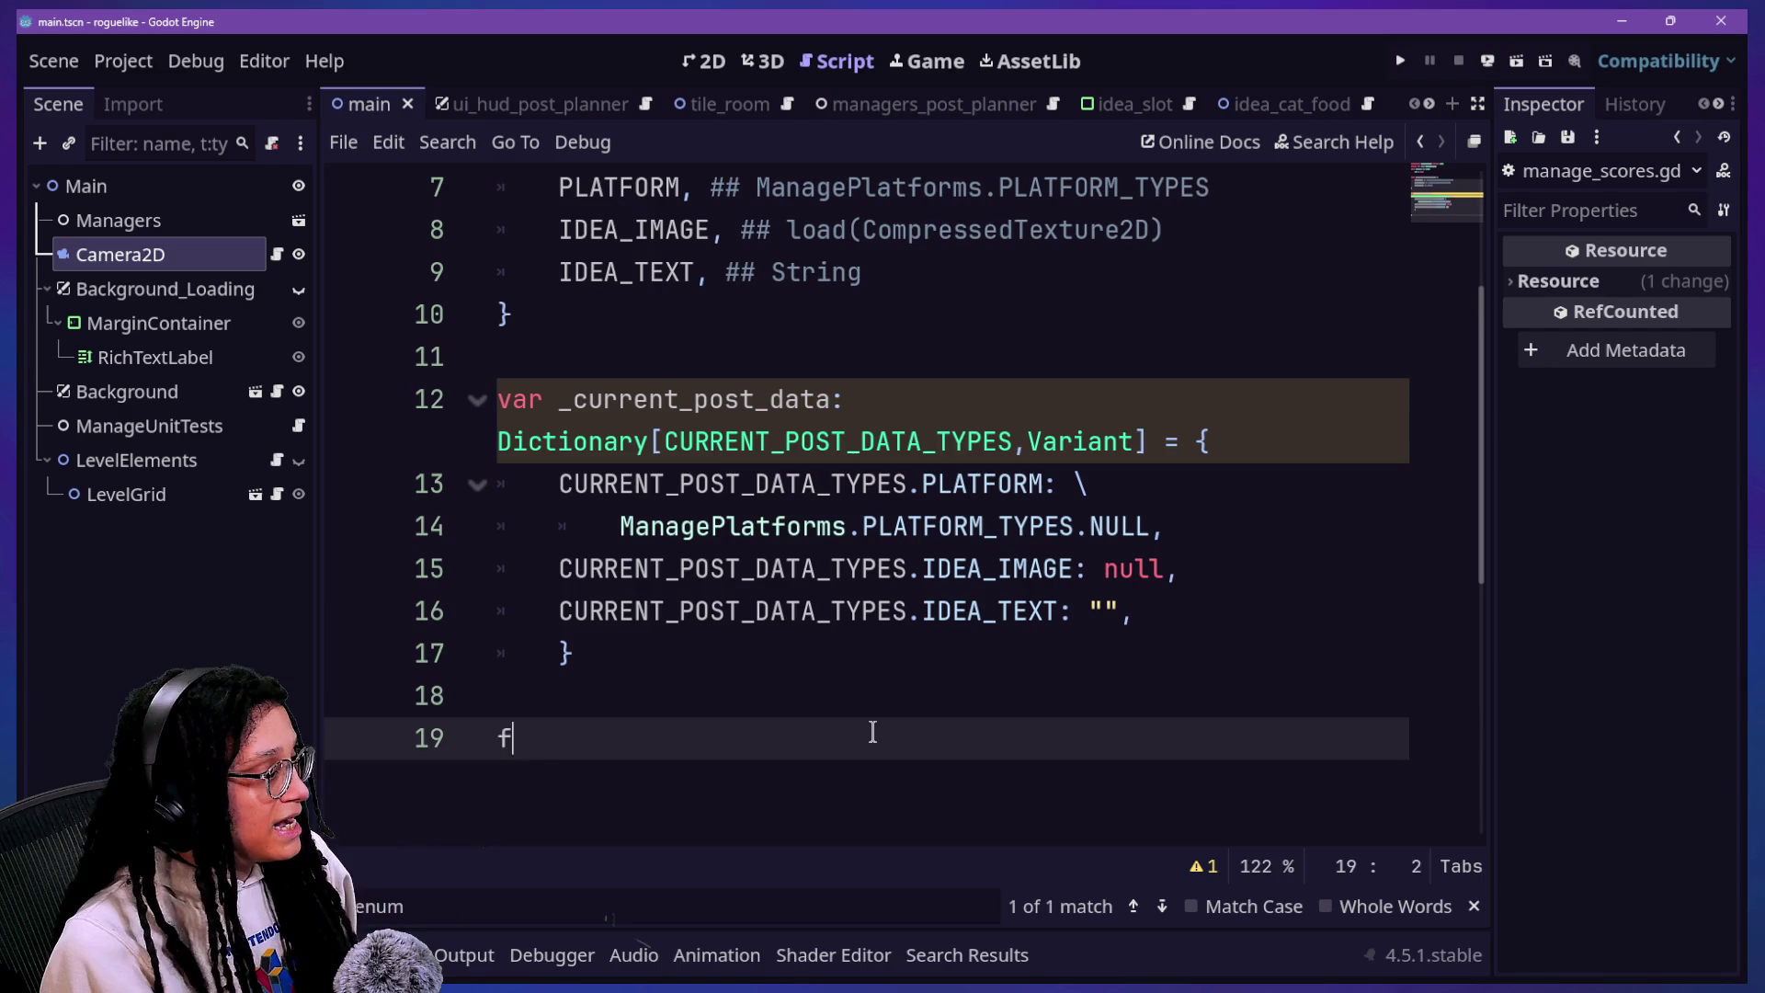
type("unc set-")
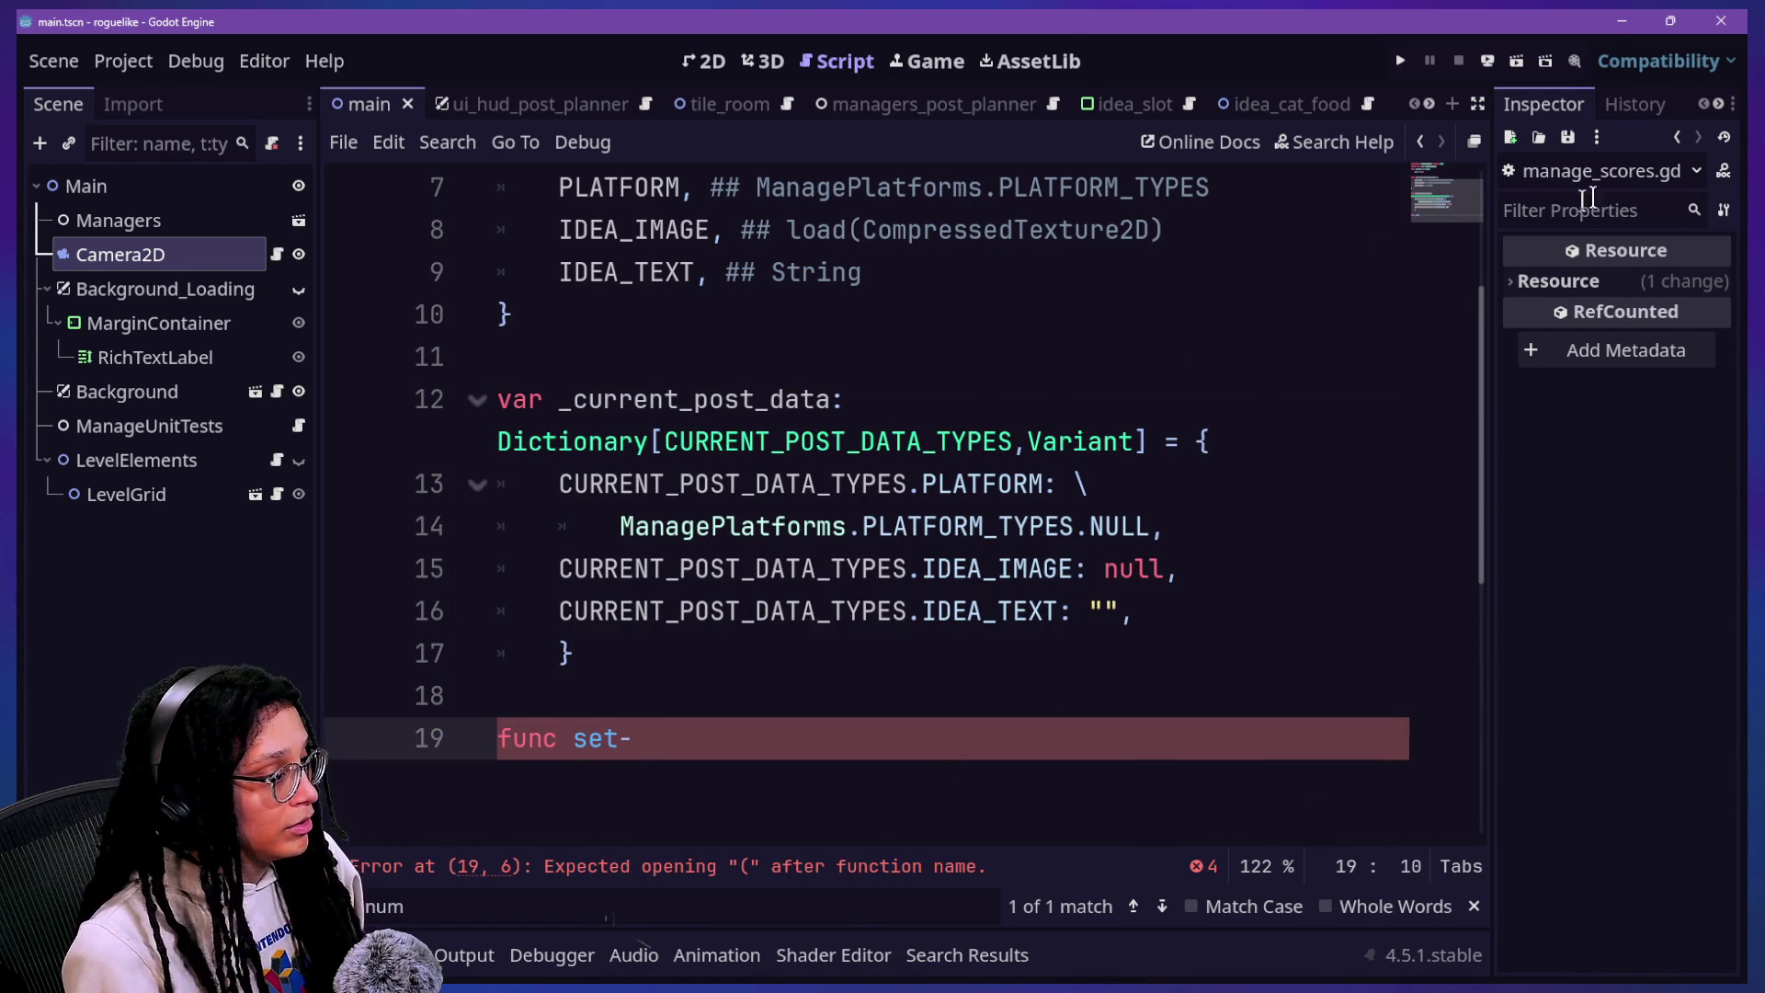
type("_current_post_dat")
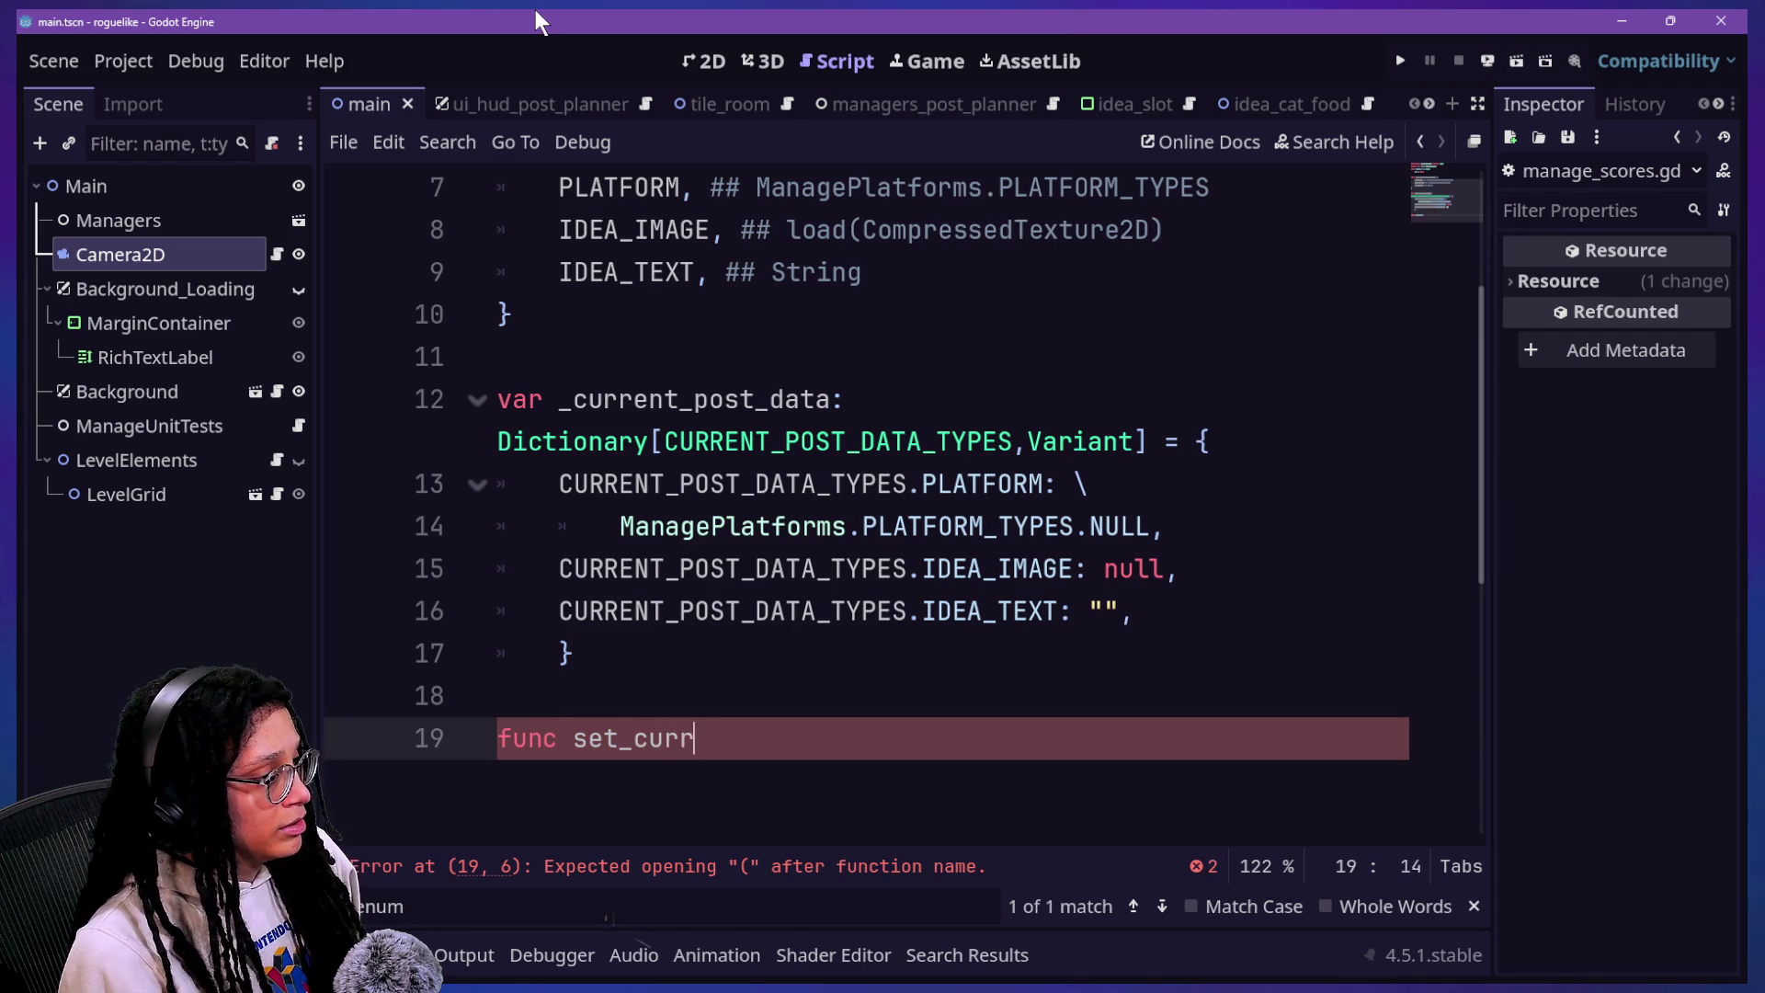
type("a")
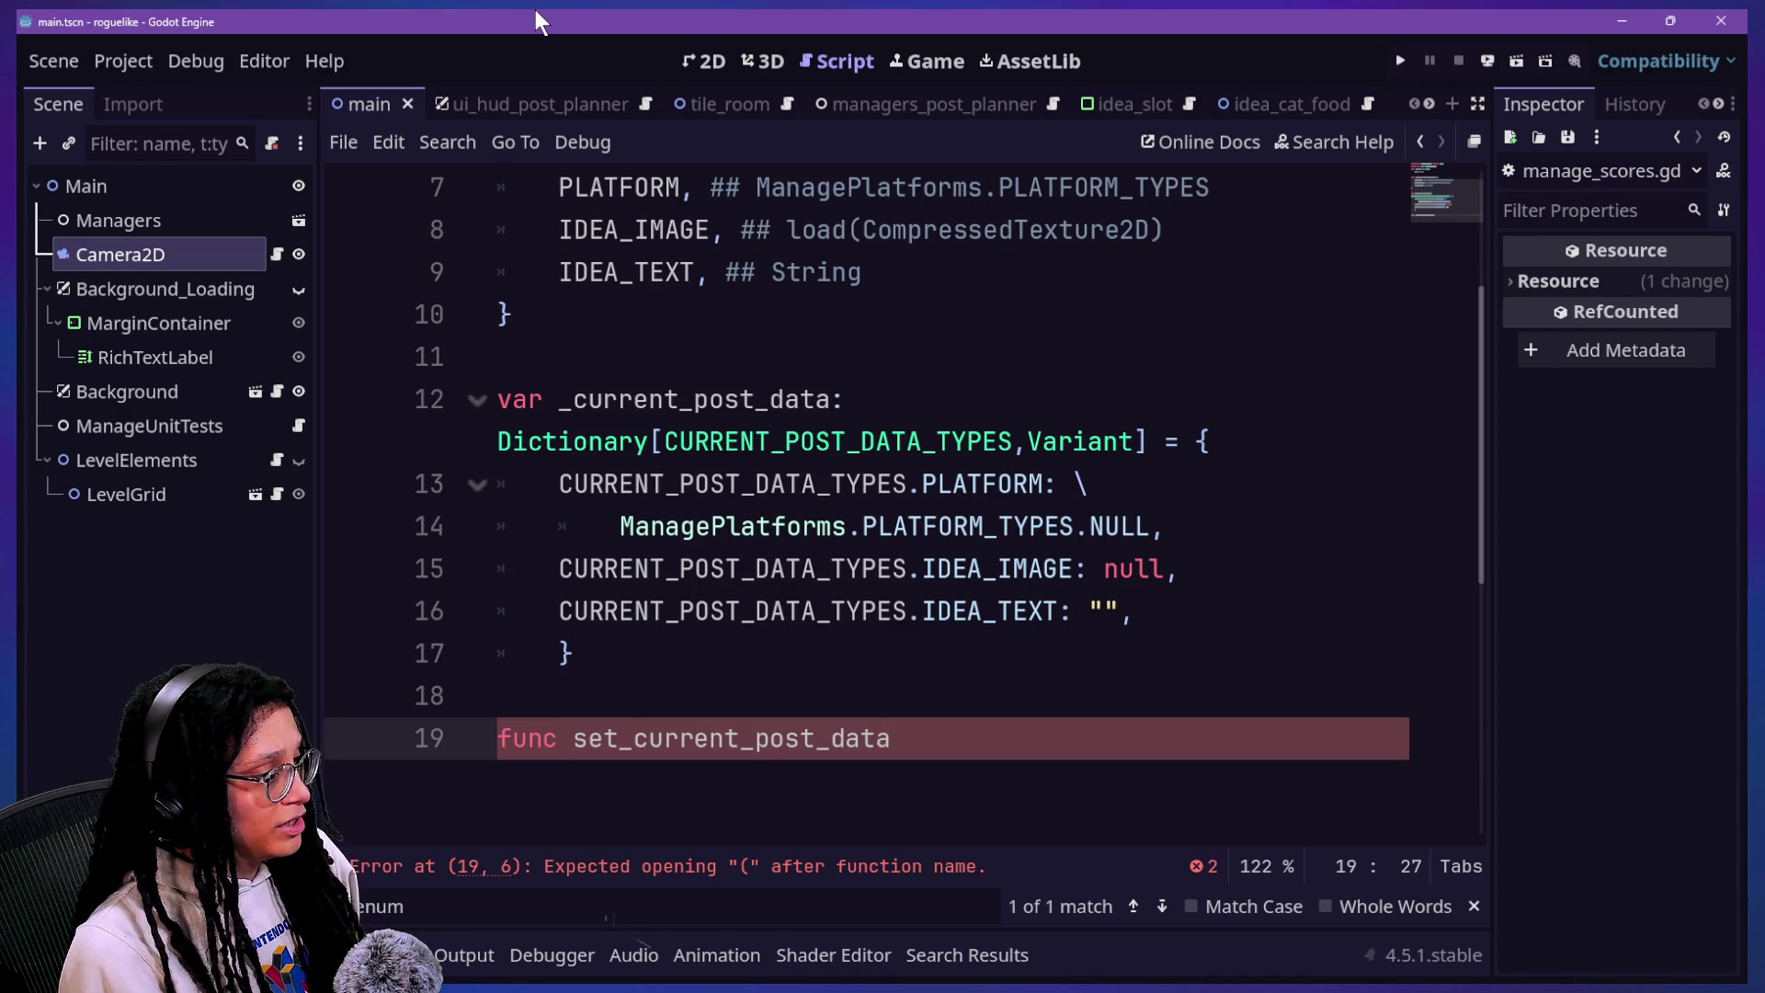
type(")")
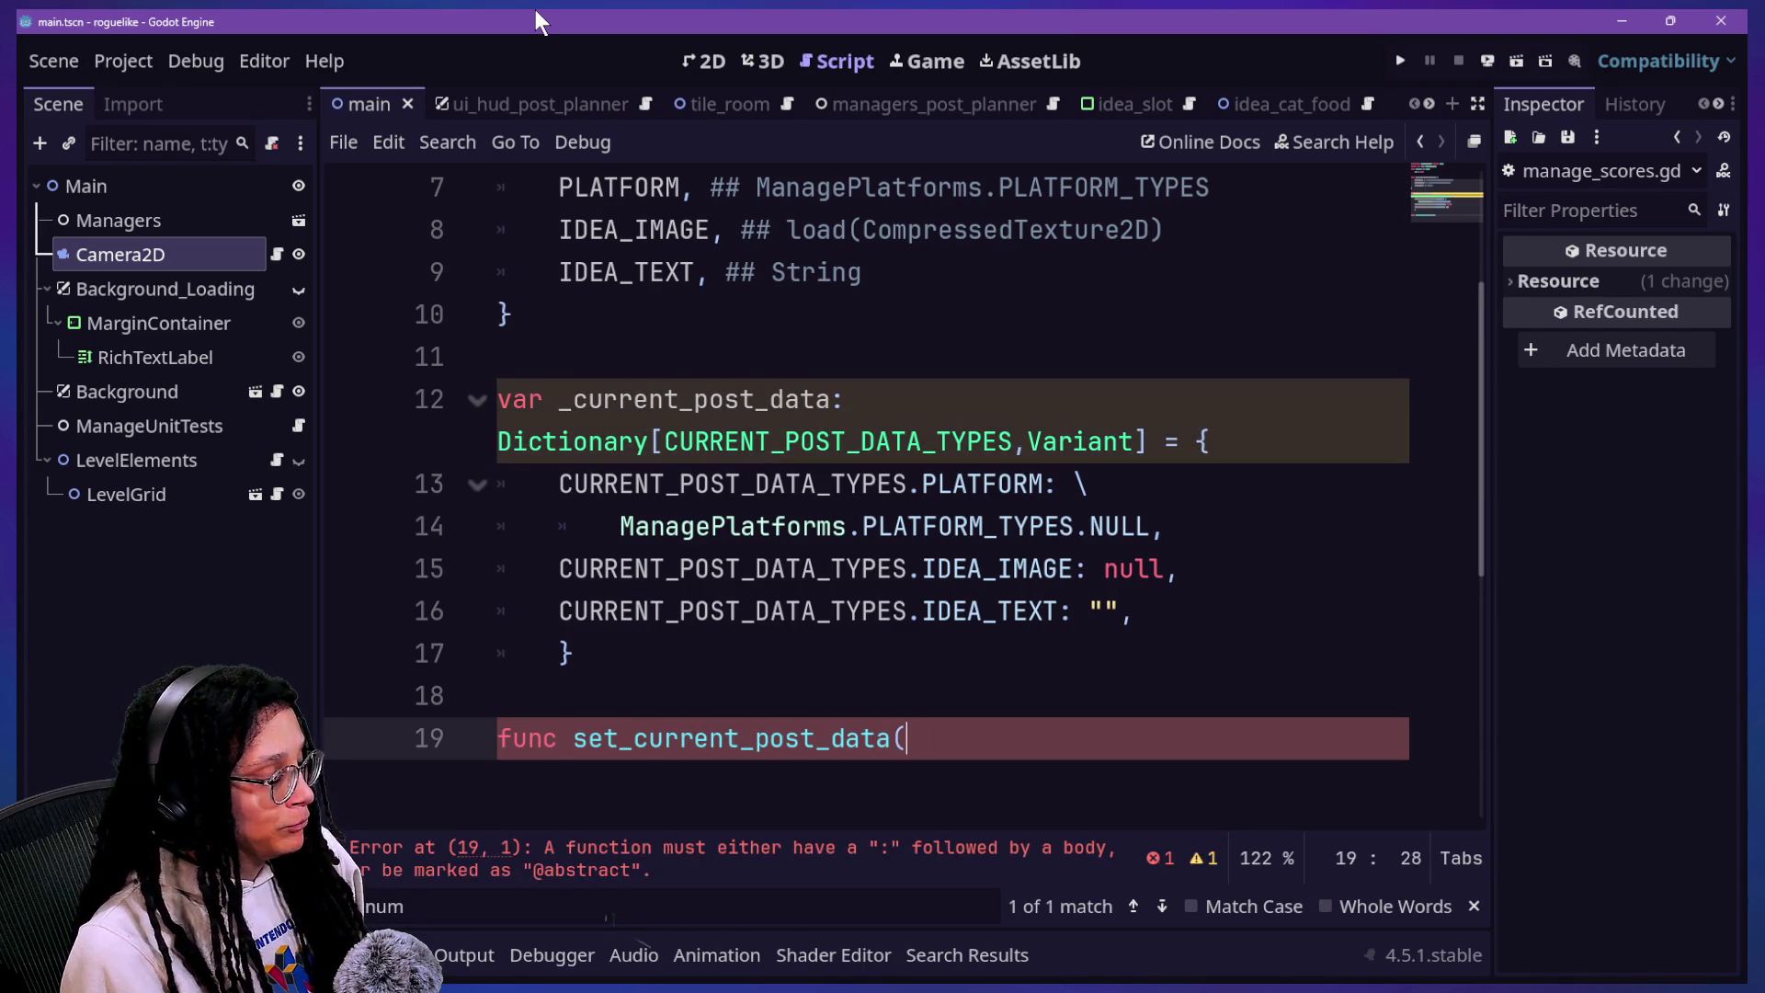
type("hat_type:")
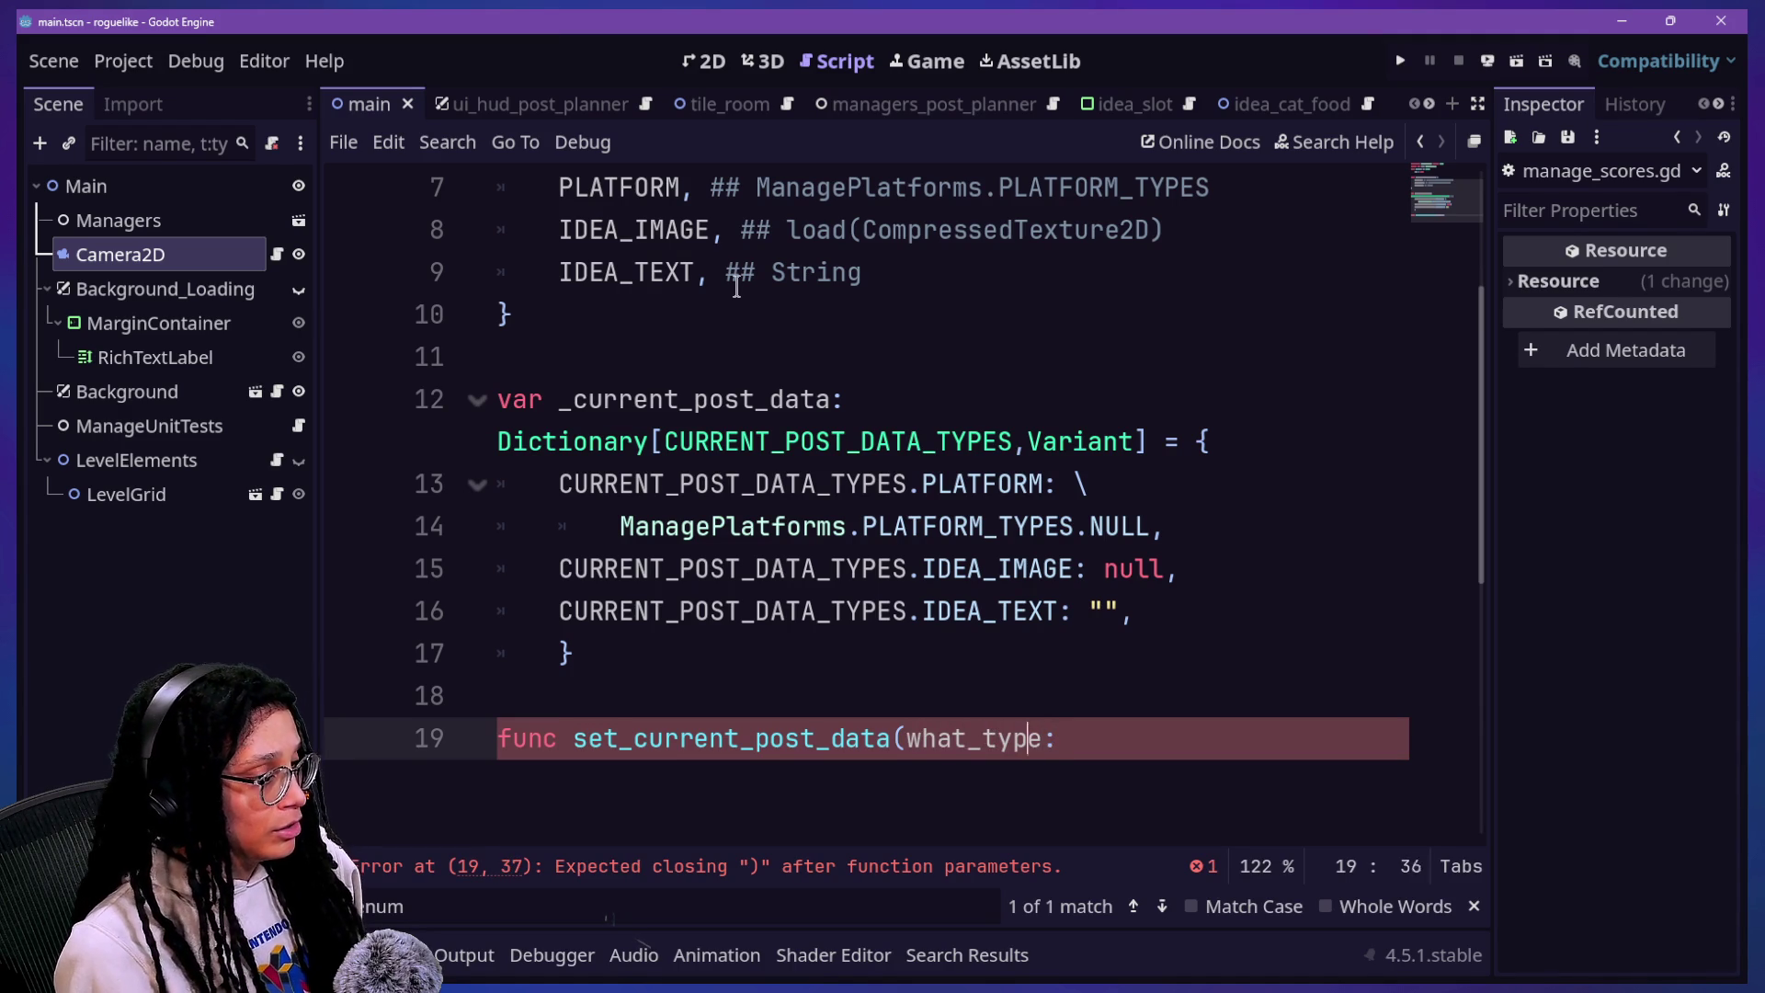
key("Left")
key("Return")
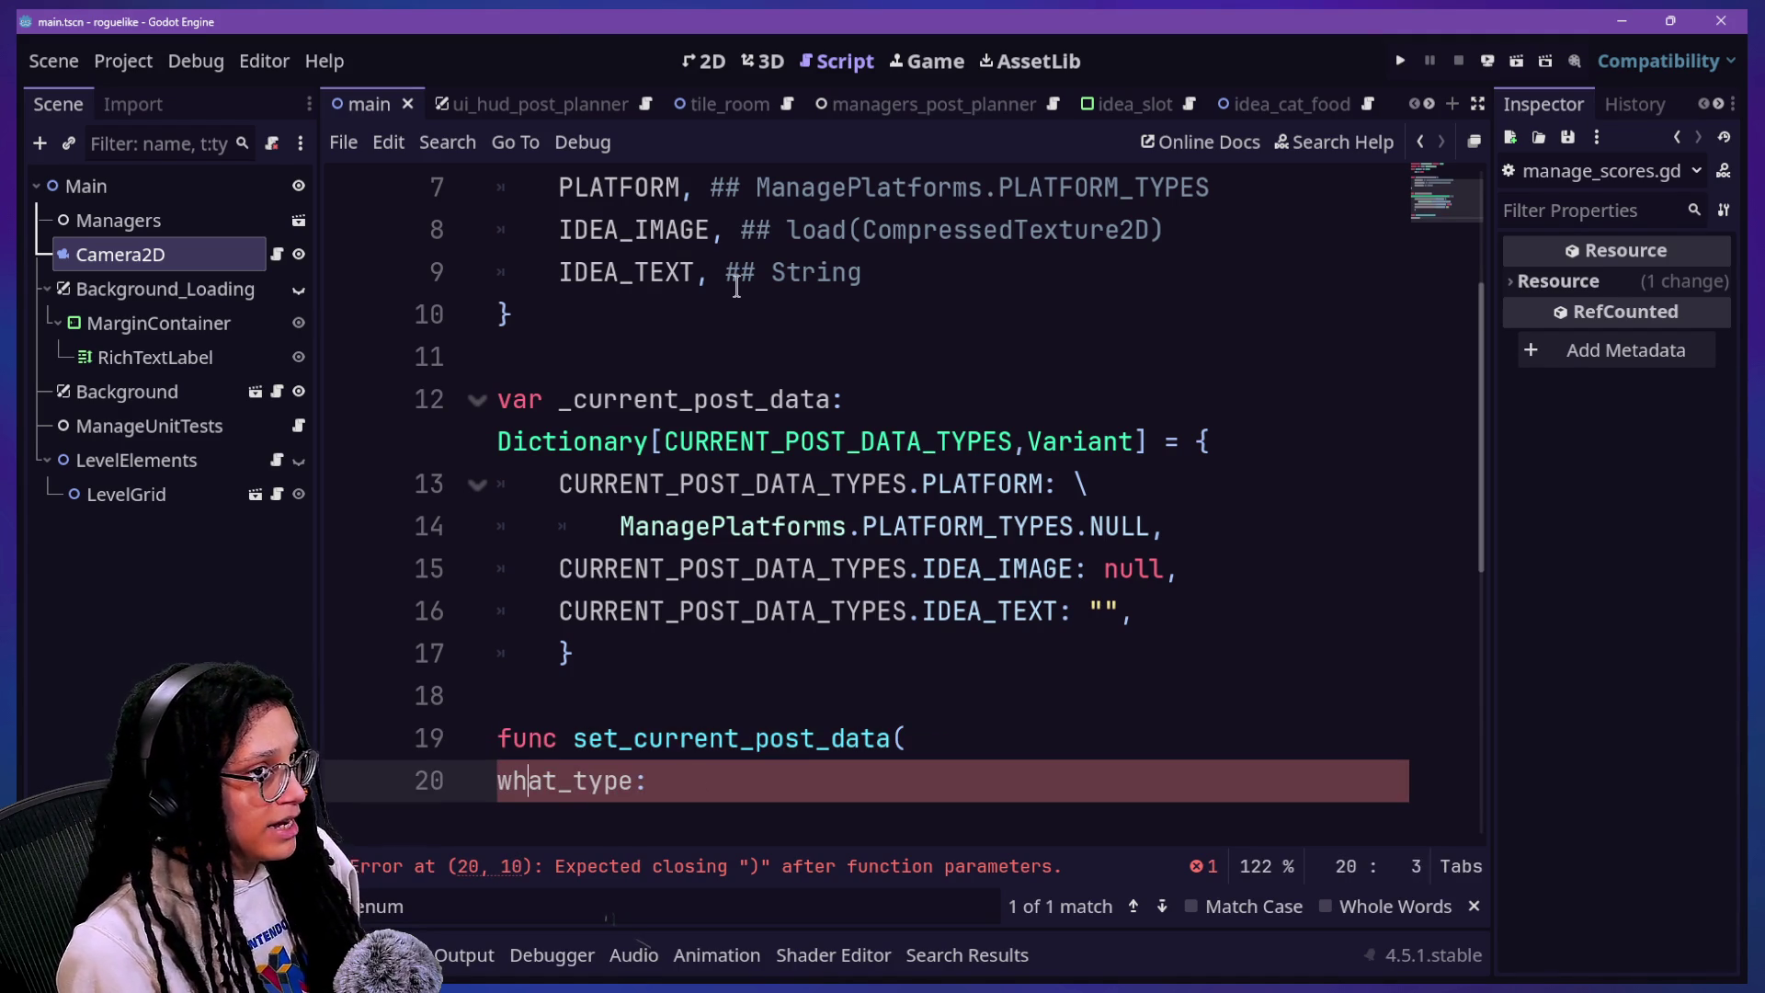
type(" CU")
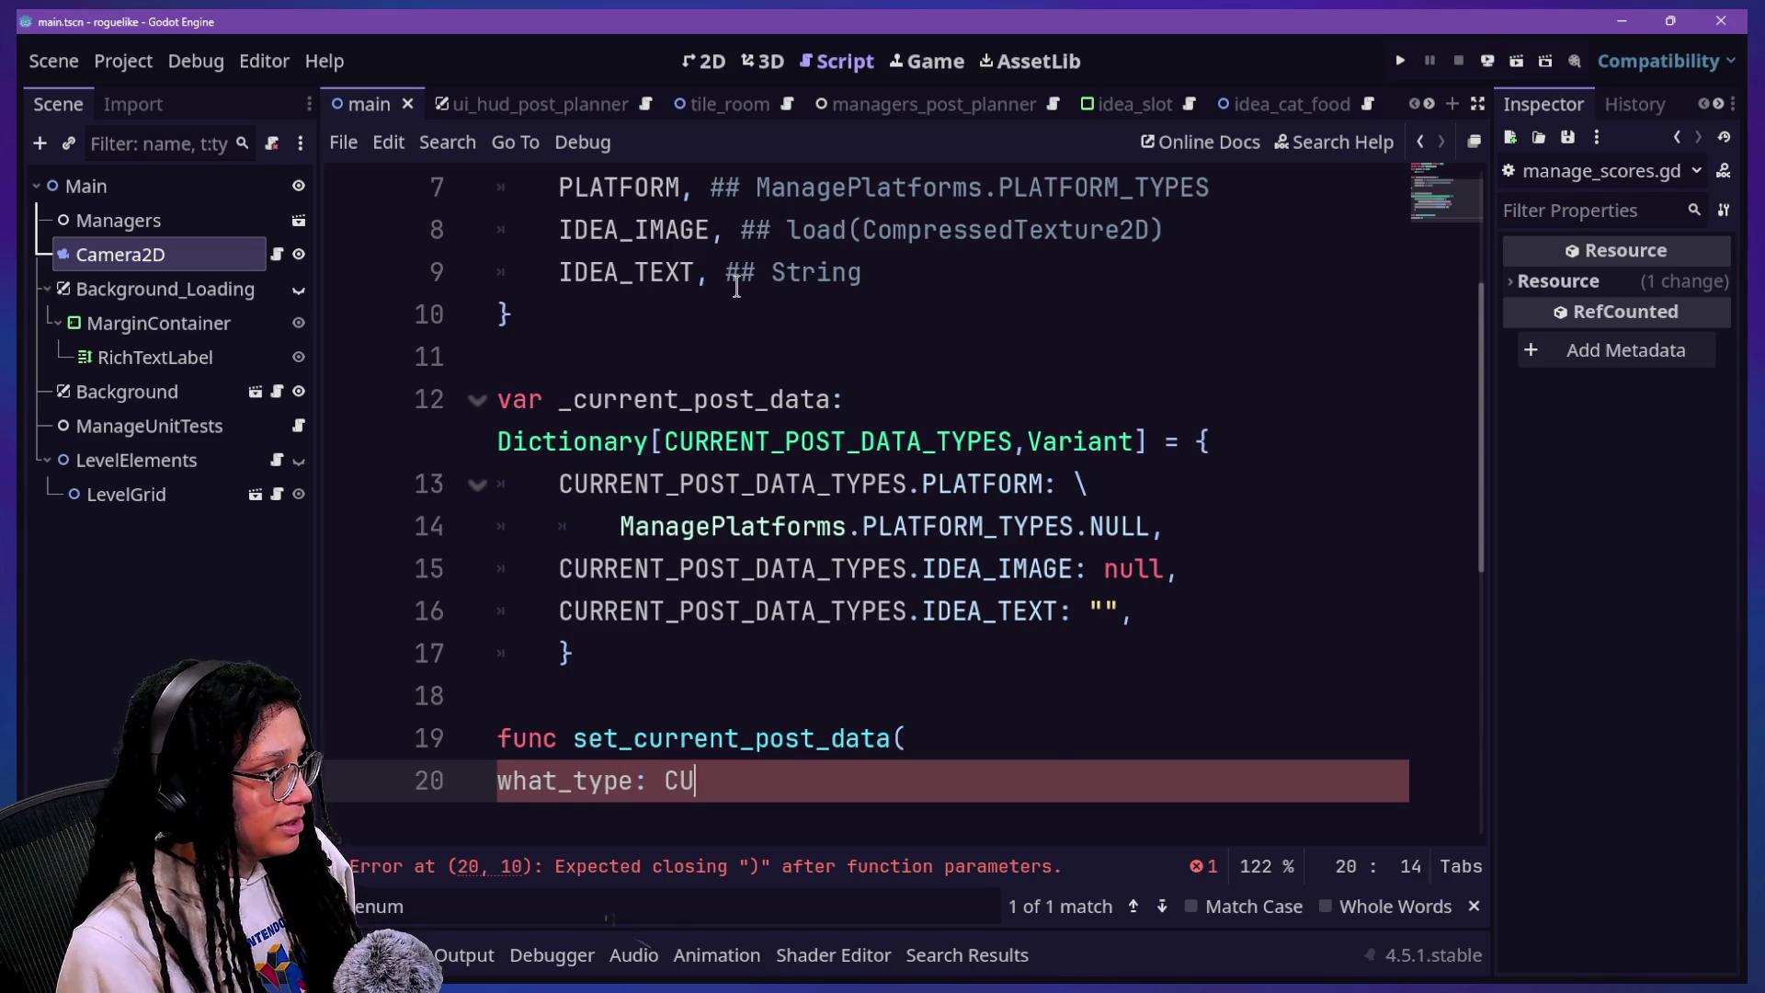
type("RRENT_P")
key("Return")
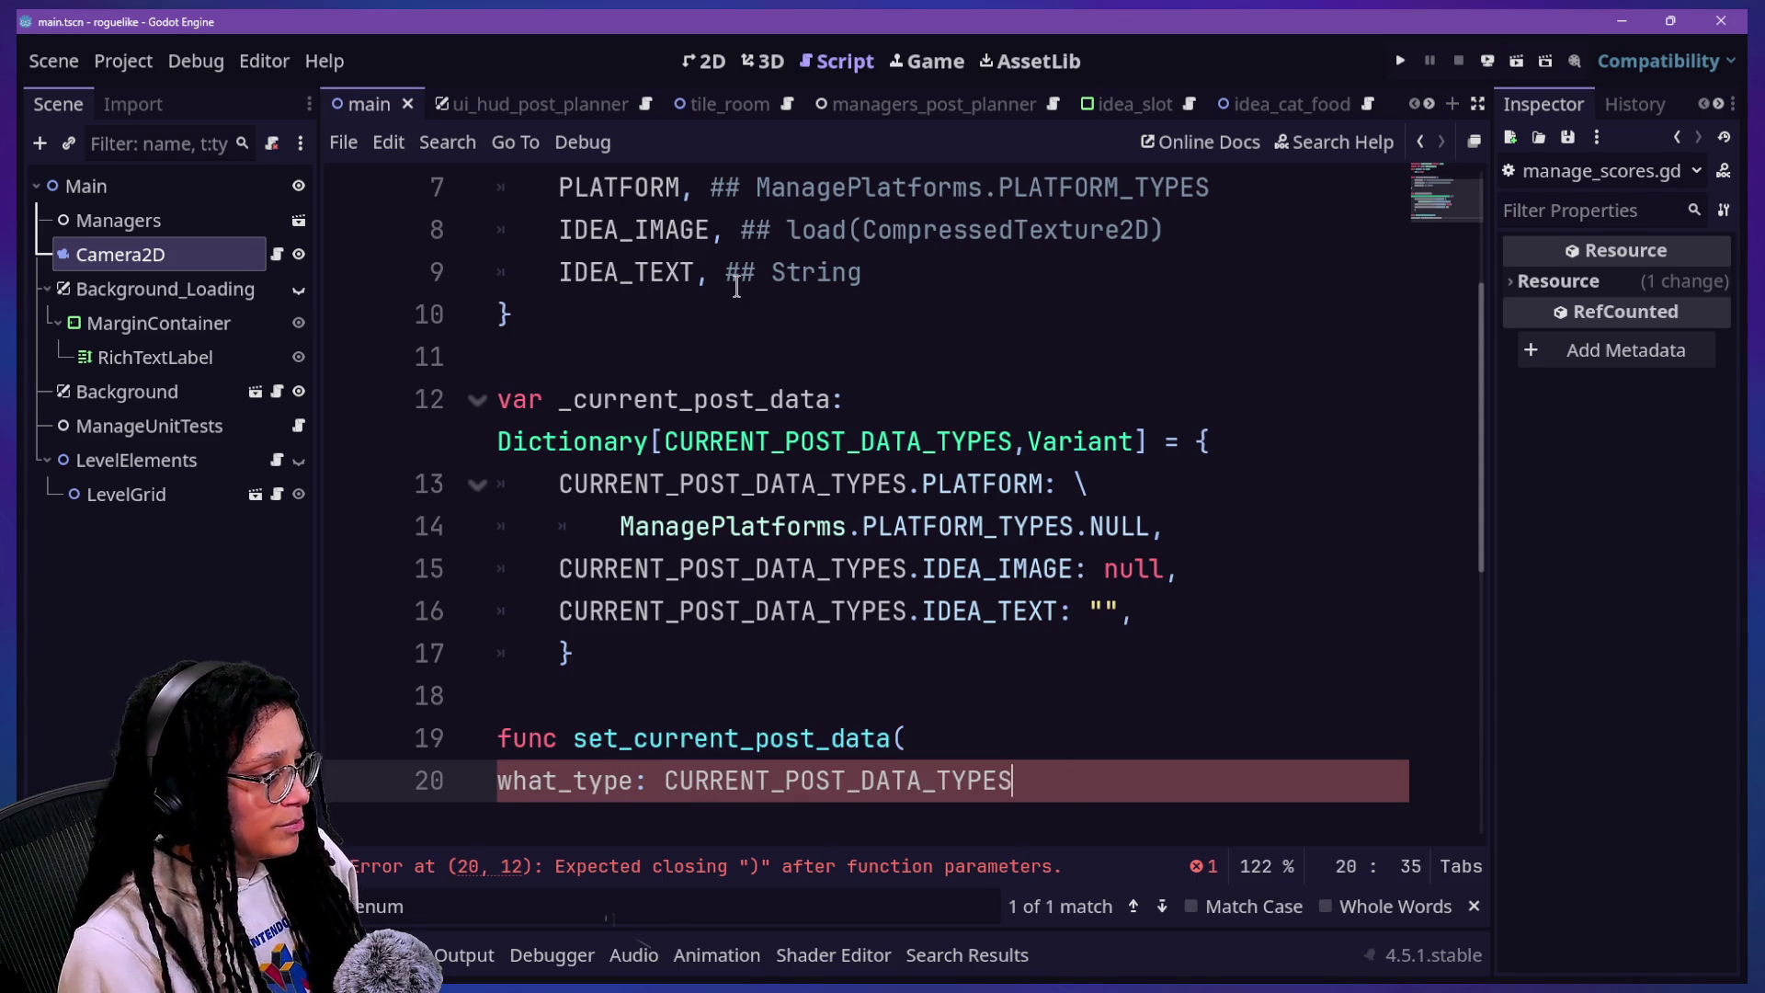
type(",")
key("Return")
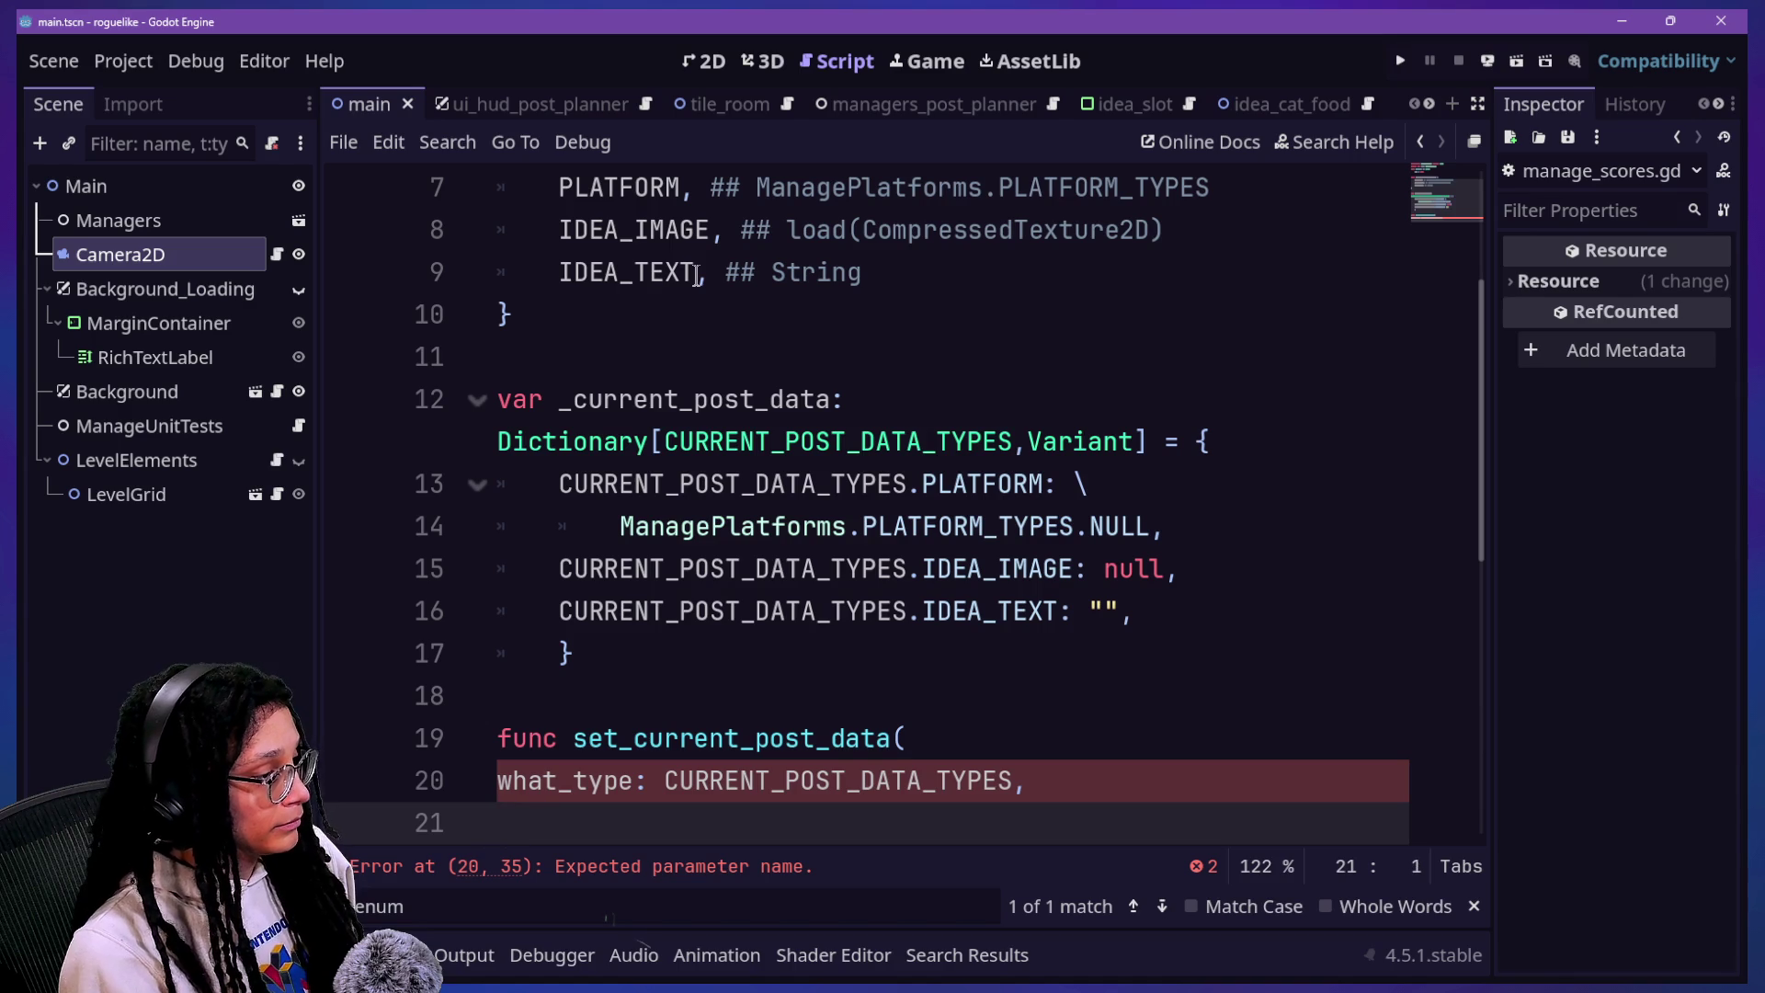
type("et_what: ")
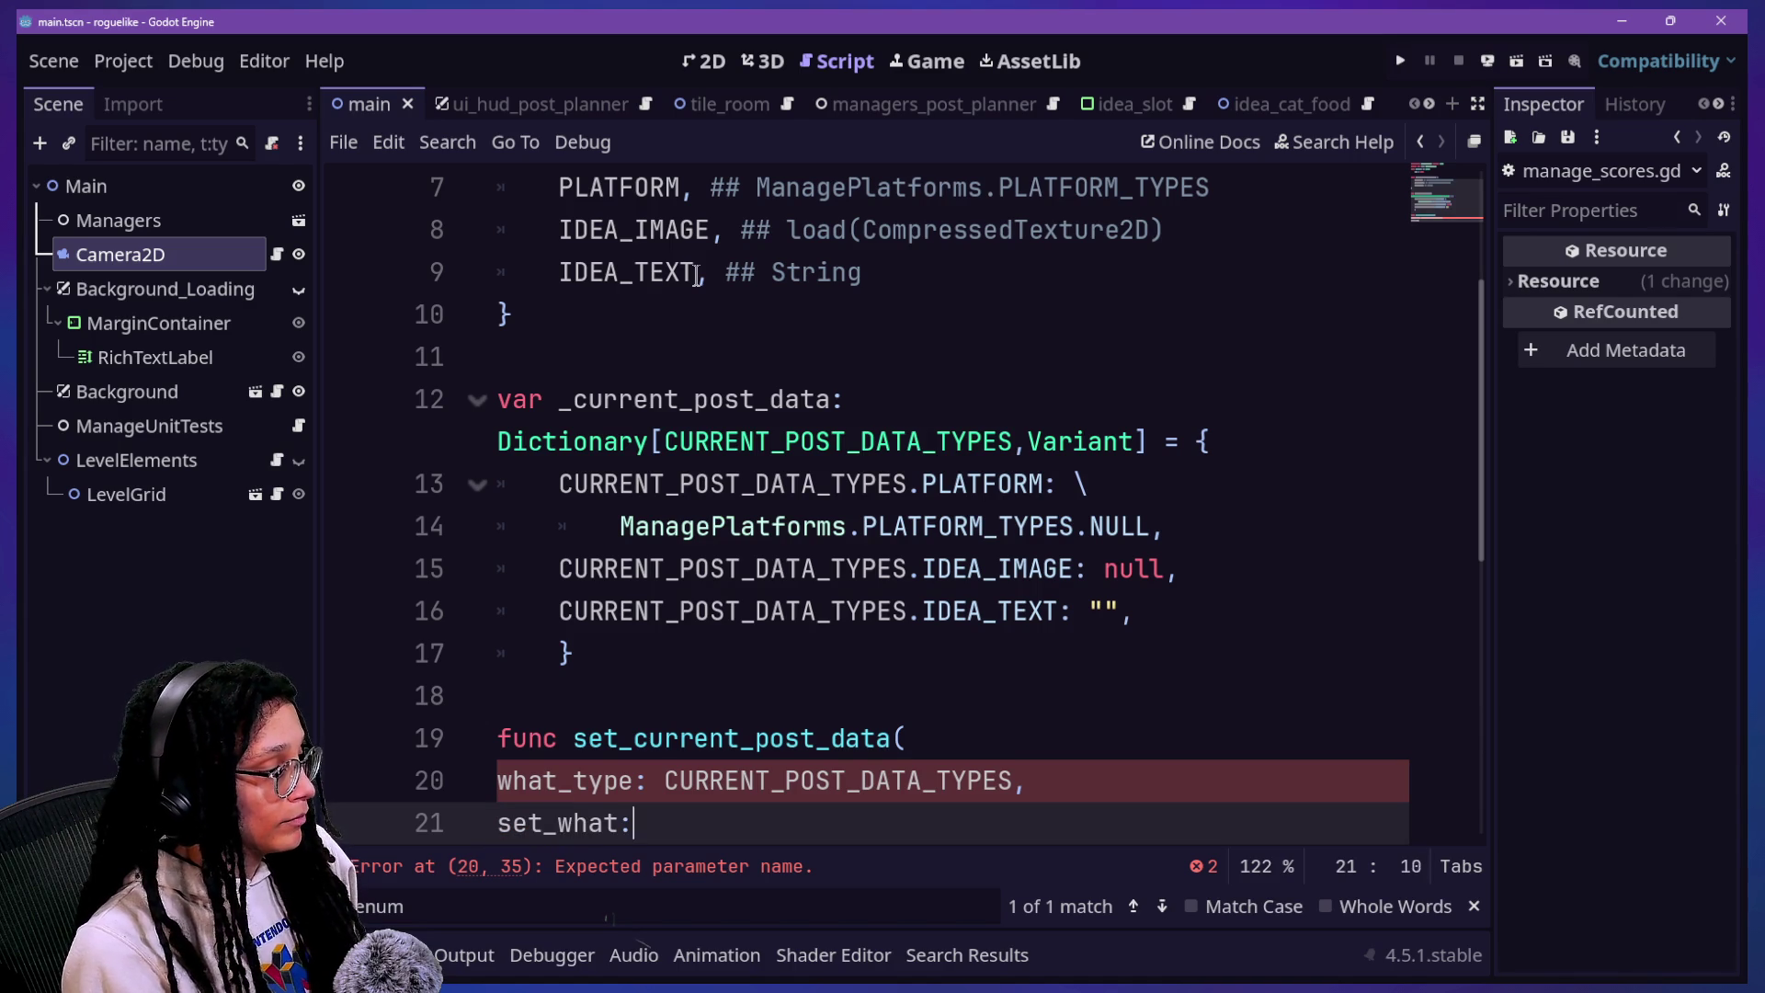
type("Variant")
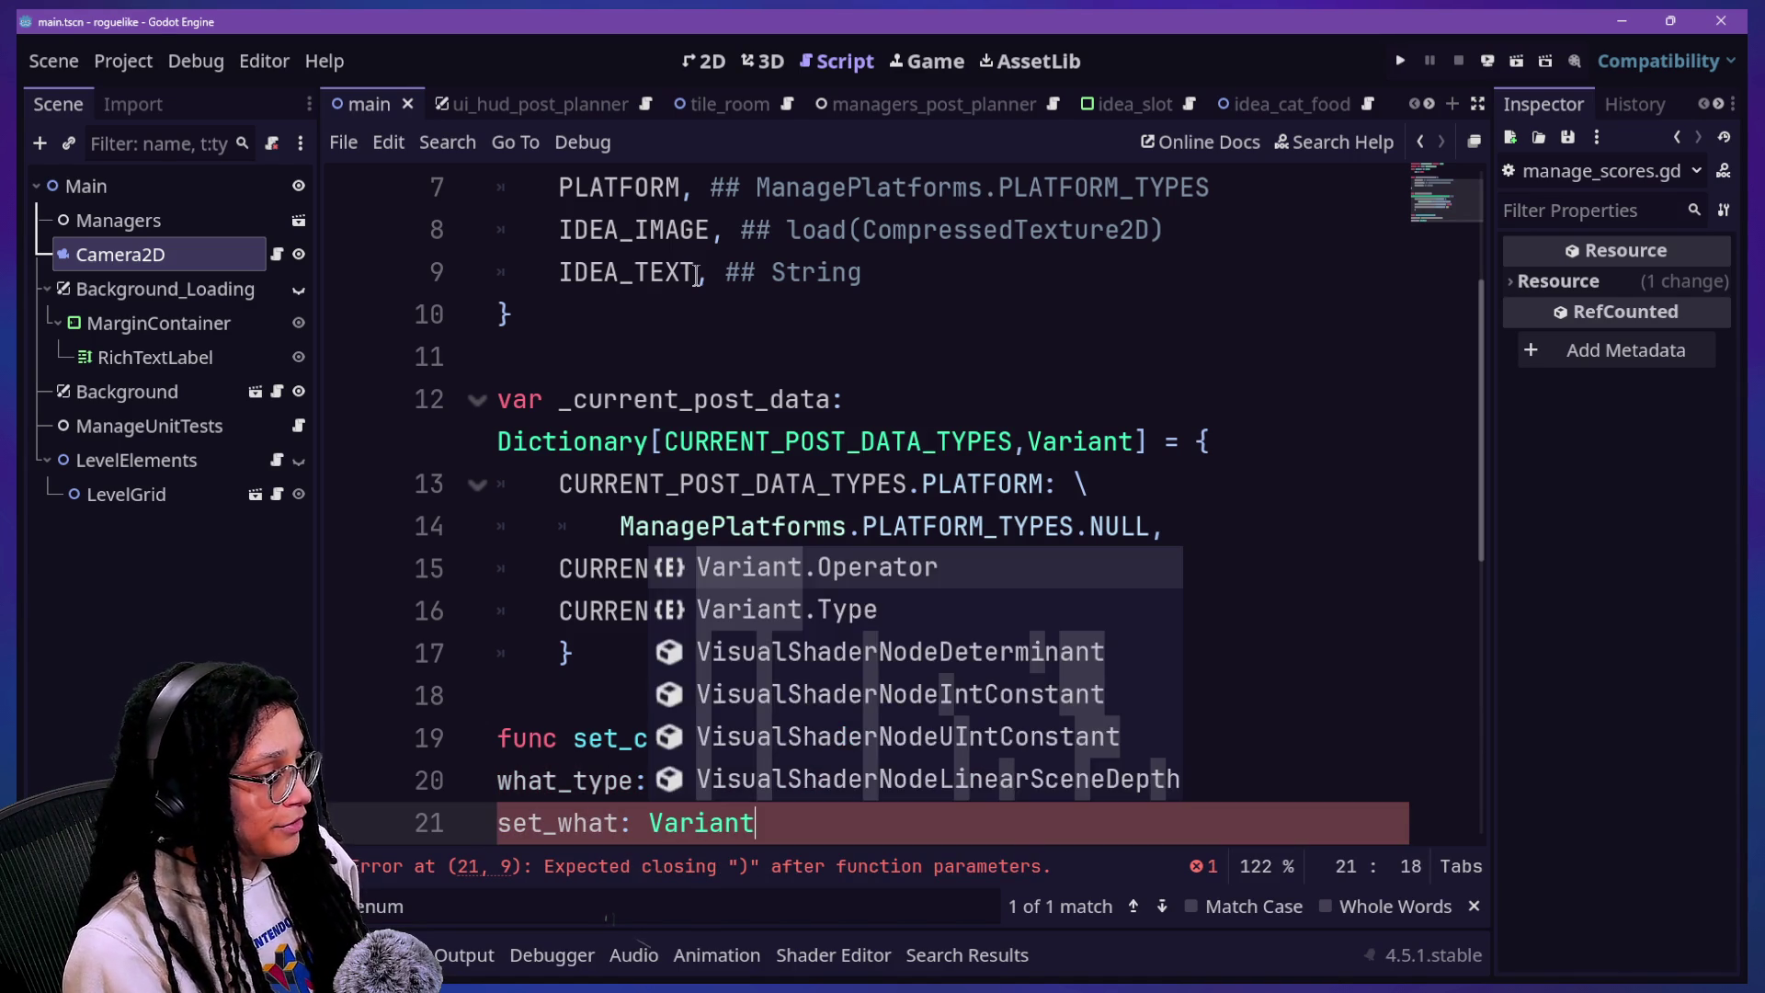
type(") -> void:")
key("Return")
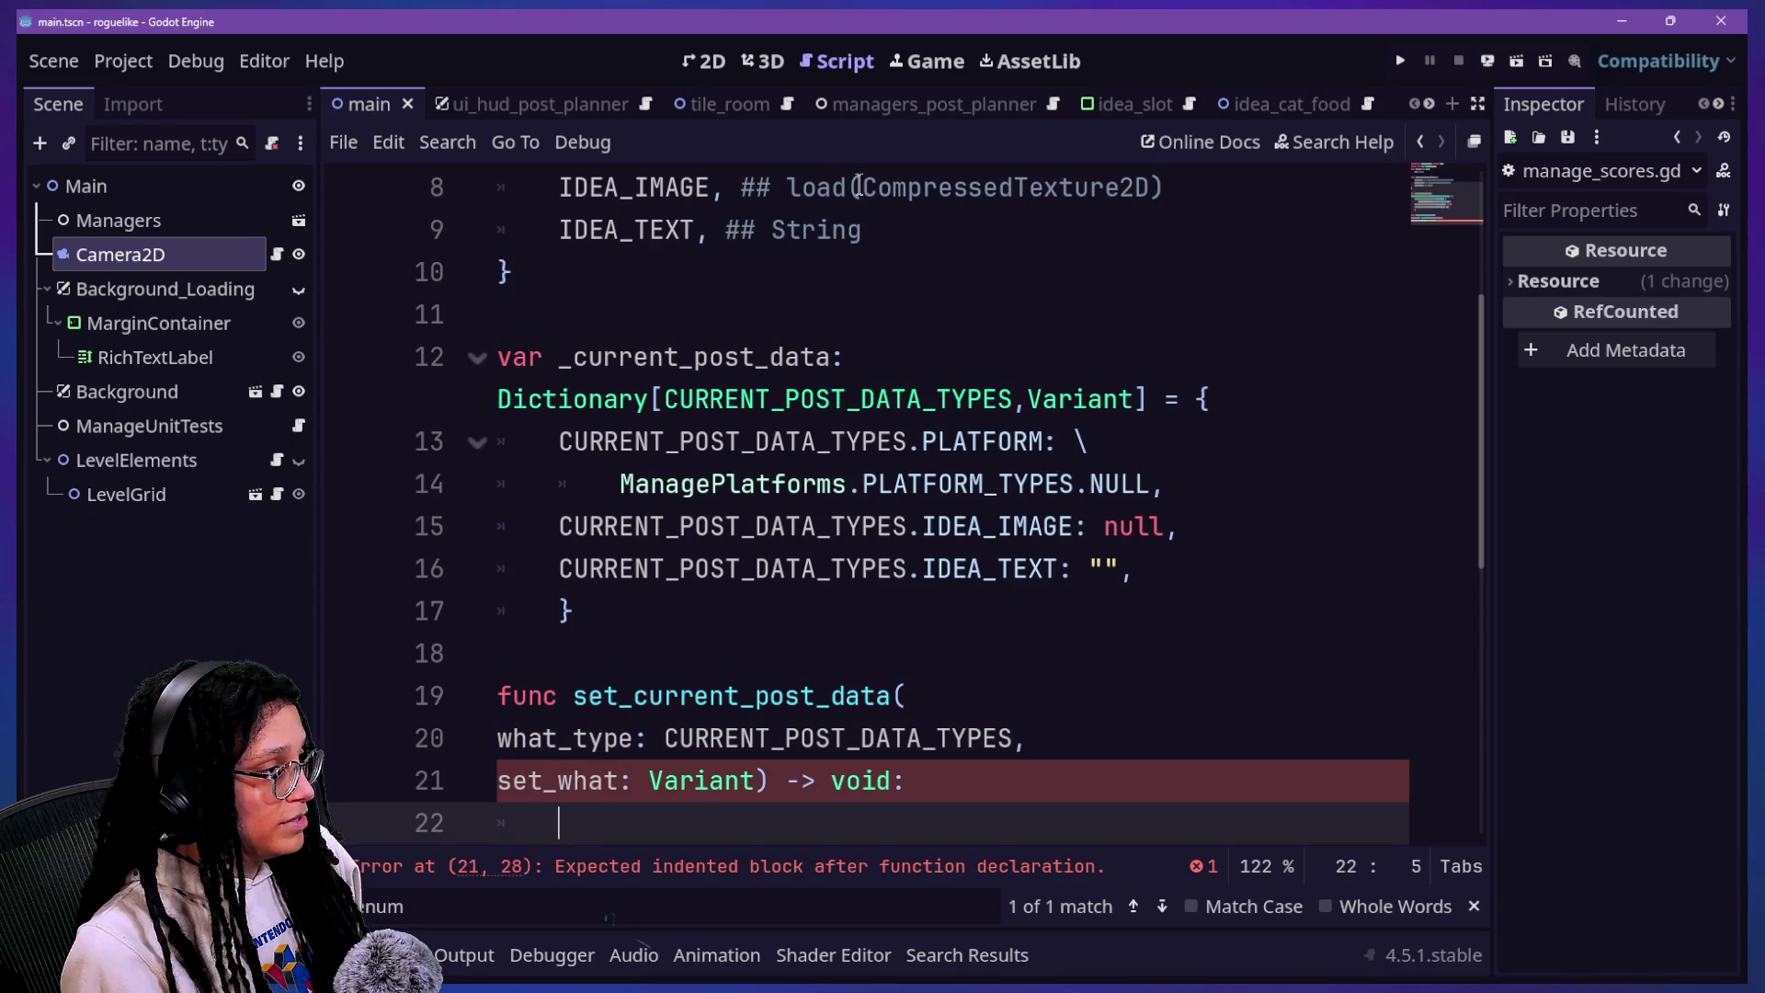
type("_current_post_data")
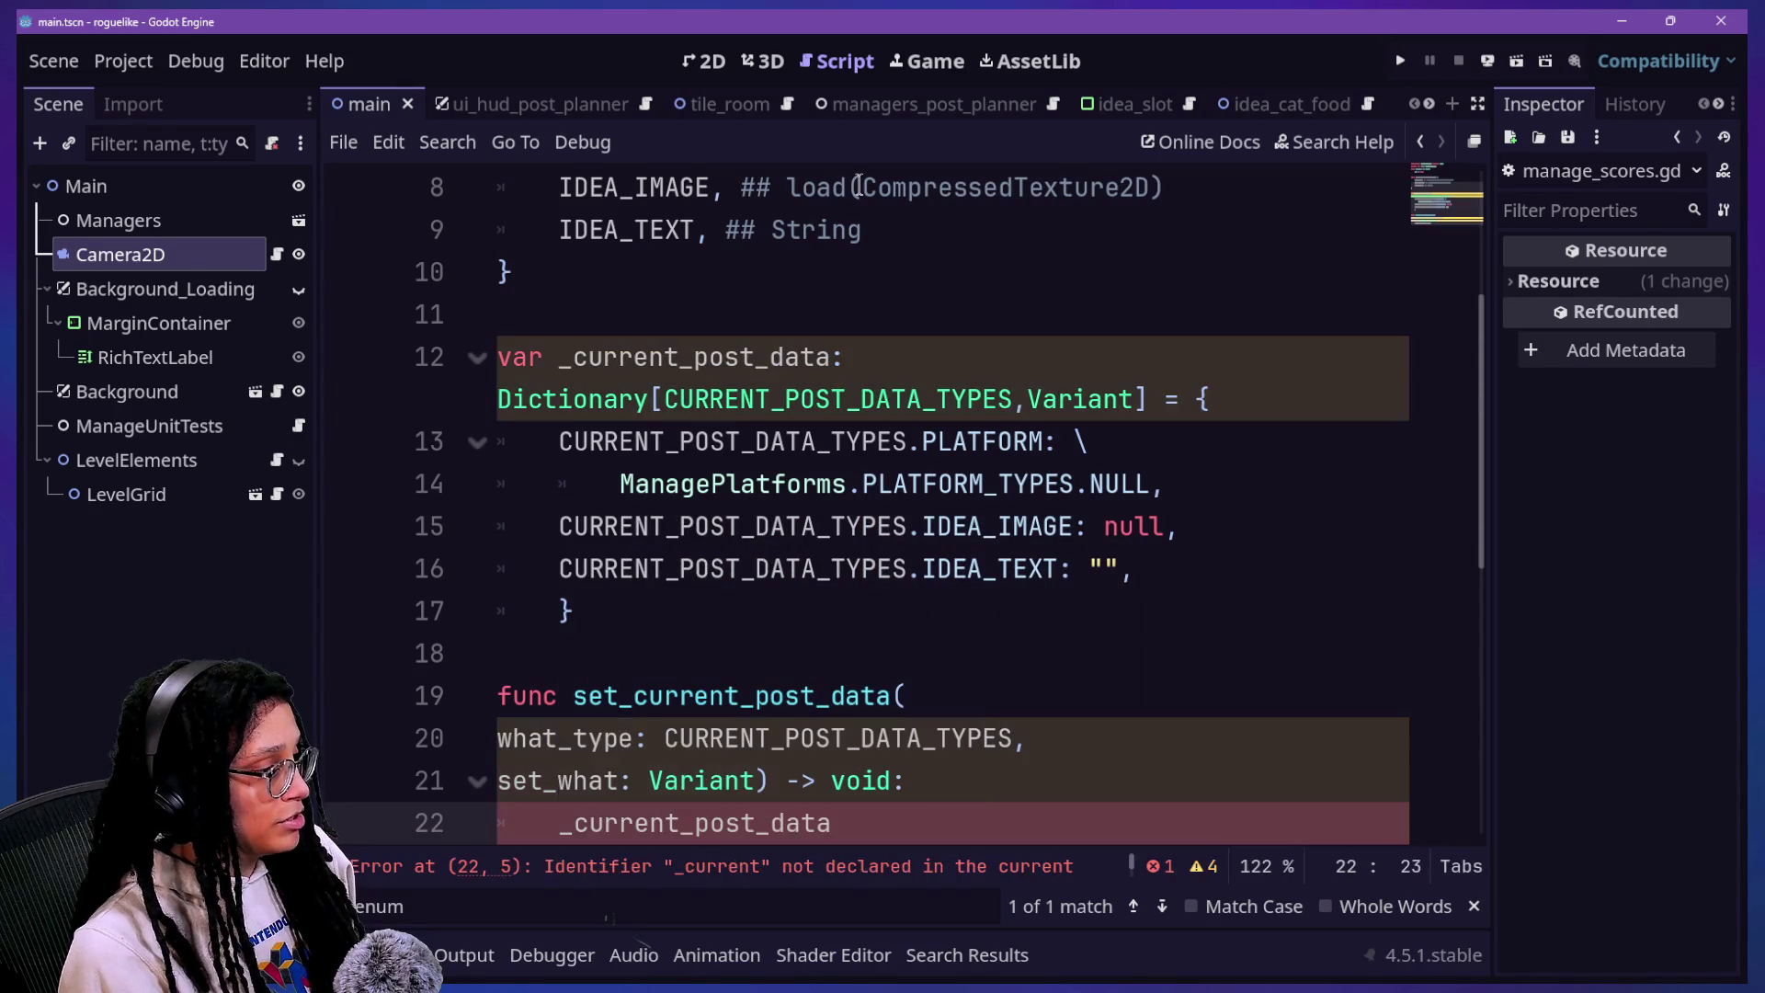
type("[what_tpye")
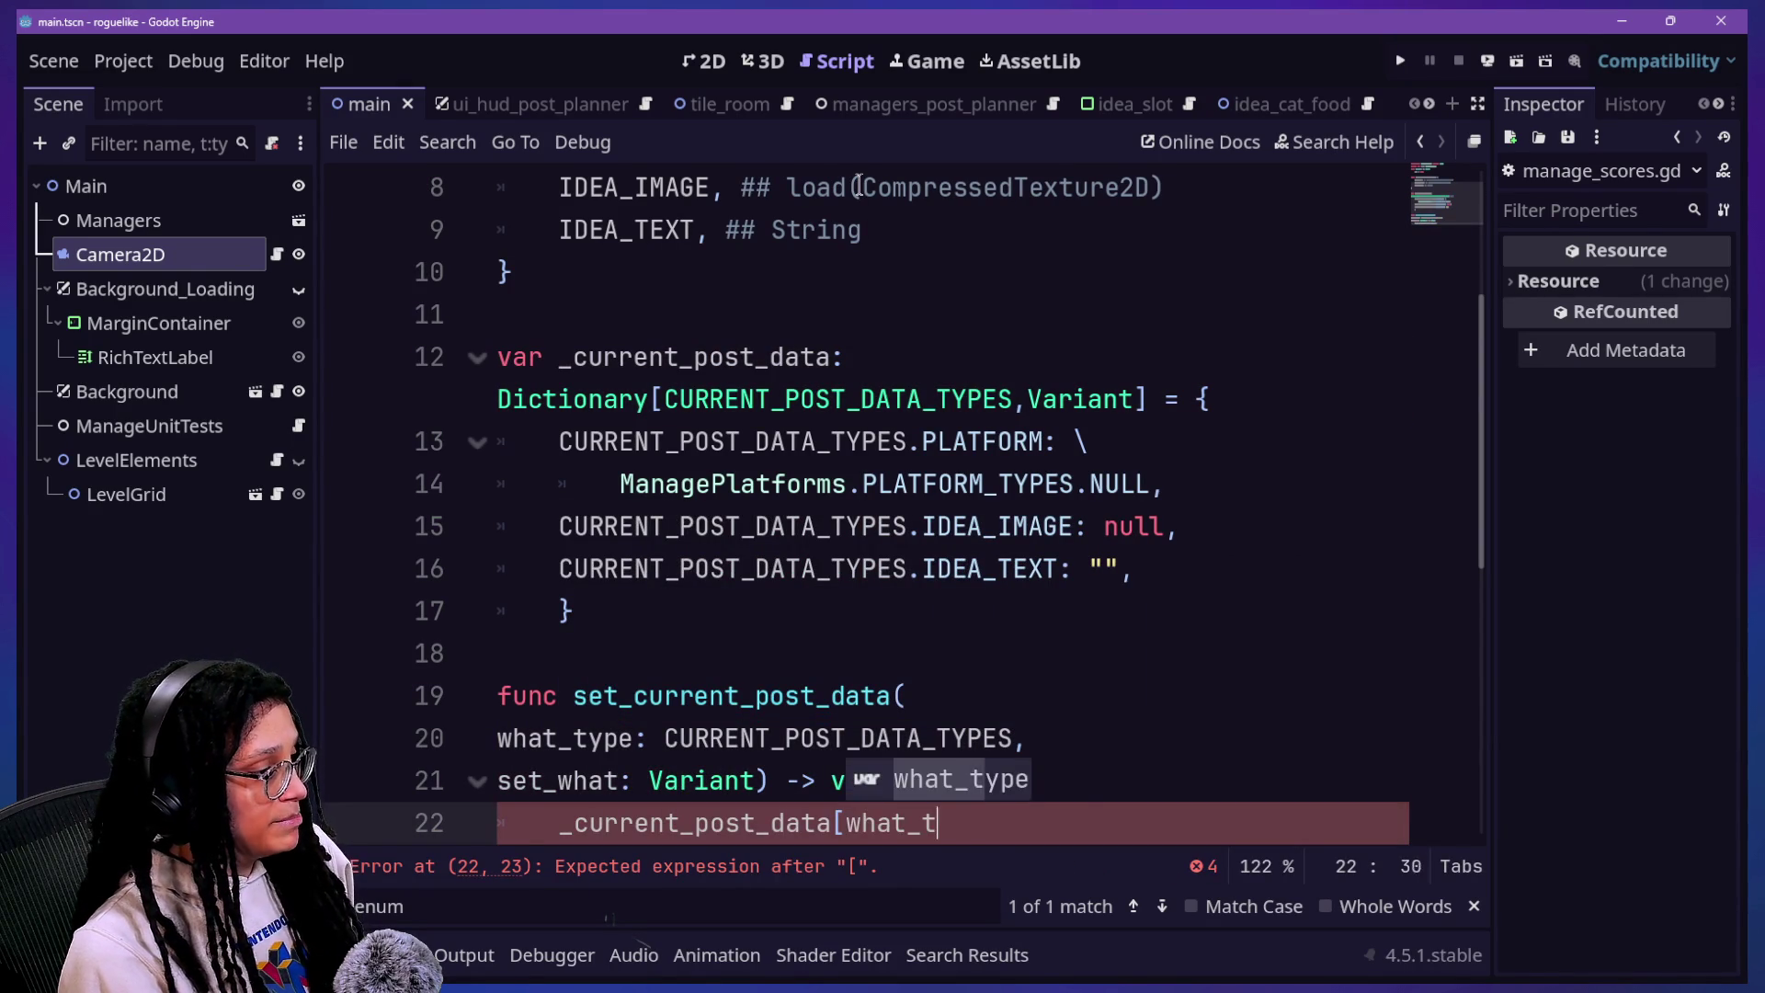
key("BackSpace")
key("BackSpace")
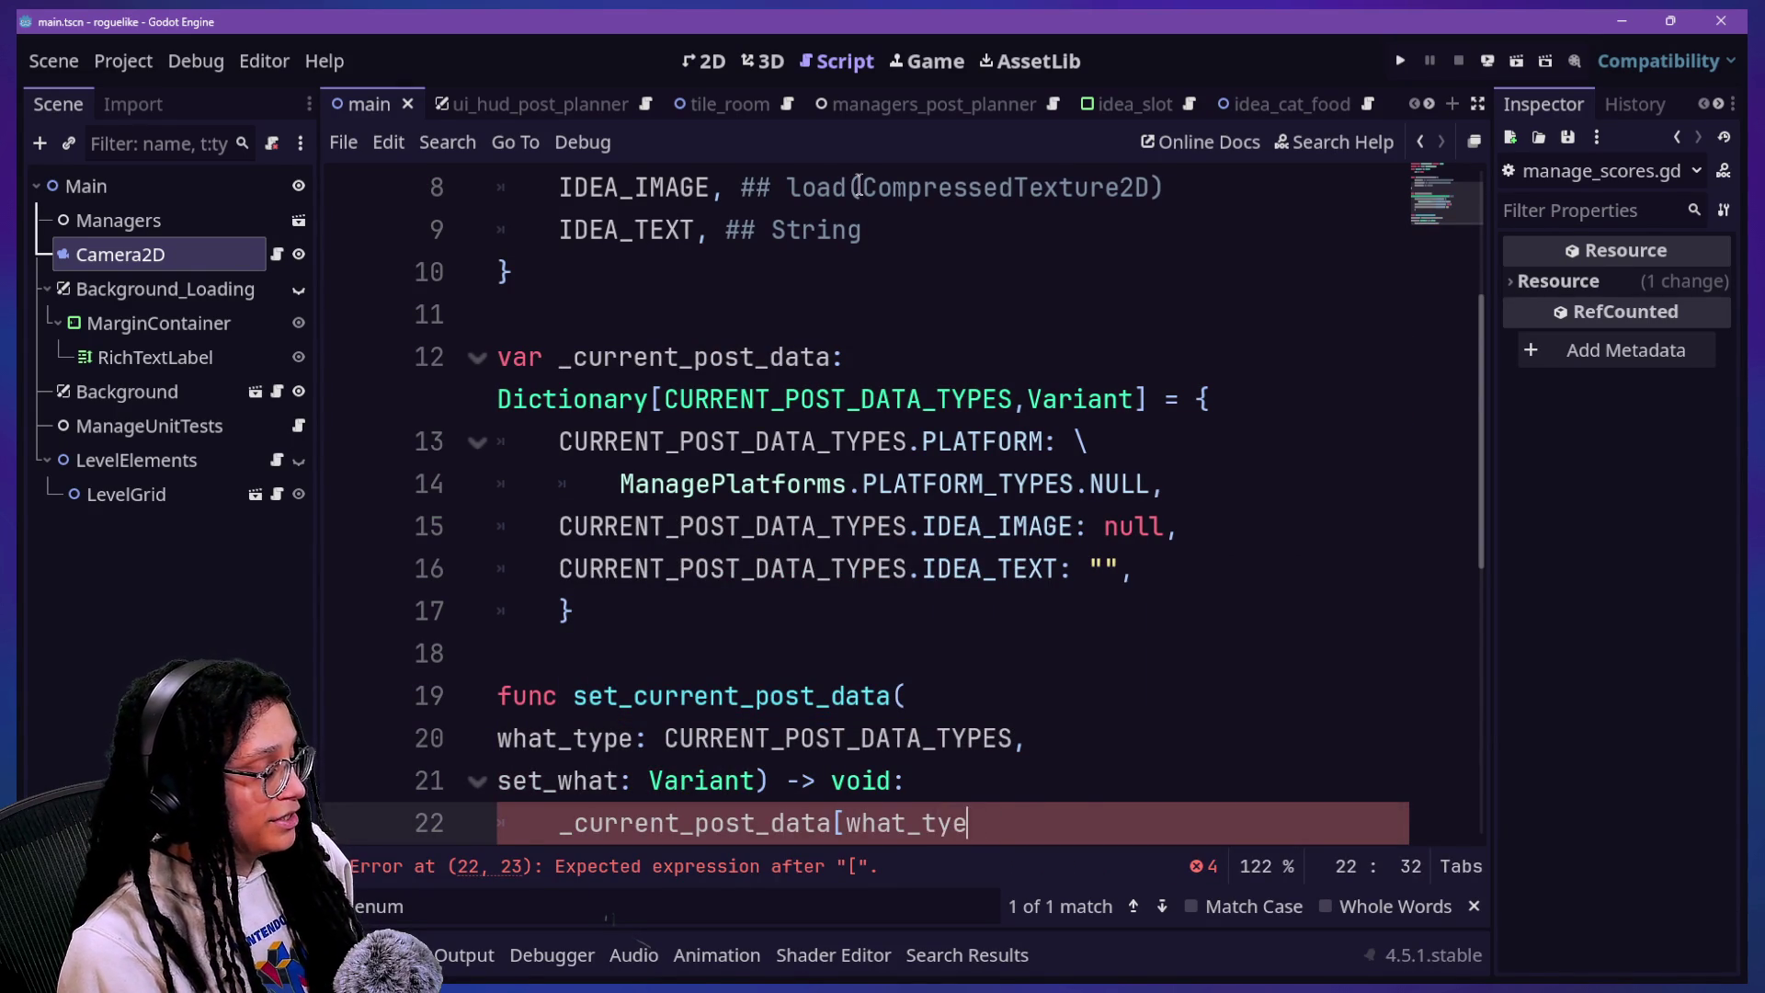
key("Return")
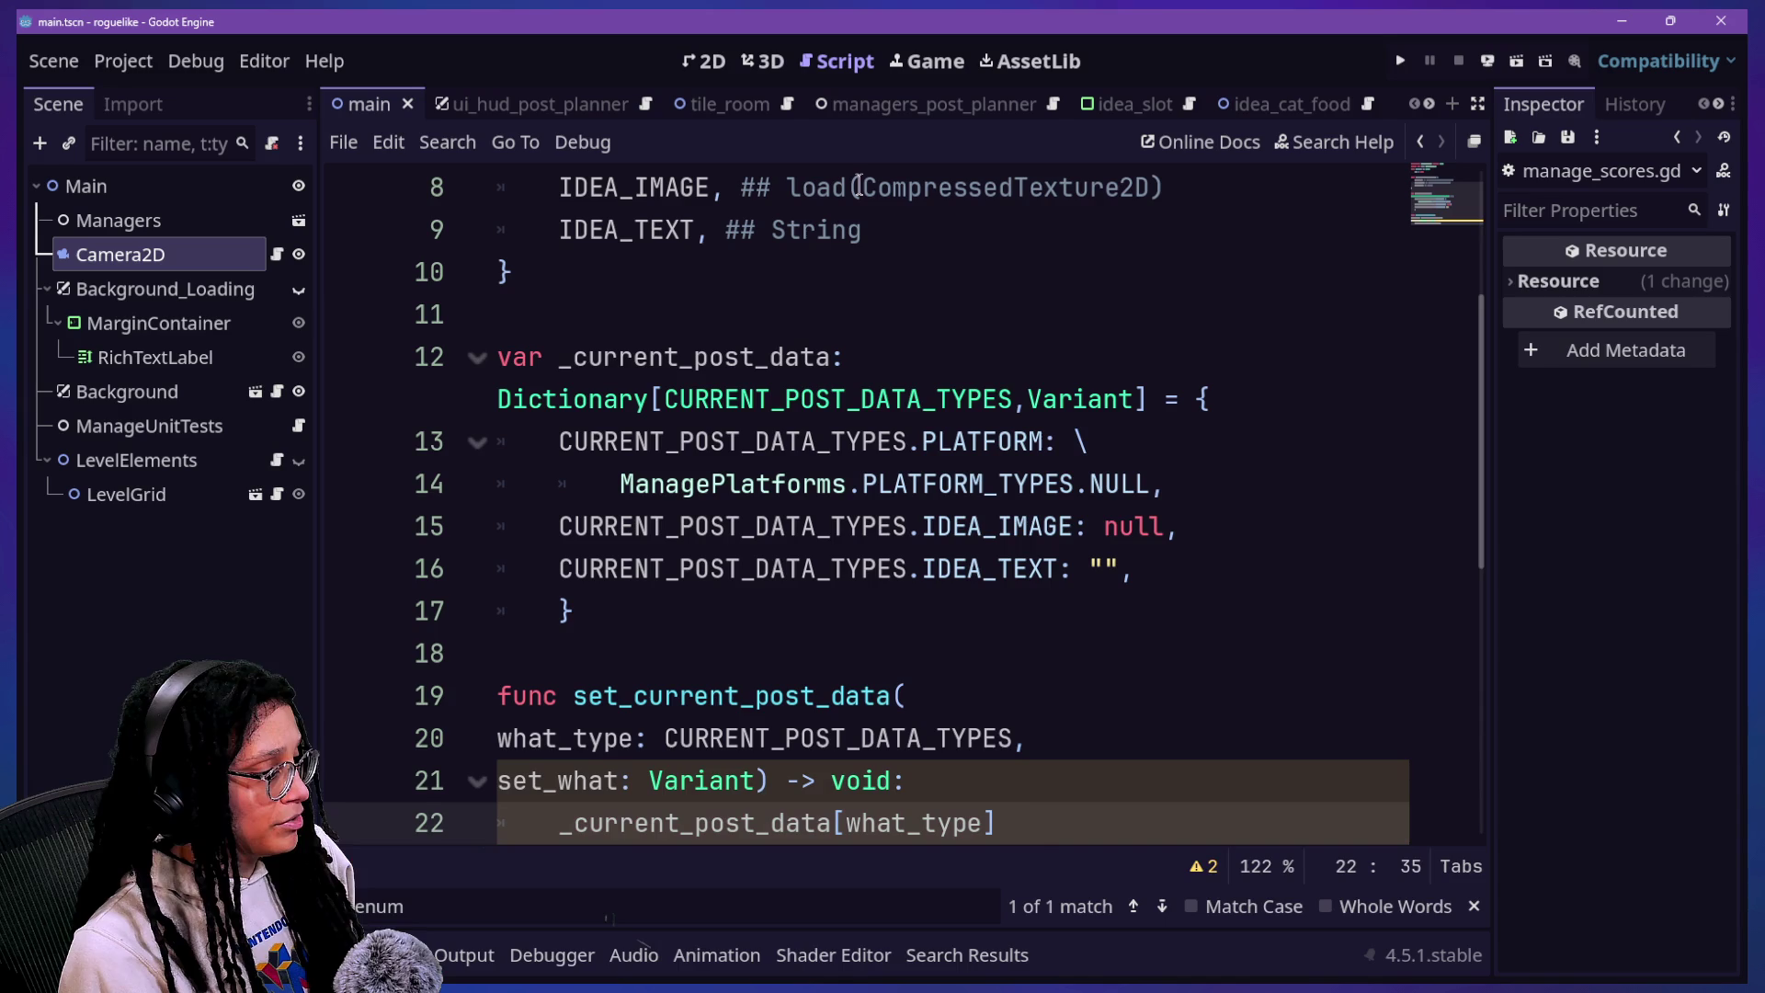
type(" = set_what")
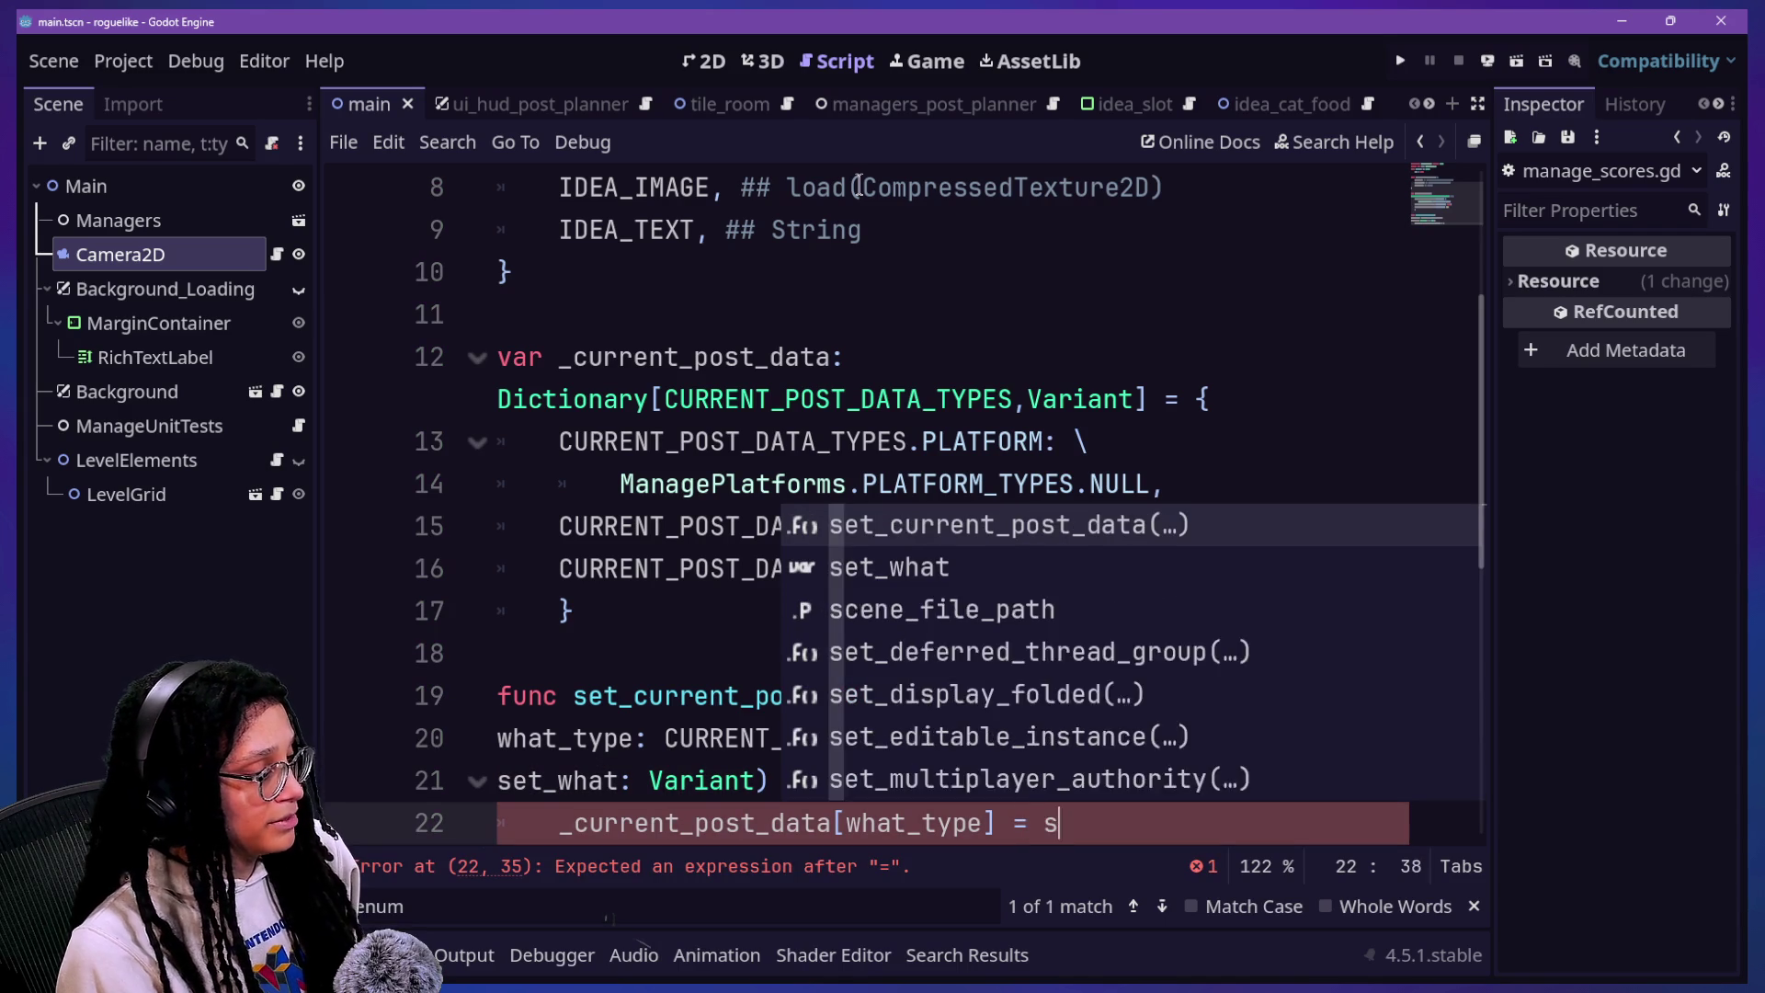
left_click(961, 615)
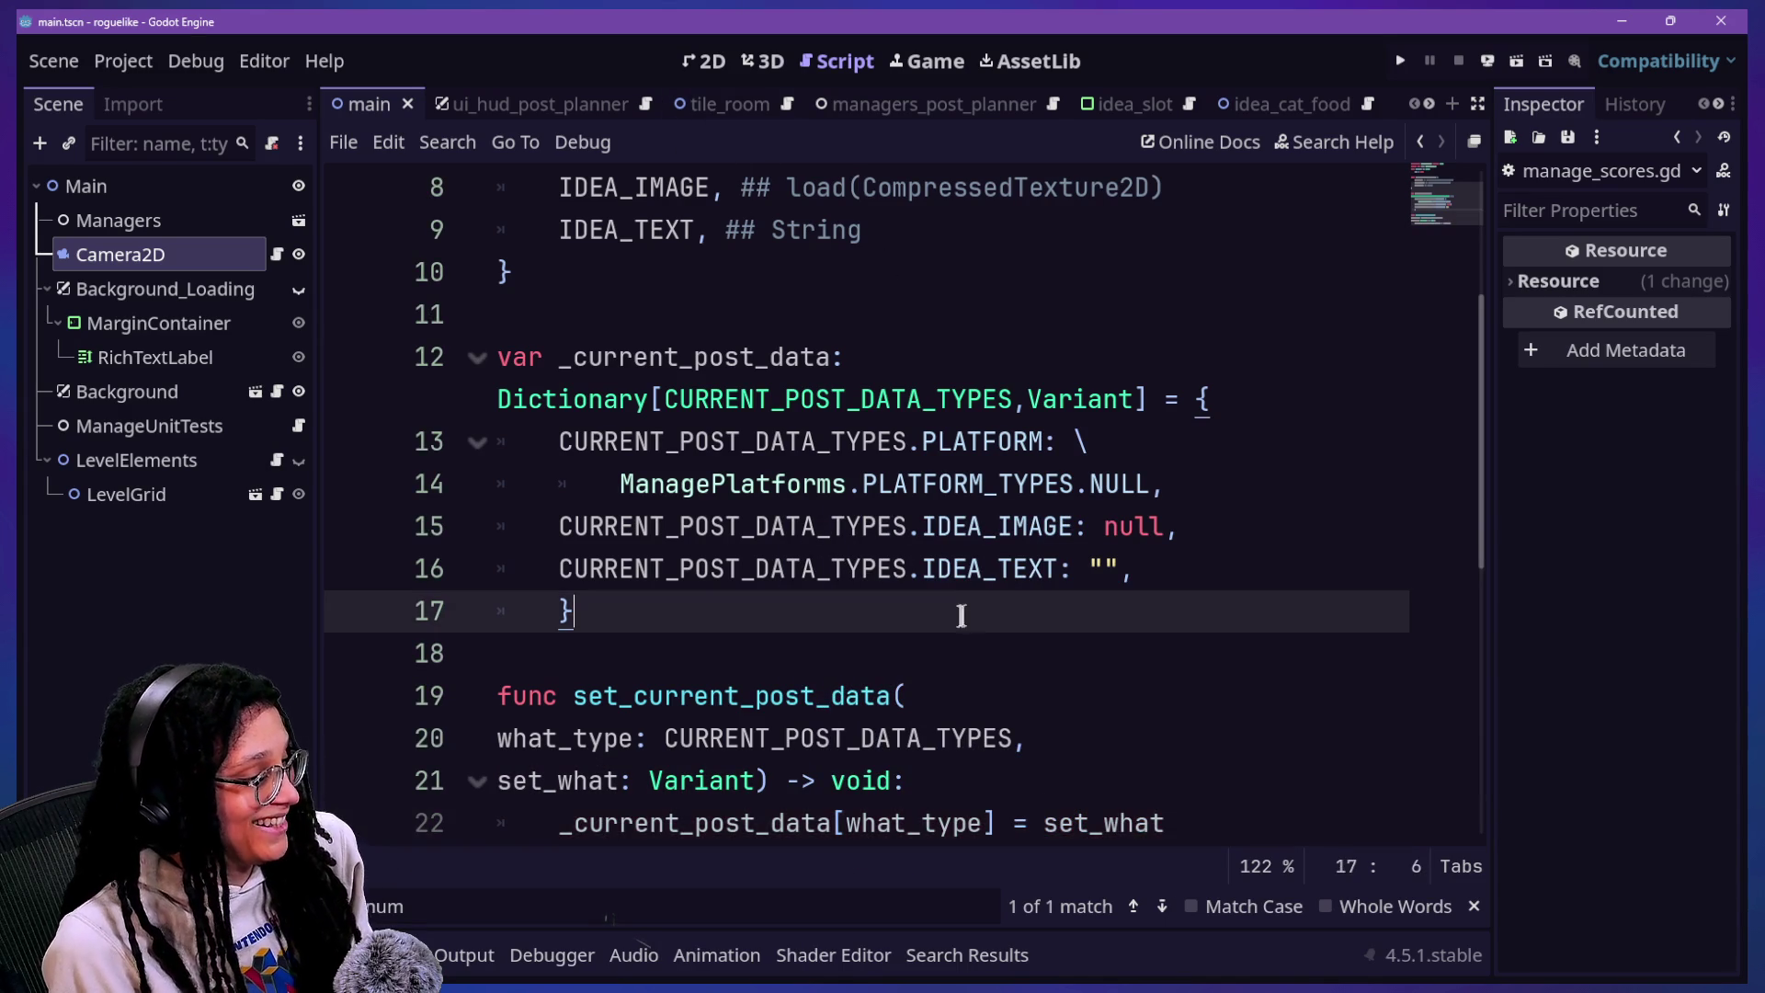
left_click(1332, 807)
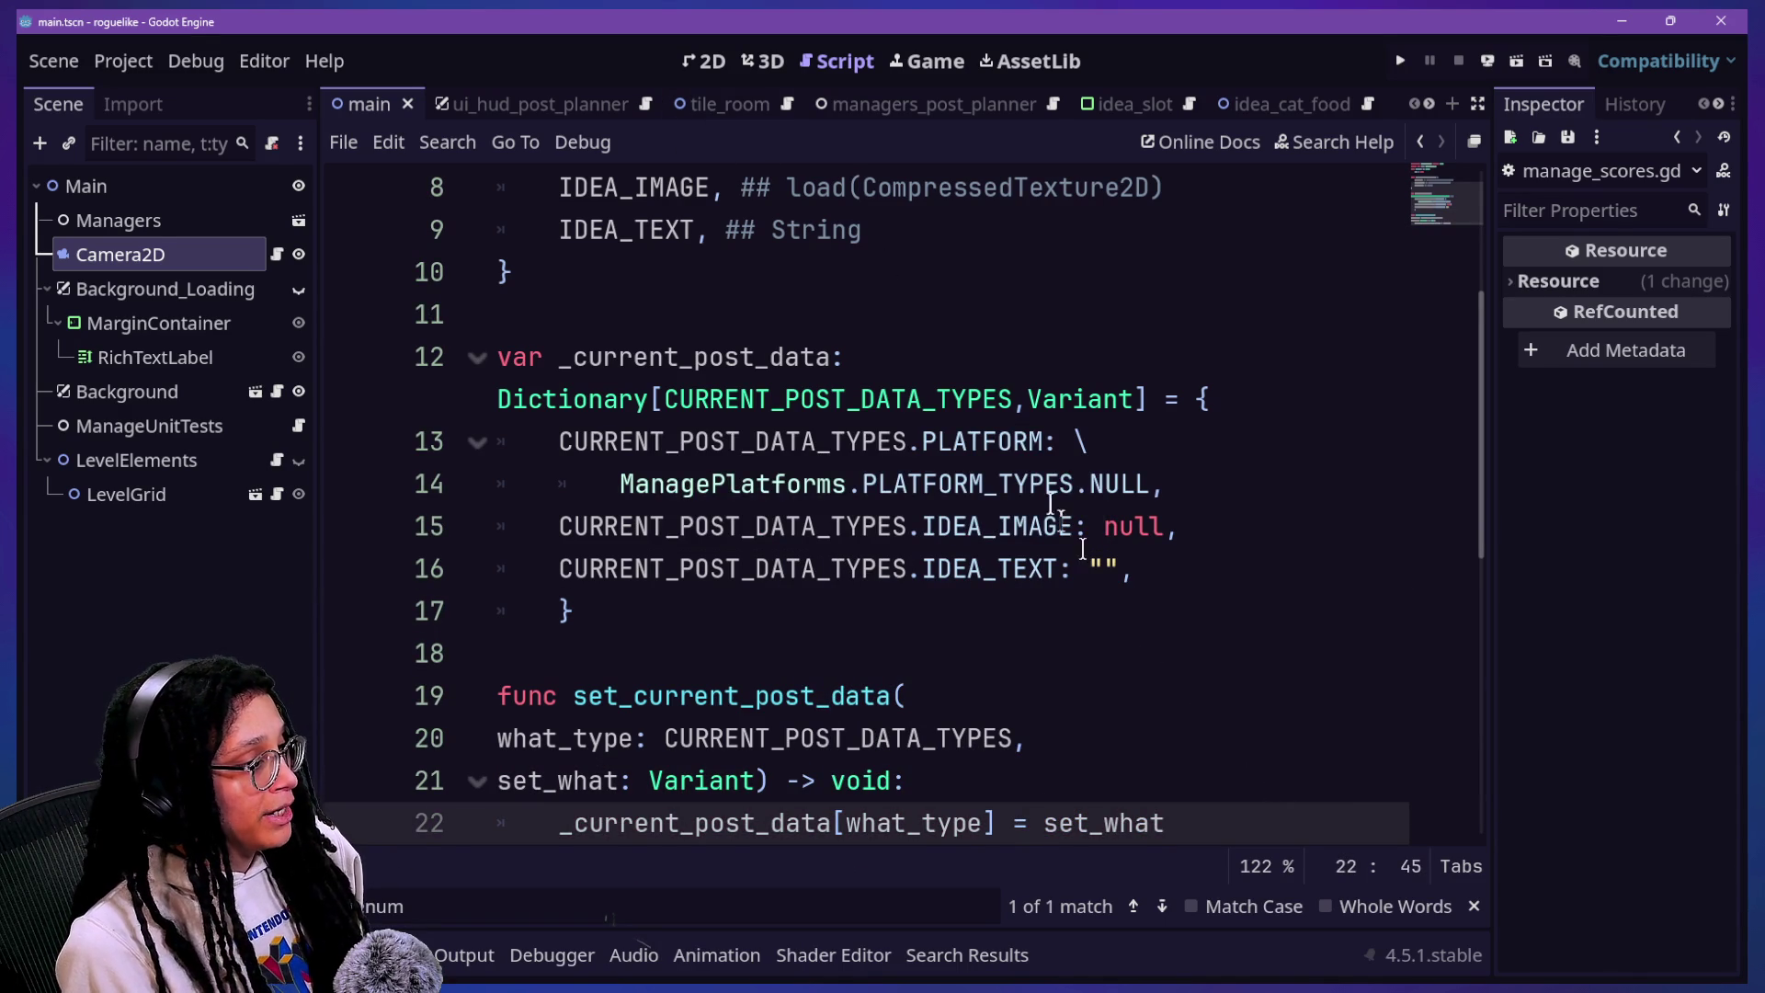
left_click(1344, 485)
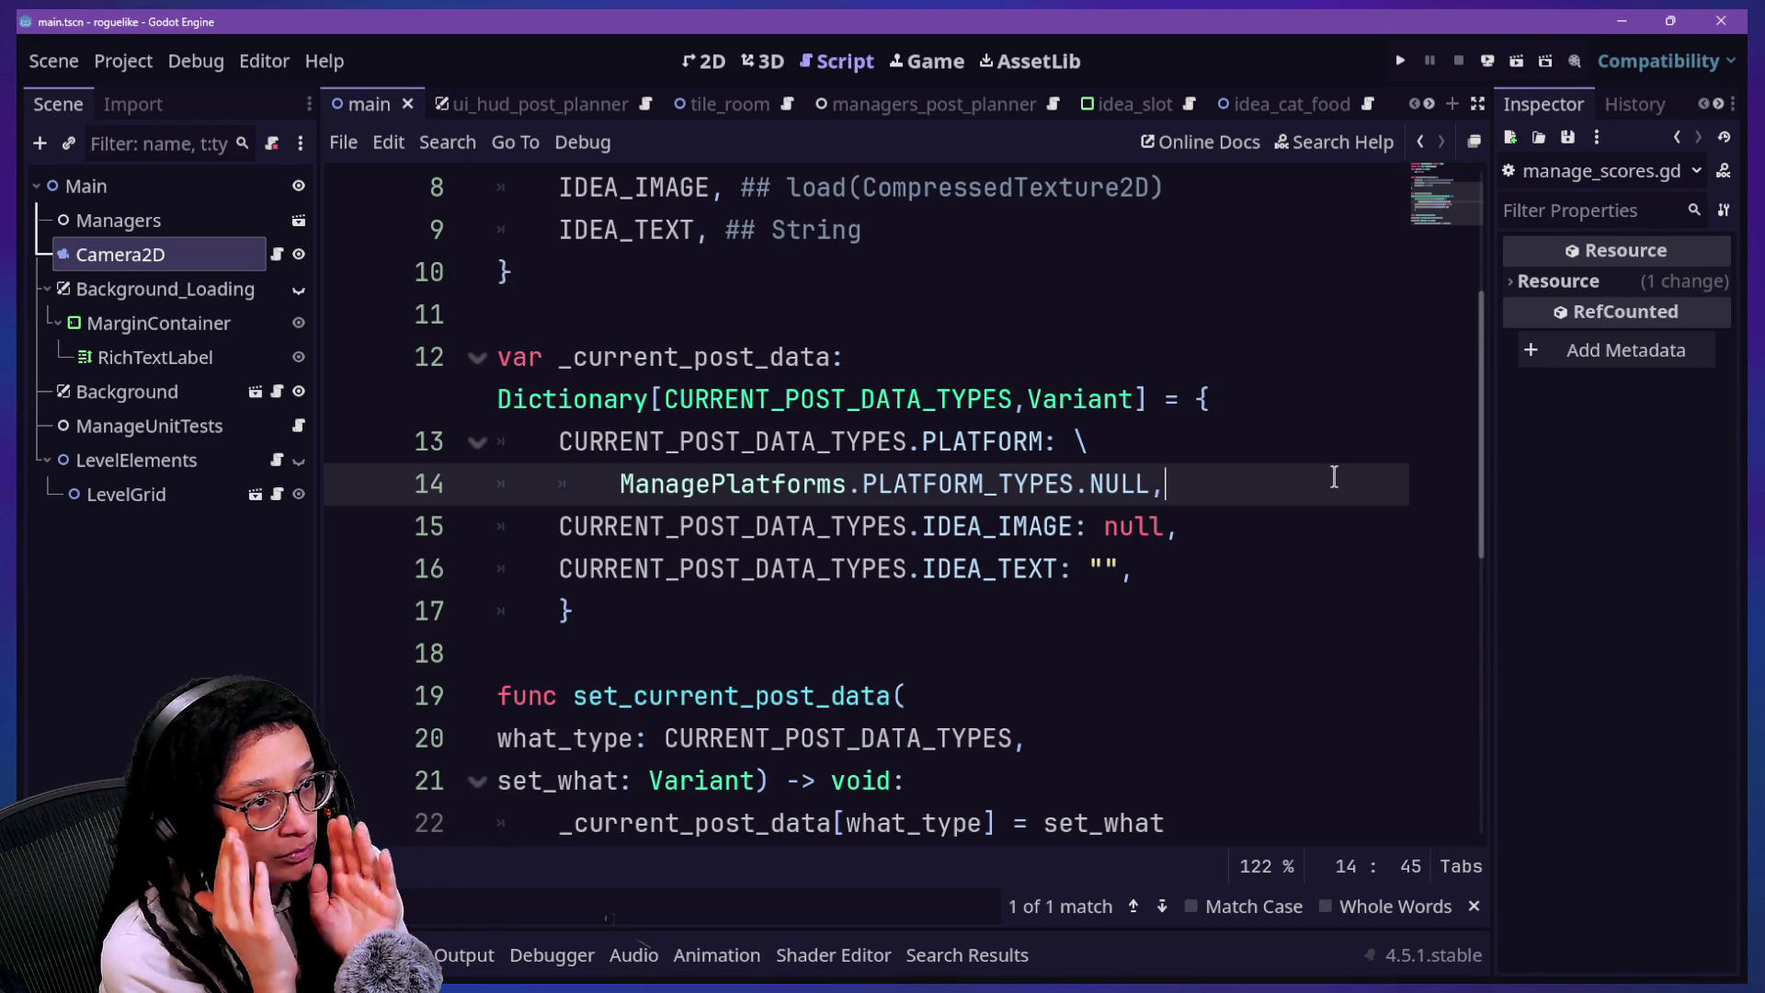
left_click_drag(855, 525, 1163, 525)
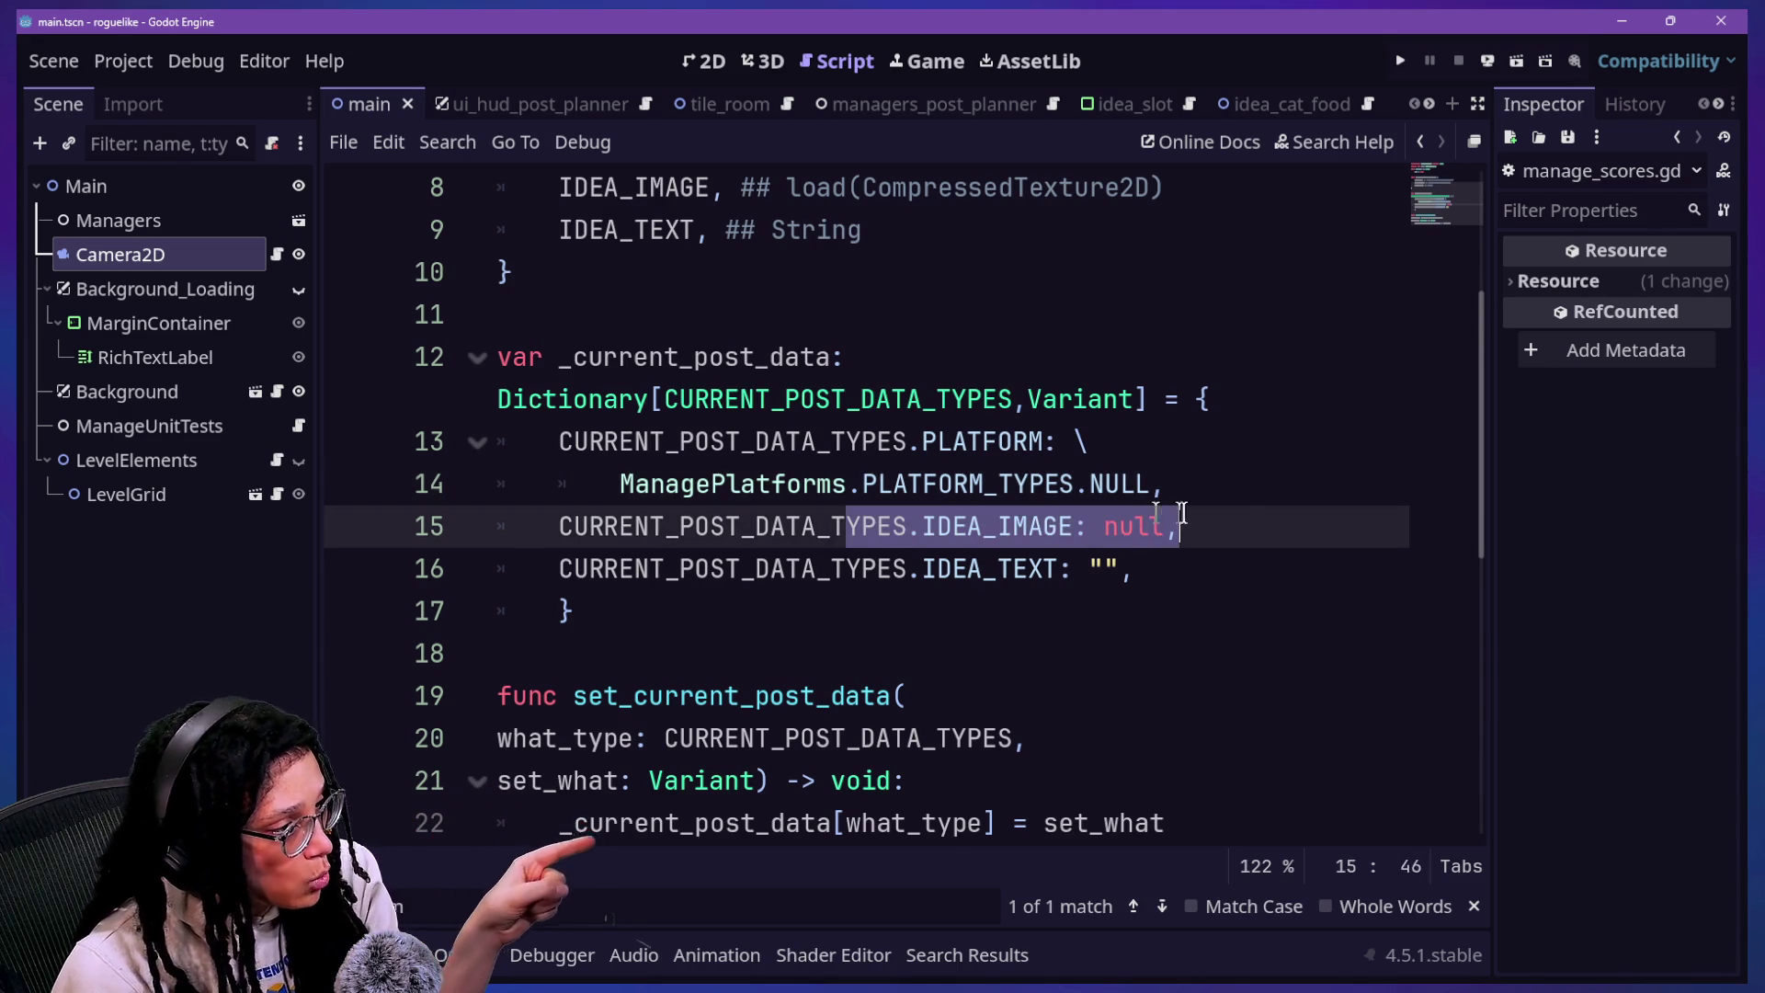
left_click(1239, 568)
left_click_drag(922, 525, 1087, 526)
left_click_drag(874, 568, 1076, 568)
left_click(1092, 569)
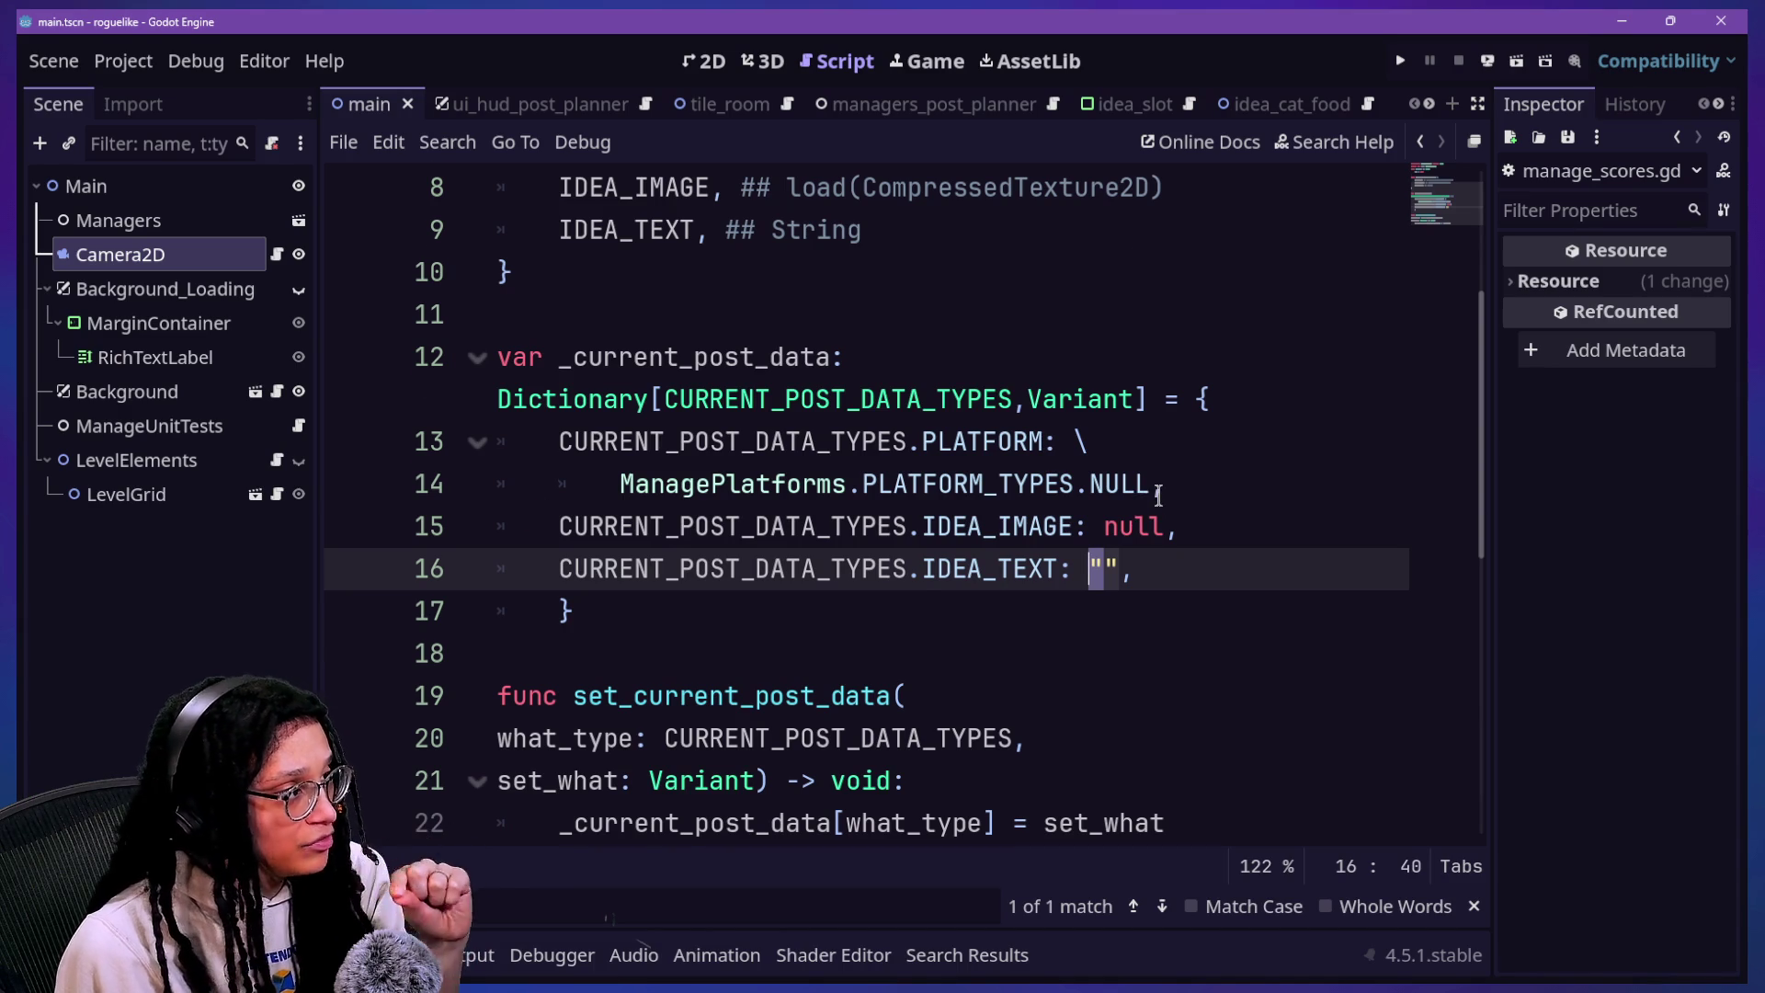
scroll(1158, 497, "up", 2)
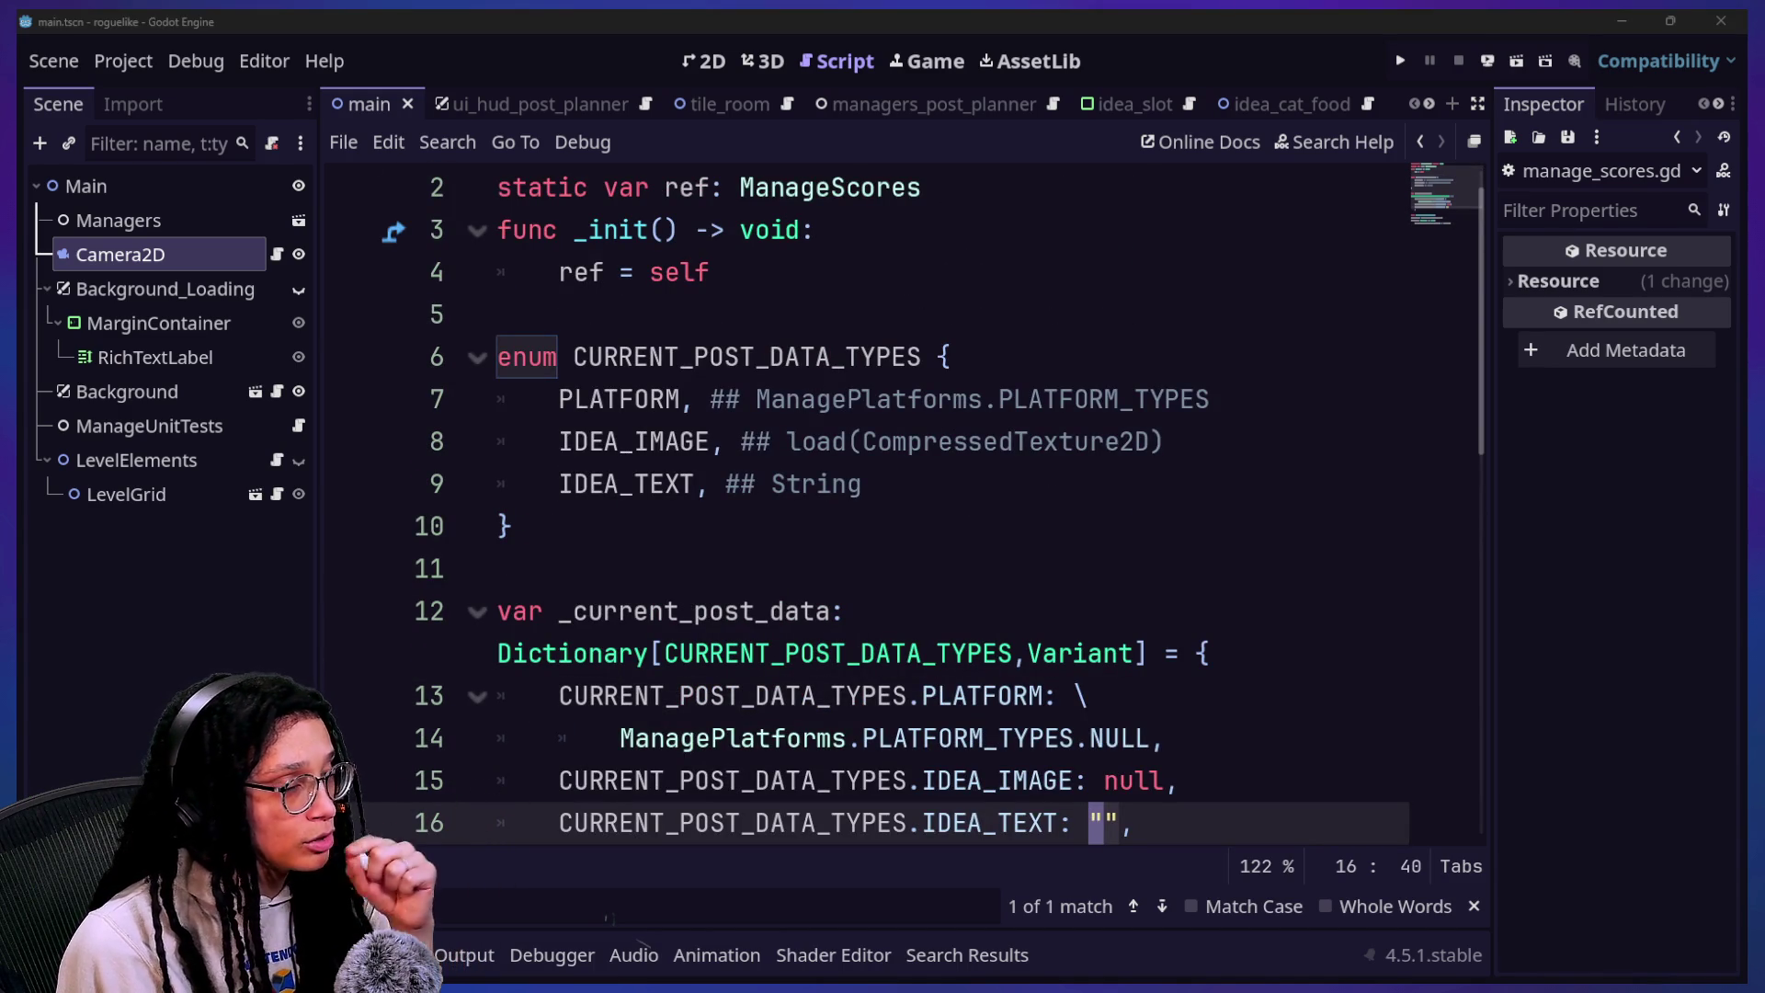
left_click(726, 377)
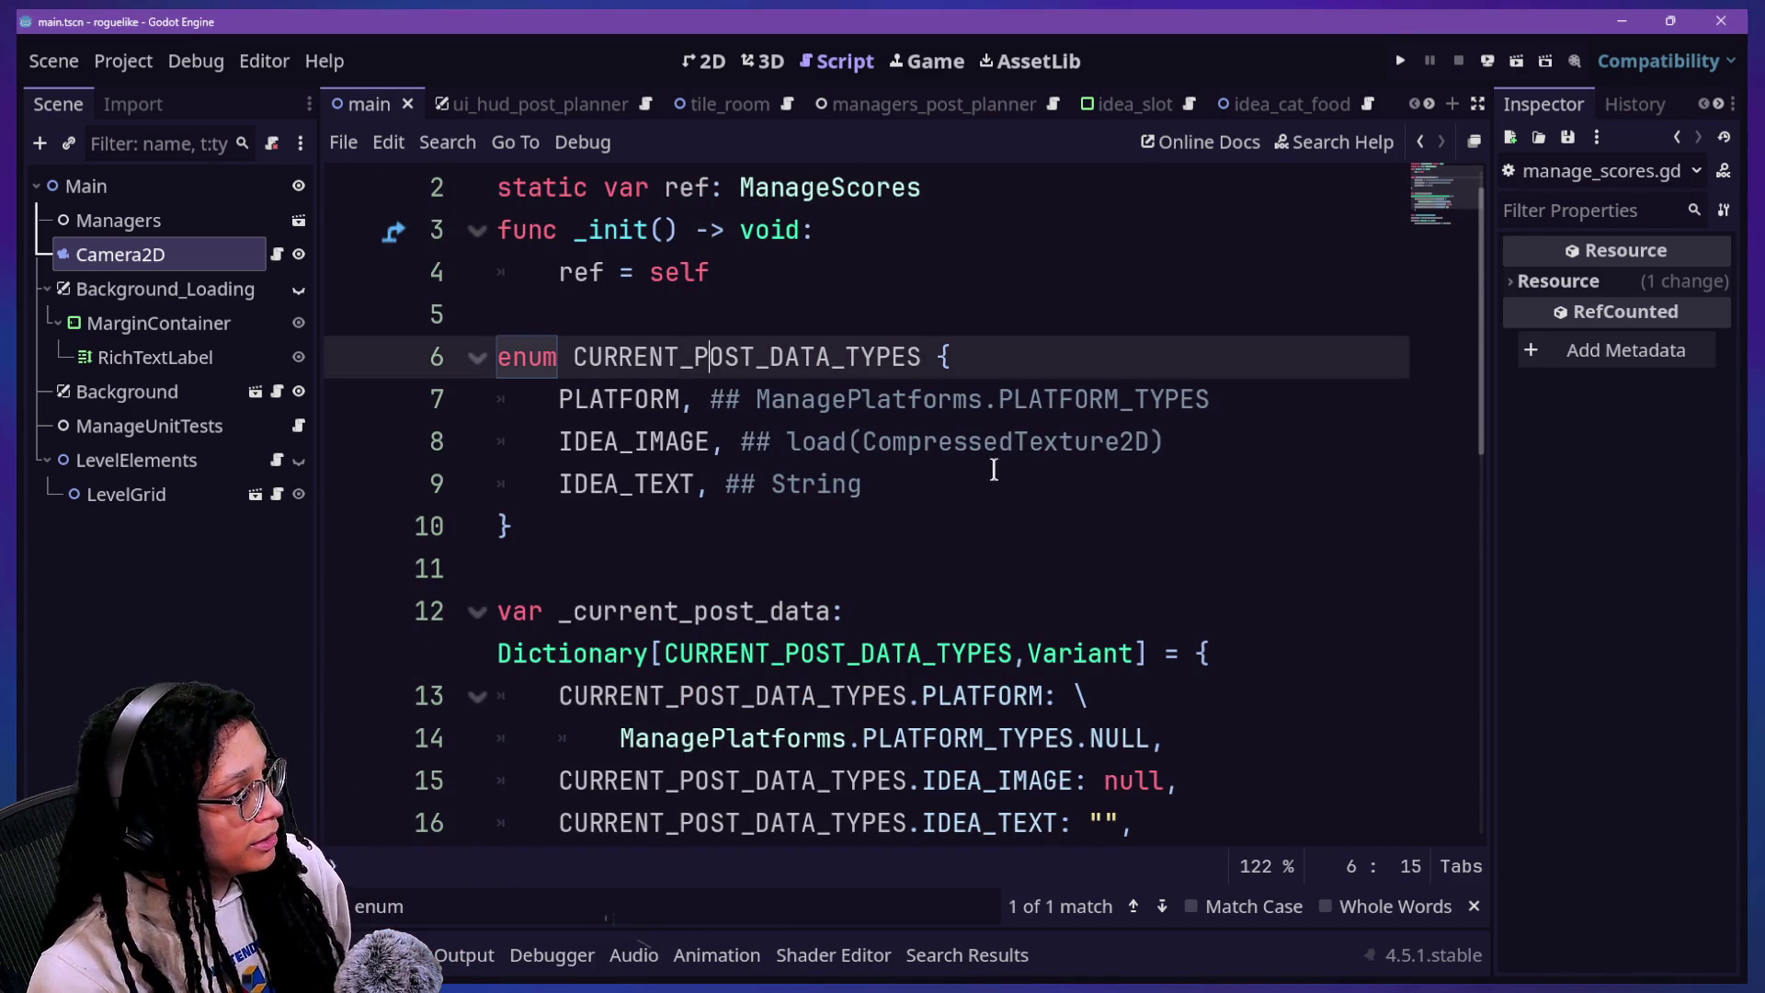
Step: Replace IDEA_IMAGE and IDEA_TEXT in the enum with IDEA_LIST, commented ## Array[Dictionary]
left_click_drag(992, 478, 533, 461)
key("BackSpace")
type("ID")
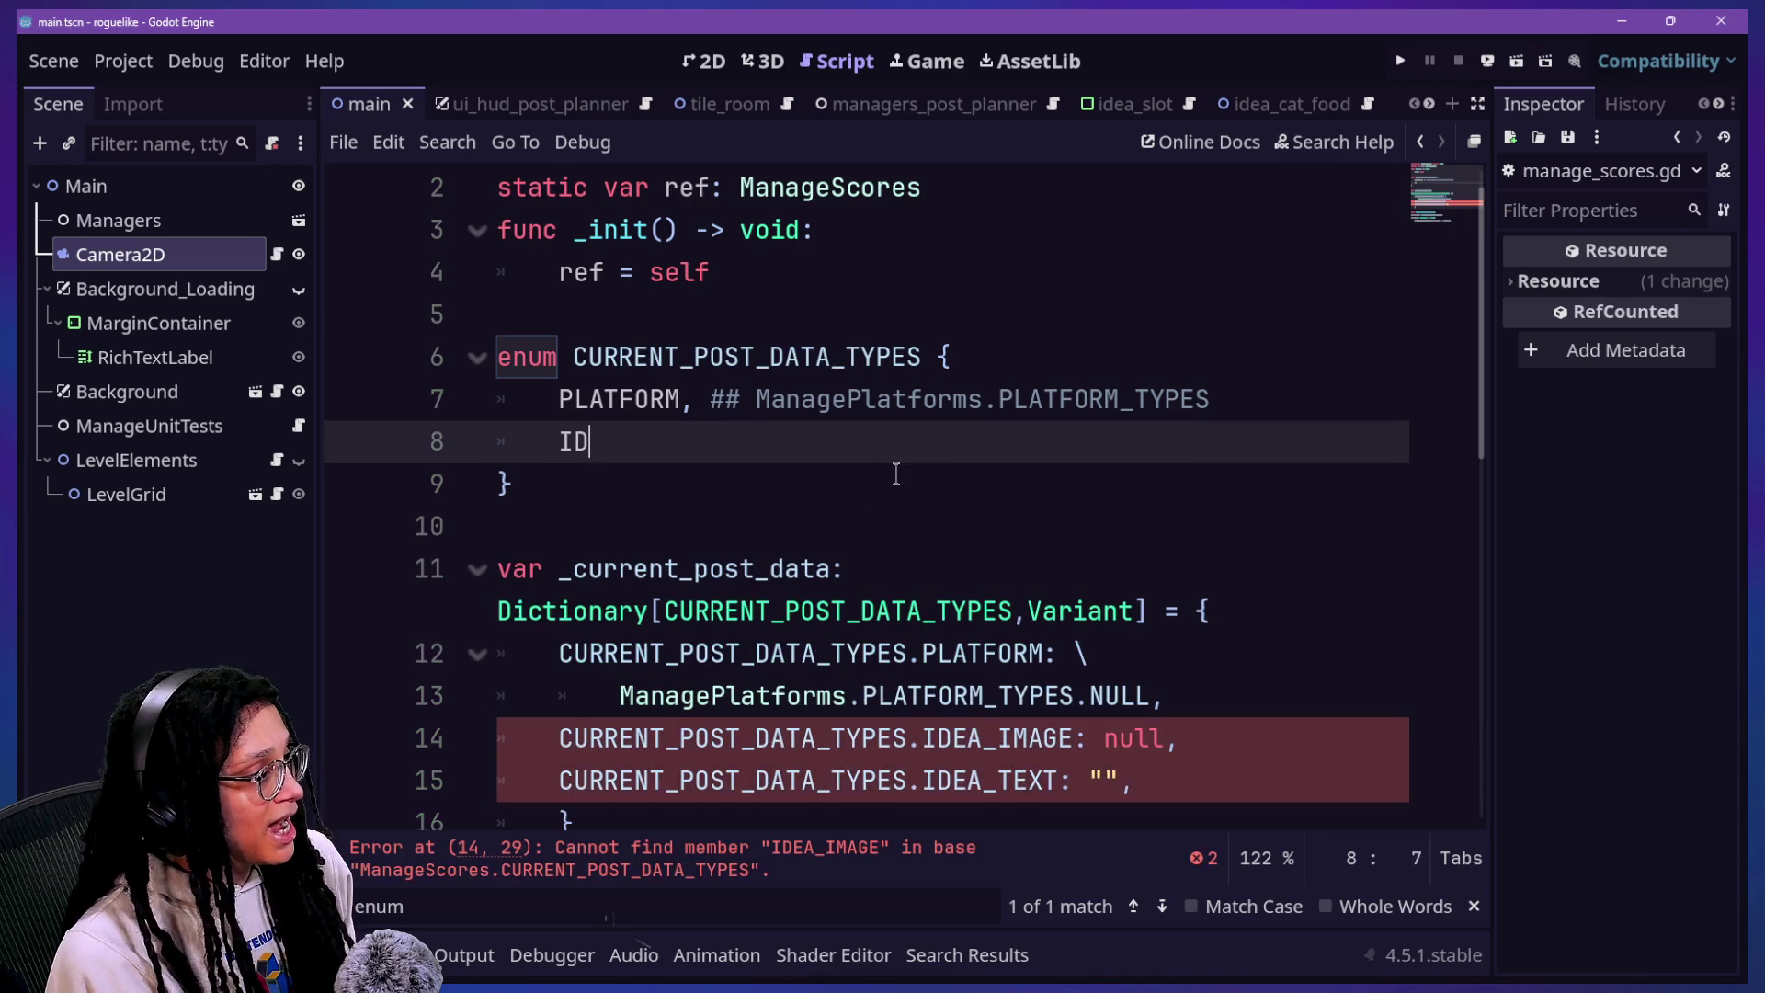
type("EA_LIST")
key("BackSpace")
key("BackSpace")
key("BackSpace")
type("LIST")
type("##")
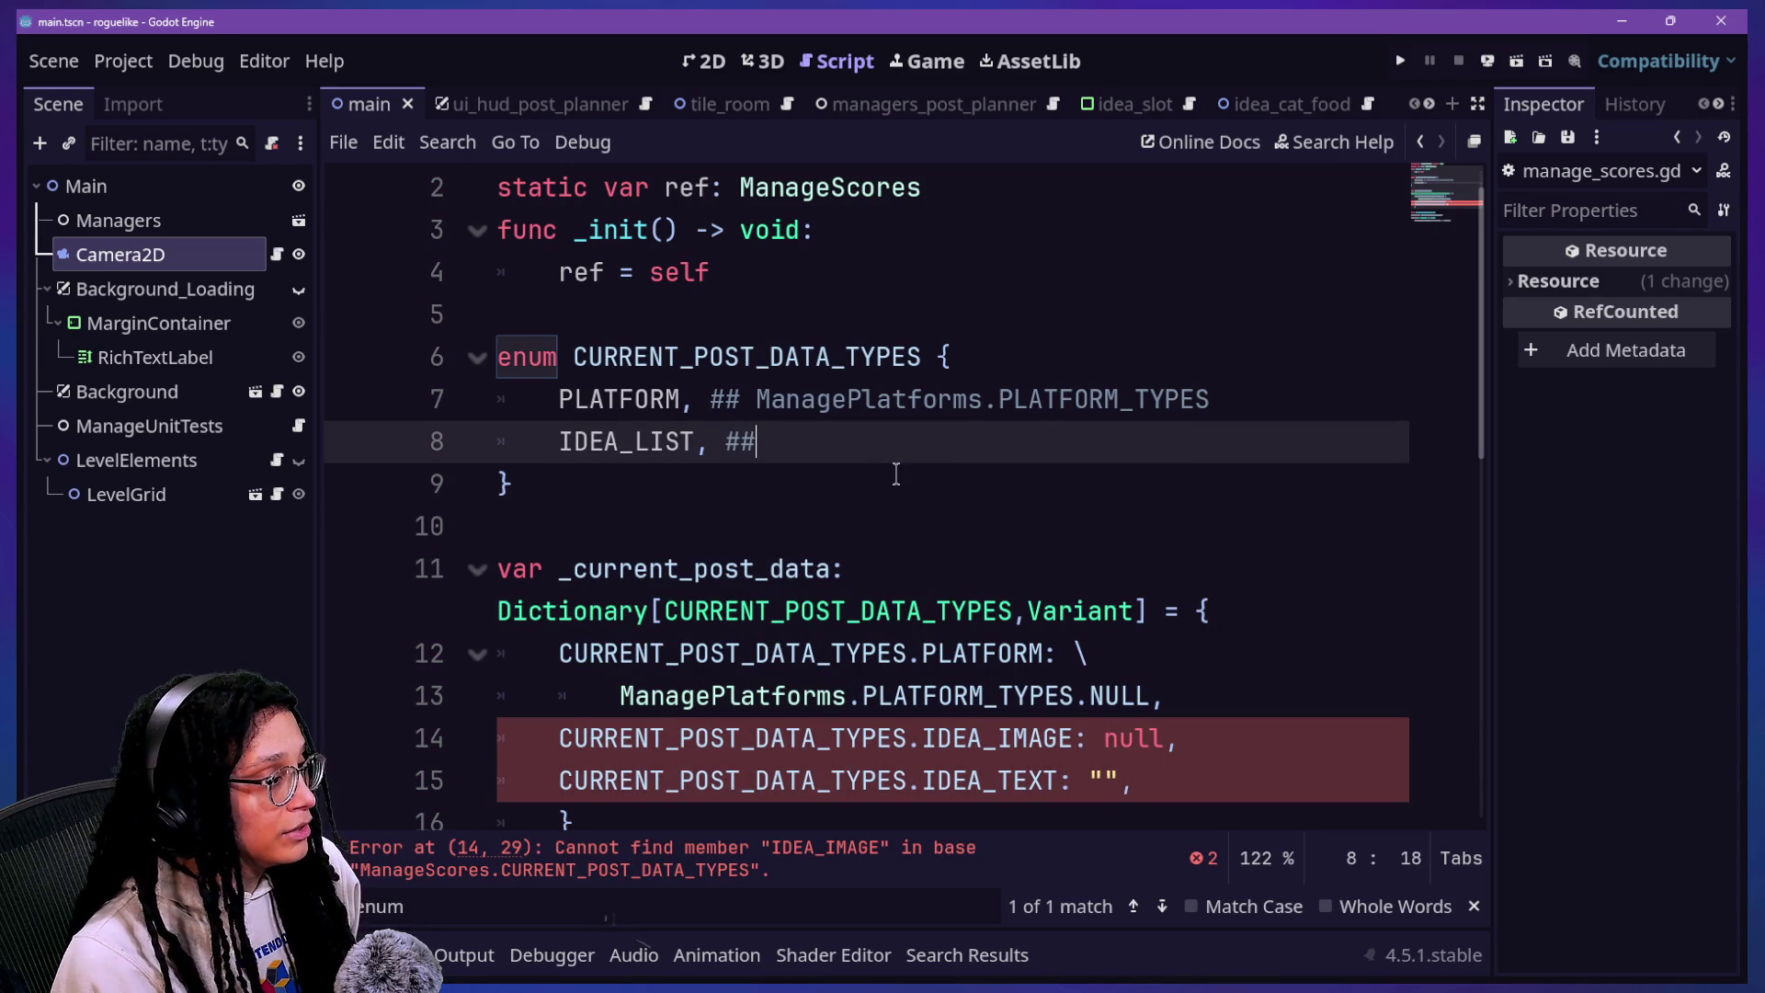
type("Array[")
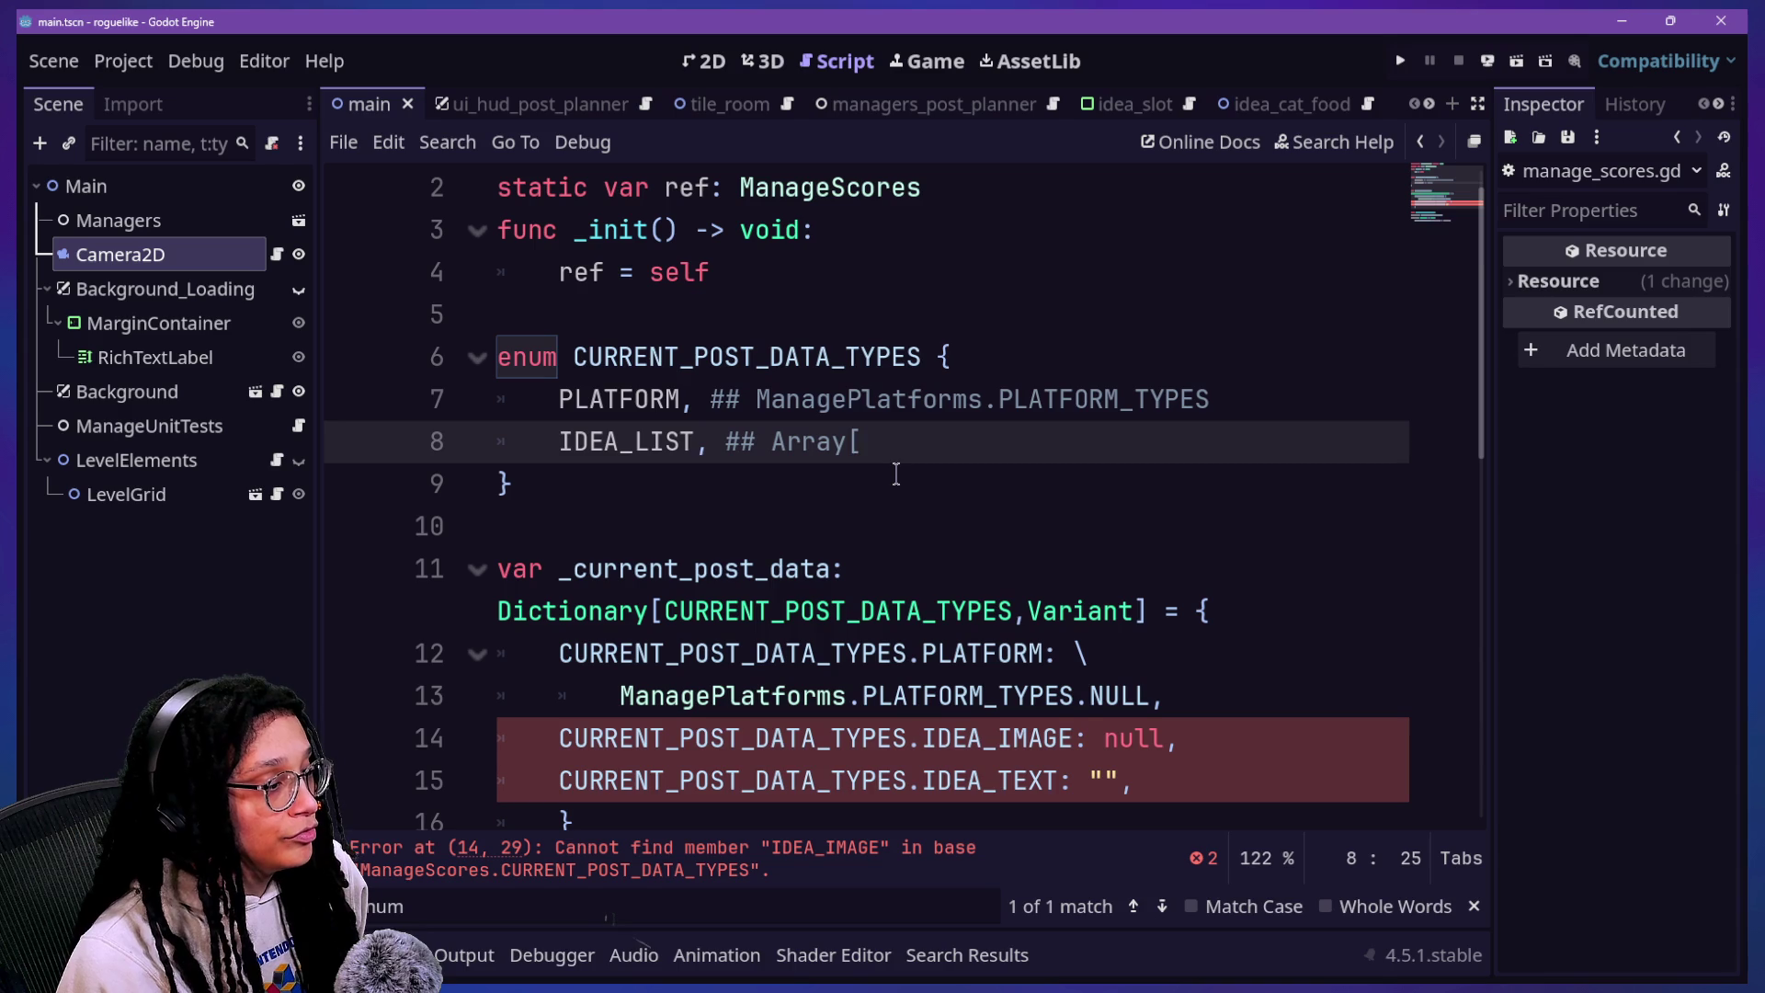
type("V")
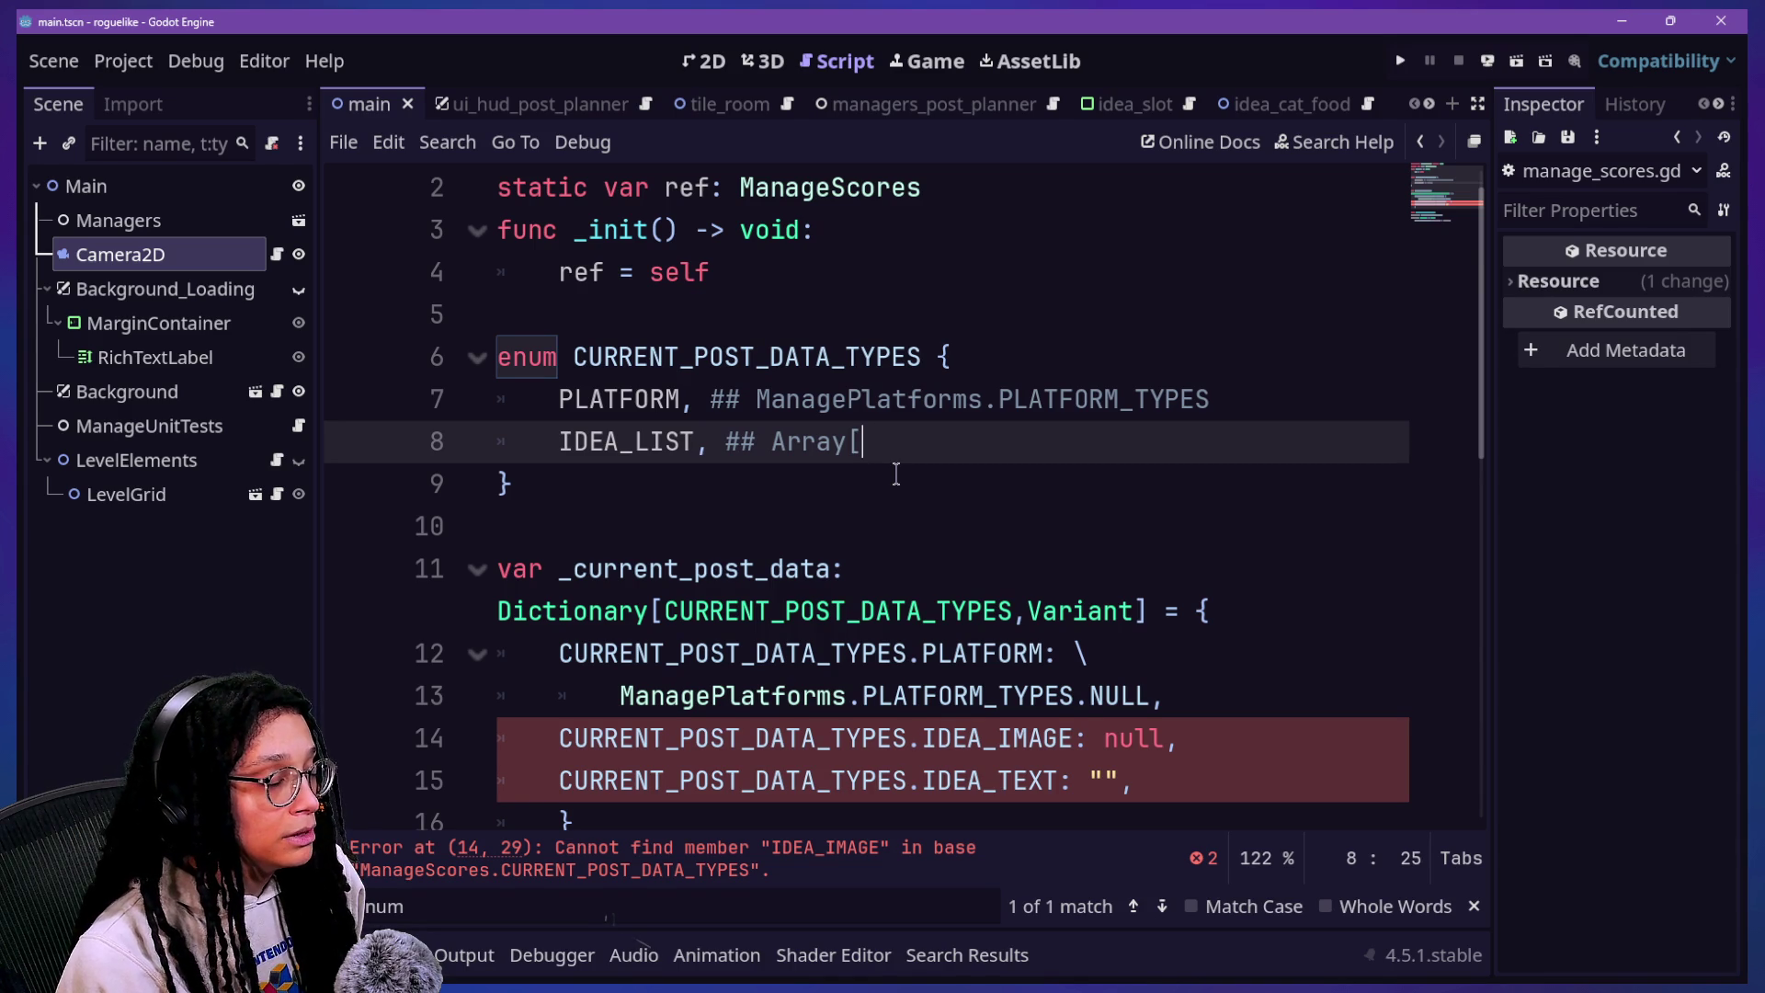
type("Dictionary]")
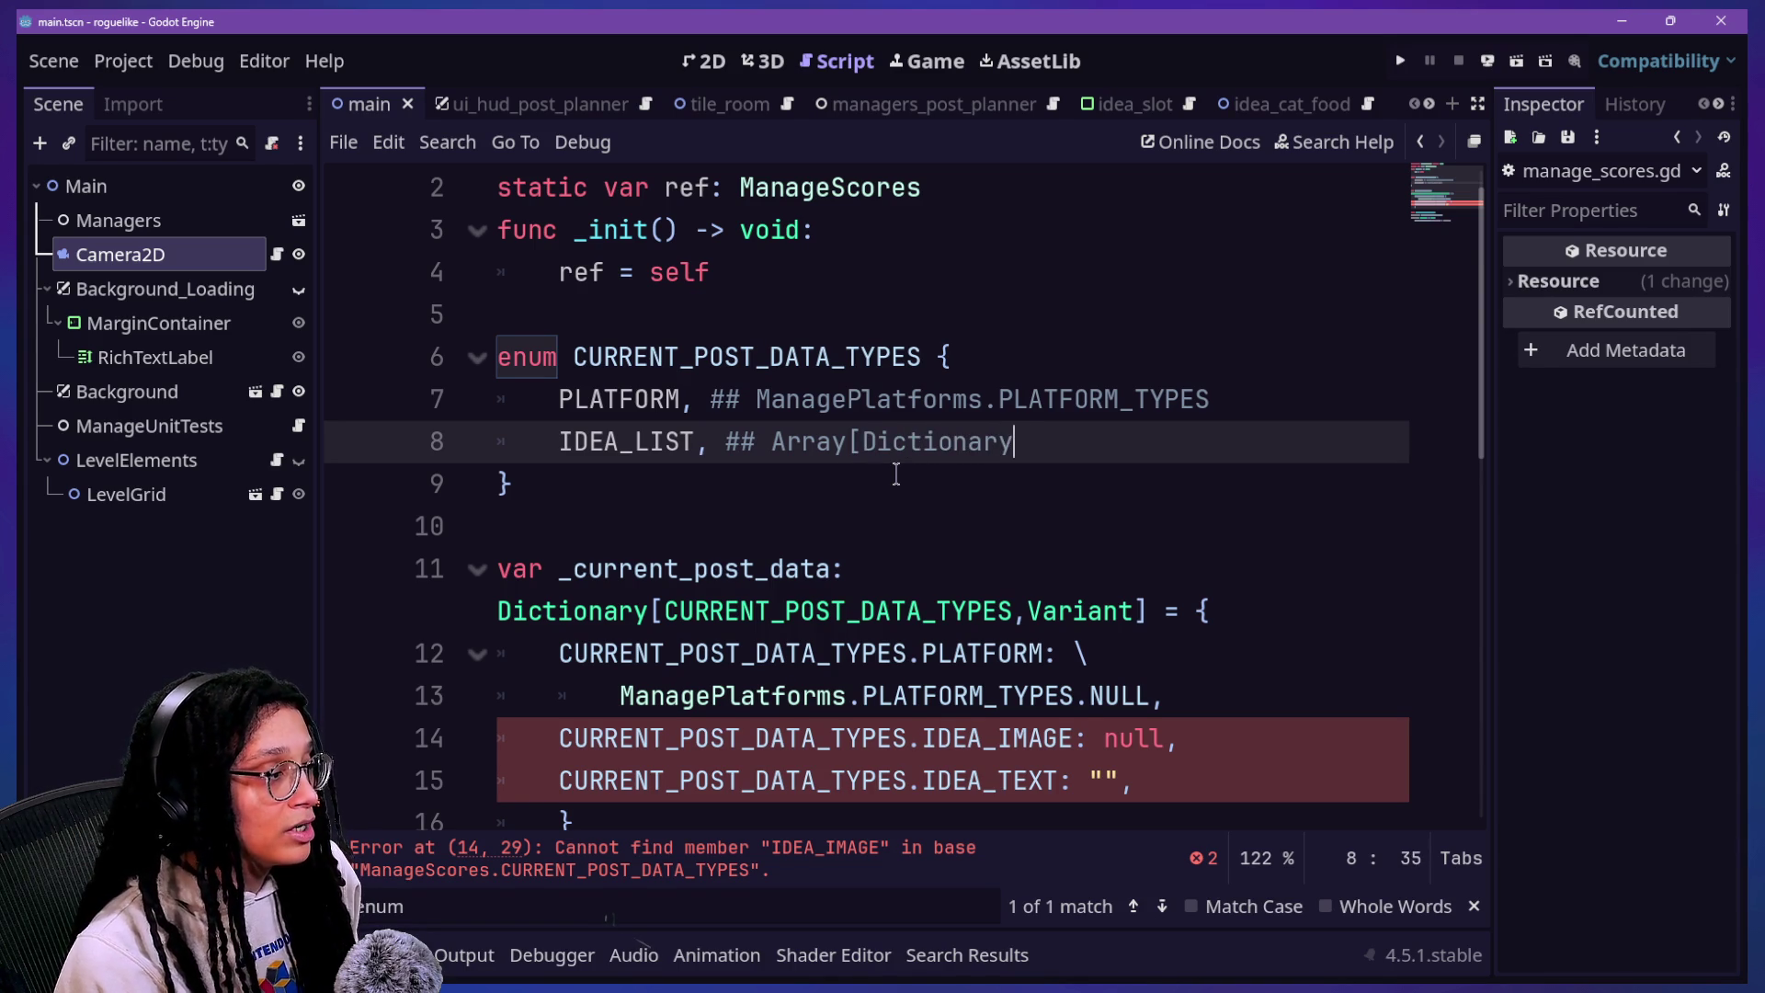
left_click(851, 496)
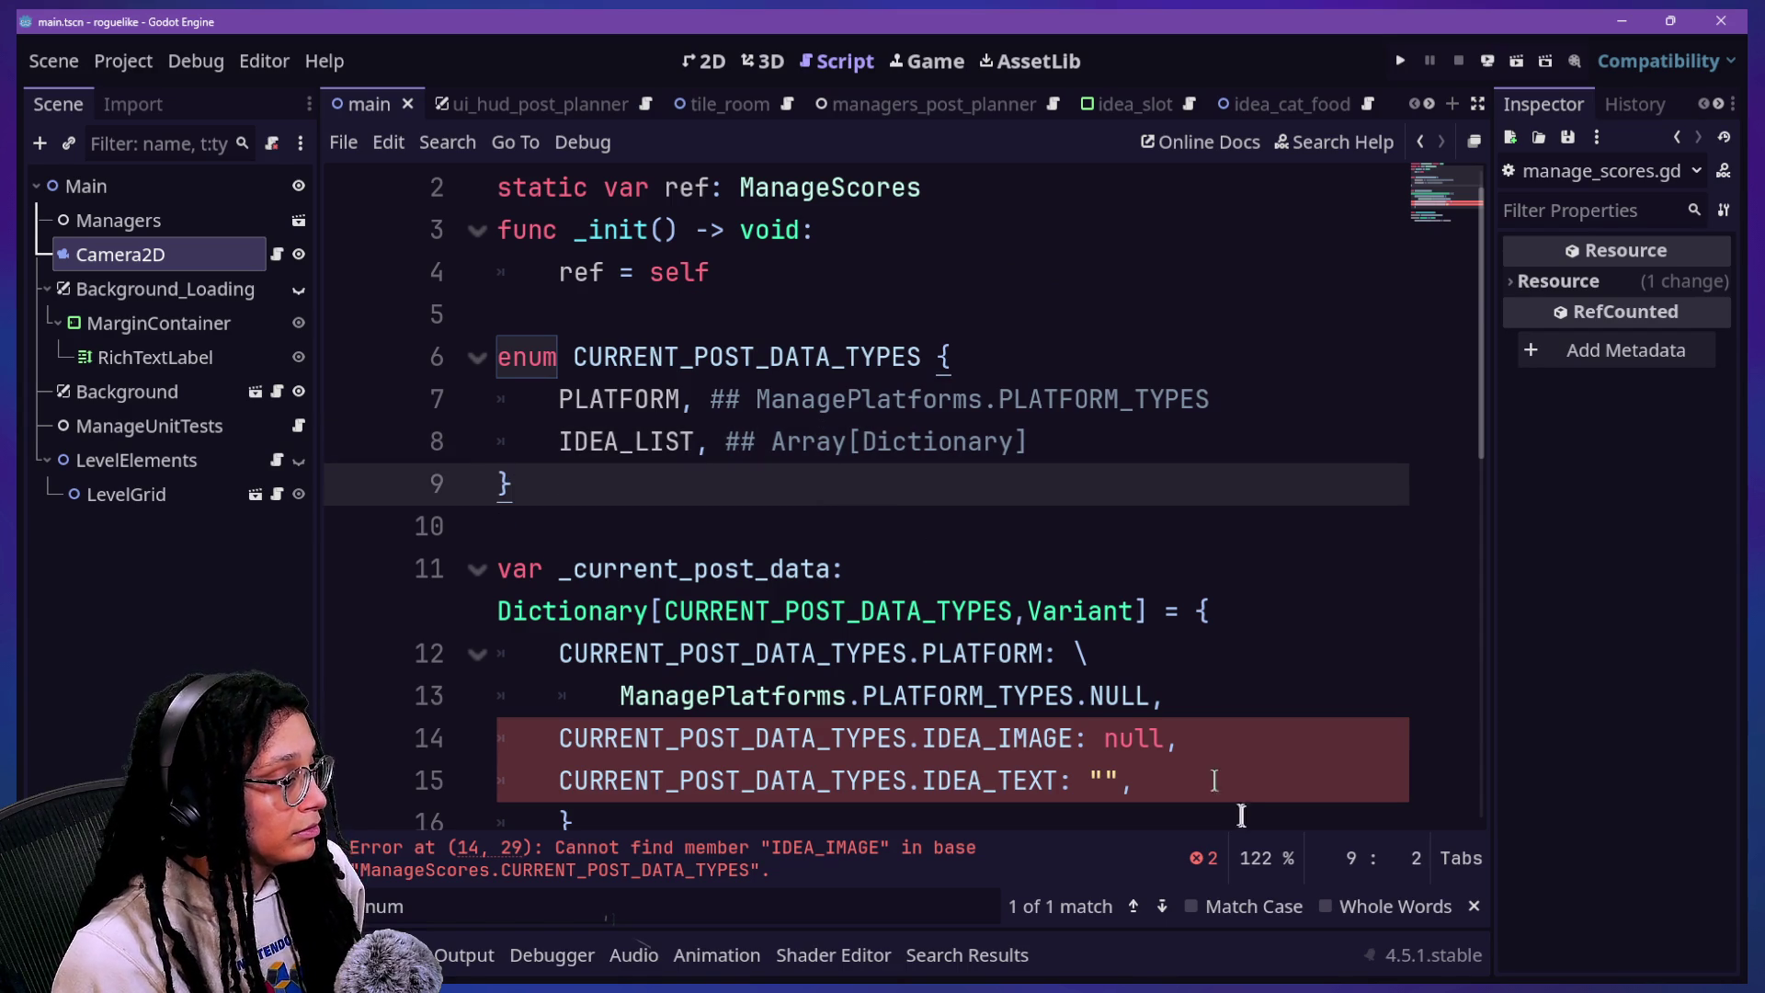
Step: Remove the old IDEA_IMAGE and IDEA_TEXT entries from the _current_post_data dictionary
scroll(1183, 696, "down", 1)
left_click(1174, 706)
type("IDEA_IMAGE, ## load(CompressedTexture2D) \tIDEA_TEXT, ## String")
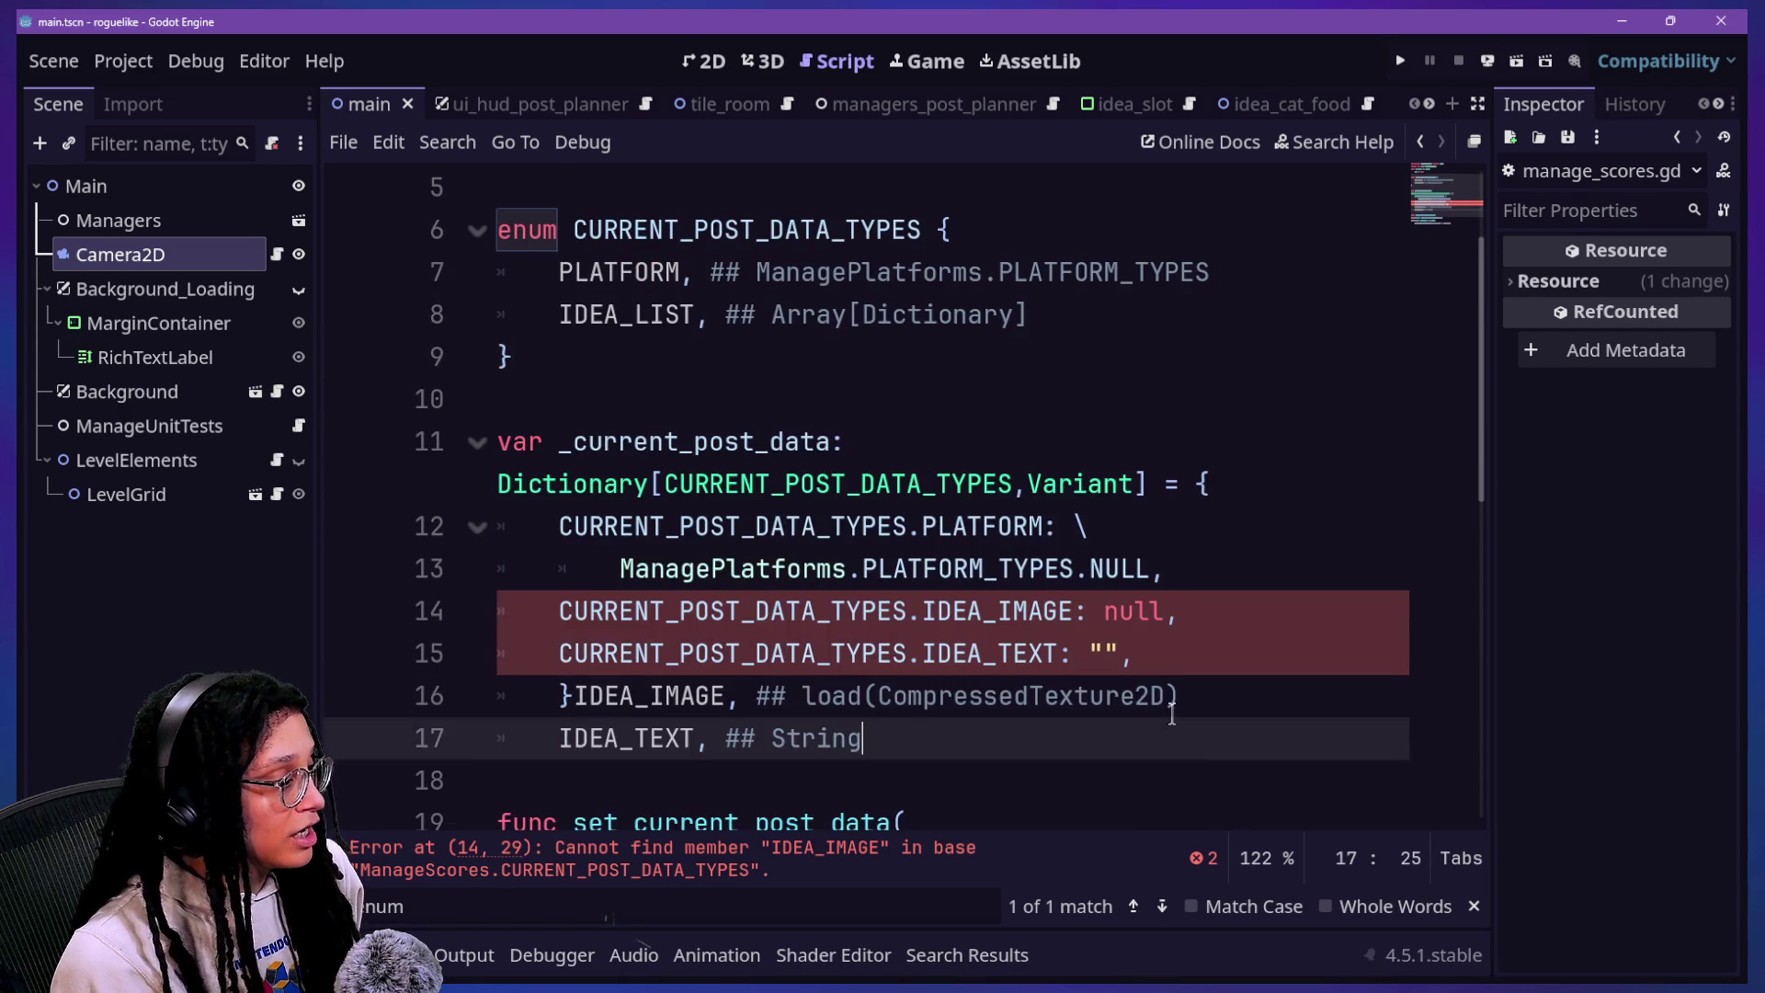
key("ctrl+z")
left_click_drag(1164, 662, 1195, 565)
key("Return")
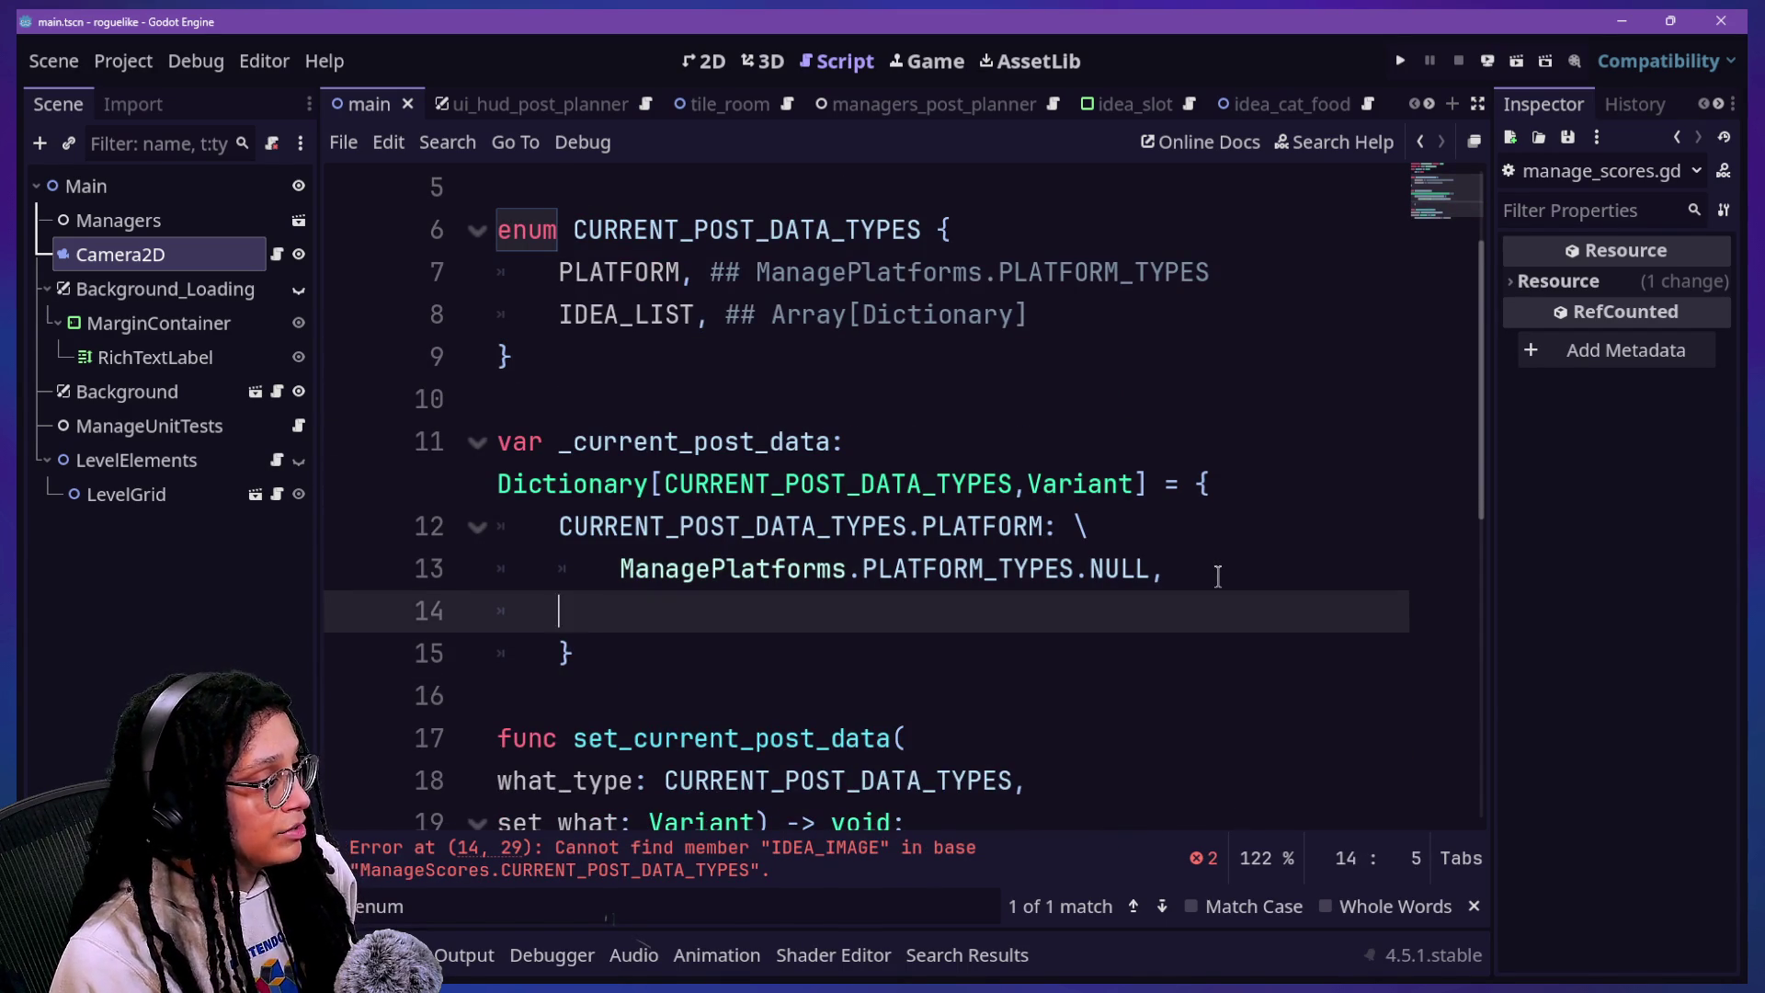
Step: Add the dictionary entry CURRENT_POST_DATA_TYPES.IDEA_LIST with an empty array [] as default
type("f")
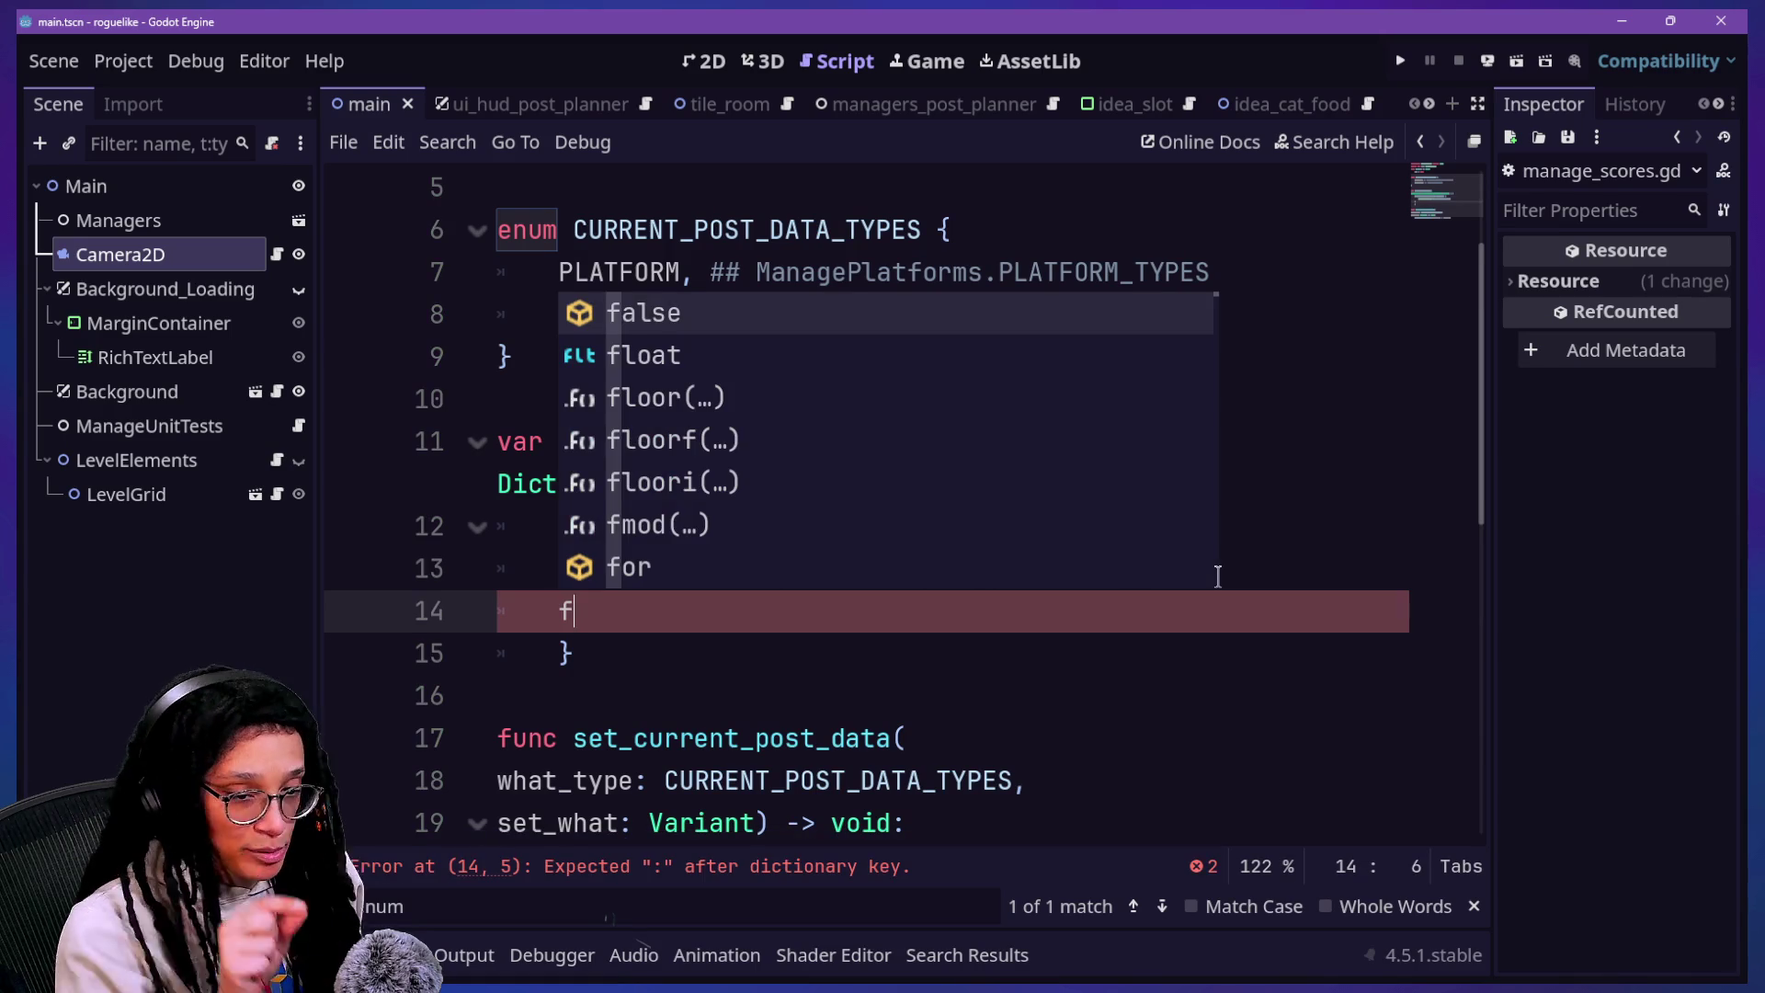
key("BackSpace")
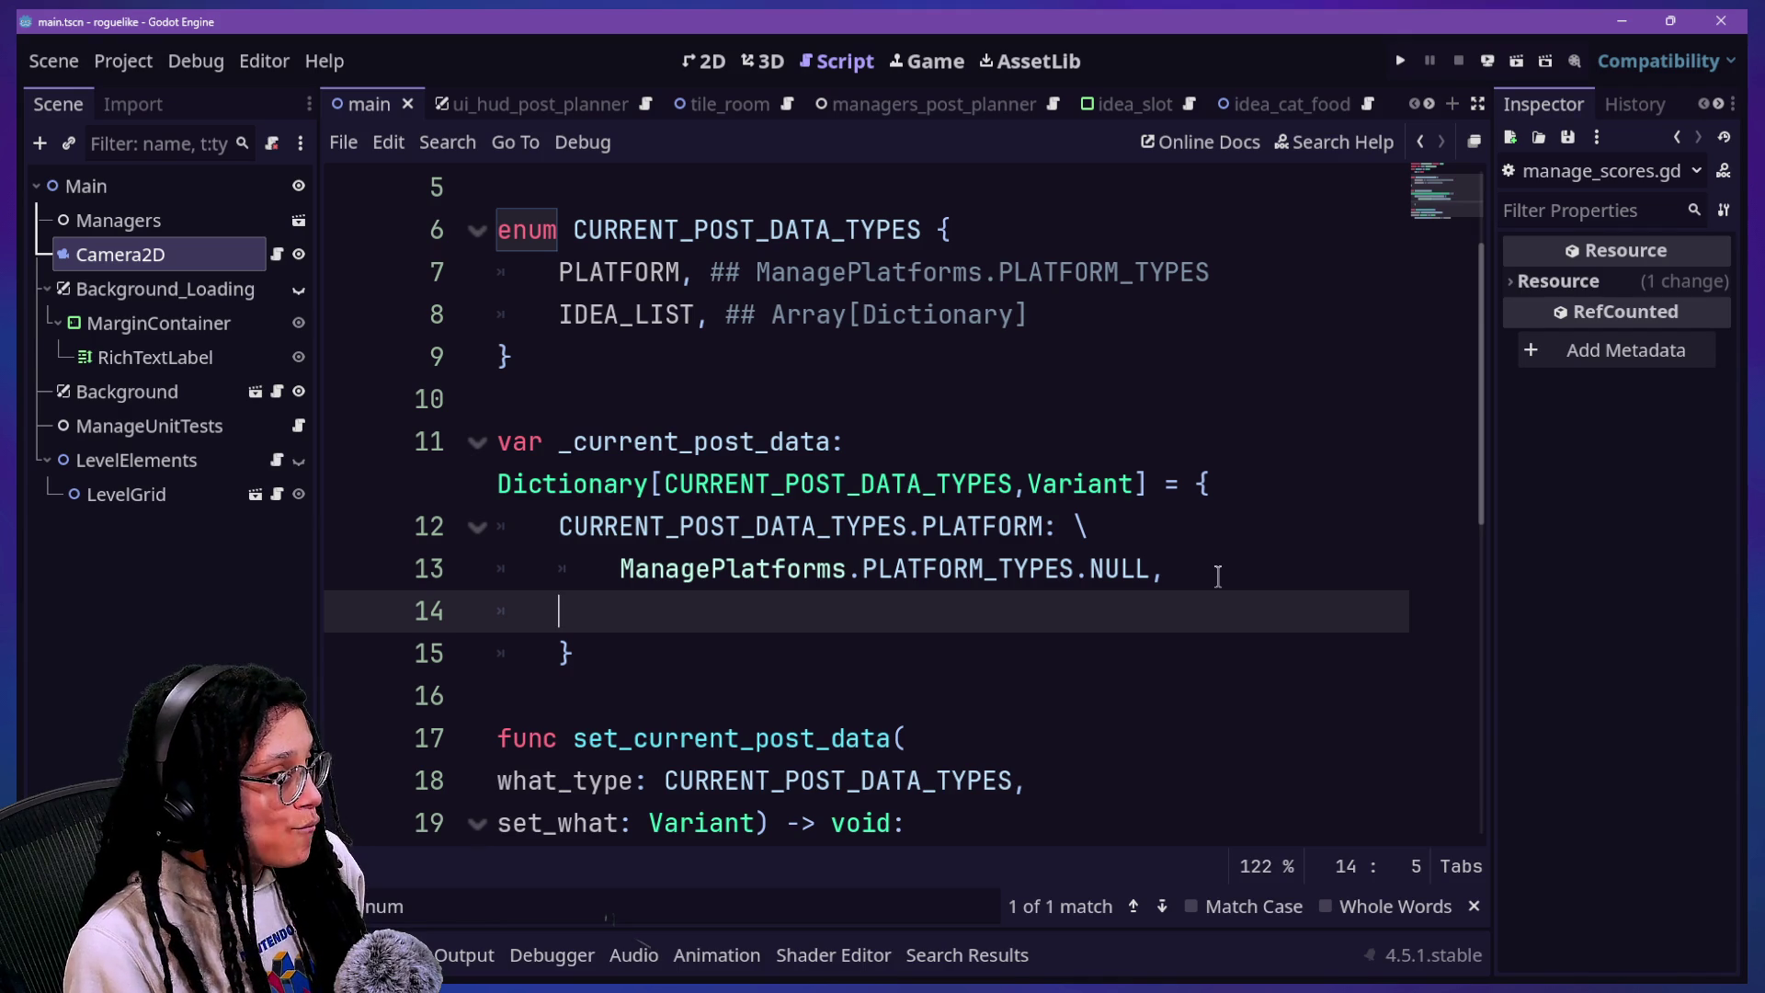
type("CURRENT")
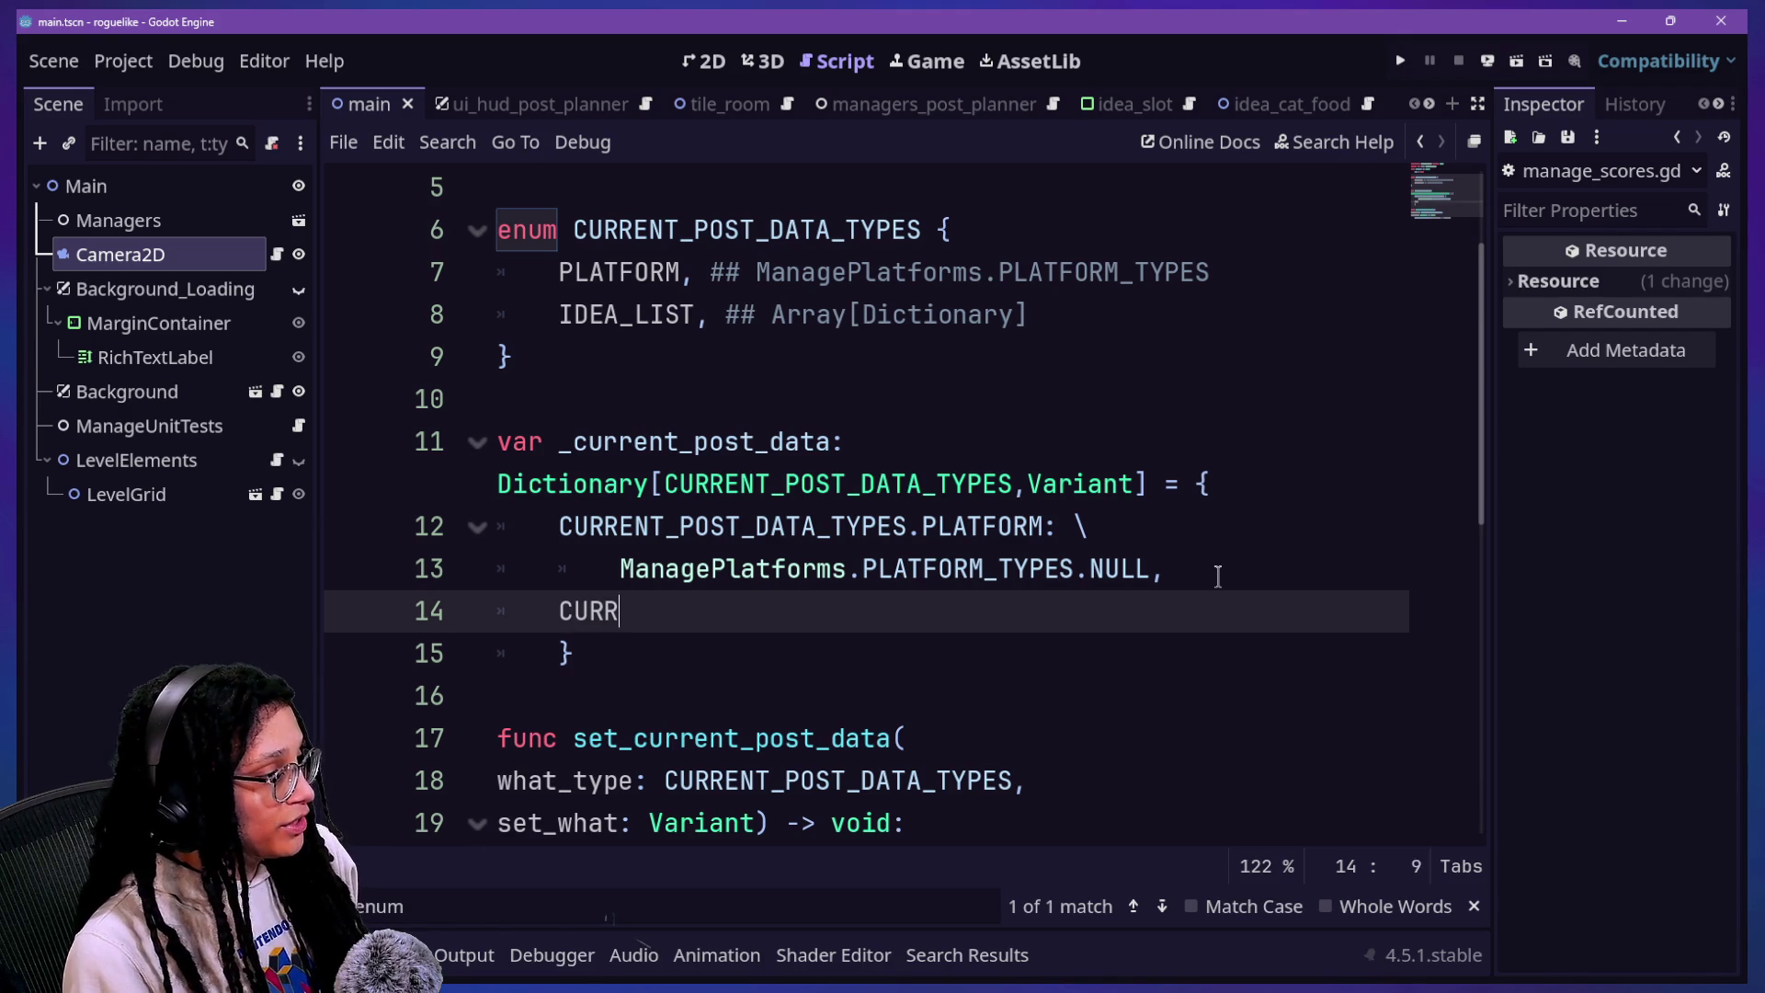
key("Return")
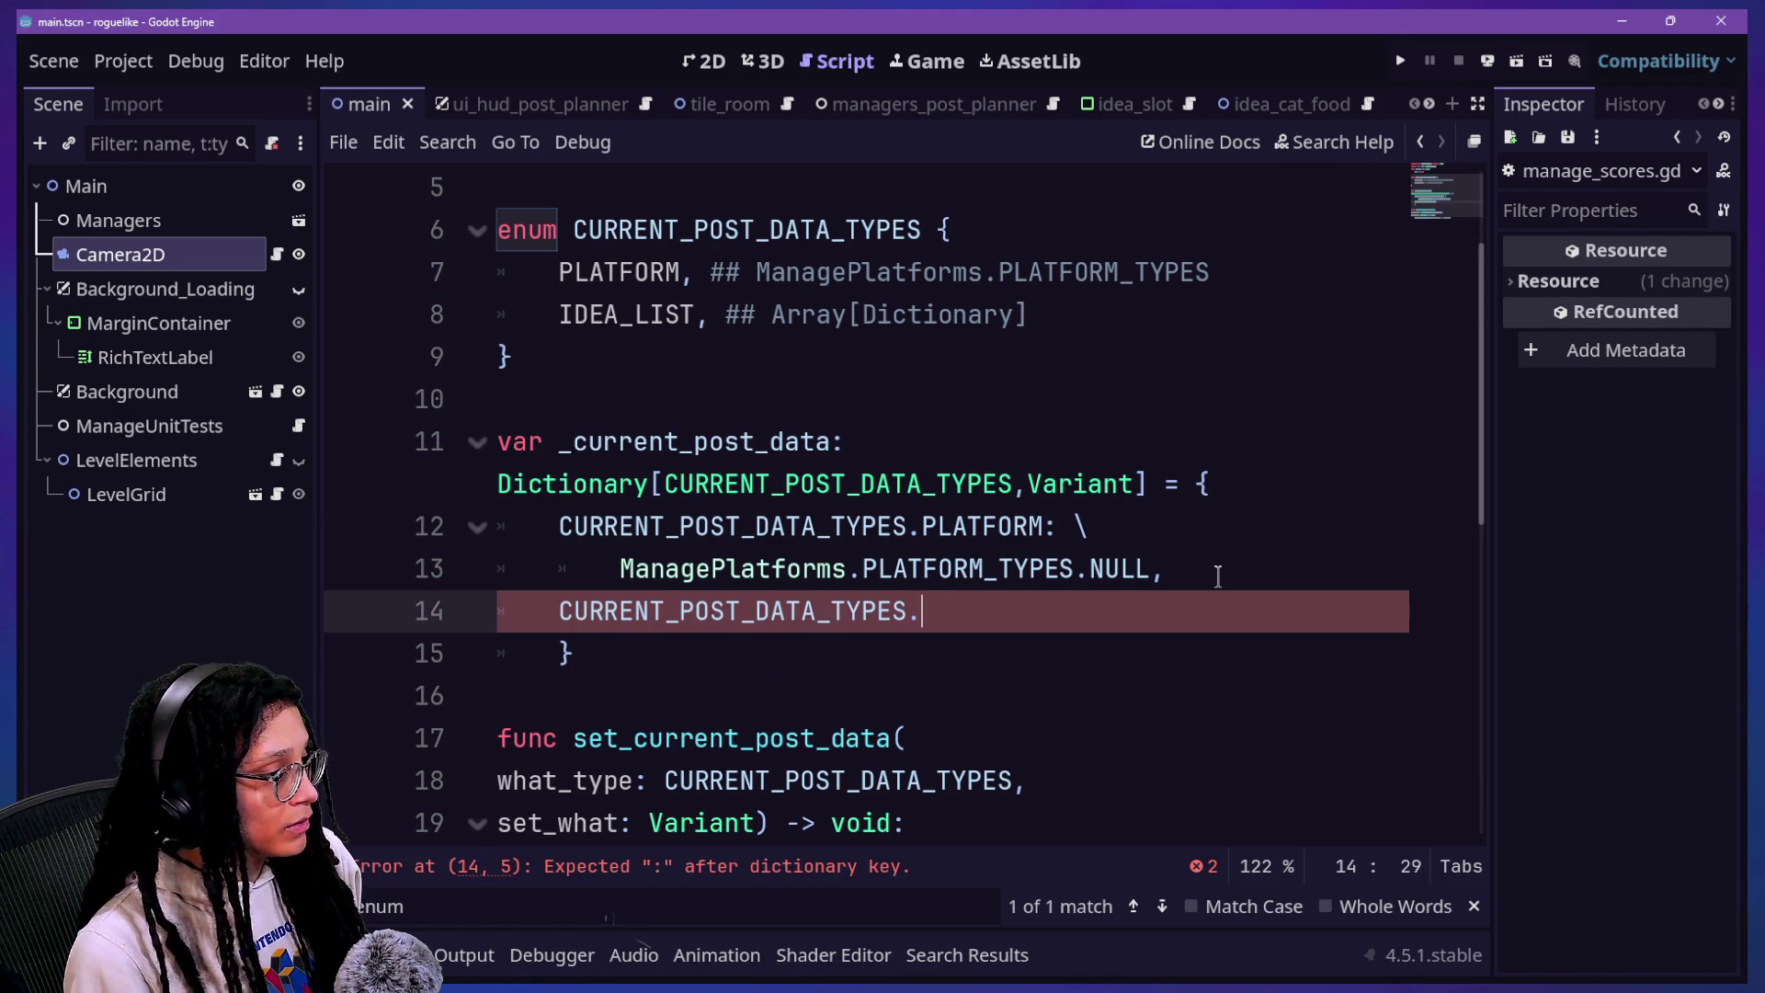
key("Down")
key("Return")
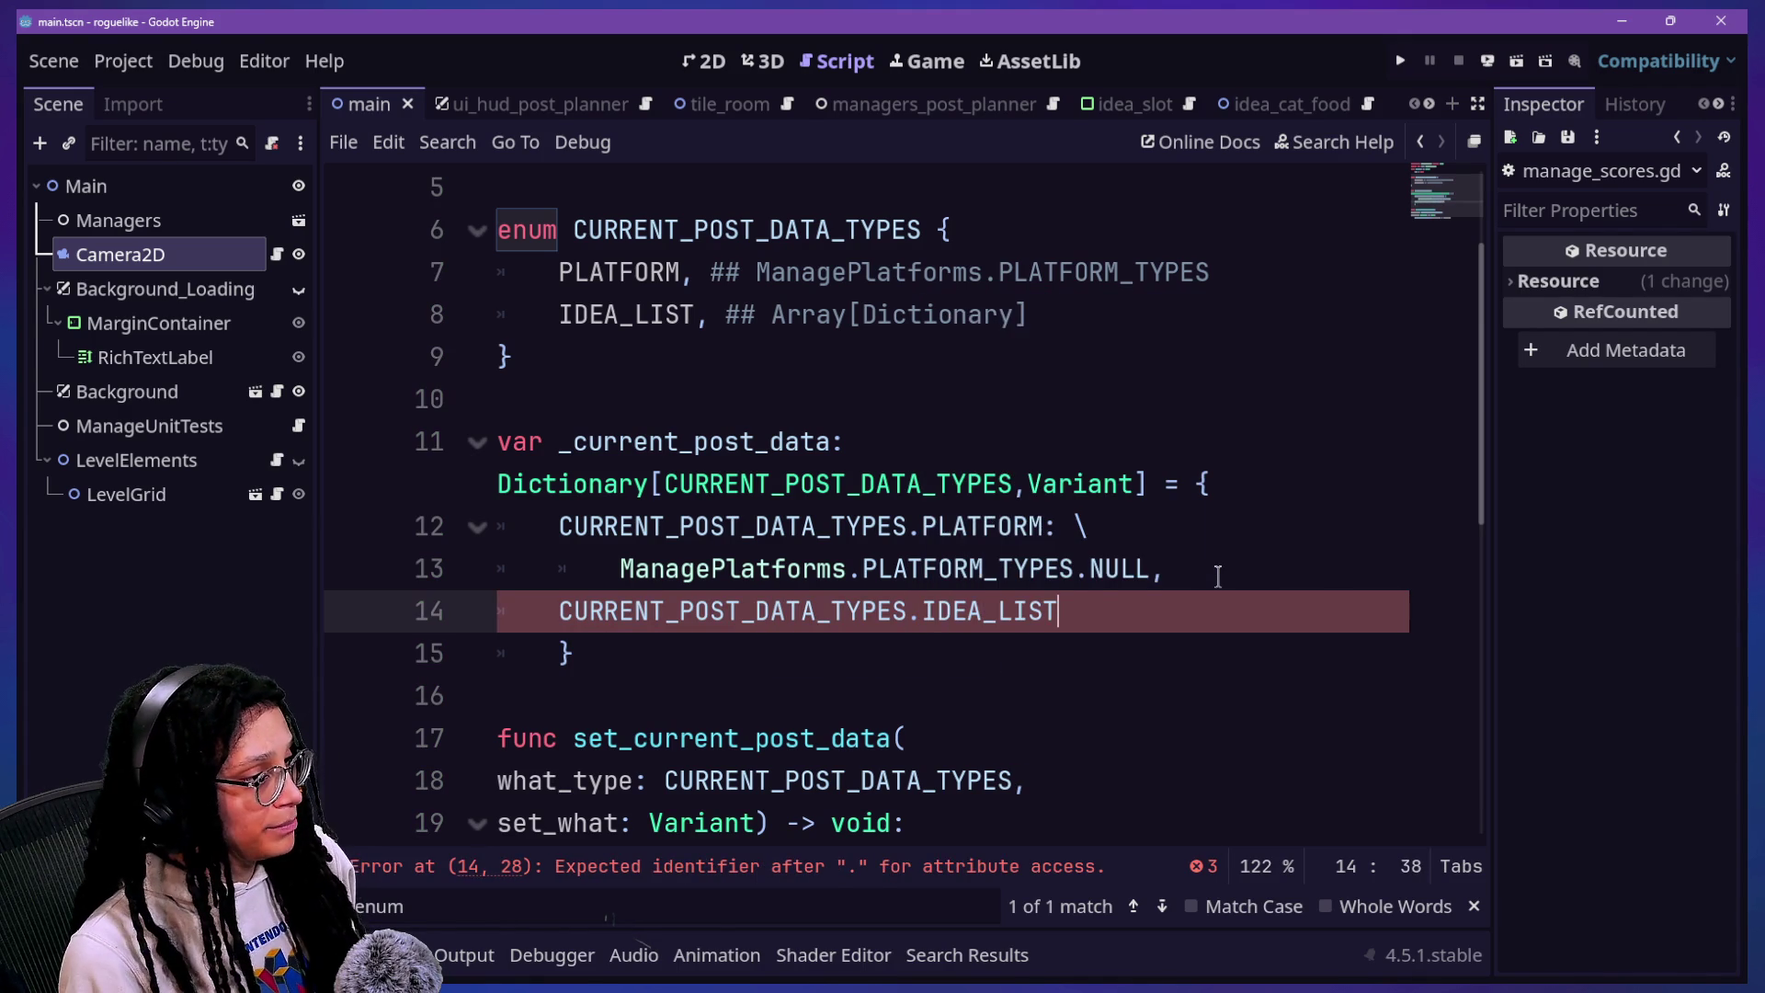
type(": \\")
key("Return")
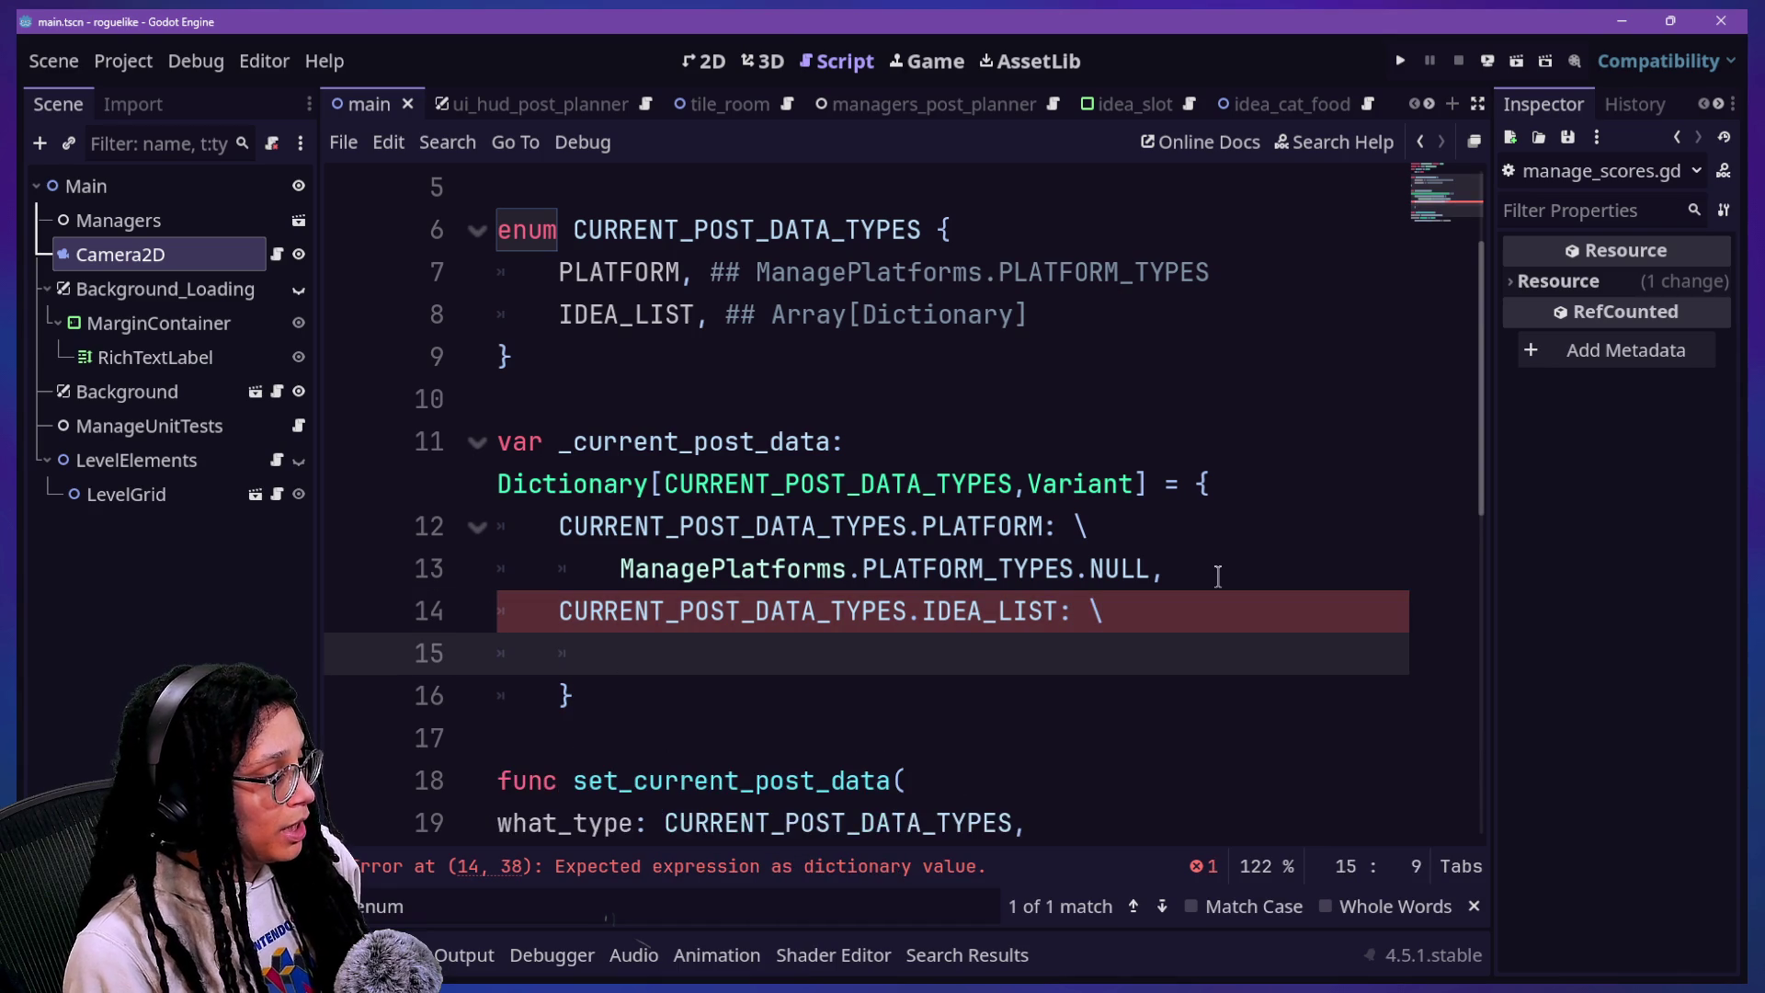
type("{}")
key("BackSpace")
type("[")
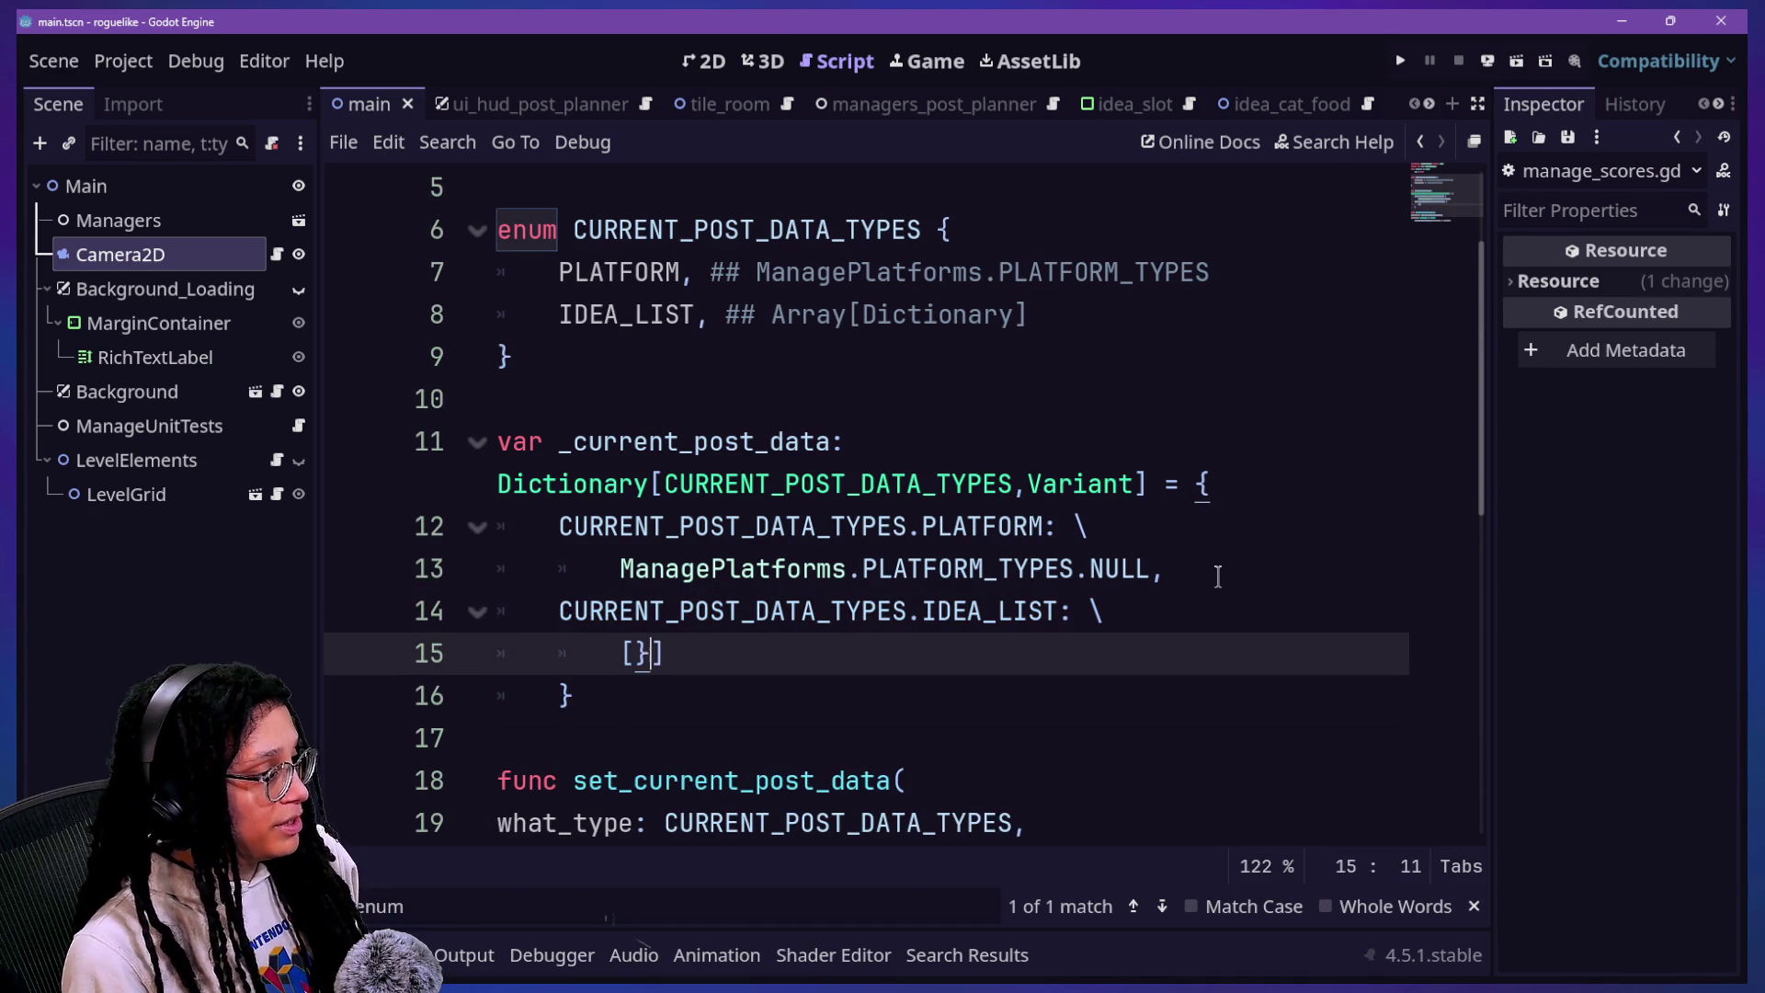
key("BackSpace")
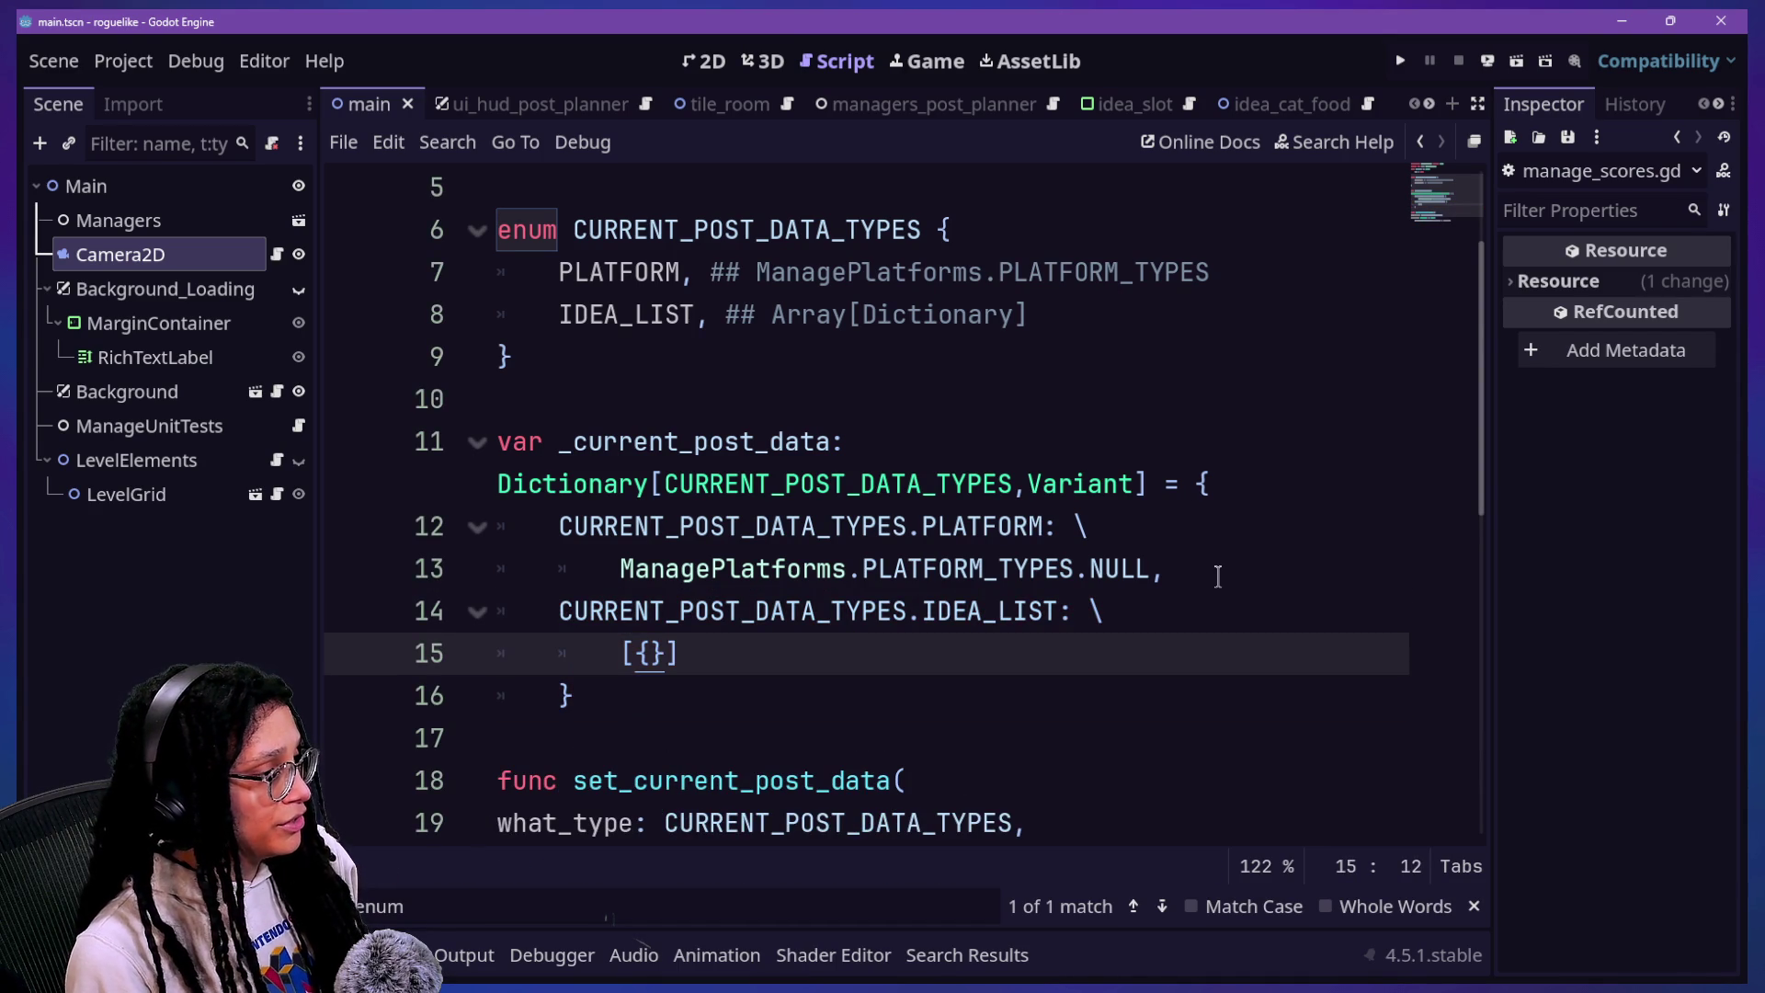
key("Down")
key("Down")
key("Down")
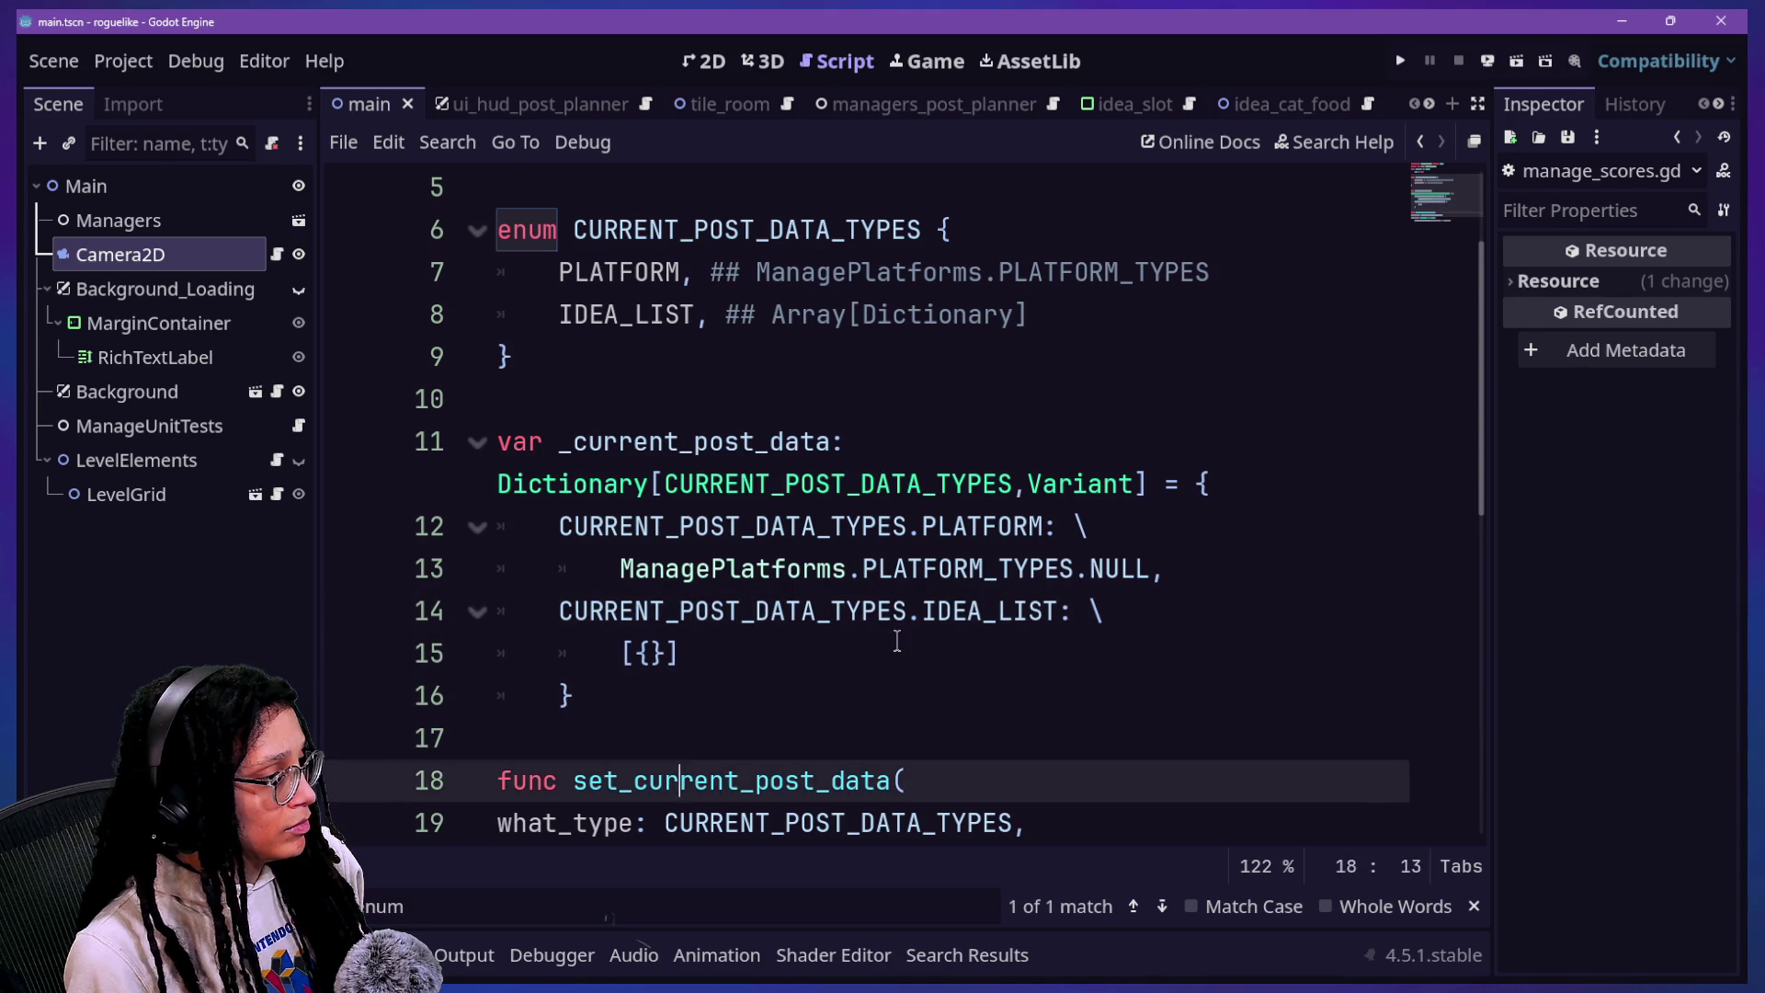
left_click(668, 646)
key("BackSpace")
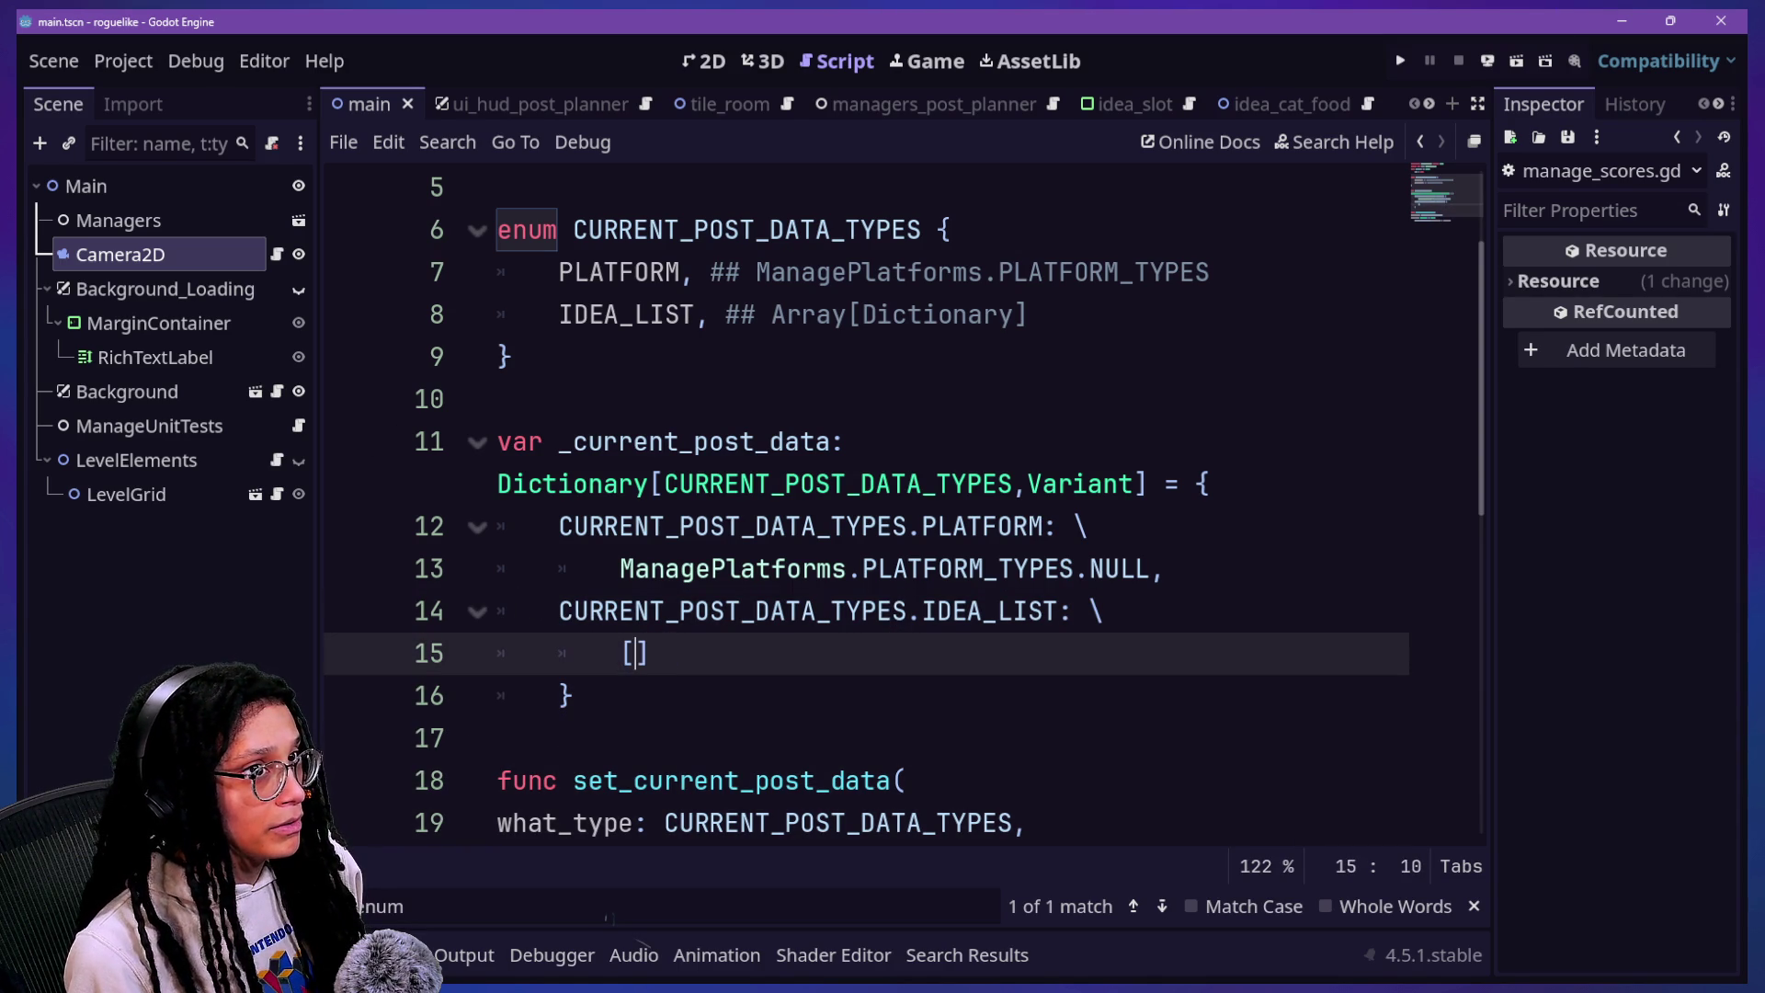
Step: Save the scene with the caret on the setter signature
left_click(965, 524)
scroll(974, 515, "down", 2)
left_click(983, 509)
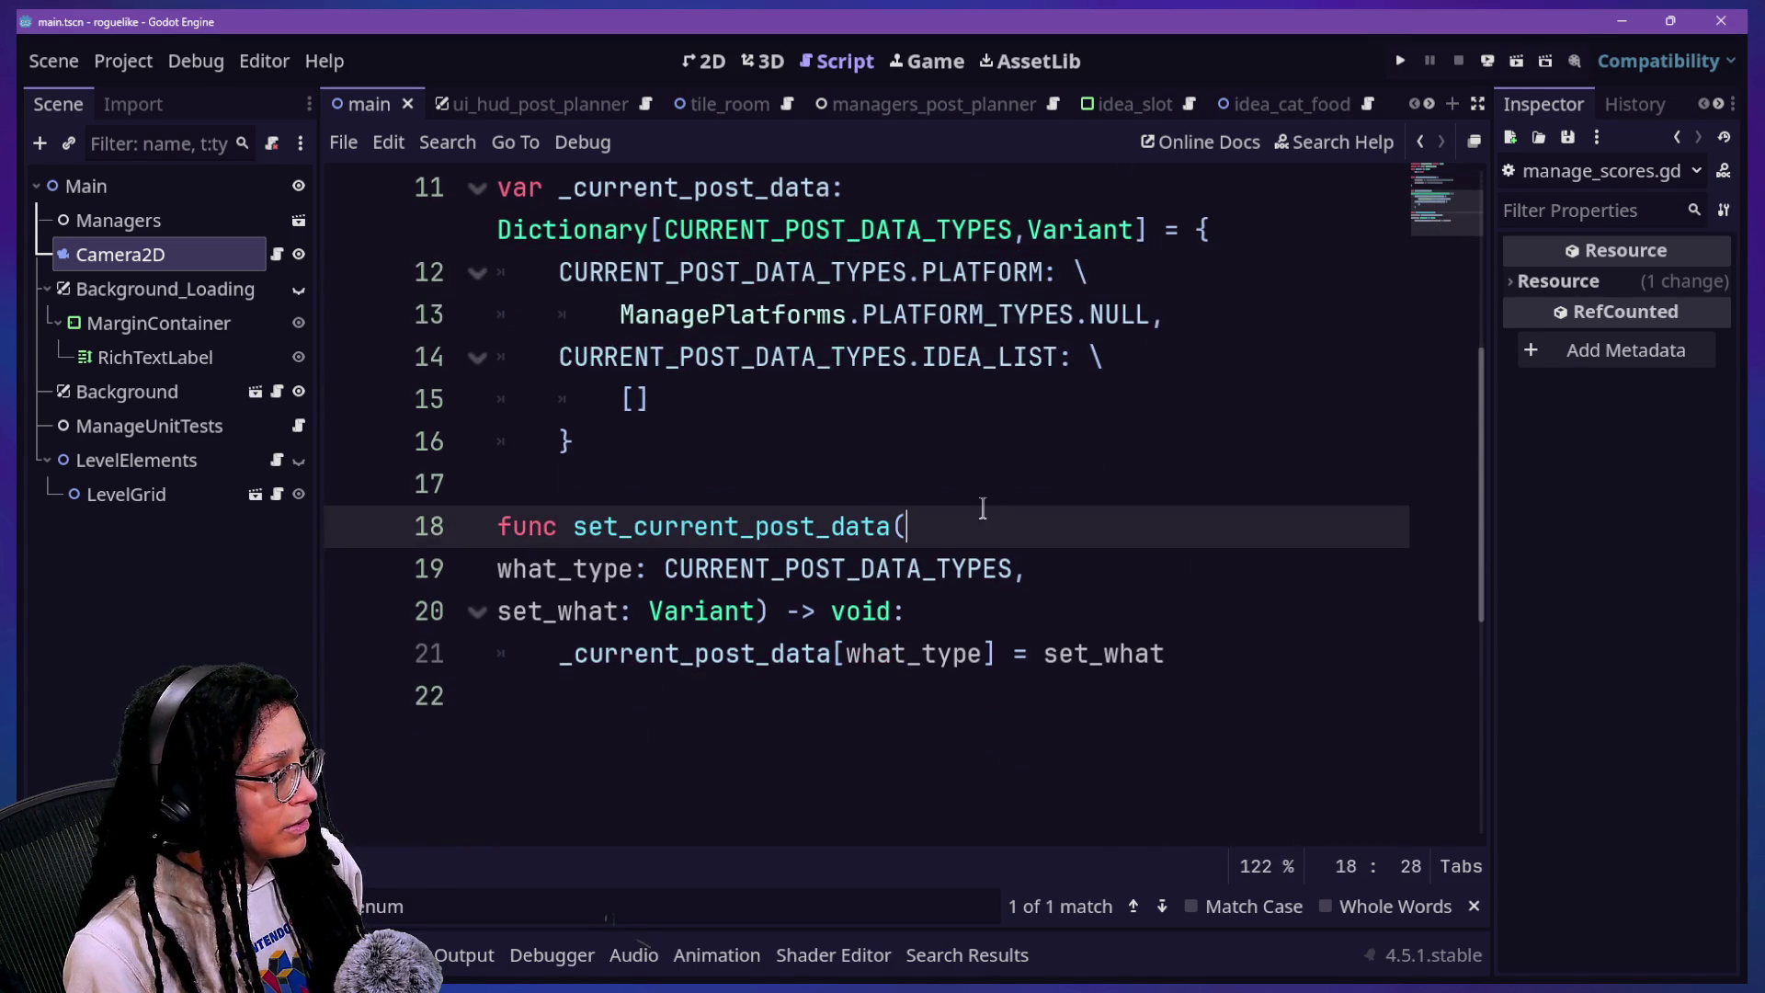
key("ctrl+s")
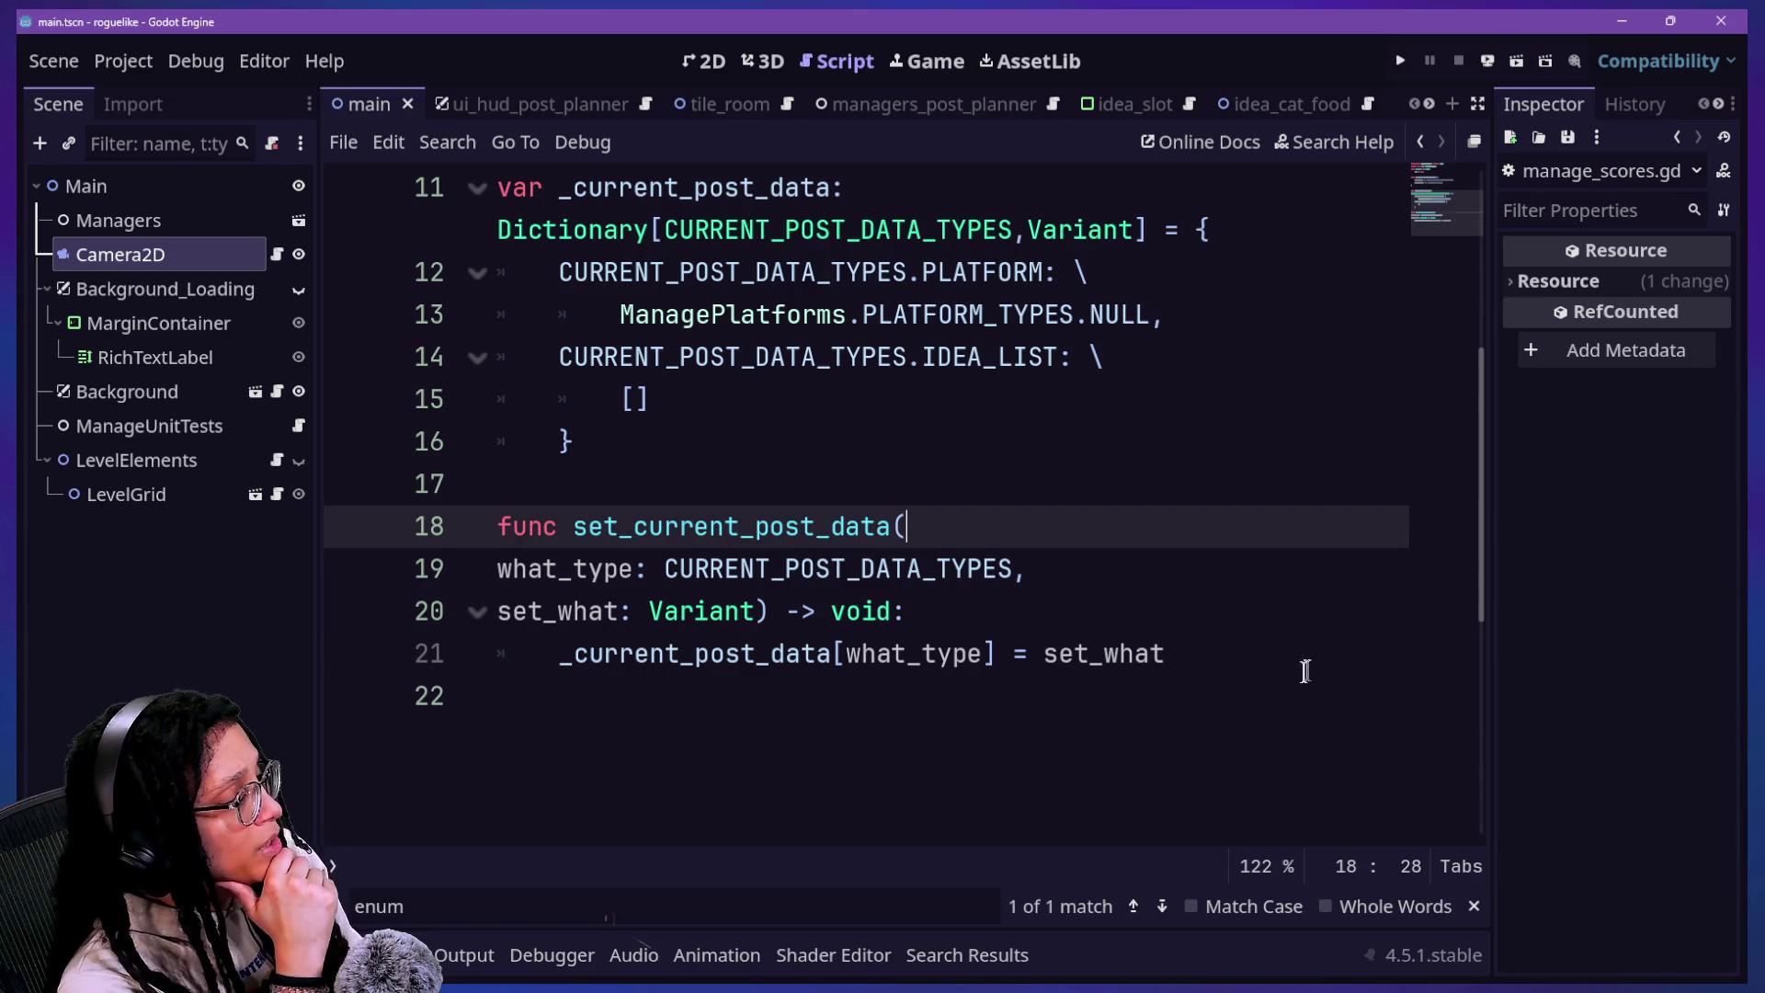
Step: Compare the PLATFORM, NULL and IDEA_LIST dictionary entries against the set_current_post_data setter
left_click(1296, 671)
left_click(1177, 621)
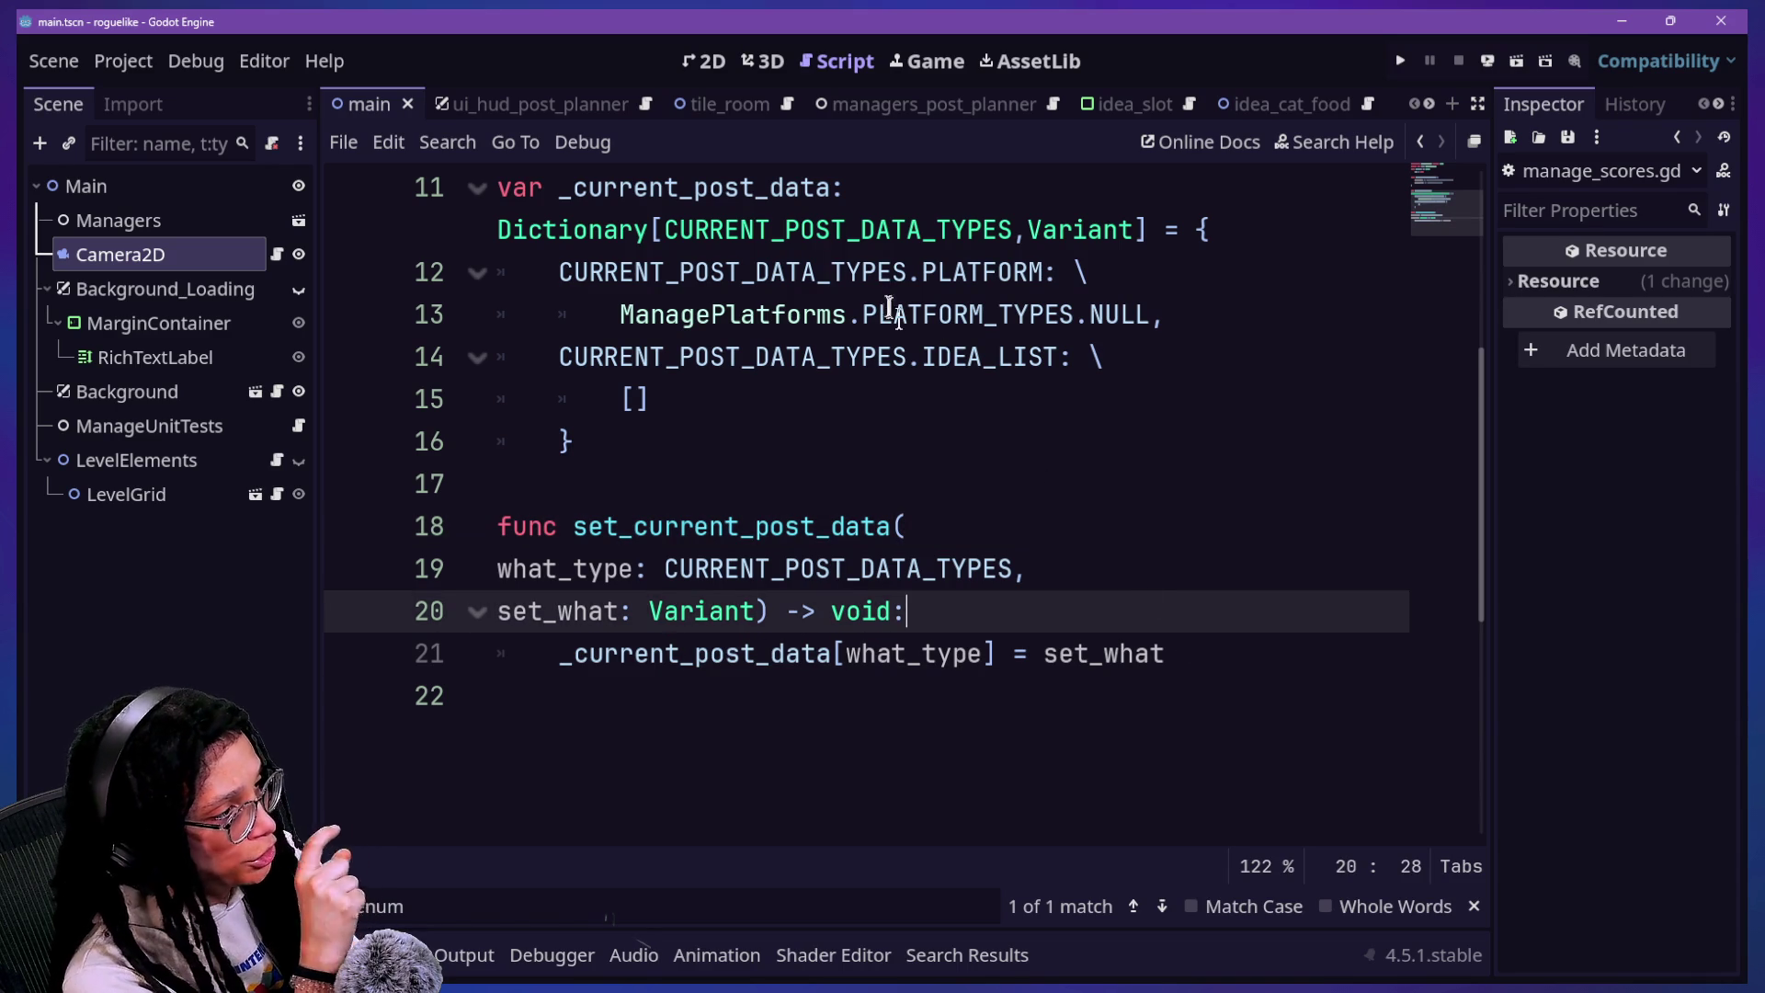
left_click_drag(665, 359, 1098, 369)
left_click(1098, 370)
left_click(1121, 607)
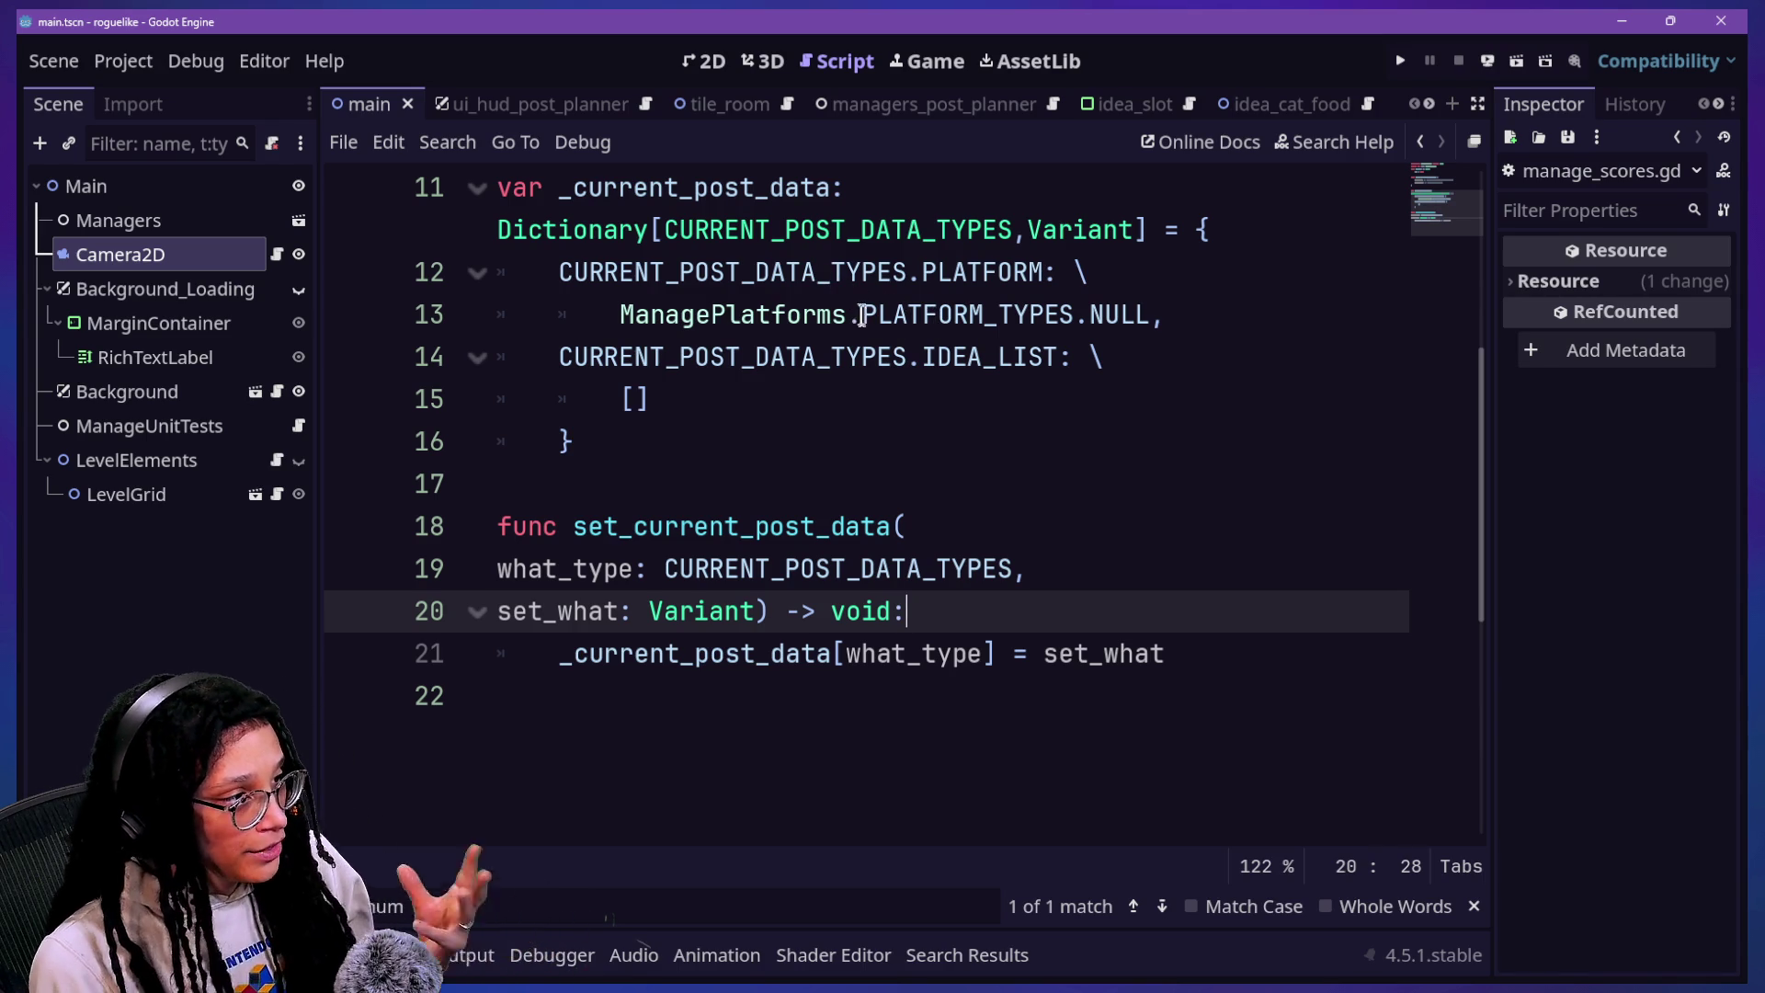
left_click_drag(874, 311, 1167, 315)
left_click(1133, 685)
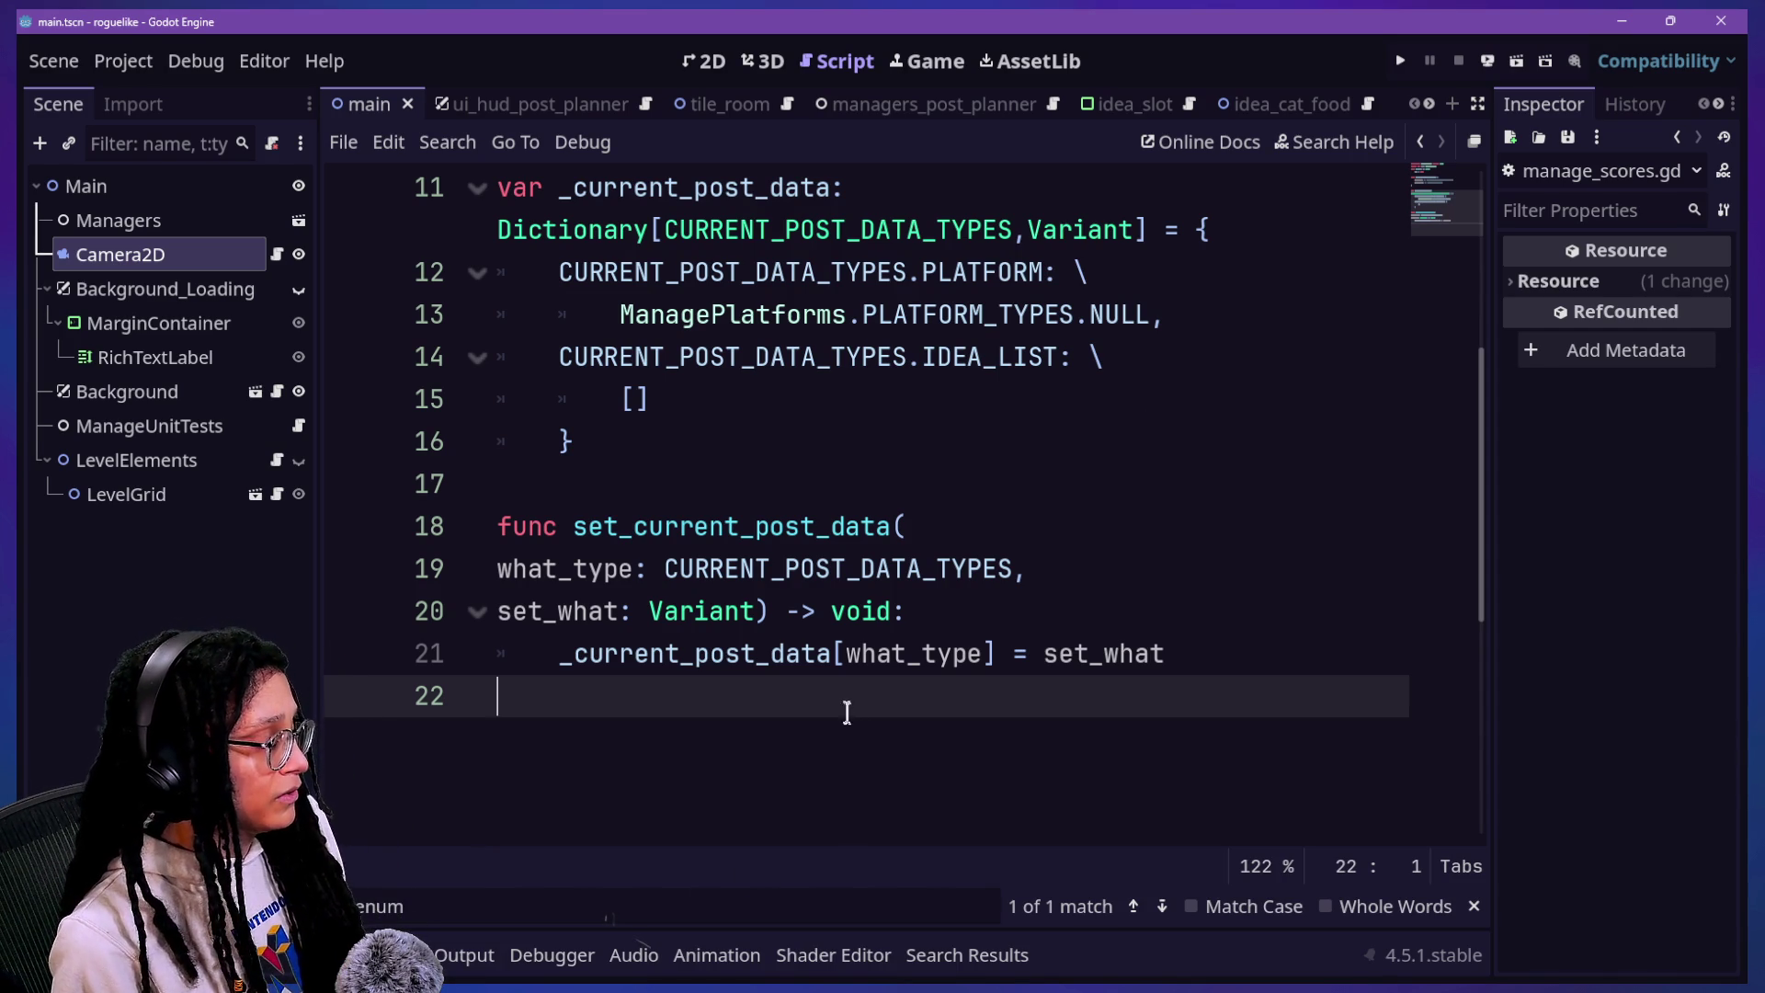
left_click_drag(755, 272, 1064, 283)
left_click(938, 654)
left_click_drag(618, 653, 843, 660)
Step: Insert two blank lines above the _current_post_data[what_type] = set_what assignment and one at script end
left_click(1004, 610)
key("Return")
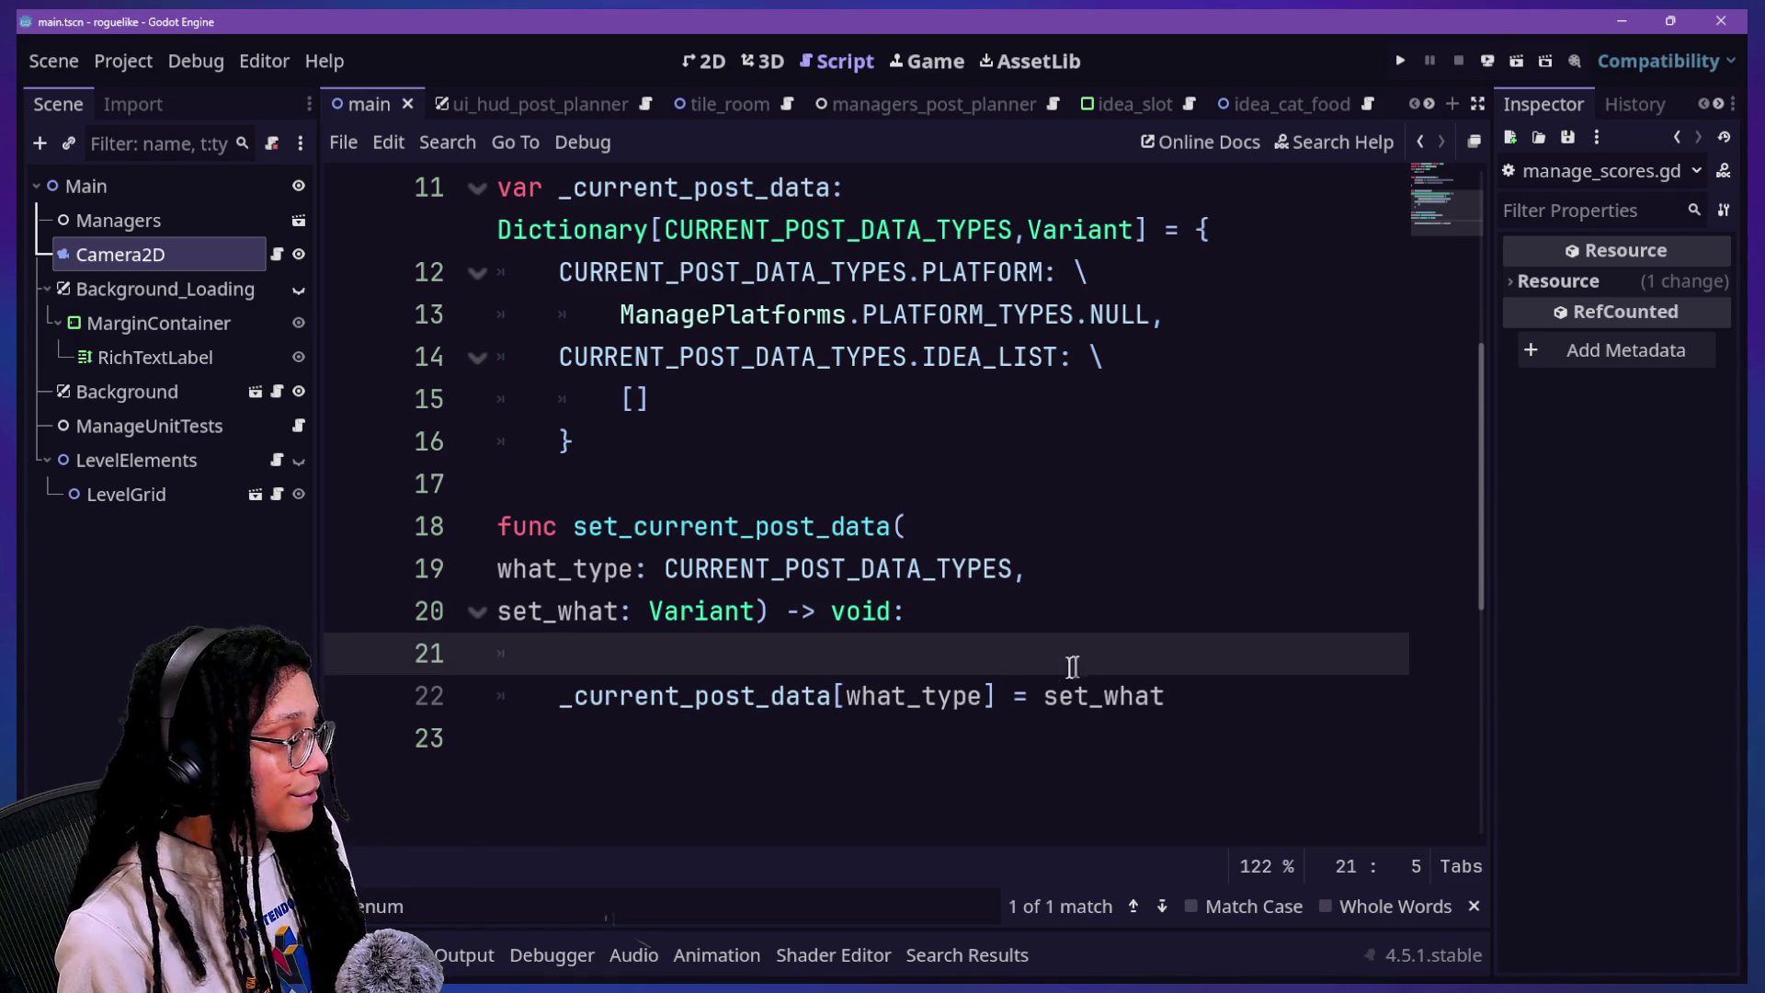
left_click(1133, 618)
key("Return")
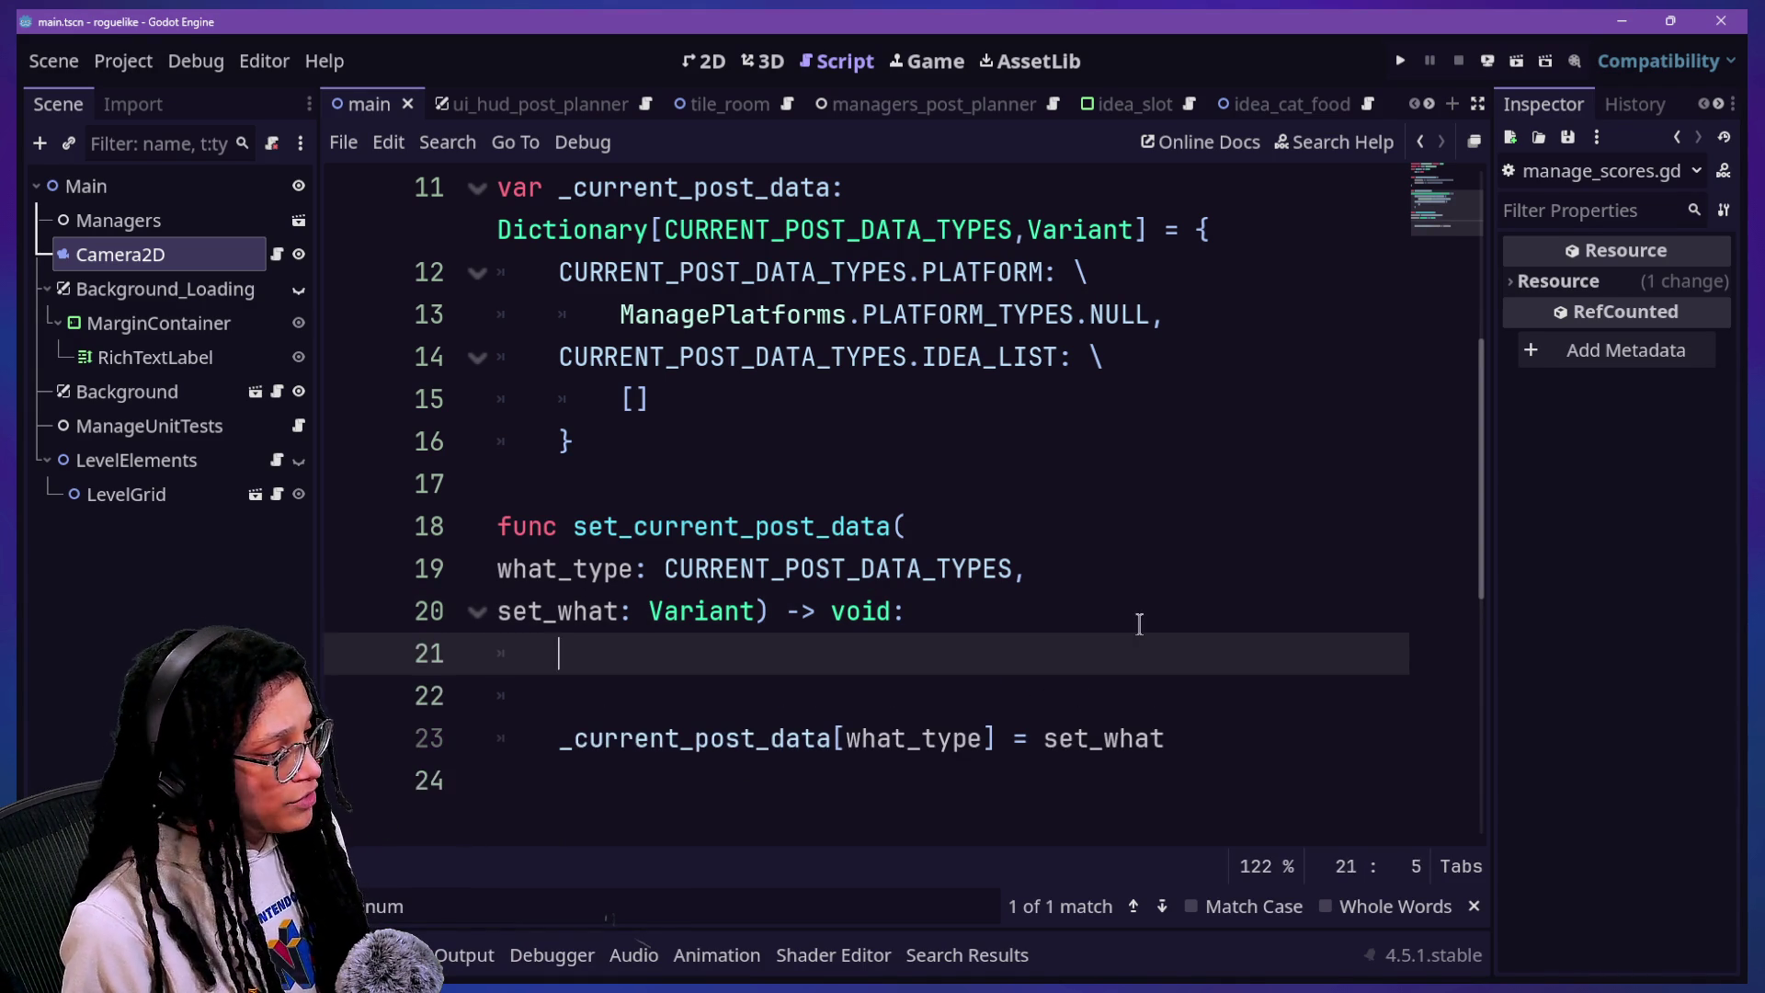
left_click(1107, 777)
key("Return")
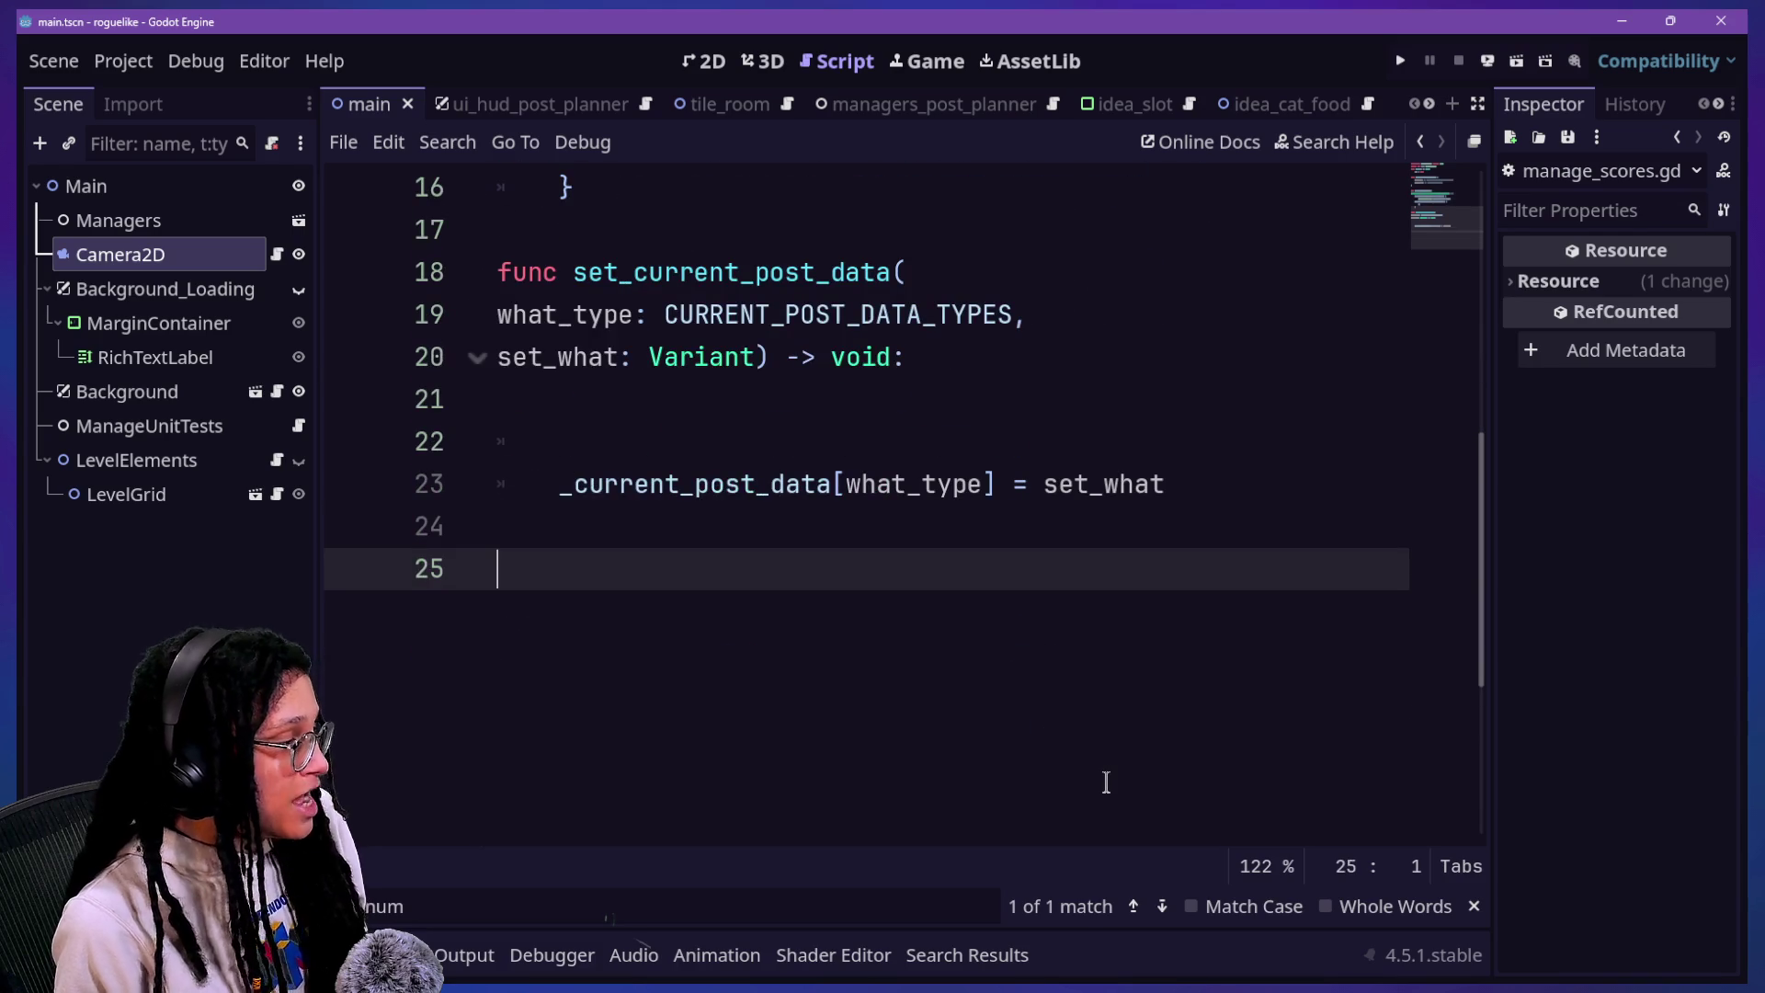
Step: Paste update_embedded_game_score from clipboard history, cut its match block, and delete the leftover lines
key("super+v")
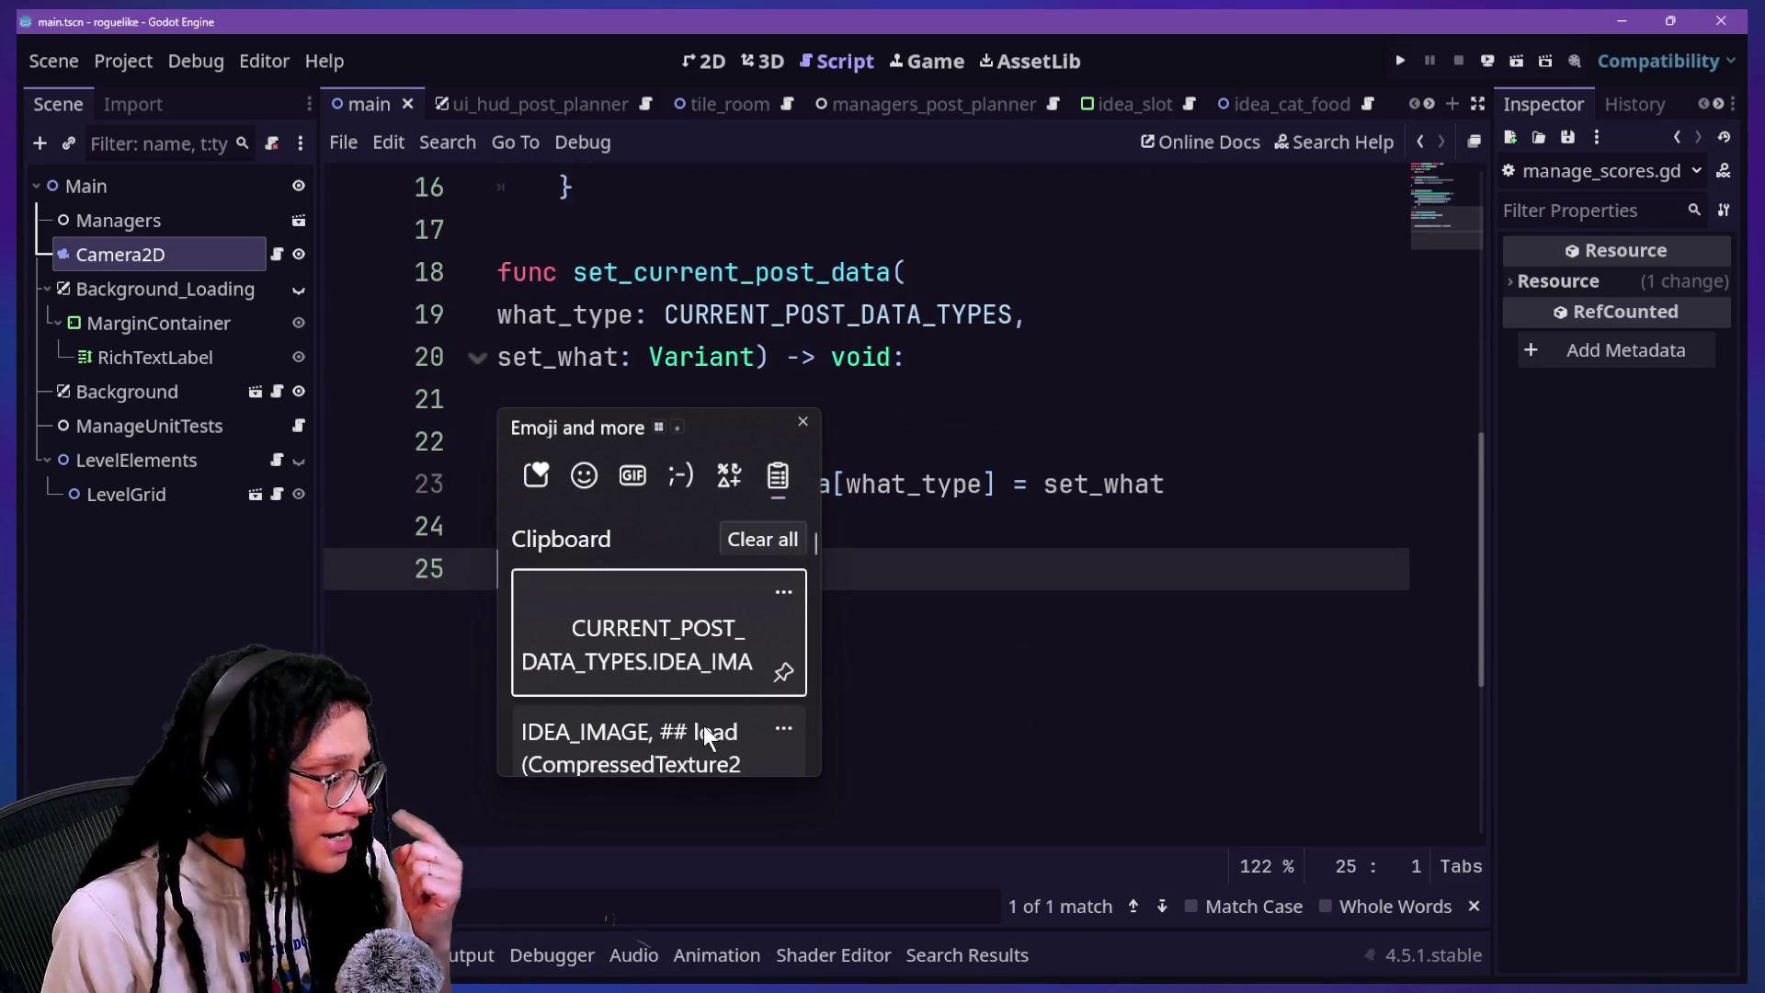
scroll(704, 725, "down", 1)
scroll(704, 725, "down", 3)
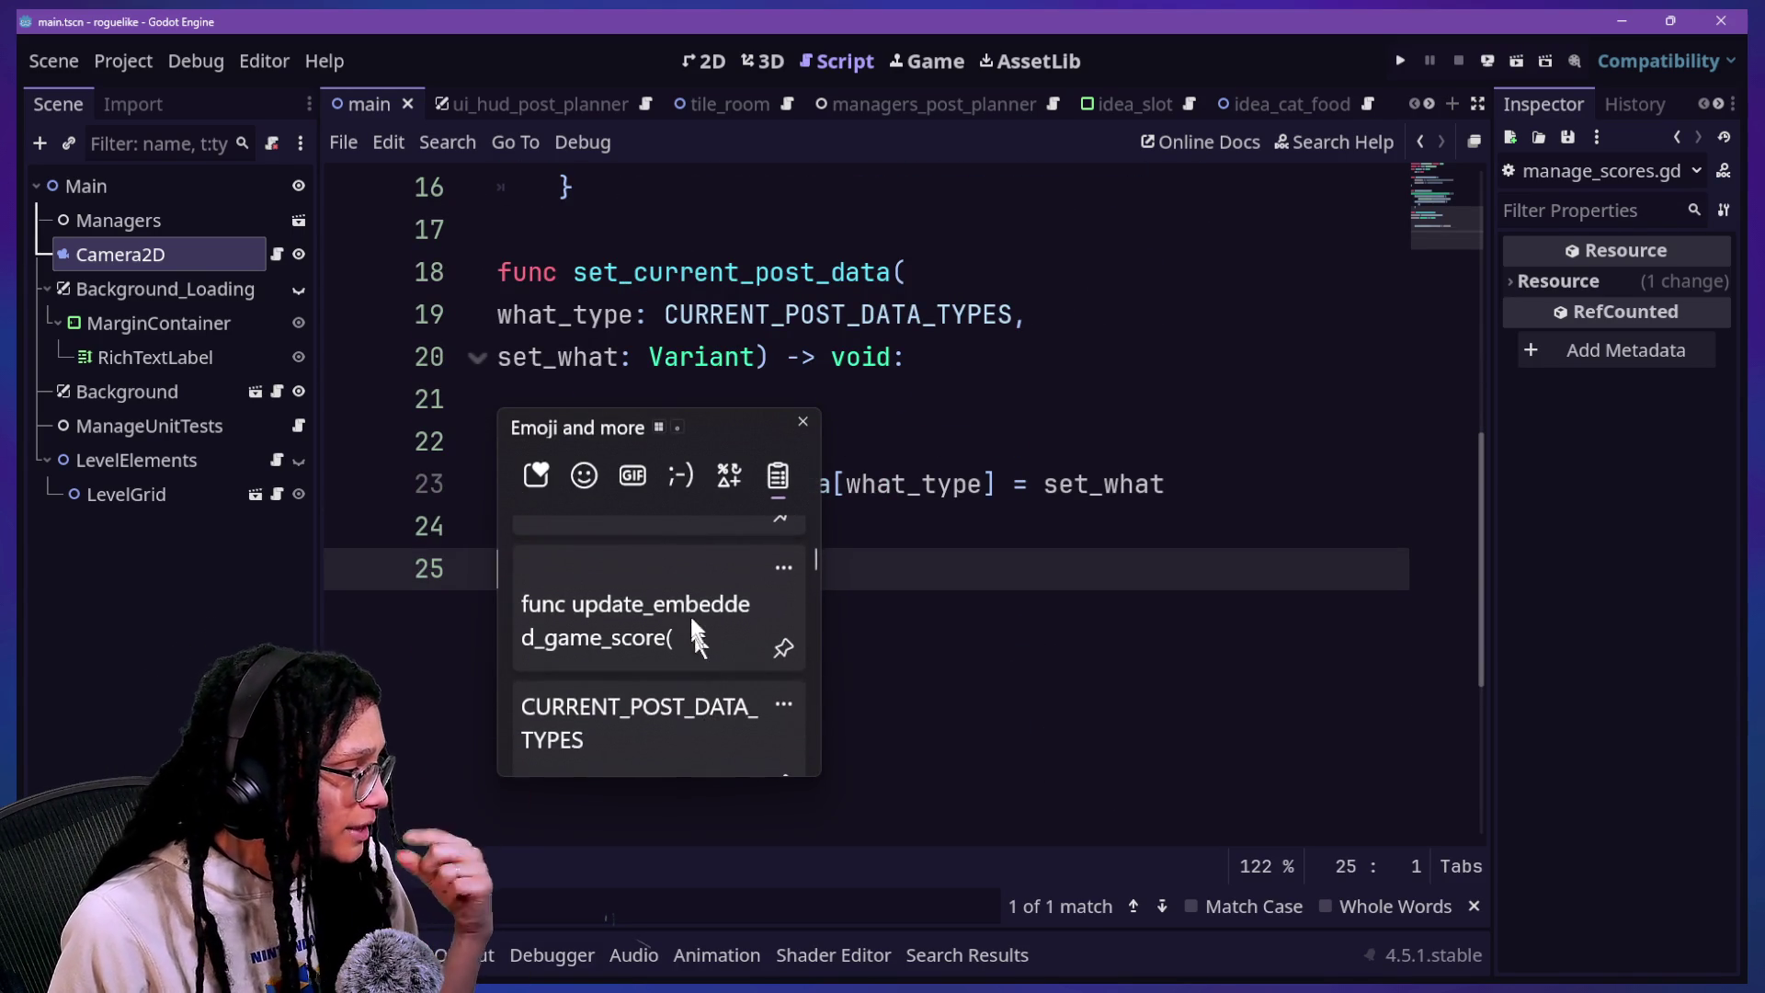
left_click(689, 609)
scroll(861, 700, "down", 3)
scroll(863, 700, "up", 5)
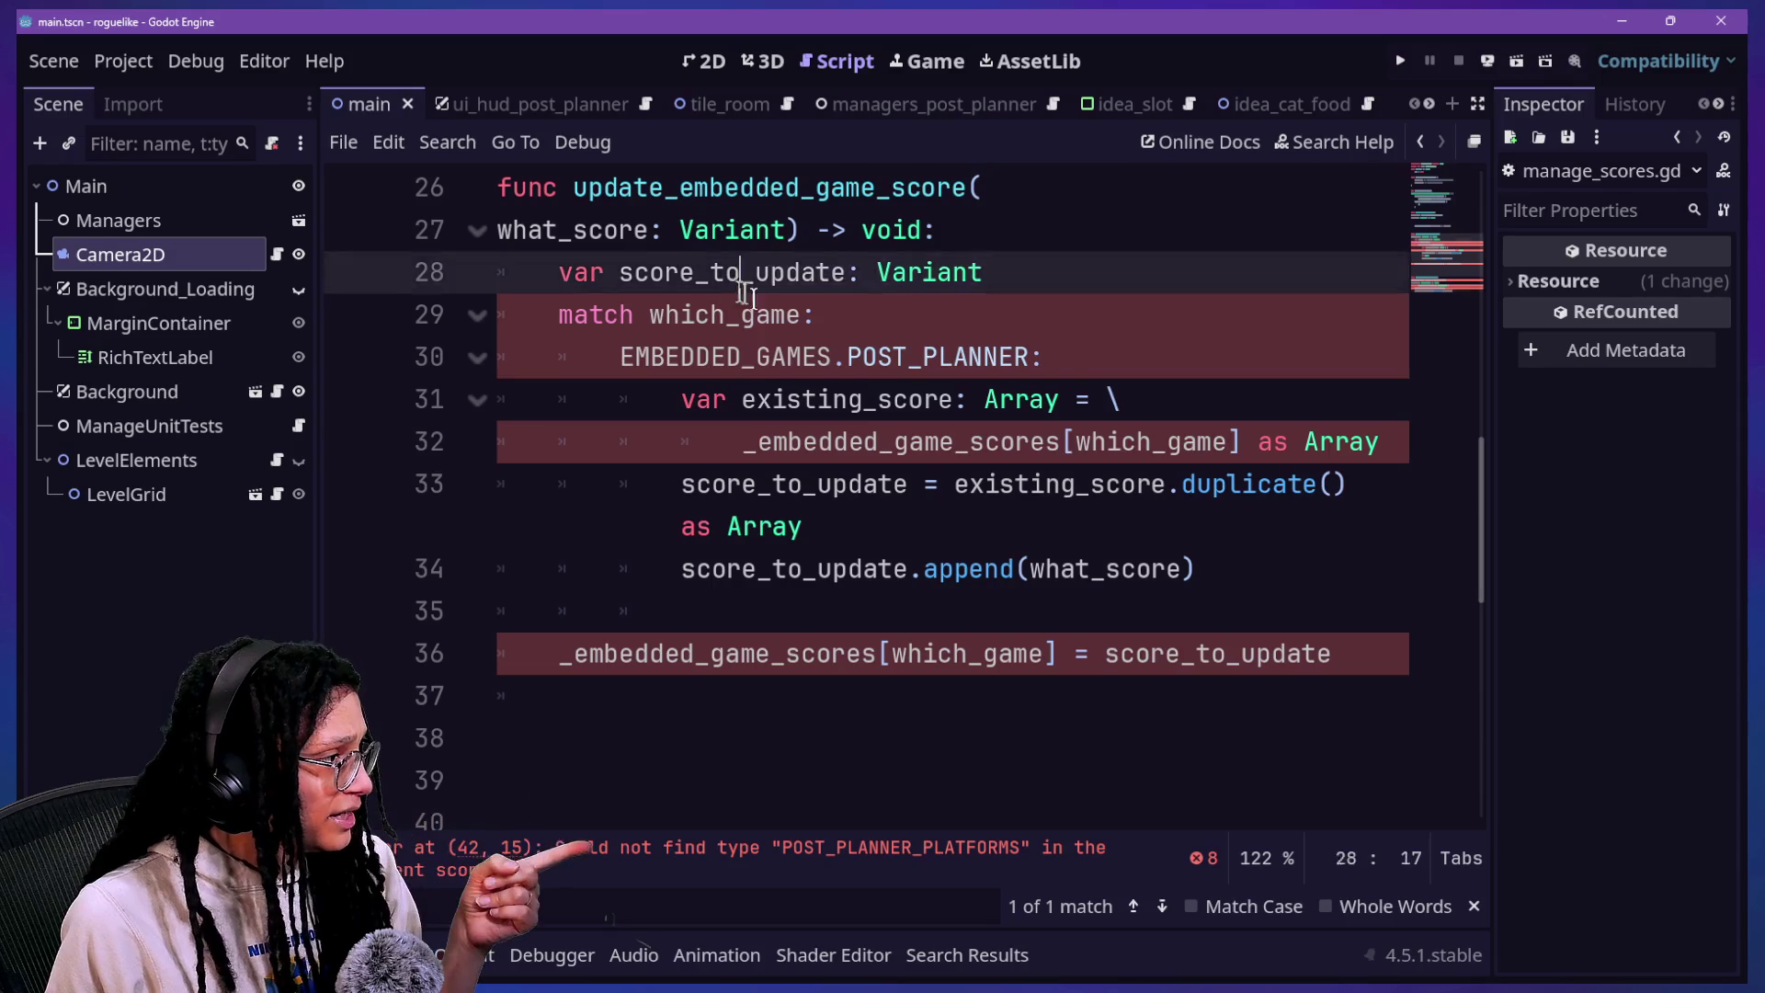
left_click(970, 443)
left_click_drag(1393, 668, 1139, 203)
key("ctrl+c")
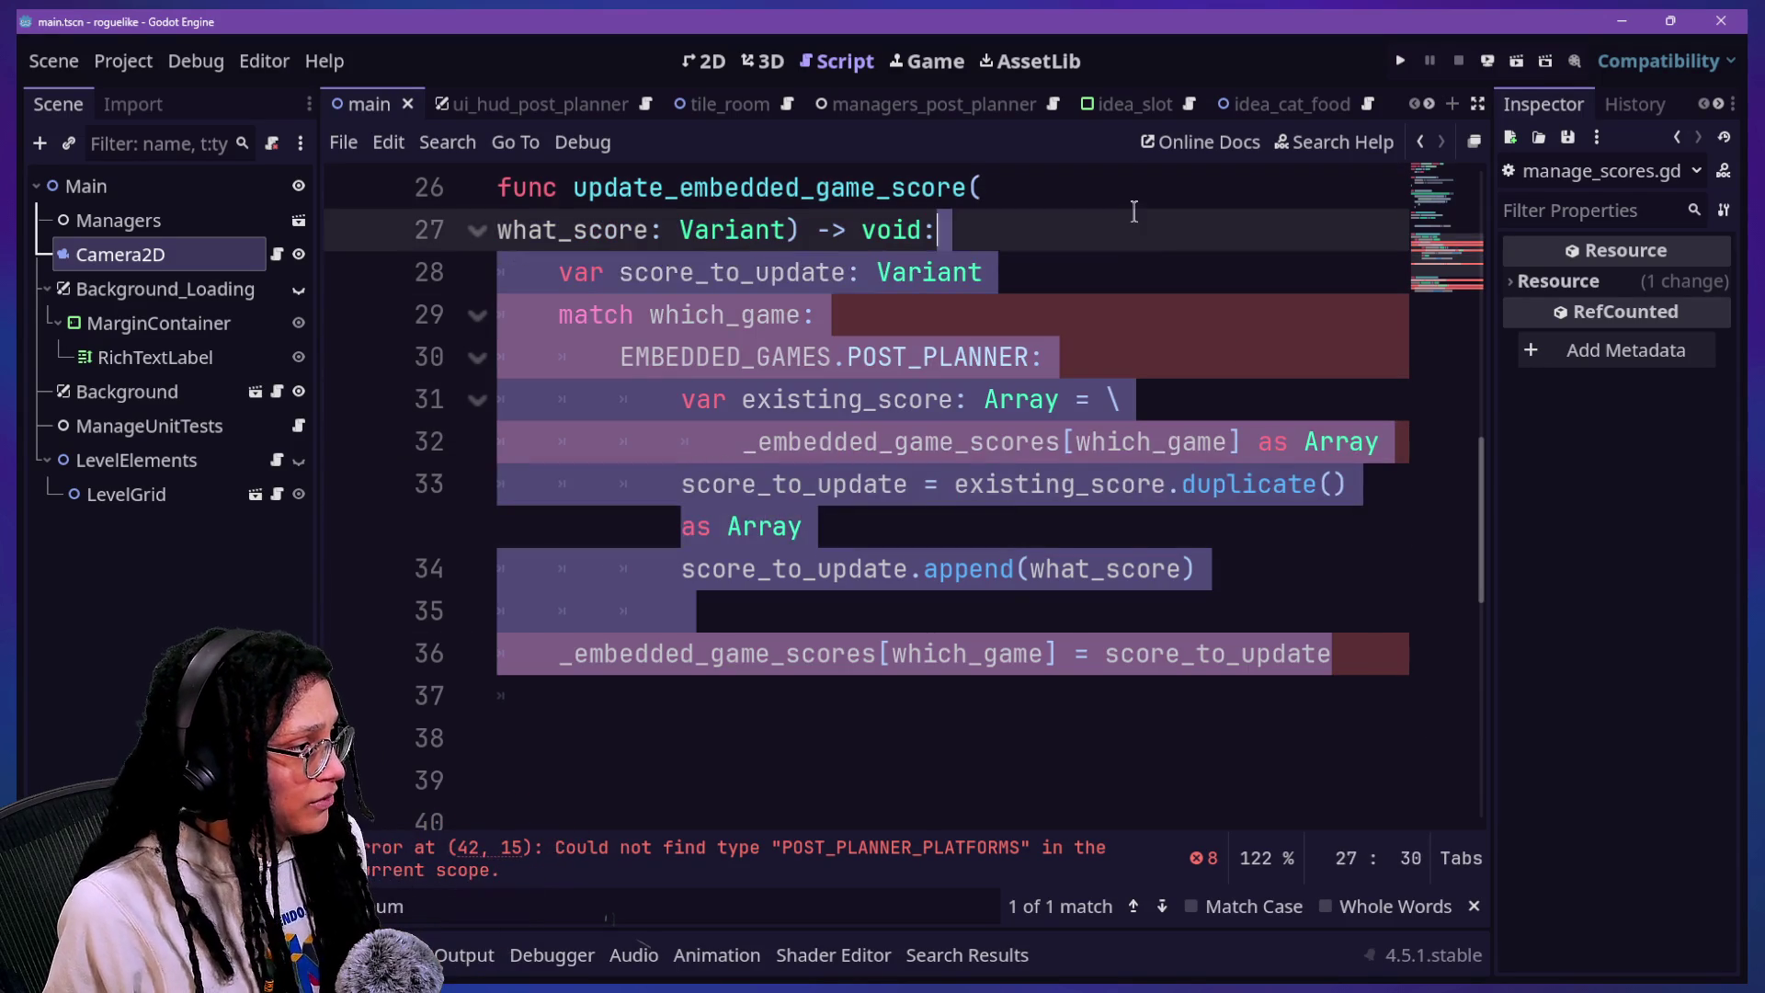
key("BackSpace")
scroll(1139, 199, "down", 1)
mouse_move(1139, 529)
left_mouse_down()
mouse_move(1057, 241)
mouse_move(1071, 433)
mouse_move(1124, 543)
left_mouse_up()
key("BackSpace")
Step: Paste the match block into the body of set_current_post_data
left_click(969, 391)
left_click(981, 347)
key("ctrl+v")
left_click(631, 347)
key("BackSpace")
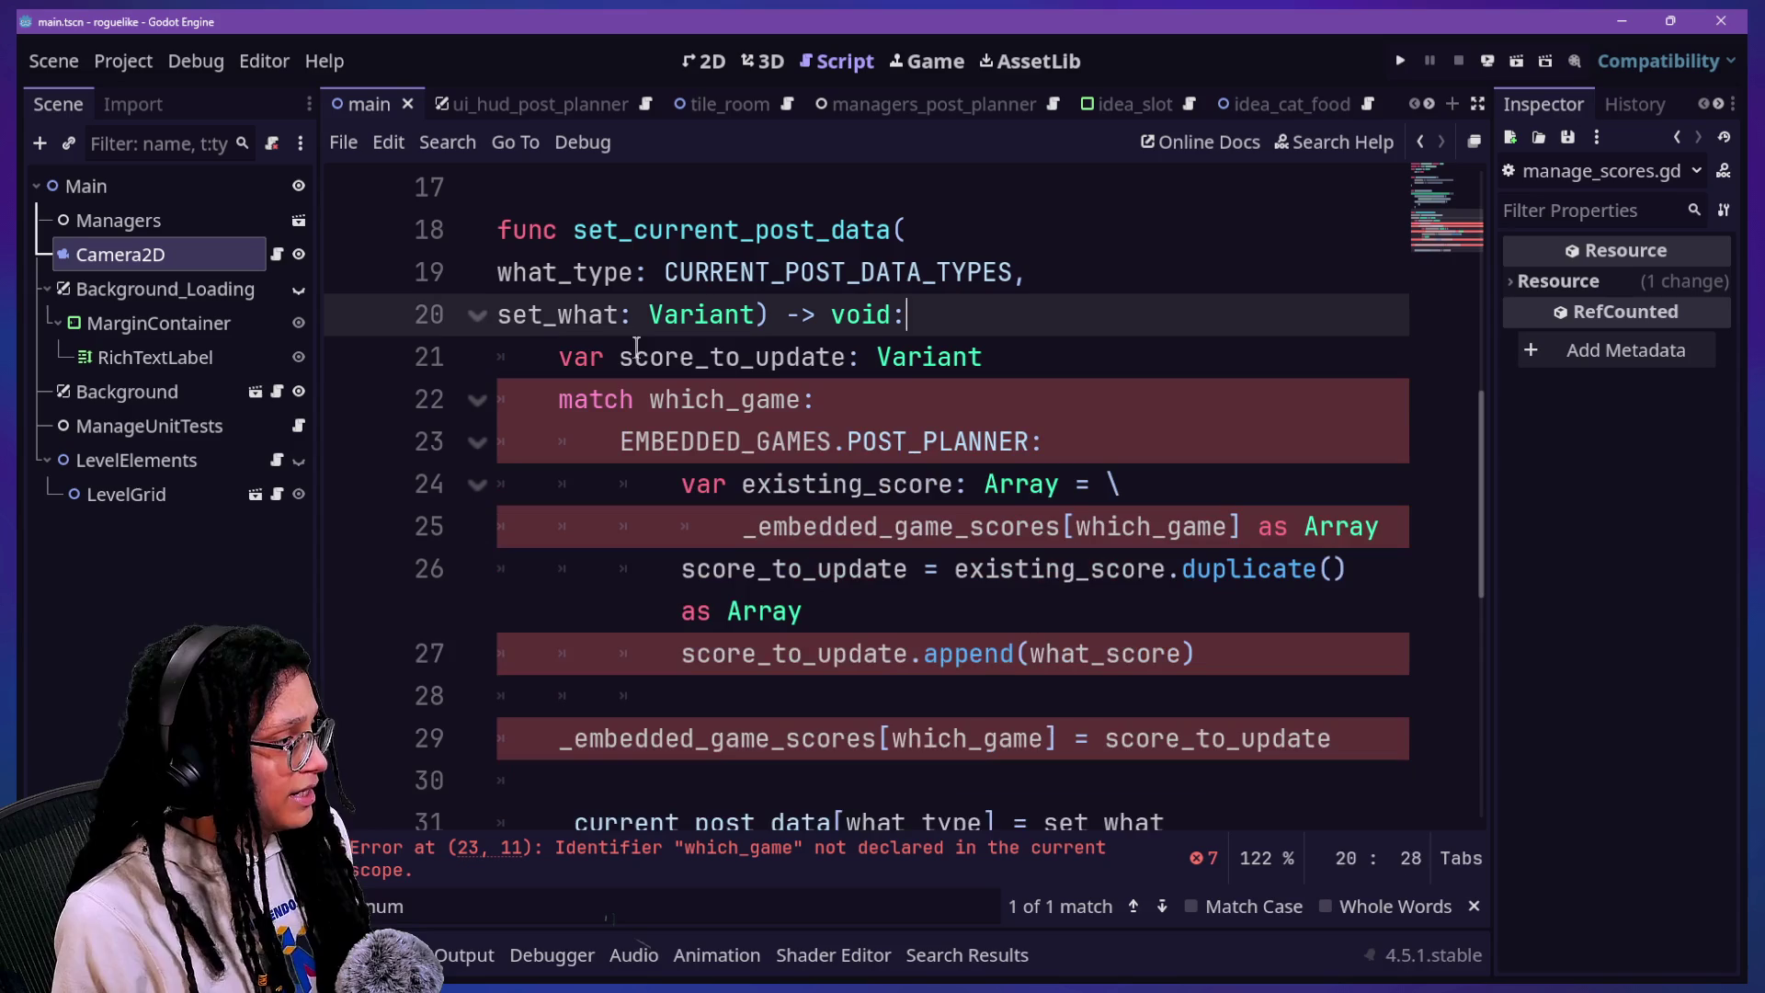
Step: Rename the score variables to data, e.g. score_to_update to data_to_update, and fix _embedded_game_datas
left_click_drag(621, 357, 681, 357)
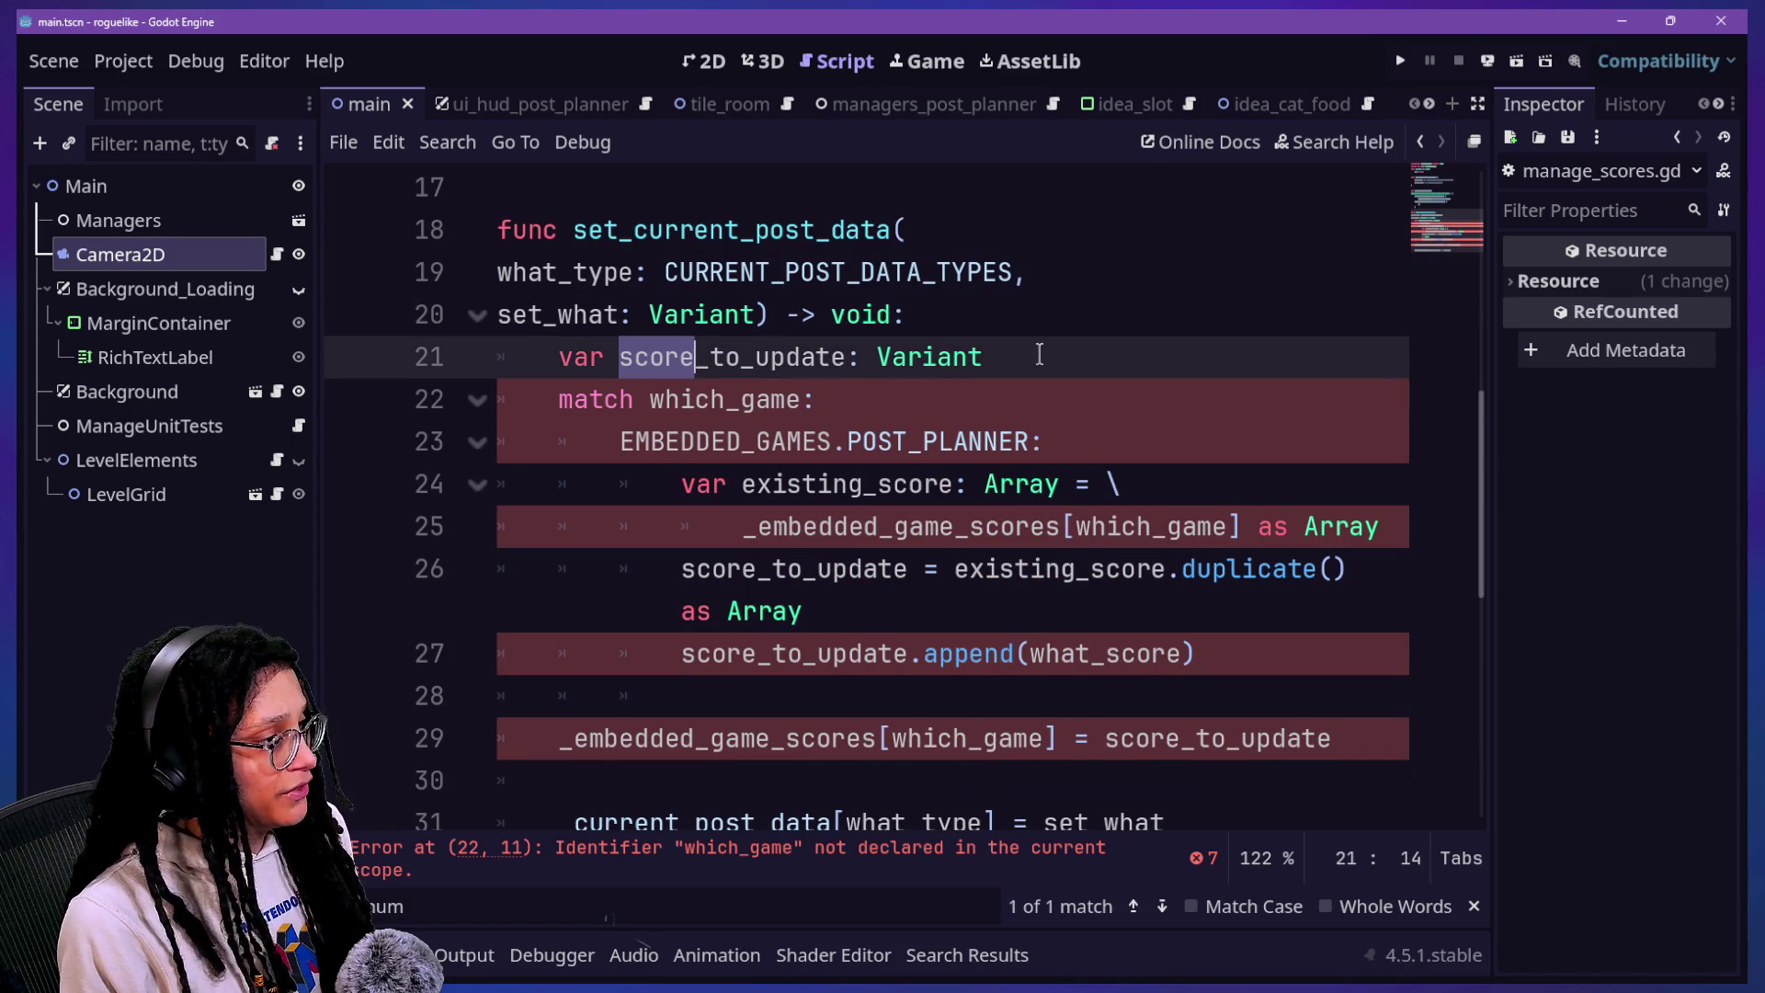
type("data")
left_click(819, 486)
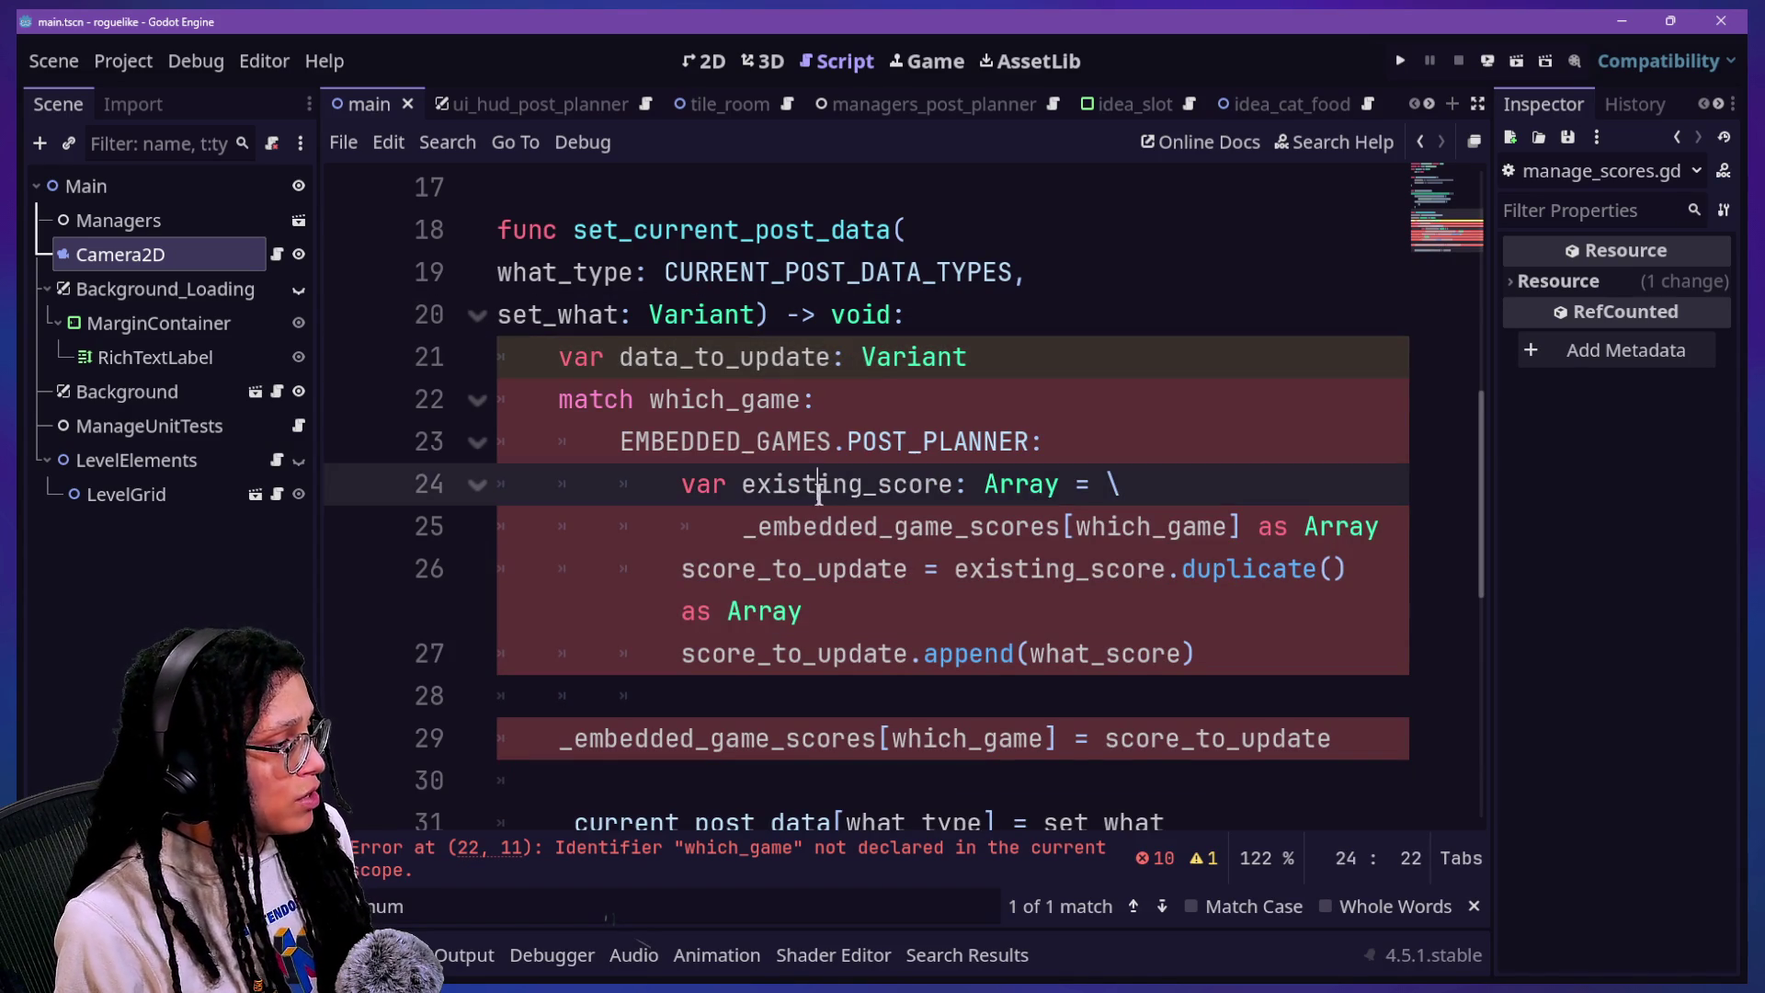
left_click_drag(681, 568, 755, 568)
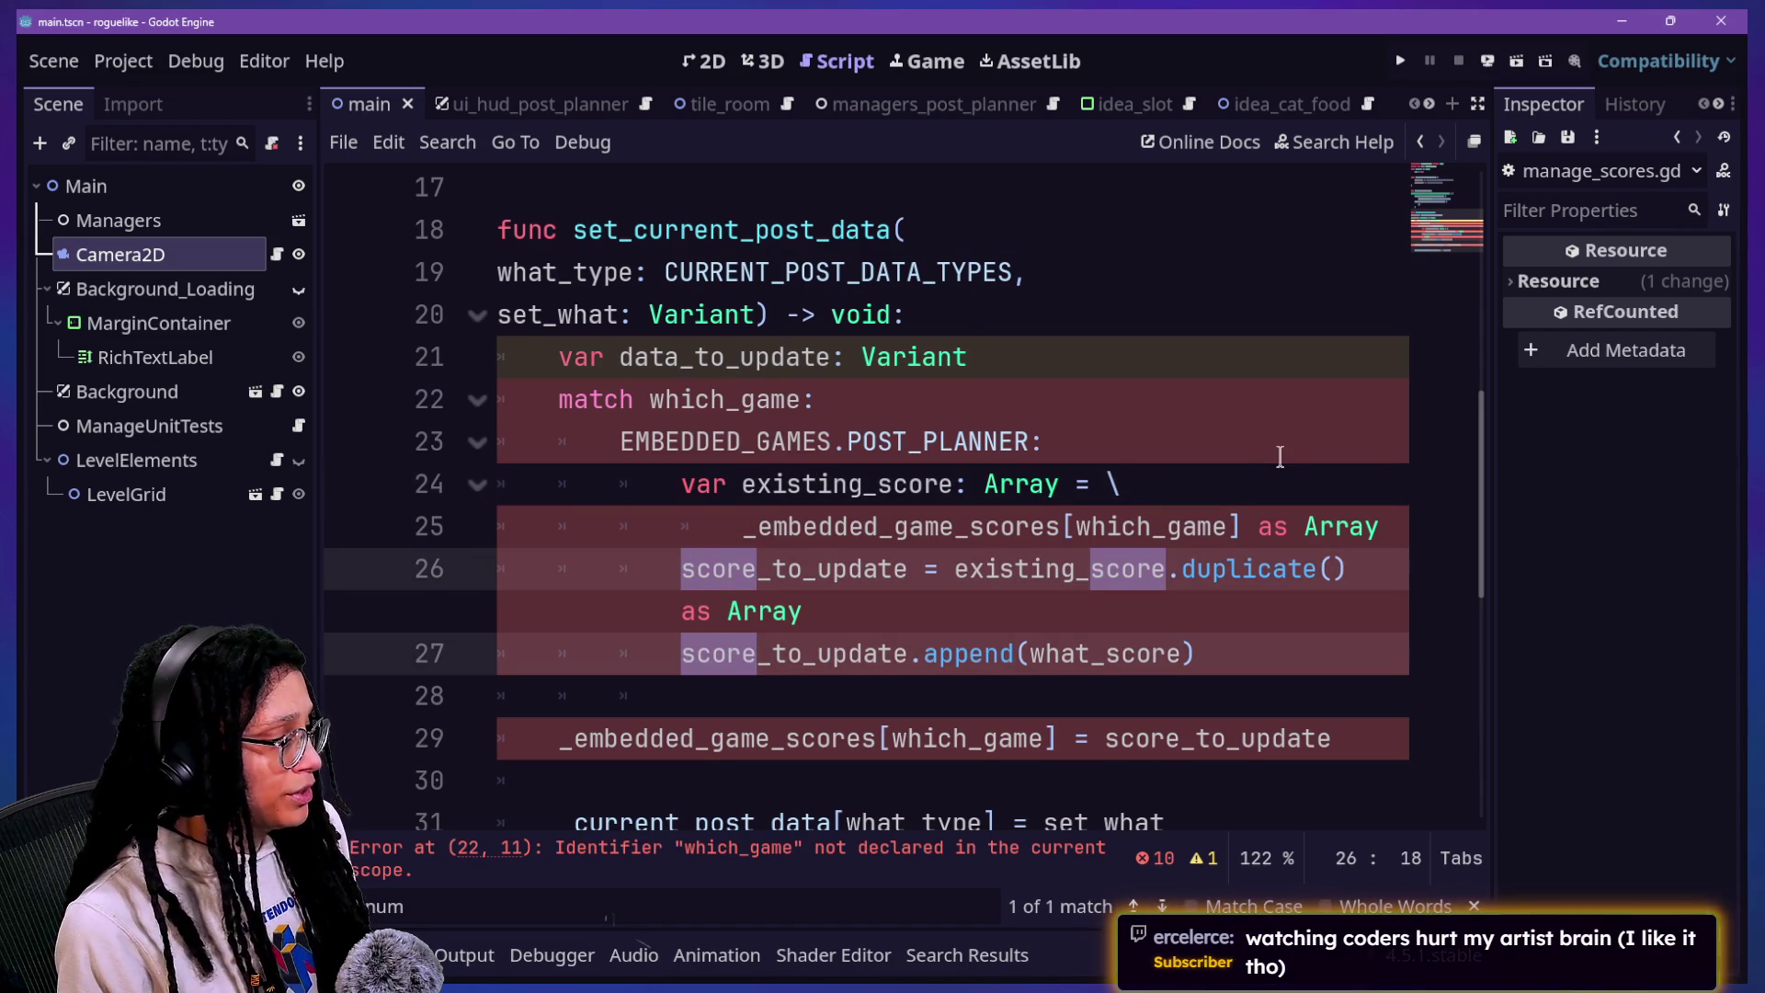
key("ctrl+d")
key("ctrl+d")
type("da")
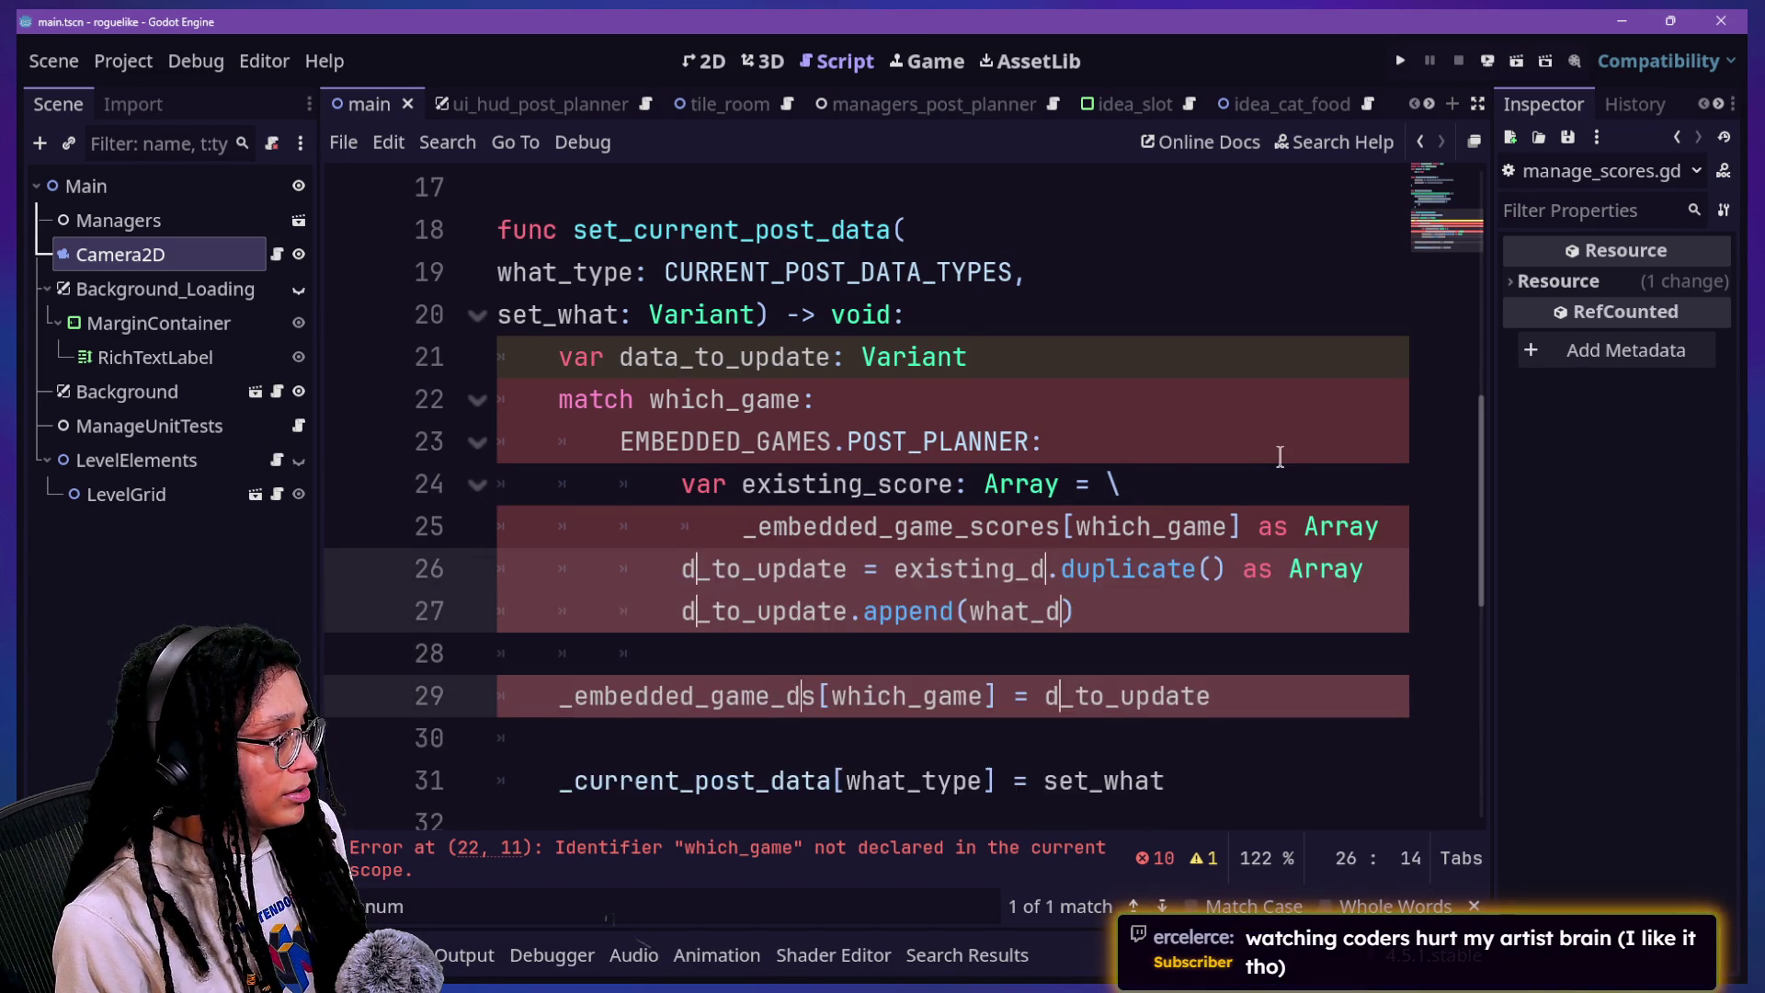
type("ta")
left_click(915, 738)
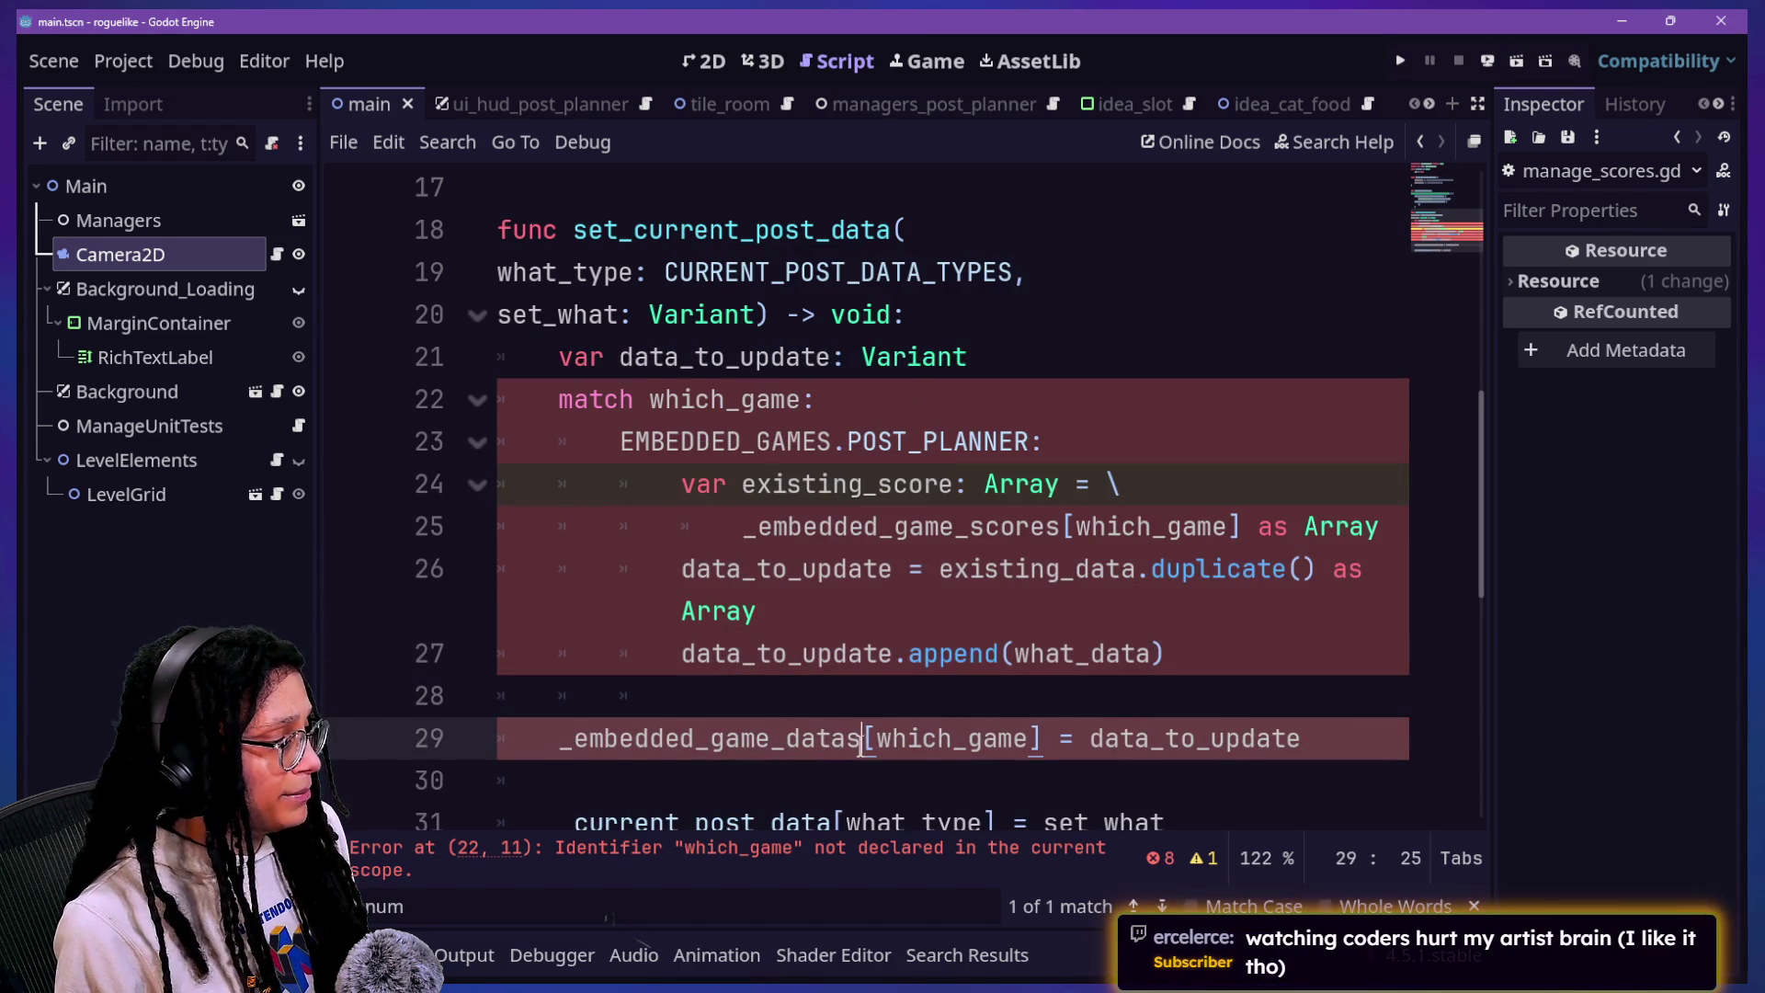
key("BackSpace")
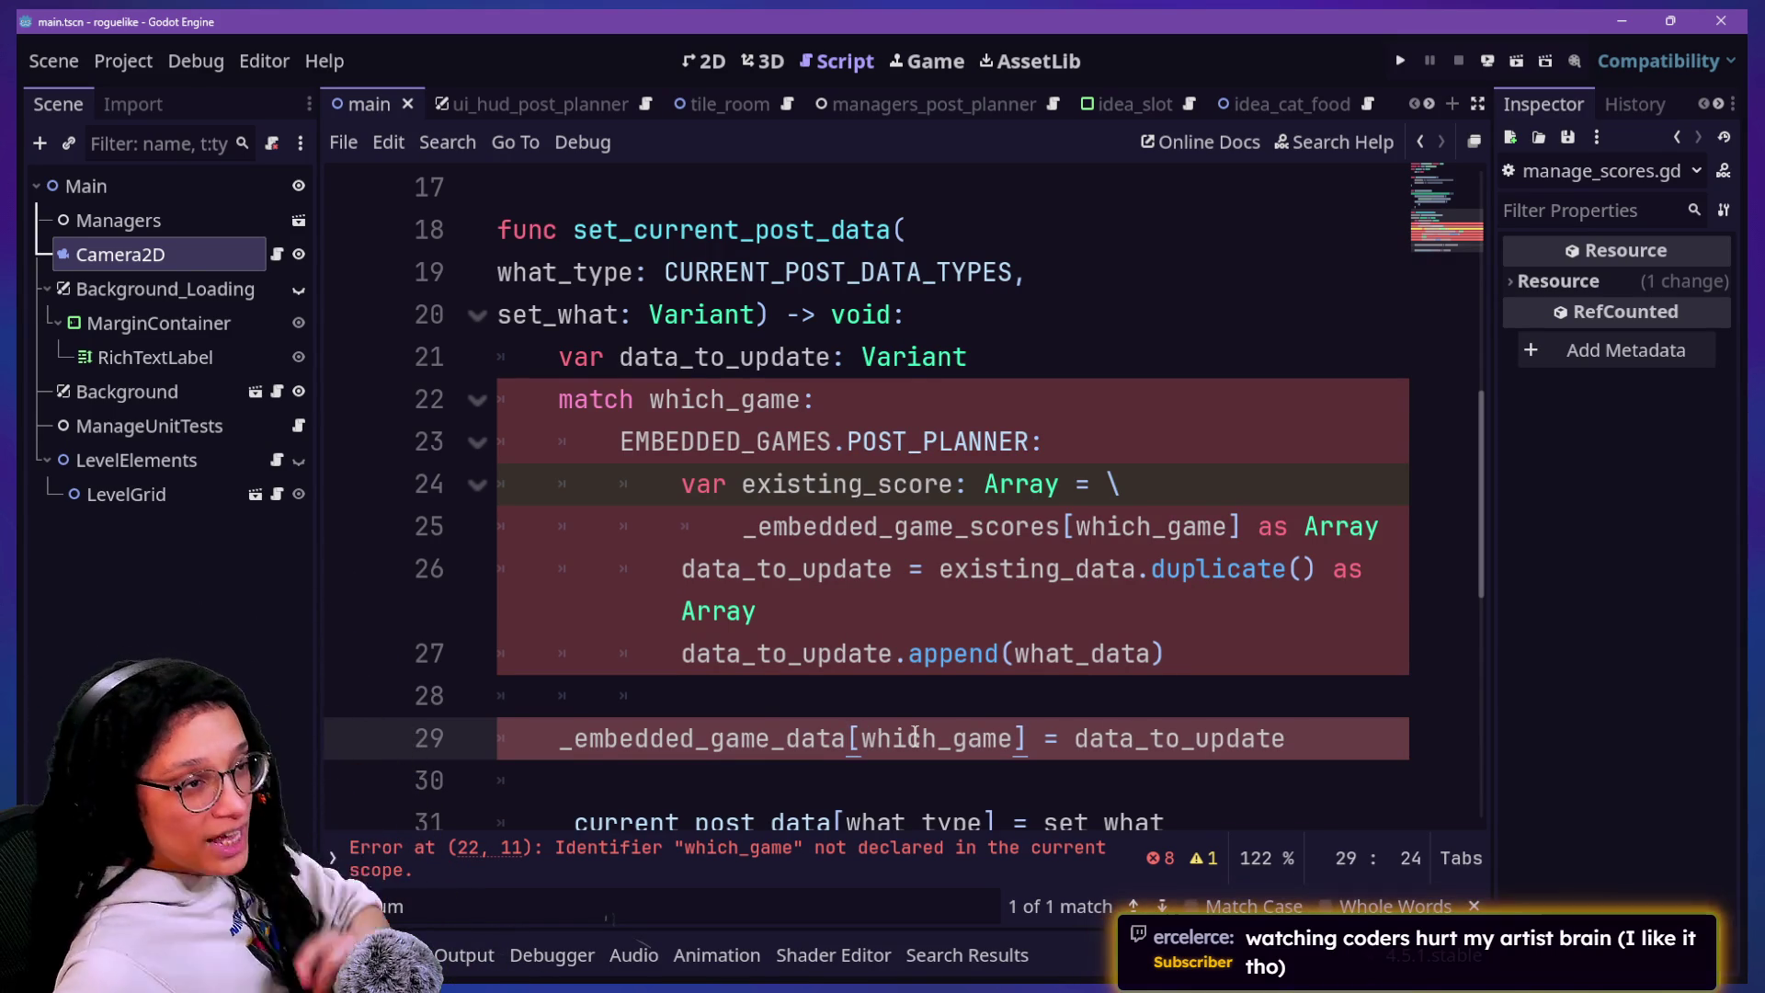
Step: Review the match block and enum, then select 'Score' in the ManageScores class name
left_click(1137, 387)
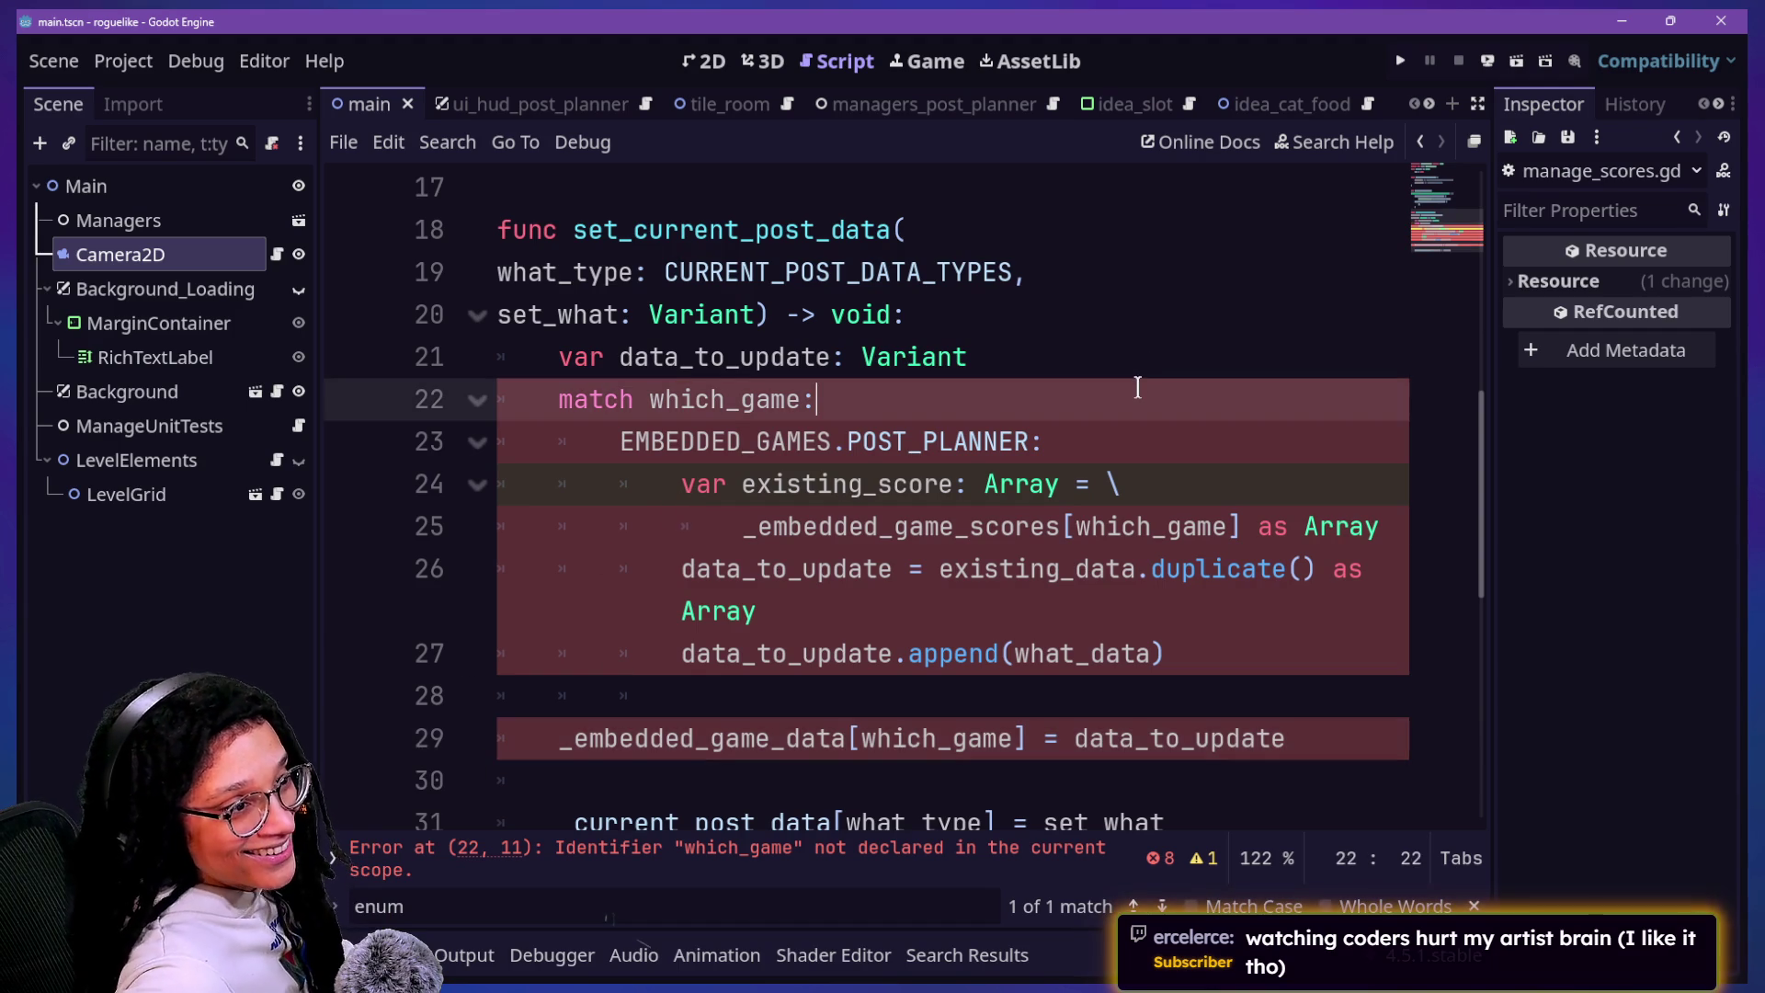
scroll(1137, 387, "up", 5)
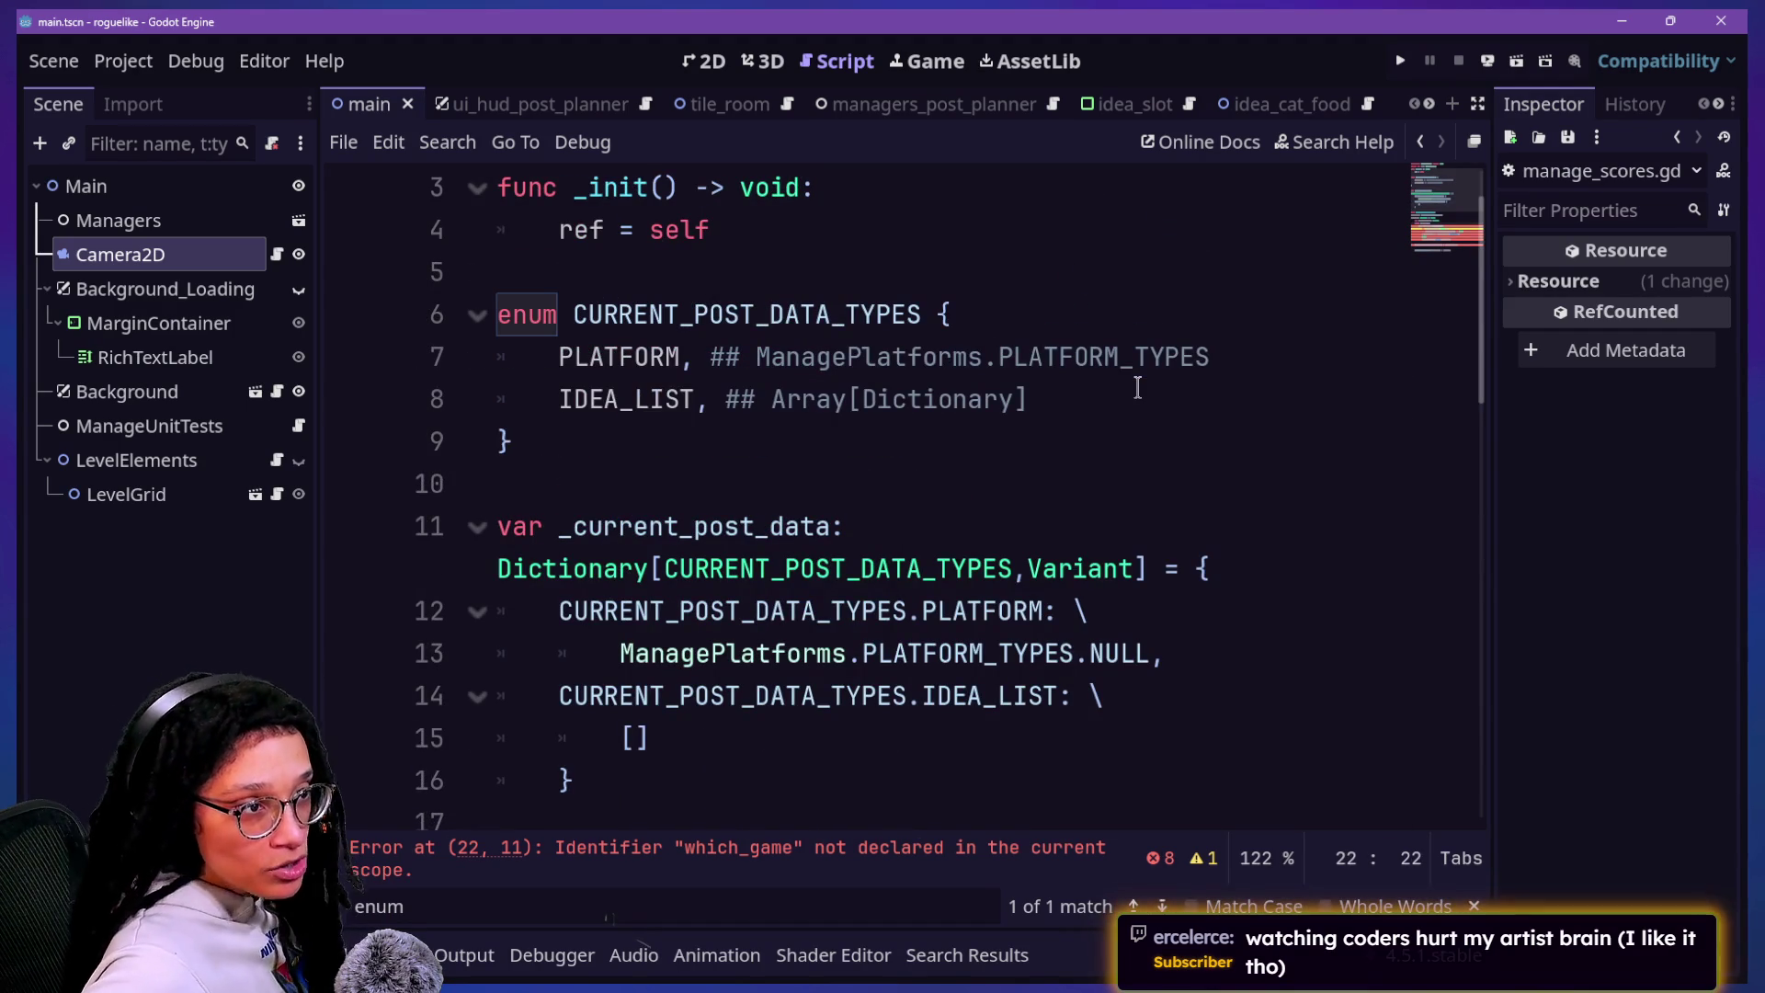
scroll(1137, 387, "up", 1)
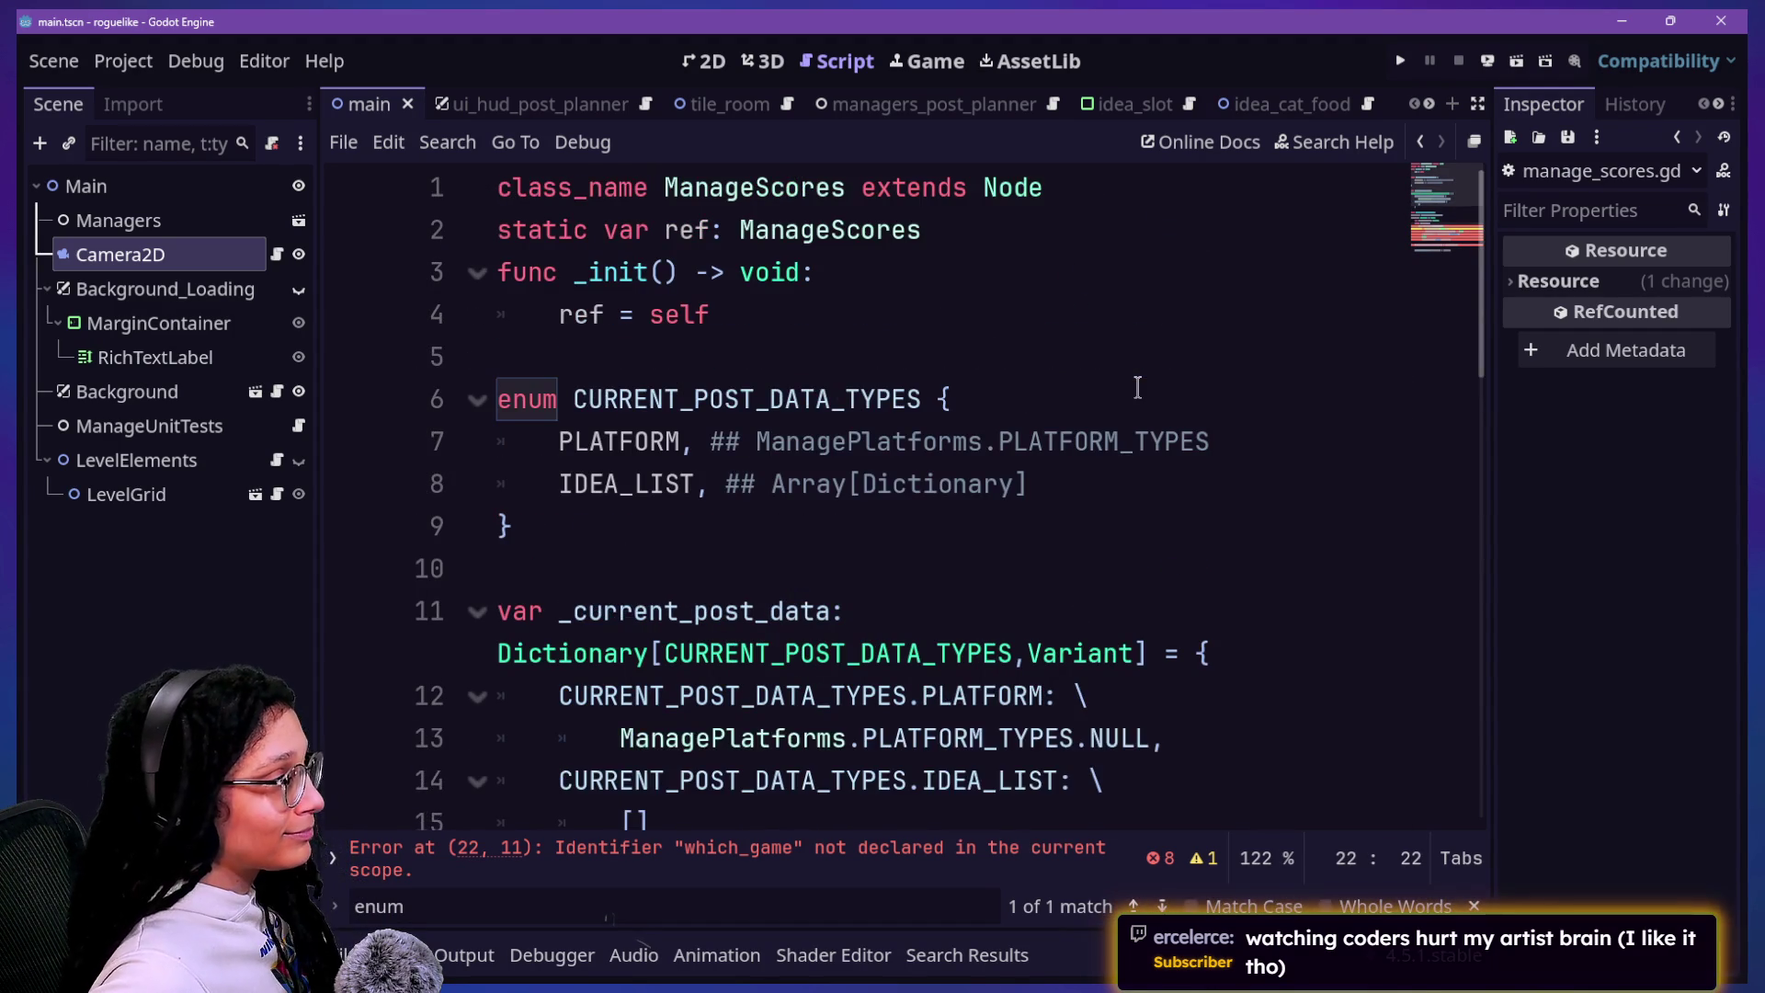
scroll(1138, 387, "down", 1)
left_click(1091, 424)
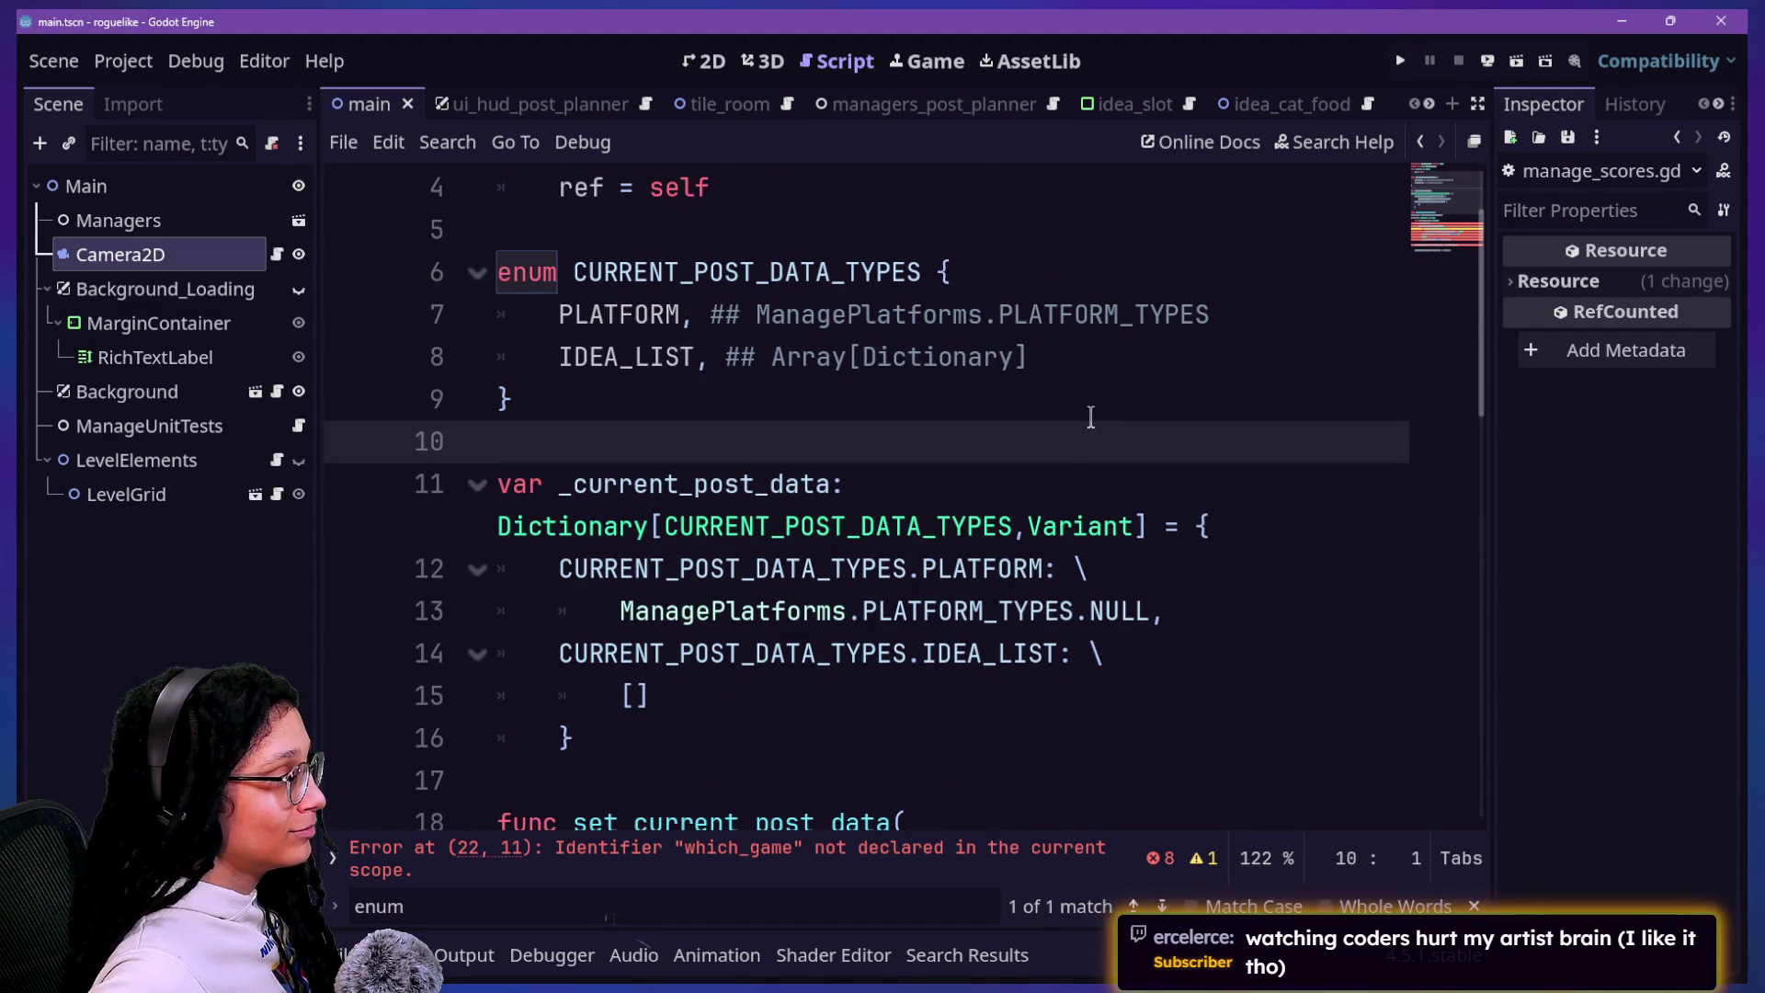
key("Up")
key("Up")
key("Up")
key("Up")
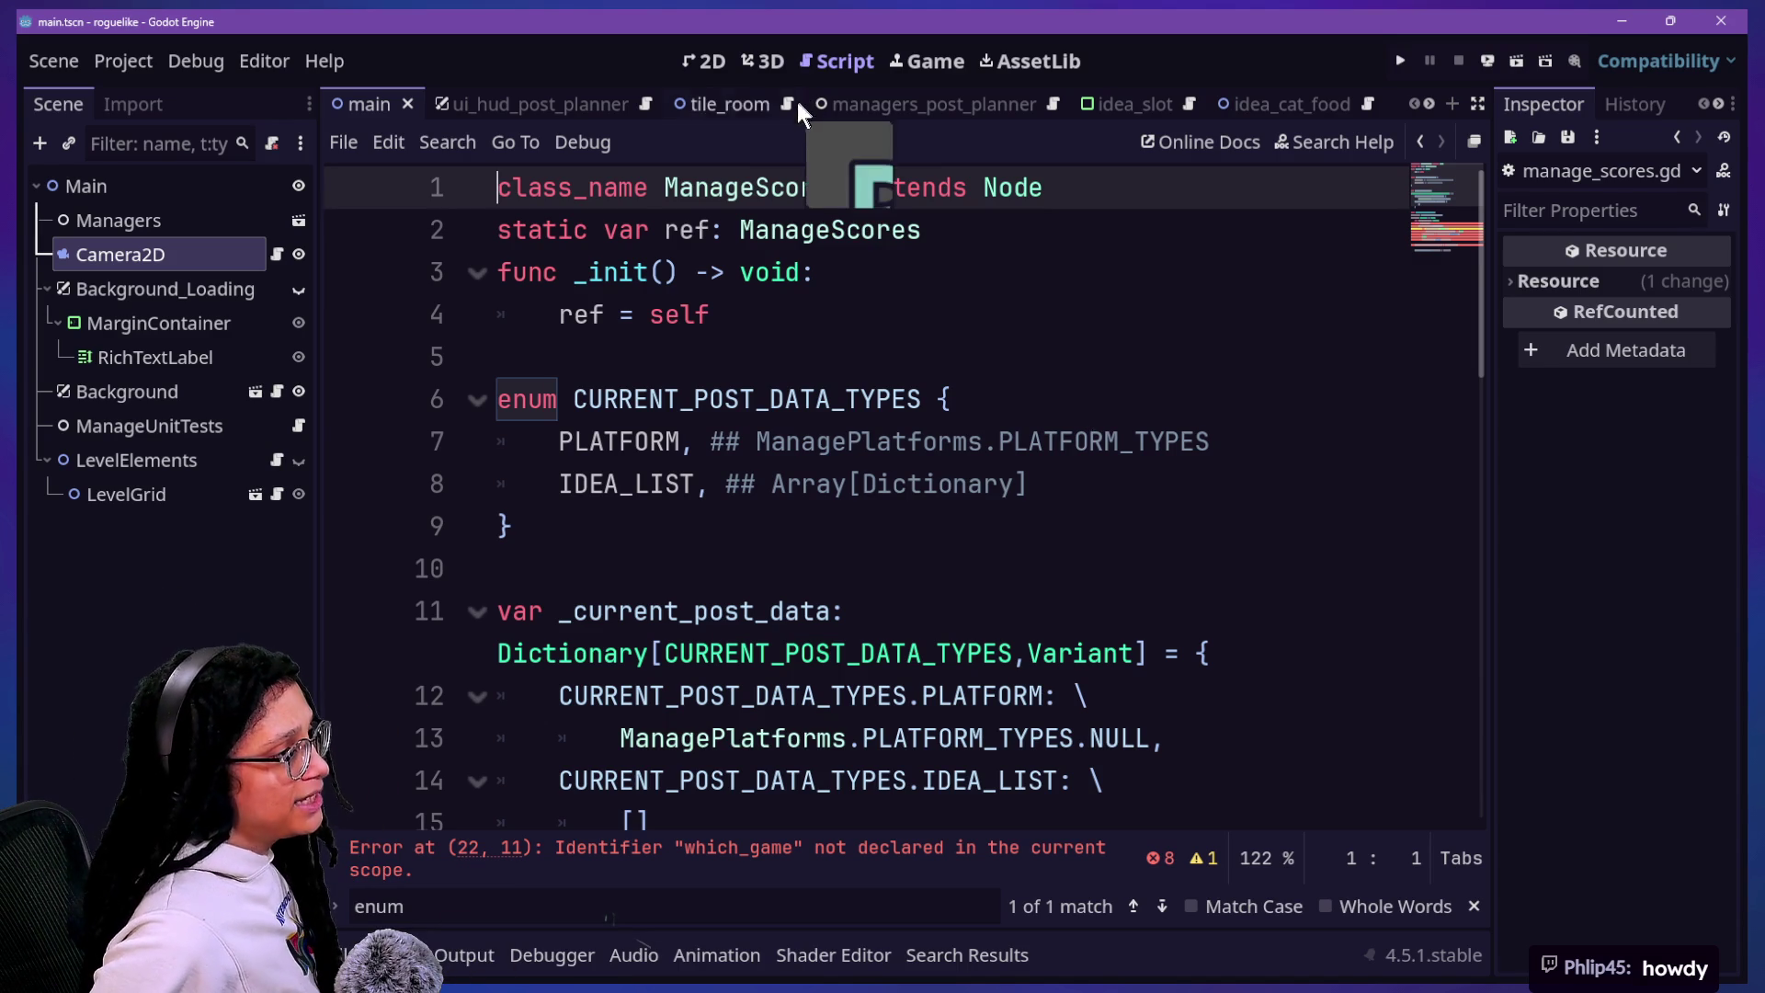
left_click_drag(755, 187, 837, 186)
Step: Rename class_name and the static ref type to ManagePostList, then save the script
type("Post")
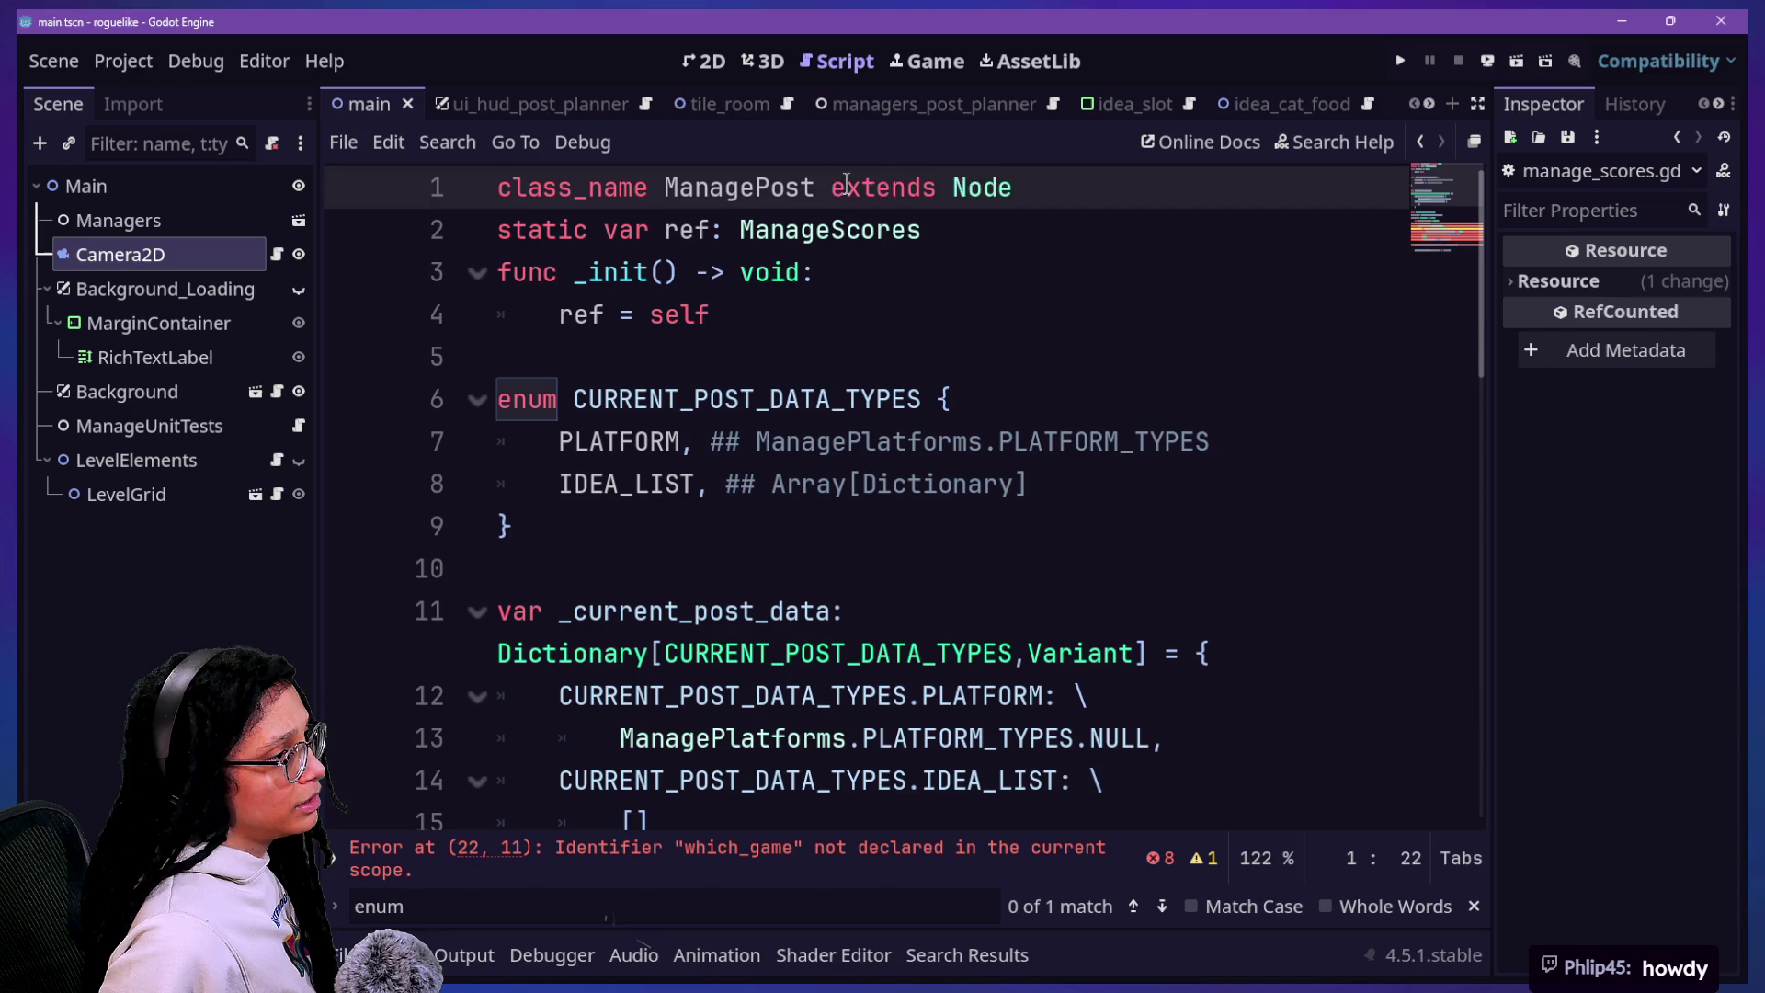
type("List")
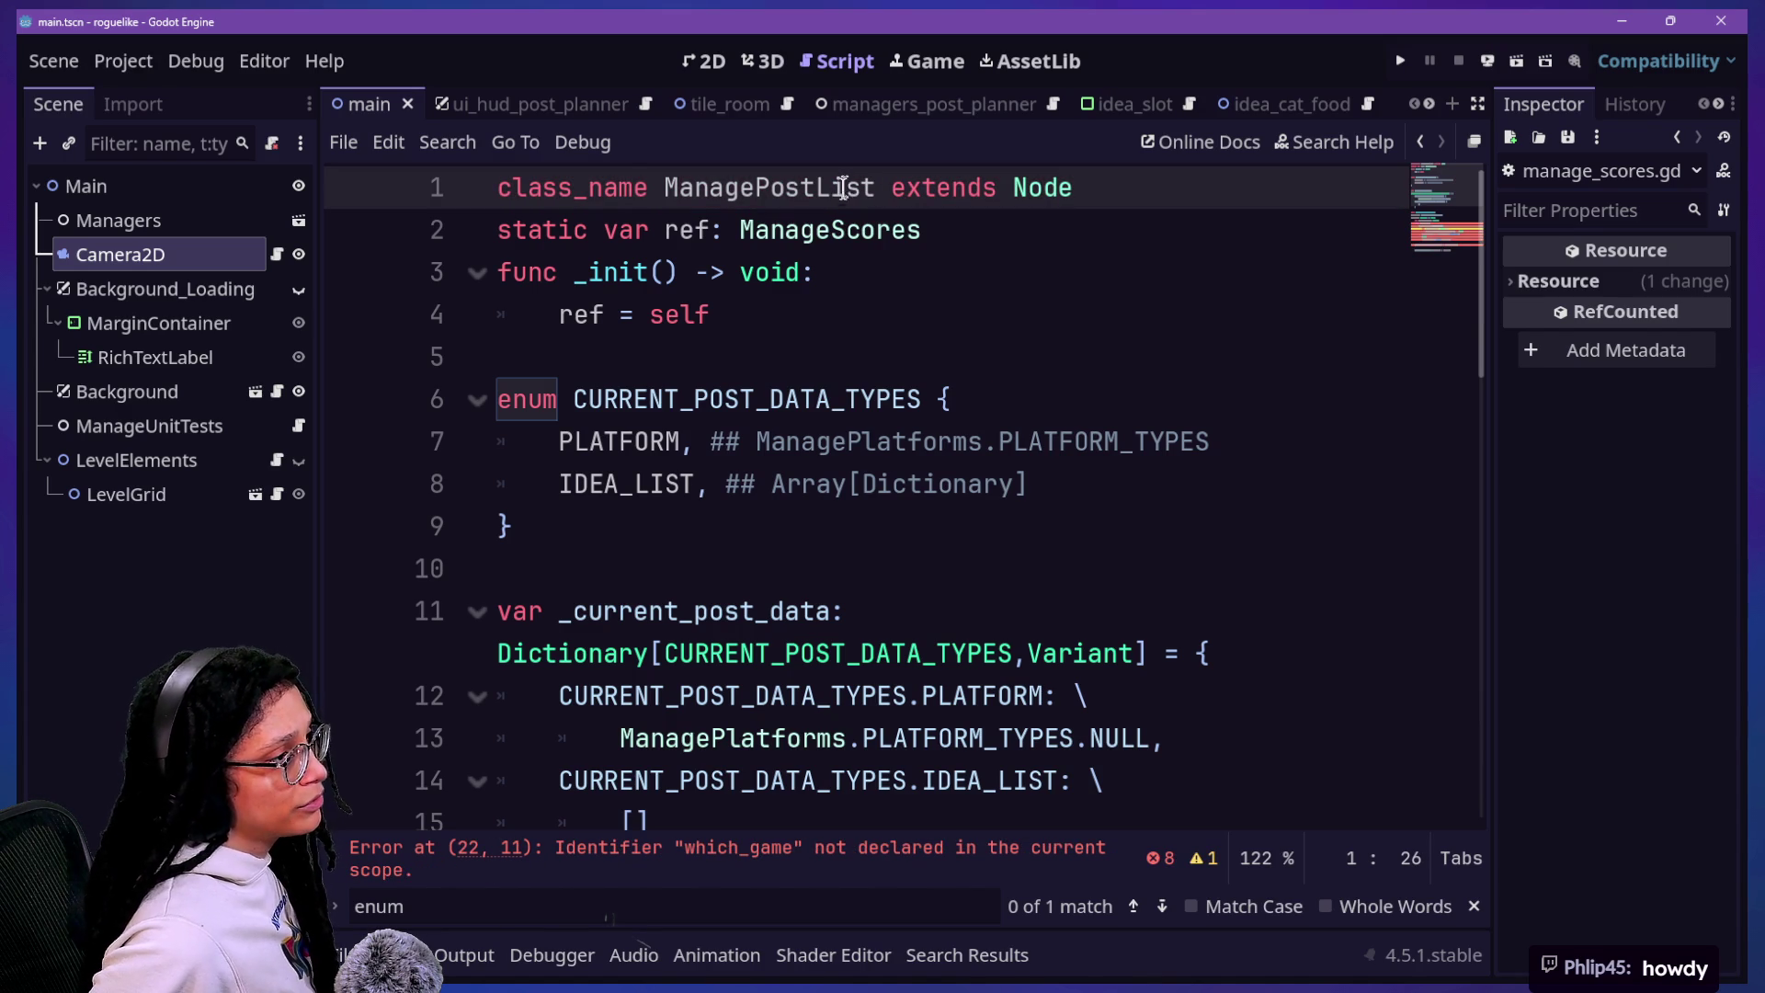
left_click_drag(832, 221, 926, 225)
type("List")
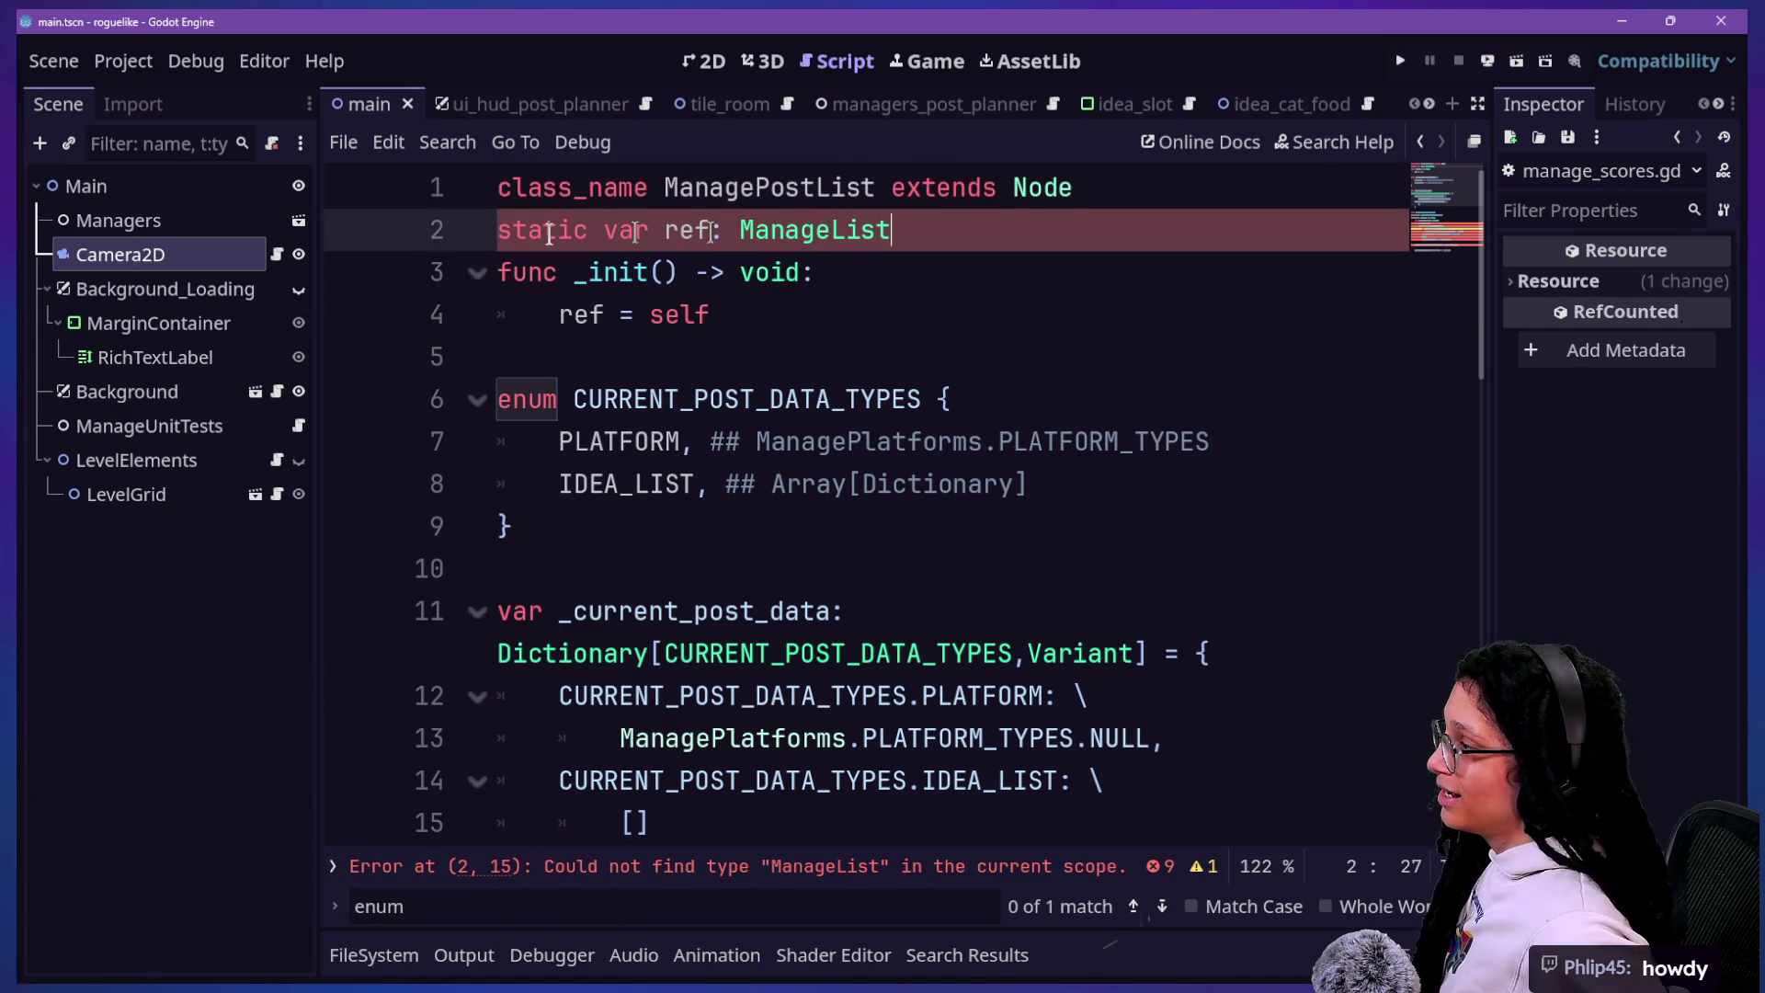
left_click(790, 184)
left_click(808, 288)
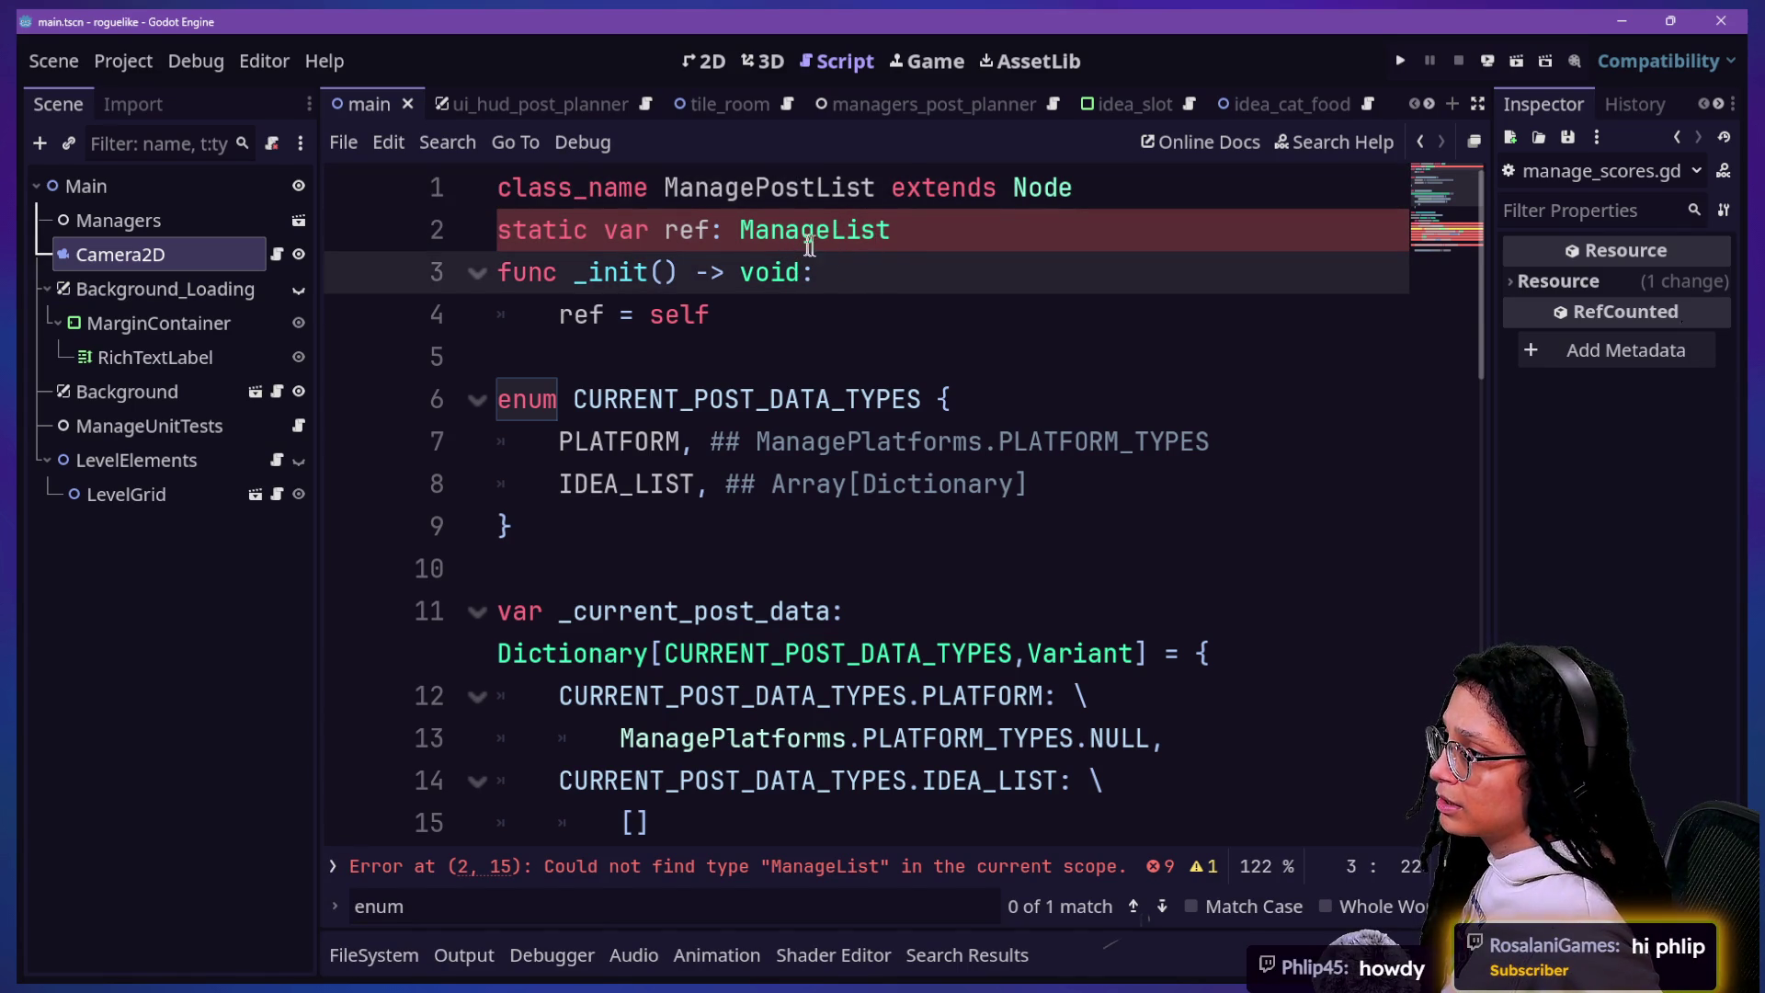
left_click(835, 230)
type("Post")
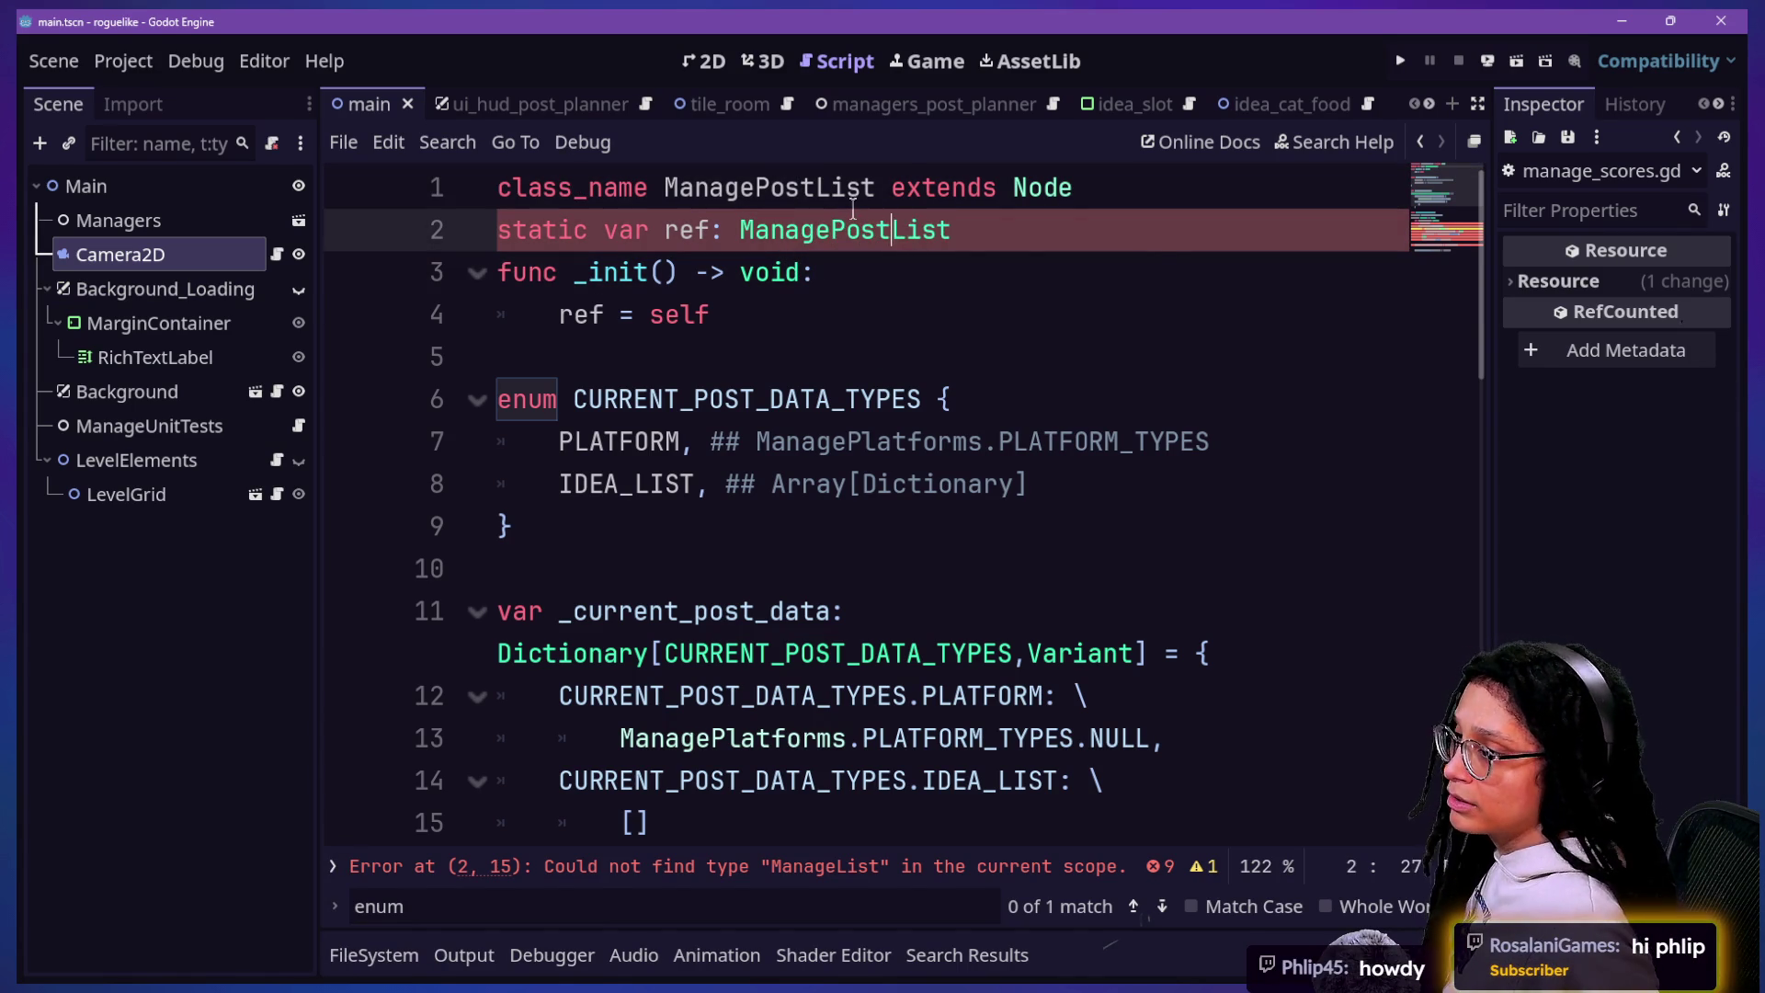
key("ctrl+s")
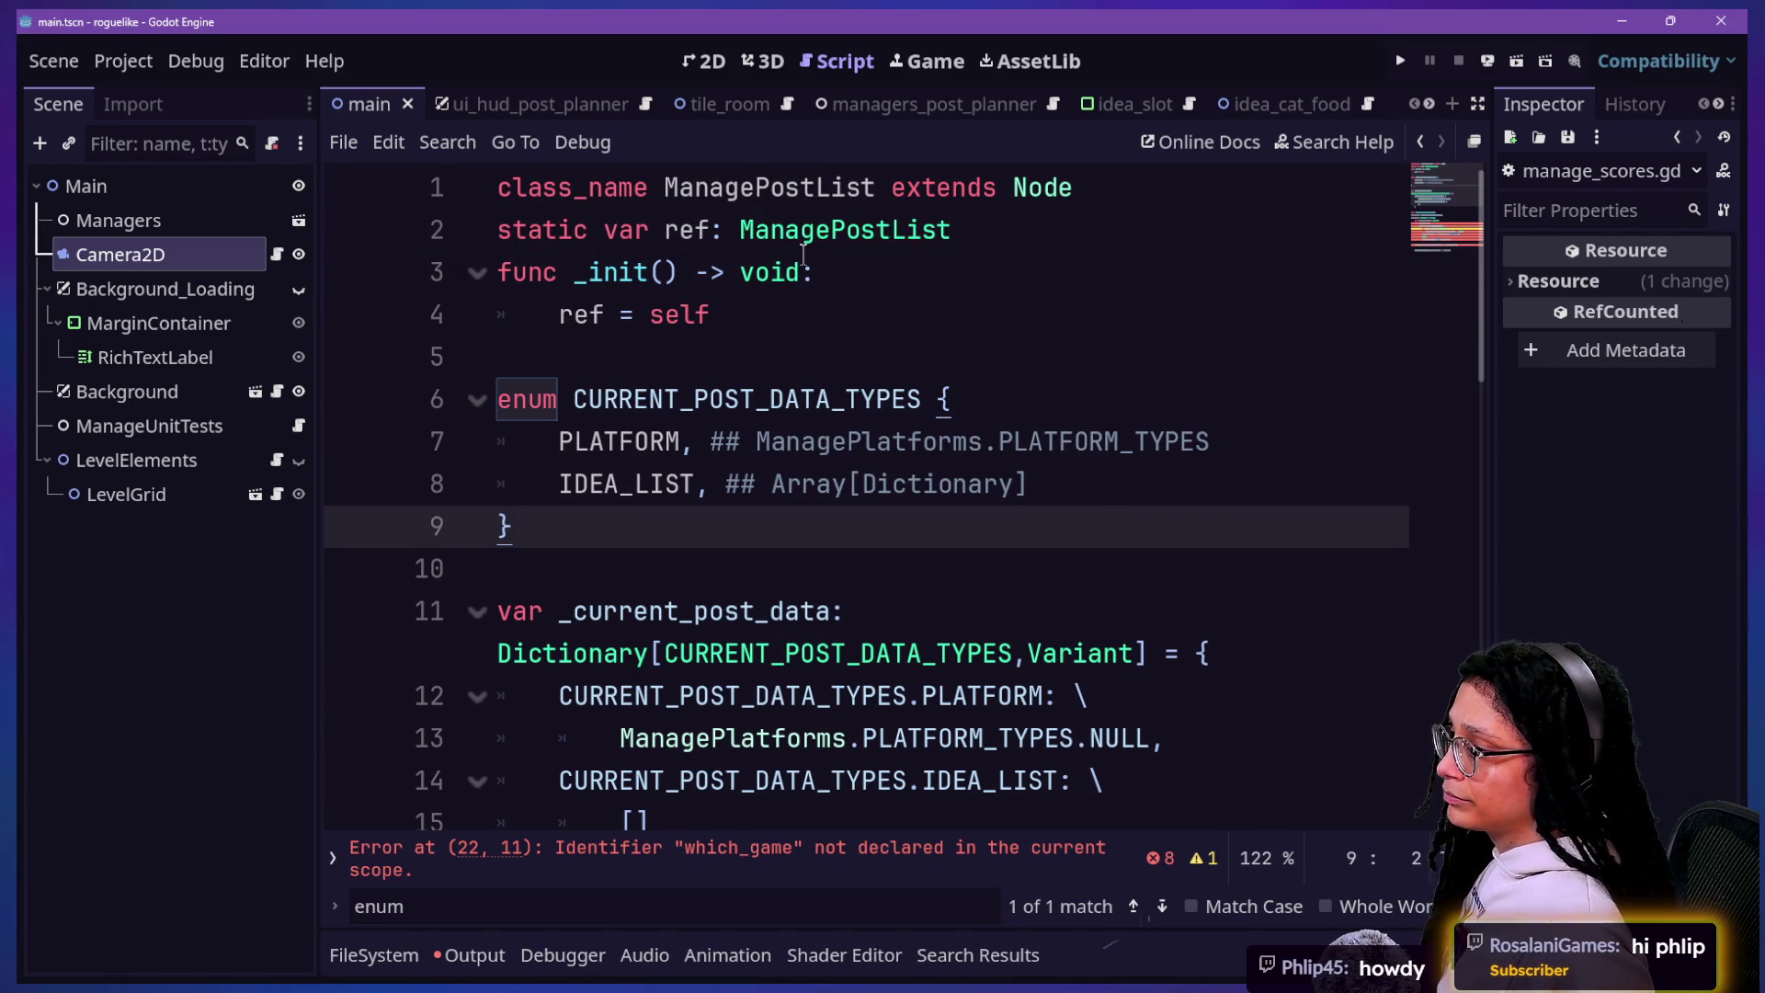
Step: Bring up the FileSystem panel to view the project files
scroll(625, 494, "down", 5)
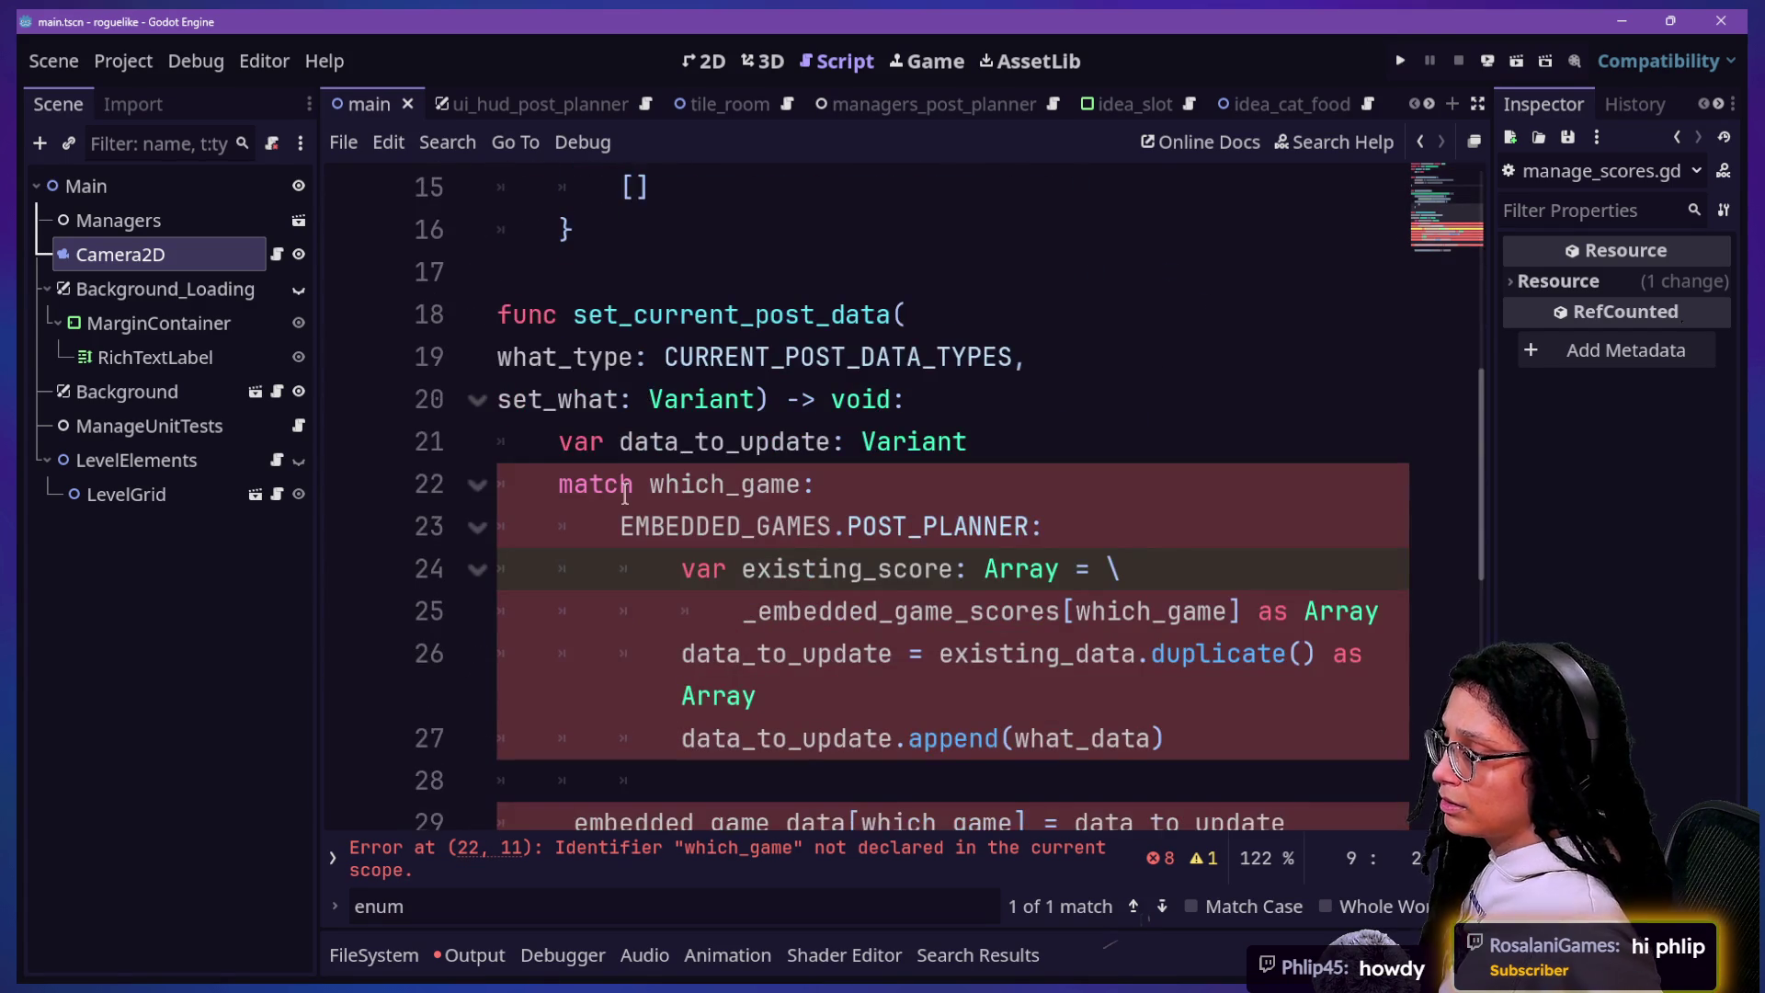
scroll(625, 494, "up", 5)
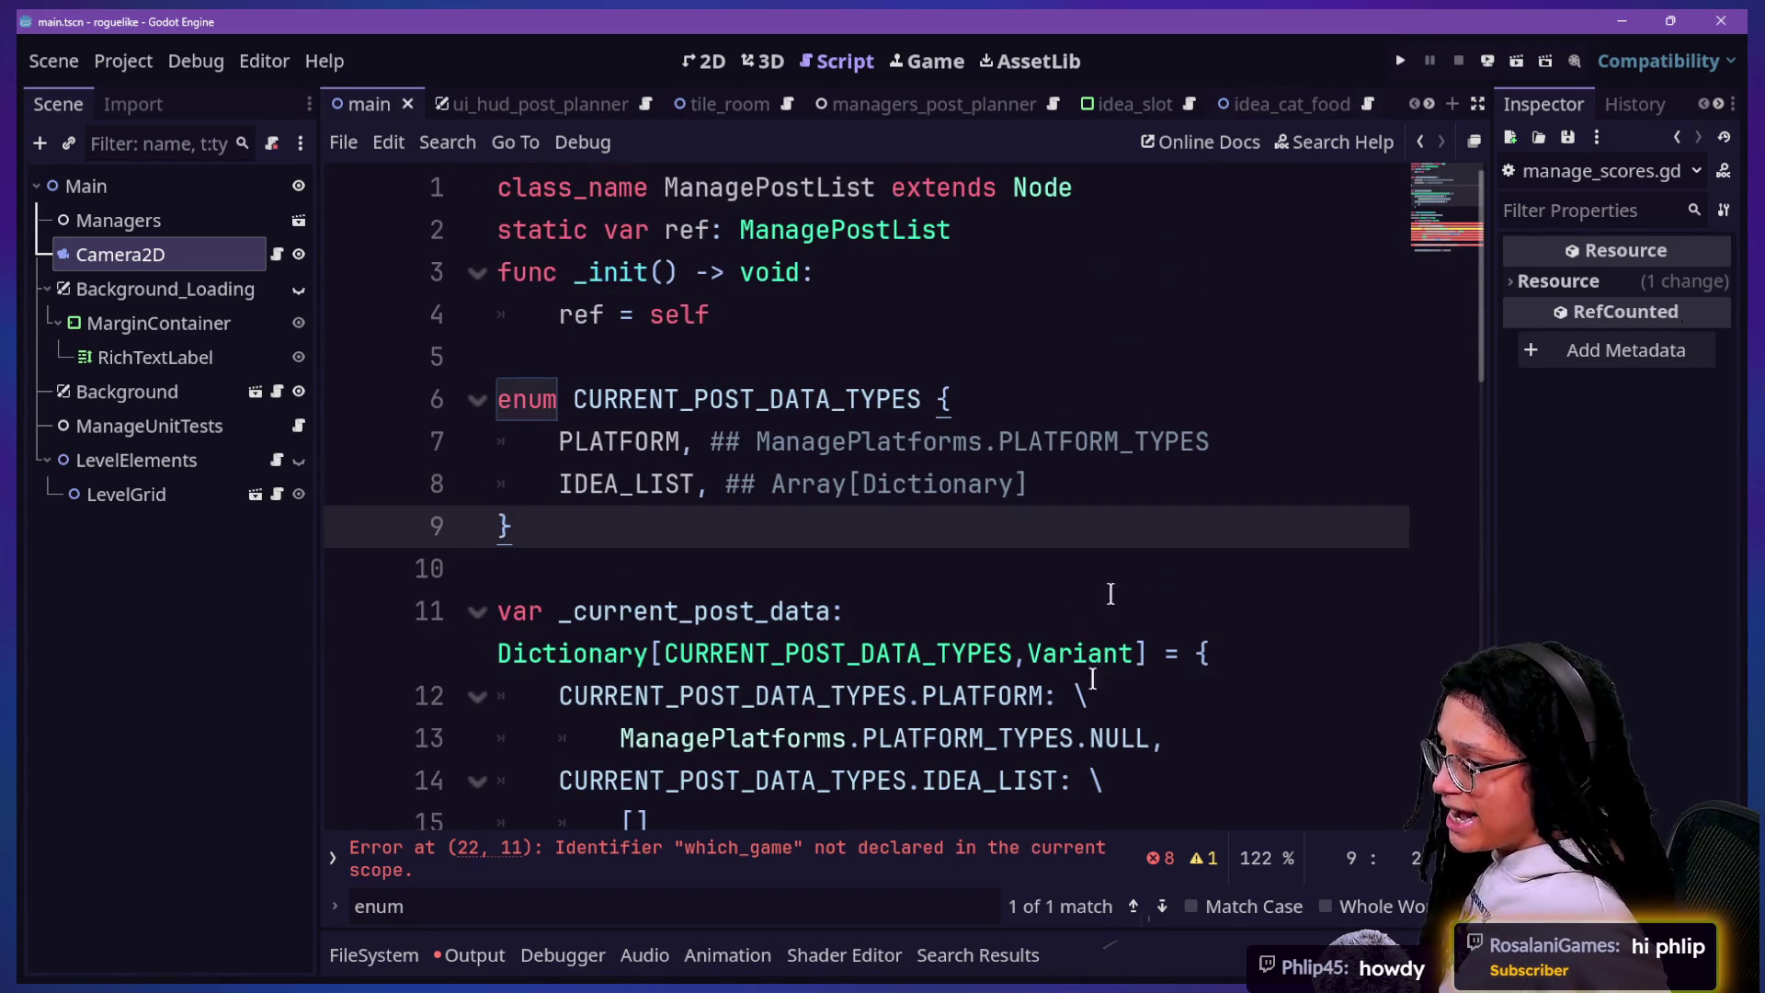
left_click(372, 955)
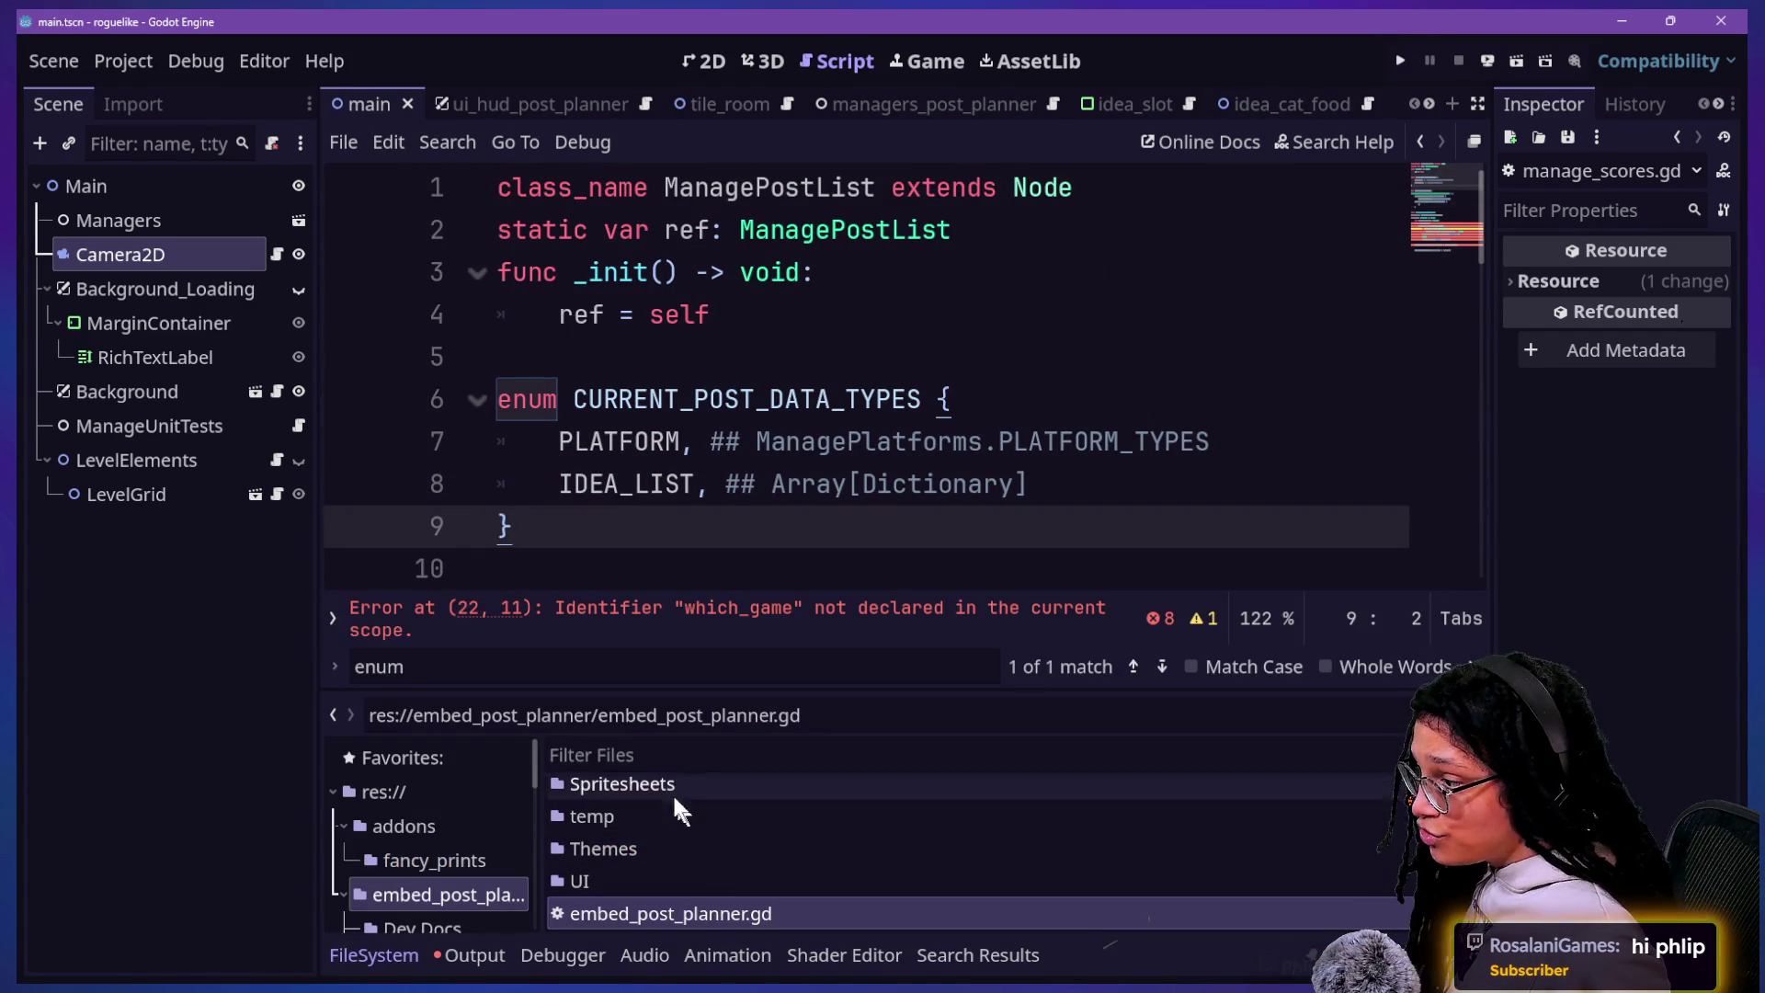
Step: Filter the project files for manage_sc and rename manage_scores.gd to manage_post_
left_click(735, 755)
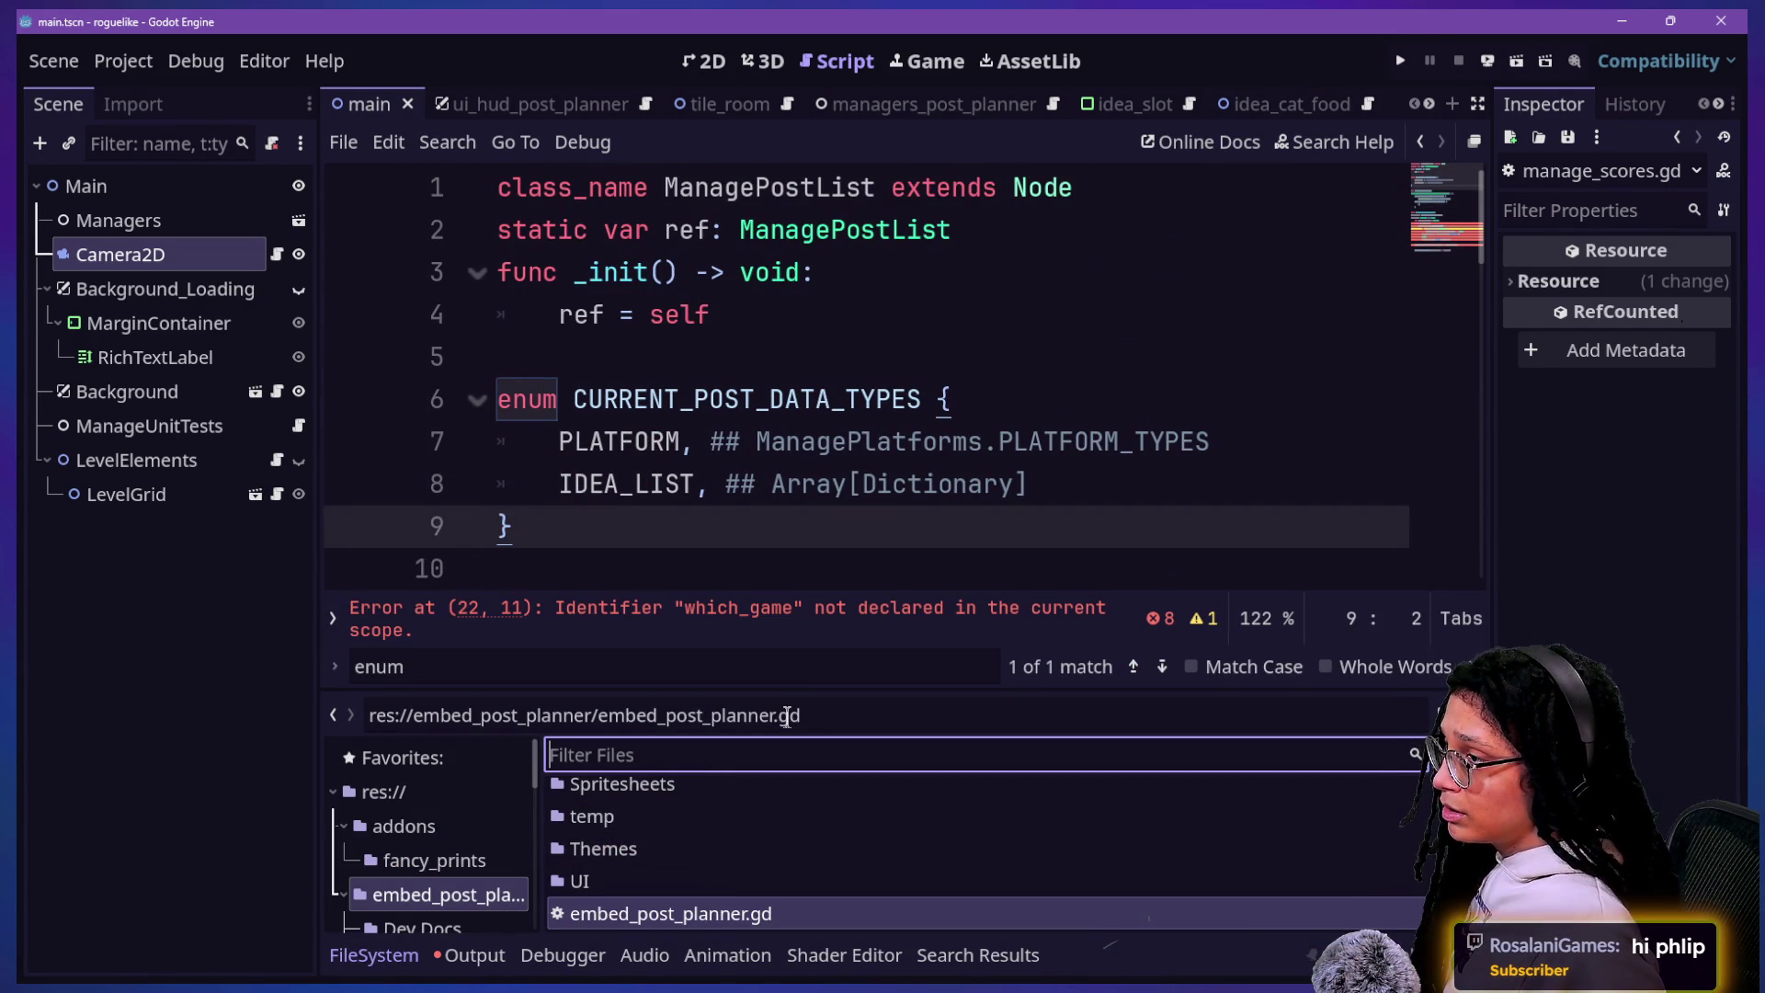
type("managesc")
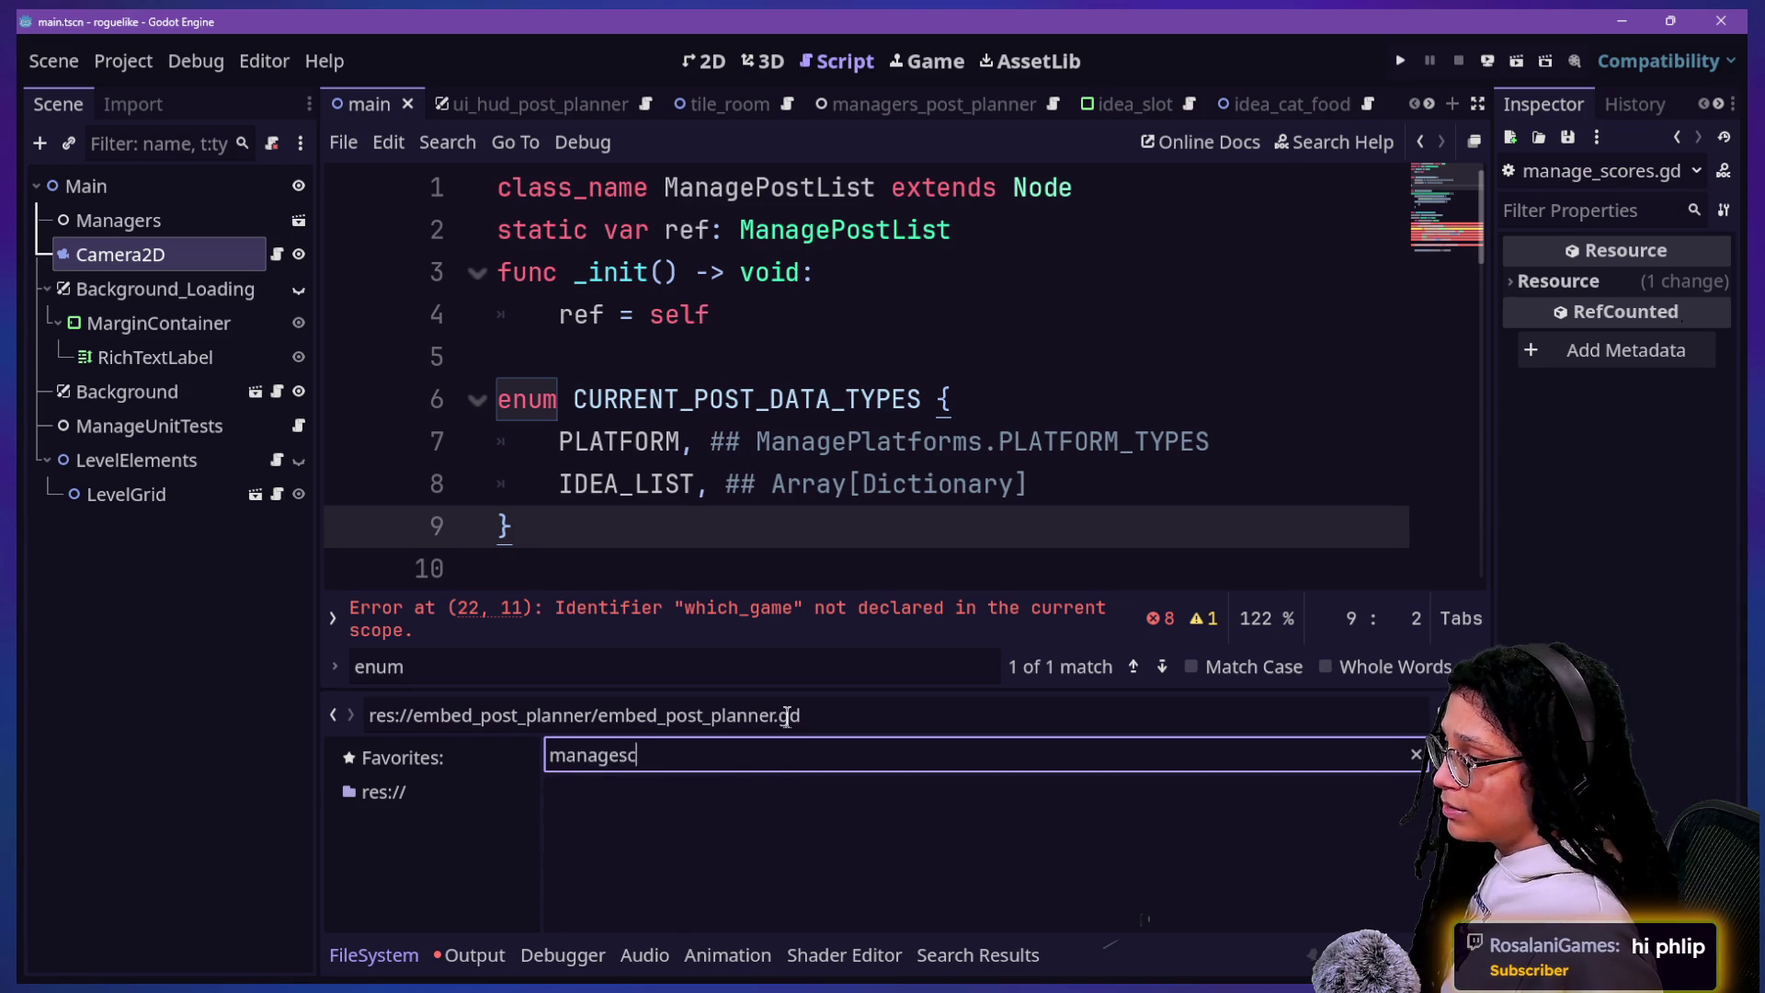
key("BackSpace")
key("BackSpace")
type("_score")
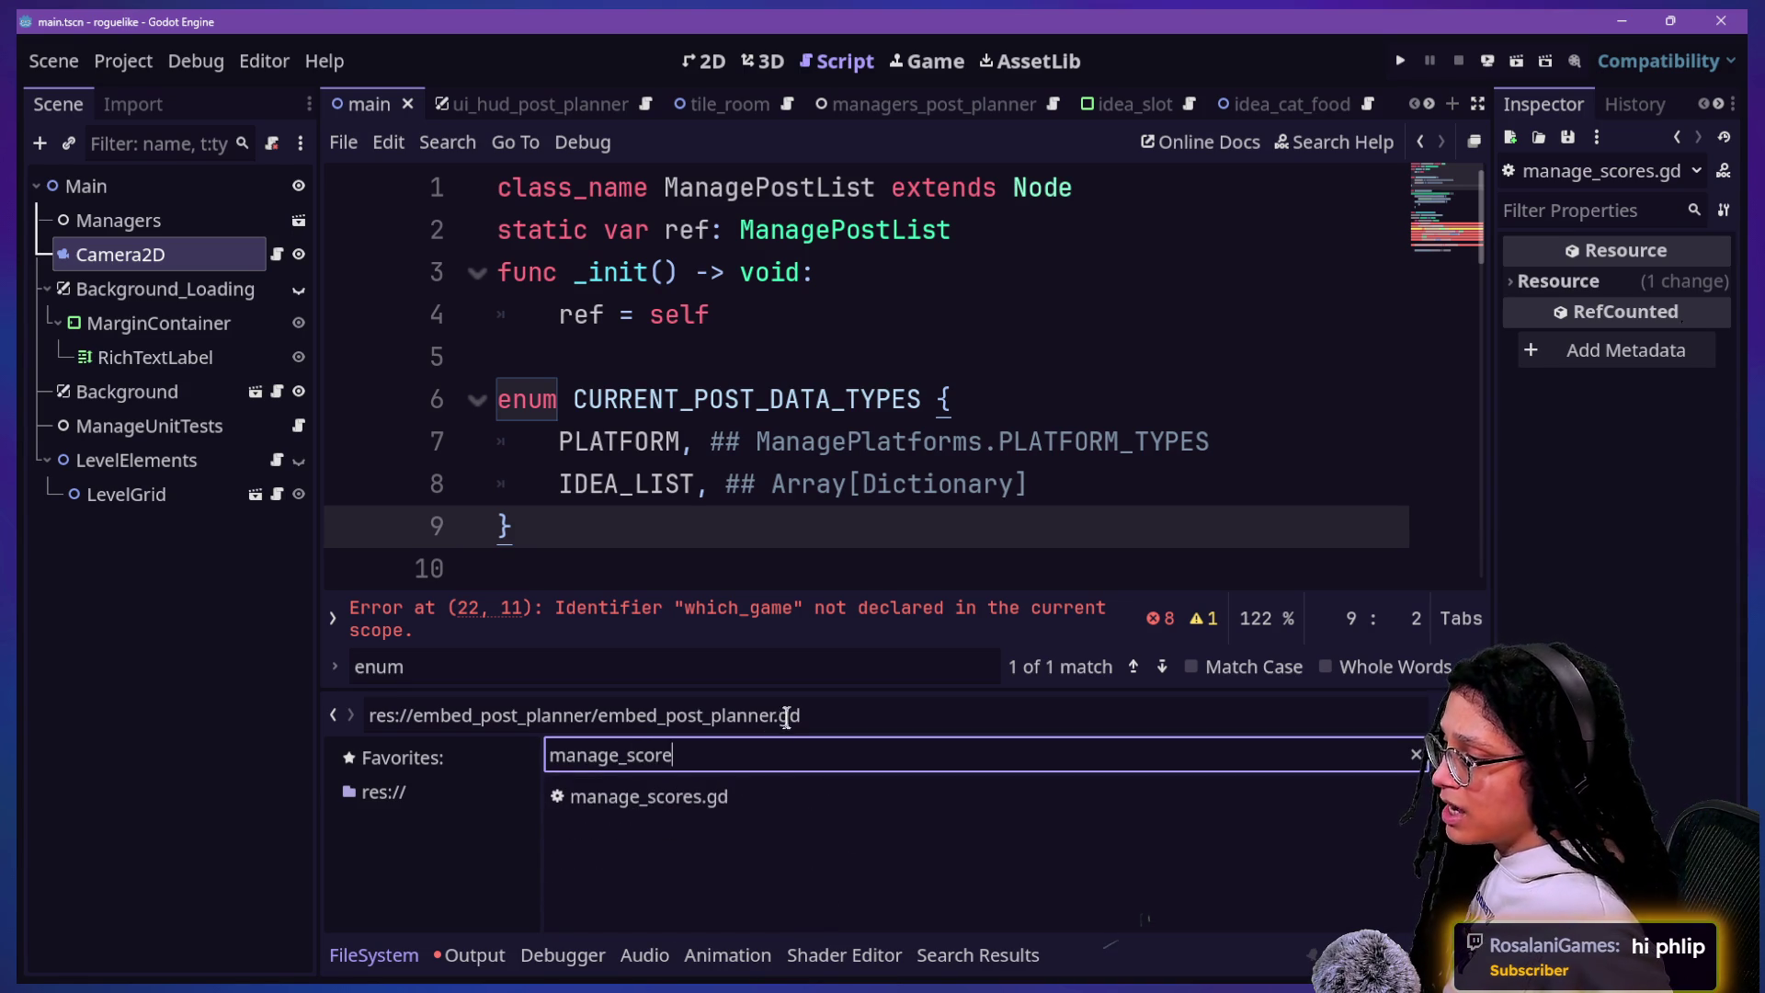
left_click(694, 807)
right_click(698, 798)
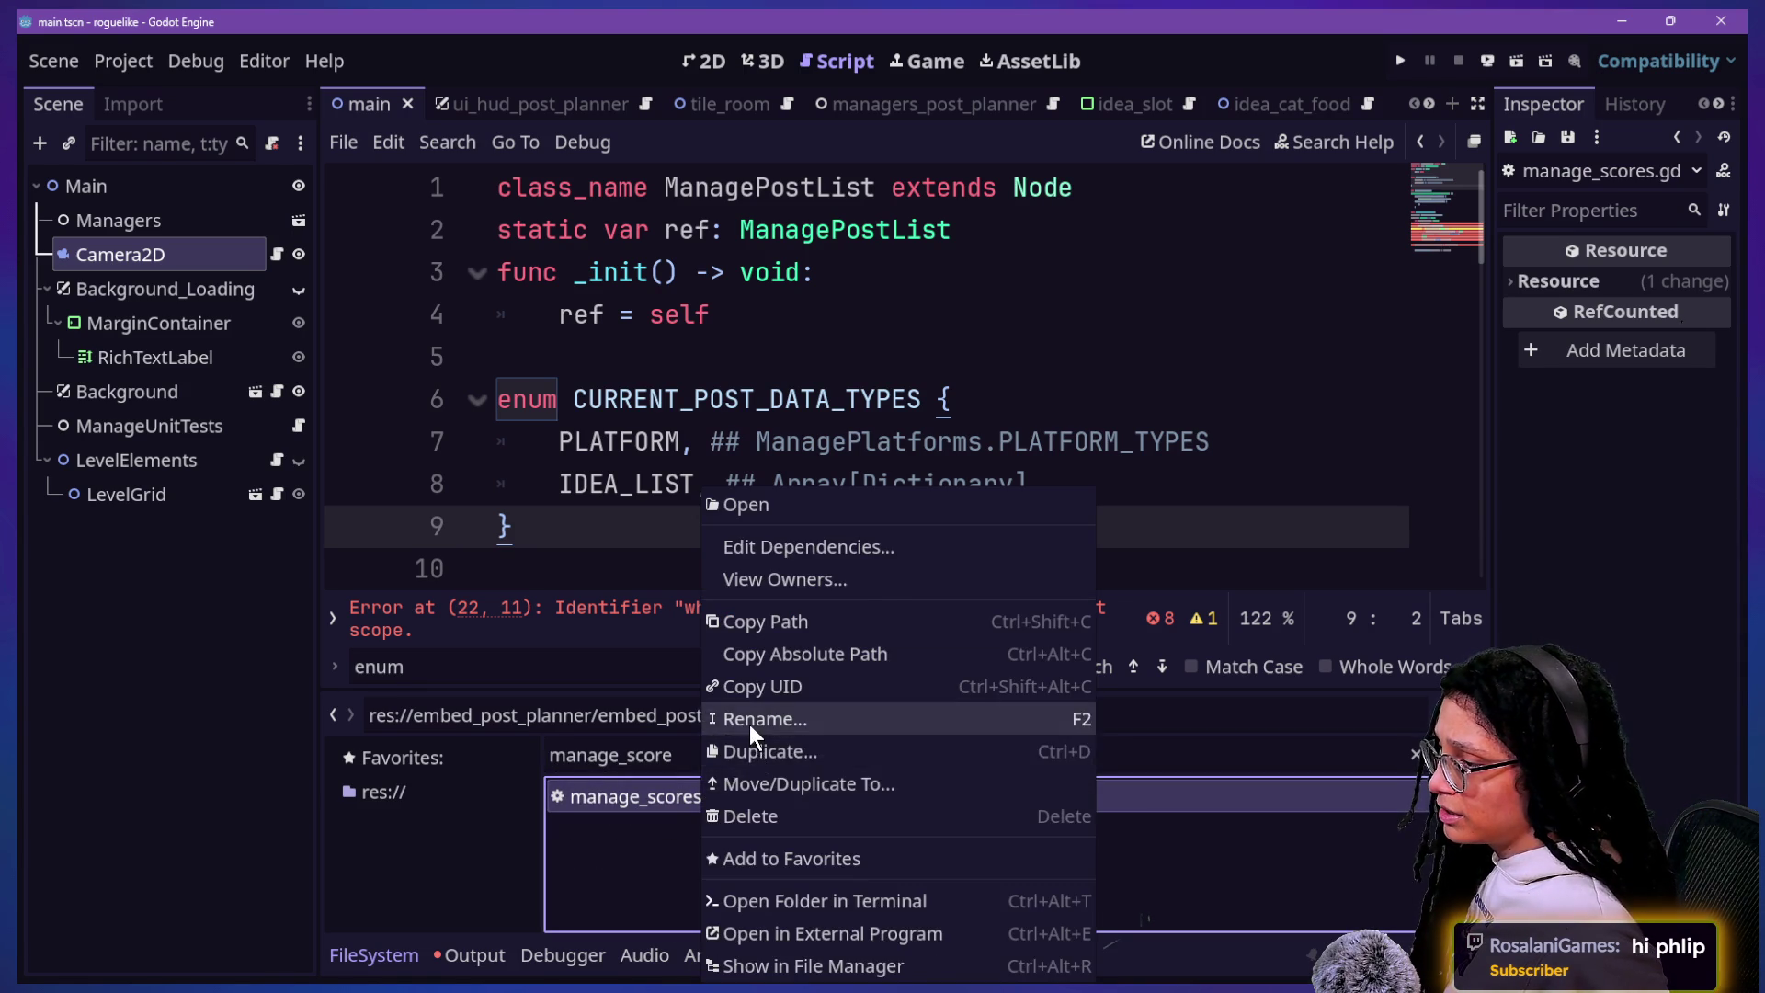
left_click(748, 718)
key("BackSpace")
key("BackSpace")
key("BackSpace")
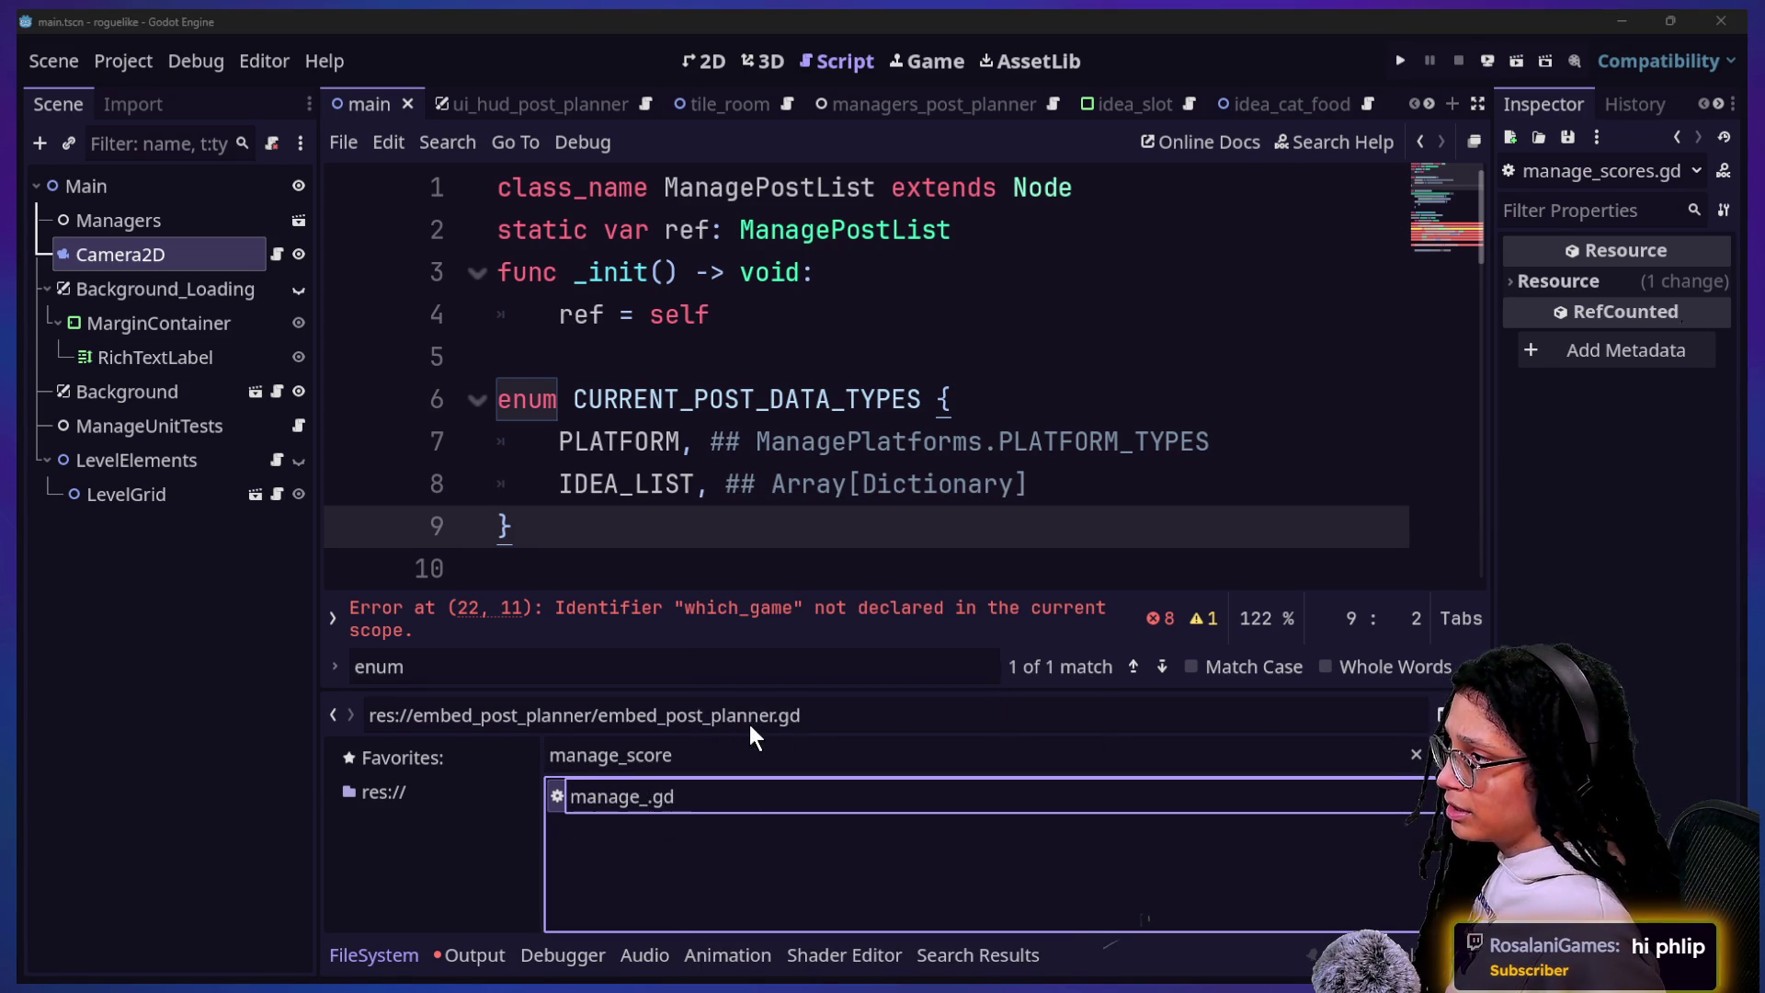
type("post_")
key("Return")
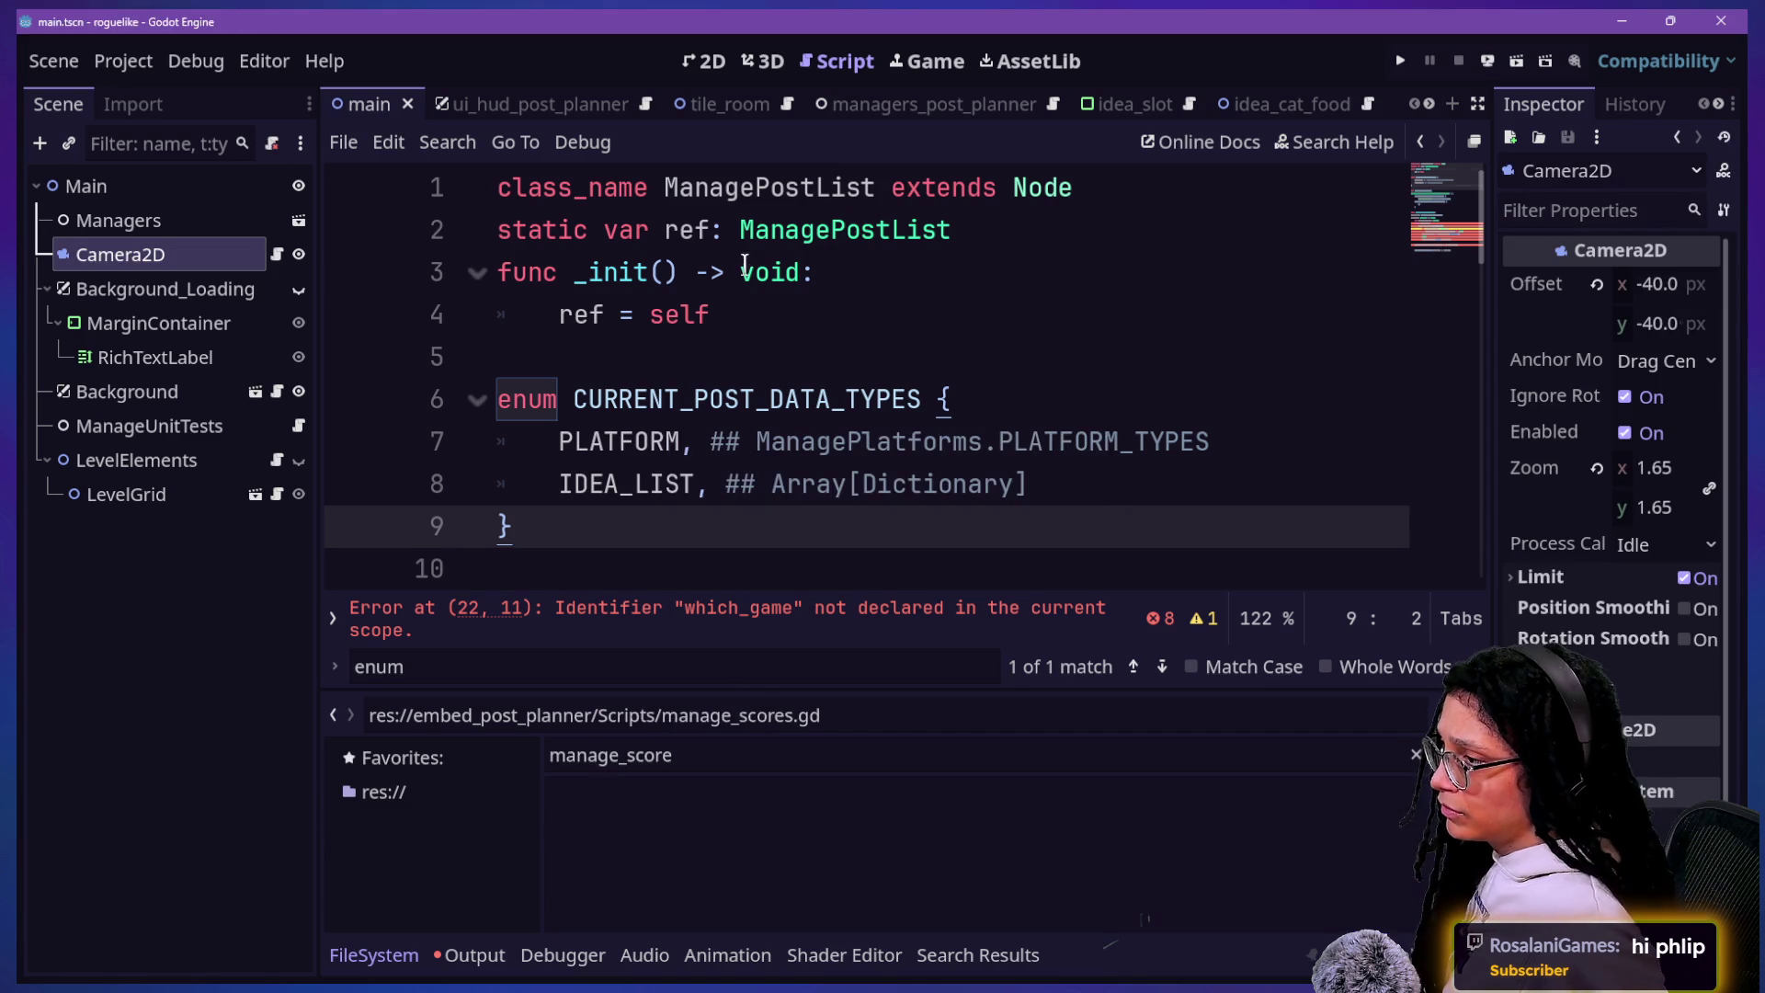
Step: Return to main.gd, scroll down through the script and save it
left_click(745, 271)
key("ctrl+j")
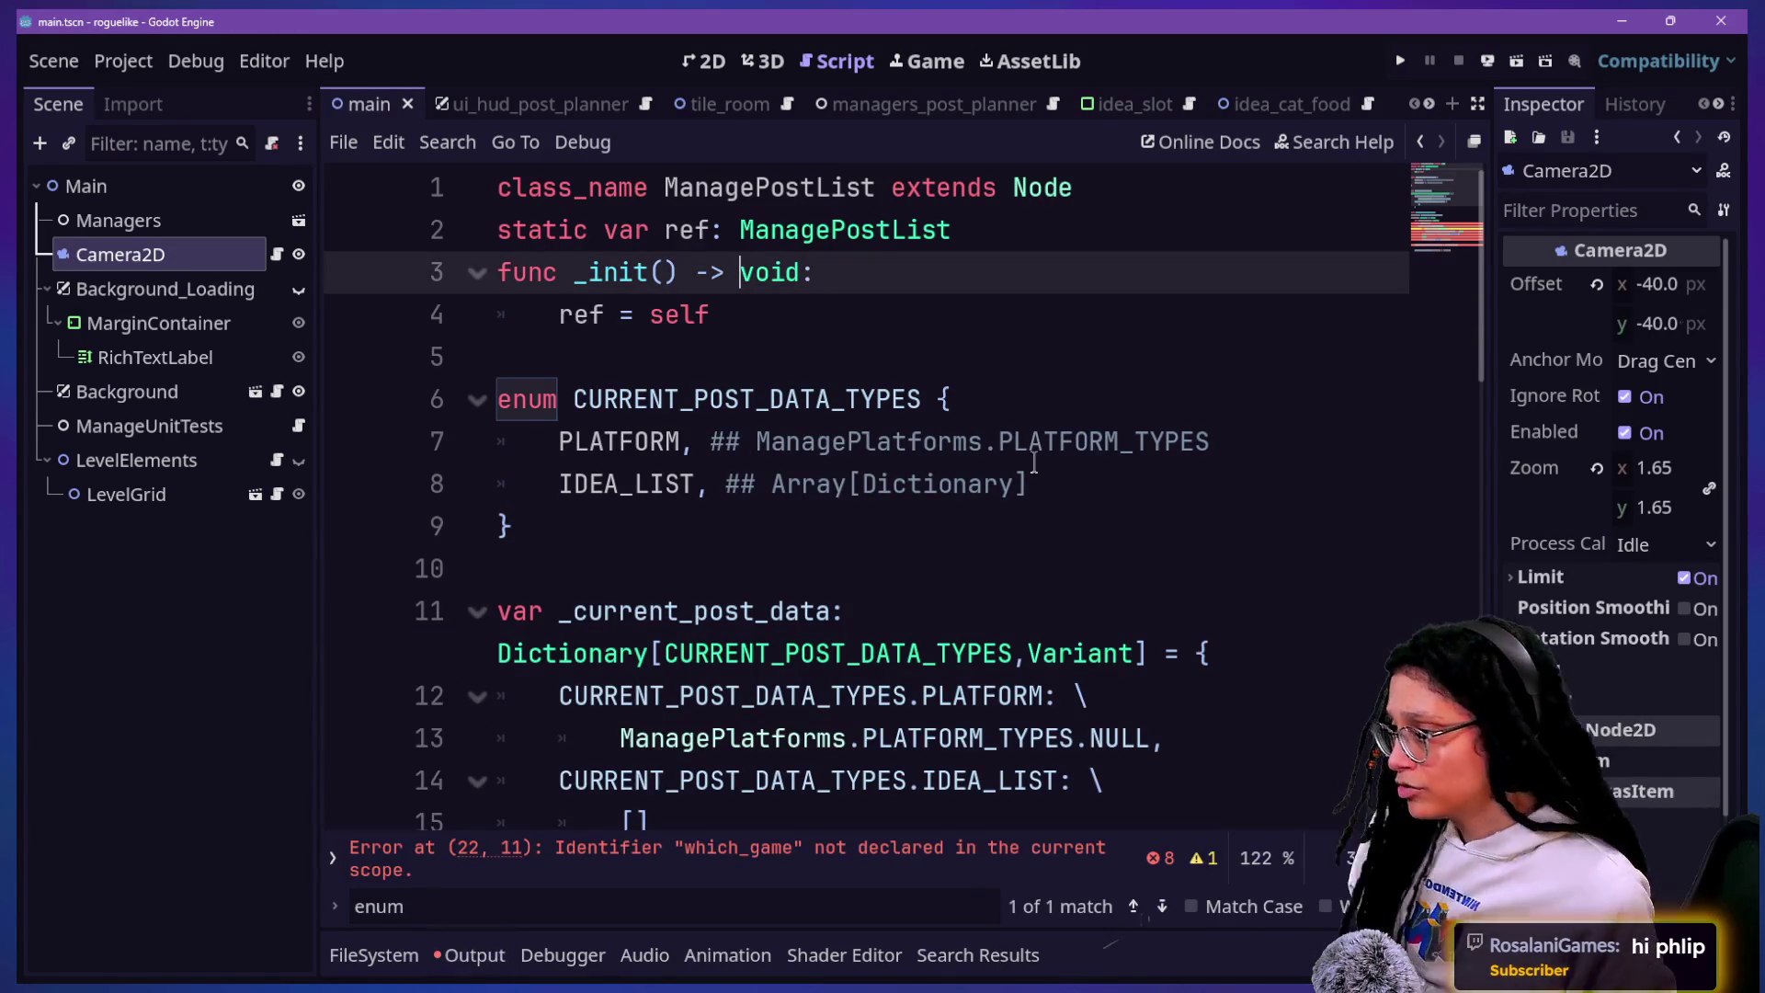
scroll(1093, 456, "down", 2)
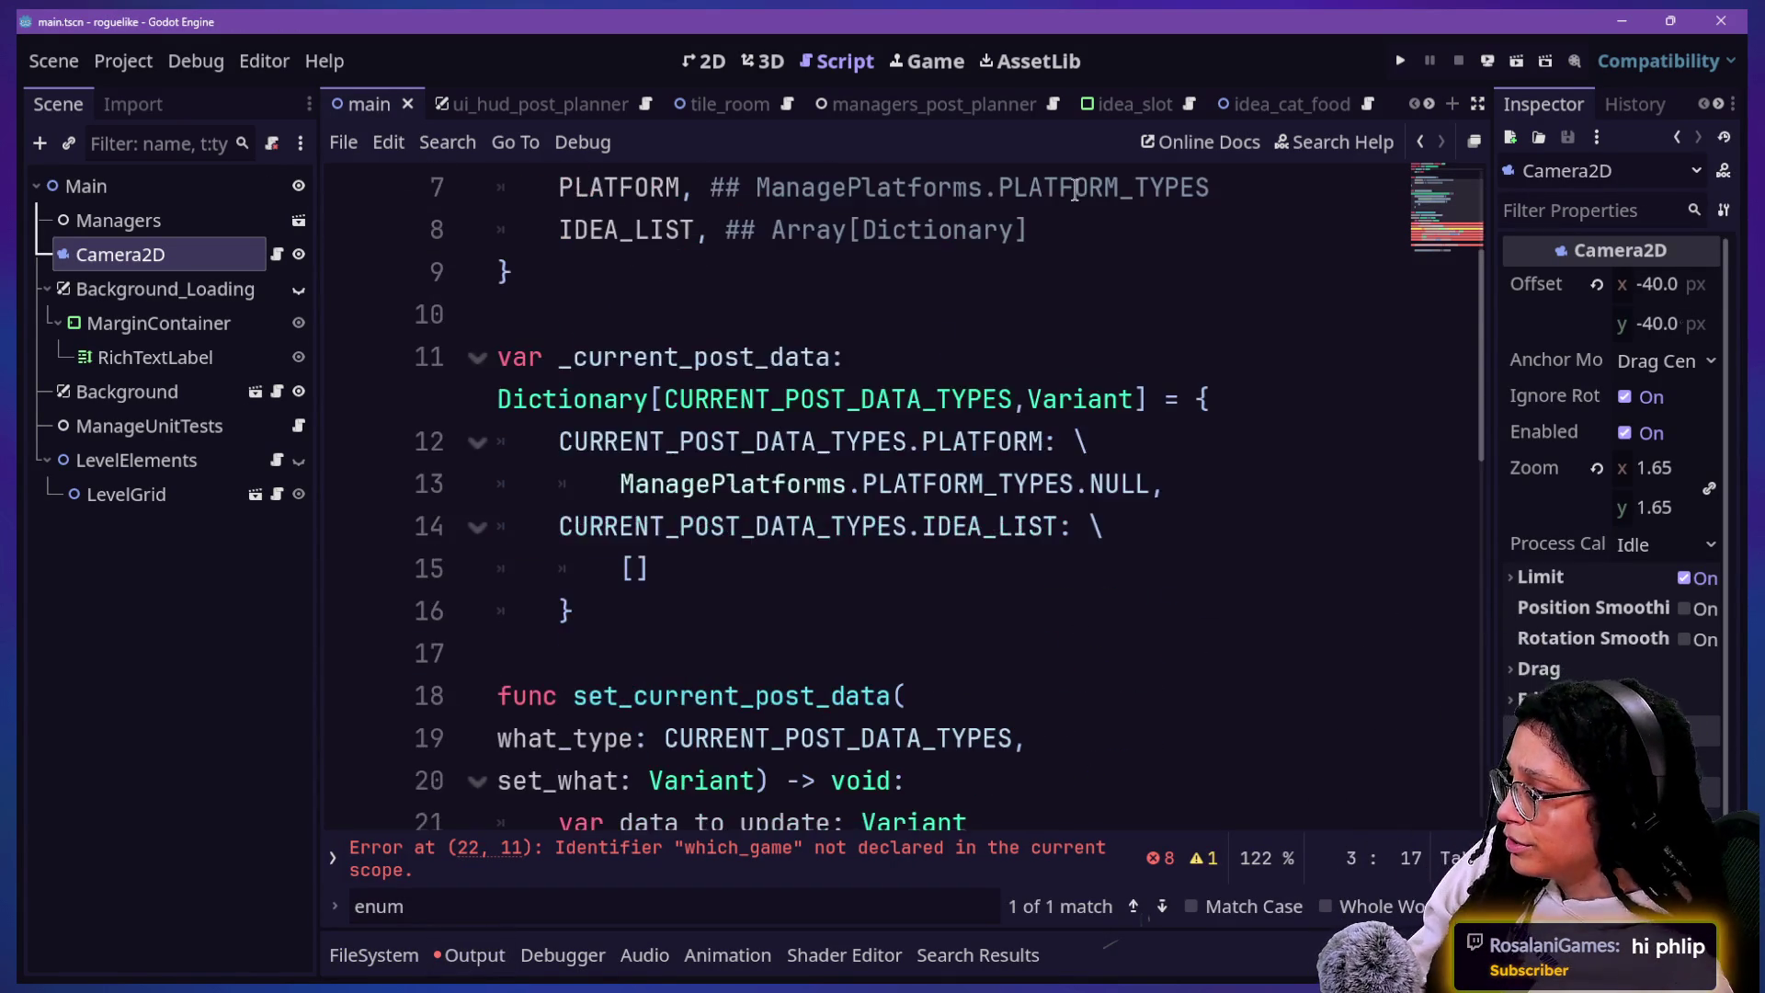
scroll(1094, 457, "down", 1)
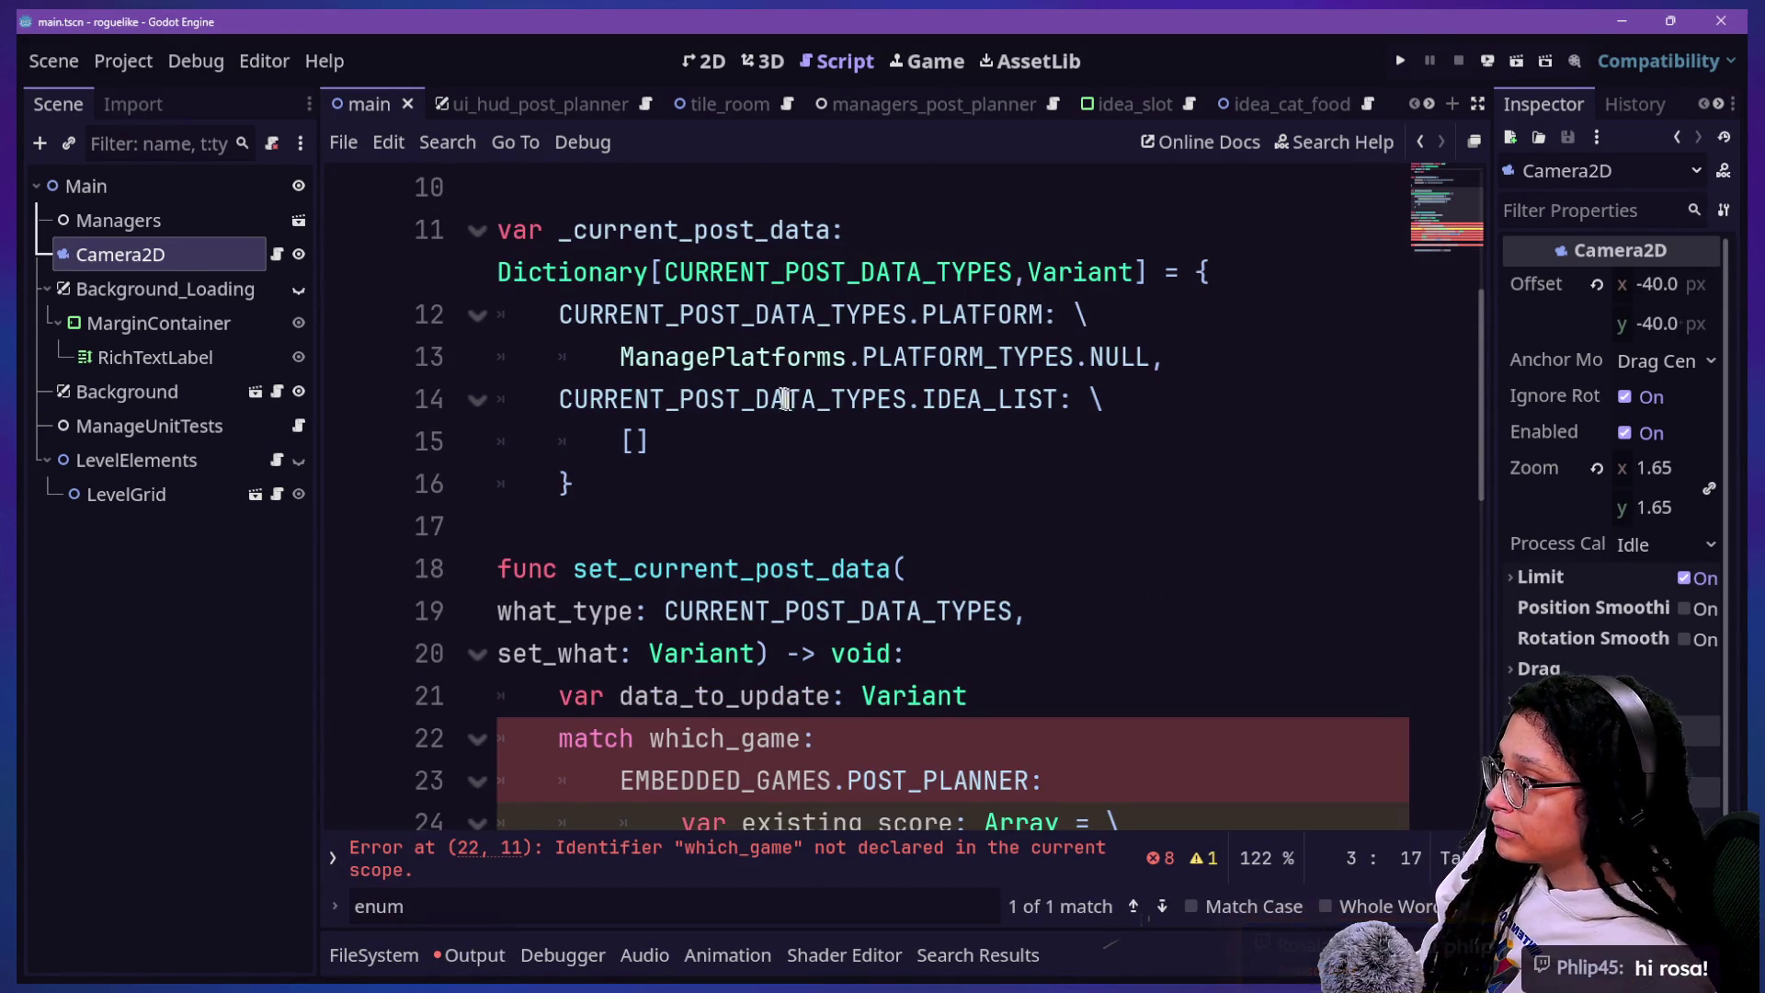
scroll(777, 395, "down", 2)
key("ctrl+s")
Step: Select and deselect the setter code on lines 17–22, then switch to the Game-like Jam itch.io tab
left_click(823, 399)
left_click(1005, 496)
left_click_drag(596, 505, 775, 487)
left_click(902, 494)
key("shift+Up")
key("shift+Up")
key("shift+Up")
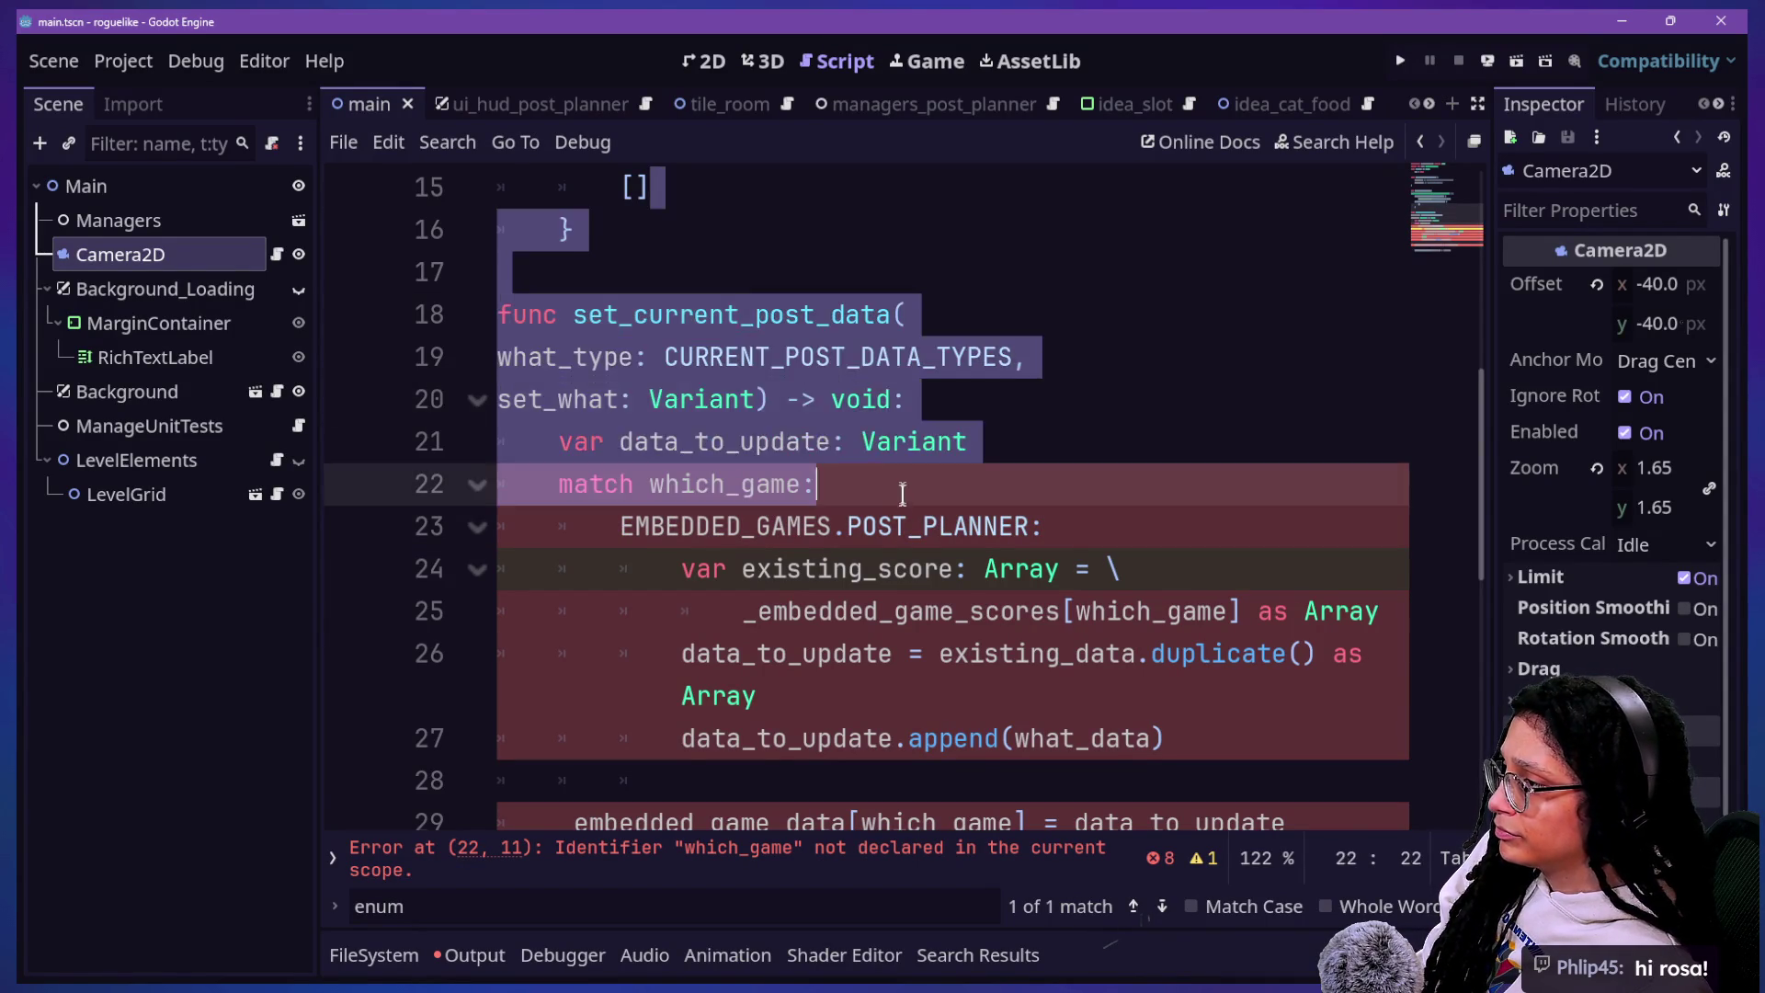
left_click(834, 266, "shift")
left_click(834, 266)
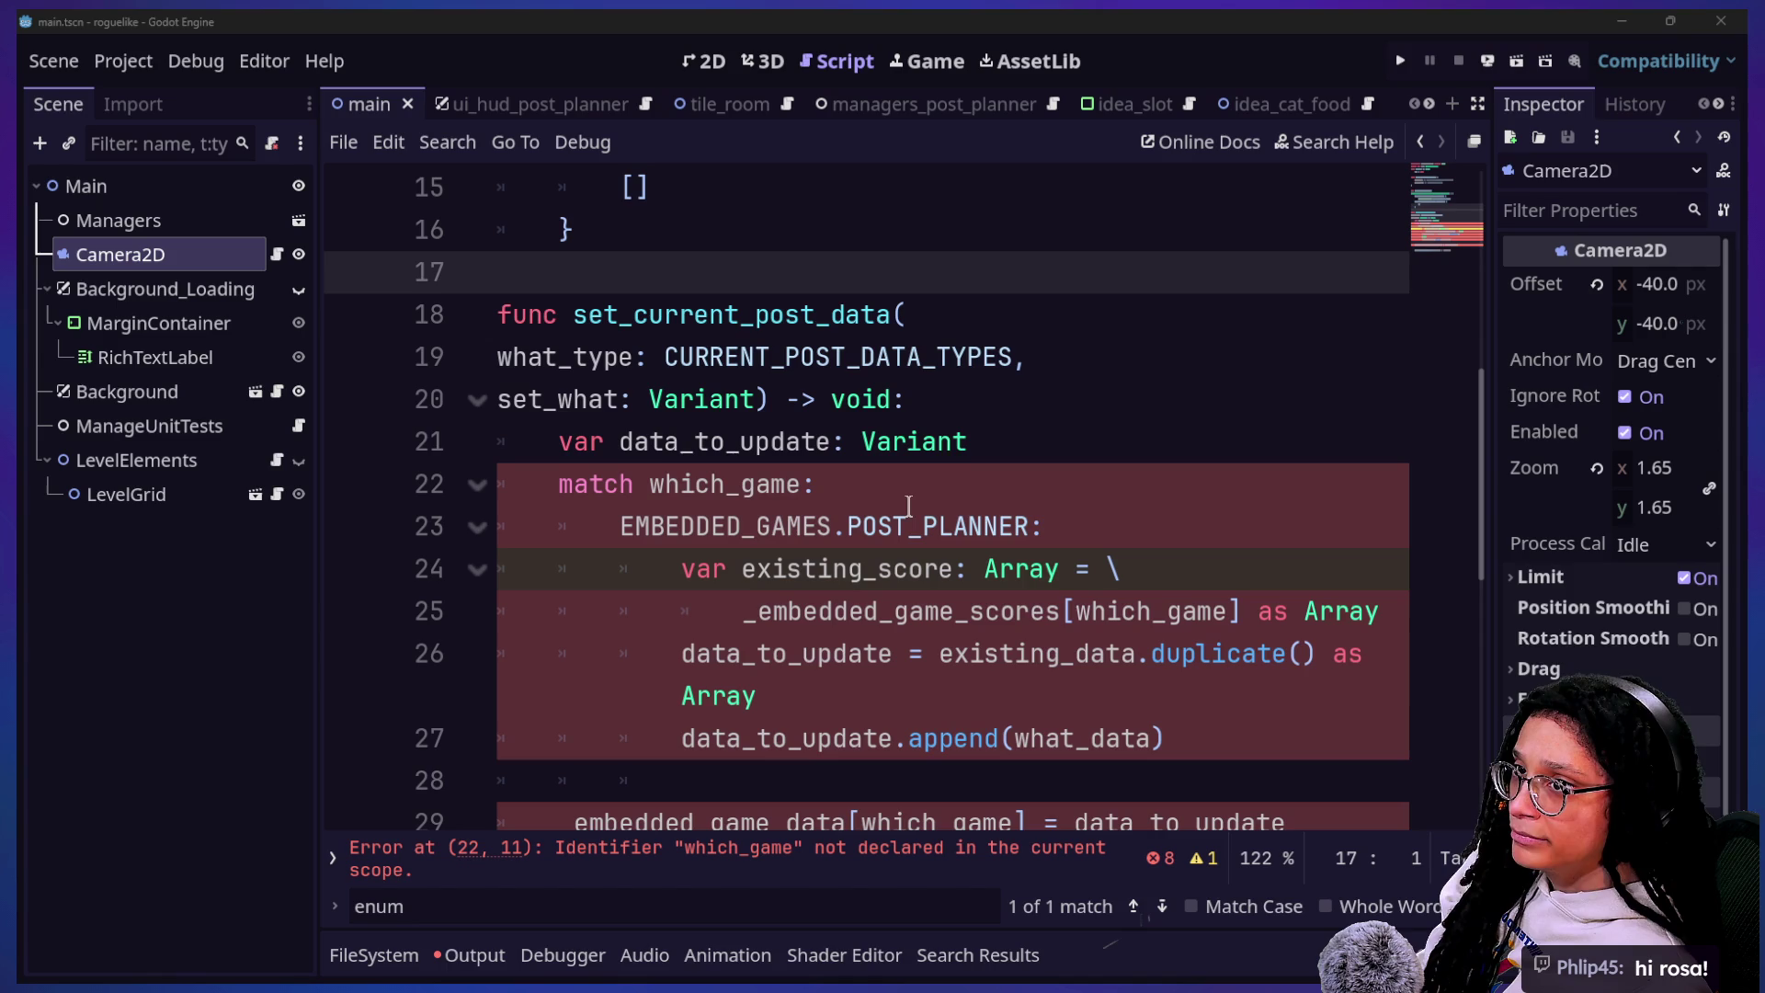
key("alt+Tab")
left_click(171, 17)
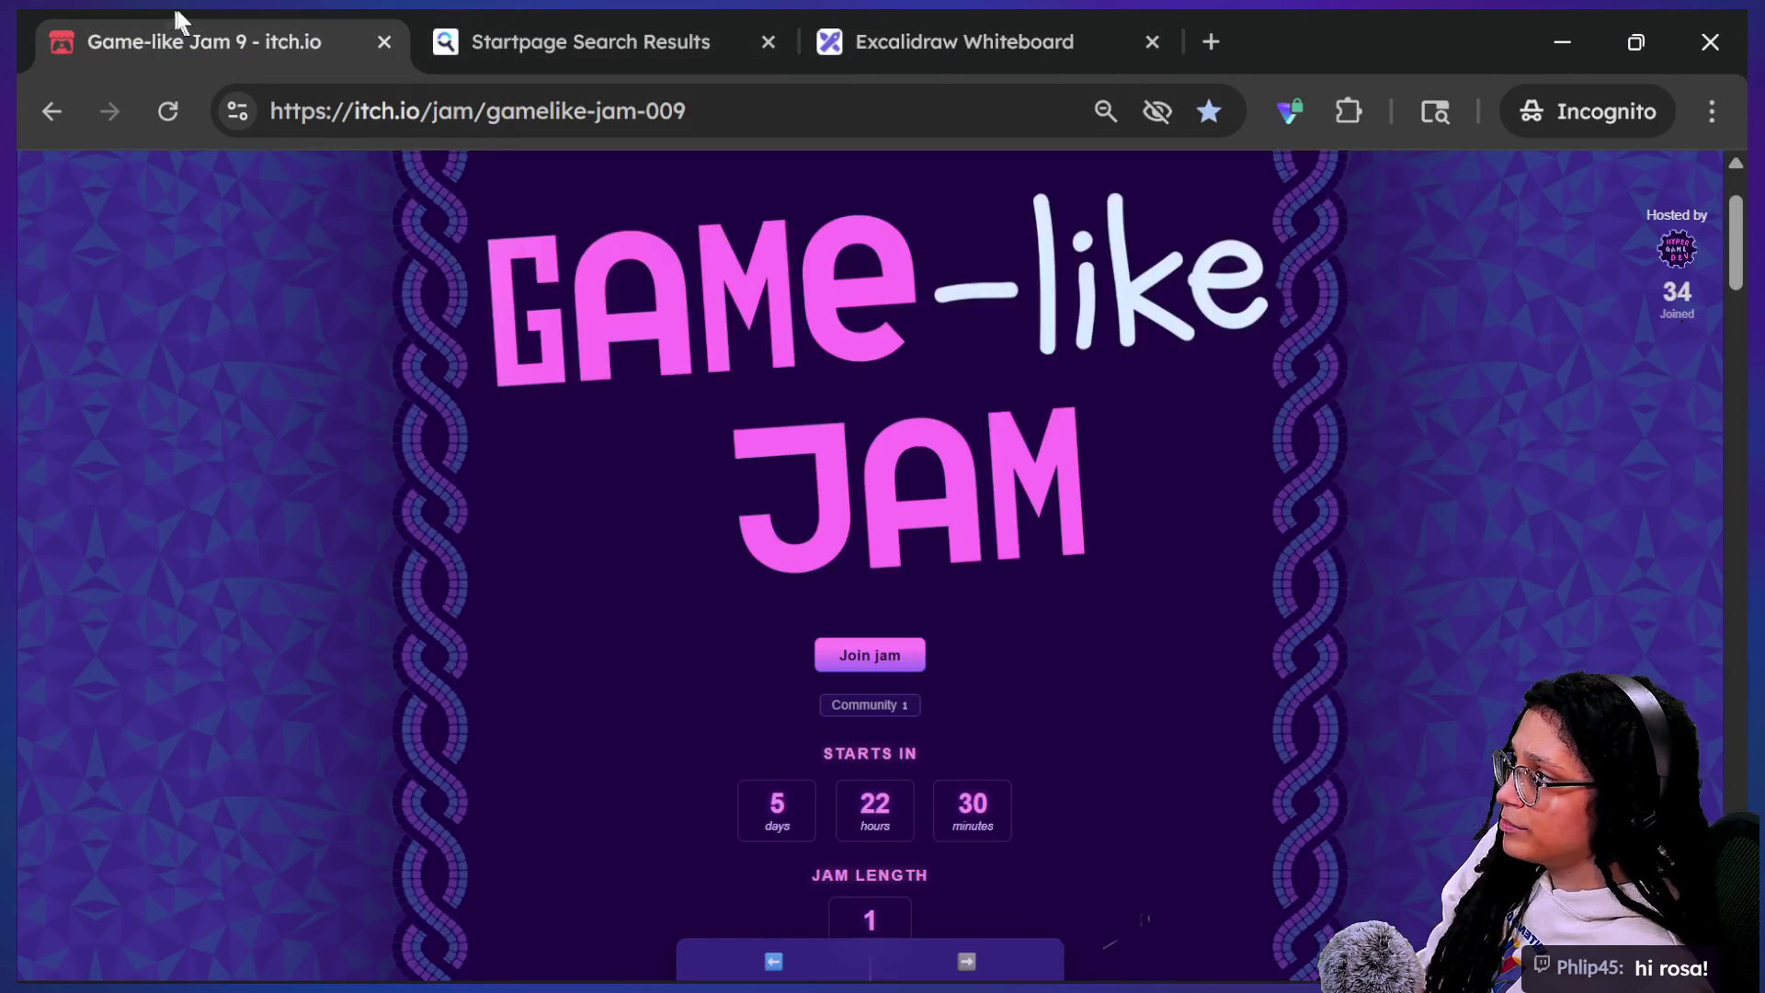
Step: Reload the Game-like Jam 9 page to show 36 joined, checking the stream chat in between
left_click(889, 112)
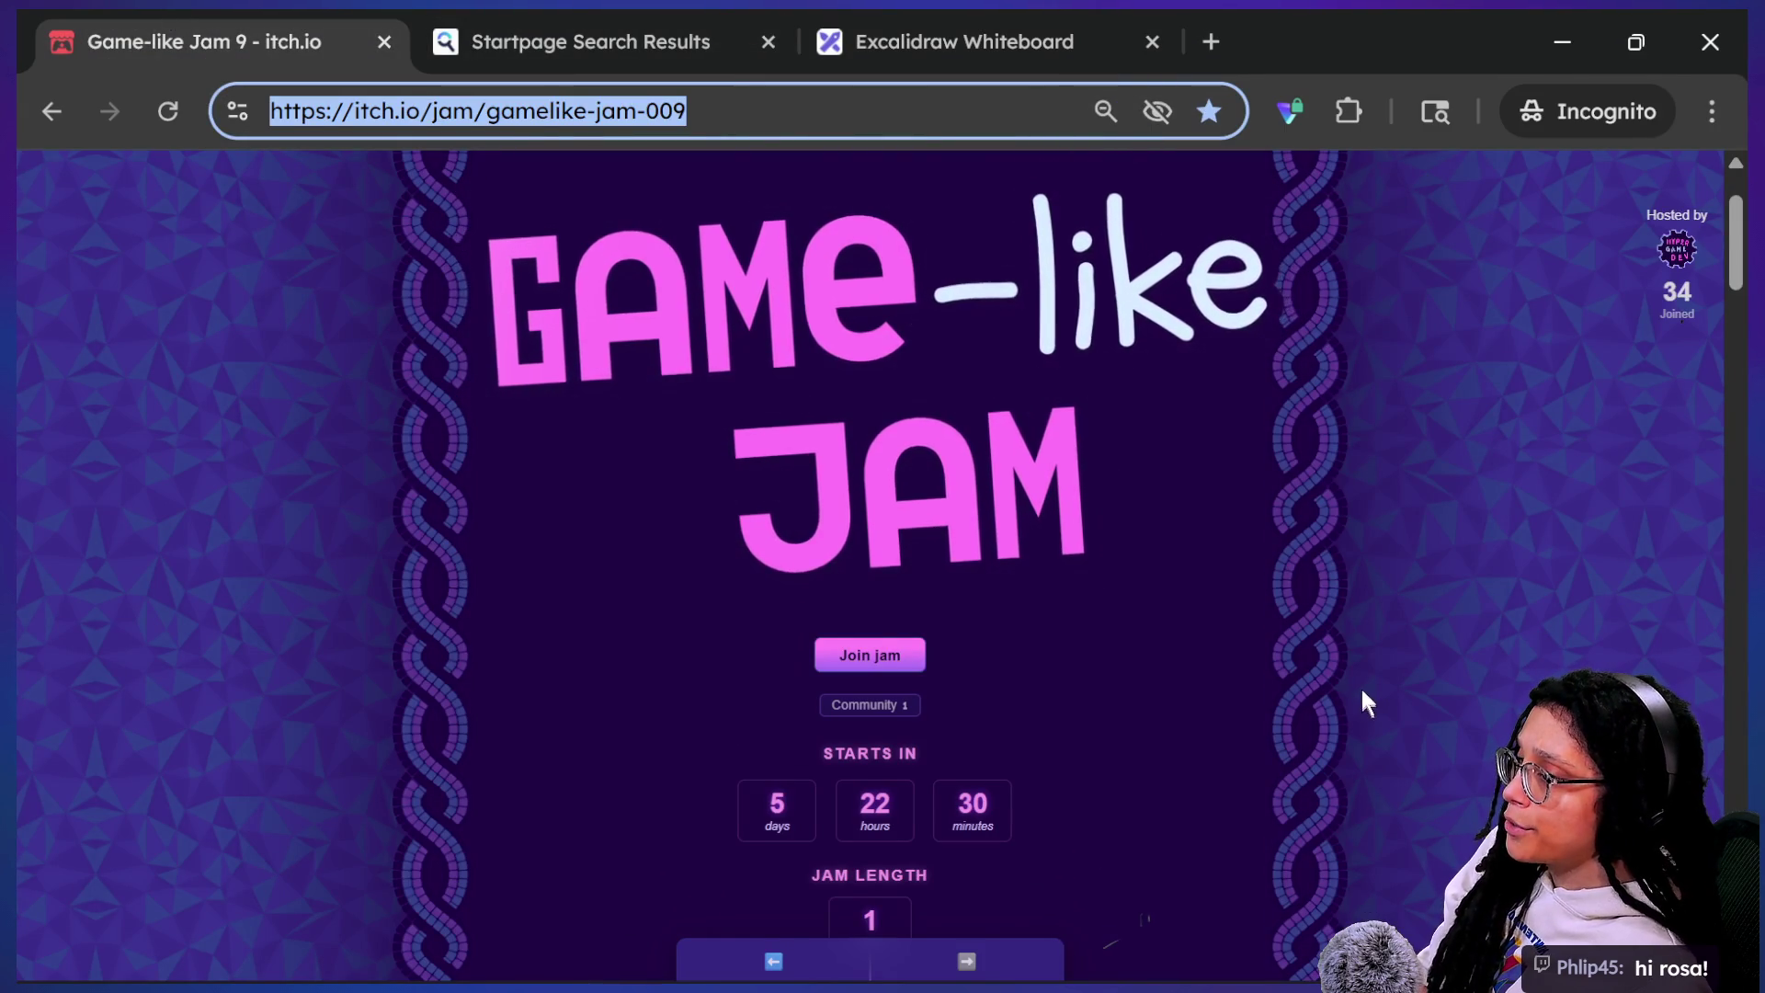
key("Return")
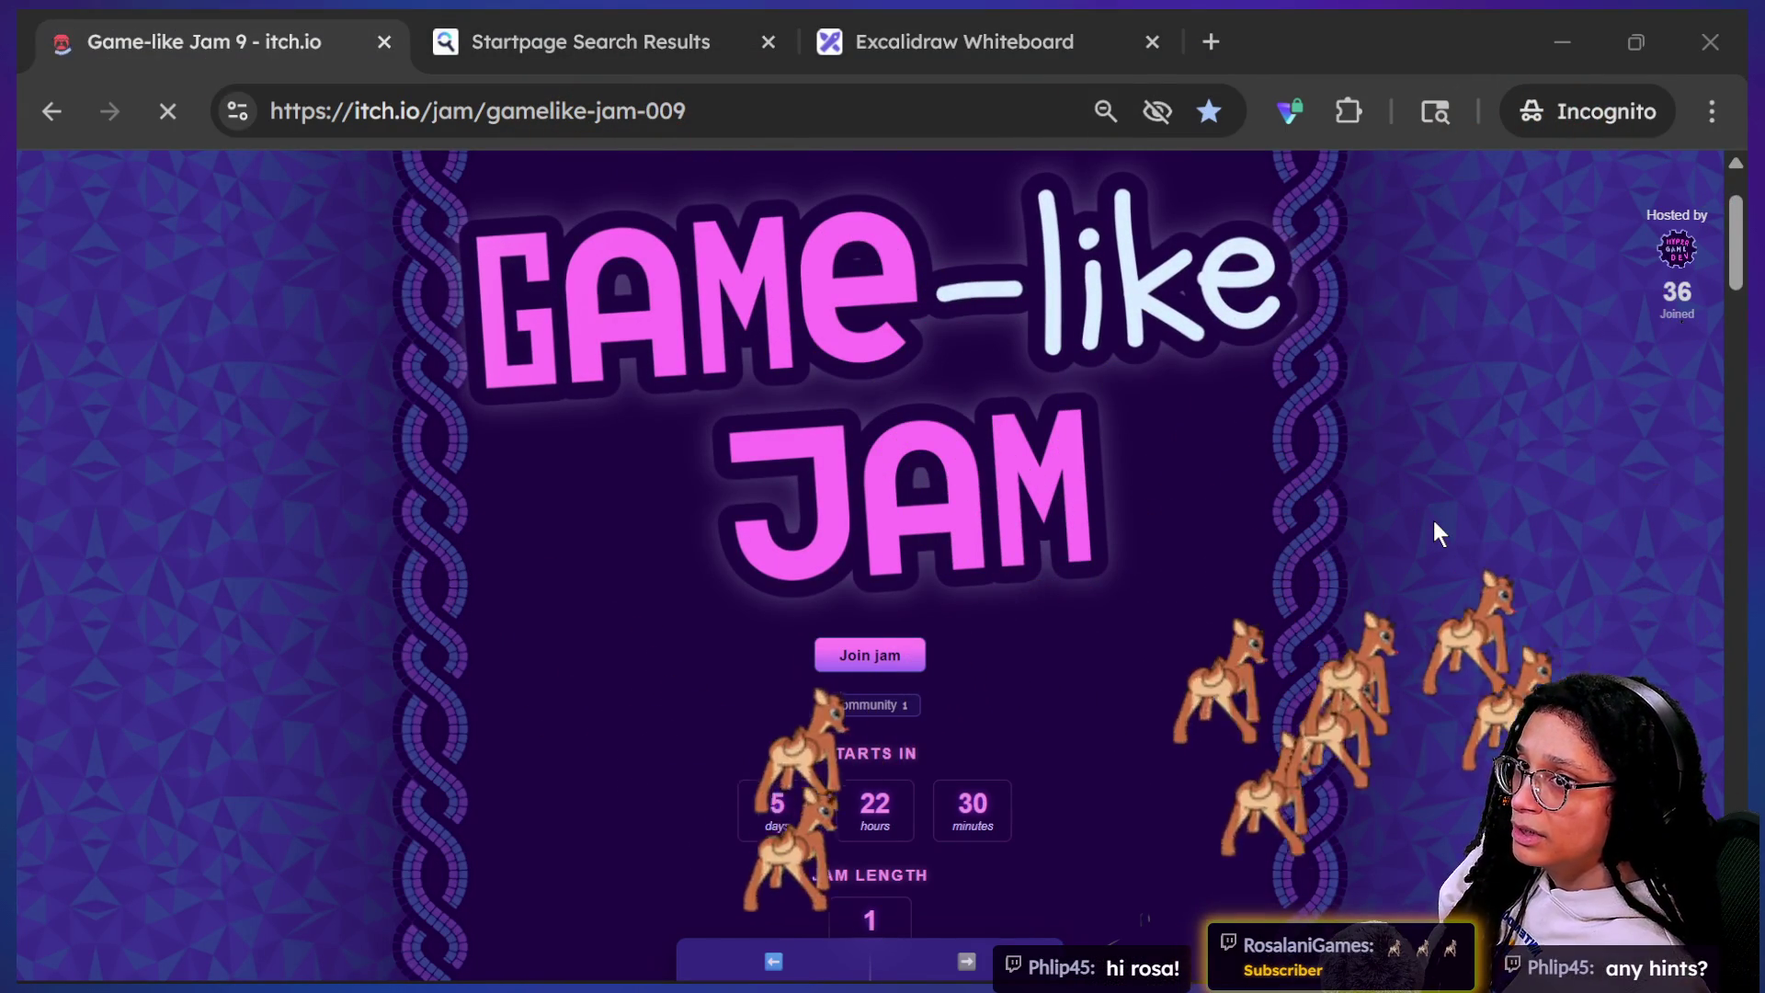
key("alt+Tab")
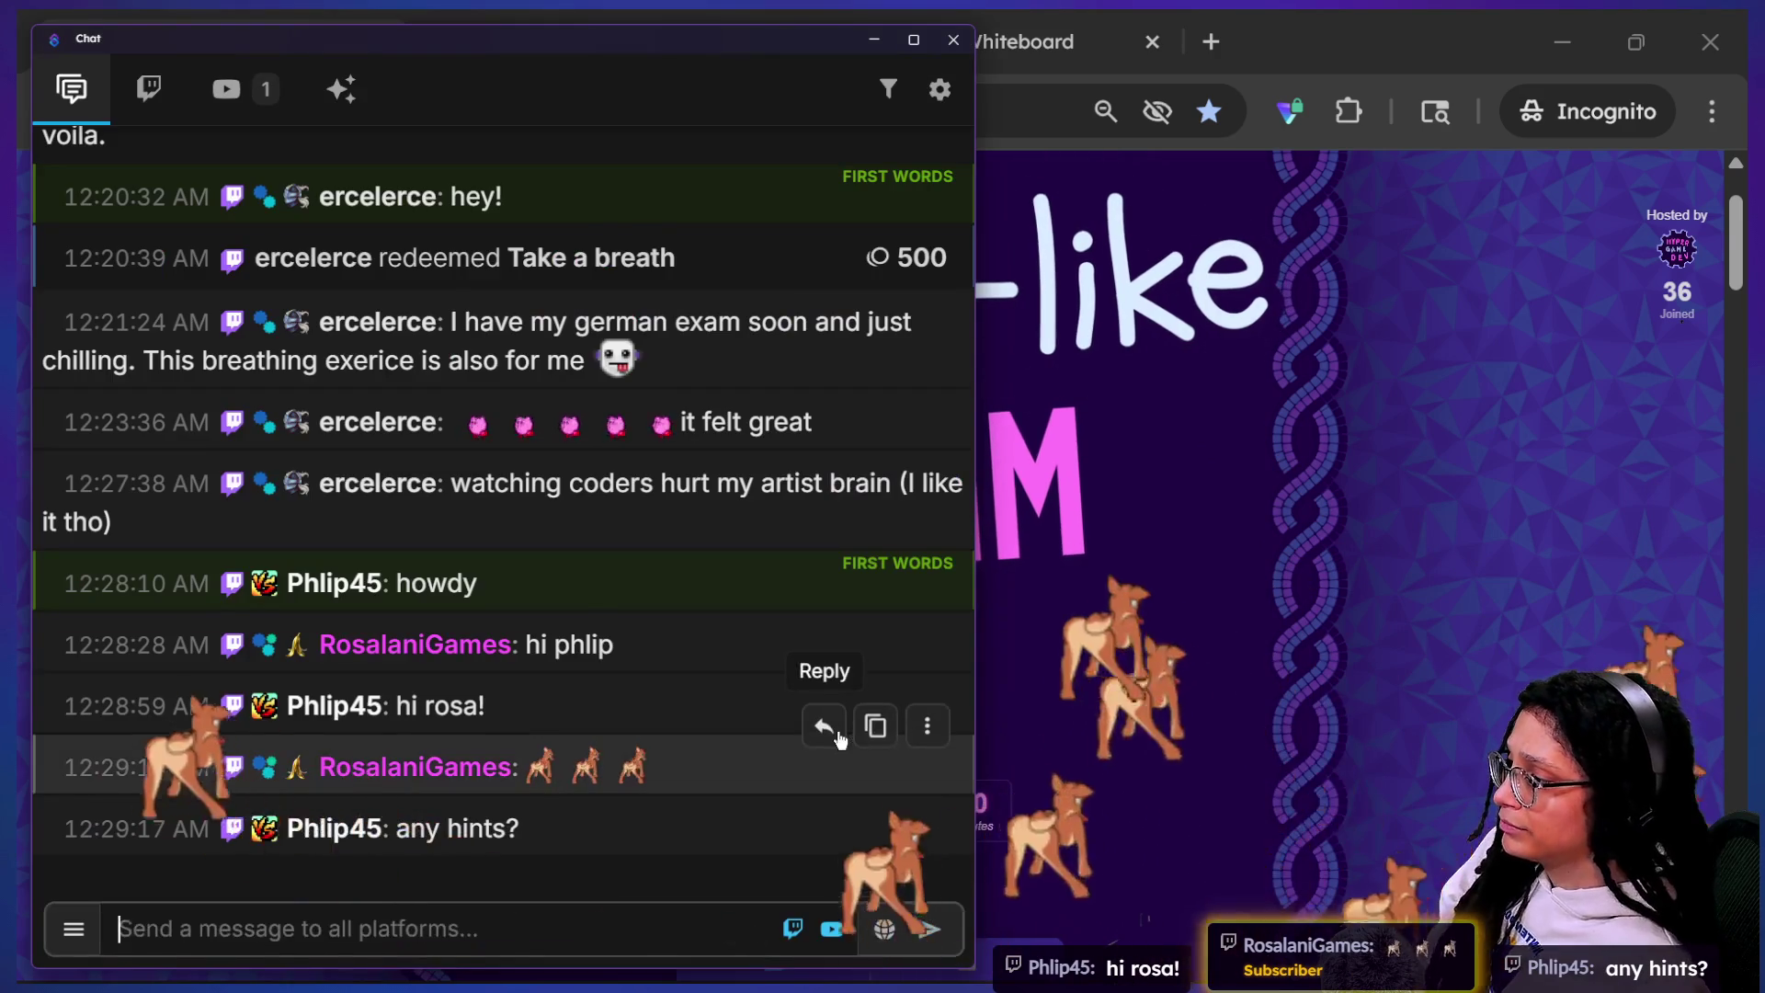
left_click(1232, 812)
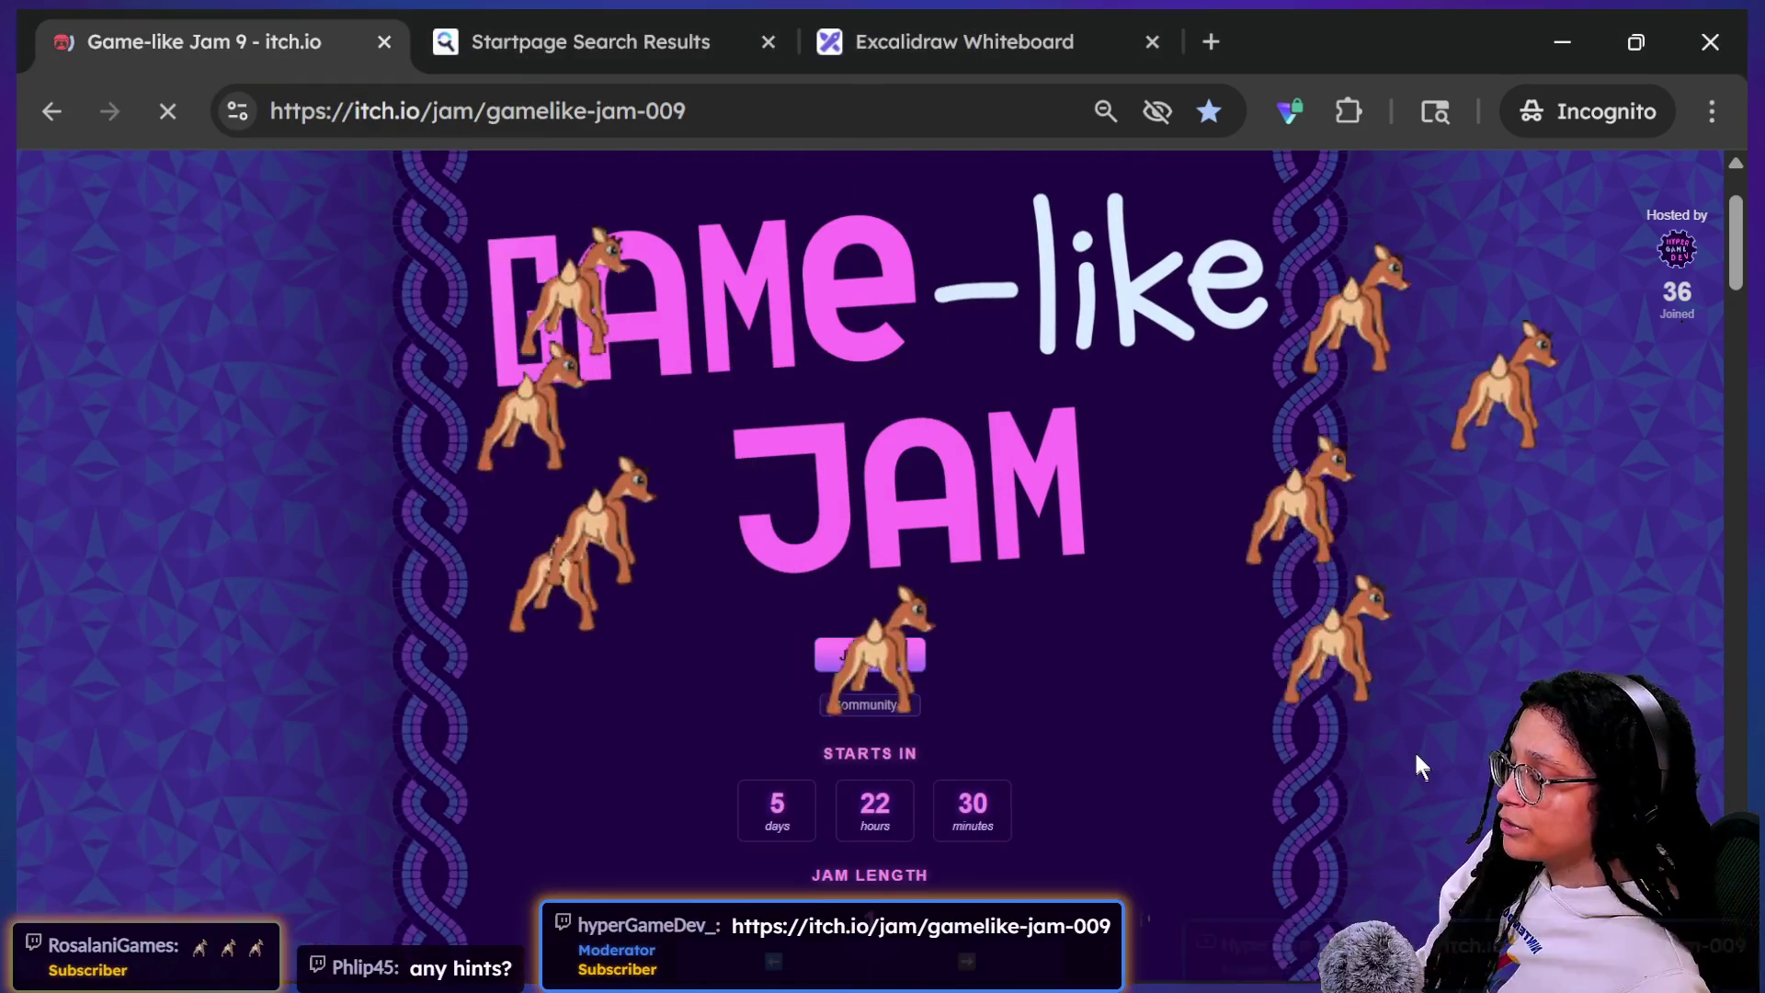
key("alt+Tab")
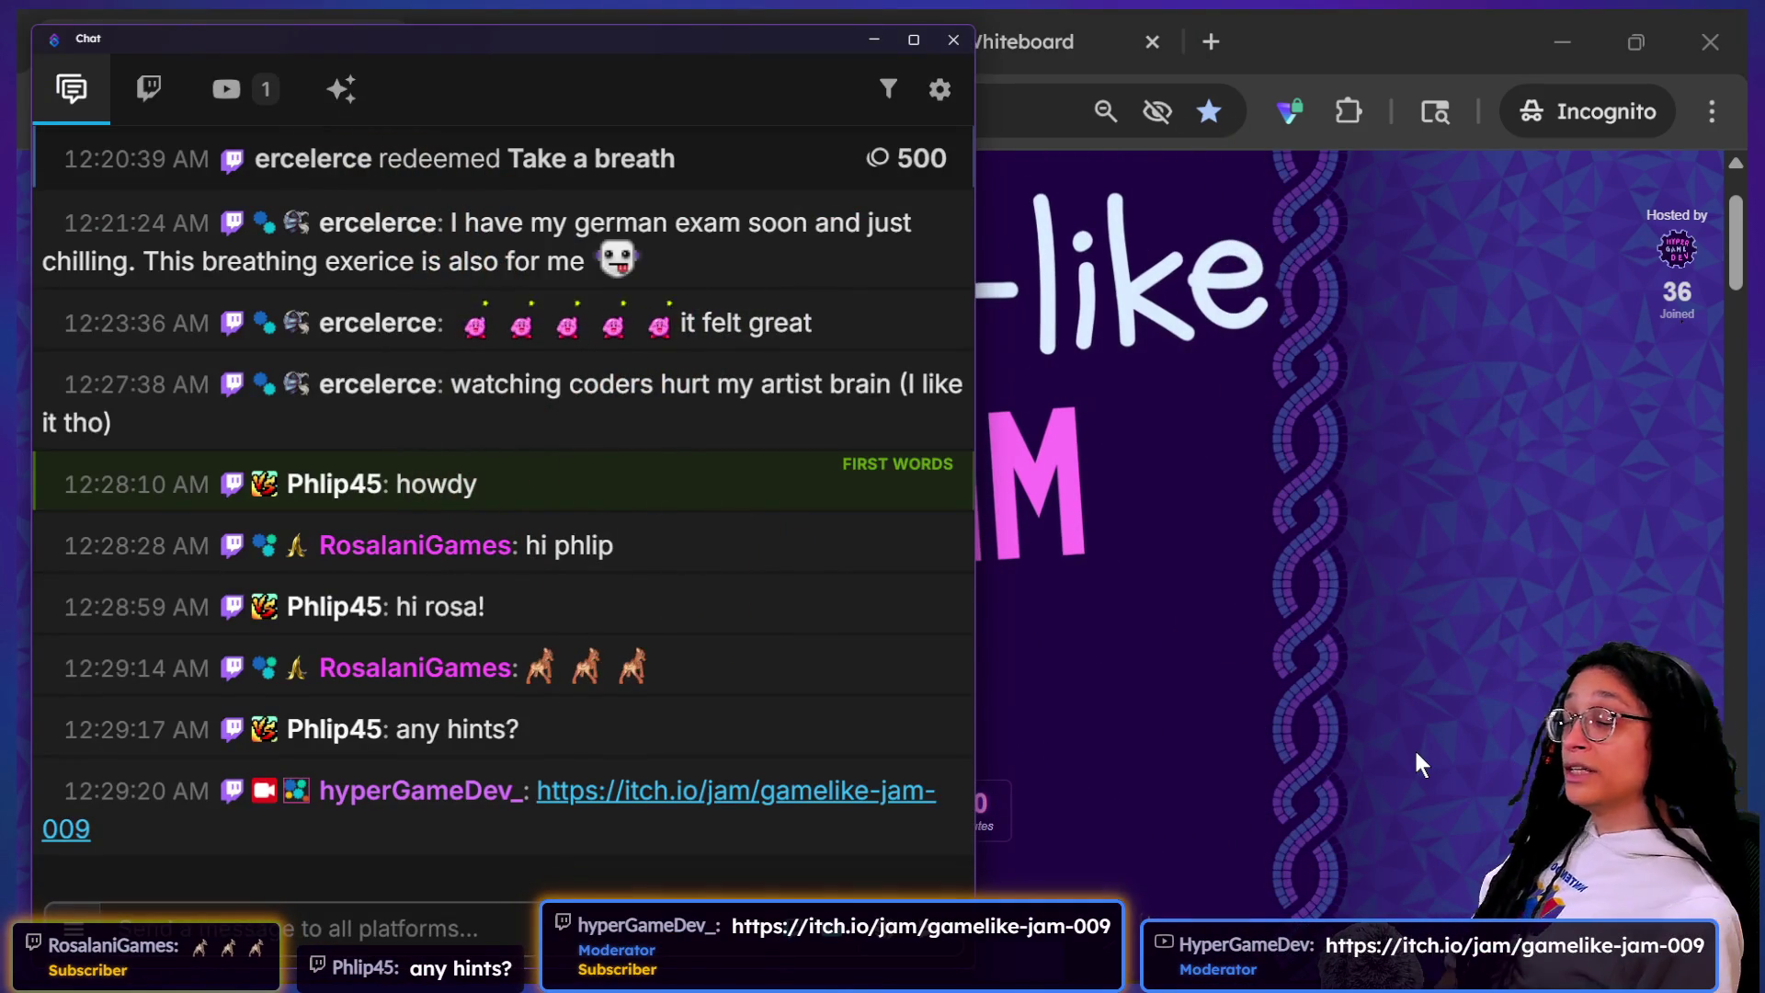
left_click(1394, 656)
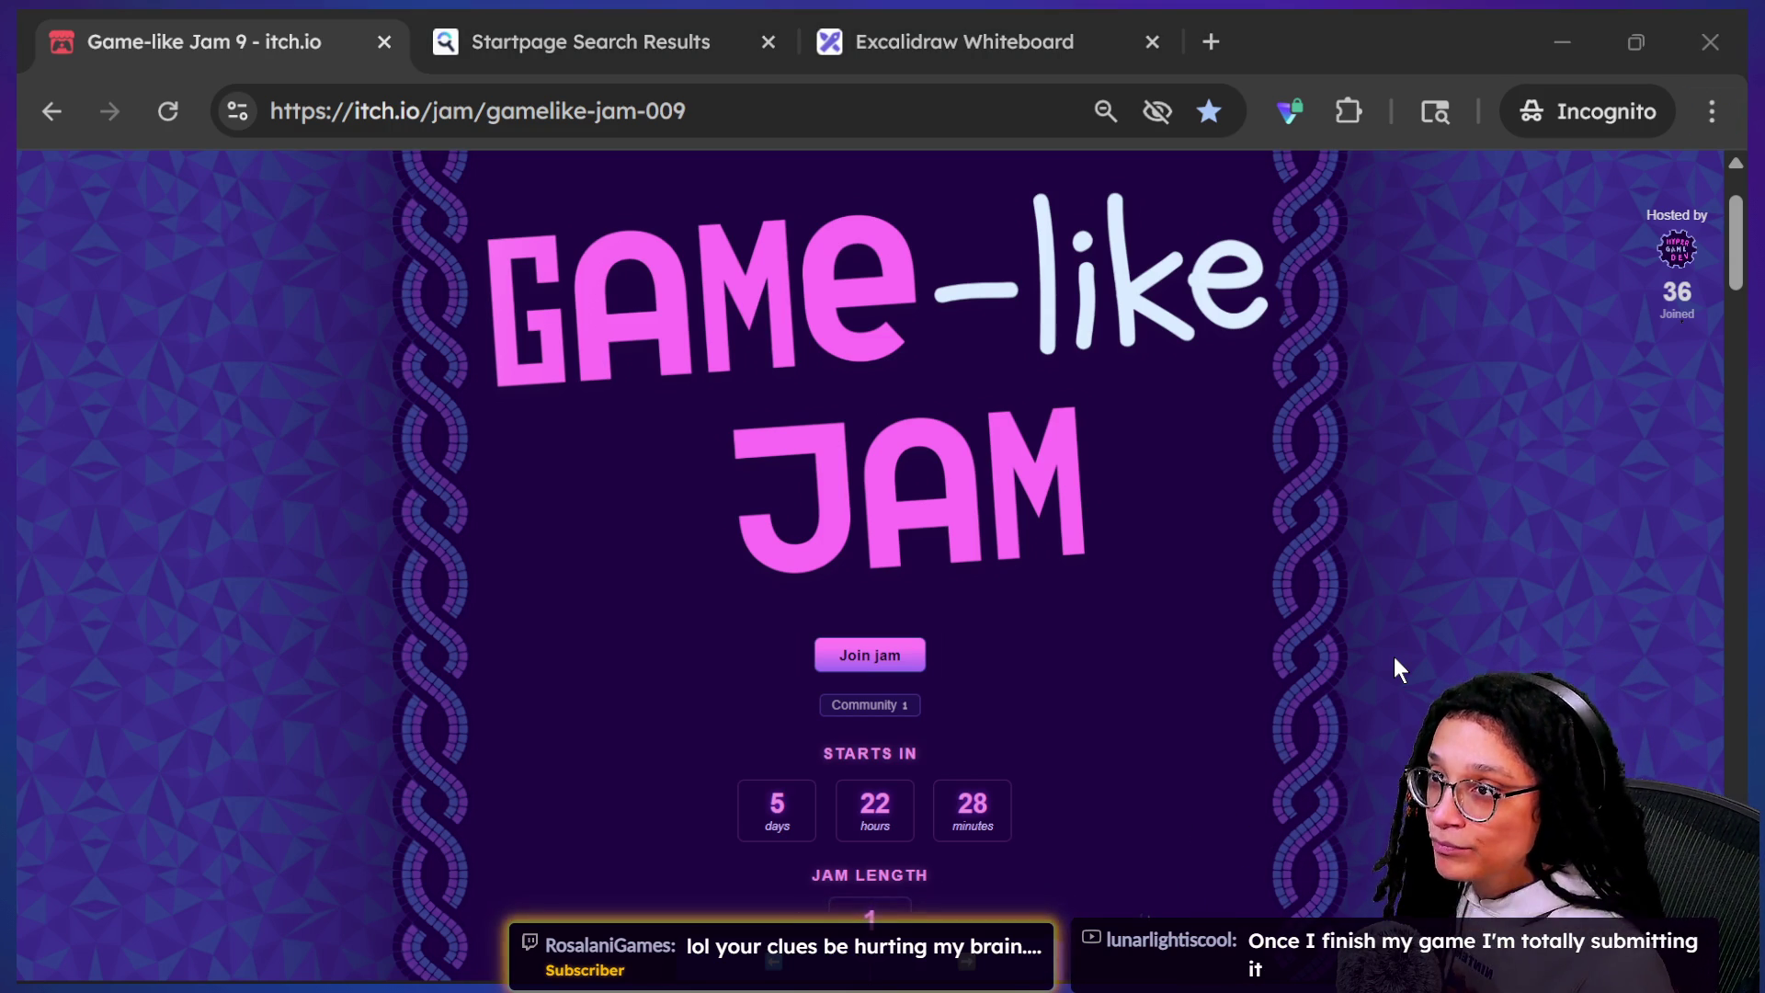
key("alt+Tab")
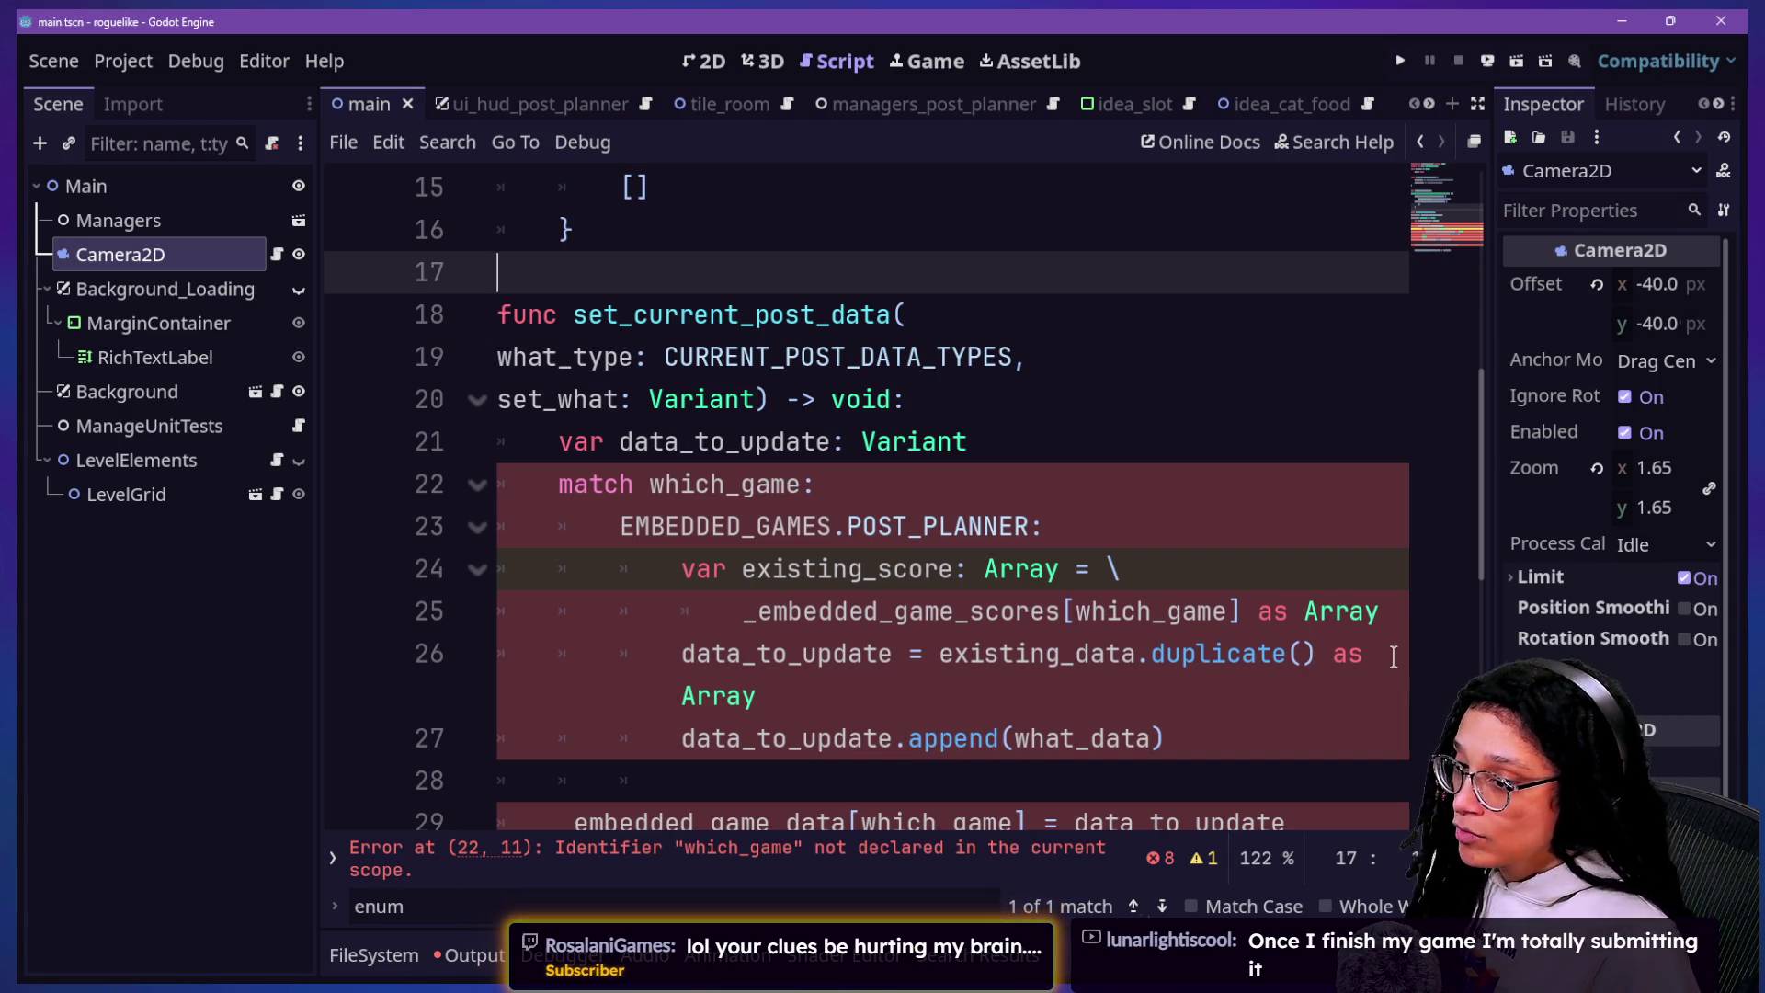
Step: Step through set_current_post_data on lines 17–25, checking the CURRENT_POST_DATA_TYPES enum above, ending at the setter header
left_click(1285, 694)
left_click(1270, 266)
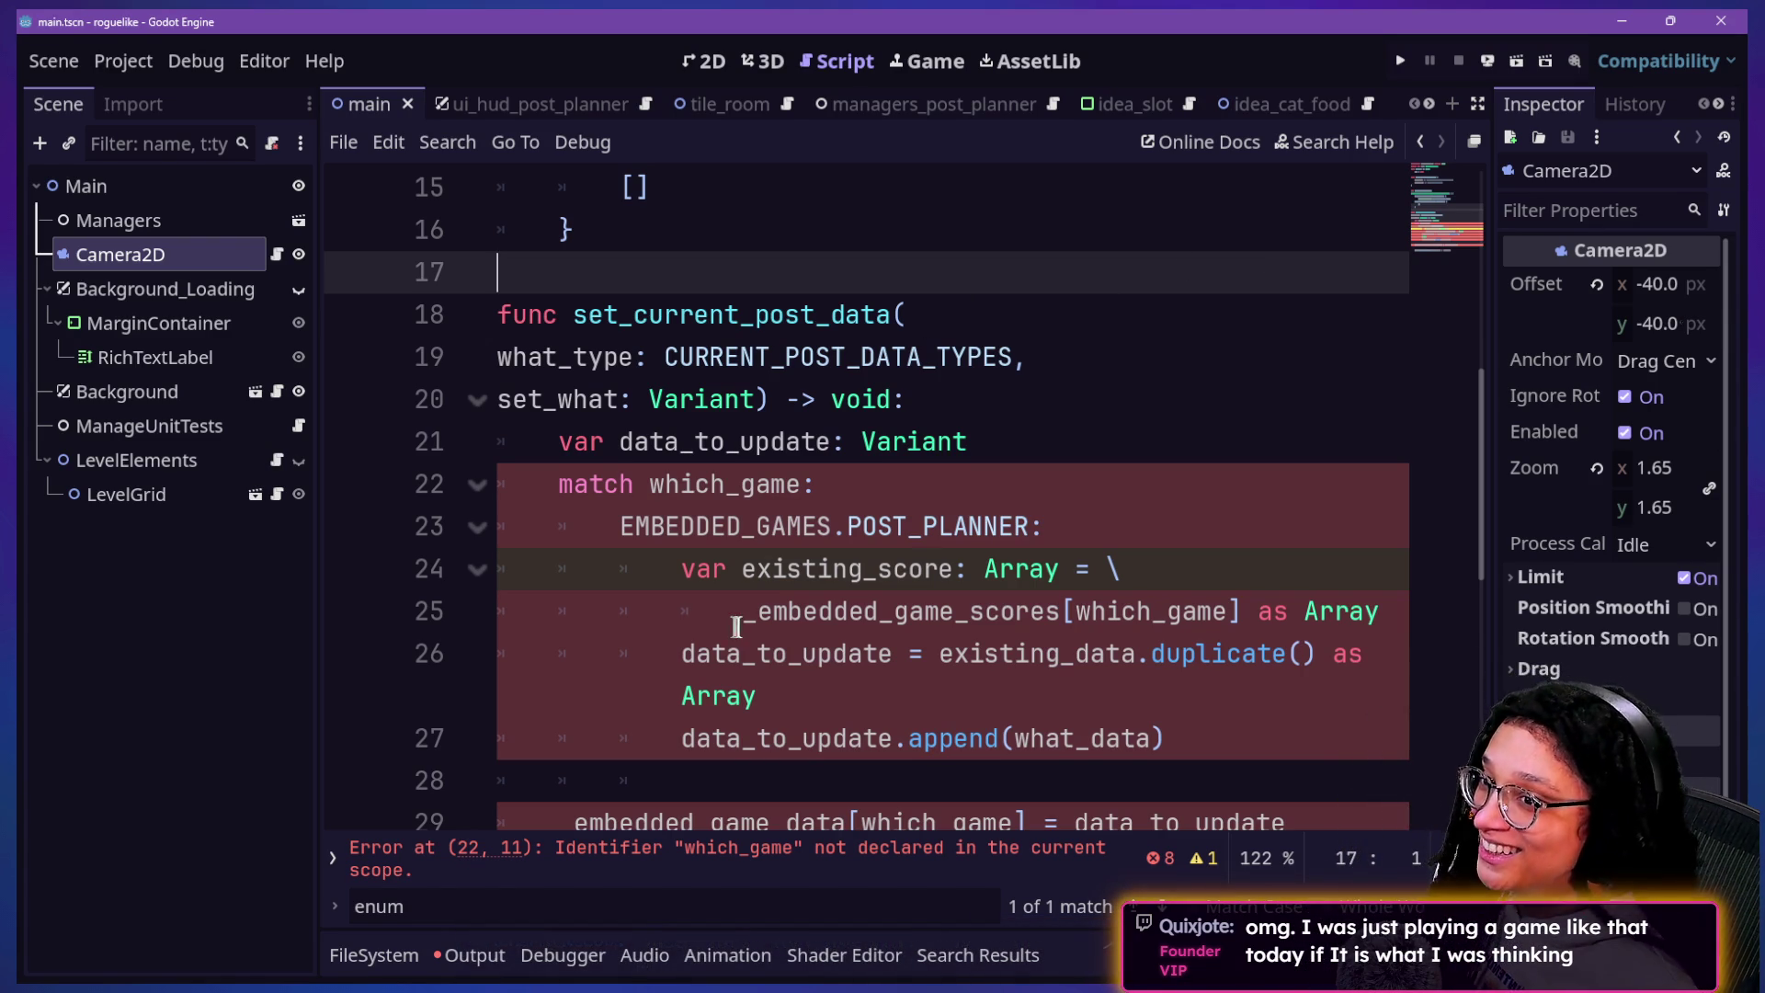
left_click(668, 515)
key("Down")
key("Down")
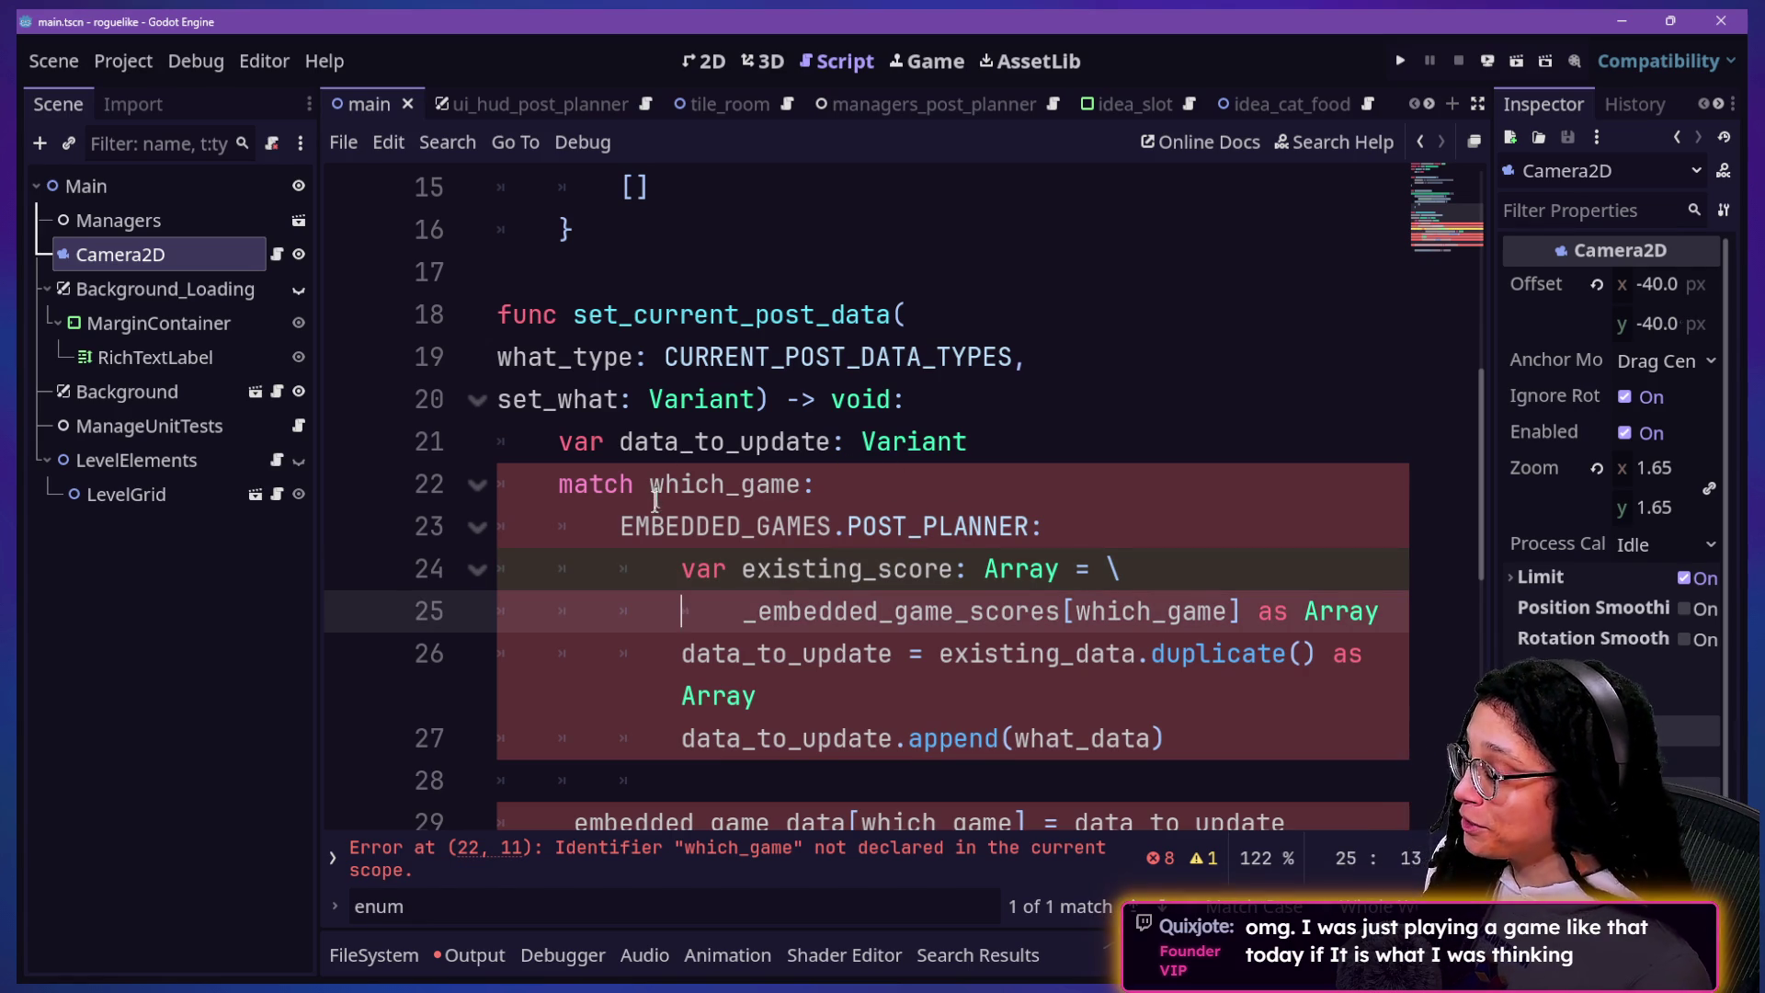
scroll(655, 501, "up", 5)
scroll(654, 501, "down", 4)
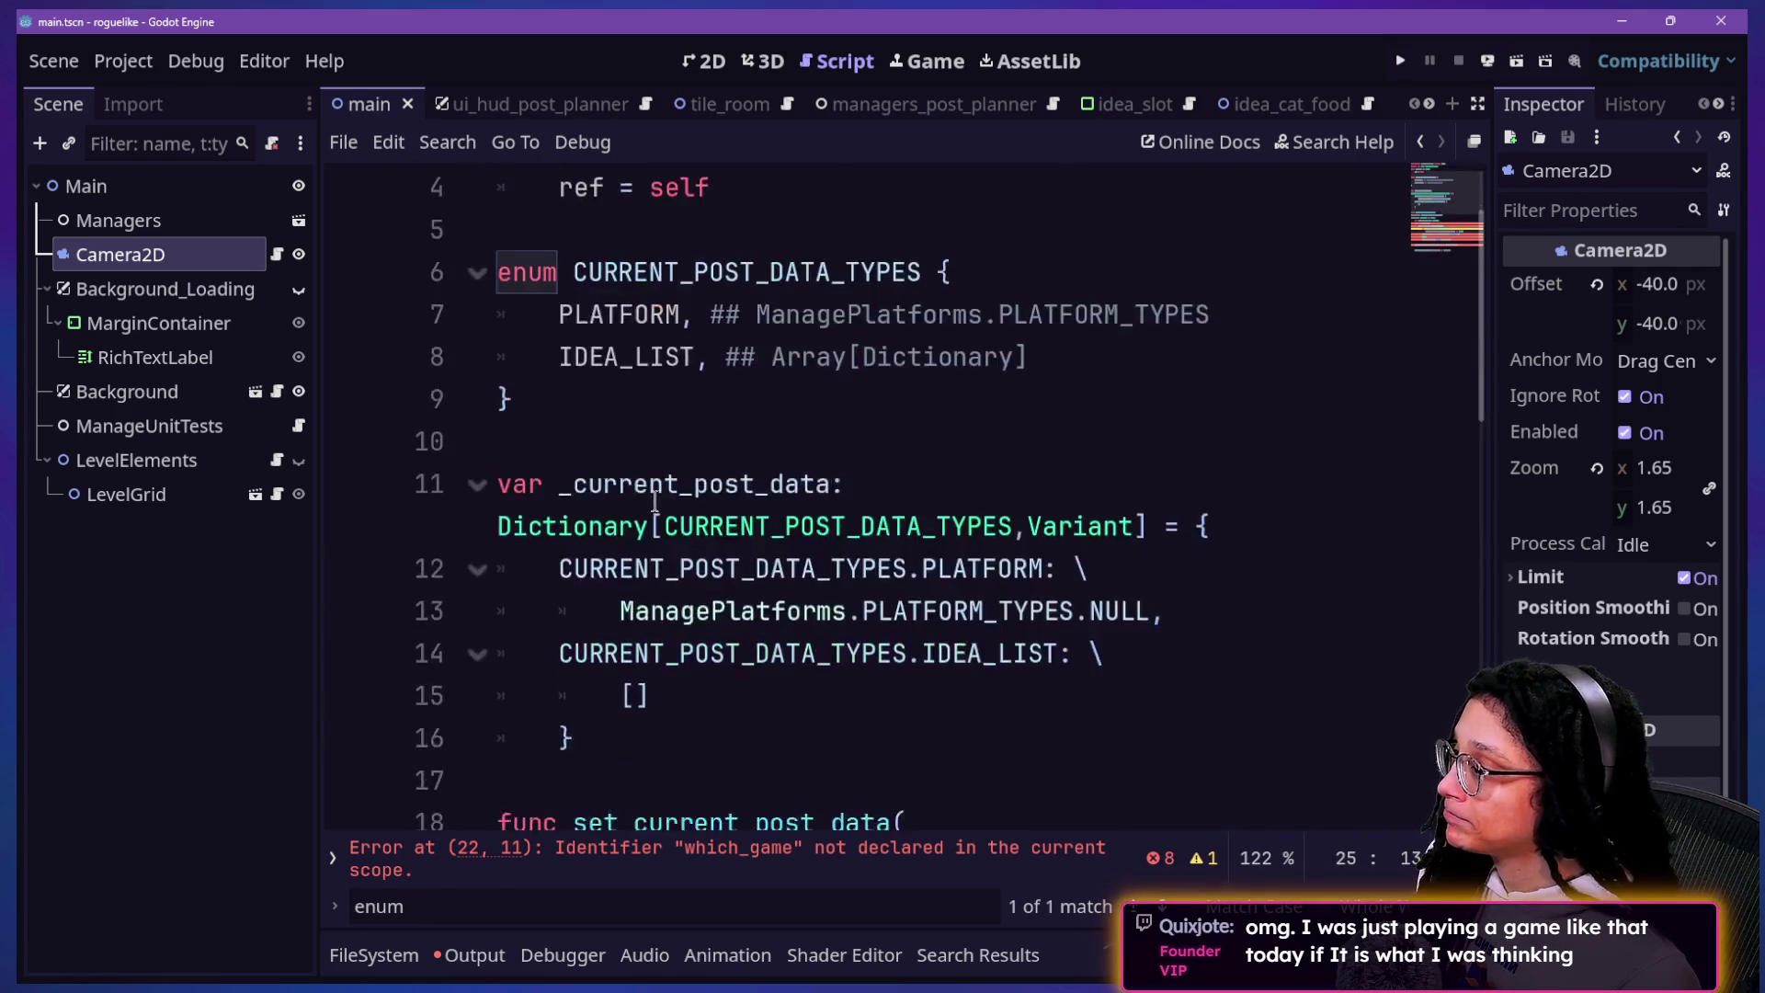
scroll(655, 501, "up", 4)
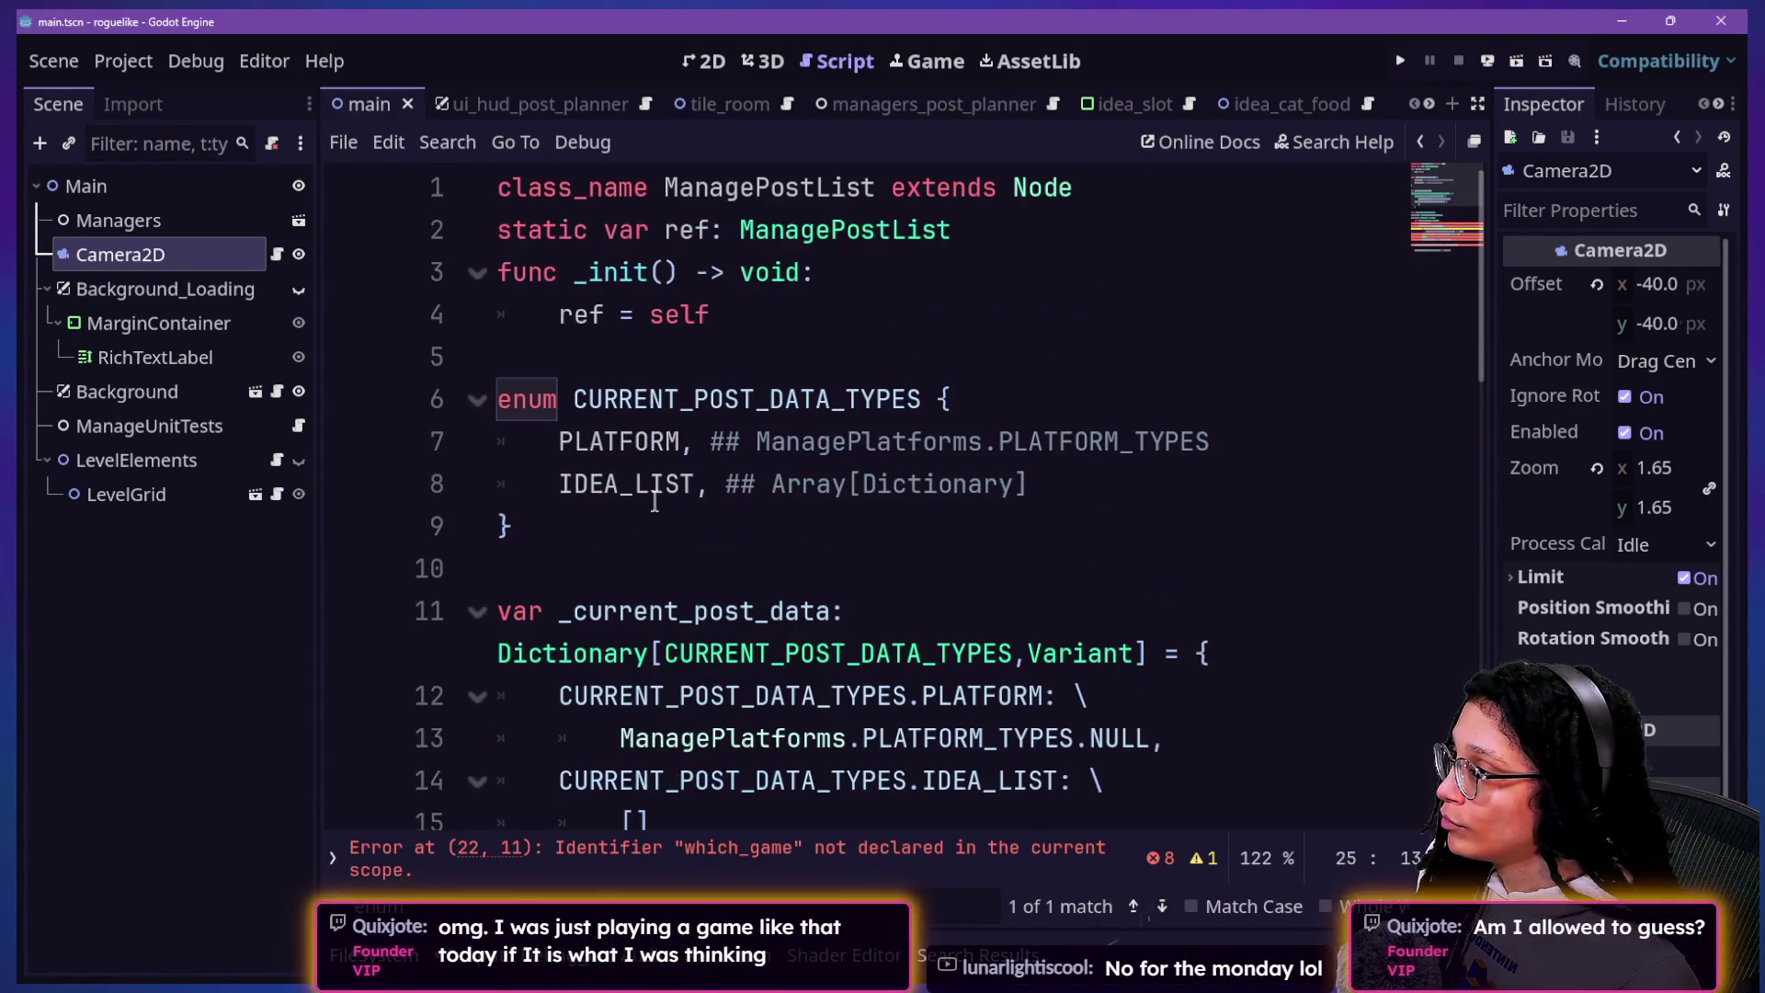
scroll(654, 501, "down", 2)
scroll(655, 501, "down", 1)
left_click(655, 501)
key("Down")
key("Down")
key("Down")
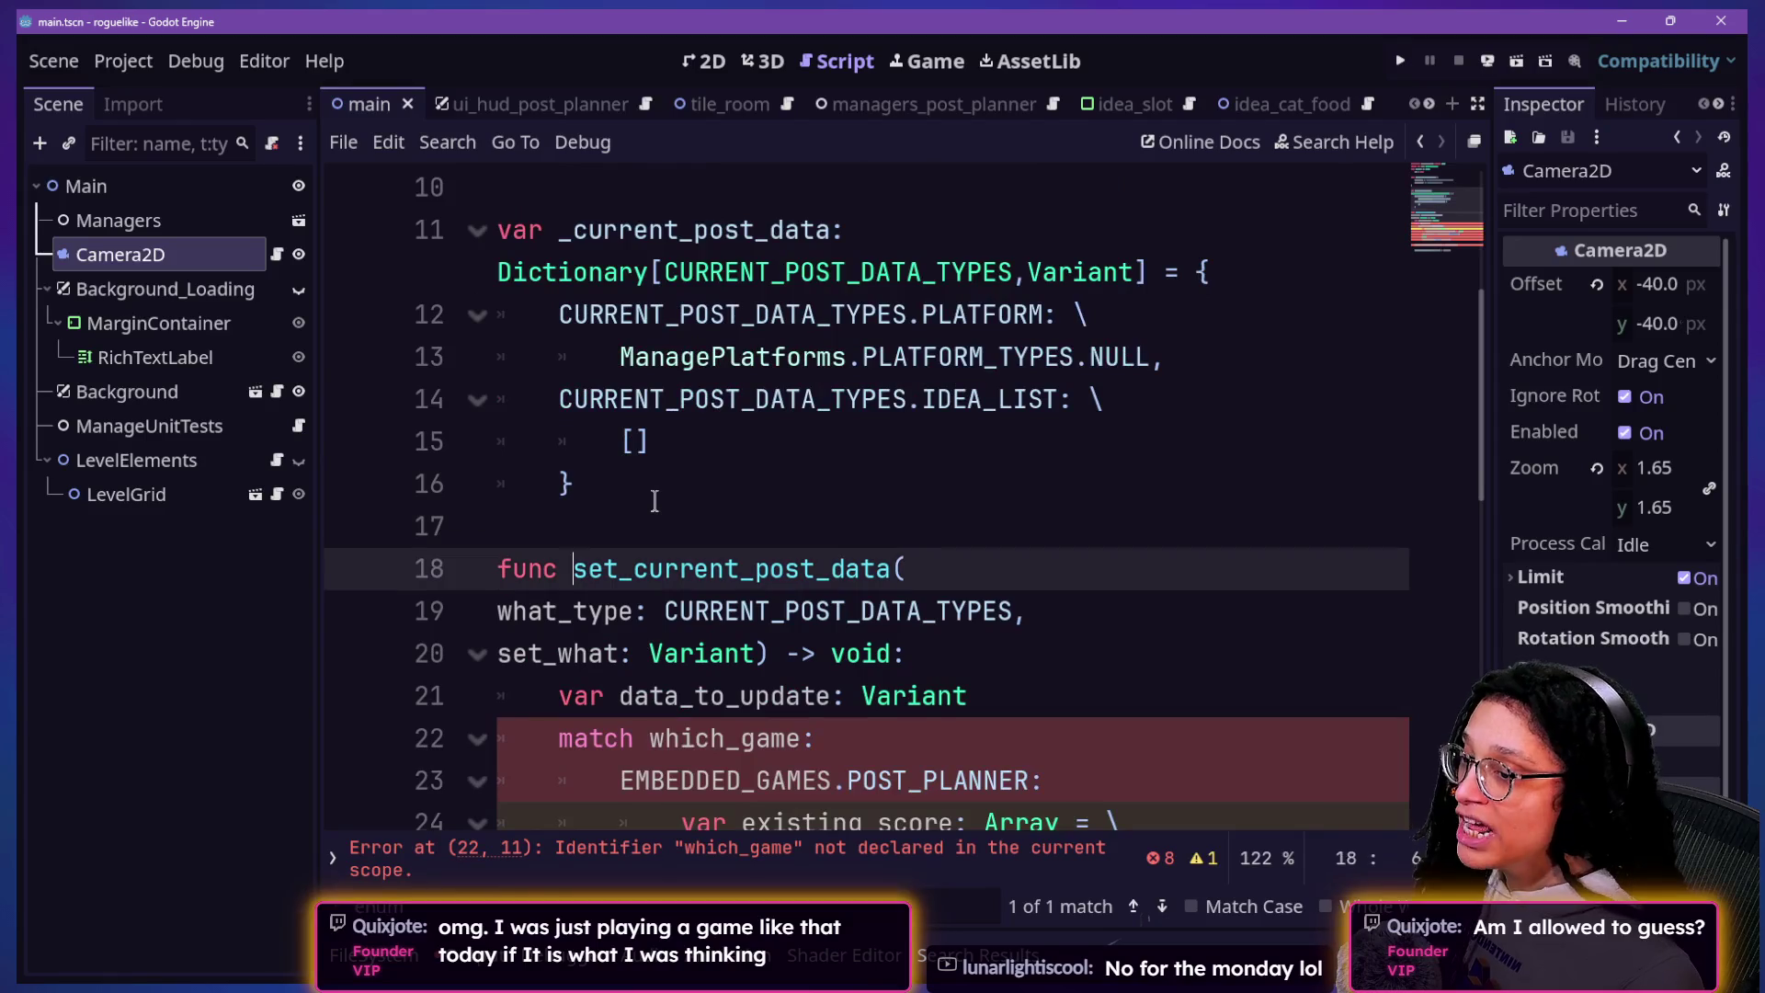
key("Down")
key("Down")
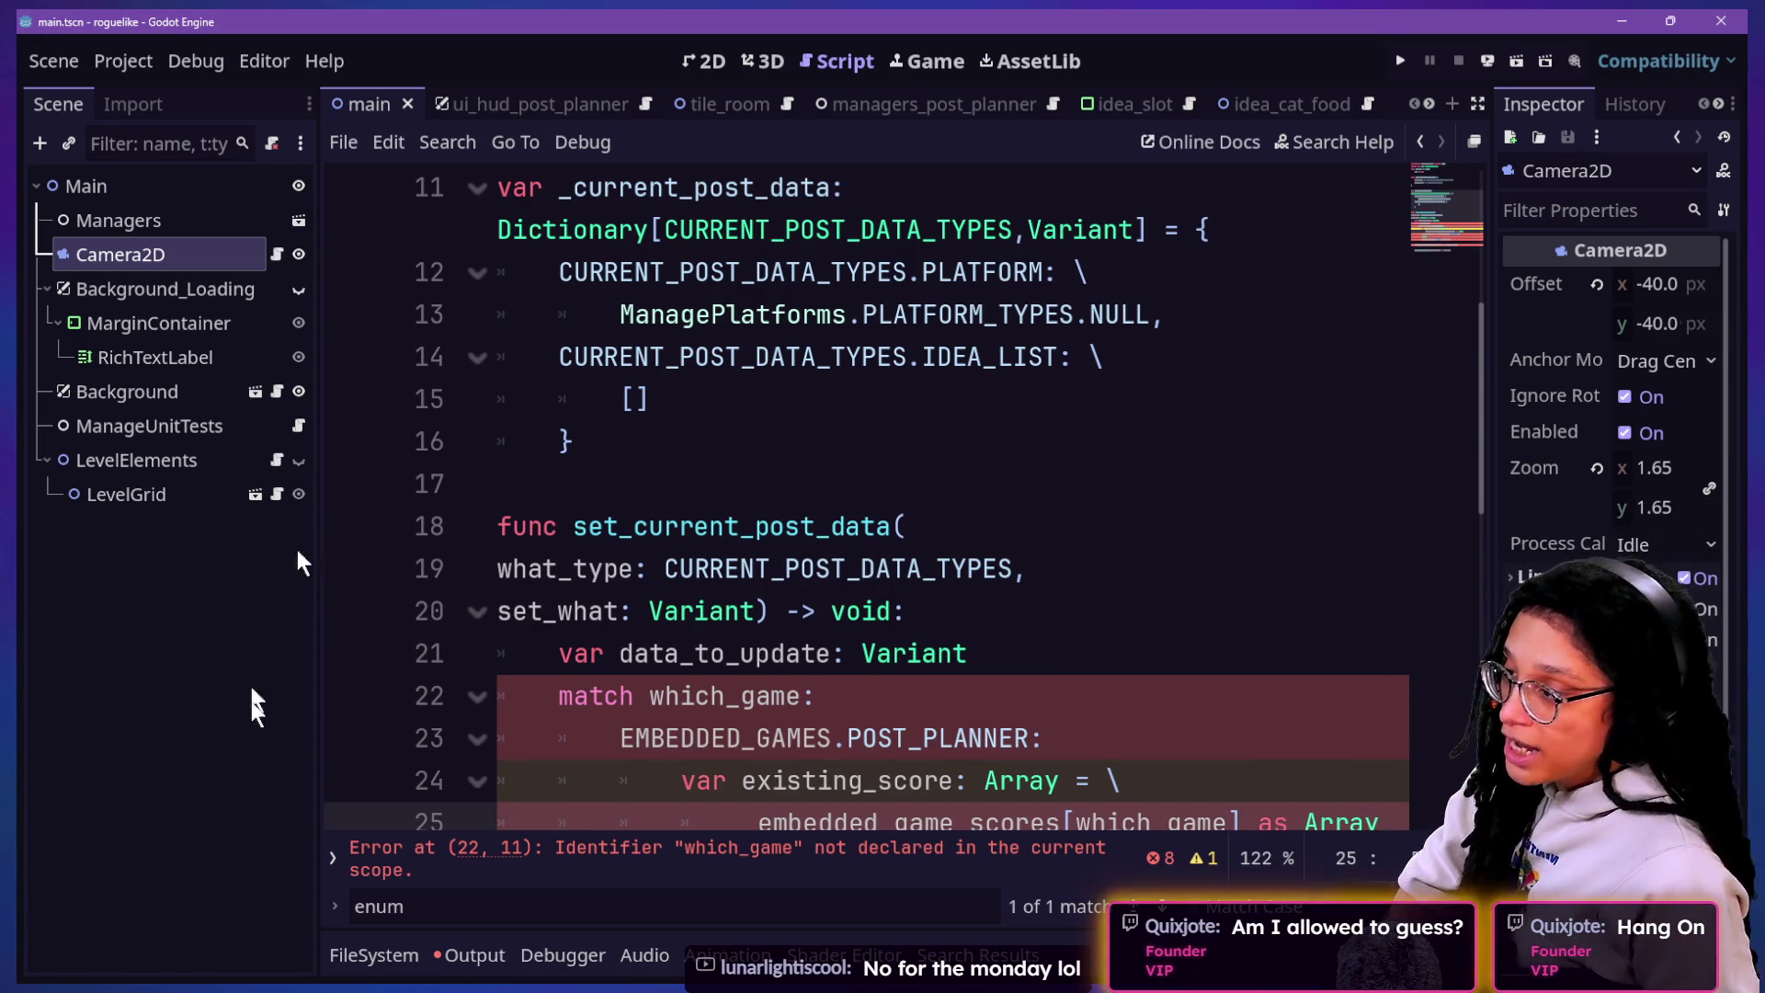
left_click(984, 511)
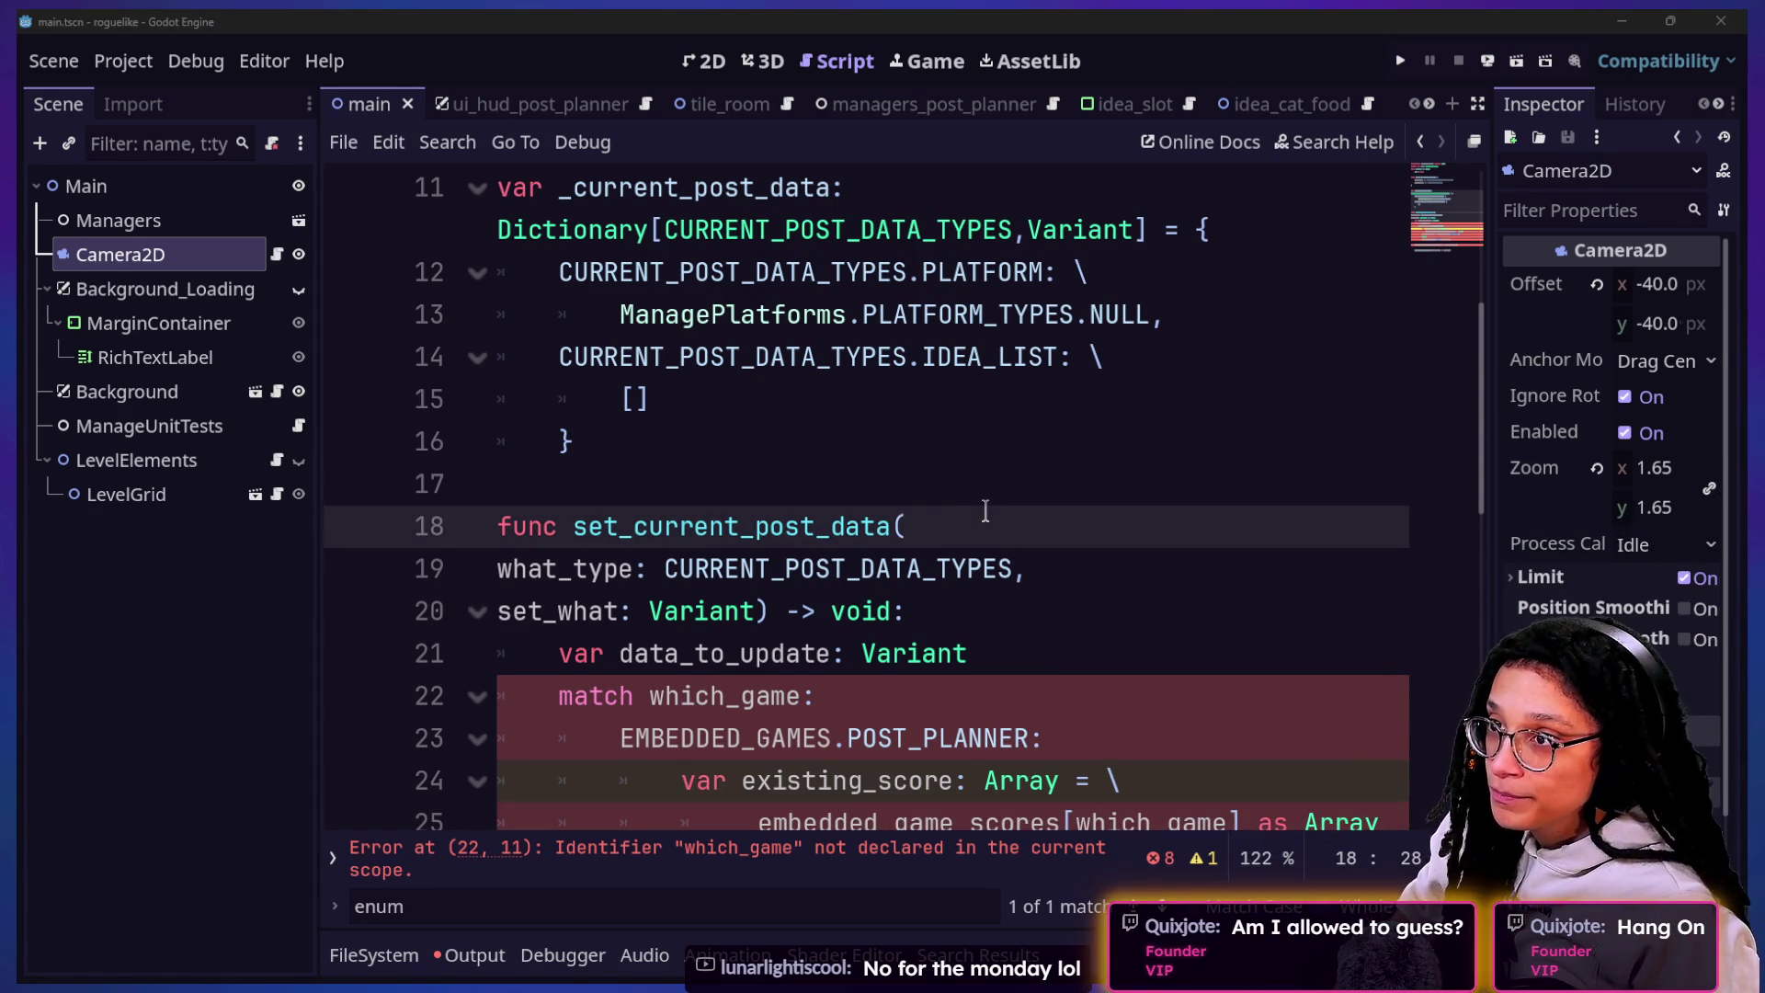
Step: Switch from Godot to the browser windows, landing on the Tiny Foundry game page
key("alt+Tab")
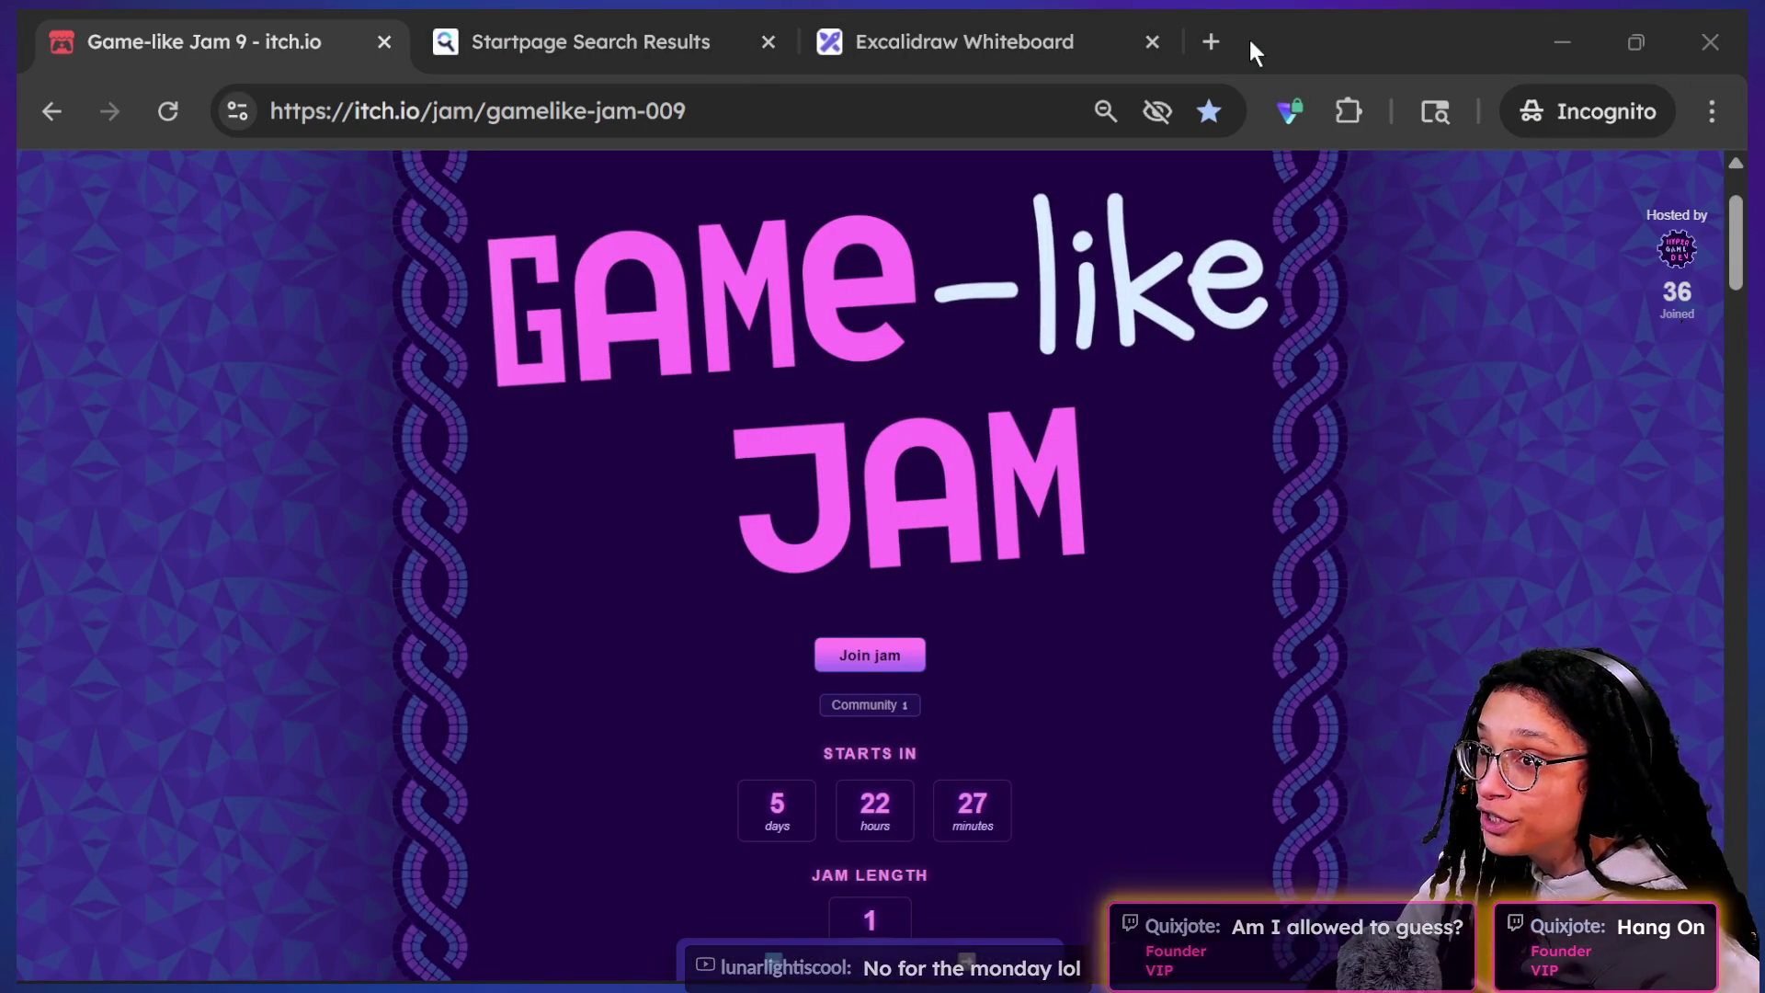
key("alt+Tab")
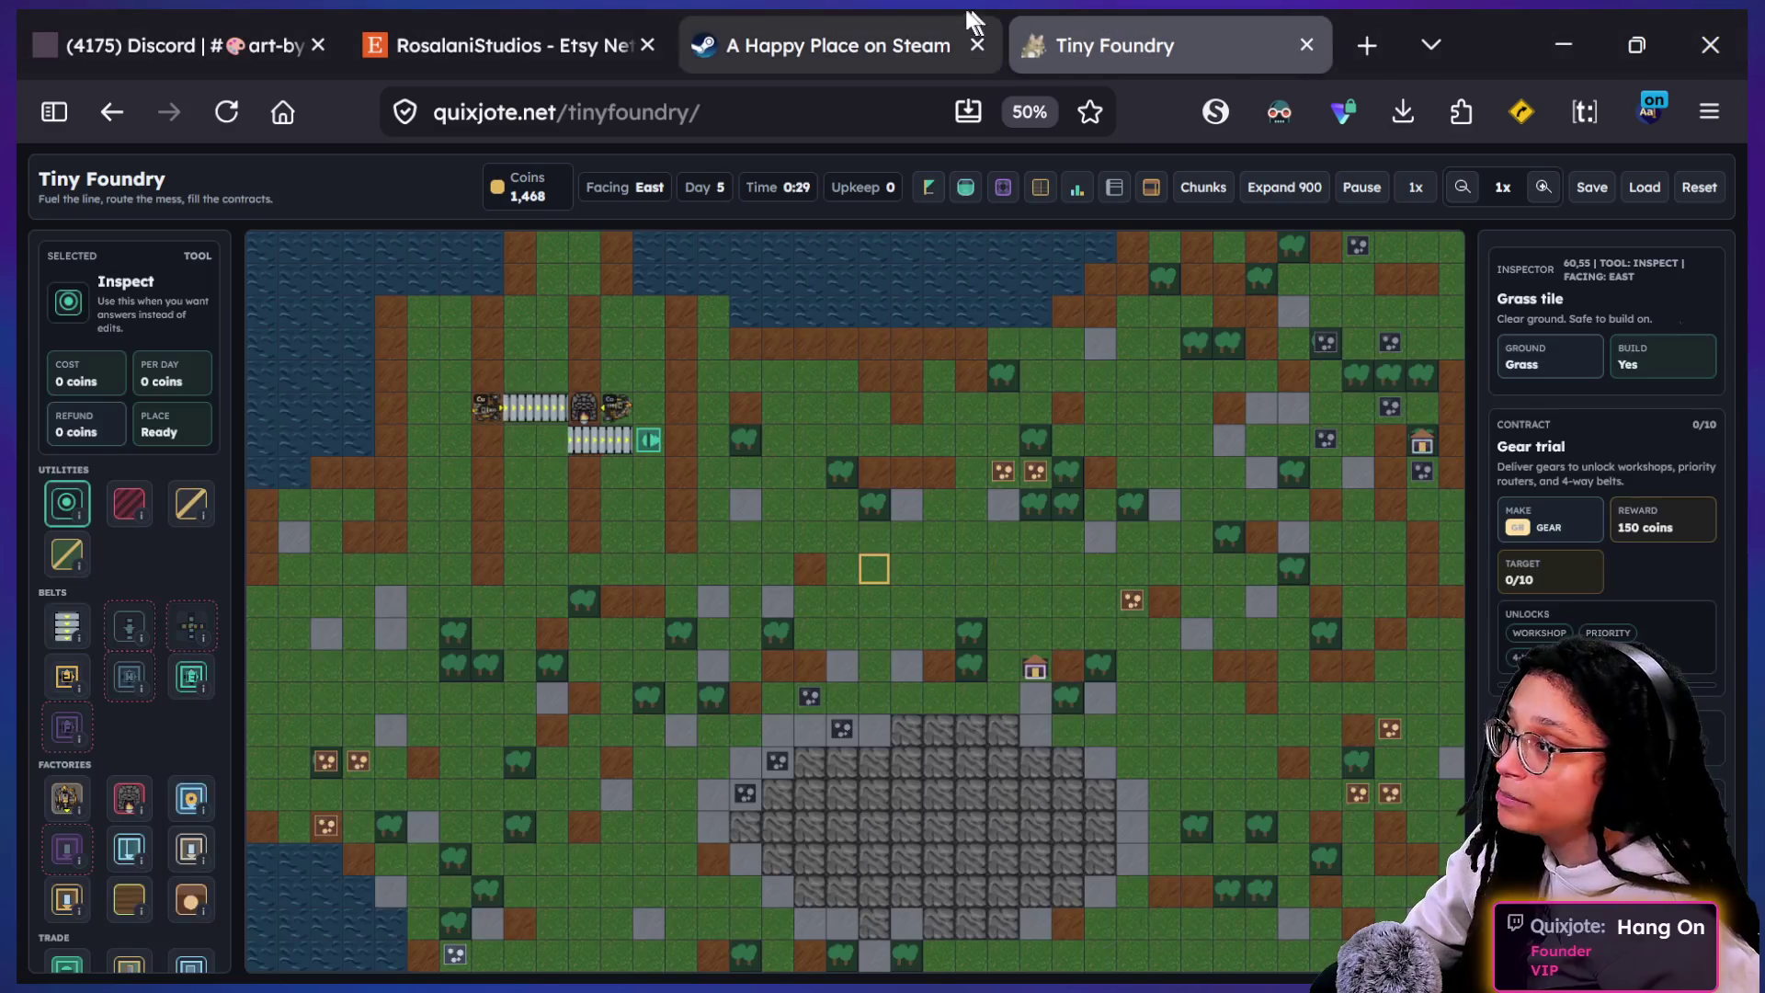
Step: Search Startpage for 'hang on arcade gameplay' and open the HANG-ON (ARCADE - FULL GAME) YouTube result
left_click(722, 98)
type("hang on a")
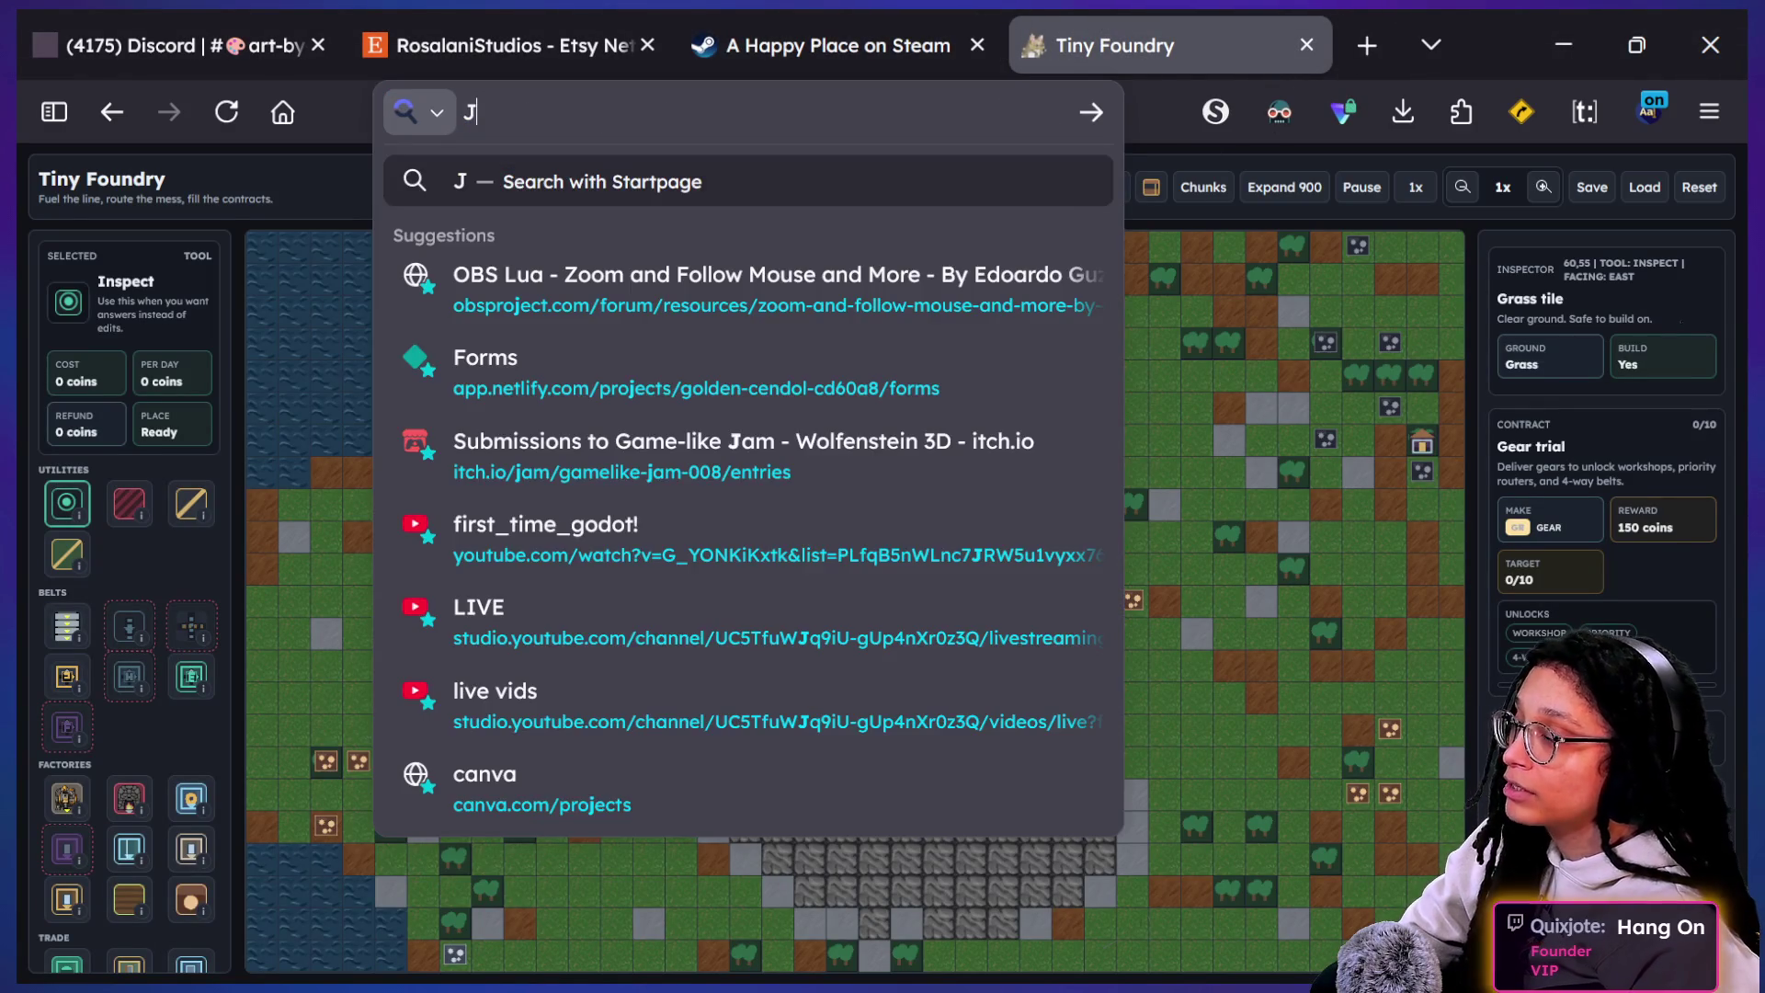
type("rcade game")
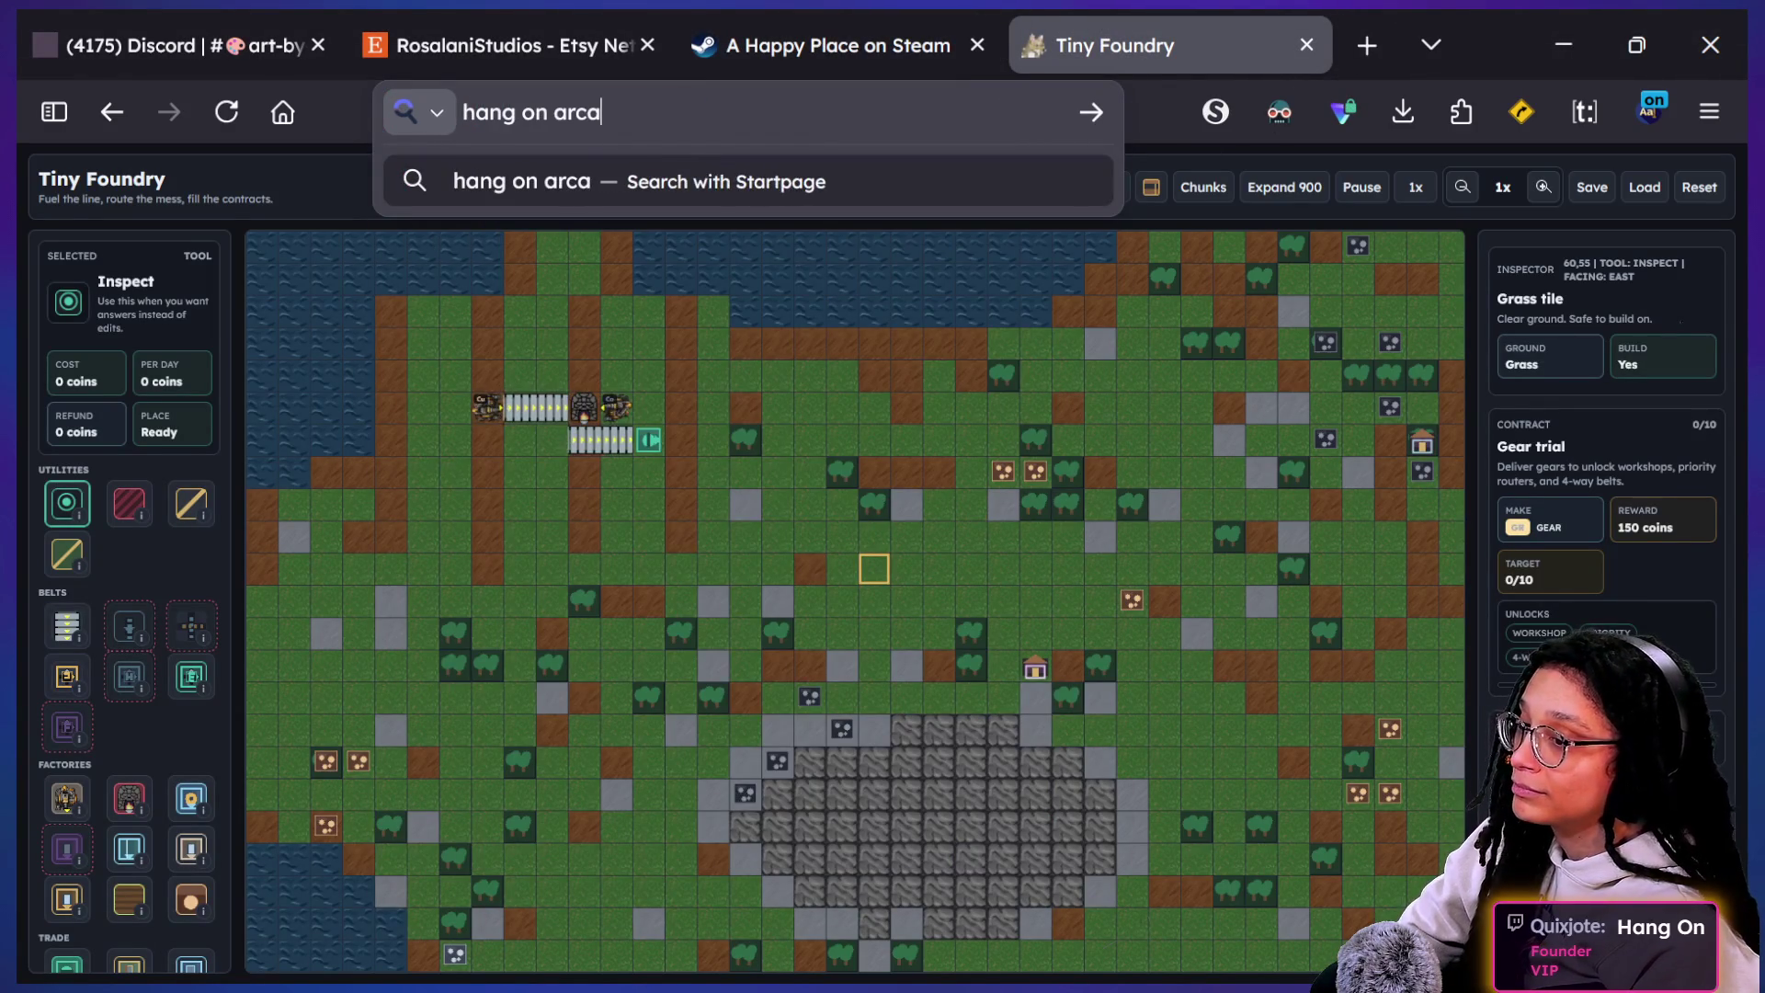
key("Return")
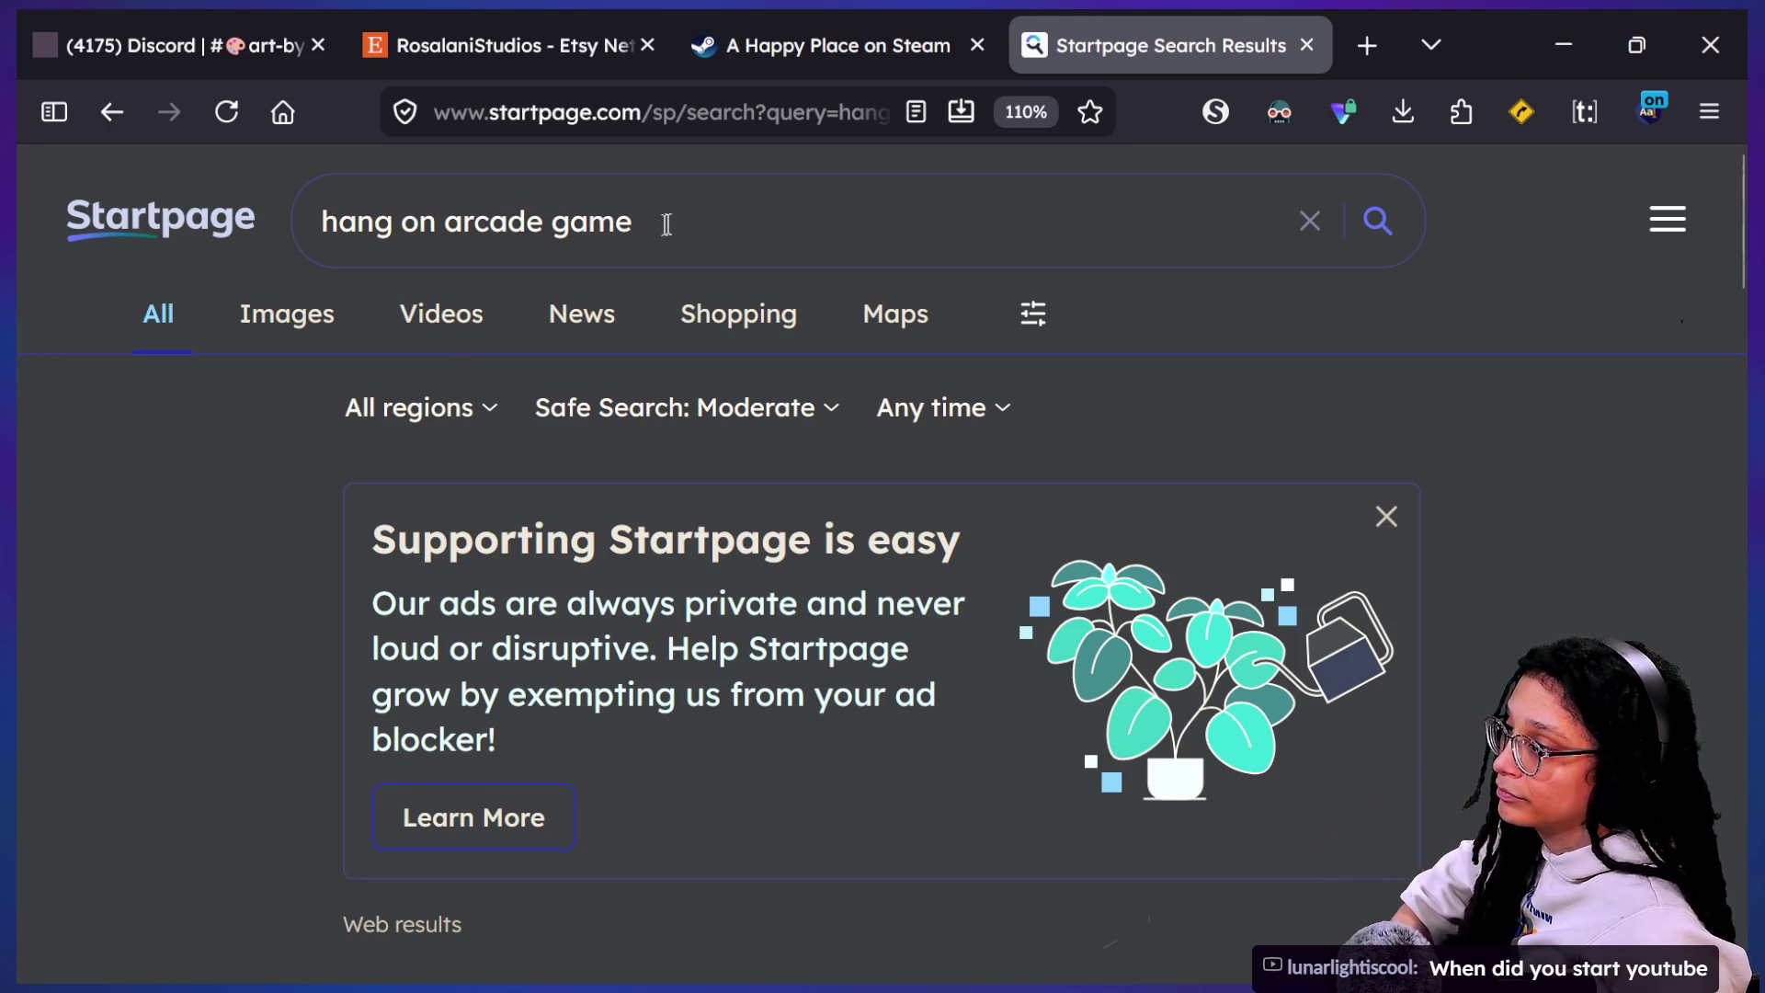
key("Return")
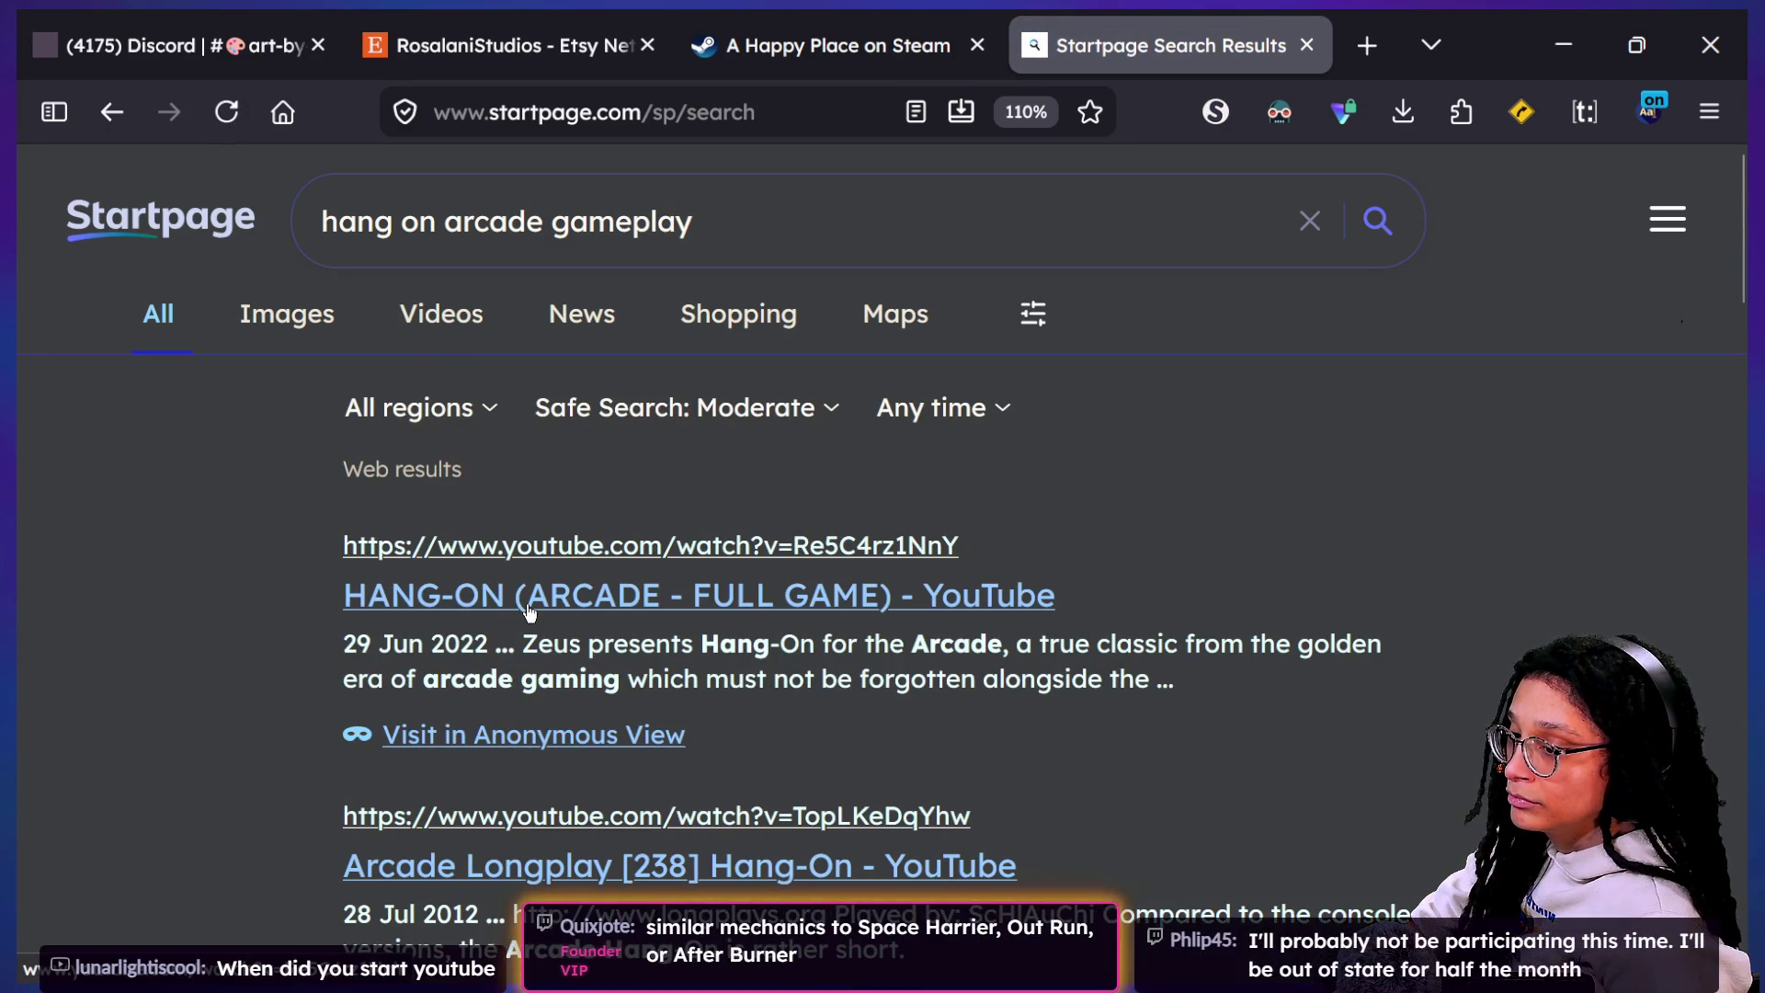
scroll(487, 643, "down", 1)
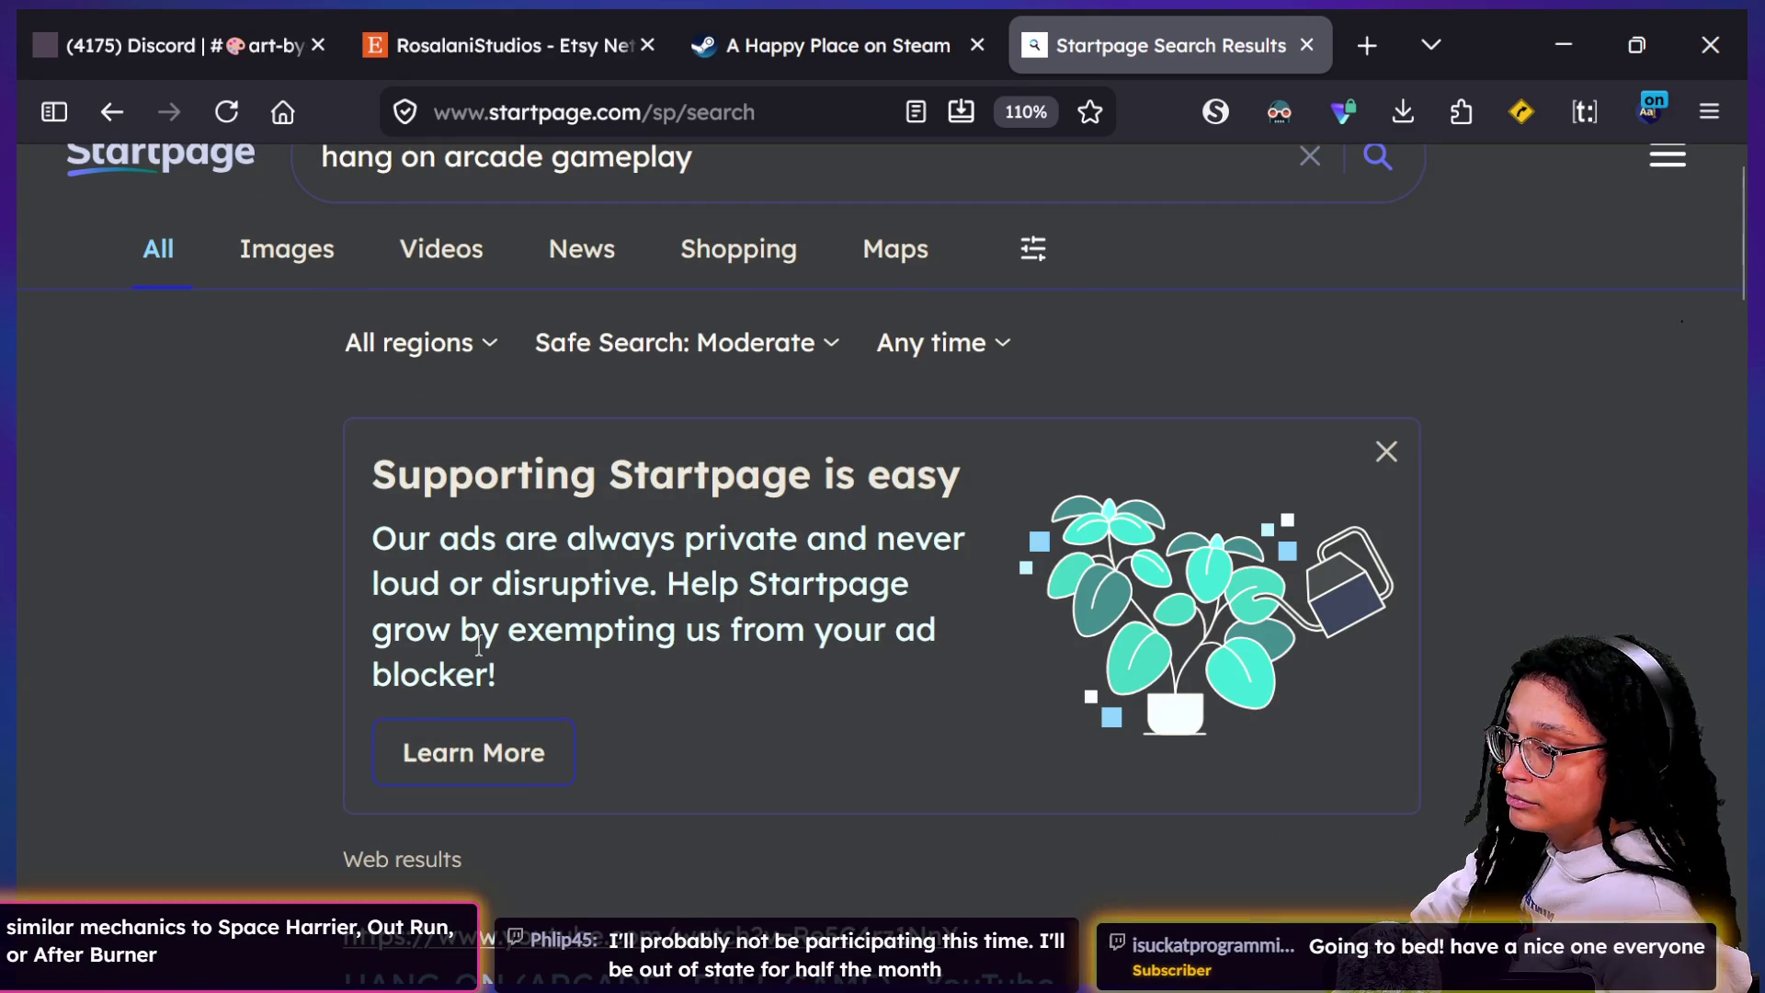
scroll(501, 695, "down", 1)
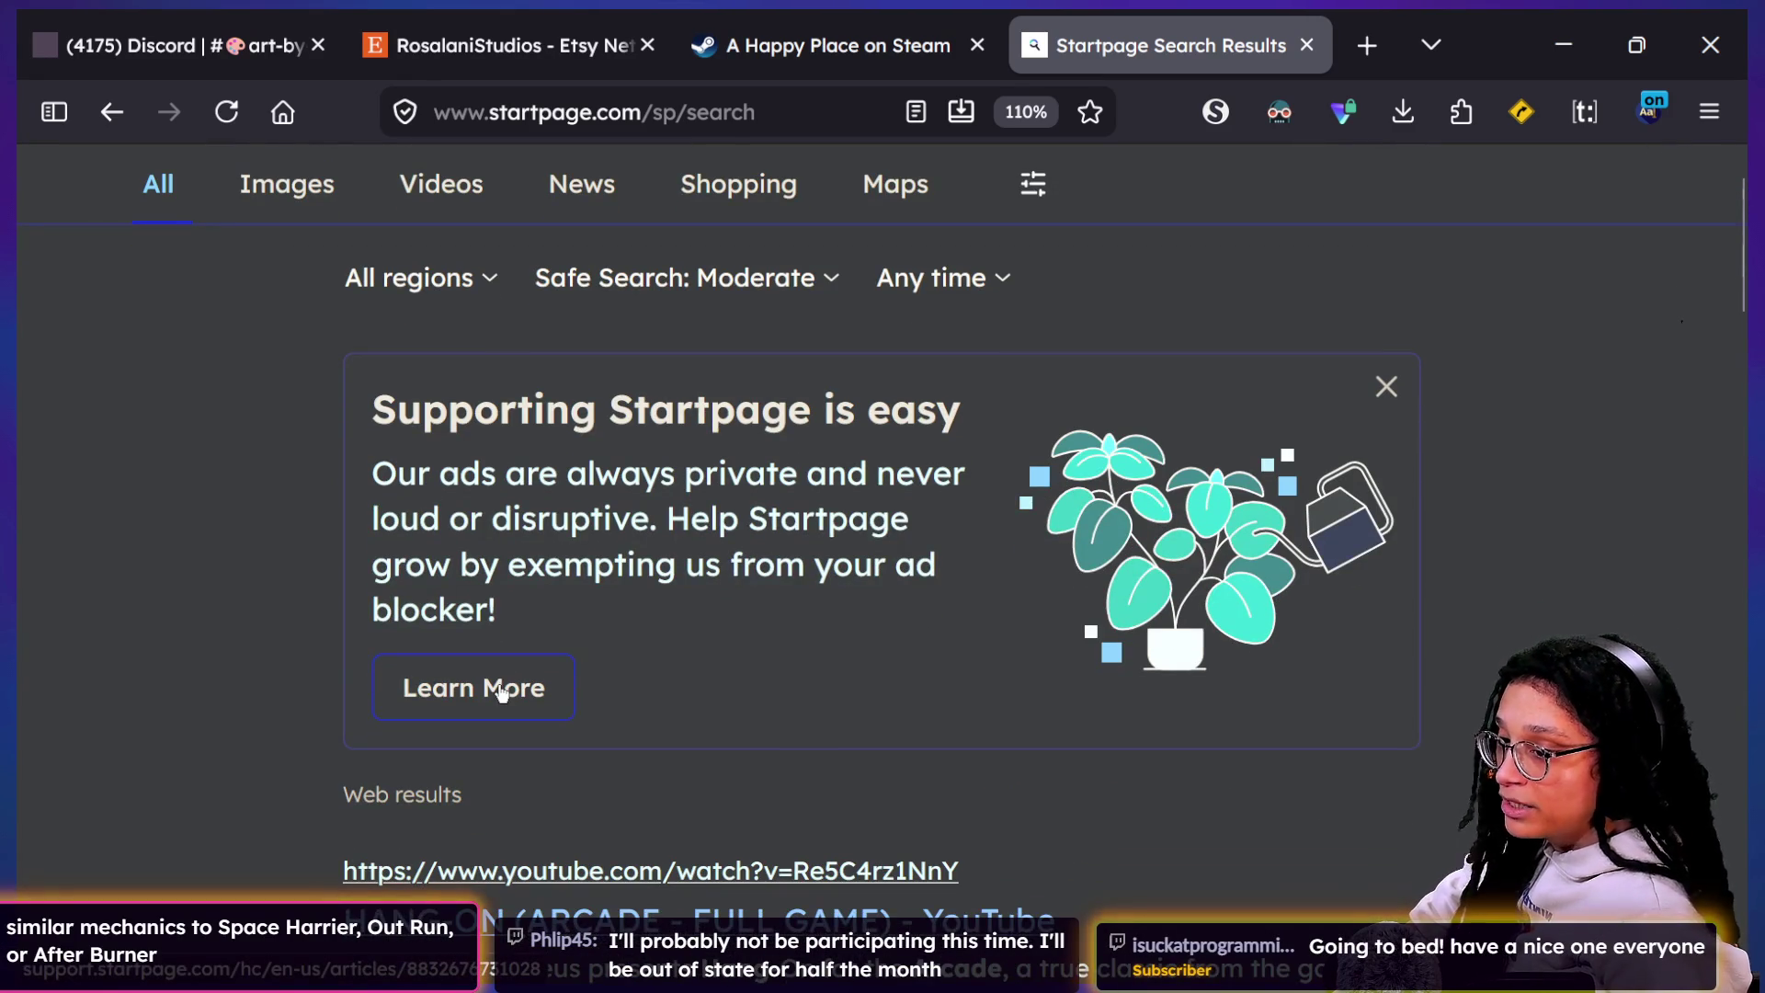
scroll(501, 691, "down", 4)
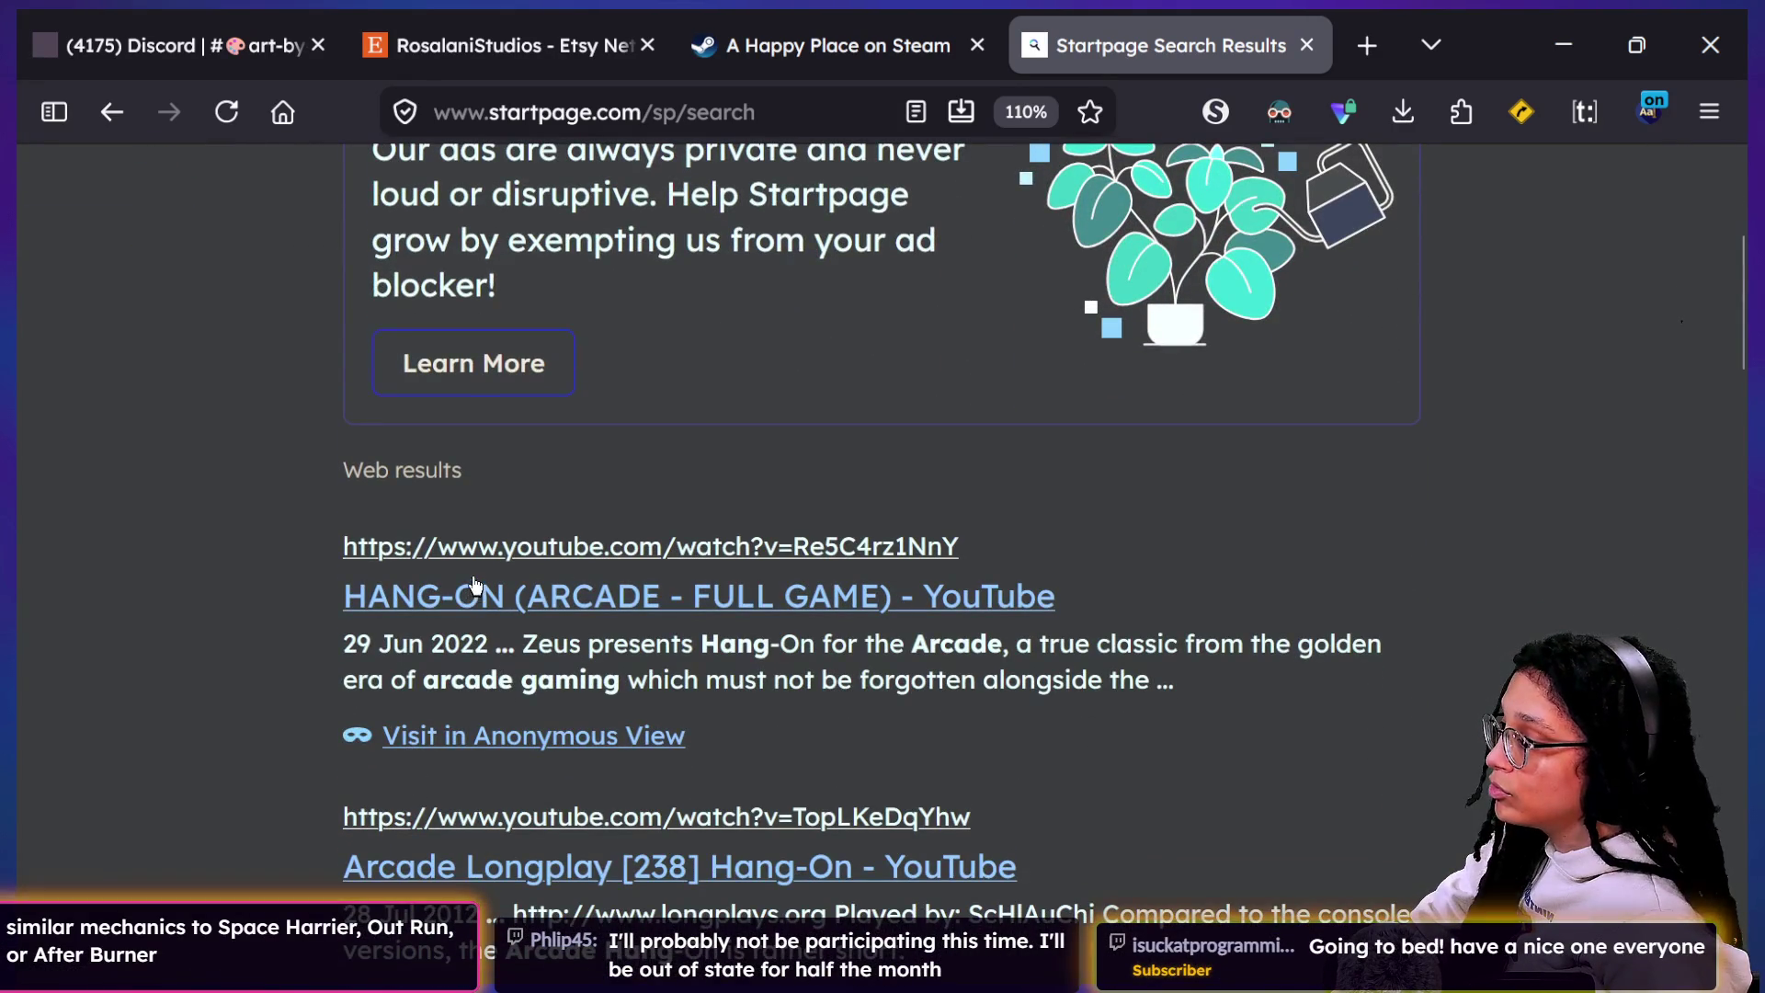
left_click(465, 594)
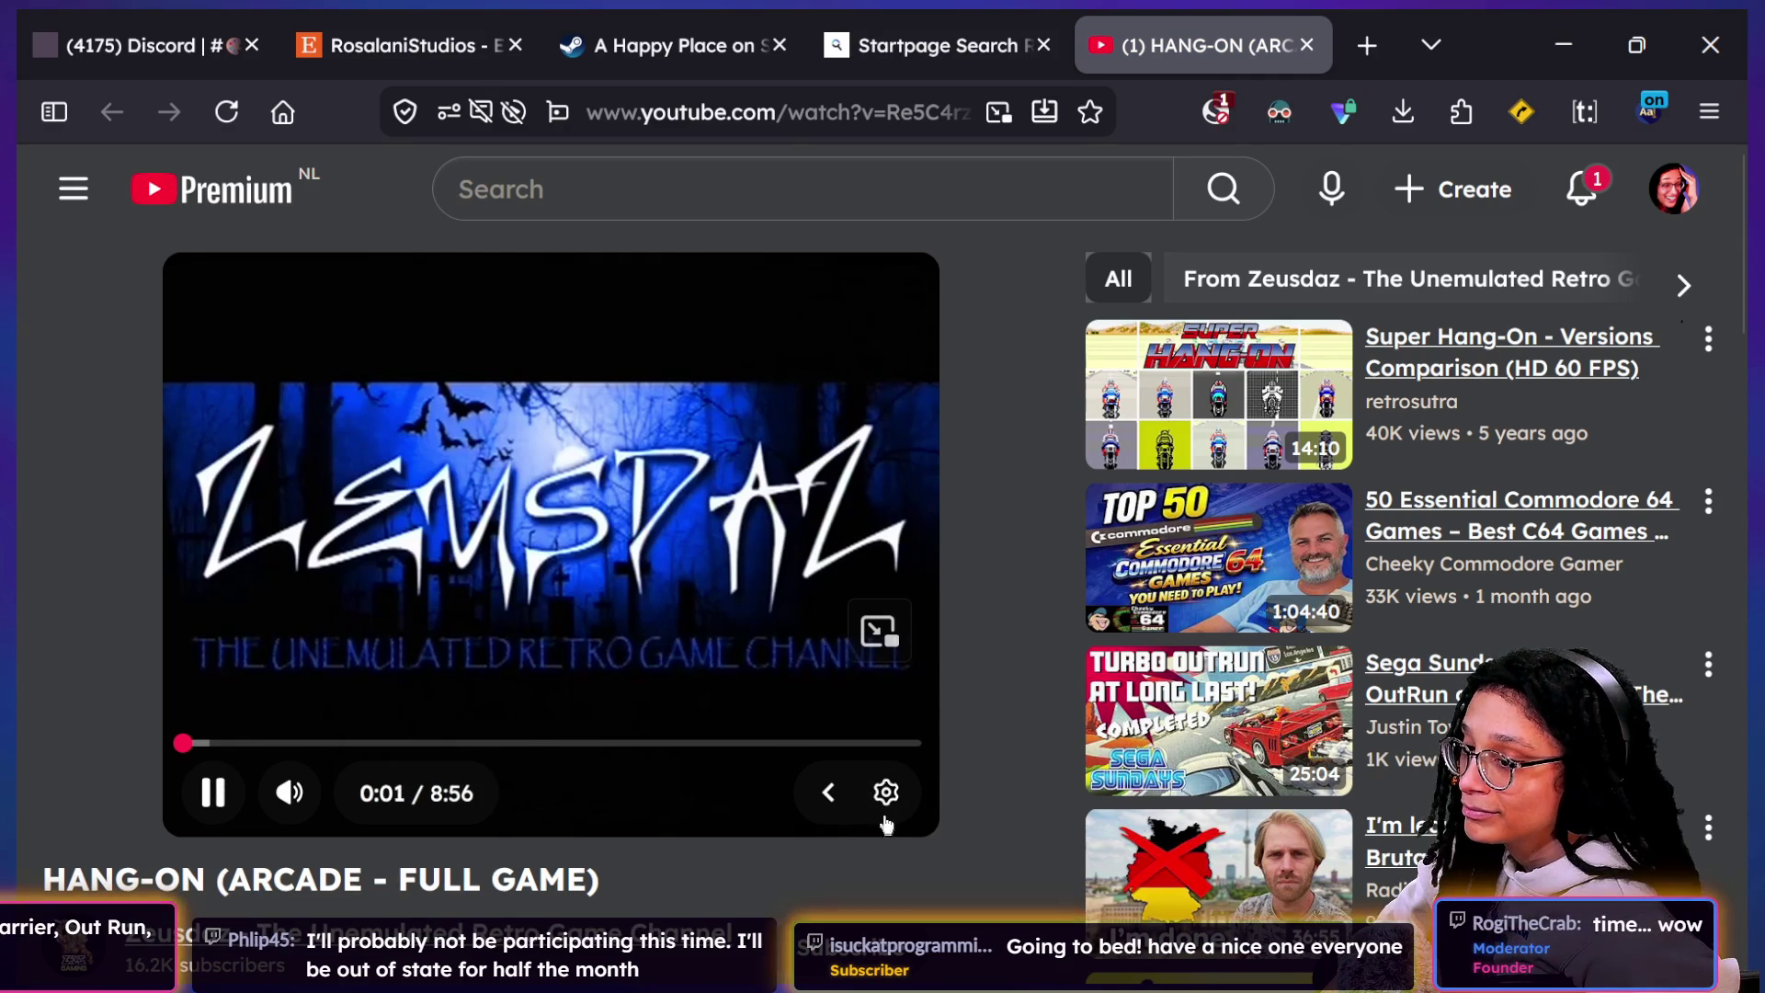
Step: Zoom YouTube to 120%, play the Hang-On video fullscreen, pause and resume it, then seek to about 3:54
key("ctrl+plus")
key("ctrl+plus")
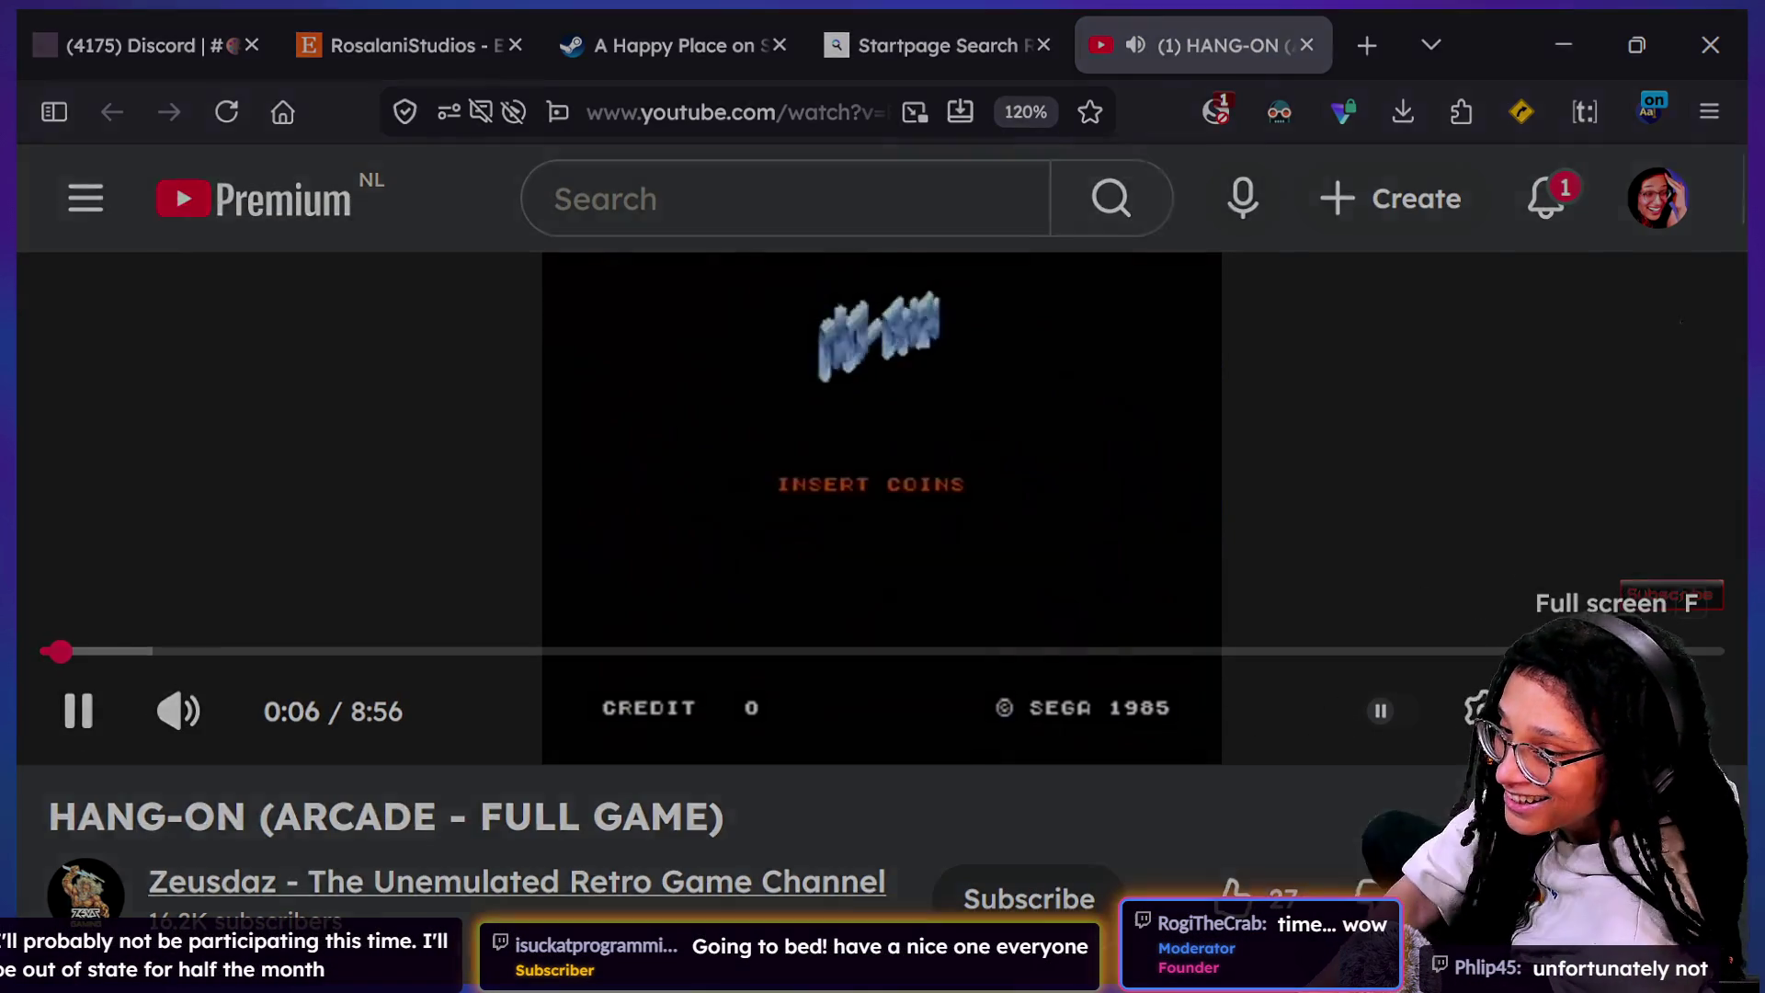
left_click(1694, 711)
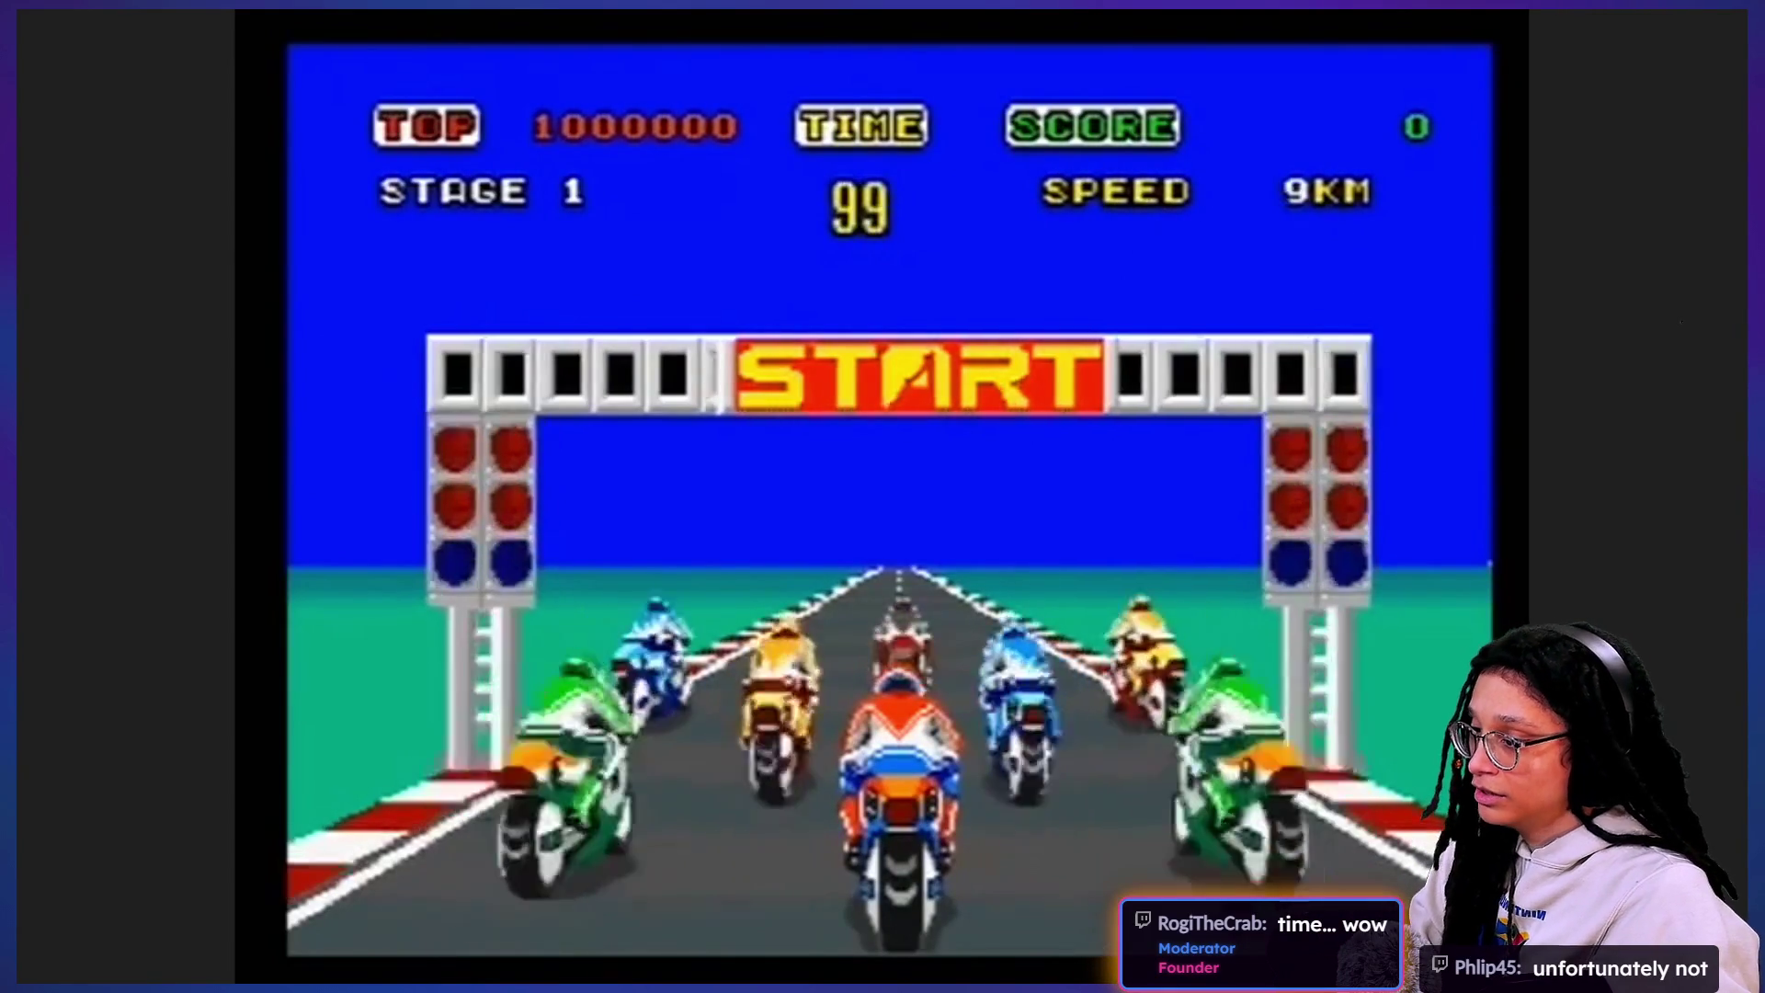
left_click(750, 649)
left_click(560, 596)
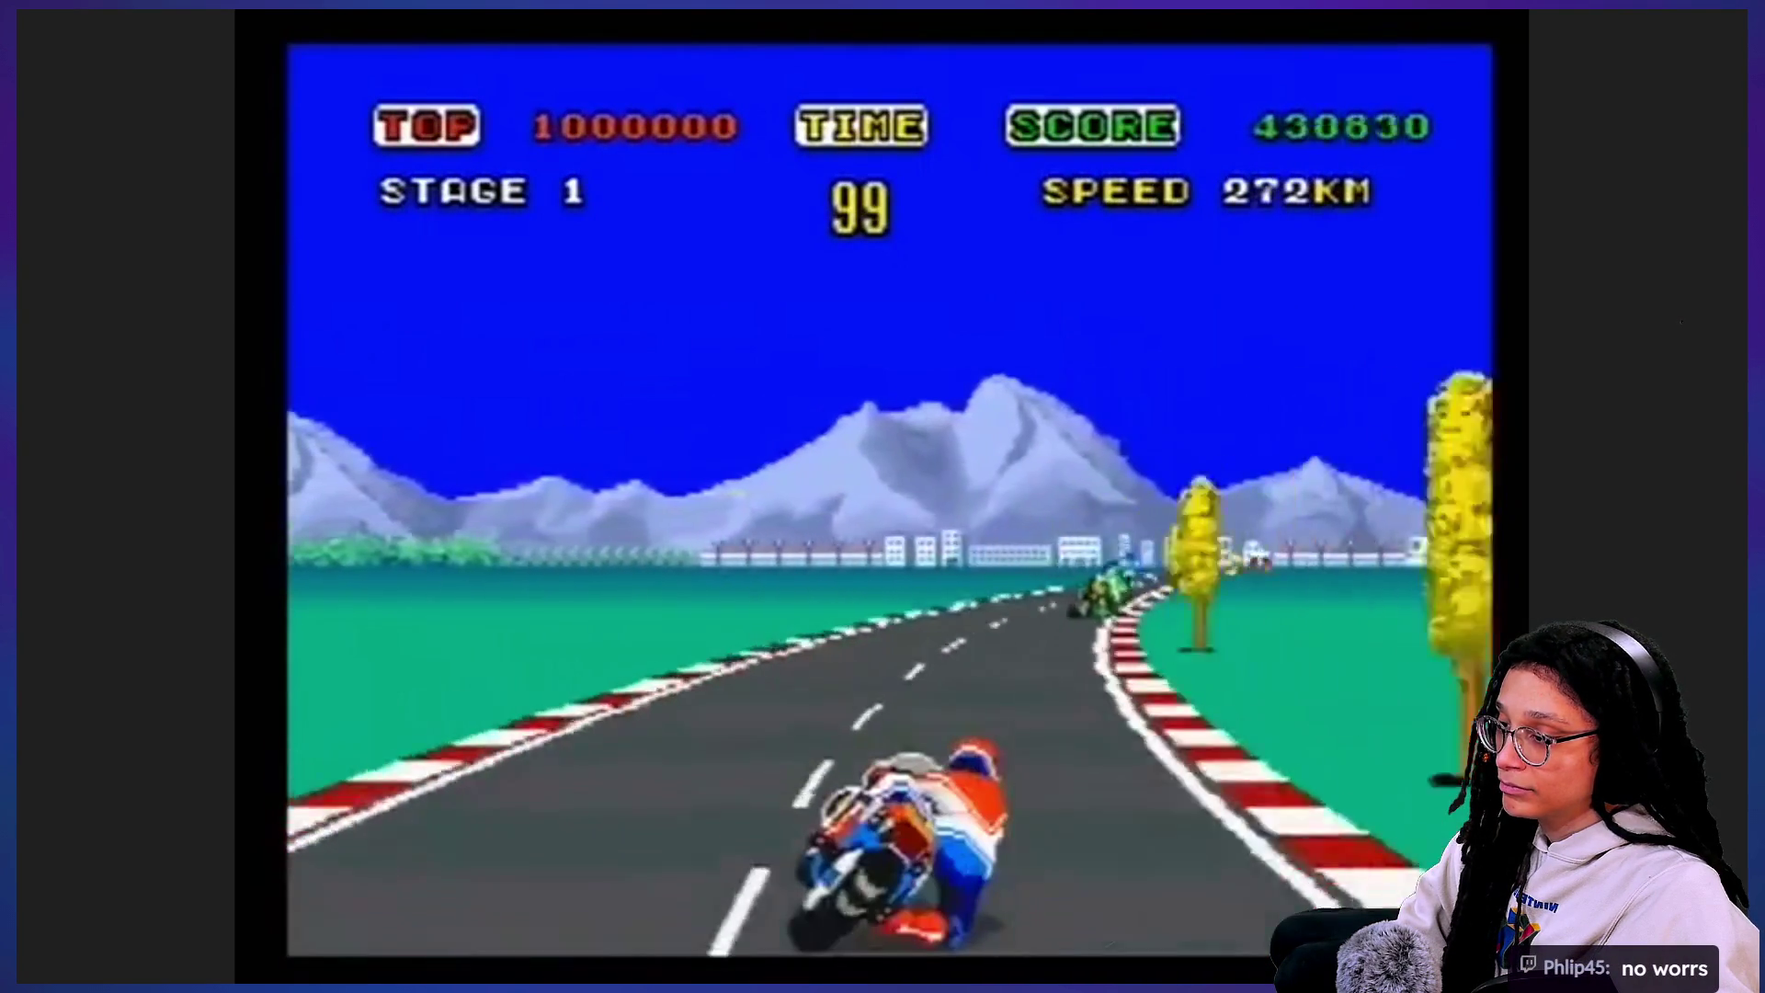
mouse_move(989, 483)
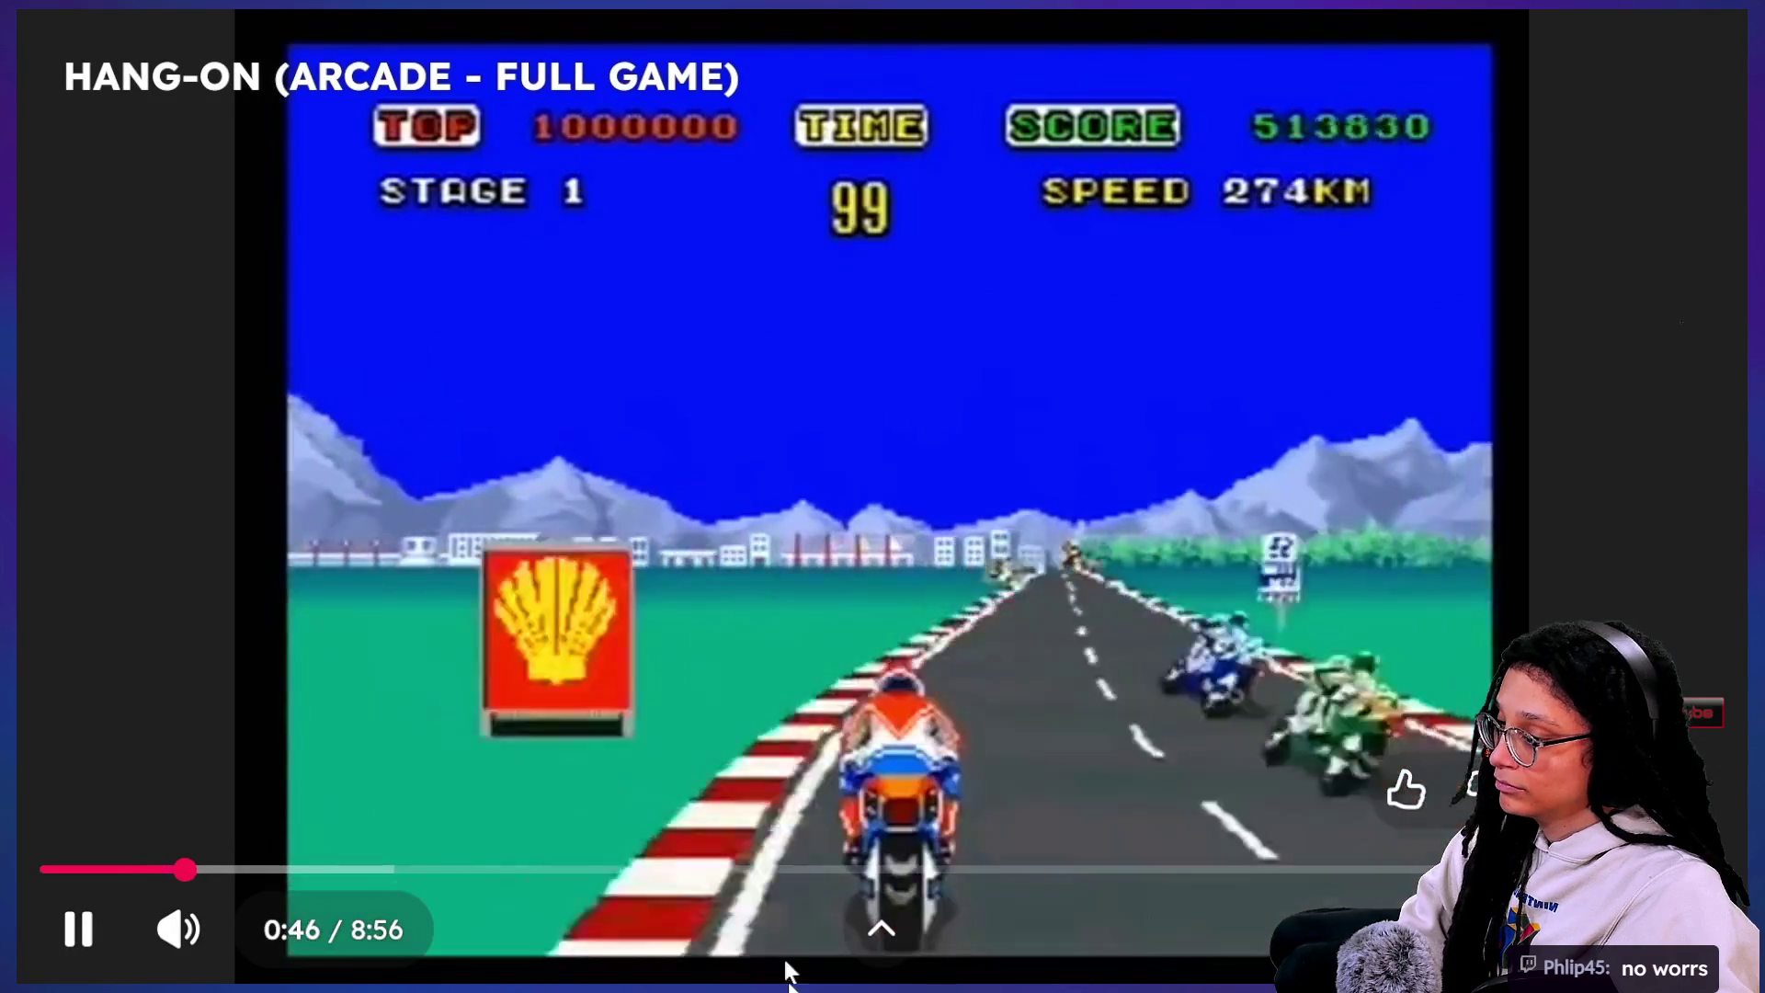
left_click(779, 871)
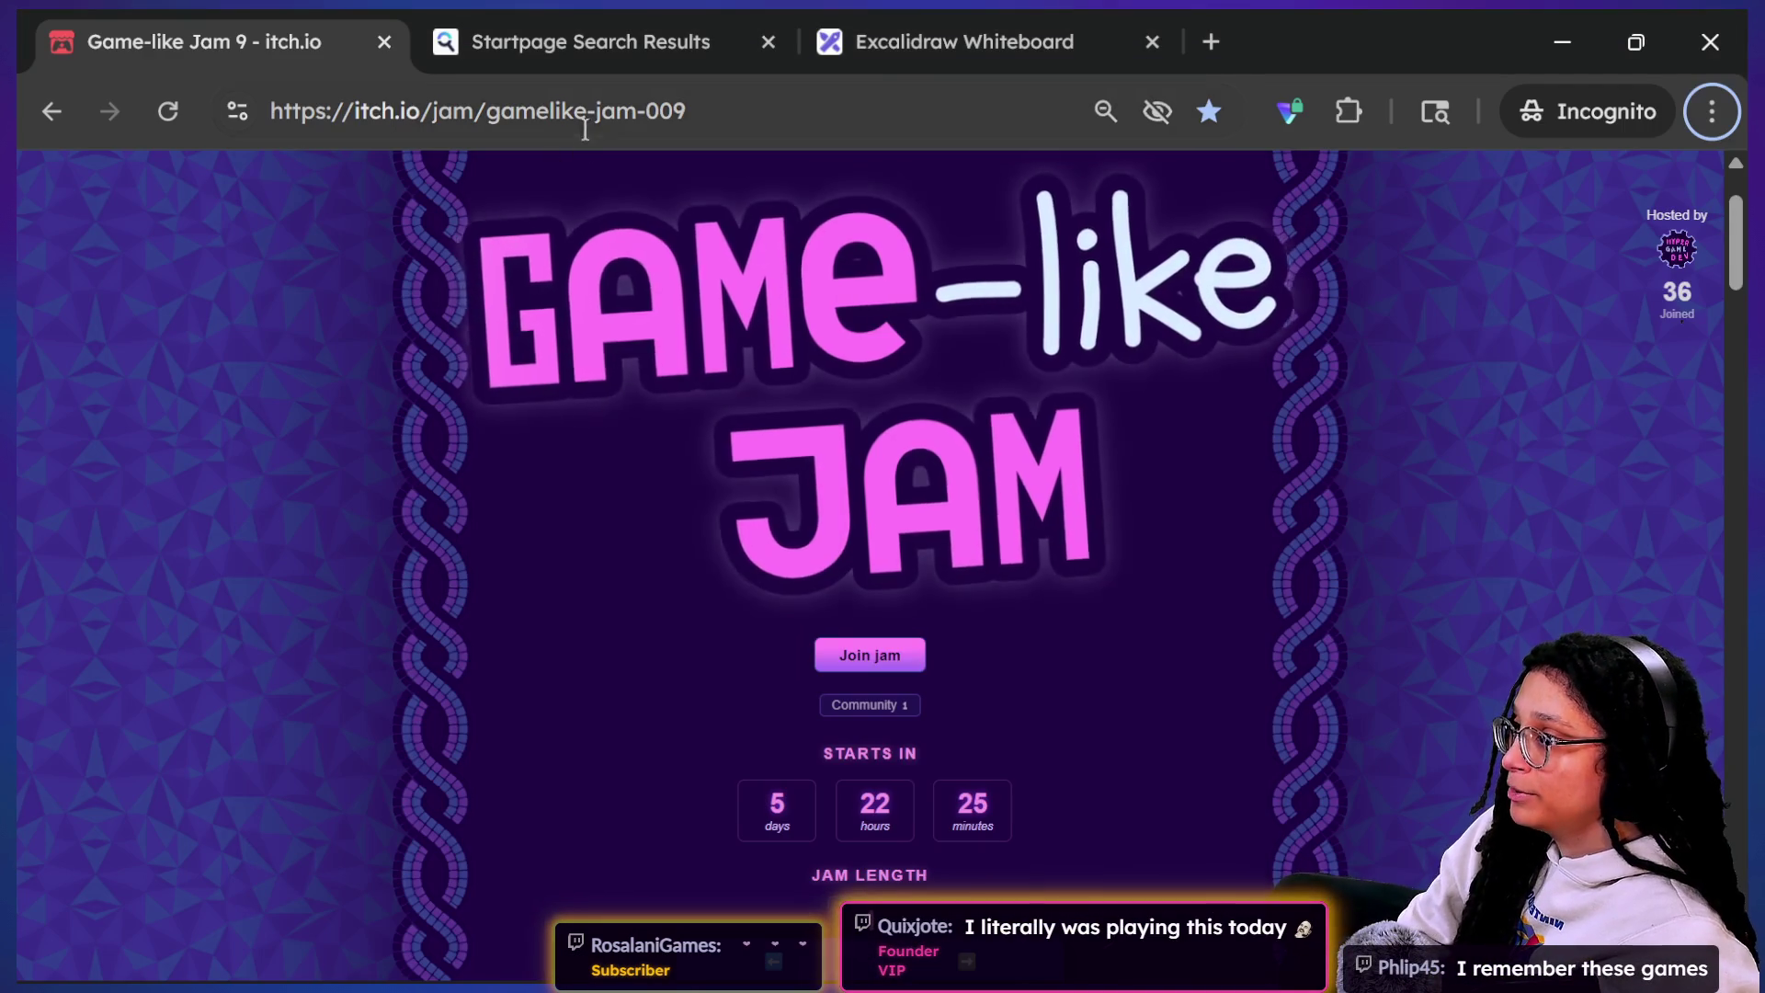
Step: Send the !gamelike jam announcement command in the stream chat
left_click(582, 111)
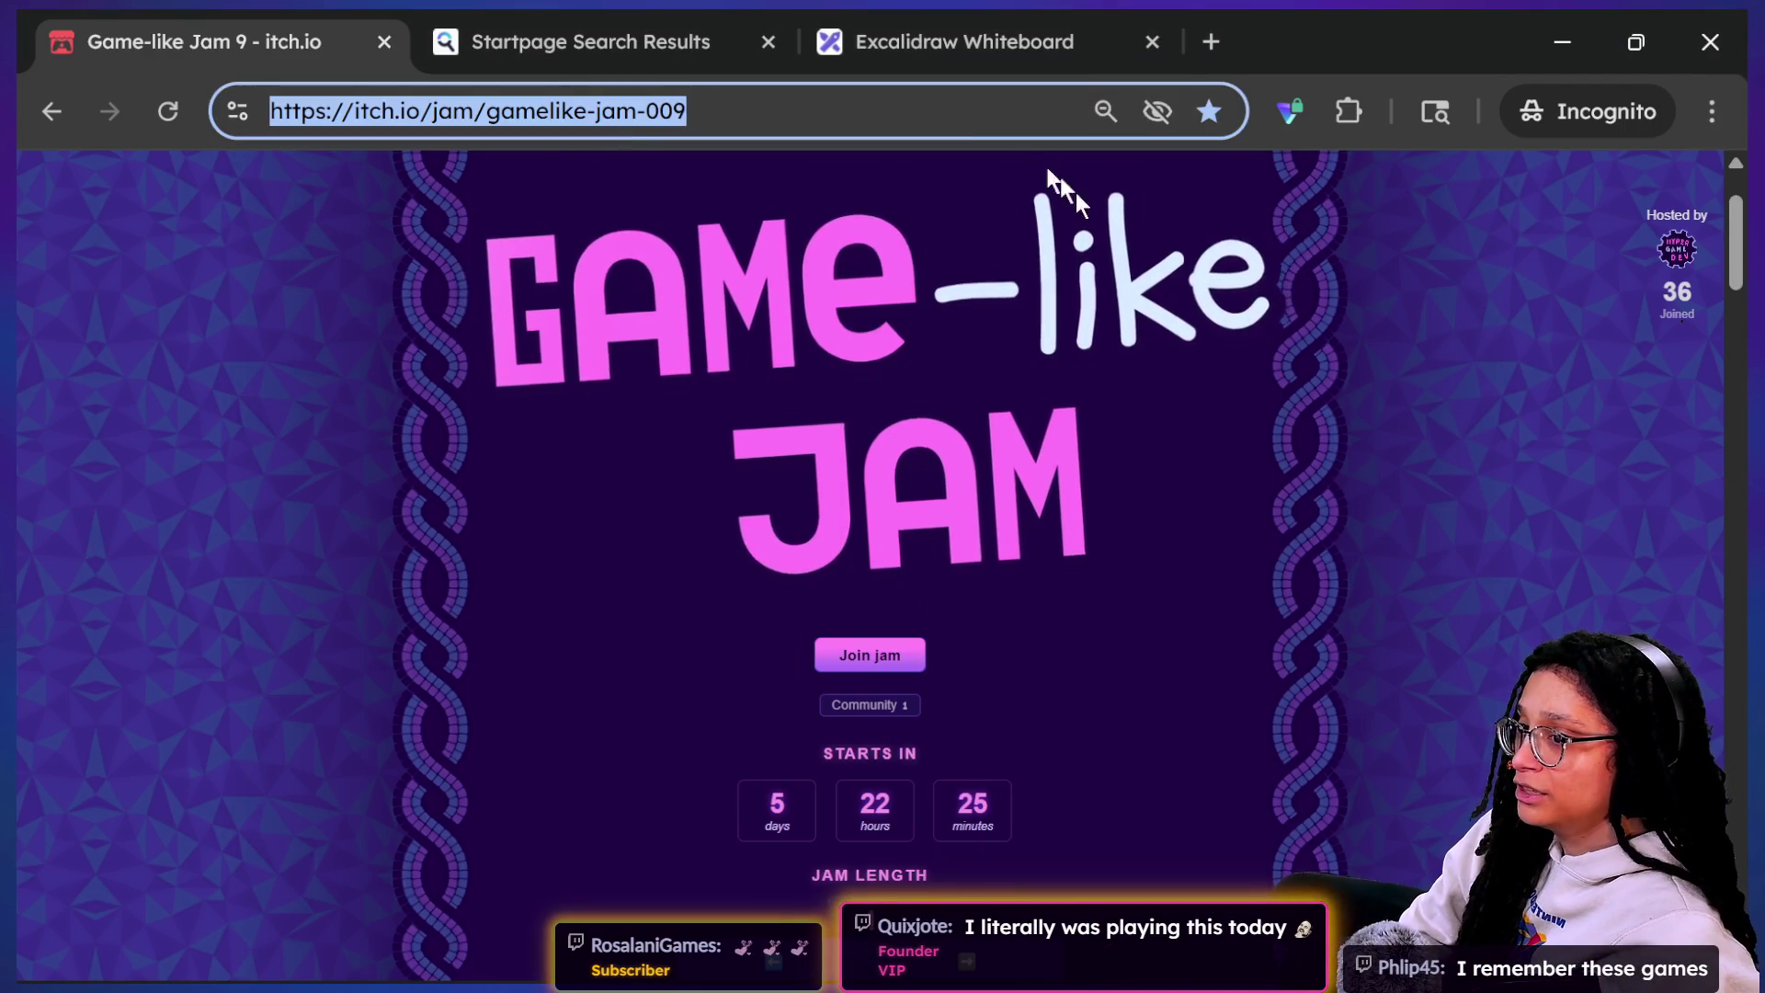
key("alt+Tab")
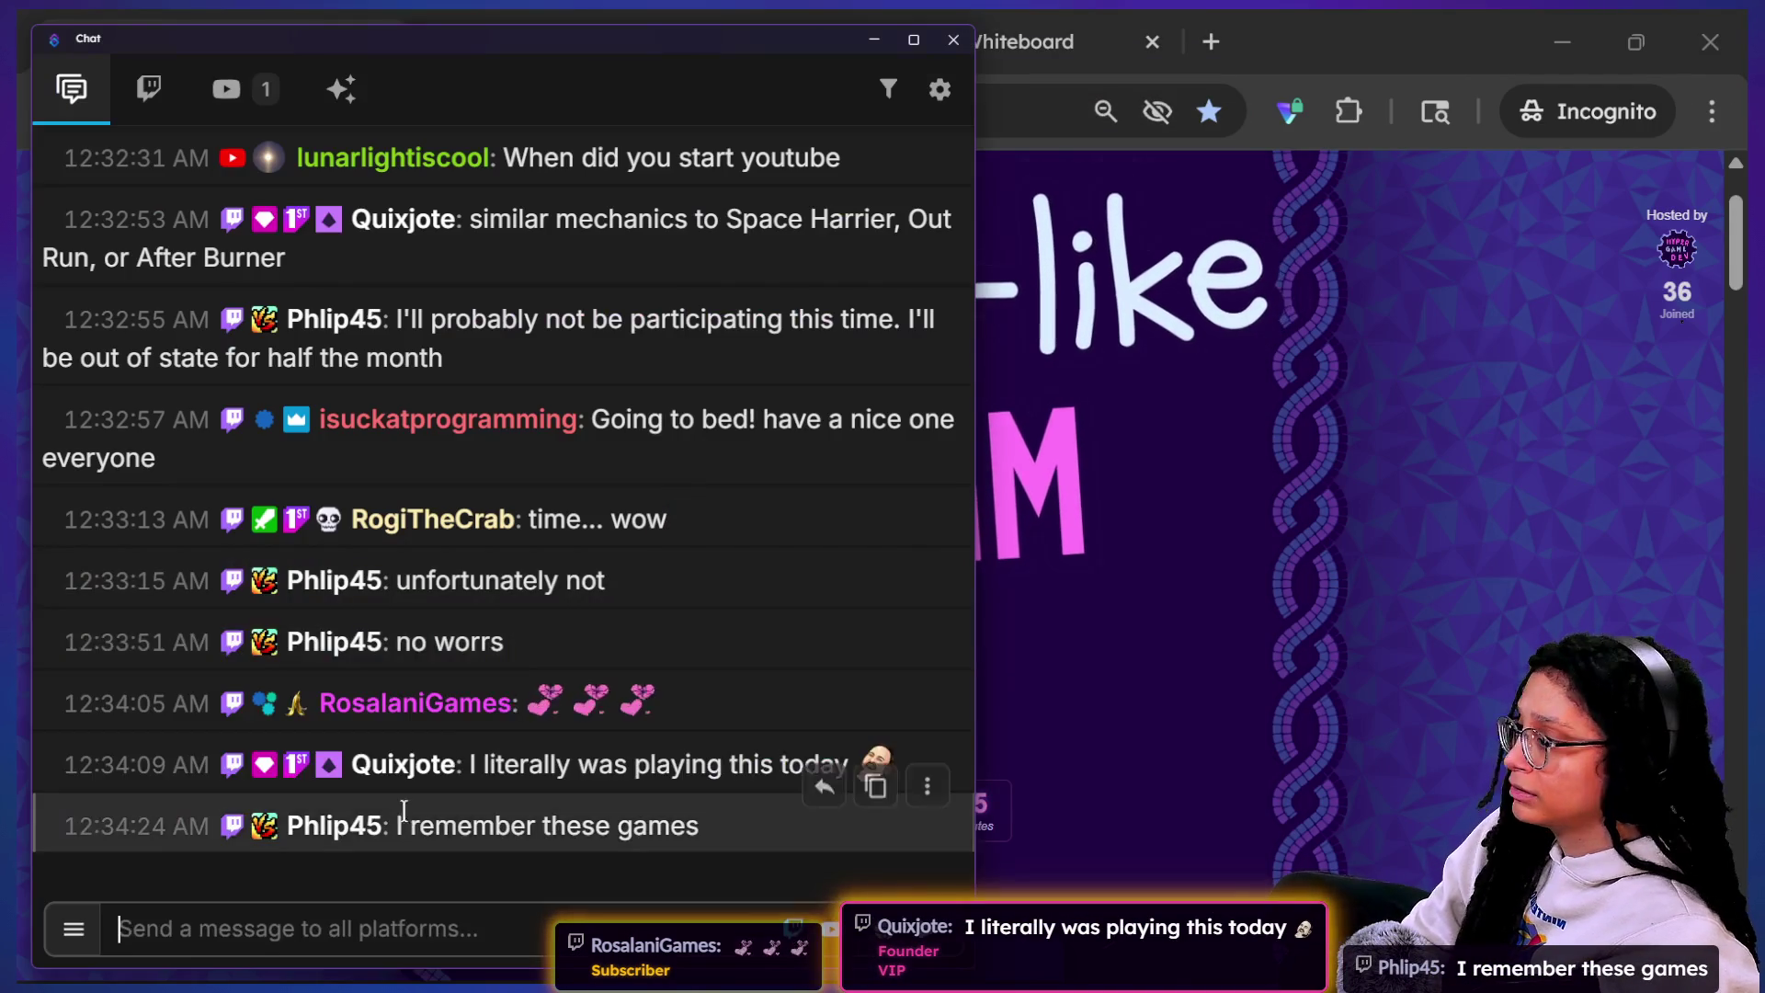
type("!gamelike")
key("Return")
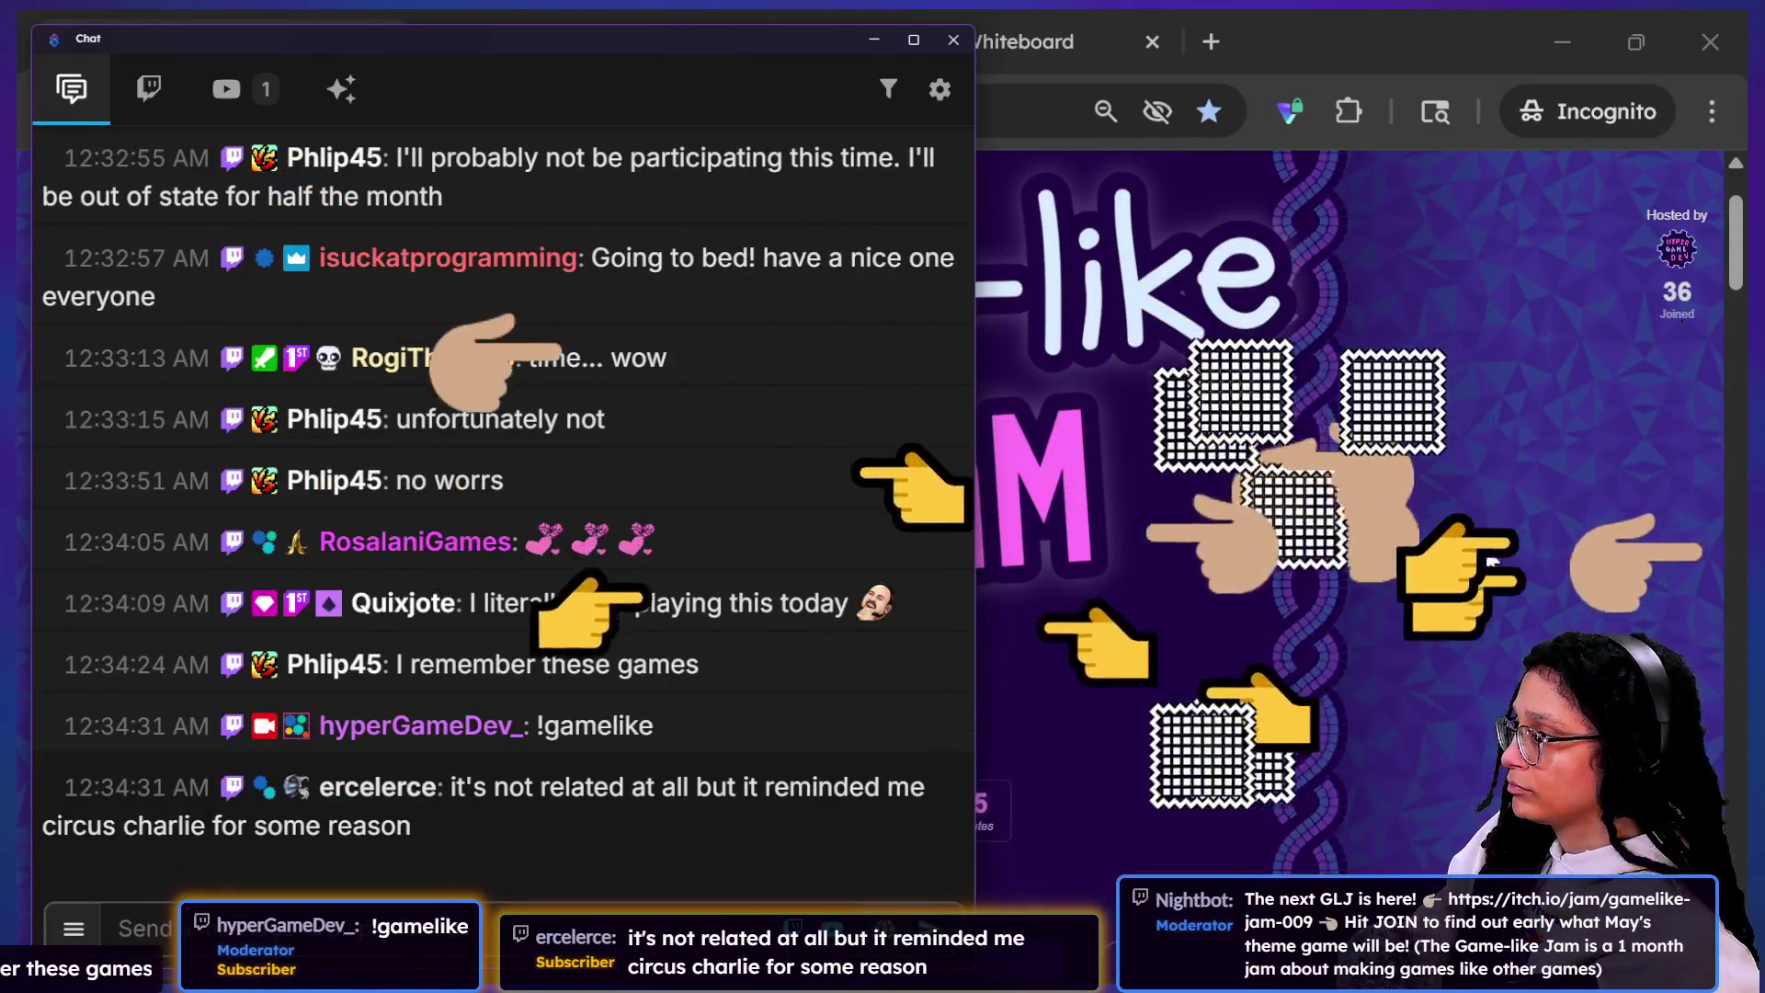
left_click(1485, 548)
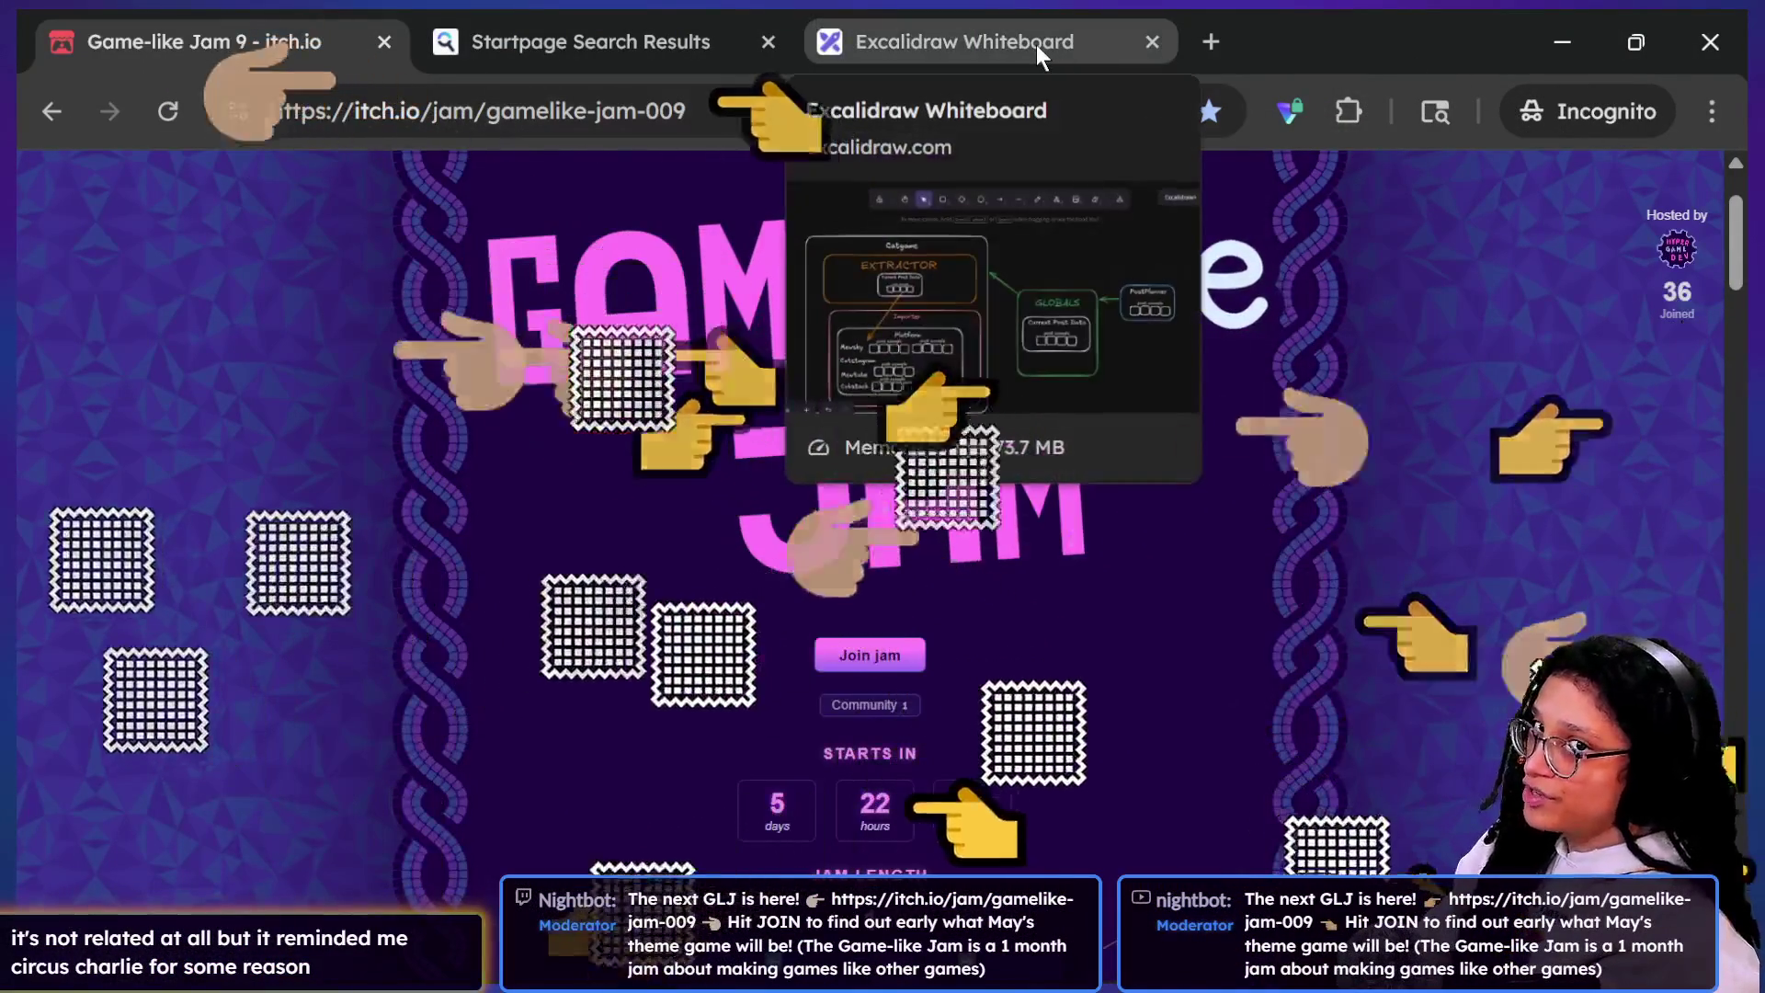
Step: Glance at the Excalidraw tab, then open the jam host's page in a new tab
left_click(1035, 41)
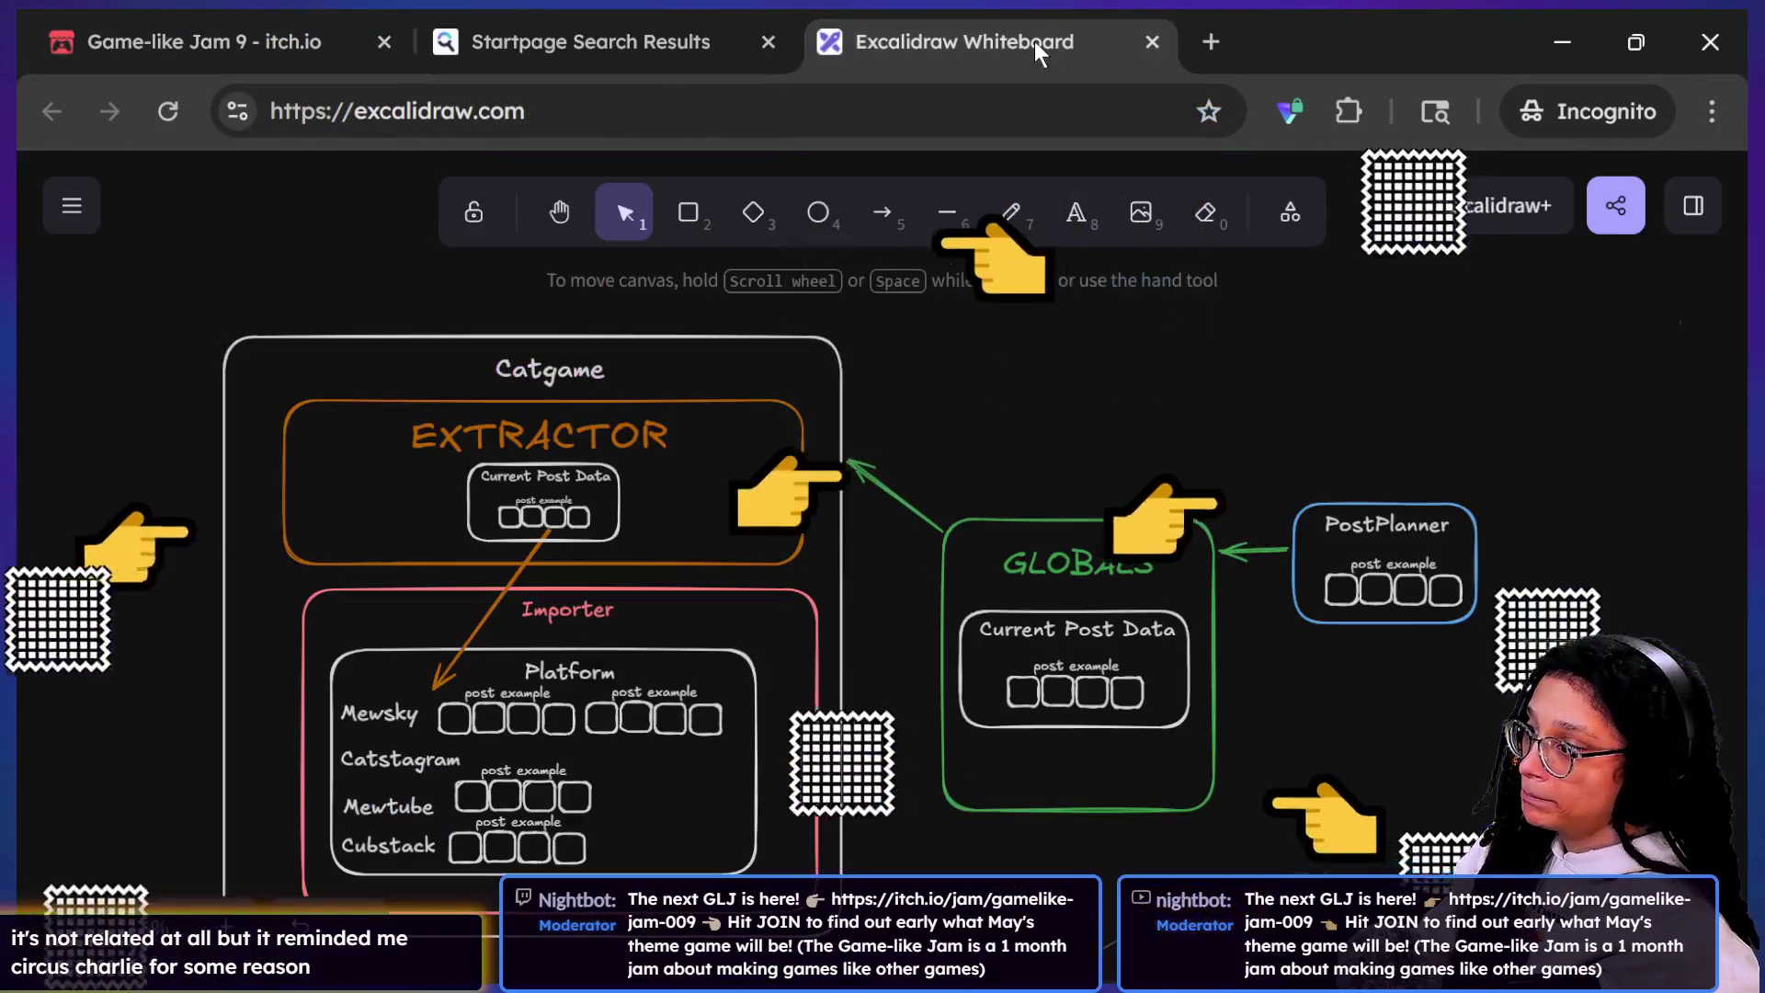
key("ctrl+Tab")
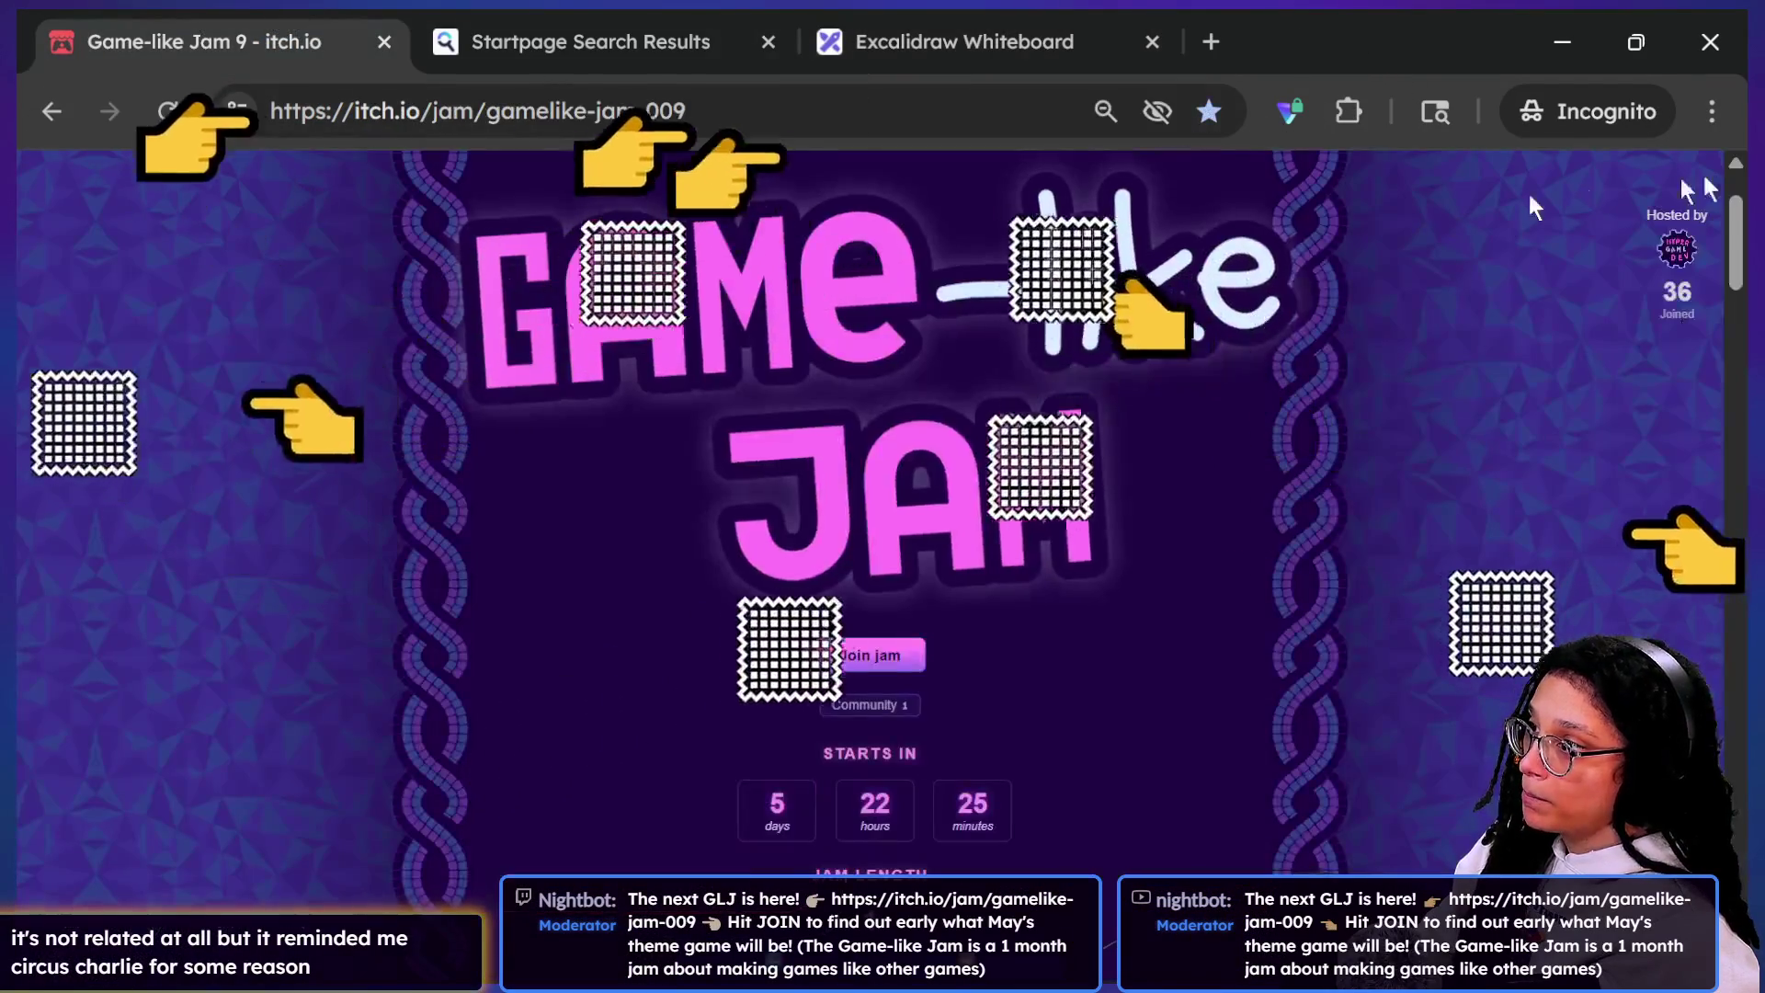
right_click(1673, 258)
left_click(1503, 302)
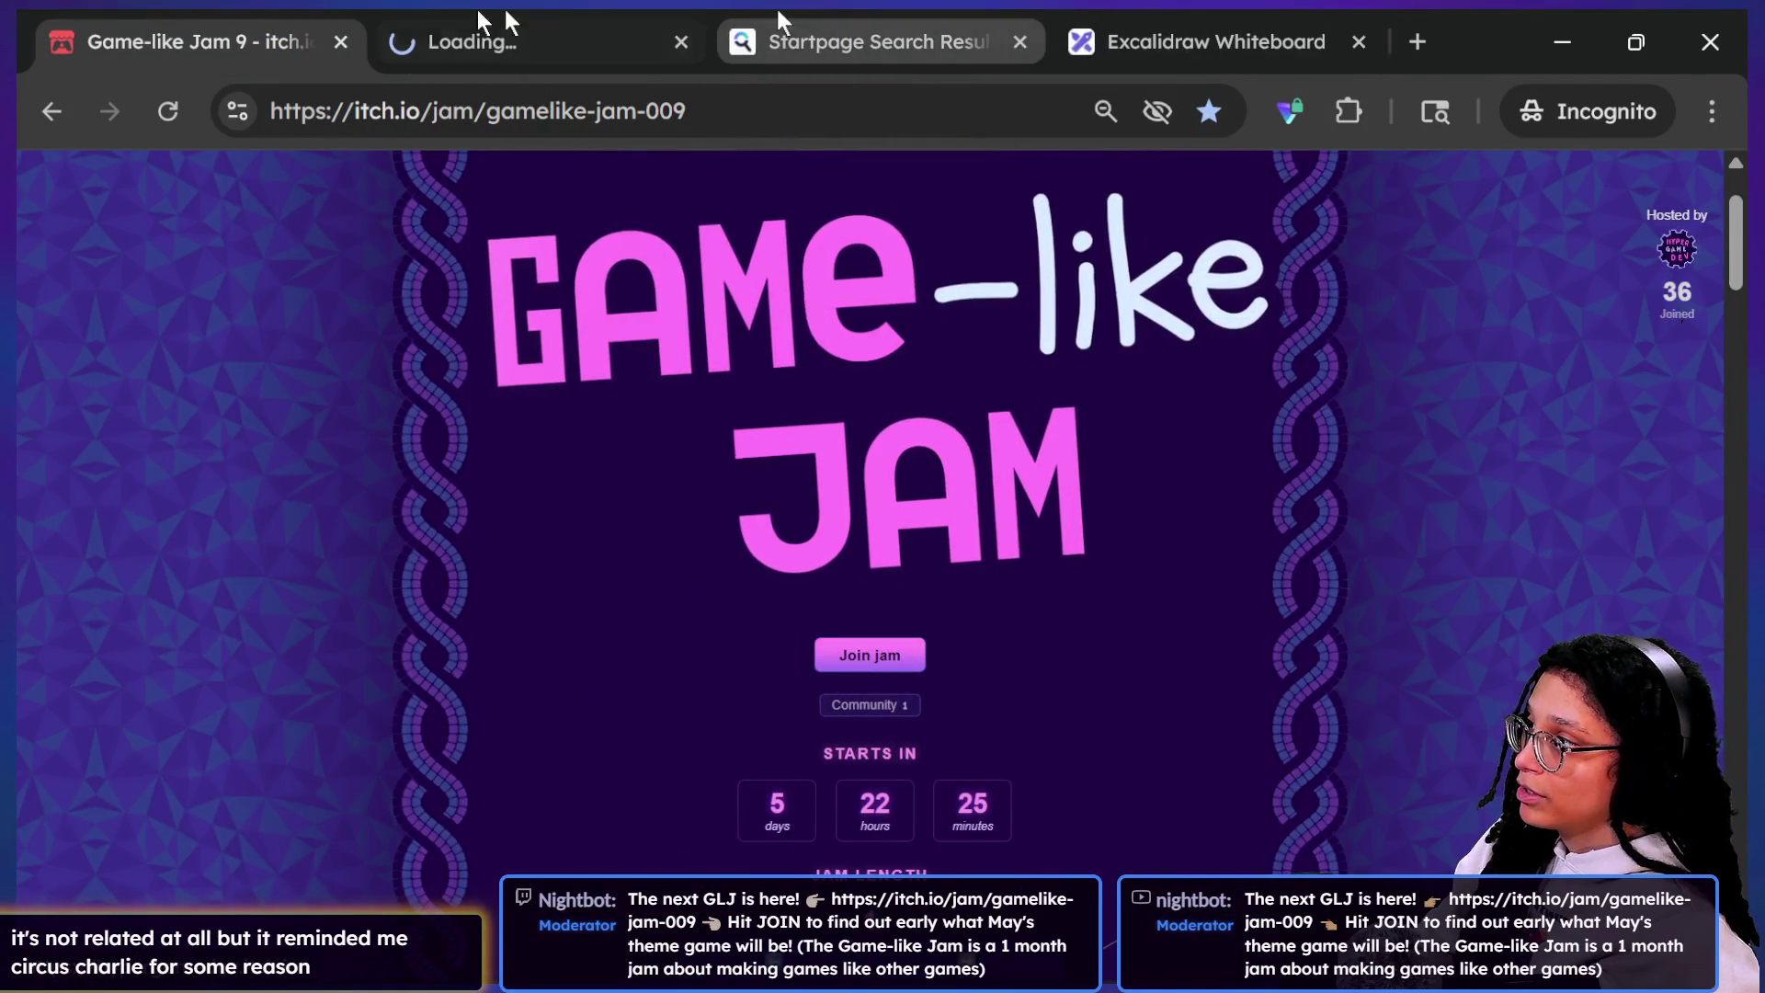
Step: Scroll the HyperGameDev page to its All Game Like Jams table, pen-mark ratings like 5 and 4, then clear them
left_click(643, 36)
scroll(1213, 627, "down", 8)
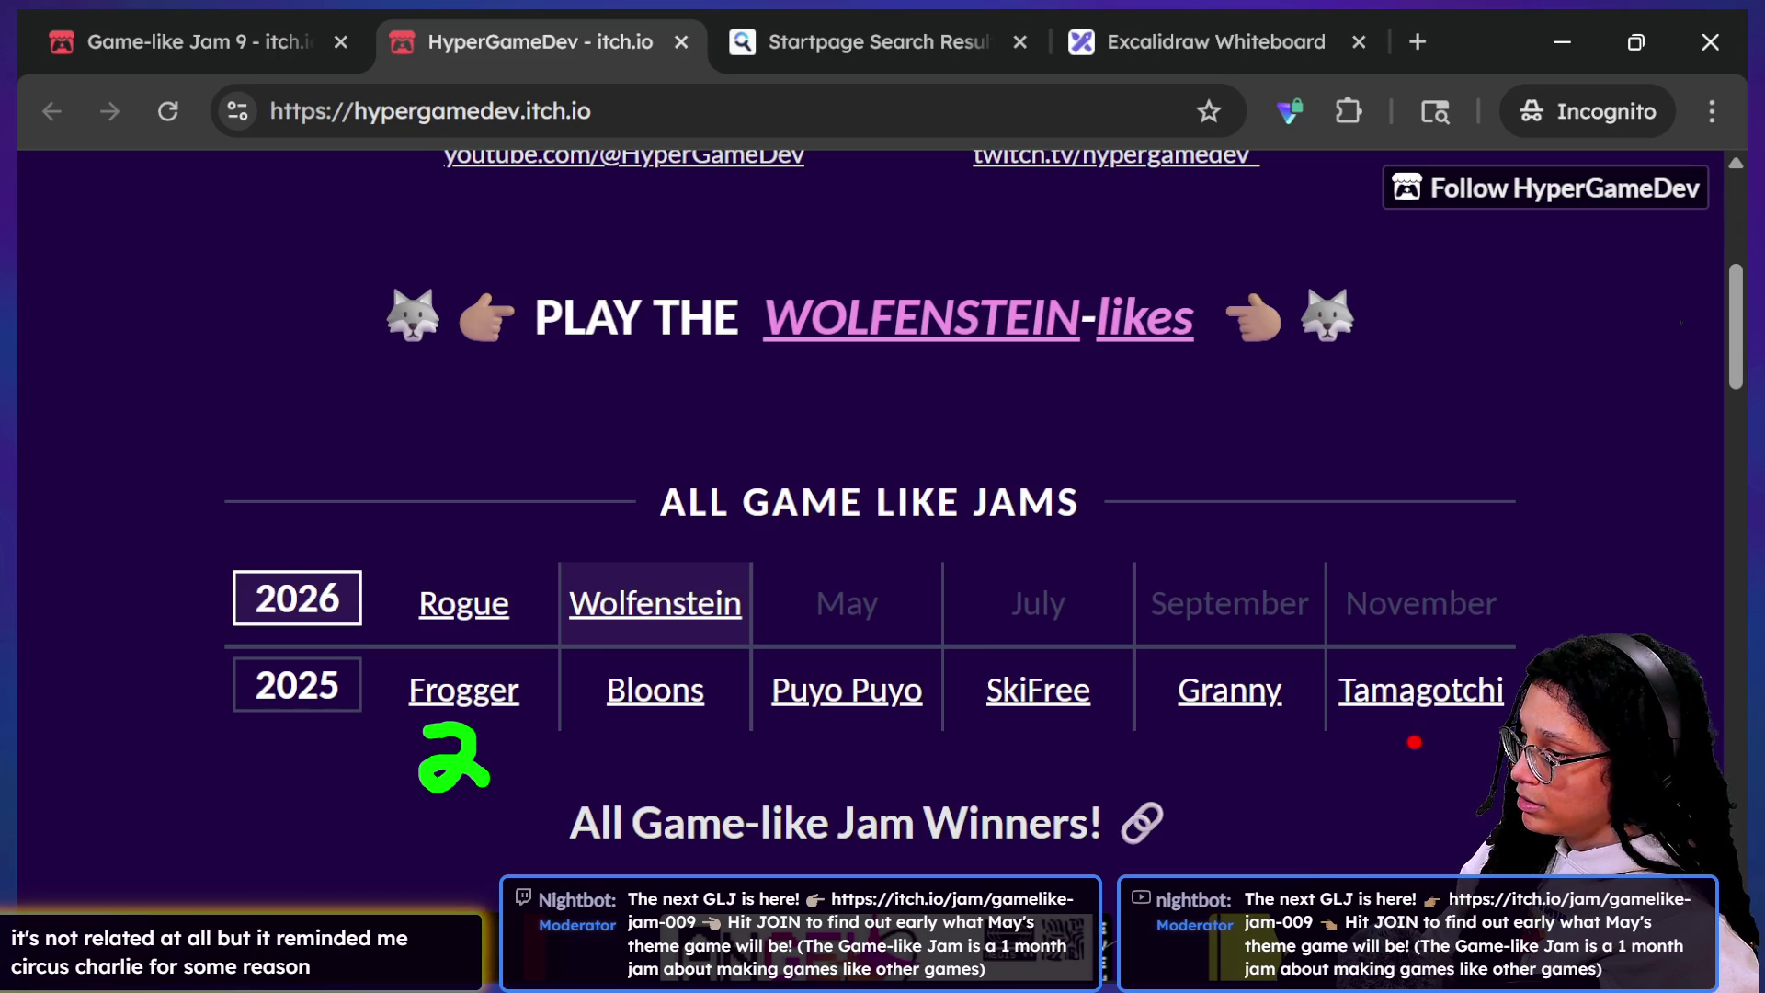
left_click_drag(851, 720, 816, 813)
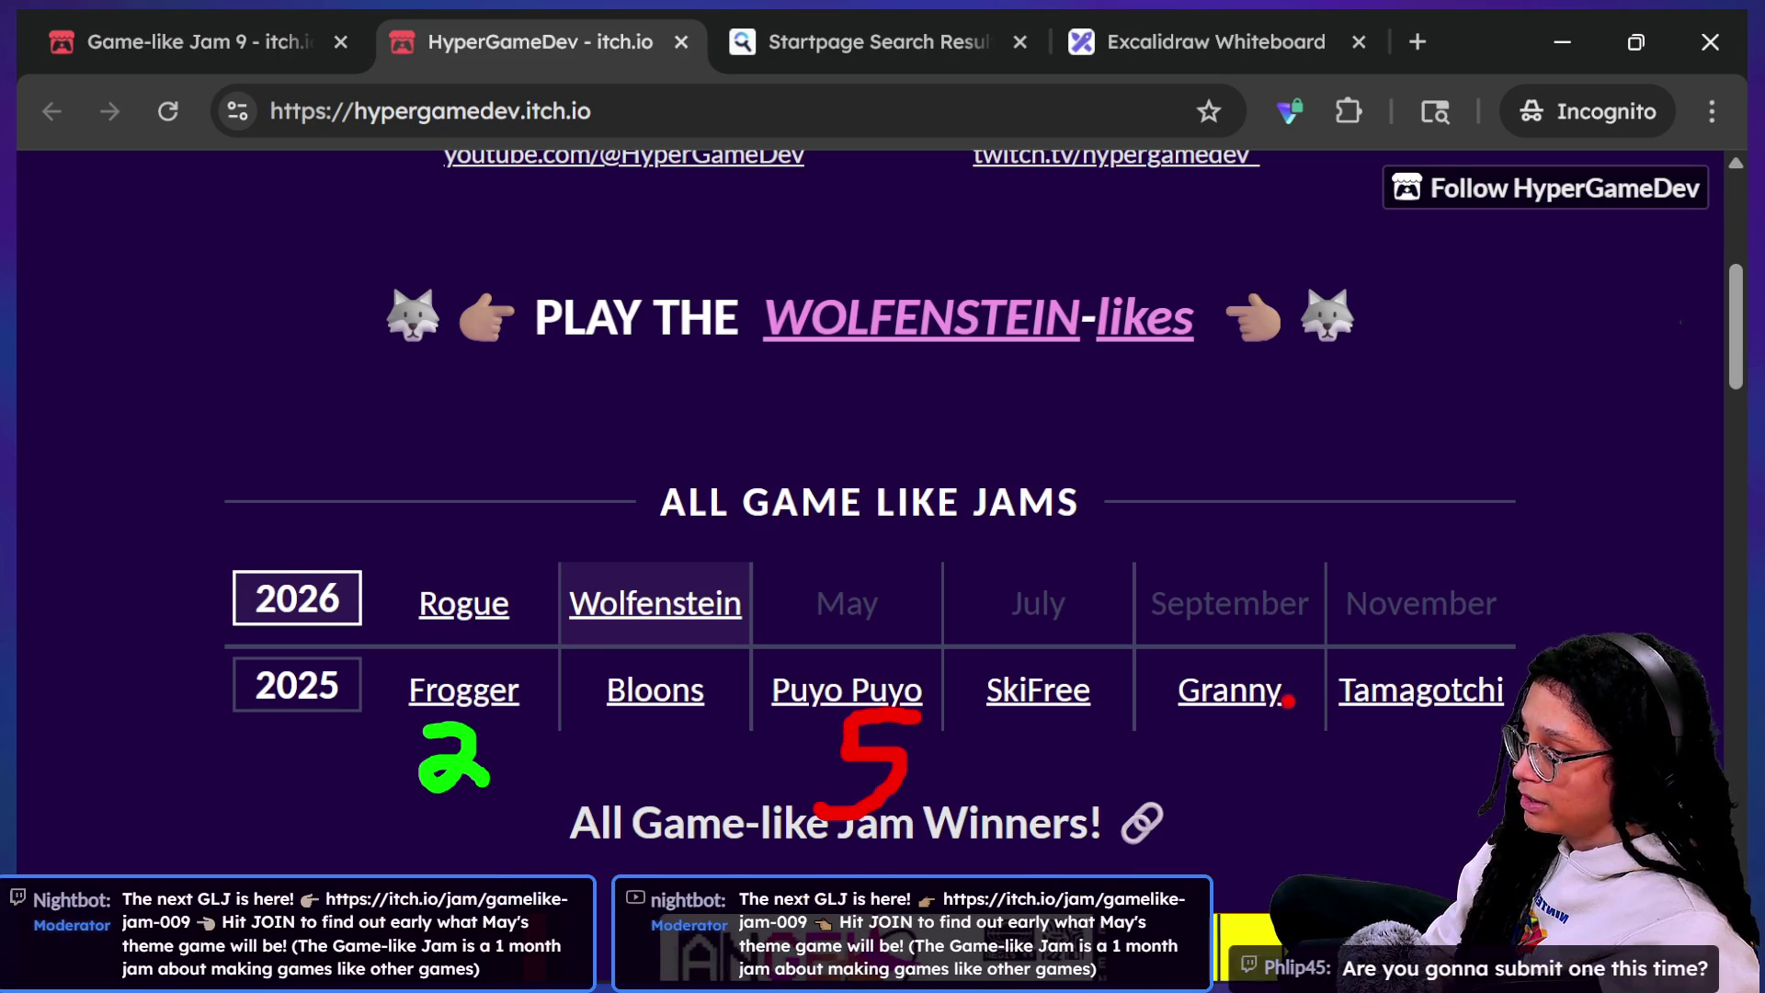
mouse_move(1179, 731)
left_mouse_down()
mouse_move(1166, 770)
mouse_move(1212, 768)
mouse_move(1206, 809)
left_mouse_up()
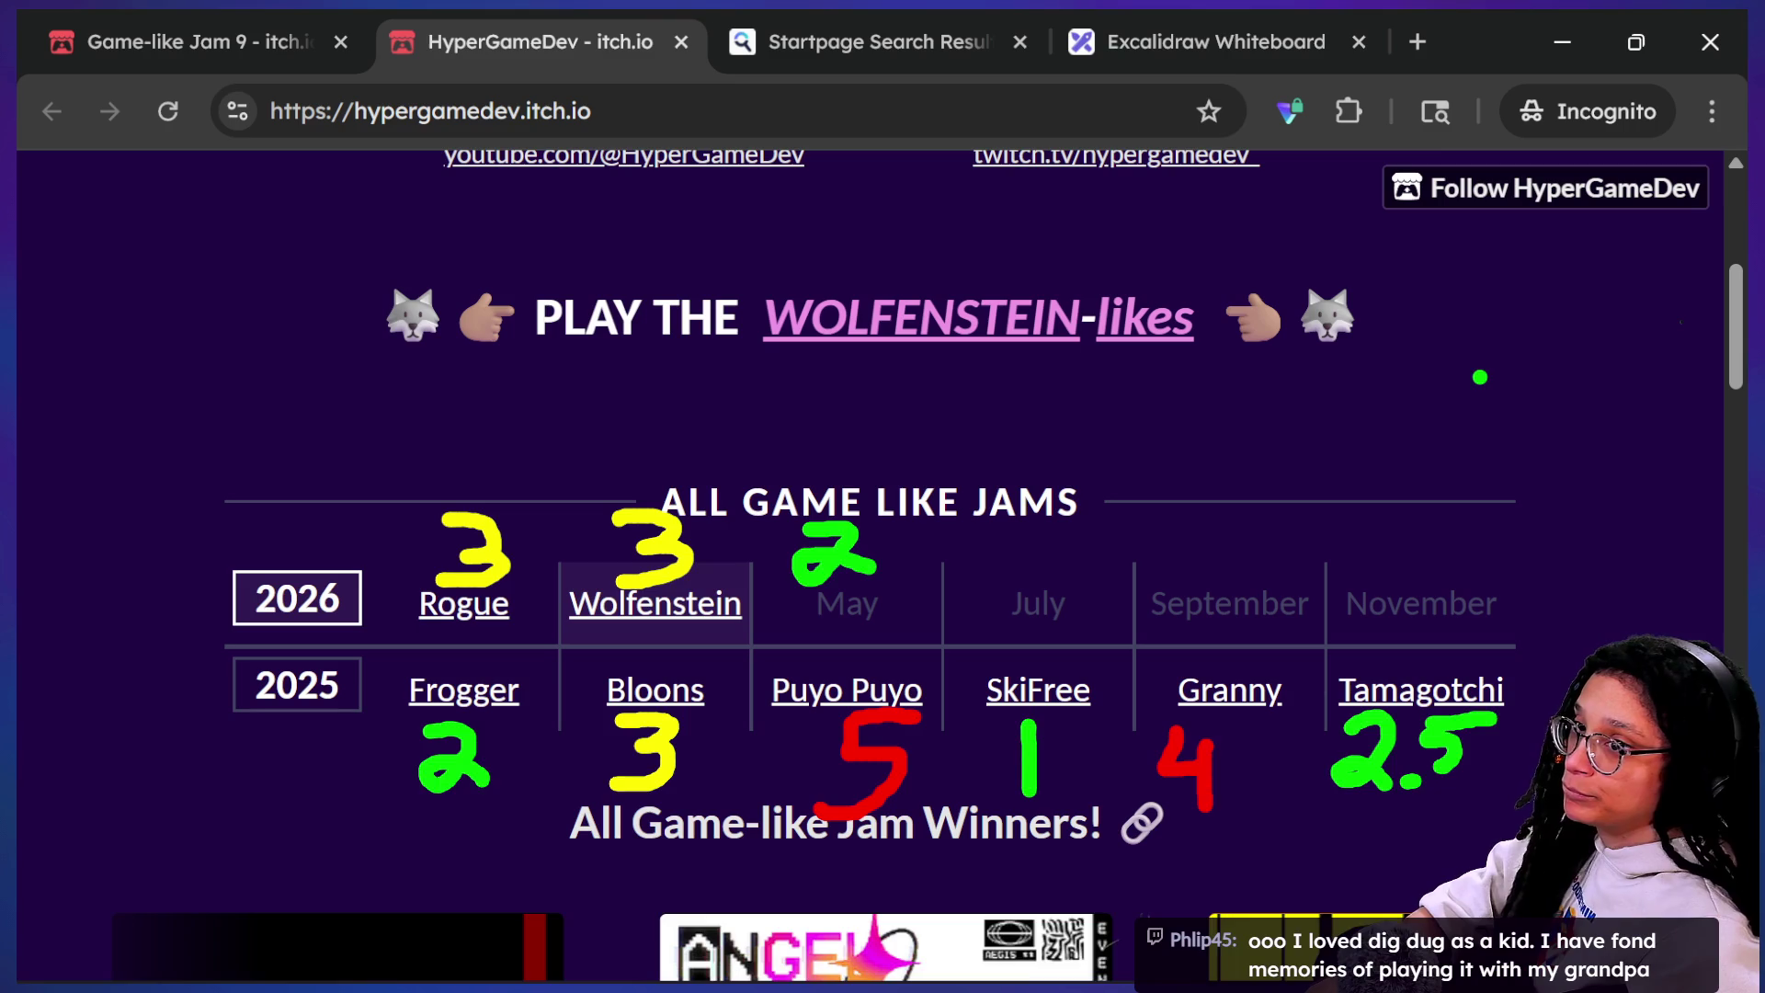
key("Escape")
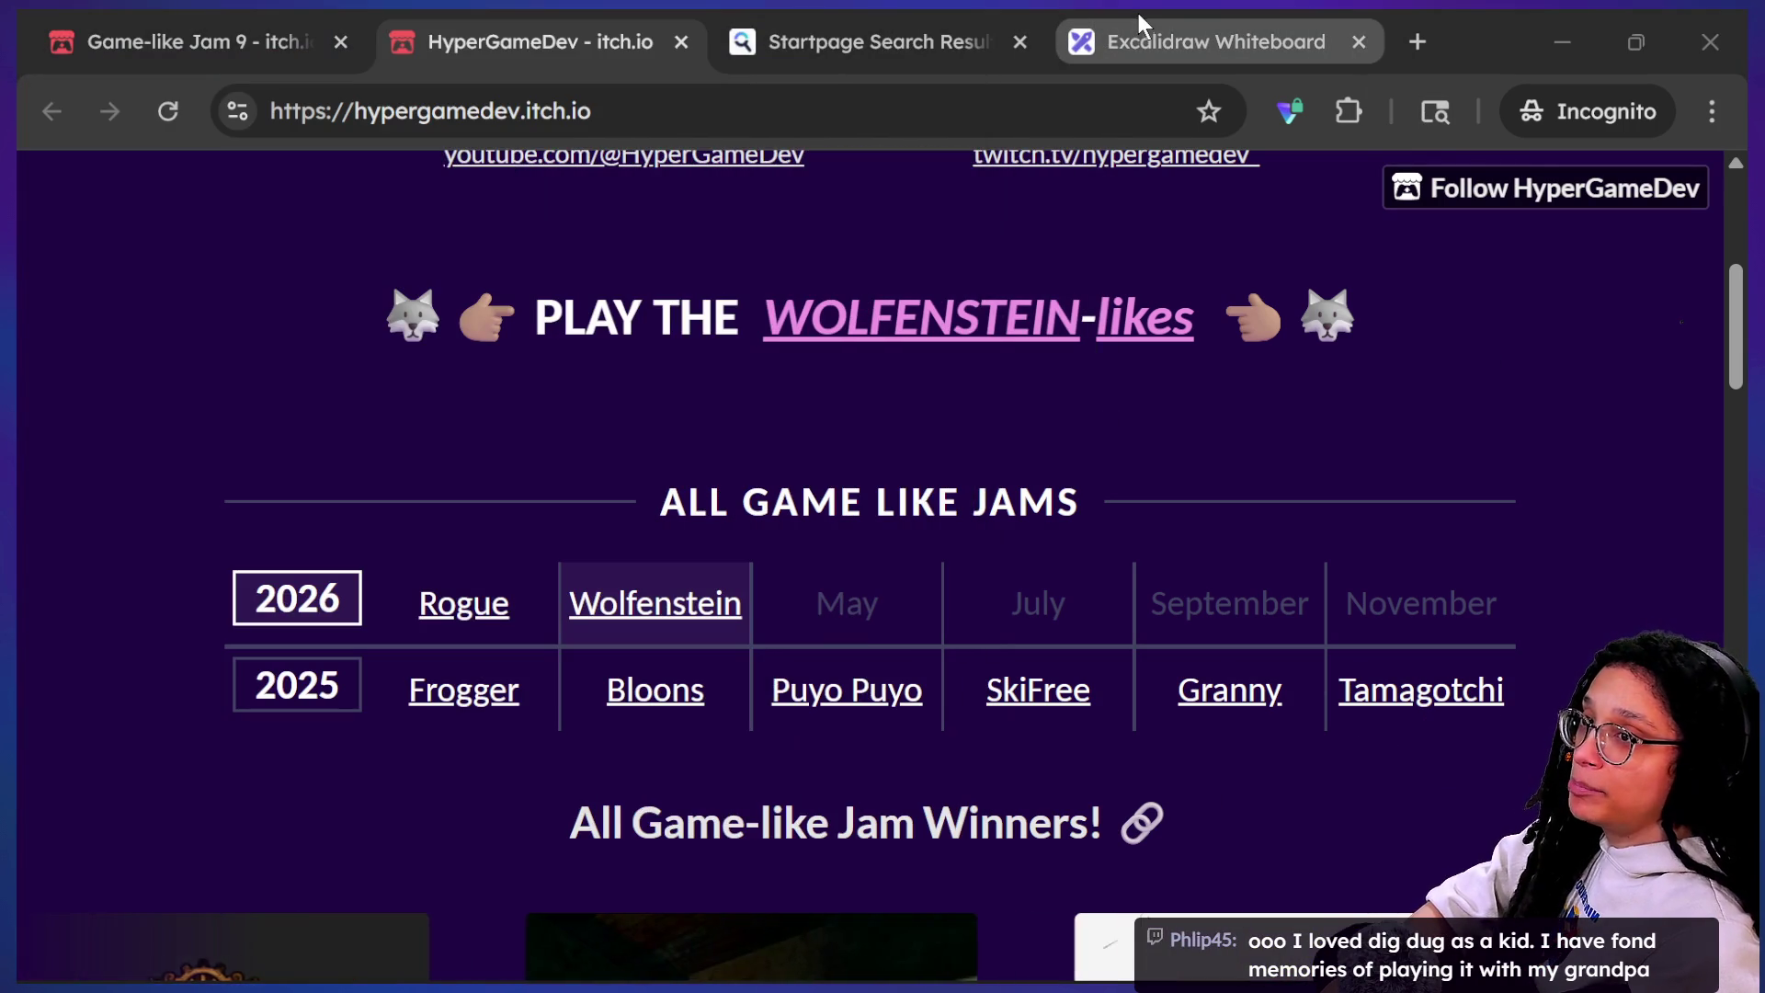
Step: Search YouTube for 'dig dug gameplay' and open the Arcade Game: Dig Dug video
key("alt+Tab")
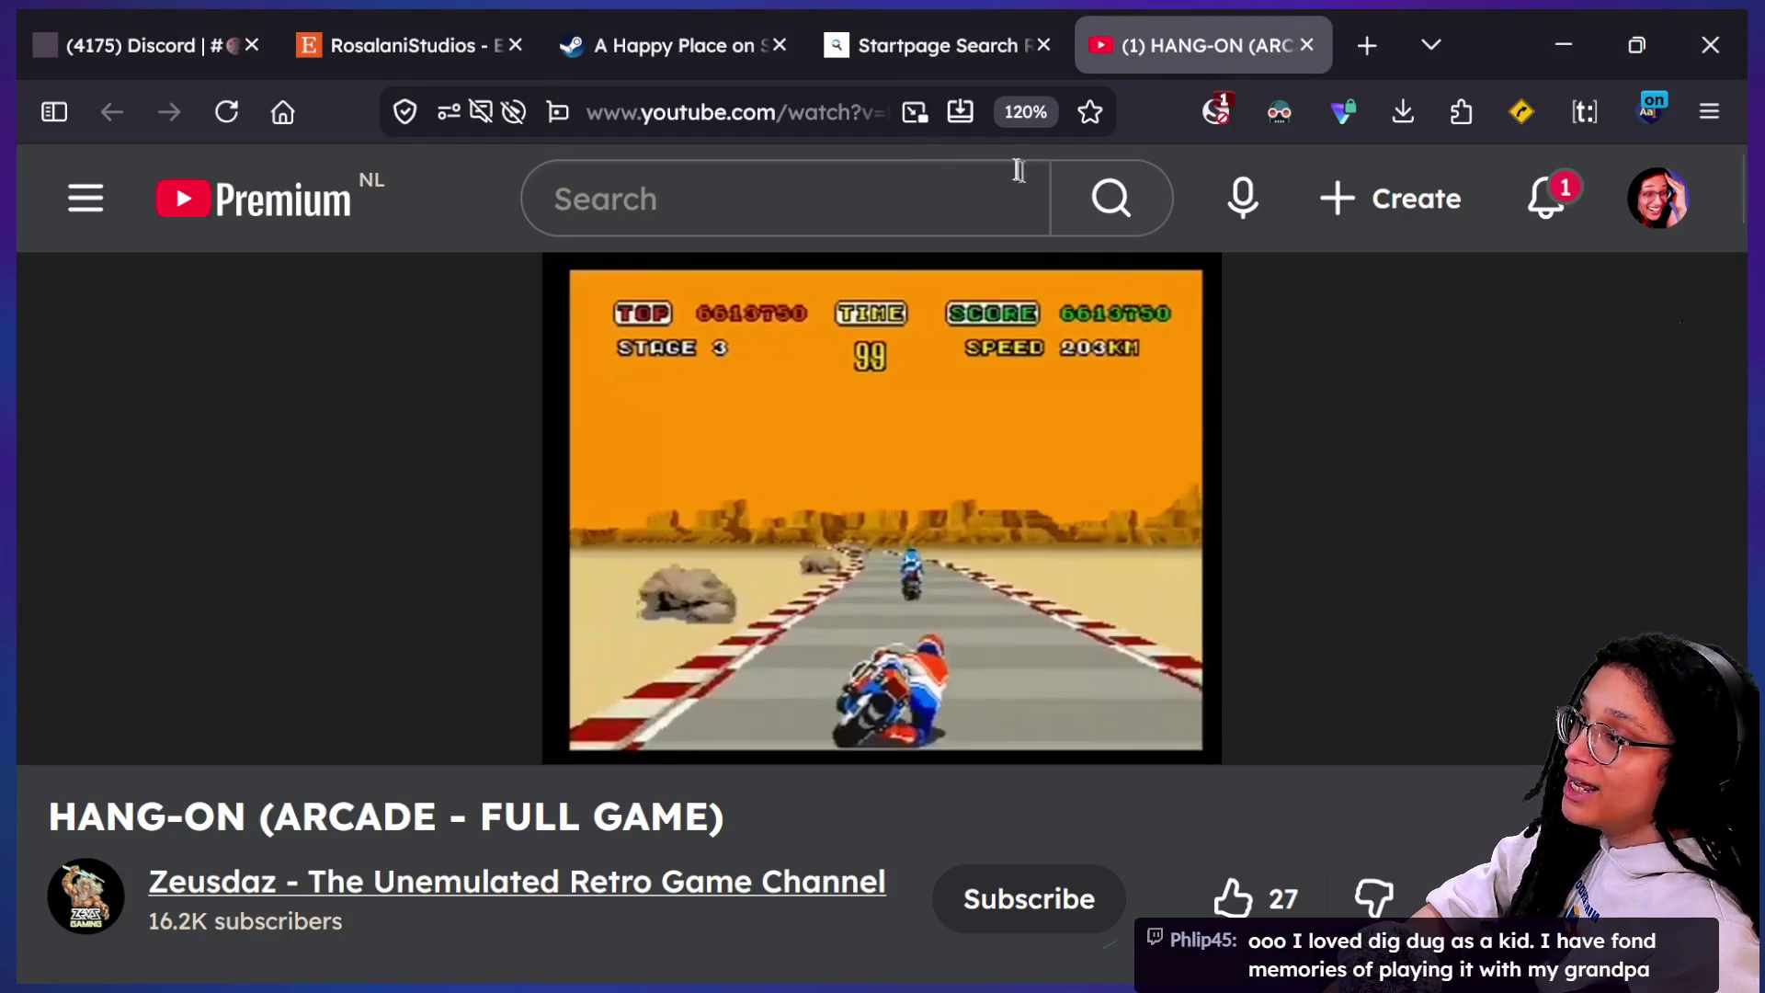
type("dig d")
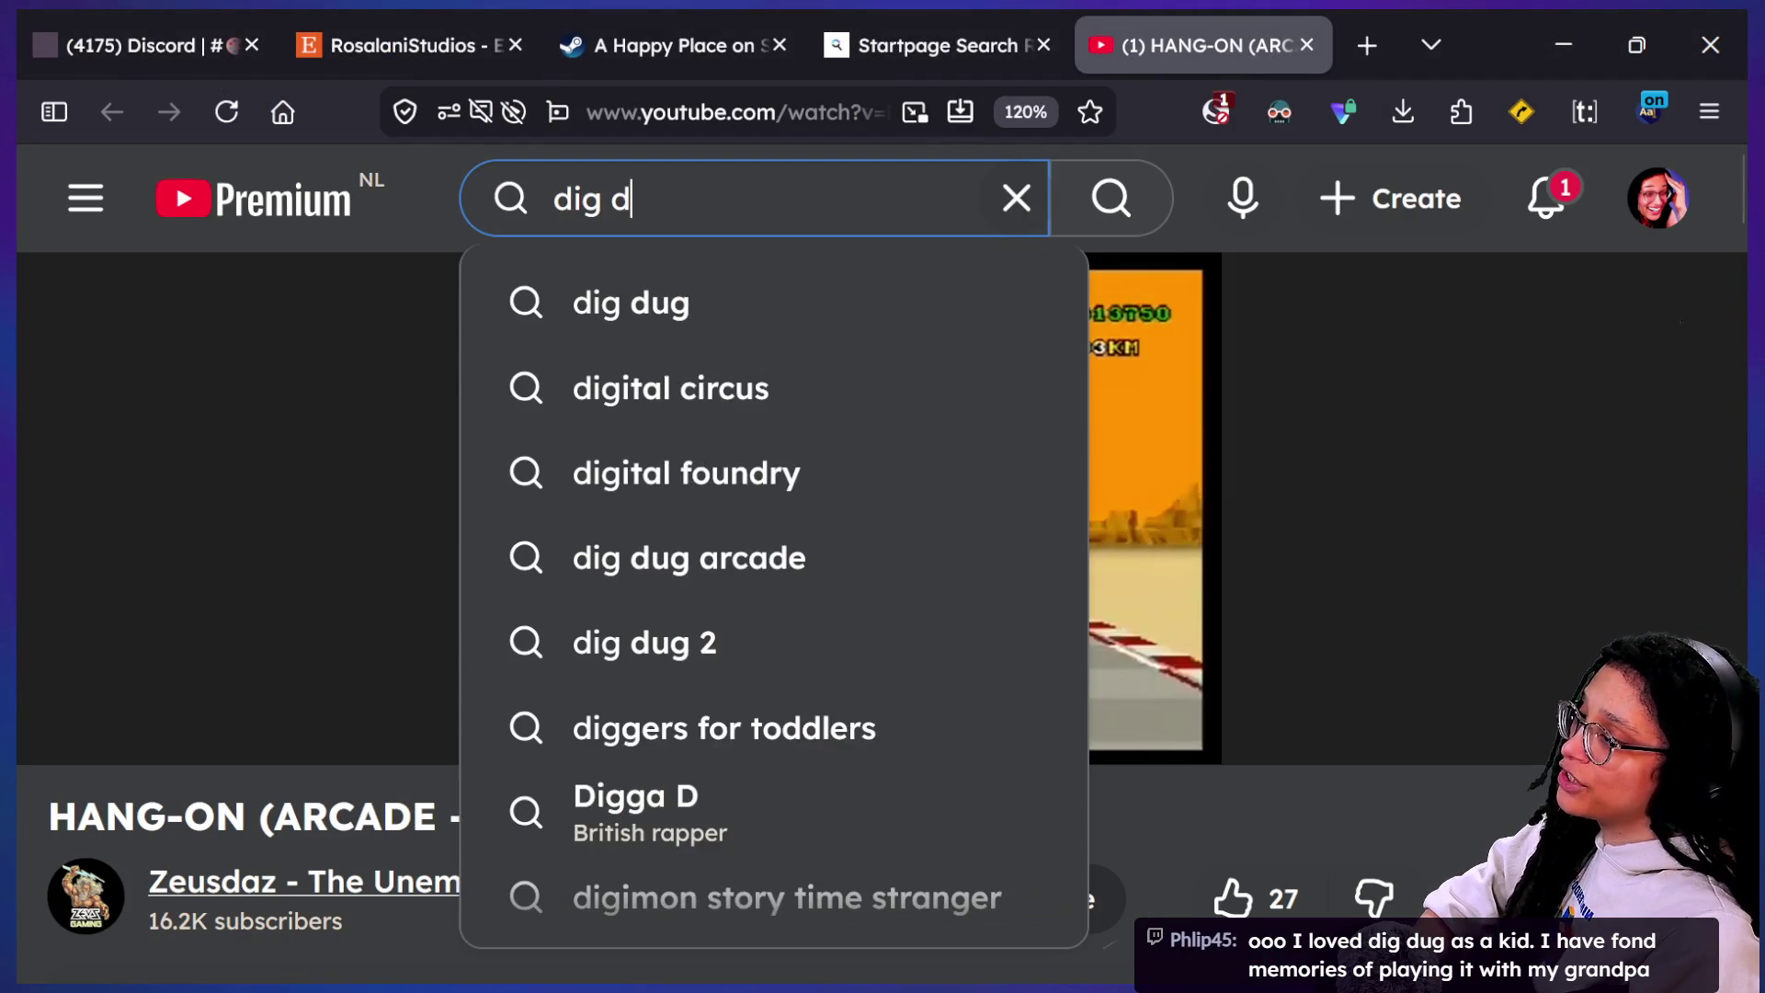
type("ug gameplay")
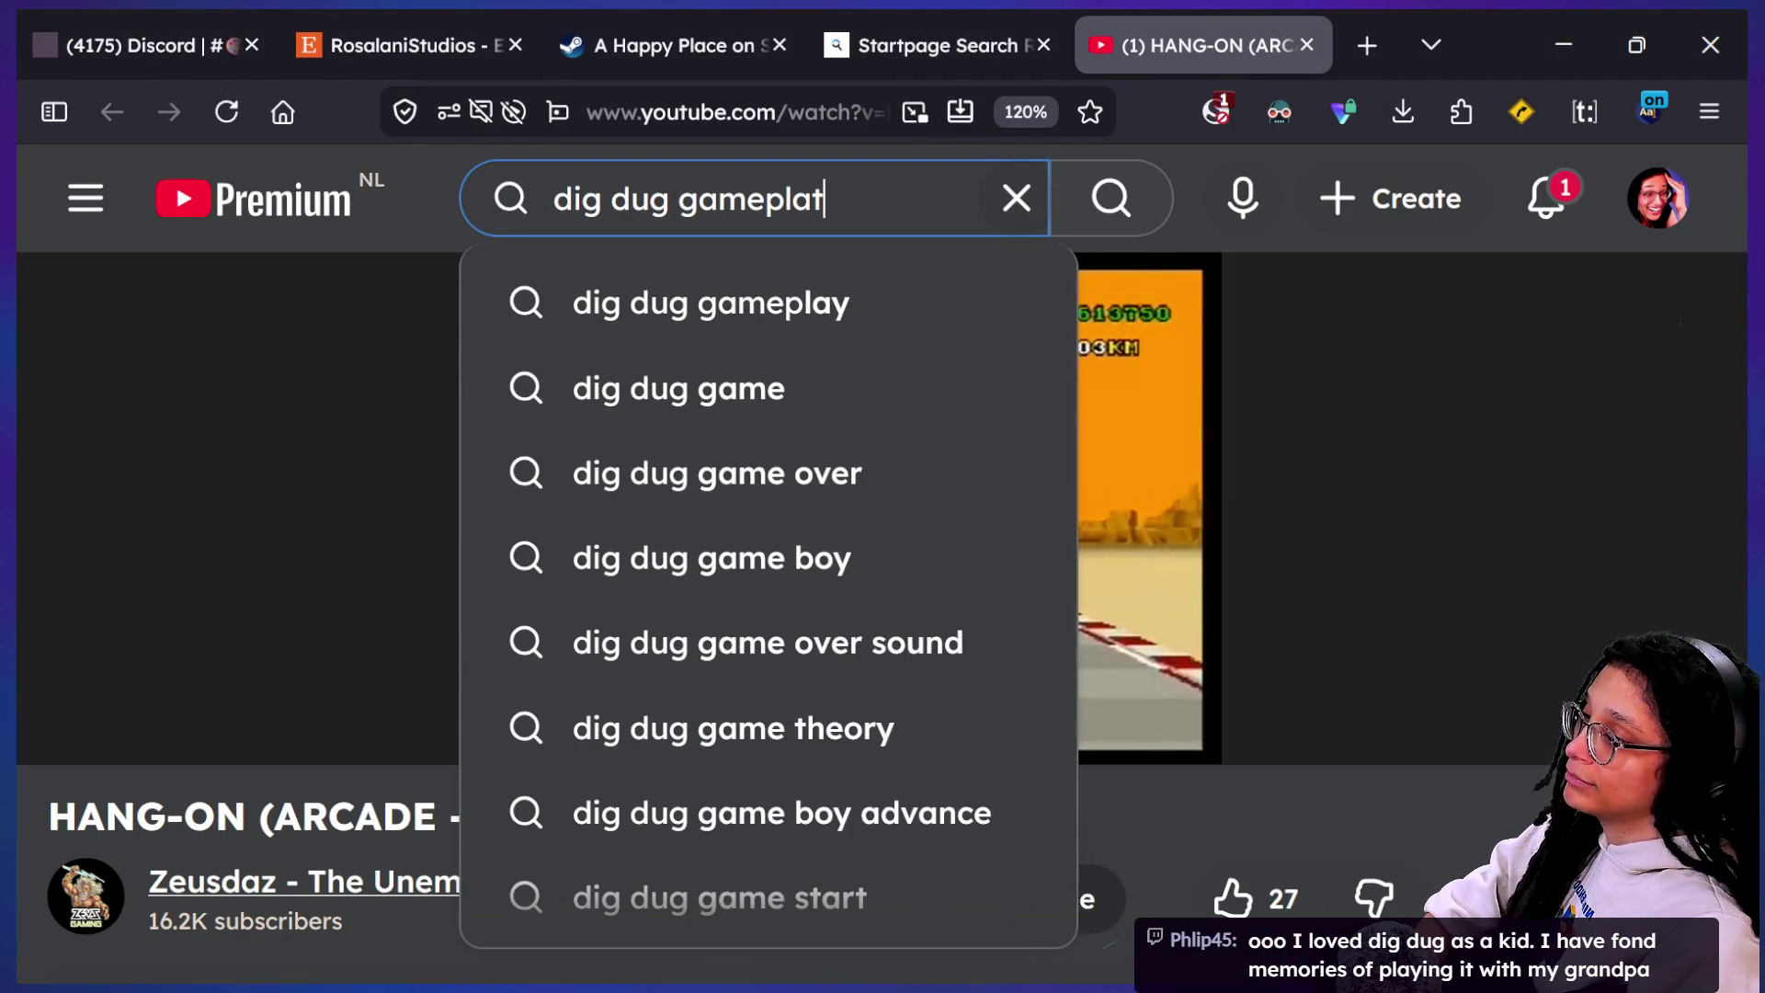
key("Return")
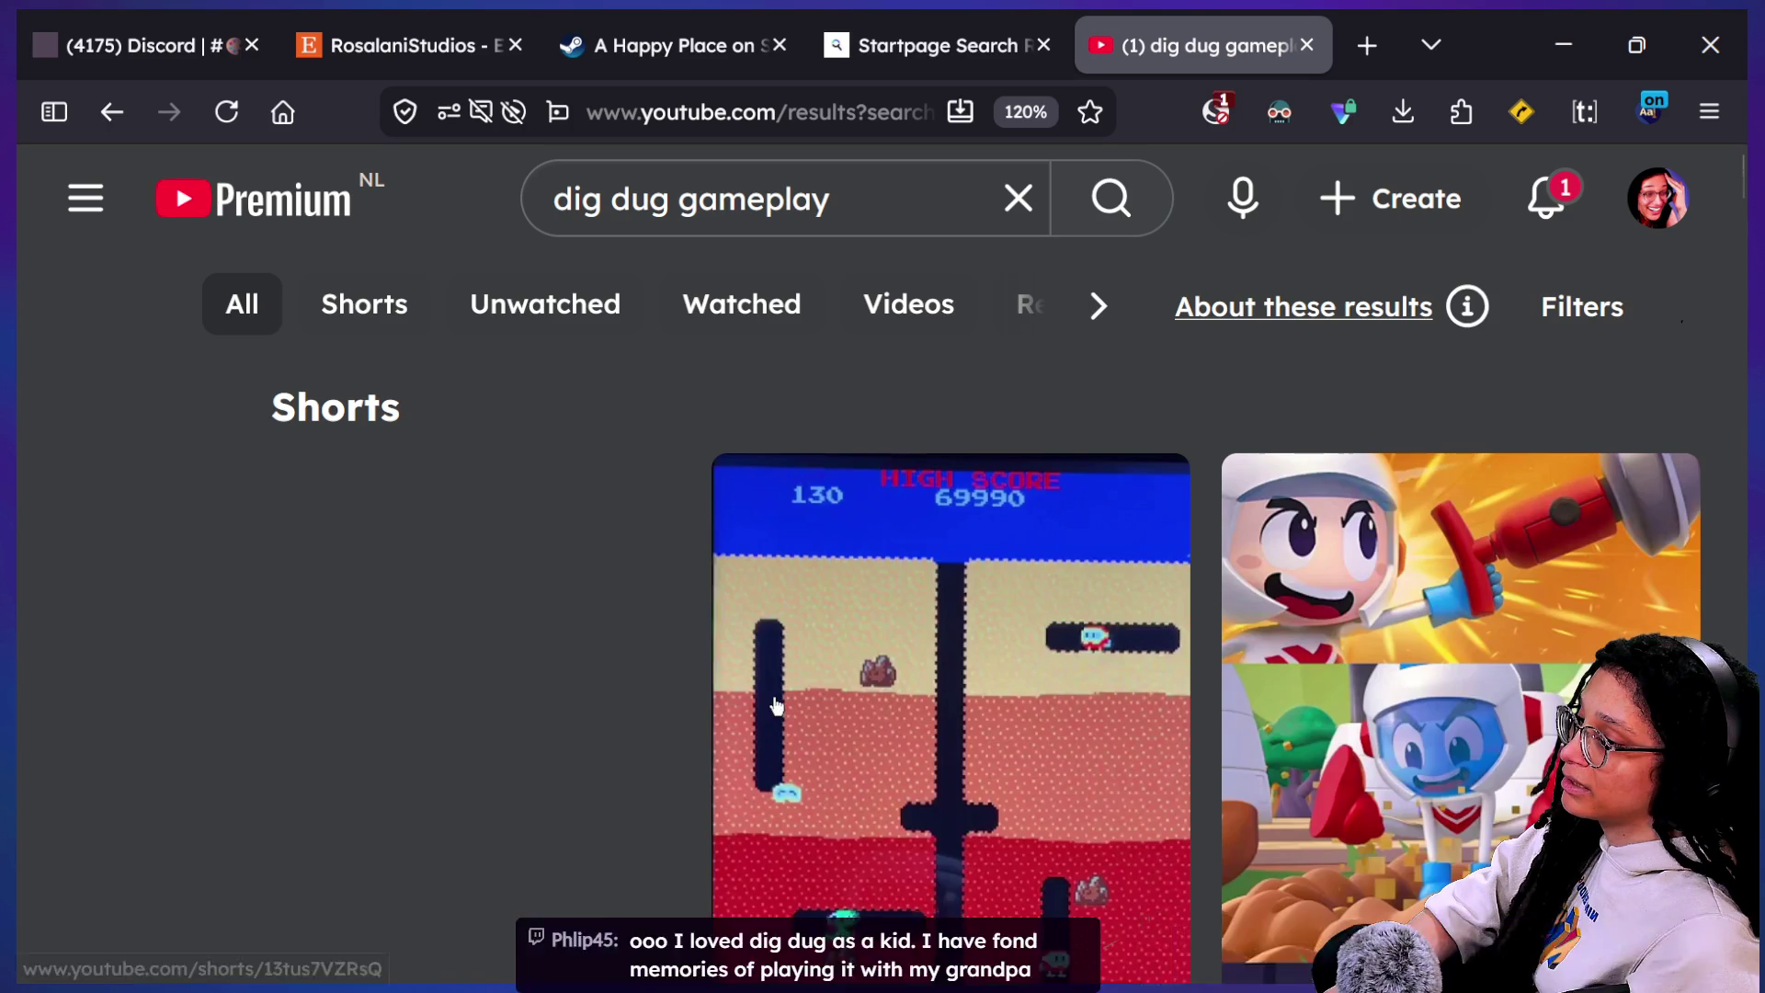
scroll(772, 708, "down", 6)
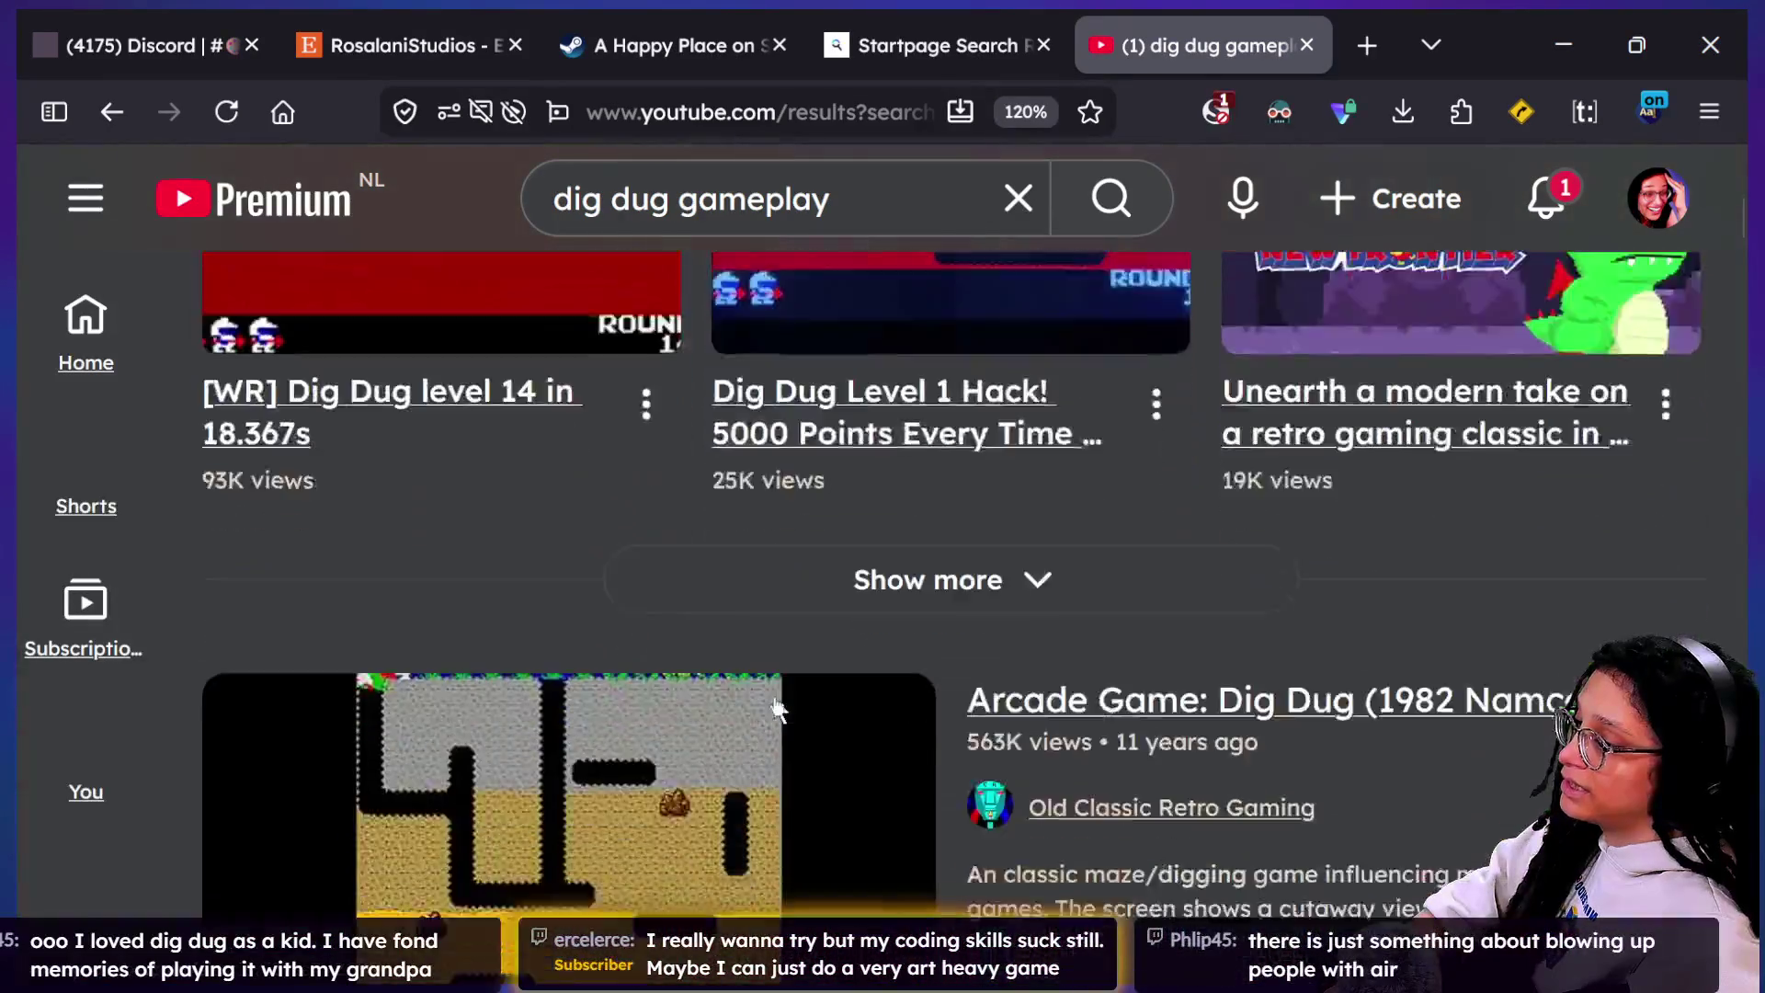
scroll(776, 708, "down", 4)
left_click(777, 708)
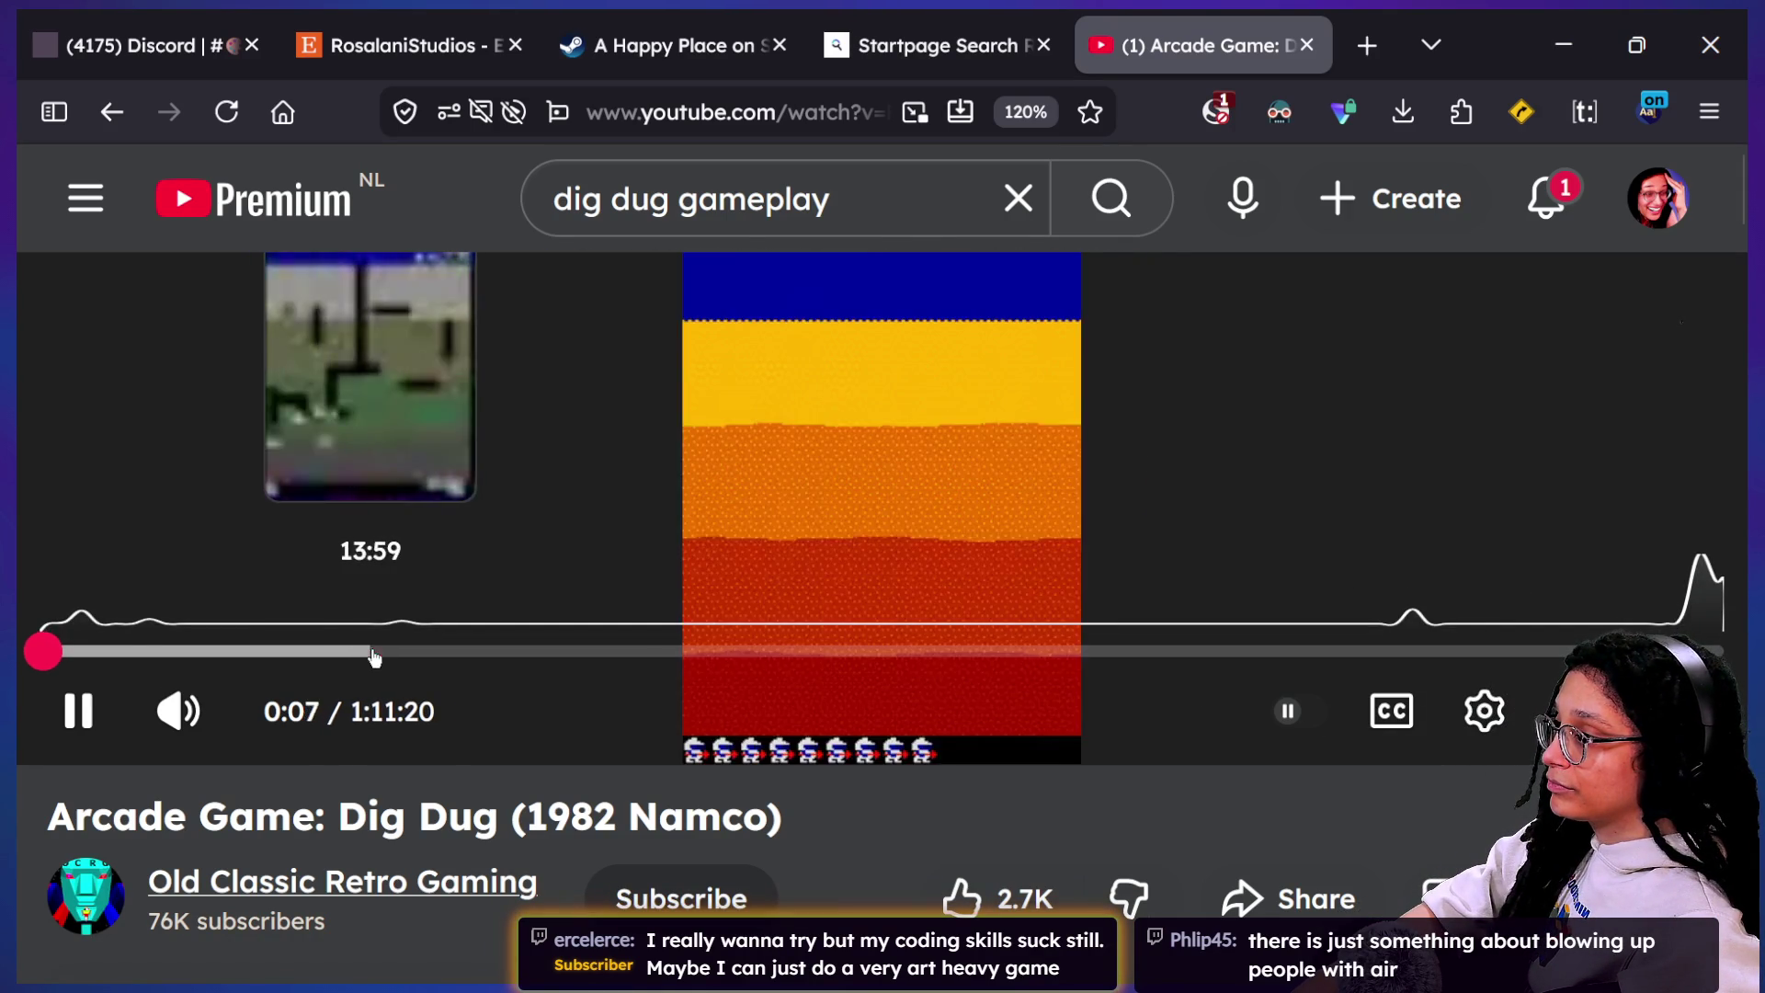
Step: Seek the Dig Dug video to about 14:04, watch it fullscreen, then close the video tab
left_click(371, 652)
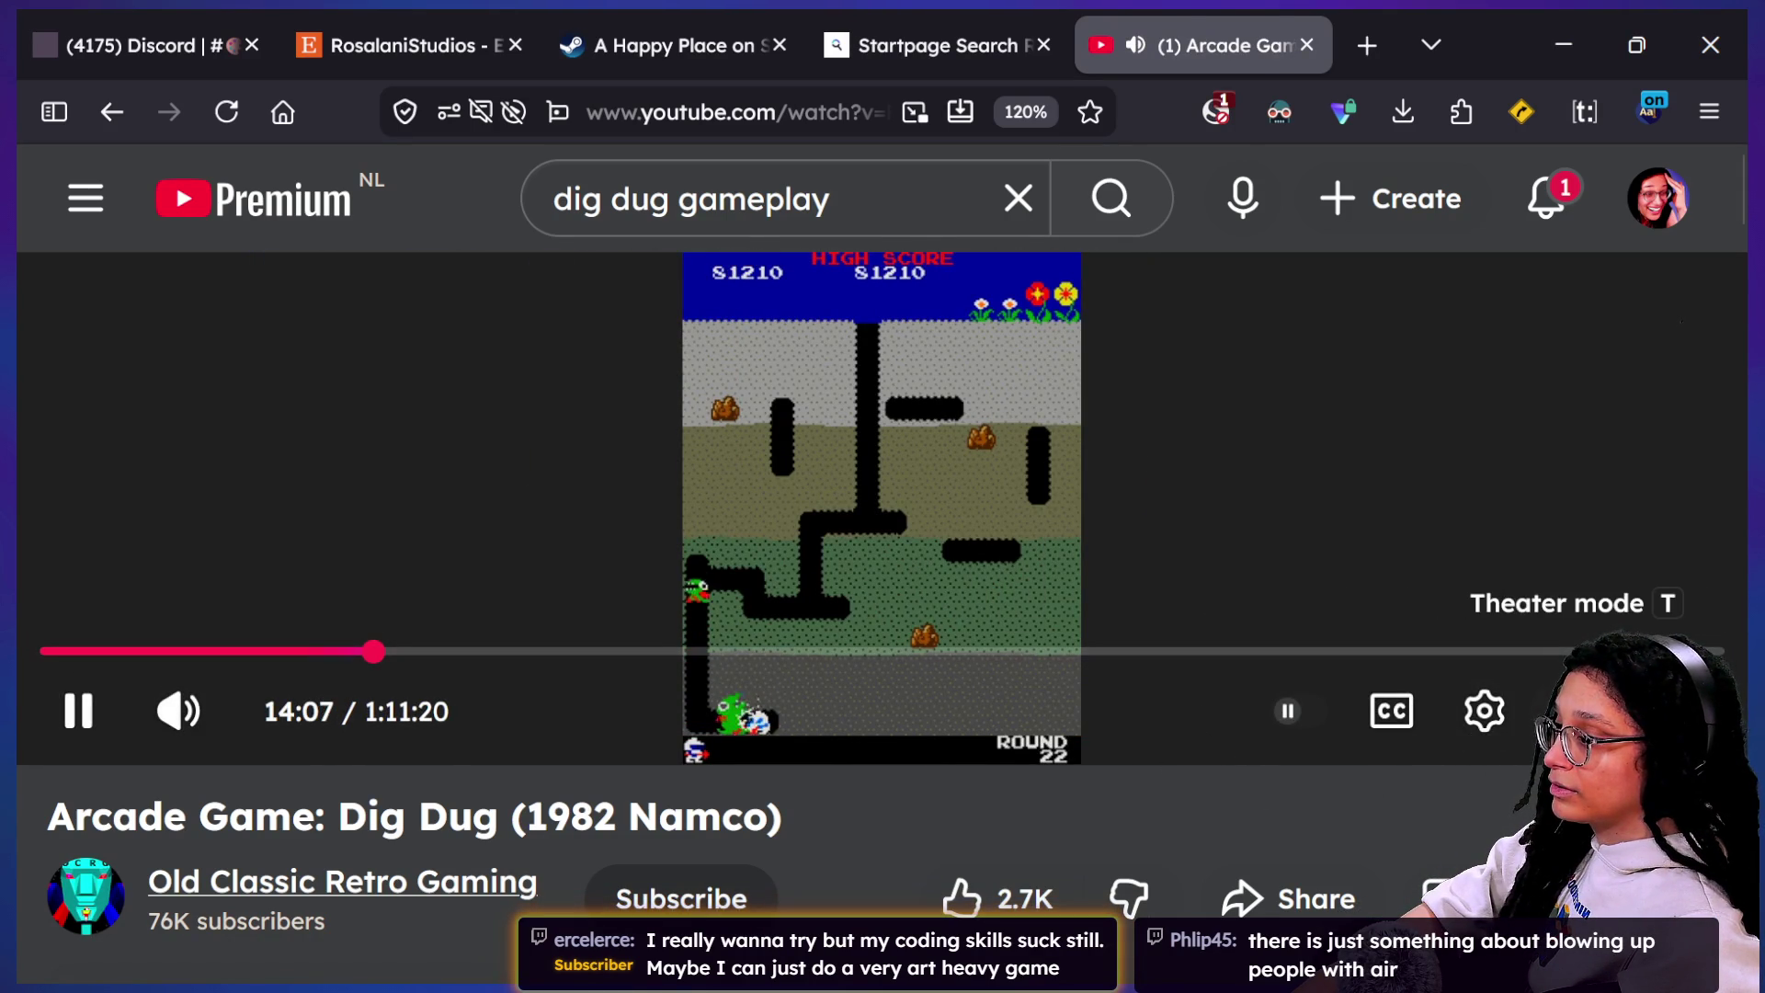
left_click(1696, 711)
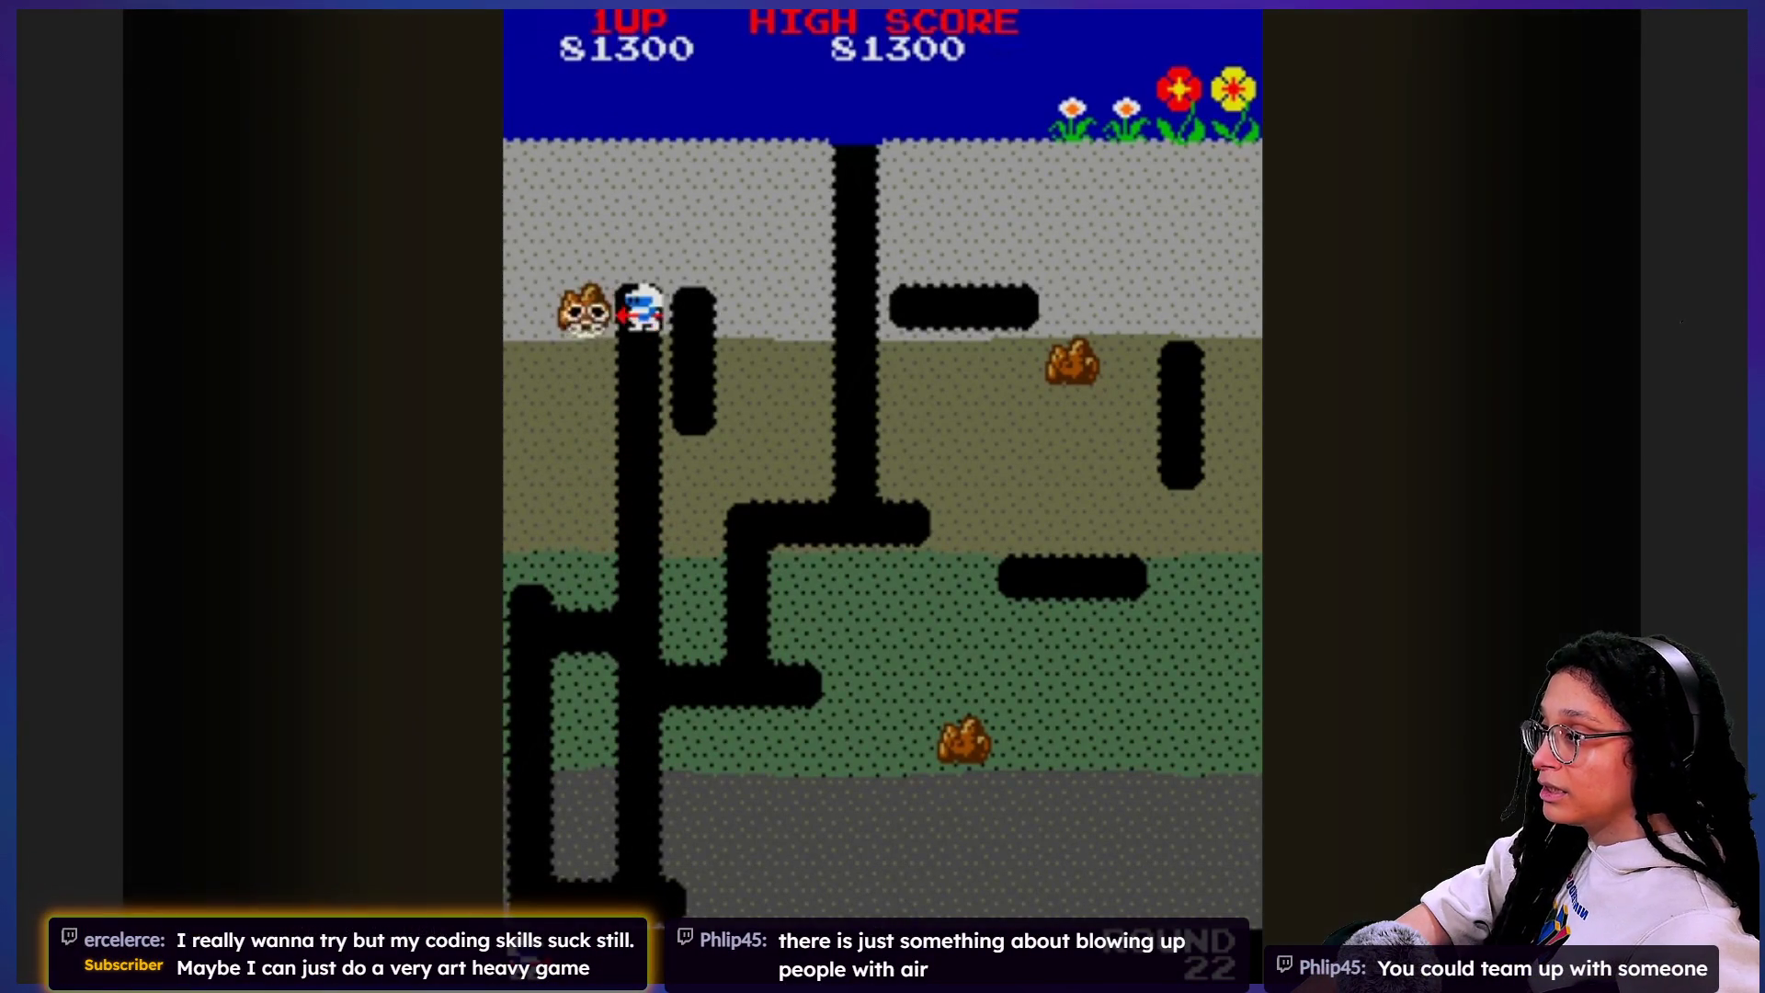
key("Right")
key("Right")
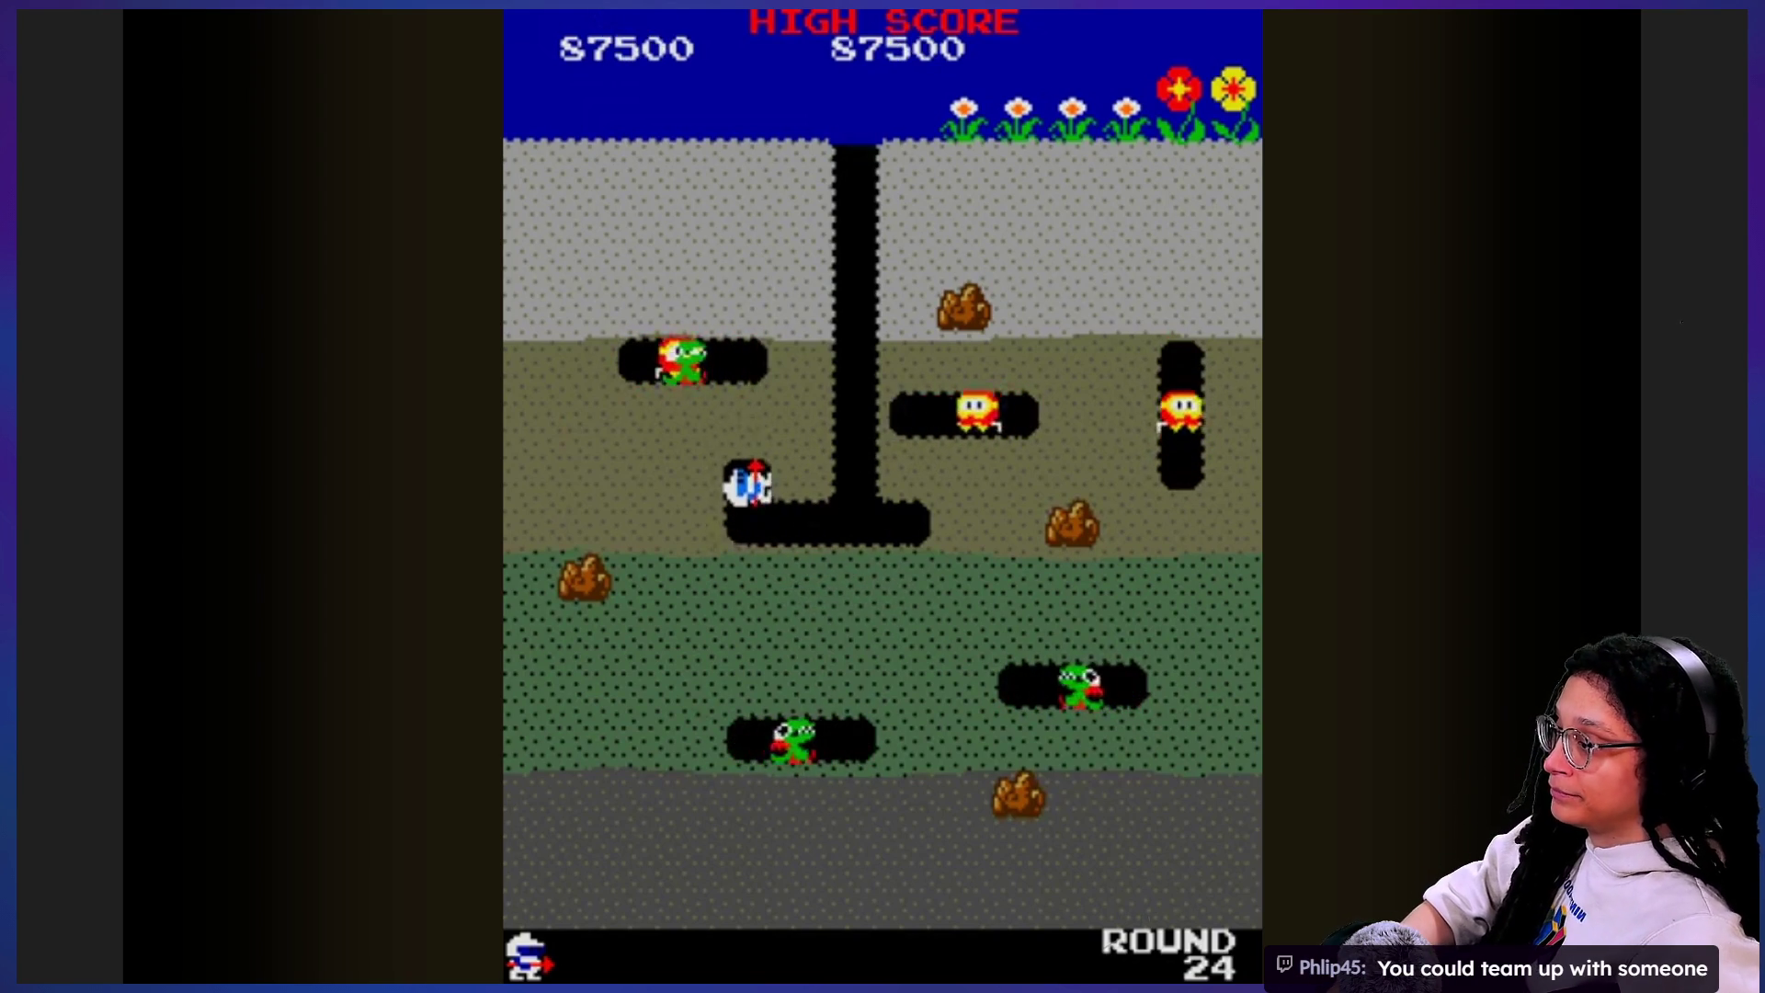
mouse_move(1561, 464)
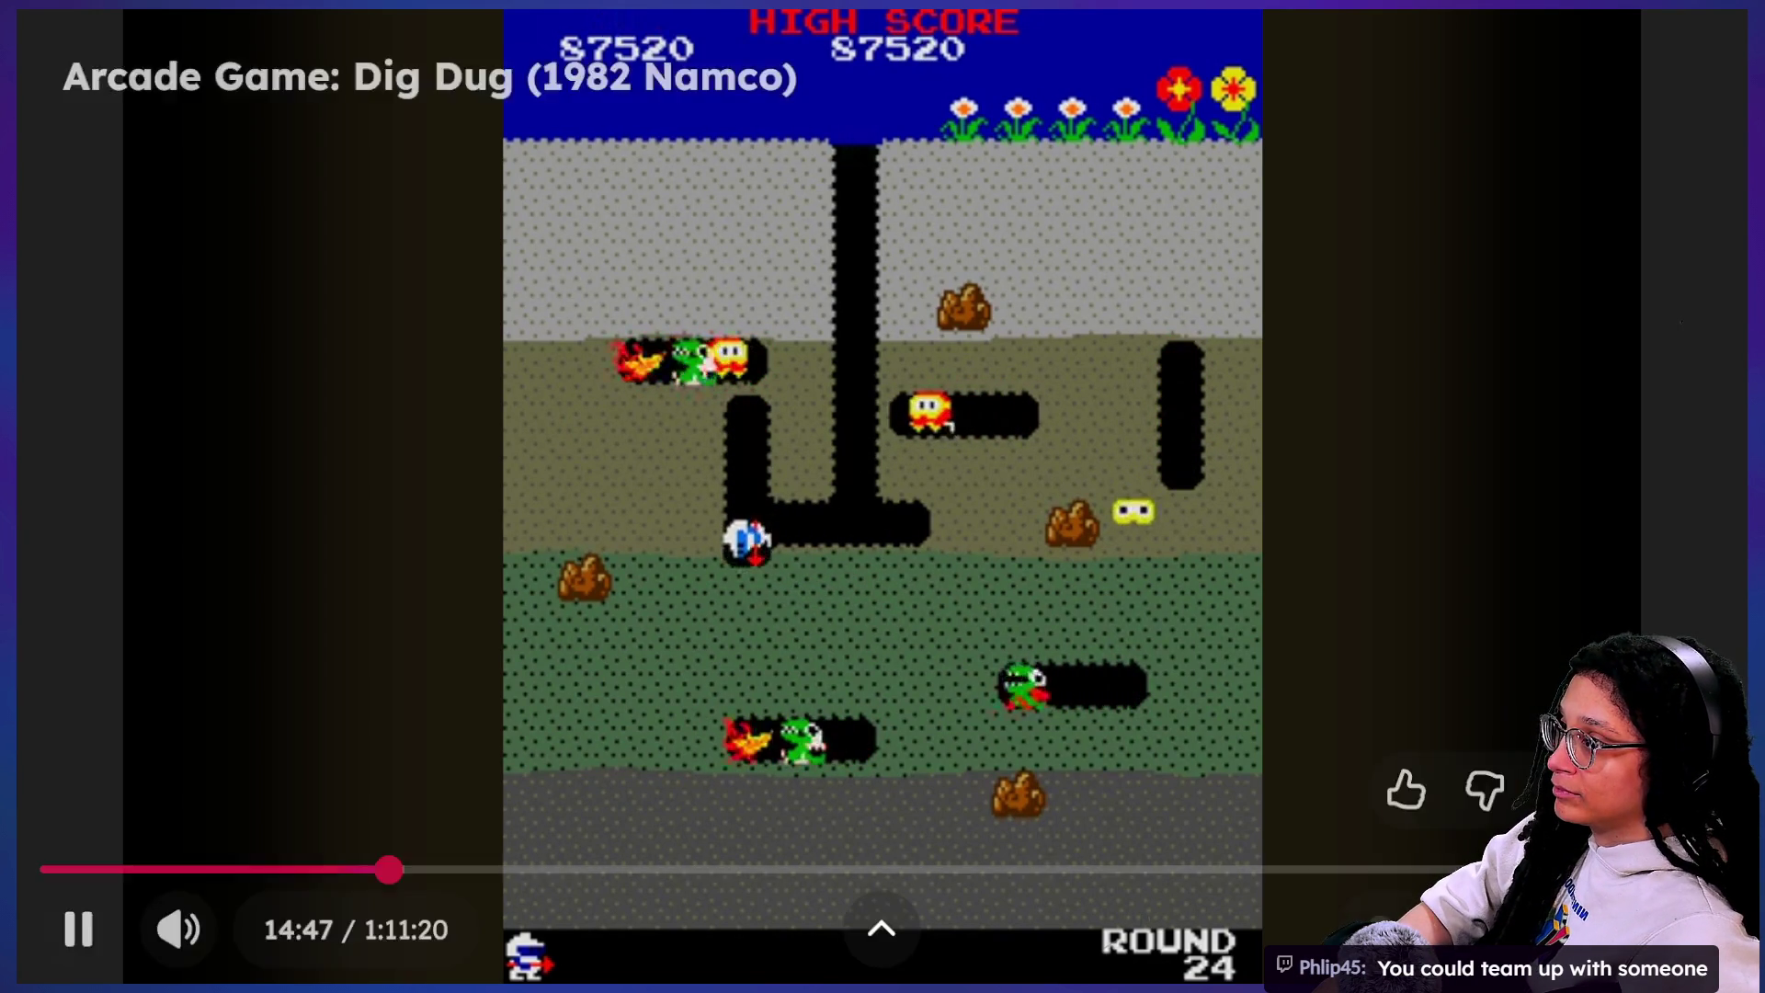
double_click(1260, 331)
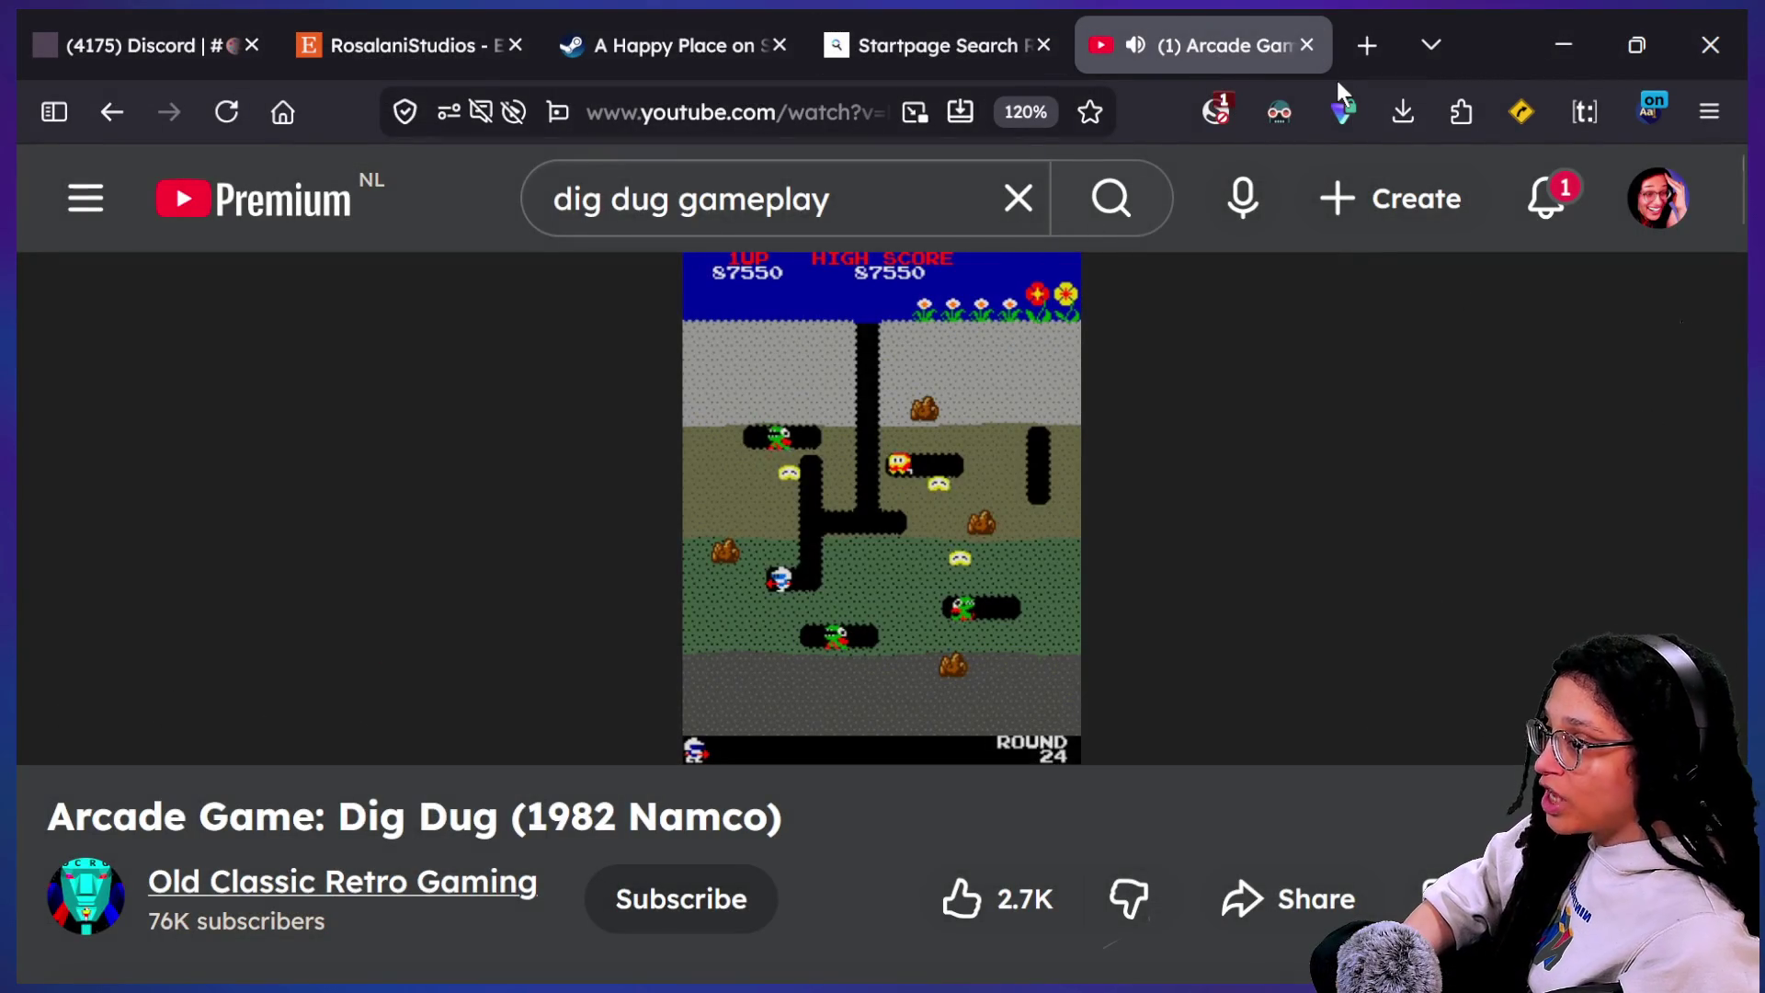
left_click(1306, 45)
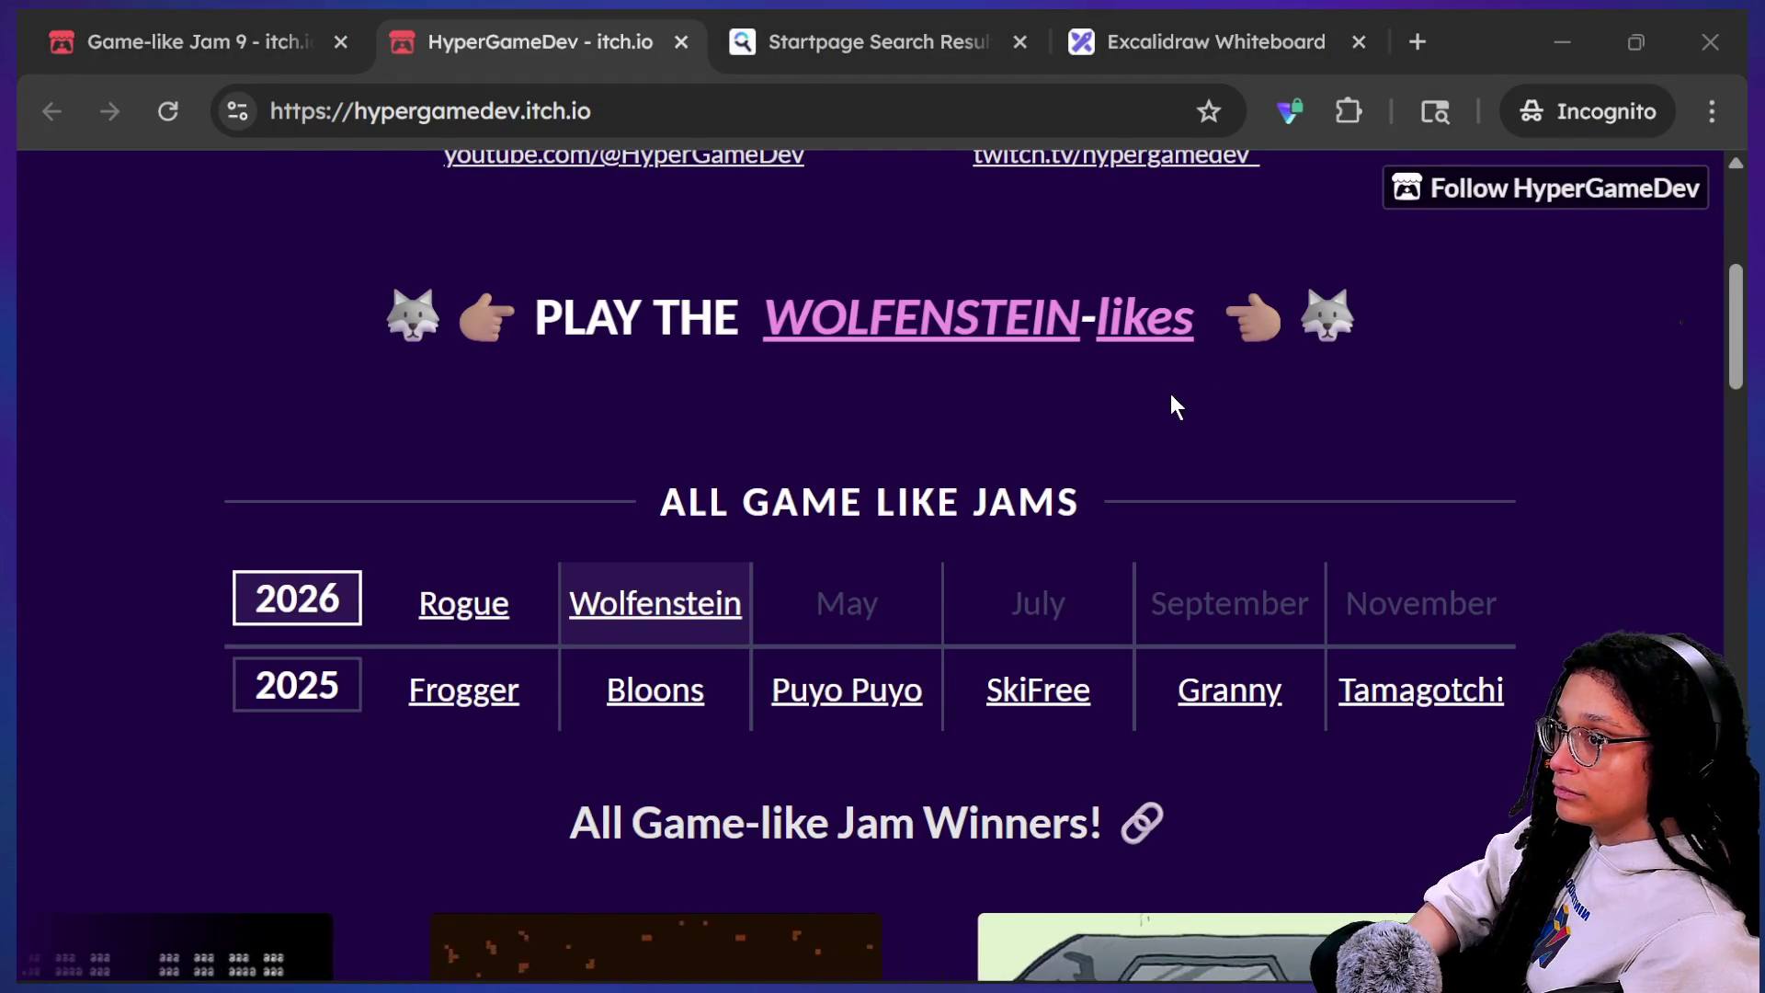
Step: Return to main.gd and step the caret through set_current_post_data's match block from line 20
key("alt+Tab")
key("Down")
key("Down")
key("Down")
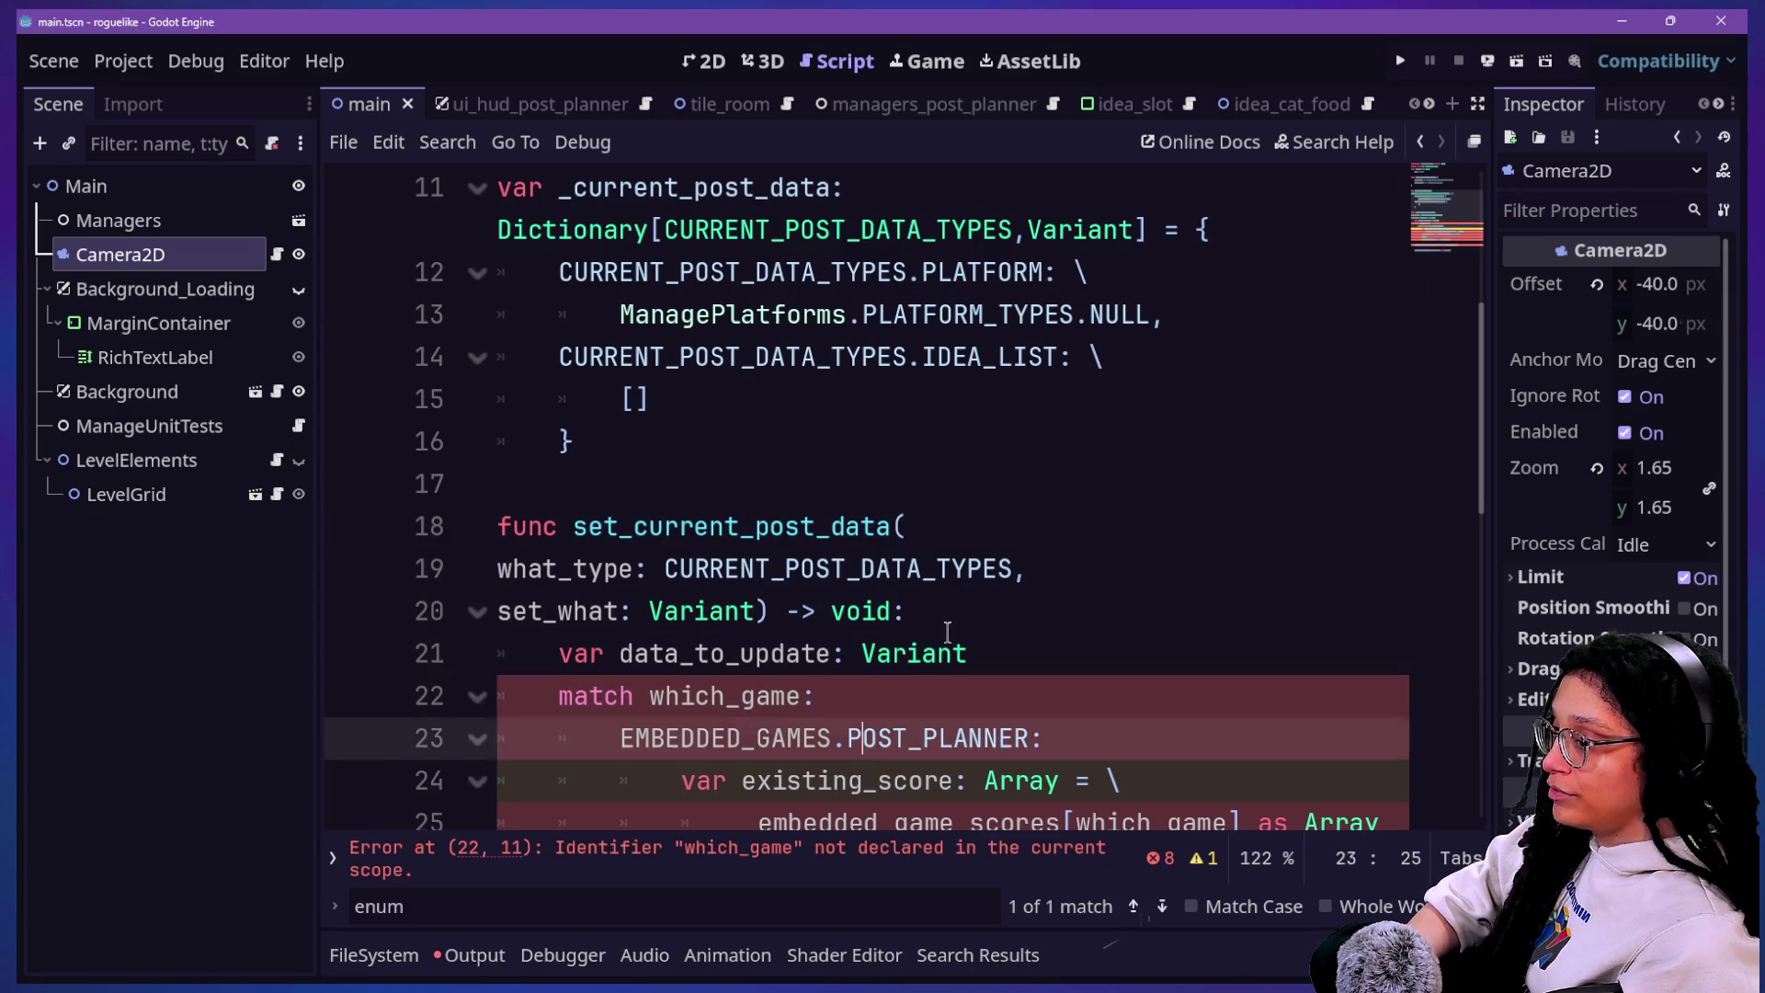
key("Down")
key("Down")
left_click(948, 602)
key("Down")
key("Down")
key("Down")
key("Down")
key("Down")
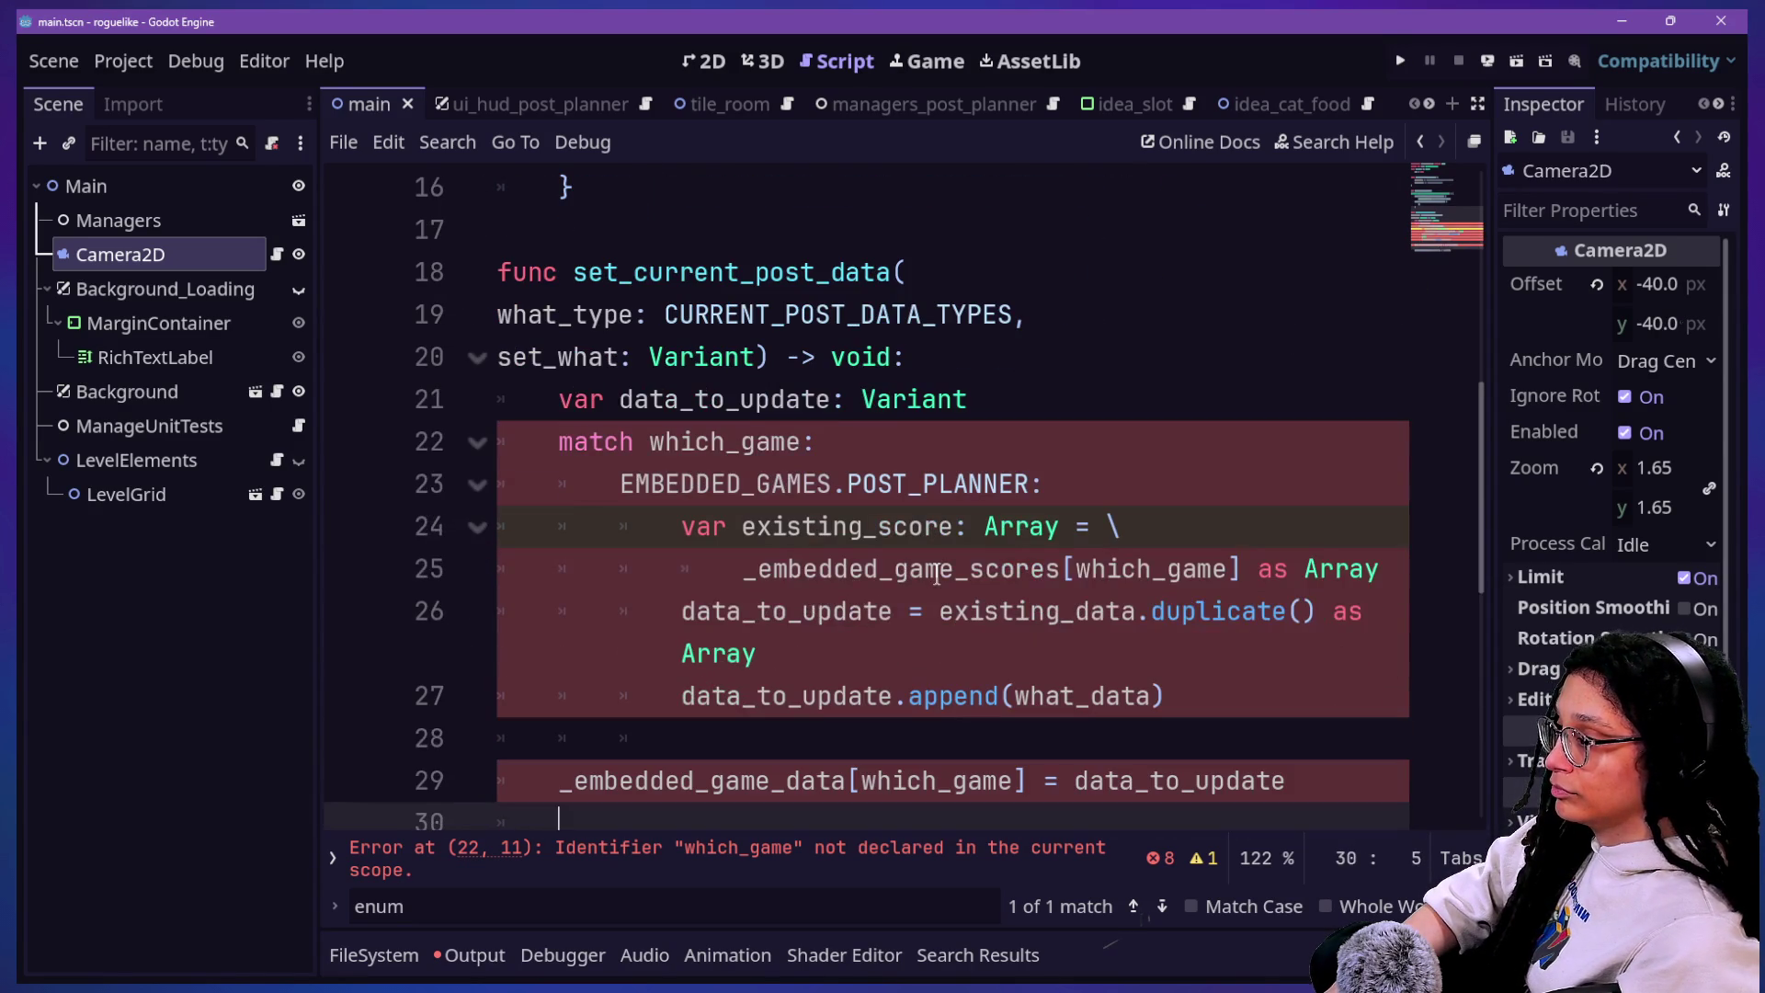
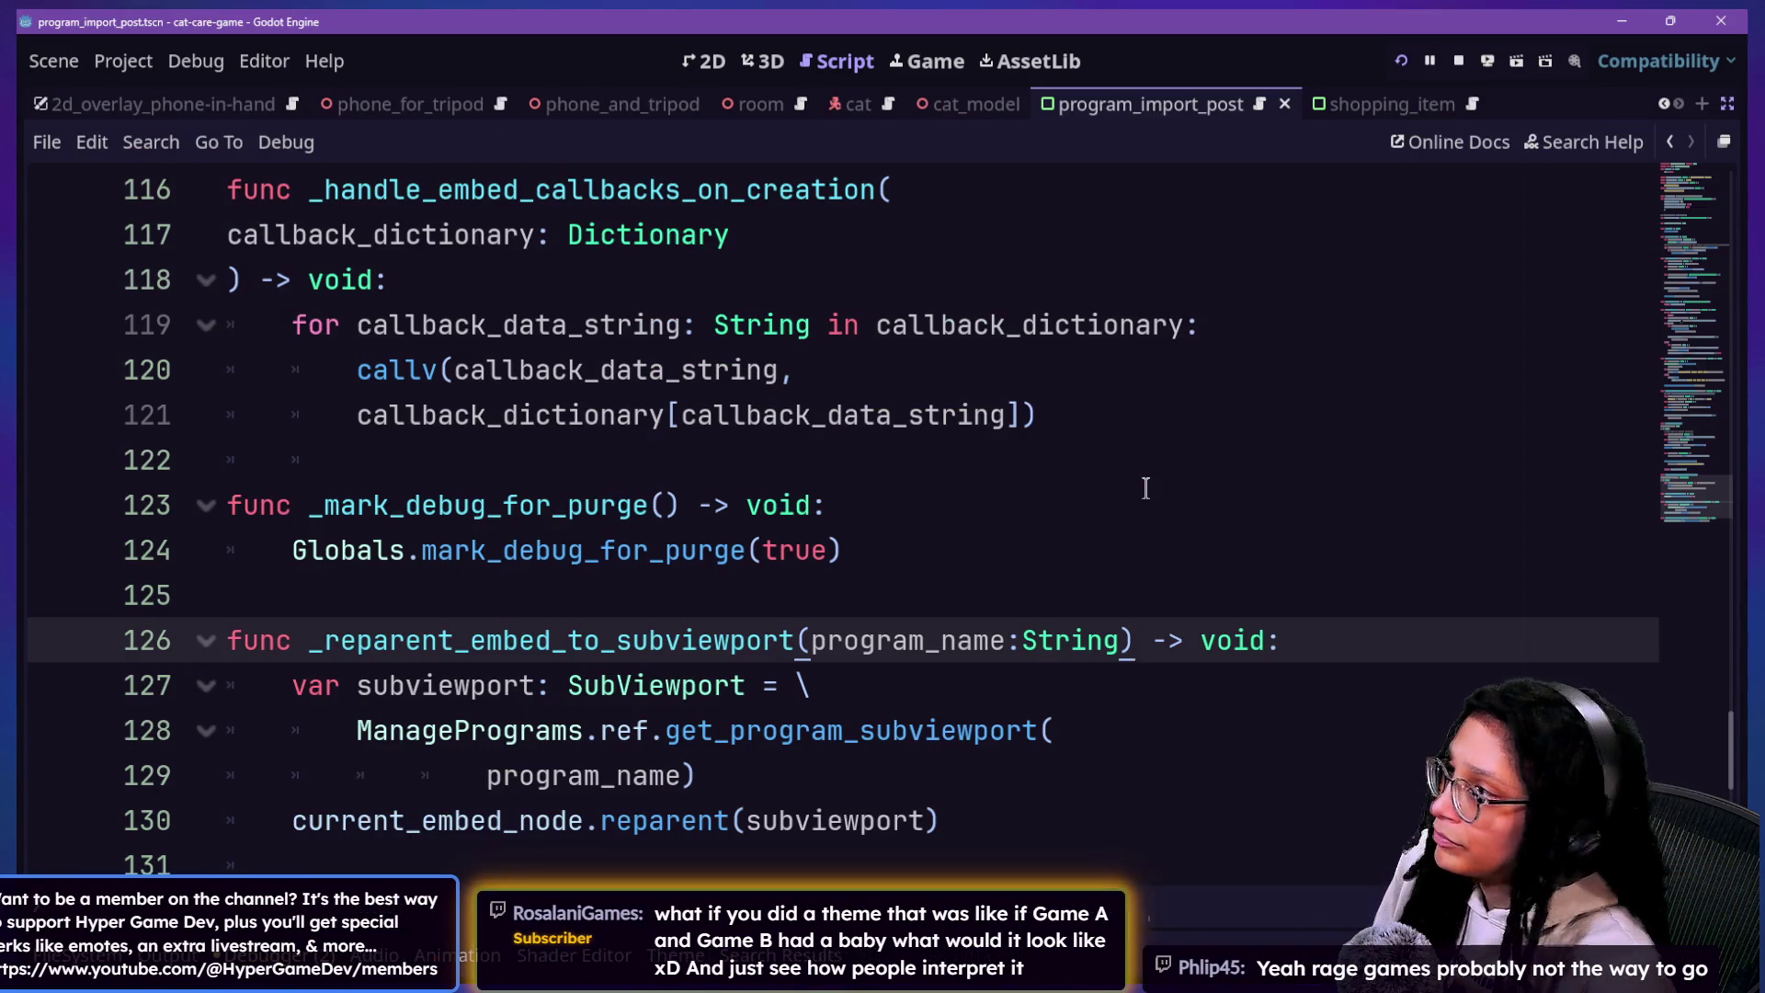
Step: Open cat_model.tscn in the 3D view, then switch to the running game and close its Post Planner
left_click(869, 100)
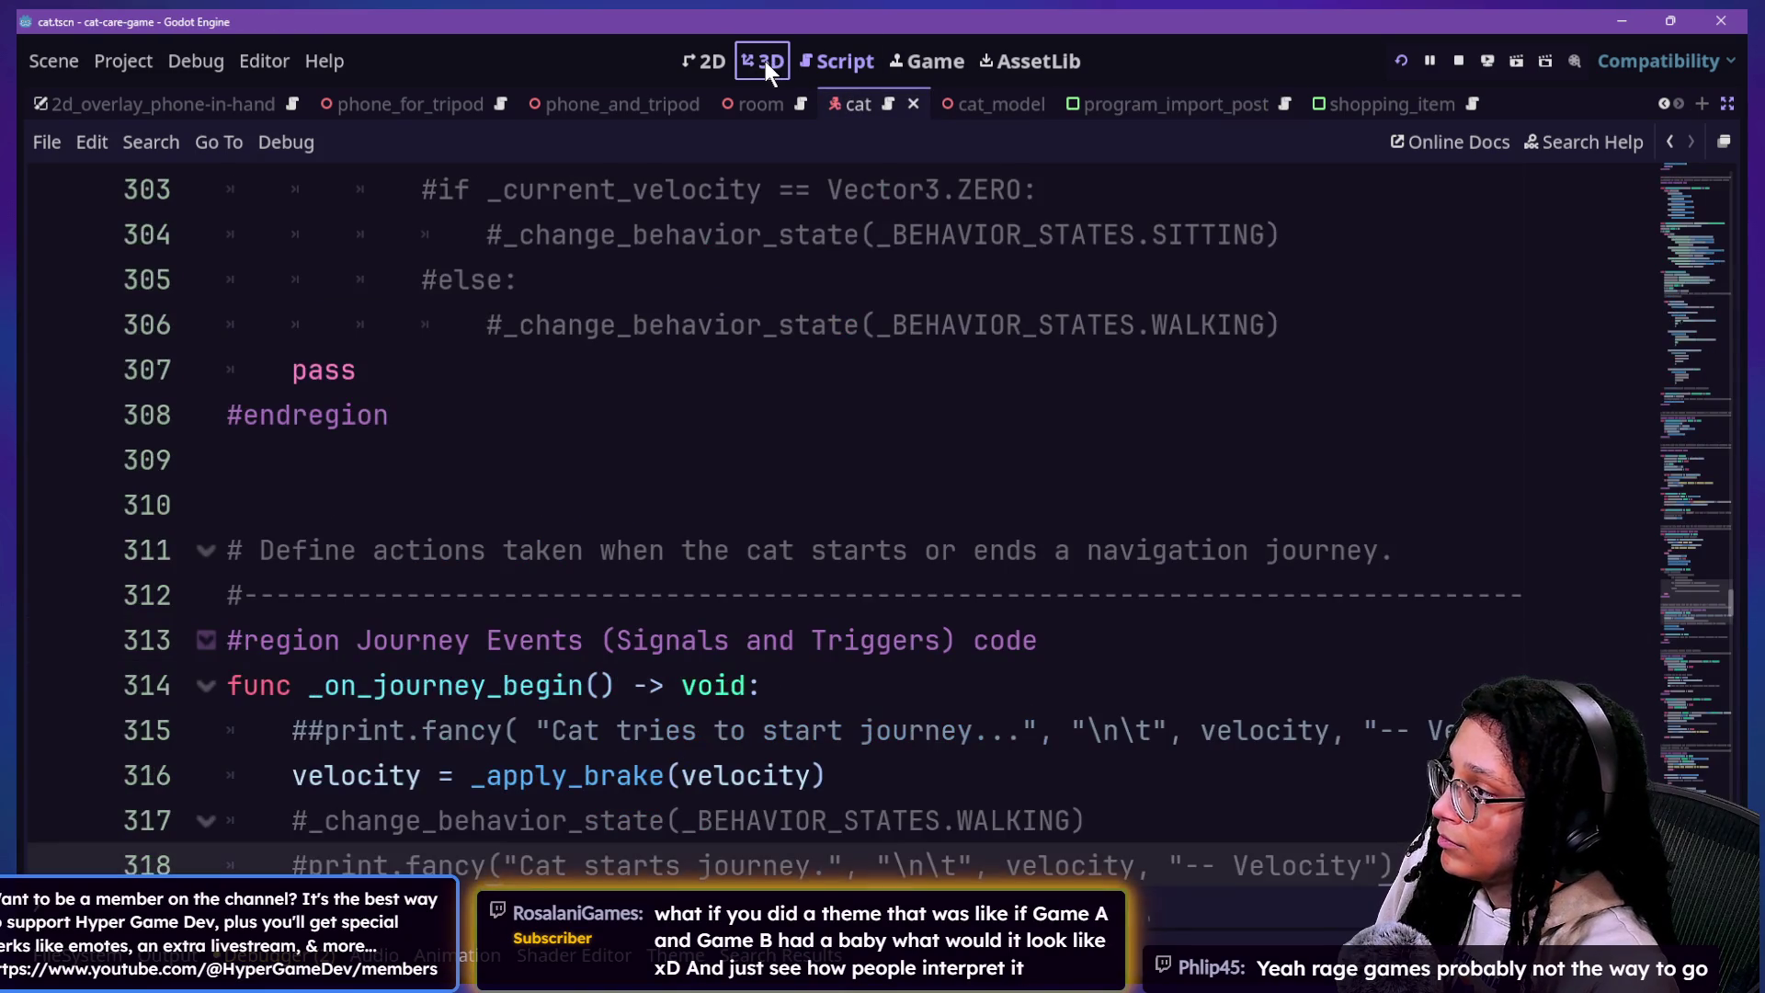
left_click(769, 63)
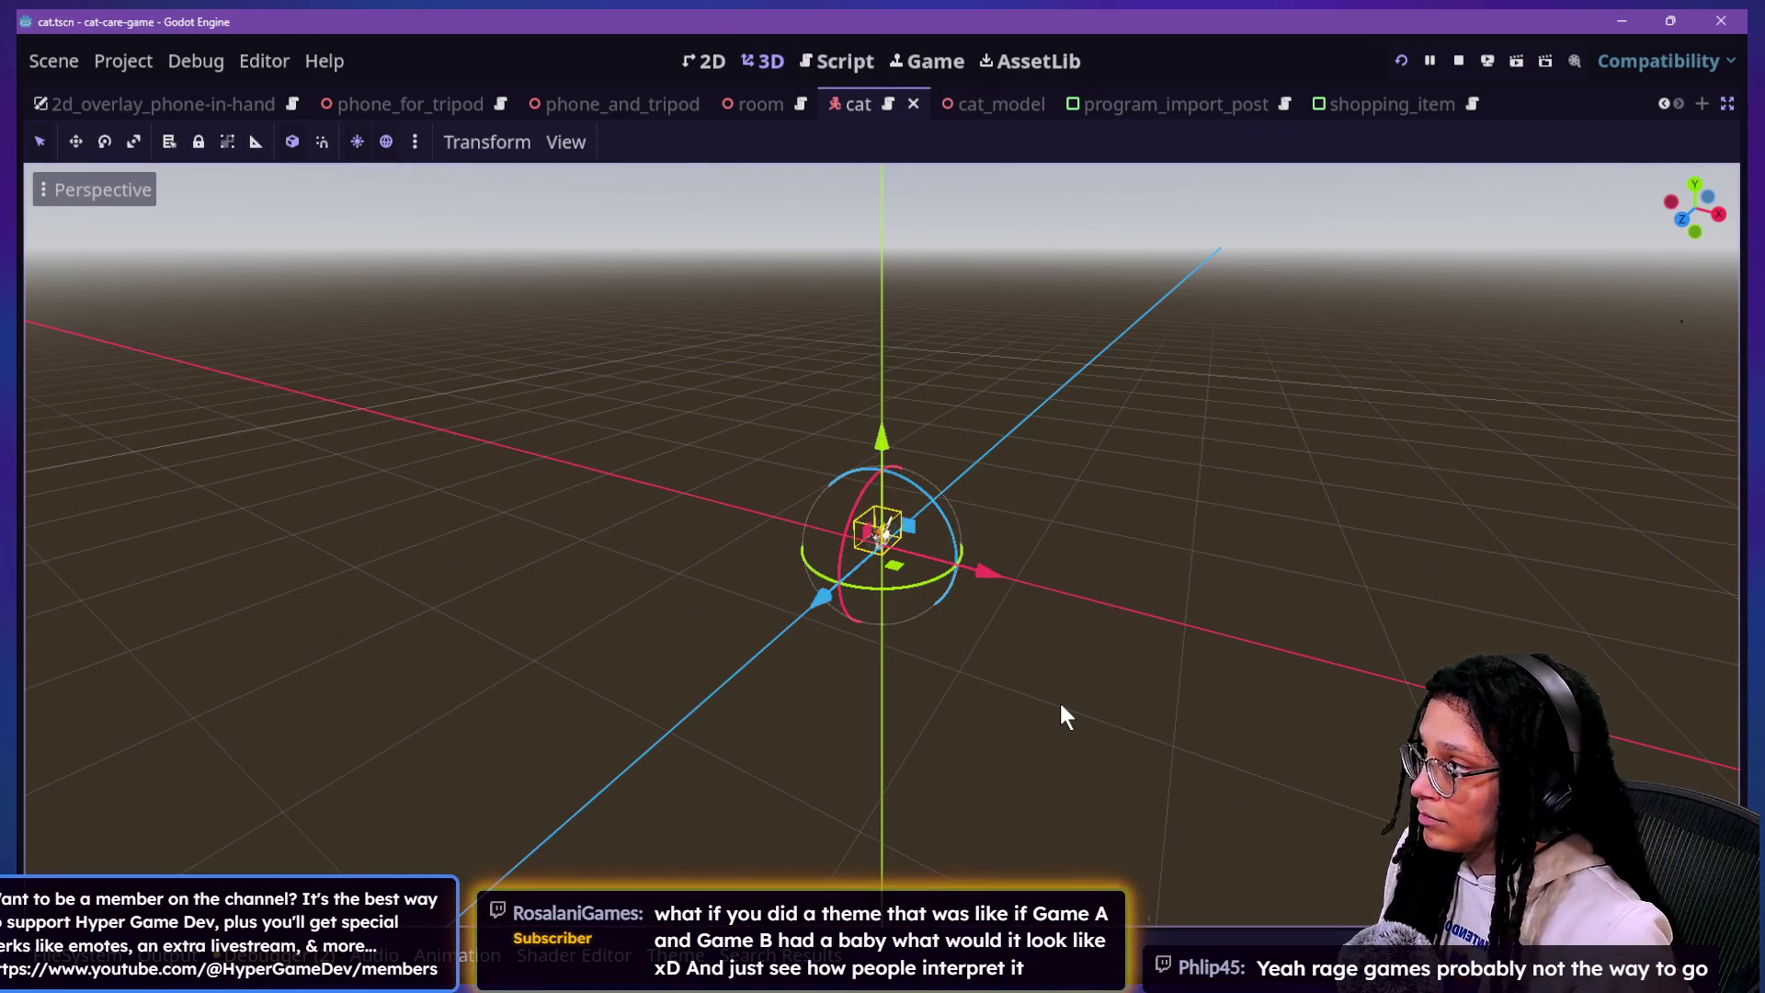
key("alt+shift+o")
type("model")
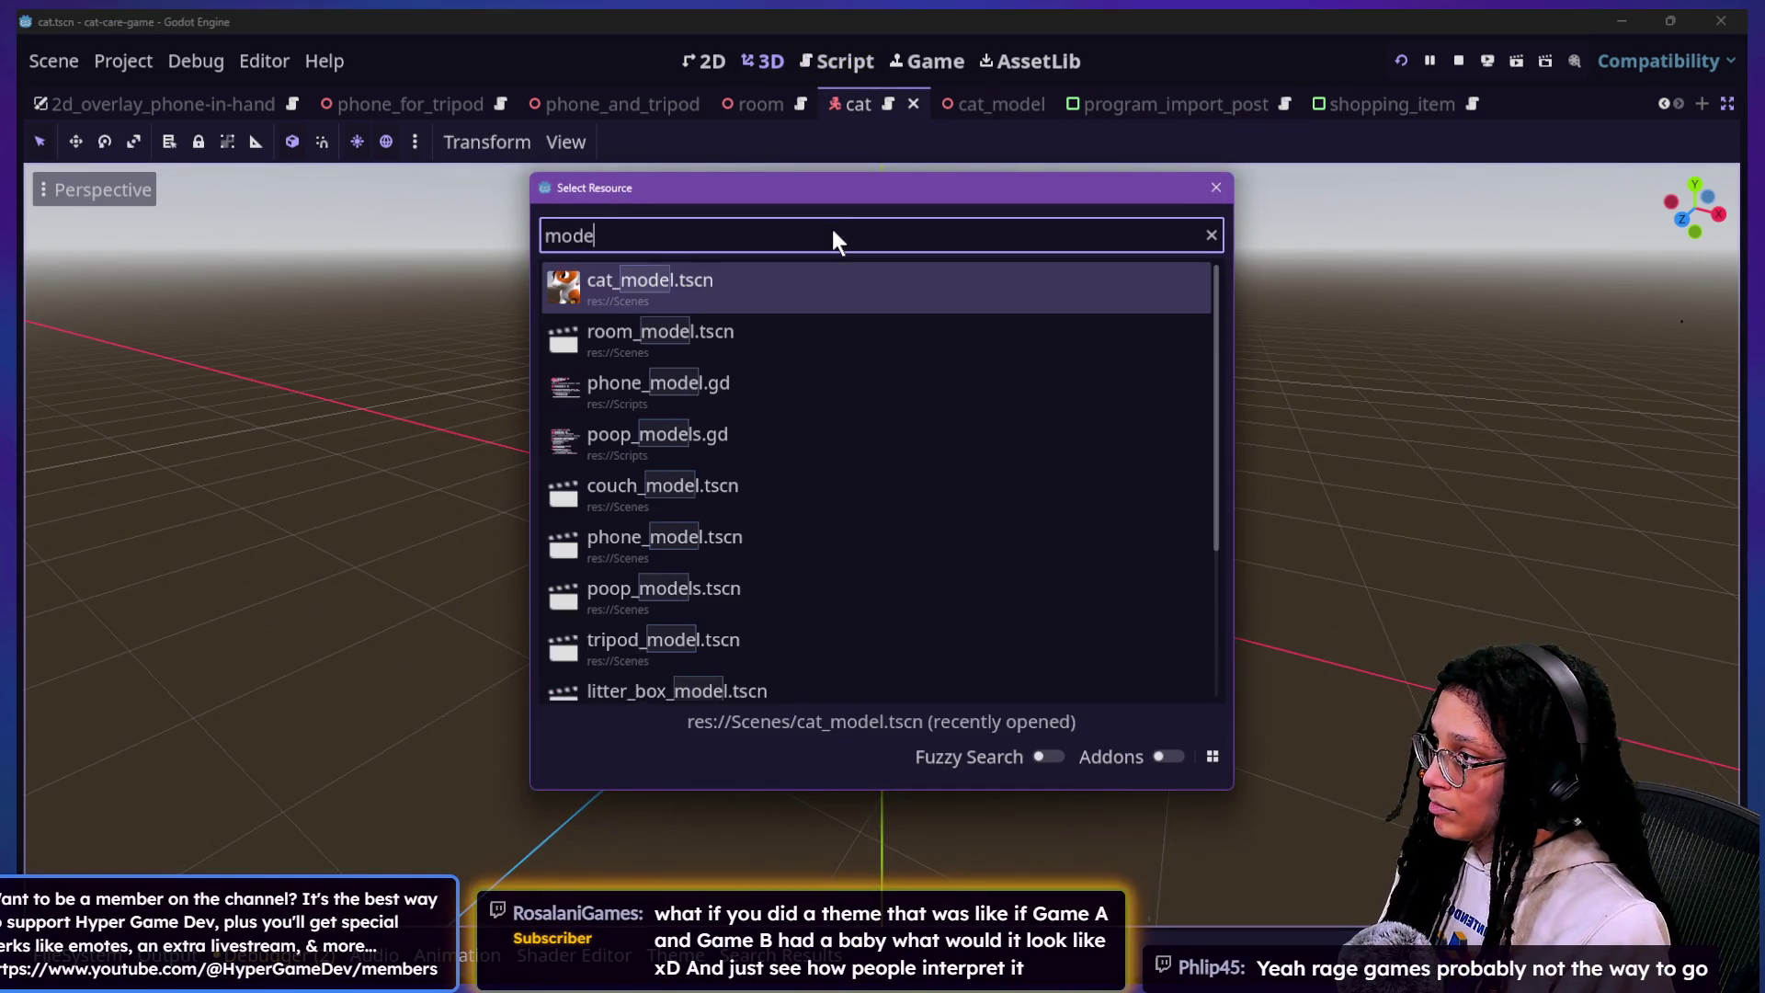
key("Return")
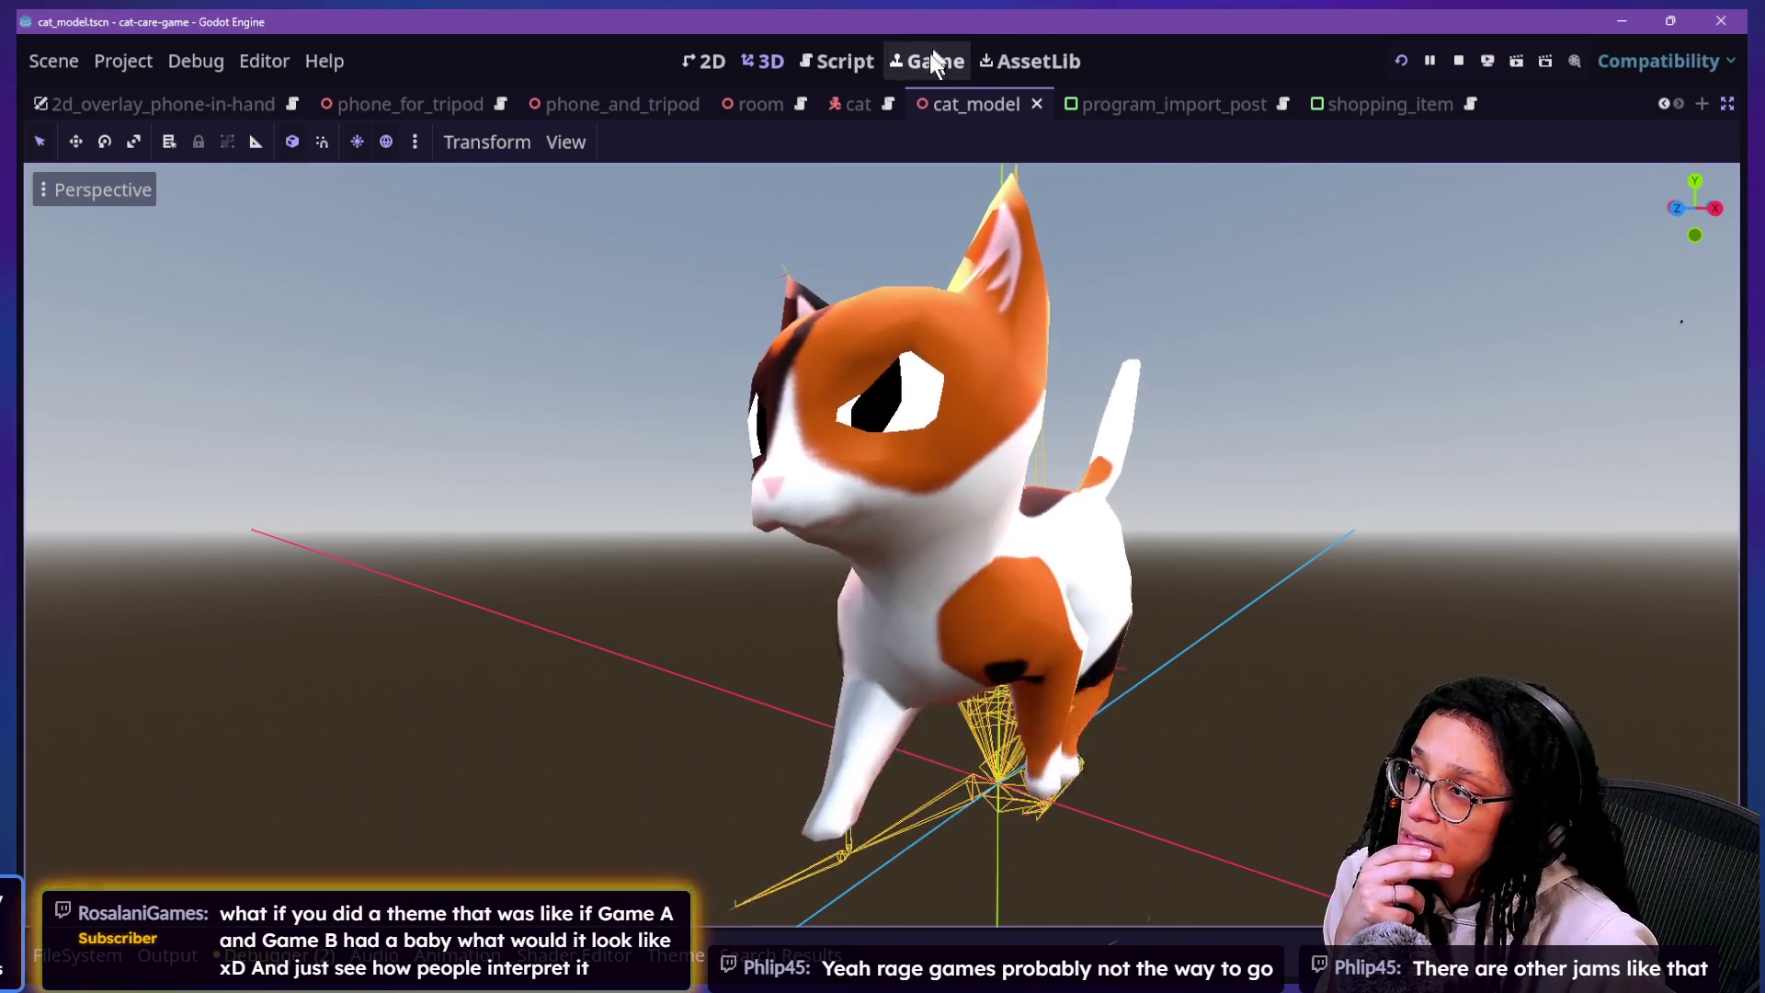
left_click(928, 59)
left_click(1349, 753)
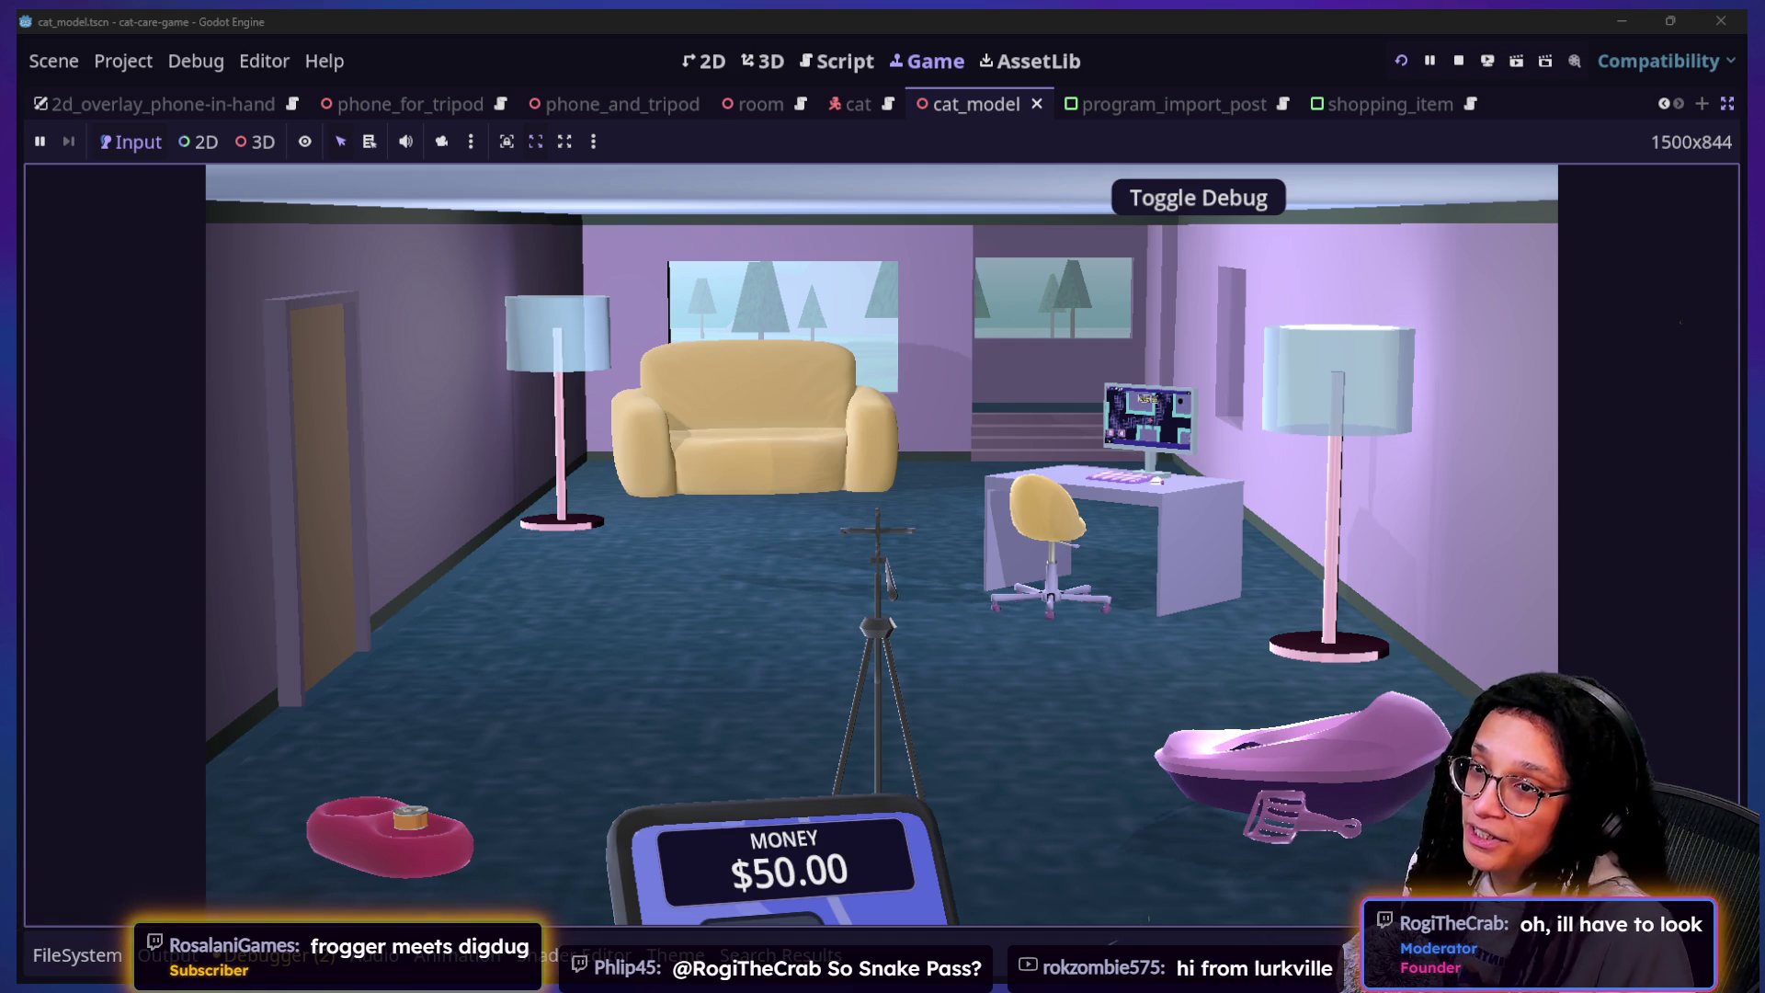
Step: Bring the stream chat window forward with Alt+Tab
key("alt+Tab")
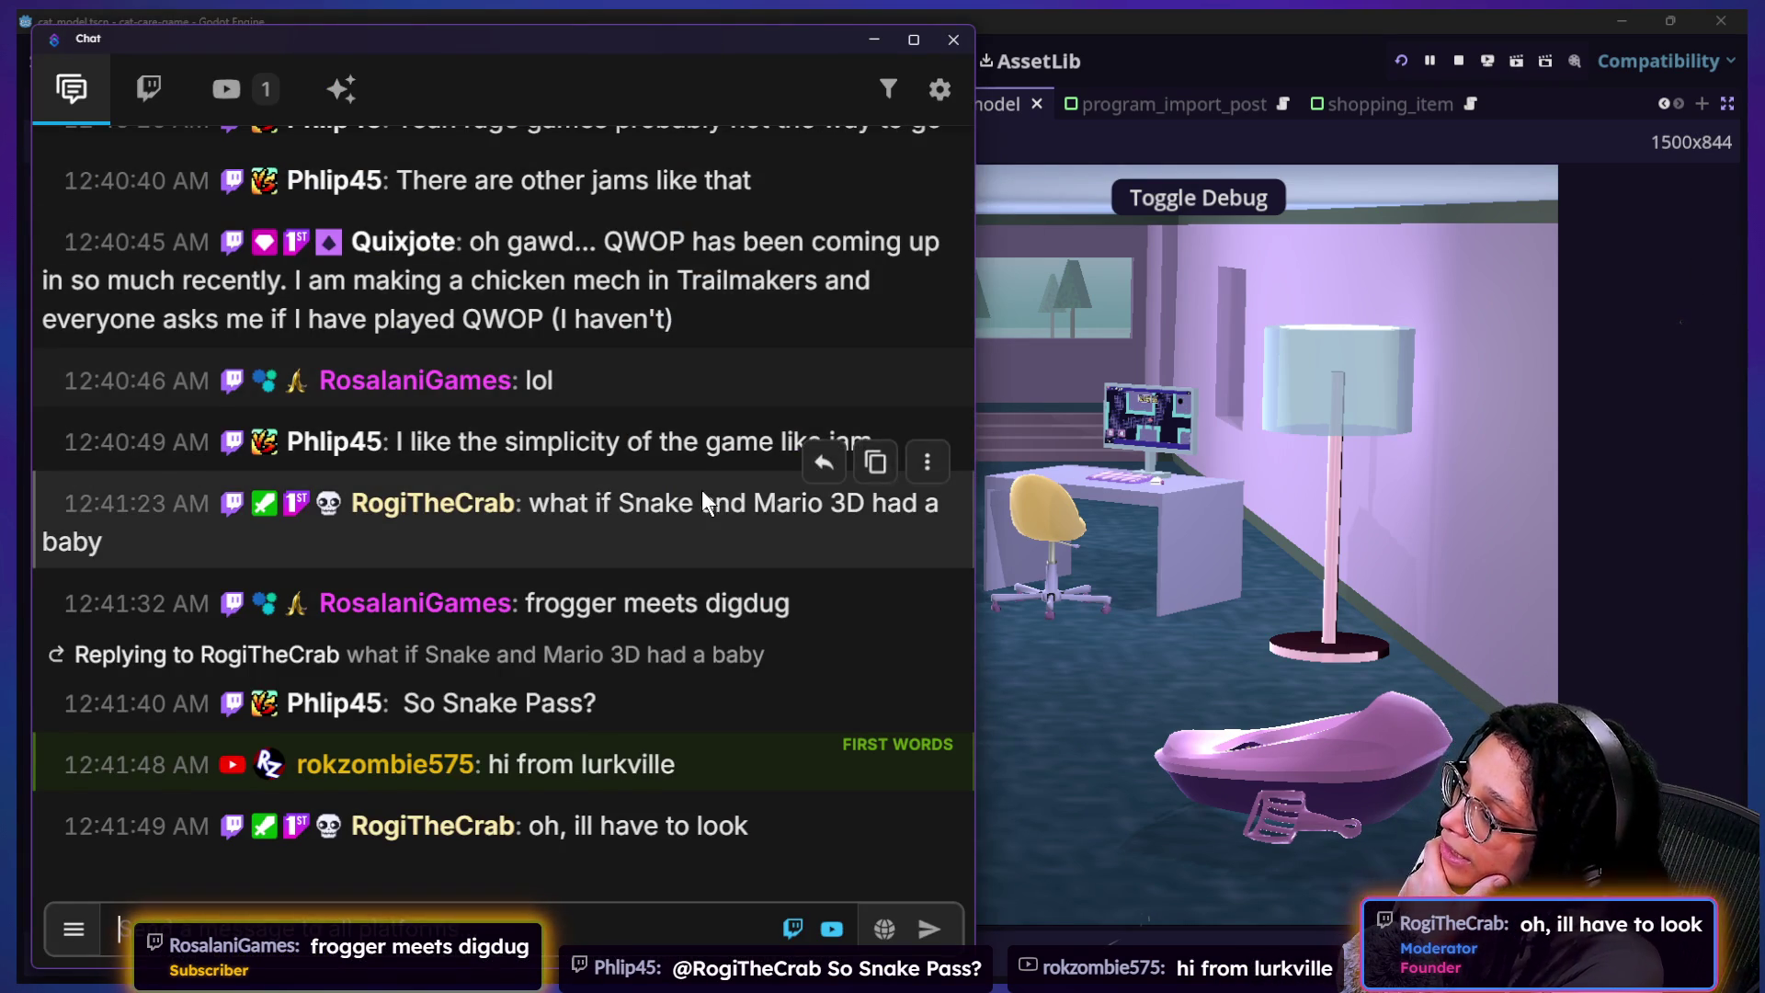
Step: Scroll up through the chat messages, then select and clear part of a message
scroll(702, 492, "up", 3)
scroll(702, 489, "up", 2)
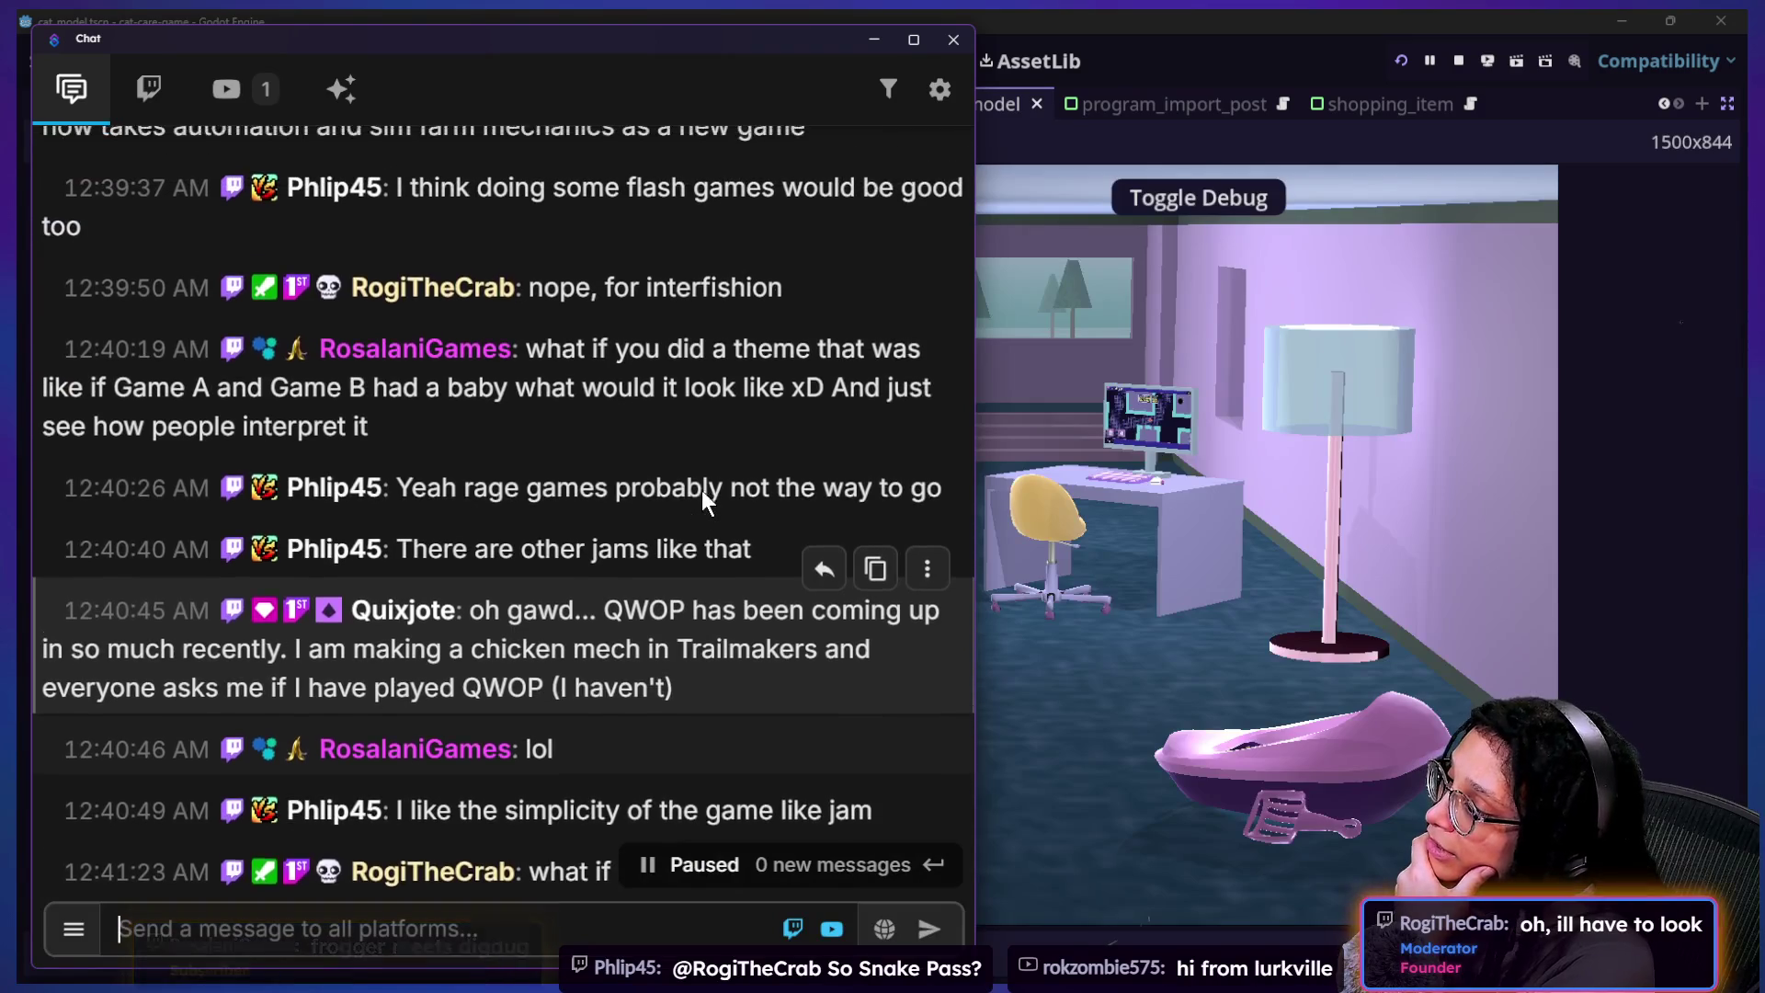
mouse_move(555, 520)
left_mouse_down()
mouse_move(643, 793)
mouse_move(947, 527)
left_mouse_up()
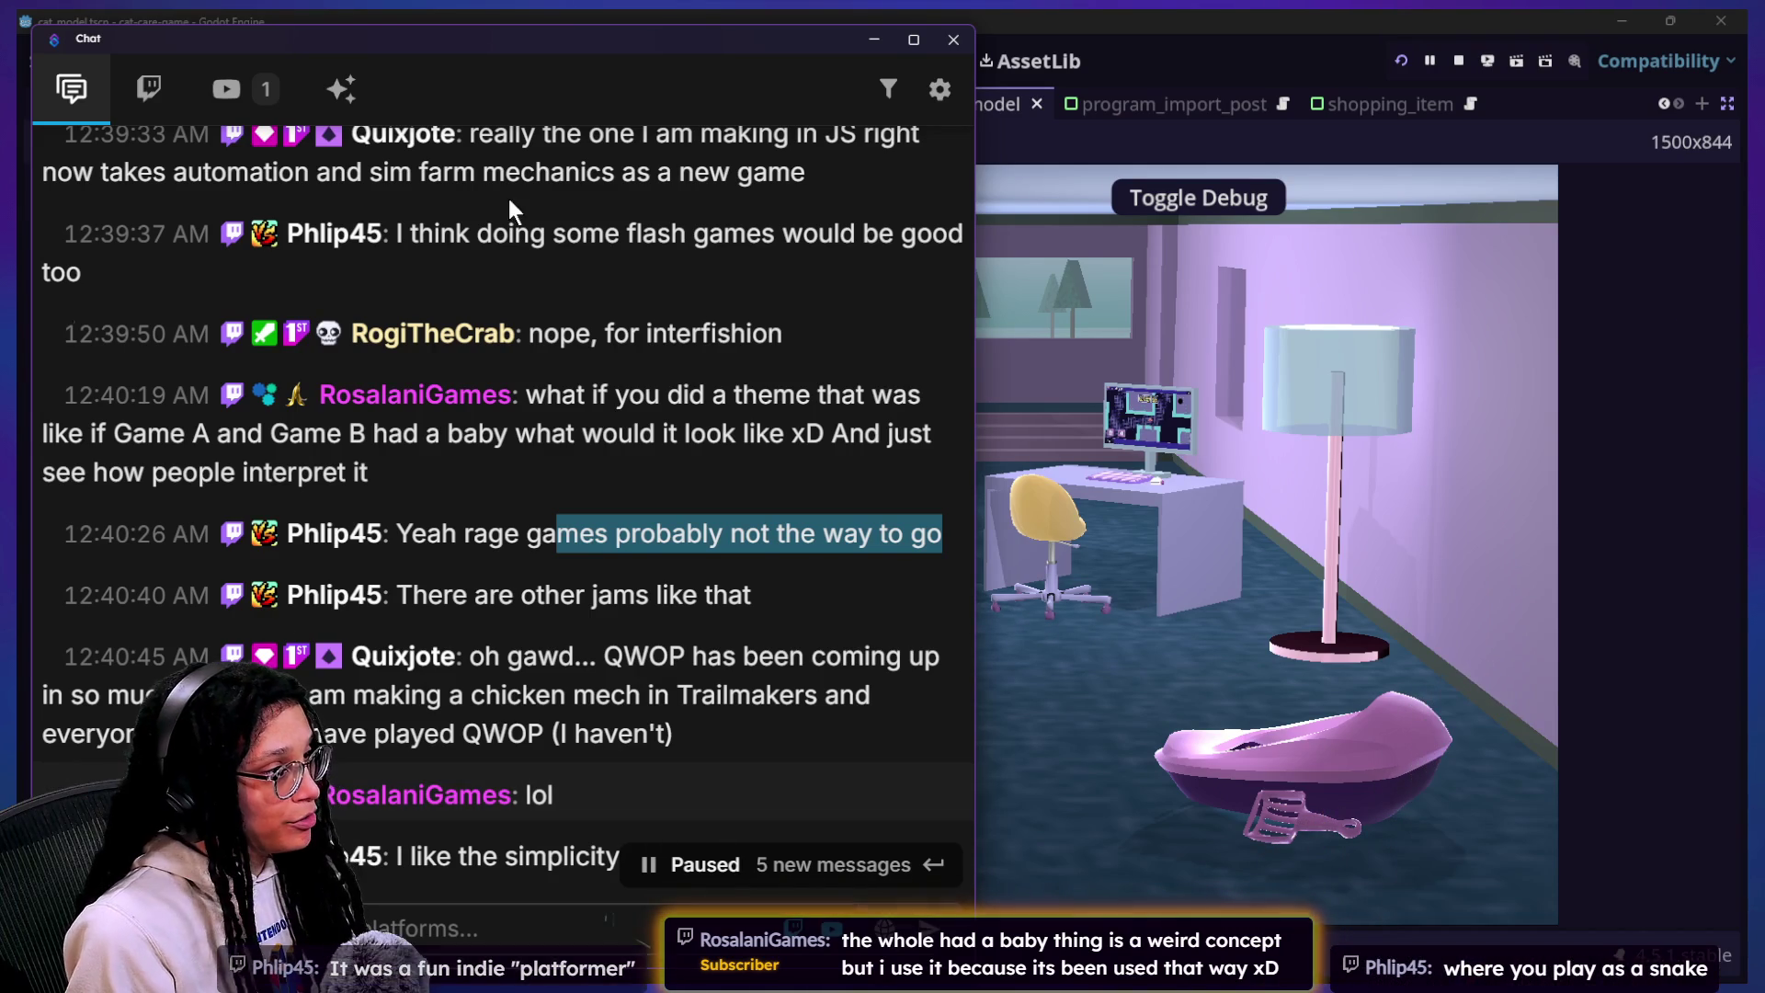
left_click(805, 195)
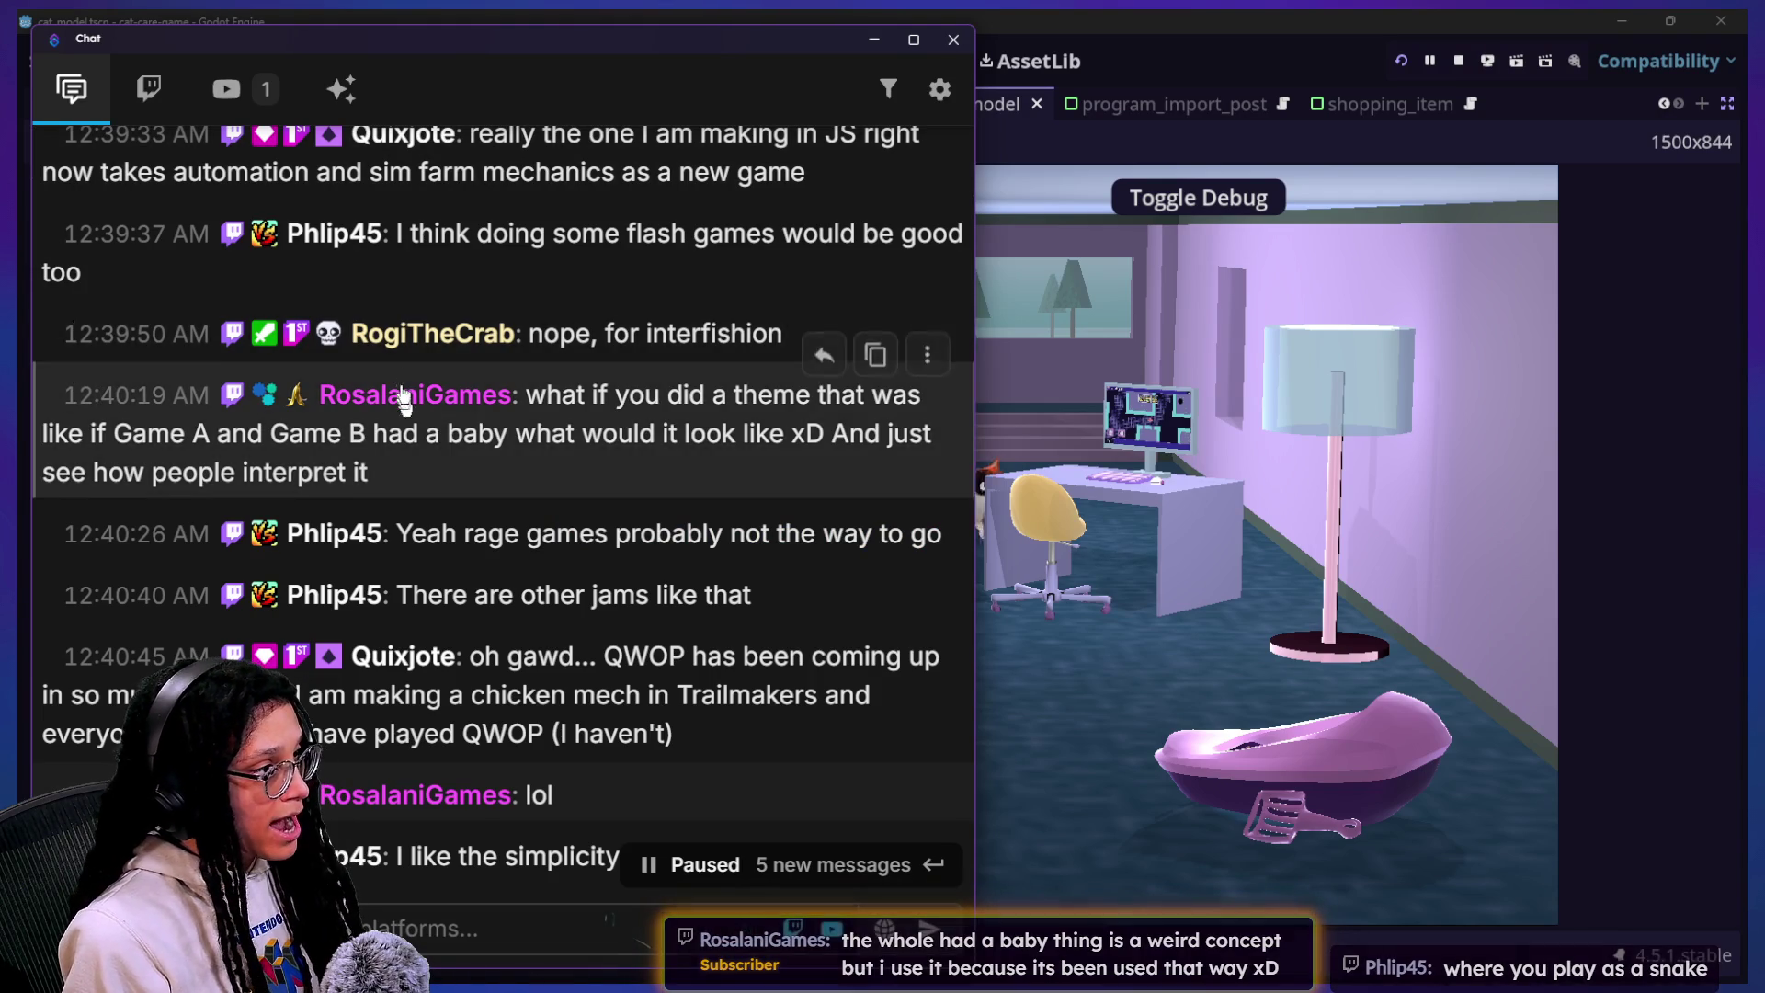
Step: Glance at a chatter's user card, then move the chat window to the screen's right side
left_click(469, 333)
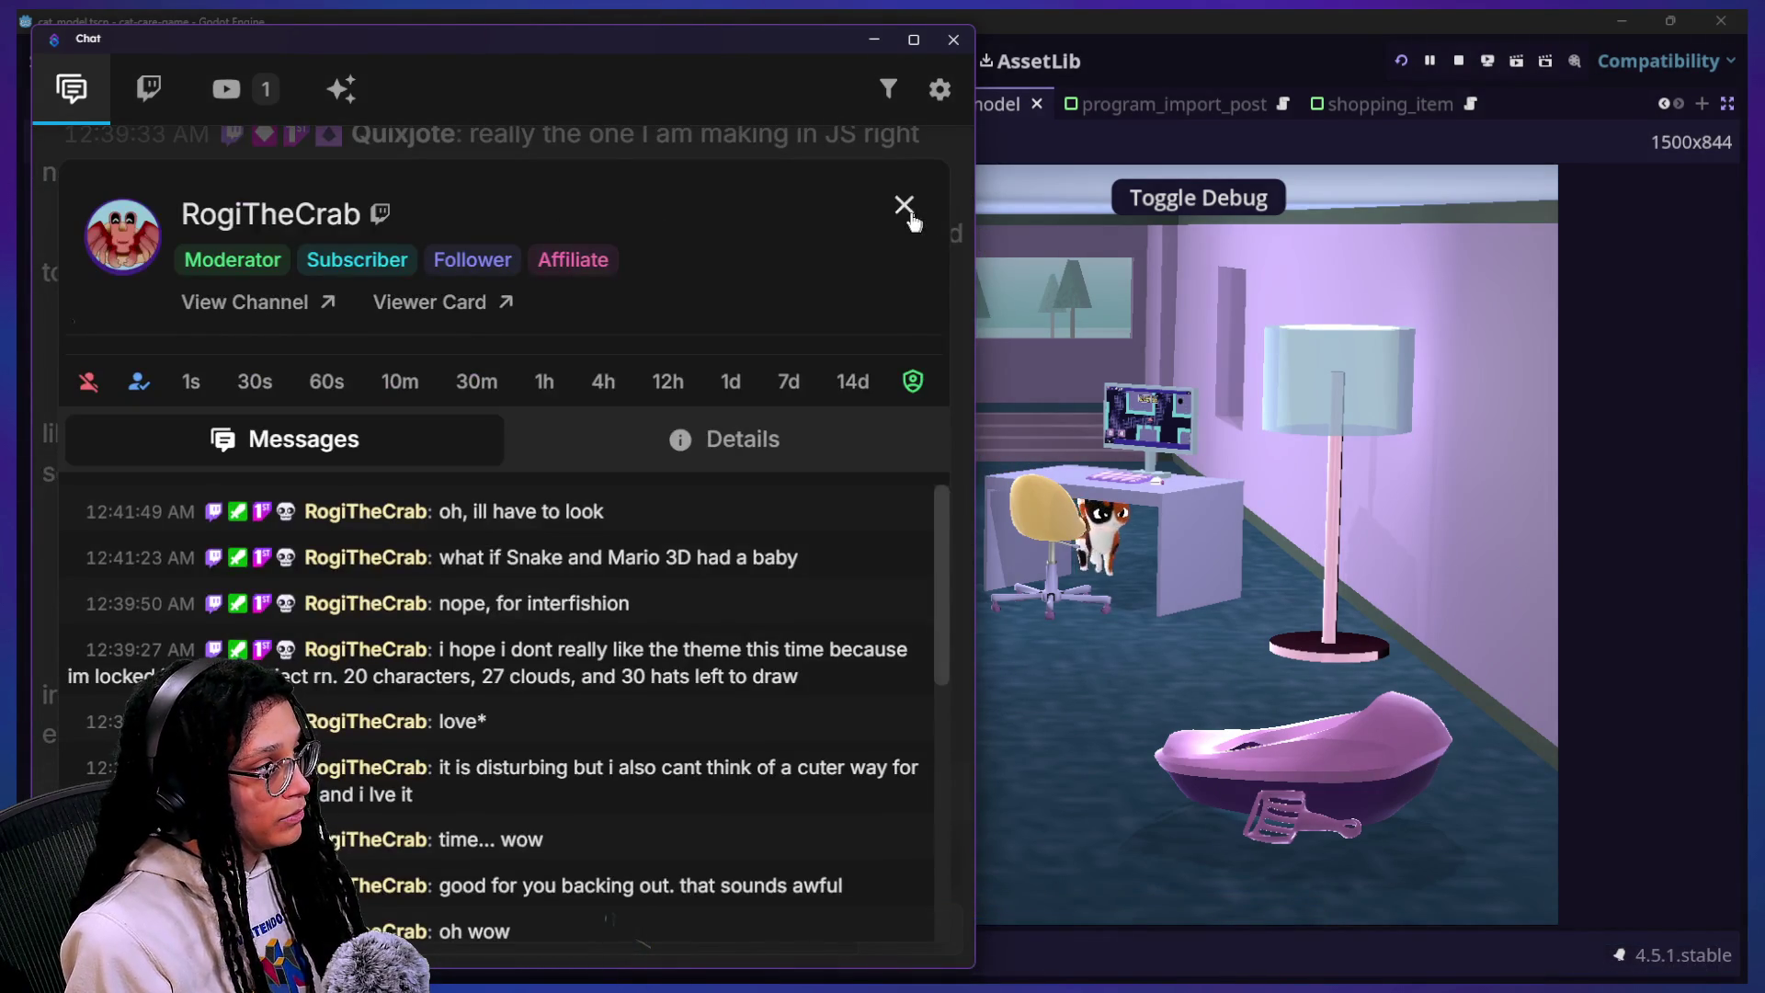
left_click(908, 211)
mouse_move(682, 40)
left_mouse_down()
mouse_move(1189, 108)
mouse_move(1442, 188)
left_mouse_up()
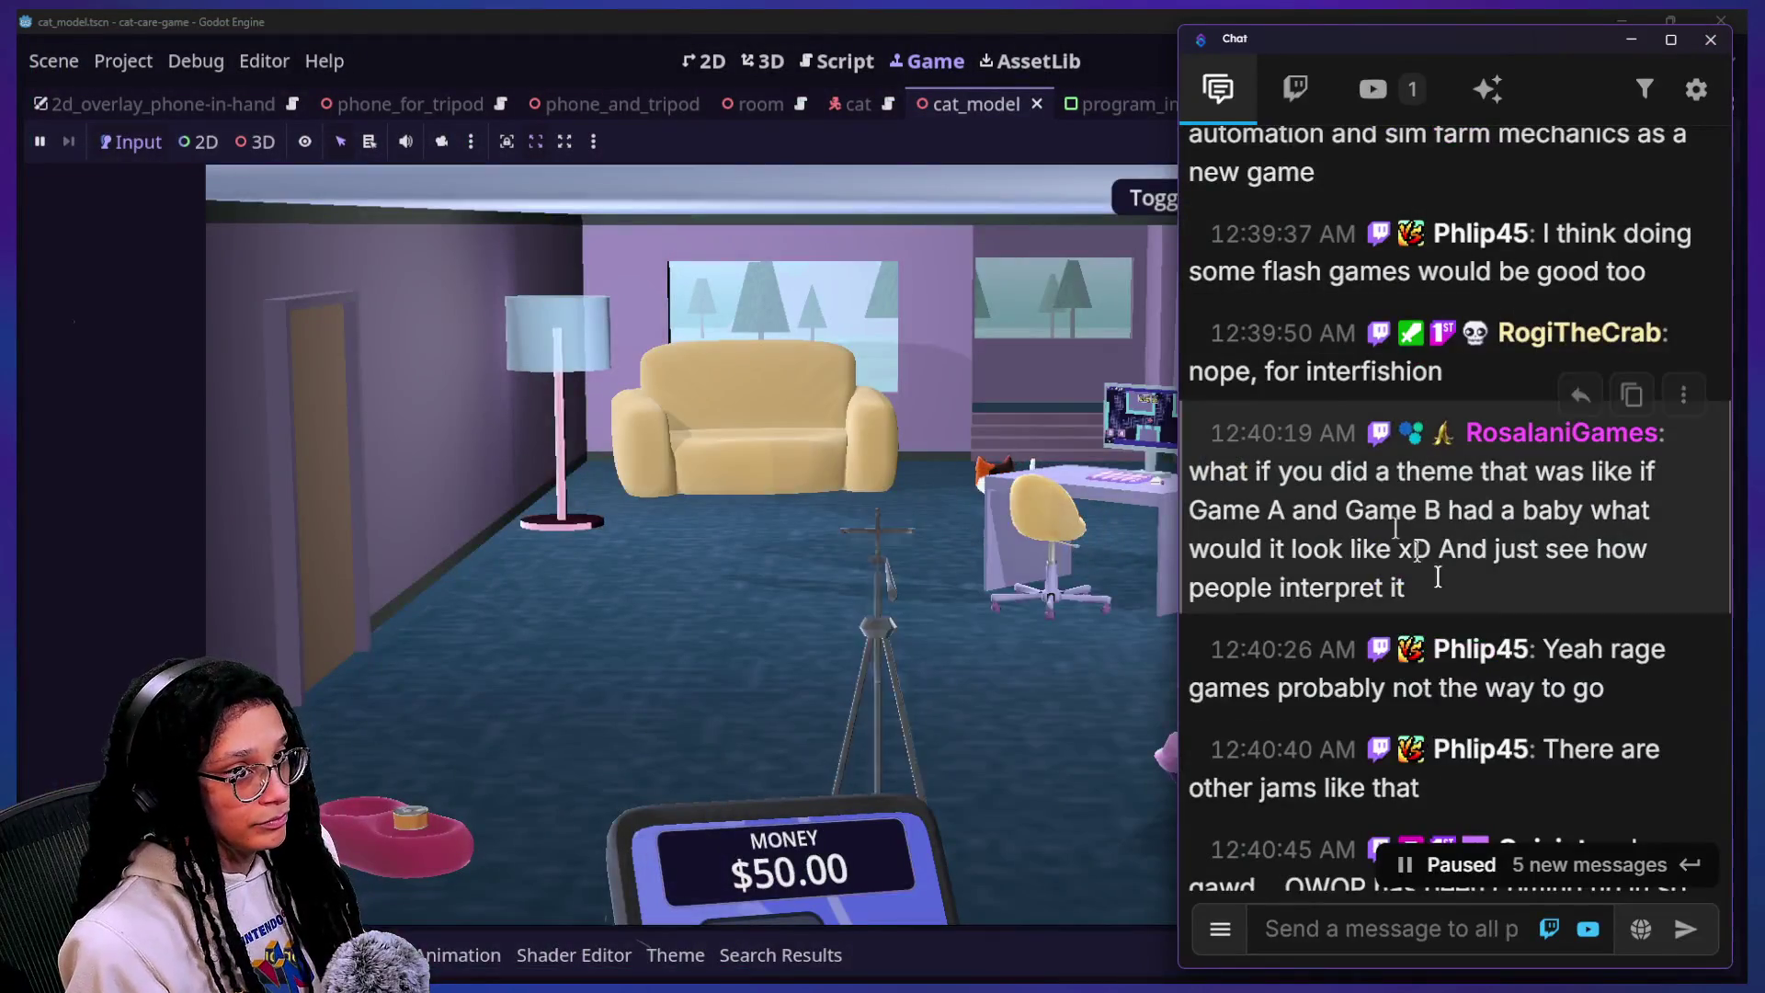
scroll(1496, 715, "down", 1)
scroll(1496, 719, "down", 1)
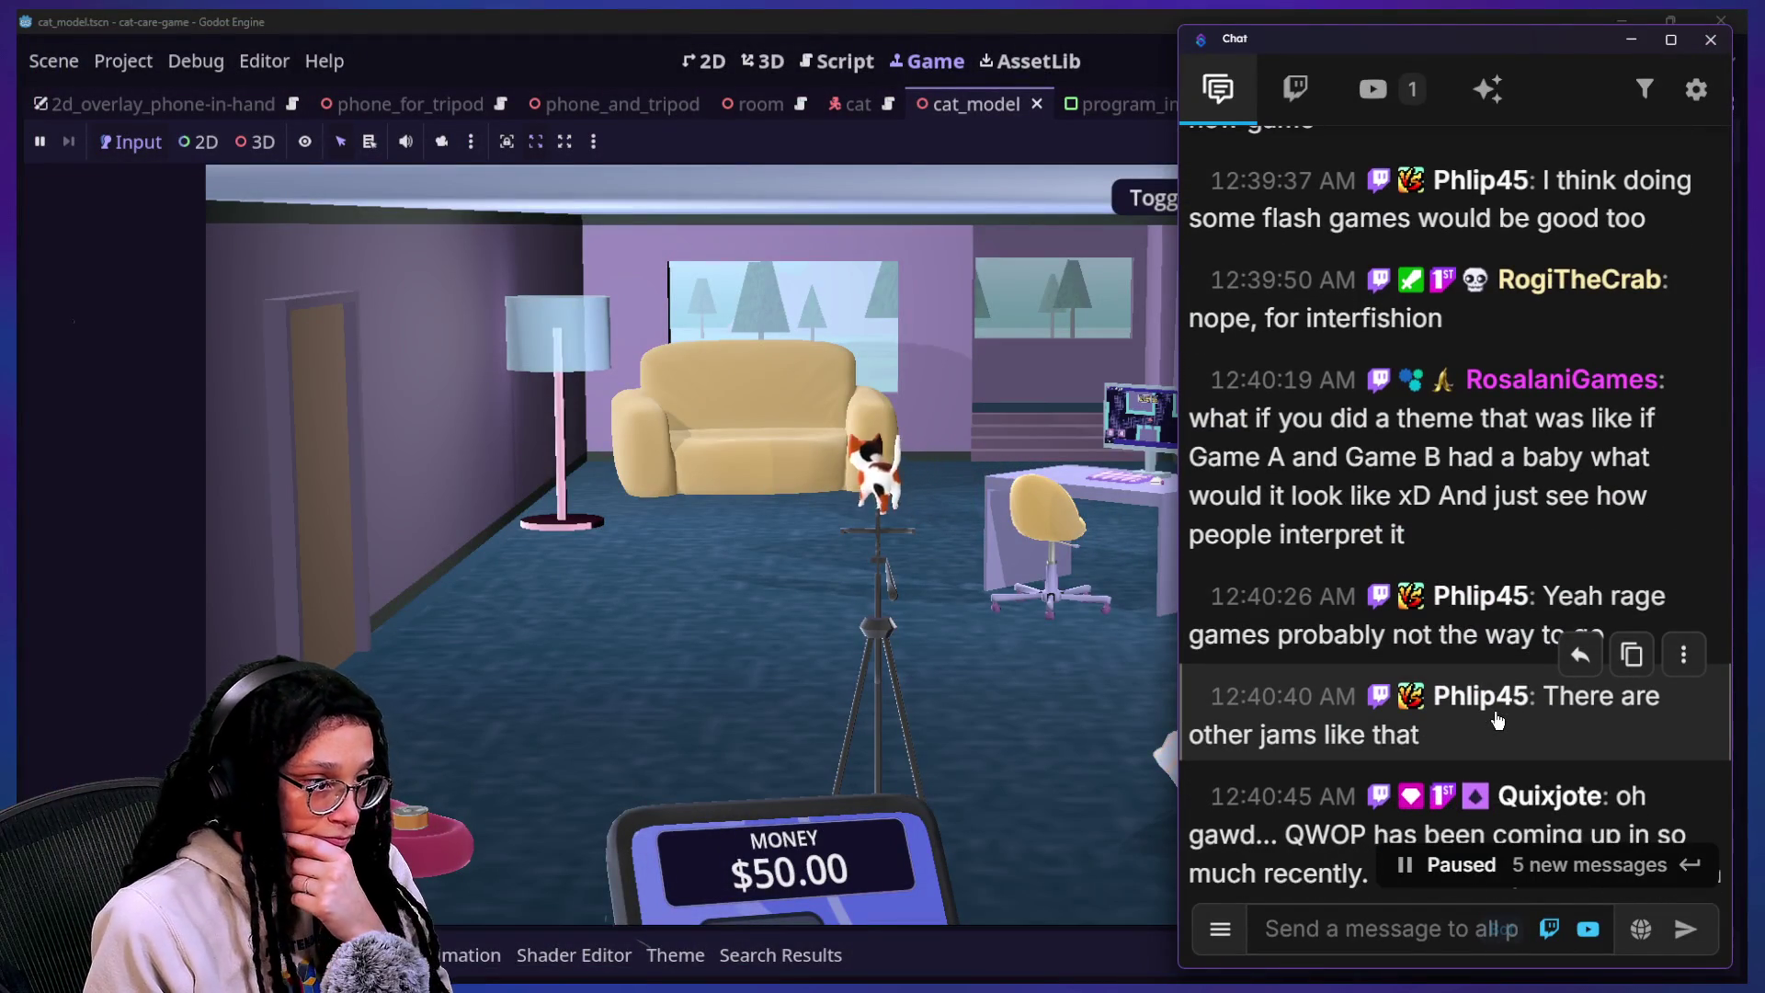
scroll(1499, 736, "down", 2)
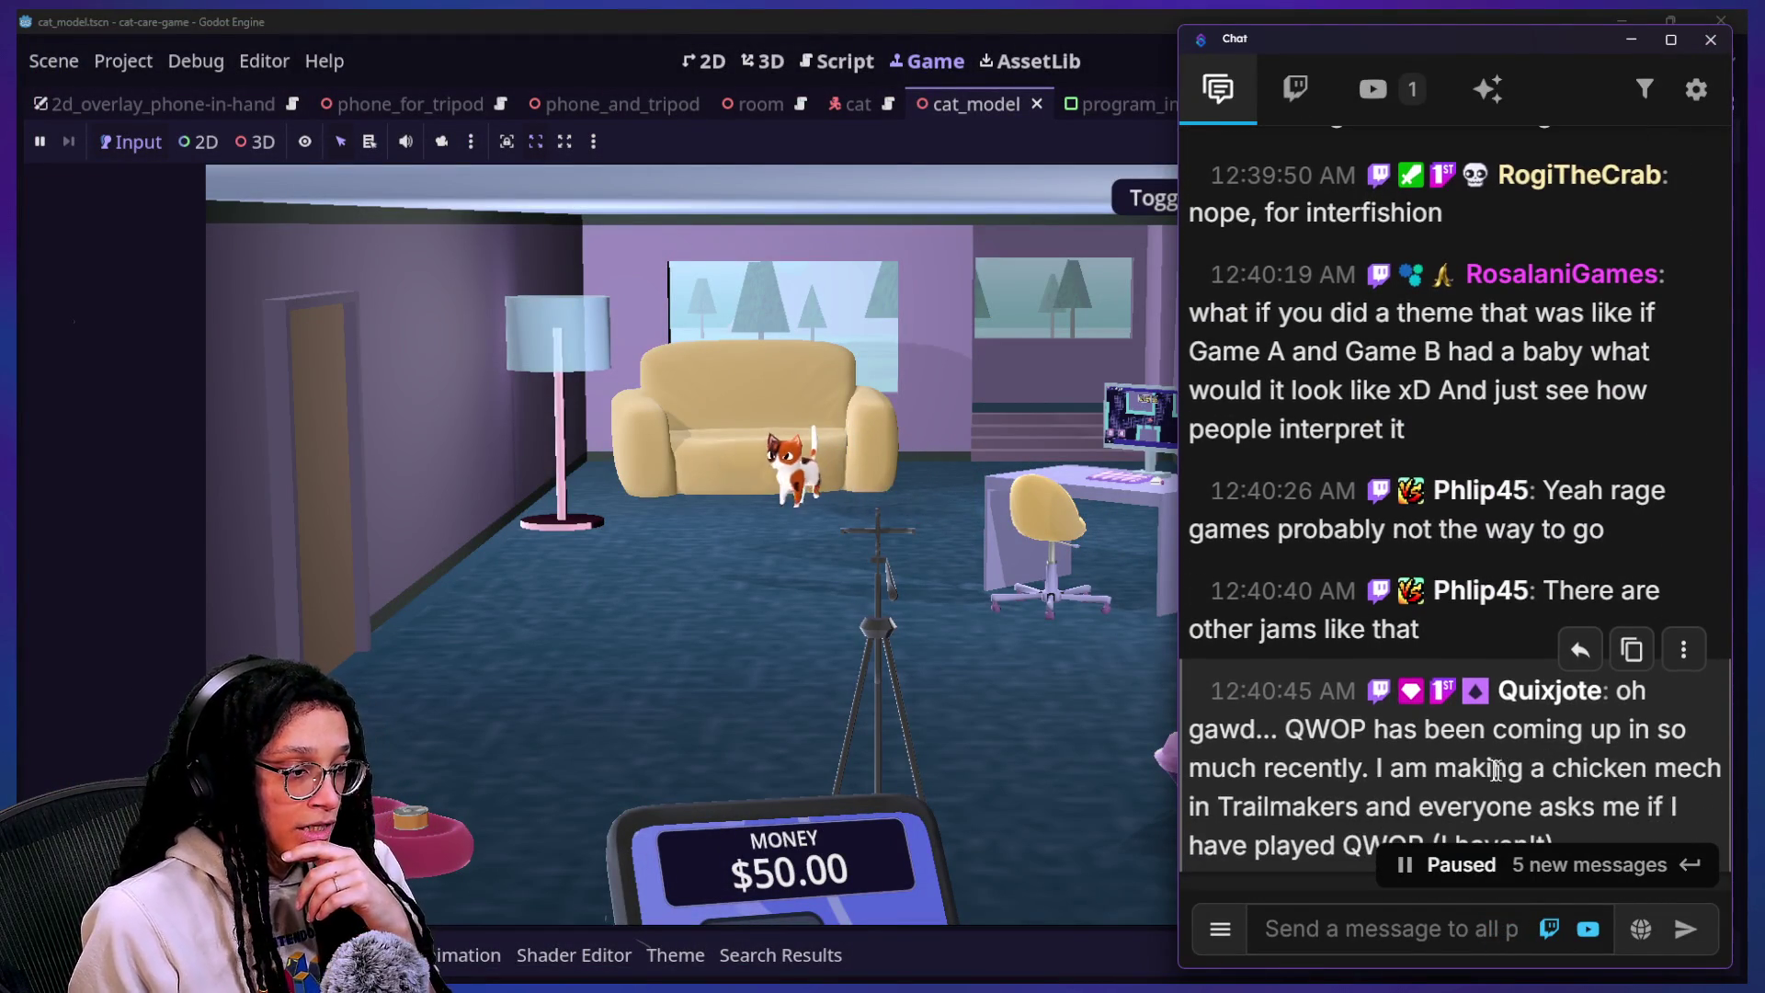
scroll(1490, 770, "down", 1)
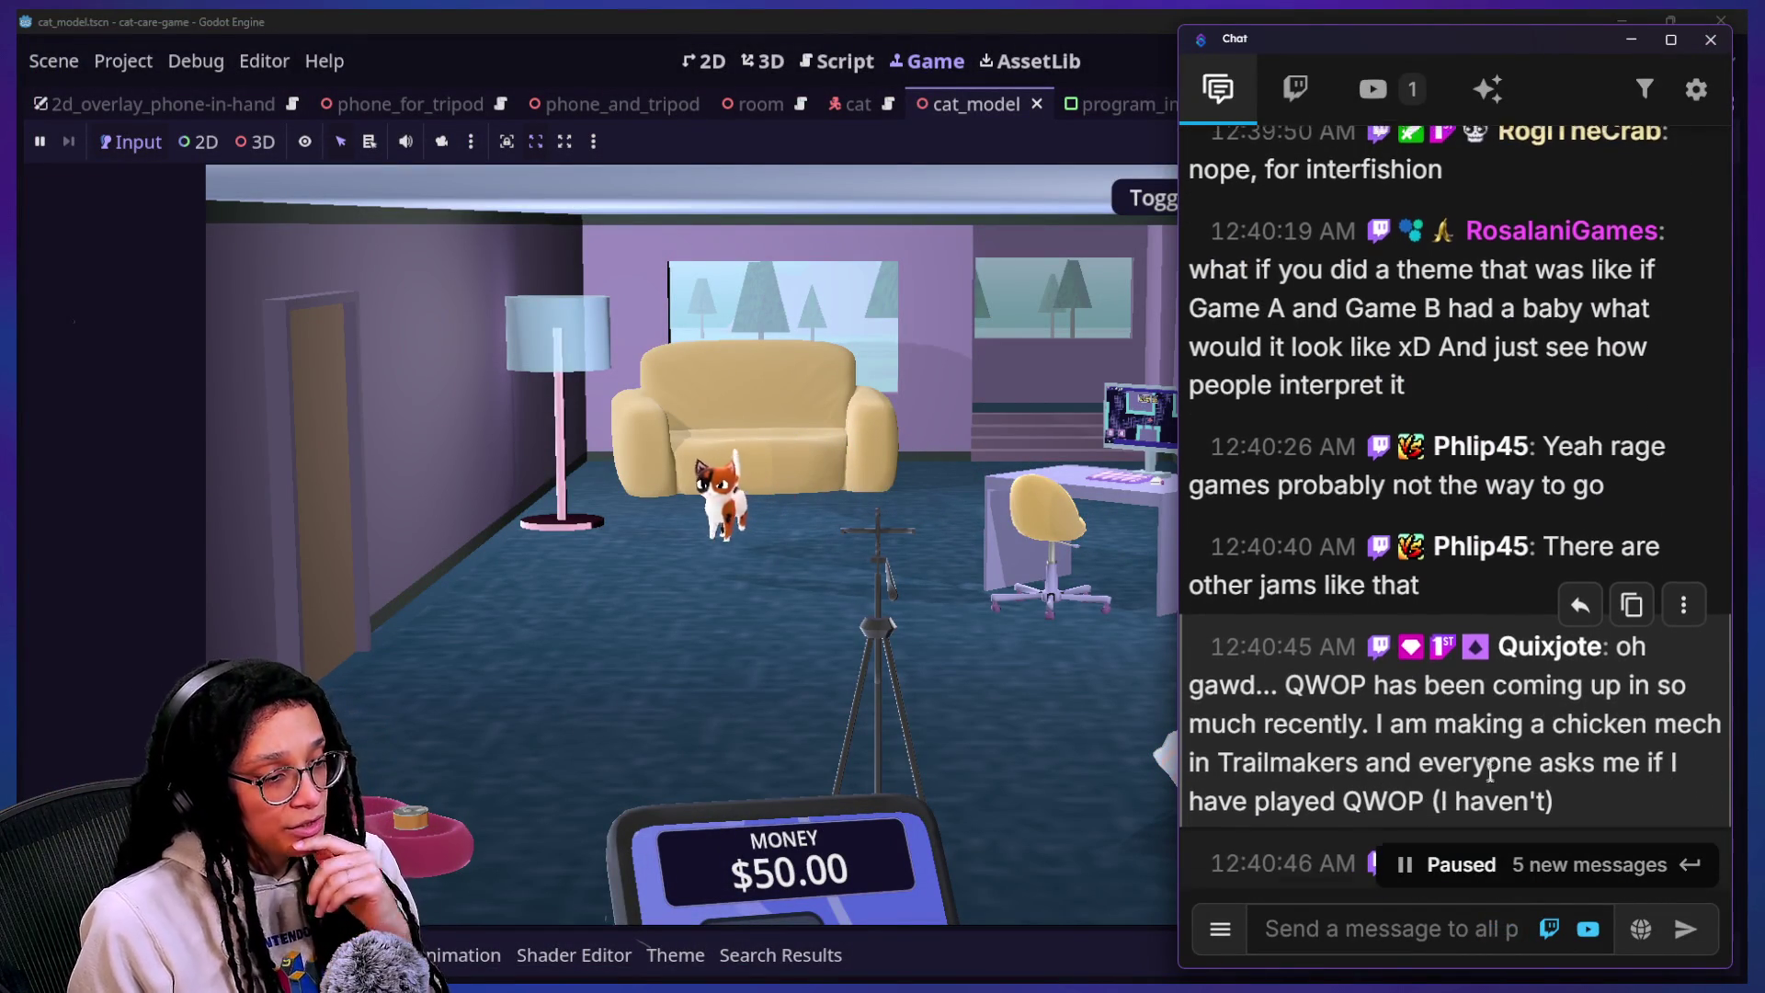
scroll(1490, 770, "up", 3, "ctrl")
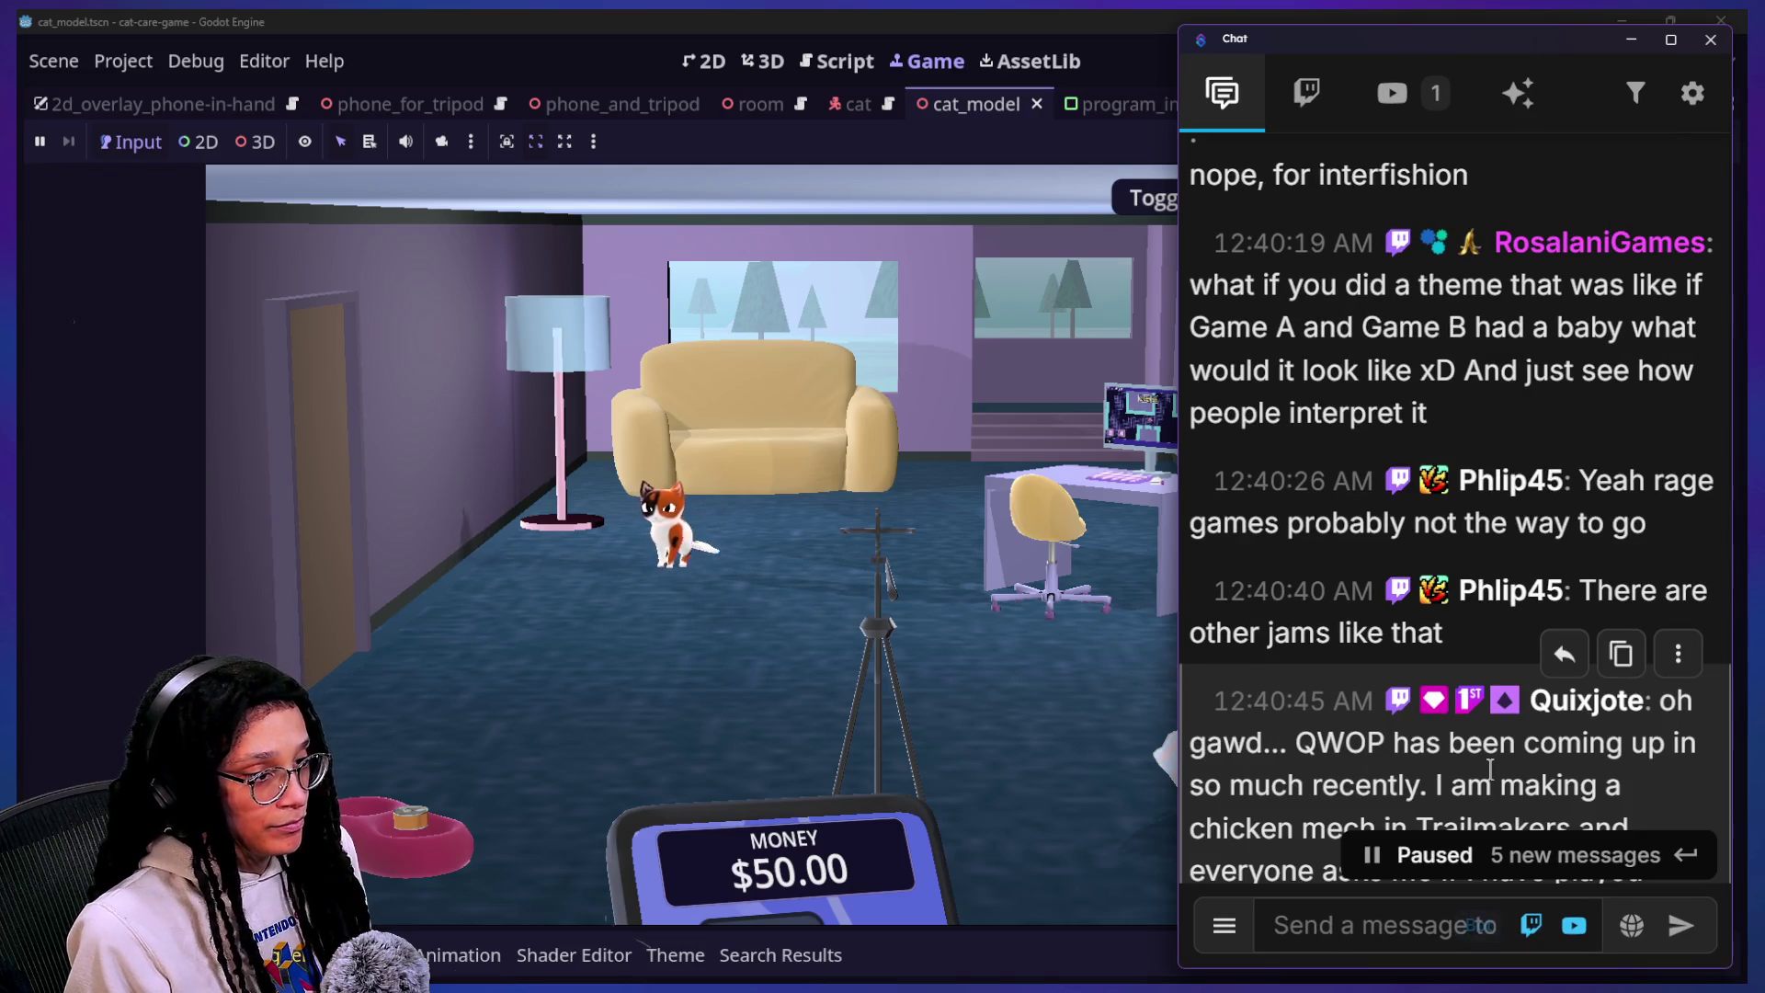
scroll(1602, 727, "down", 8)
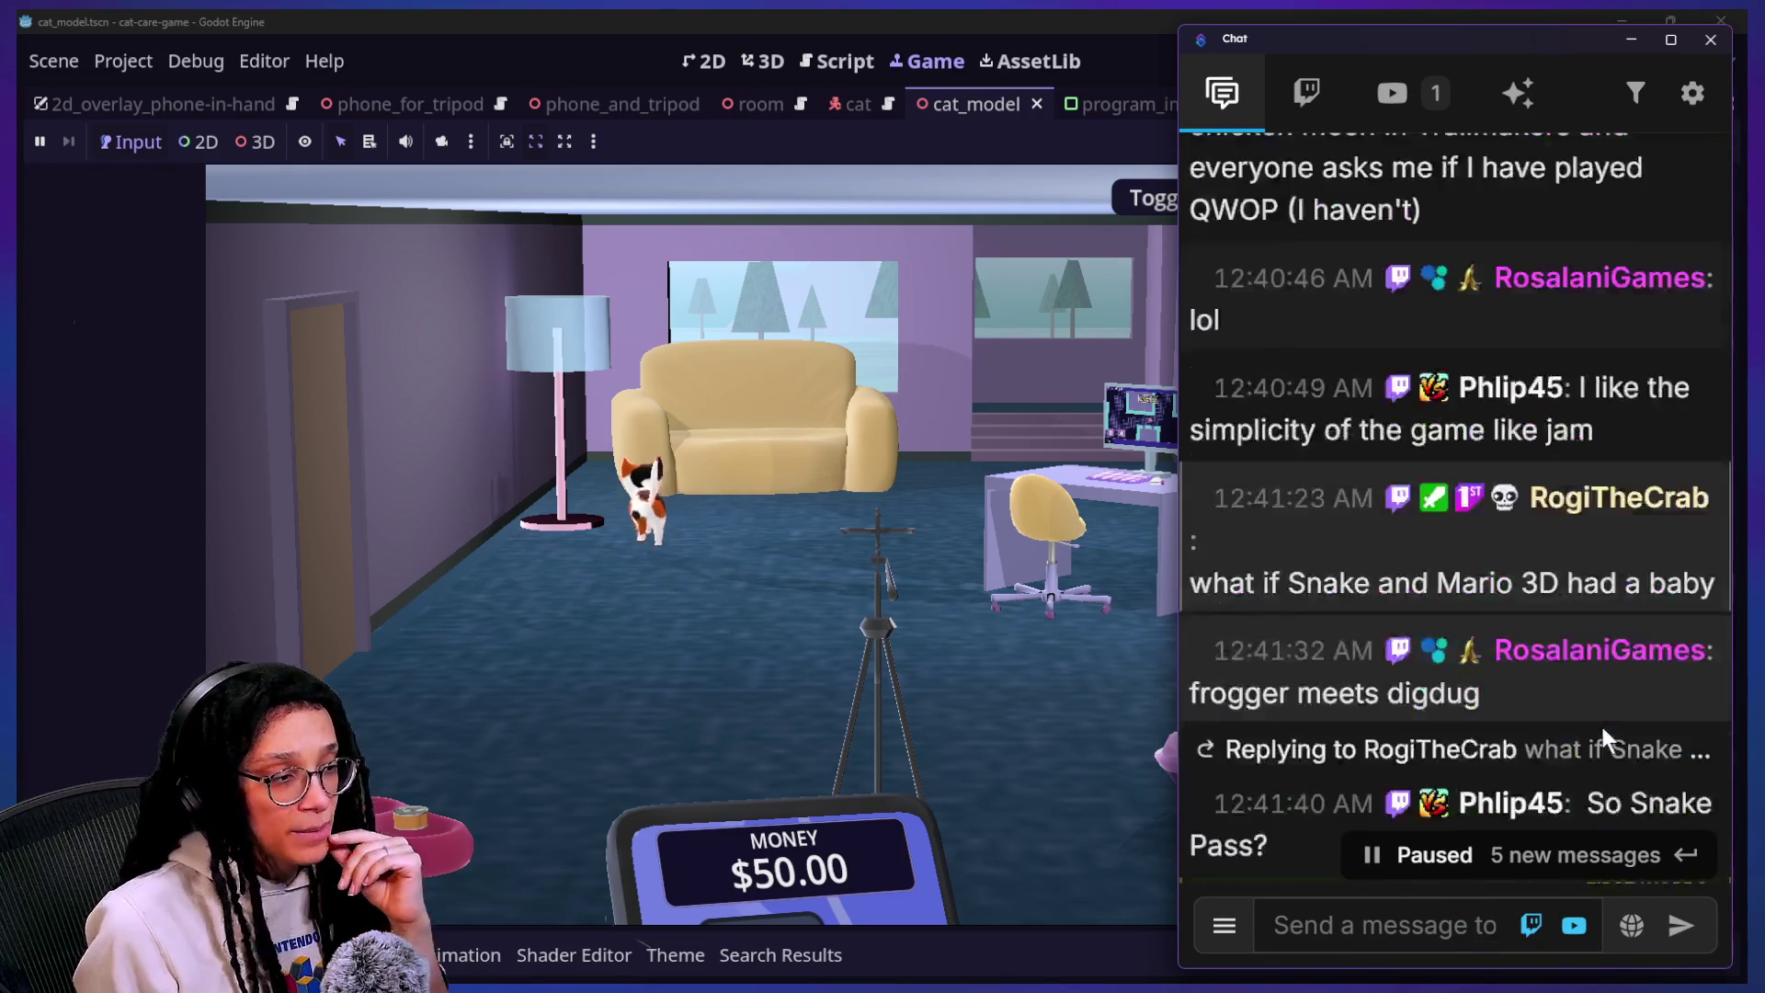
scroll(1601, 733, "up", 8)
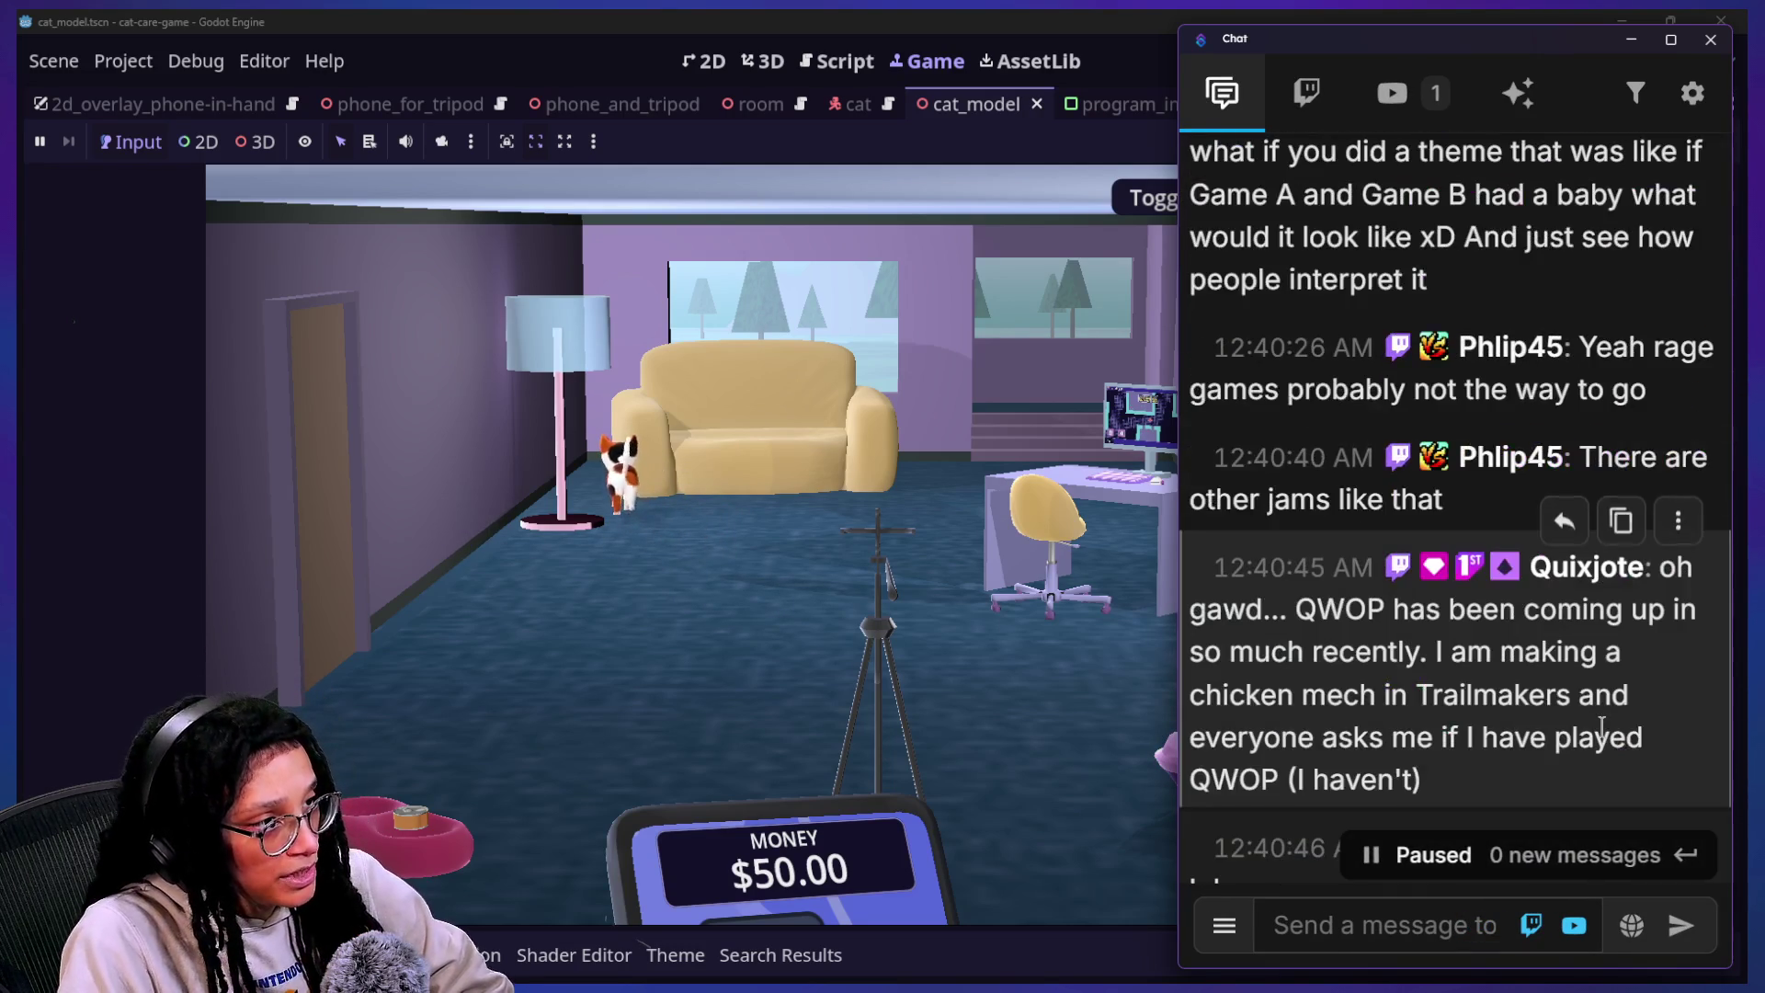
left_click_drag(1491, 572, 1608, 725)
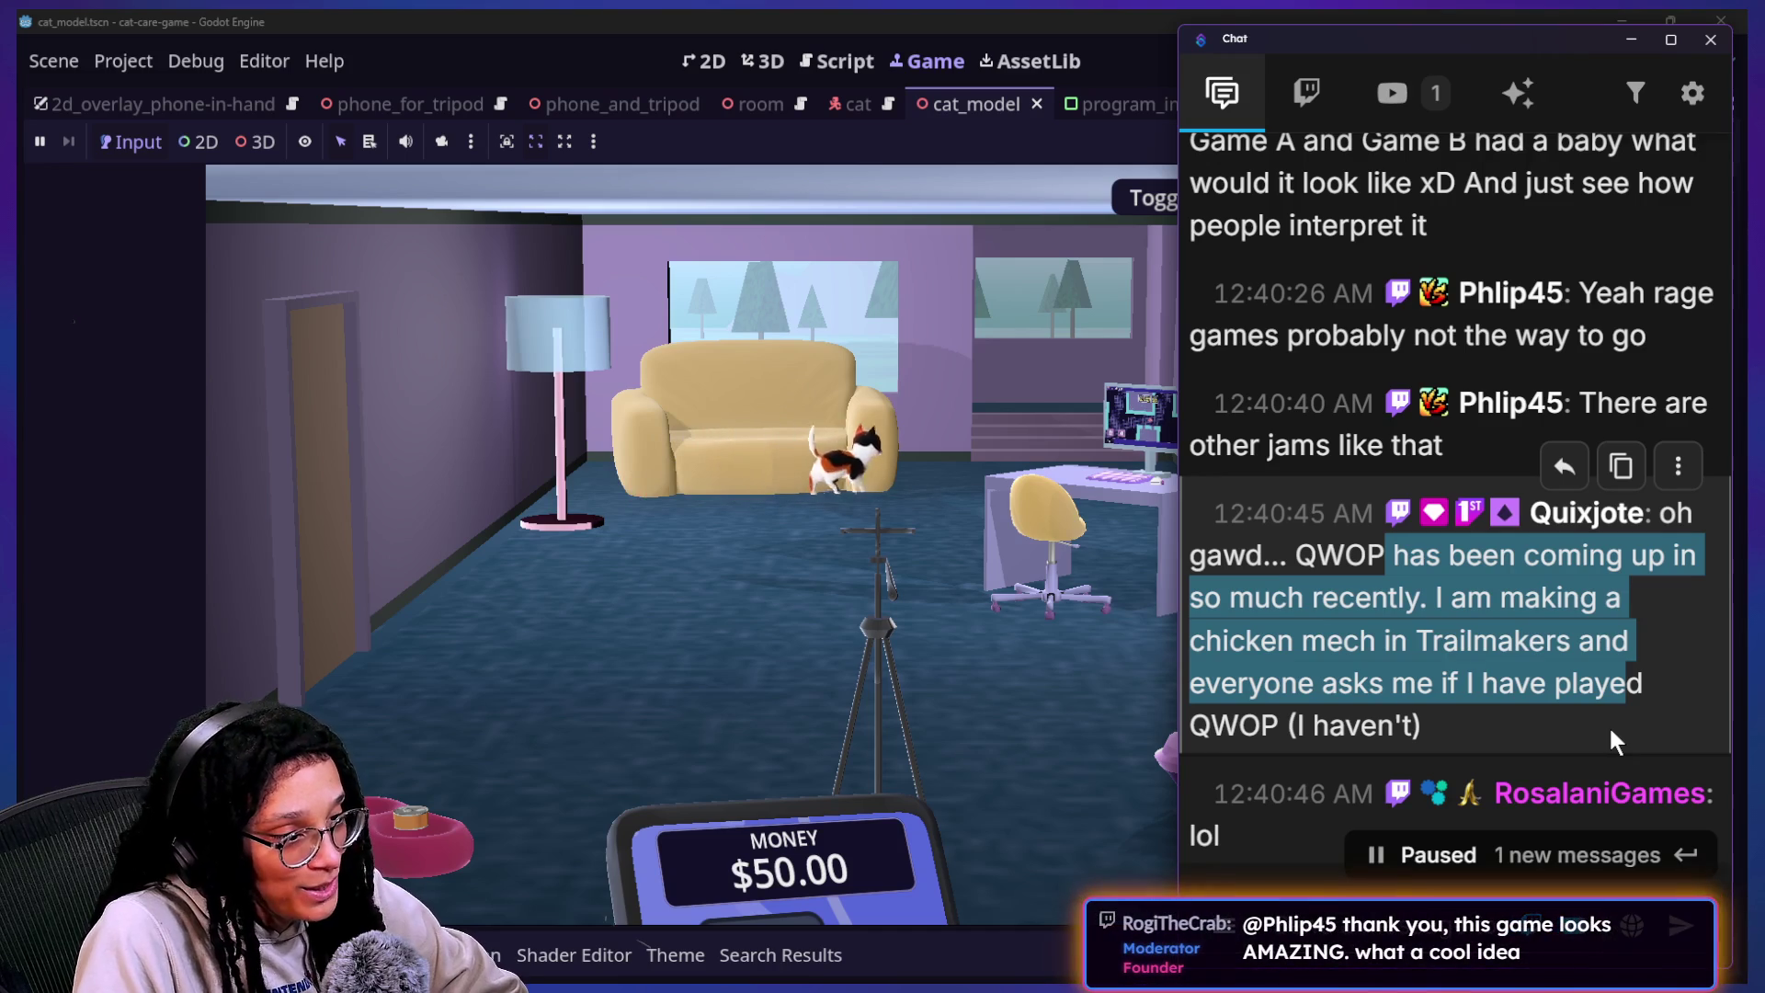
scroll(1472, 643, "down", 2)
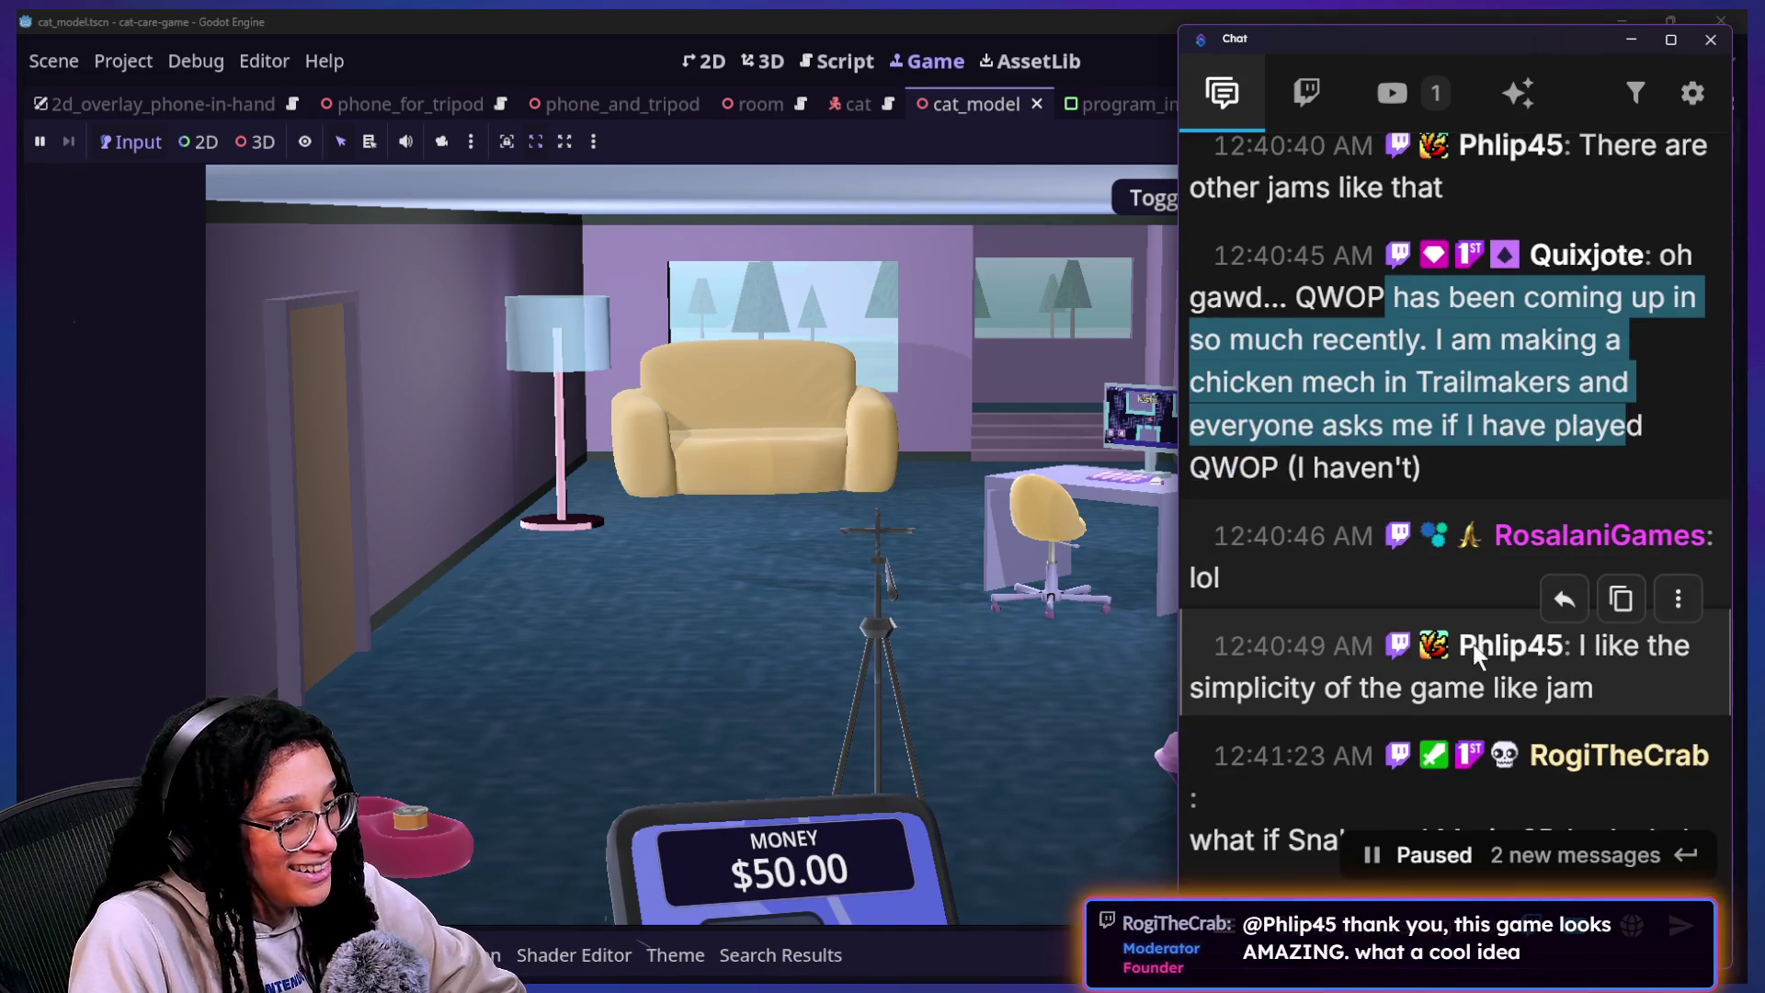
scroll(1473, 648, "down", 1)
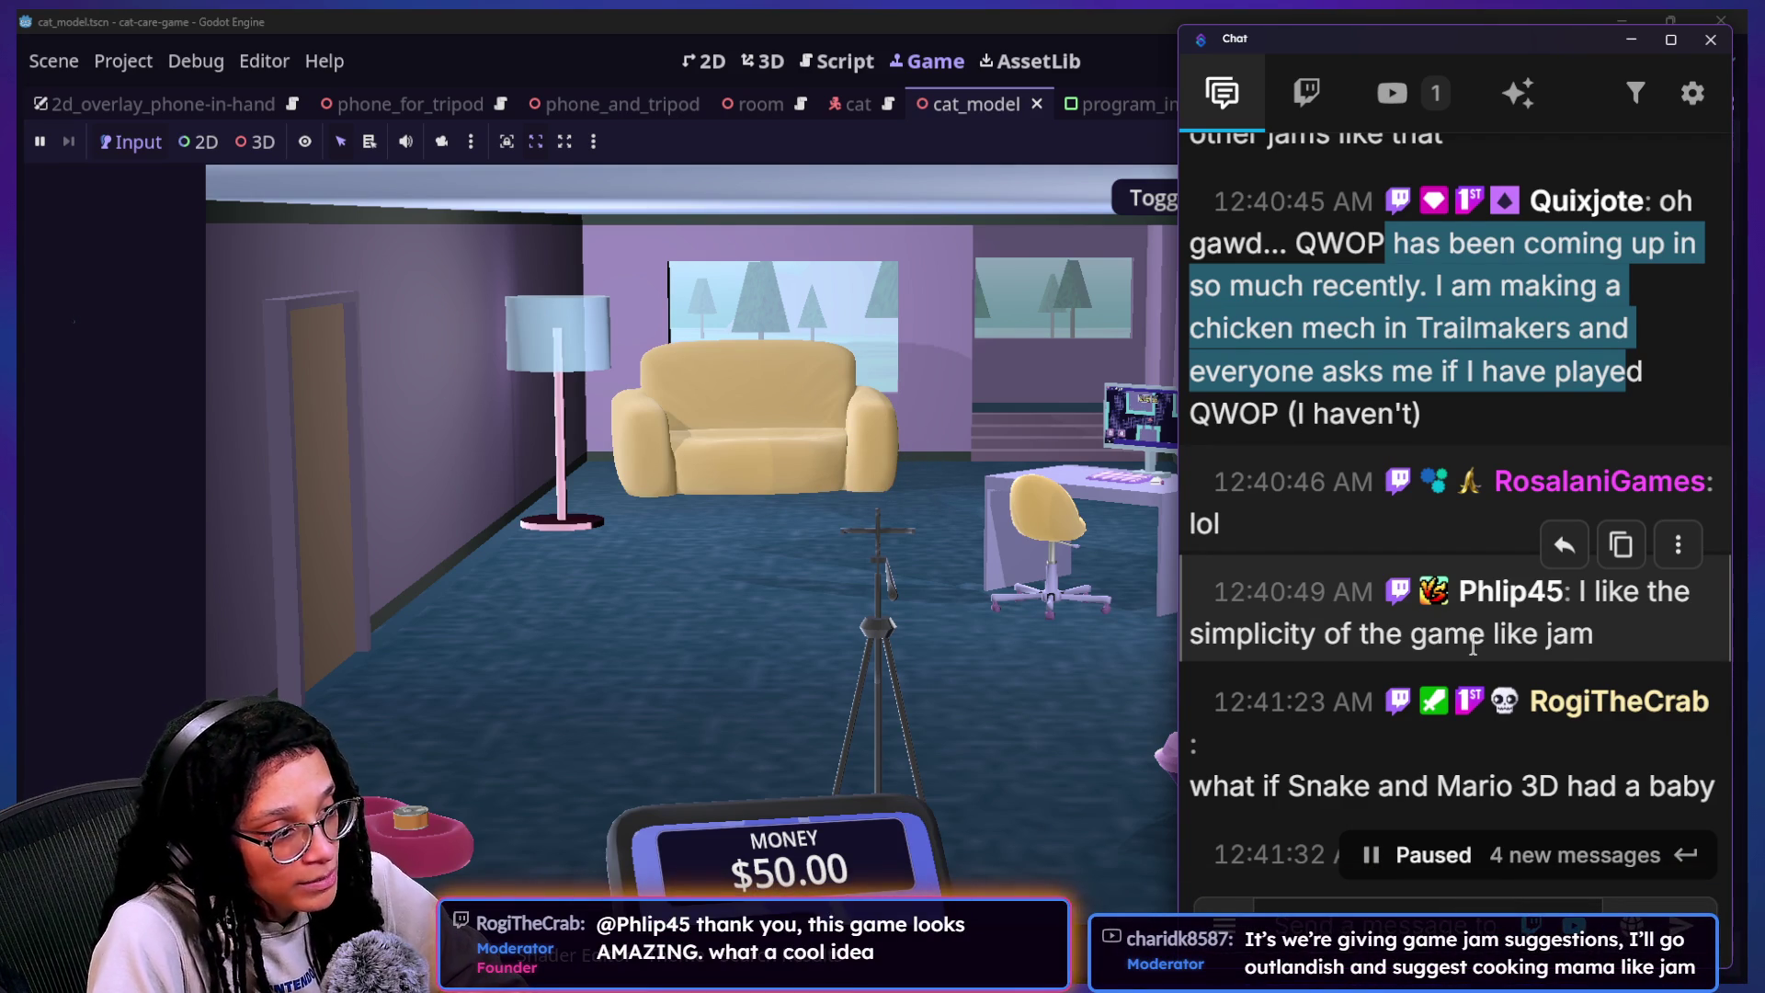
scroll(1473, 646, "down", 1)
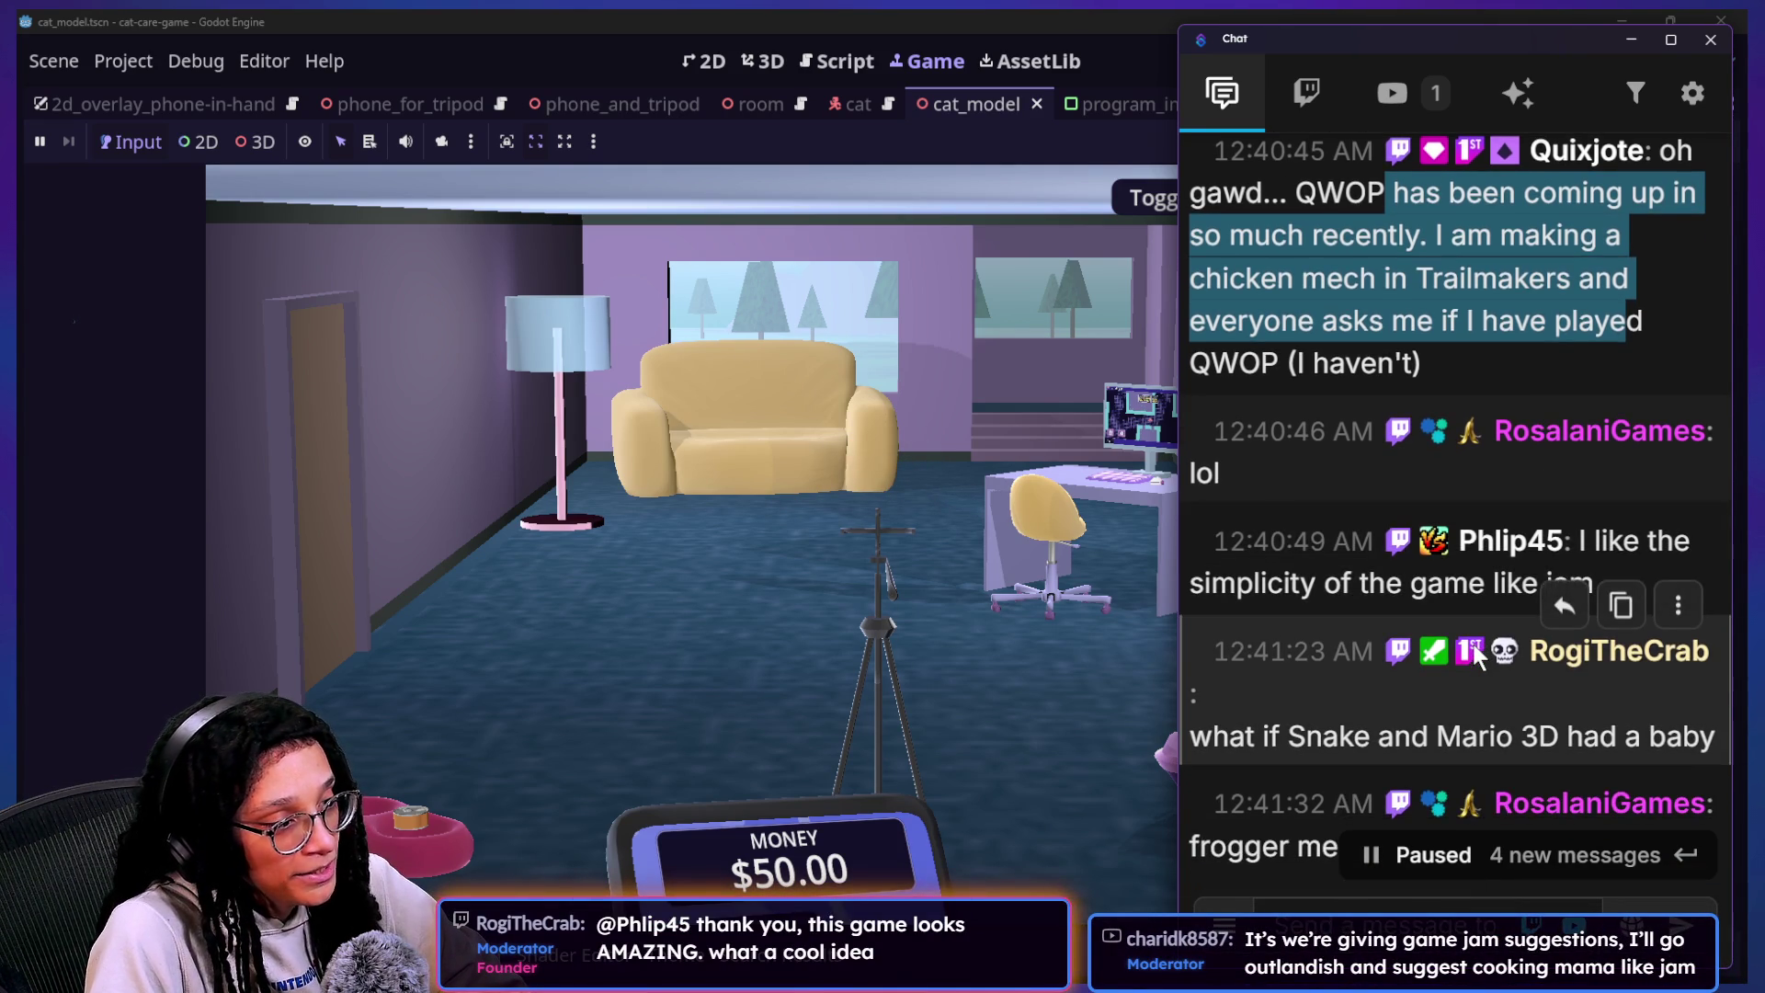
scroll(1474, 650, "down", 1)
mouse_move(1594, 529)
left_mouse_down()
mouse_move(1537, 505)
mouse_move(1574, 510)
left_mouse_up()
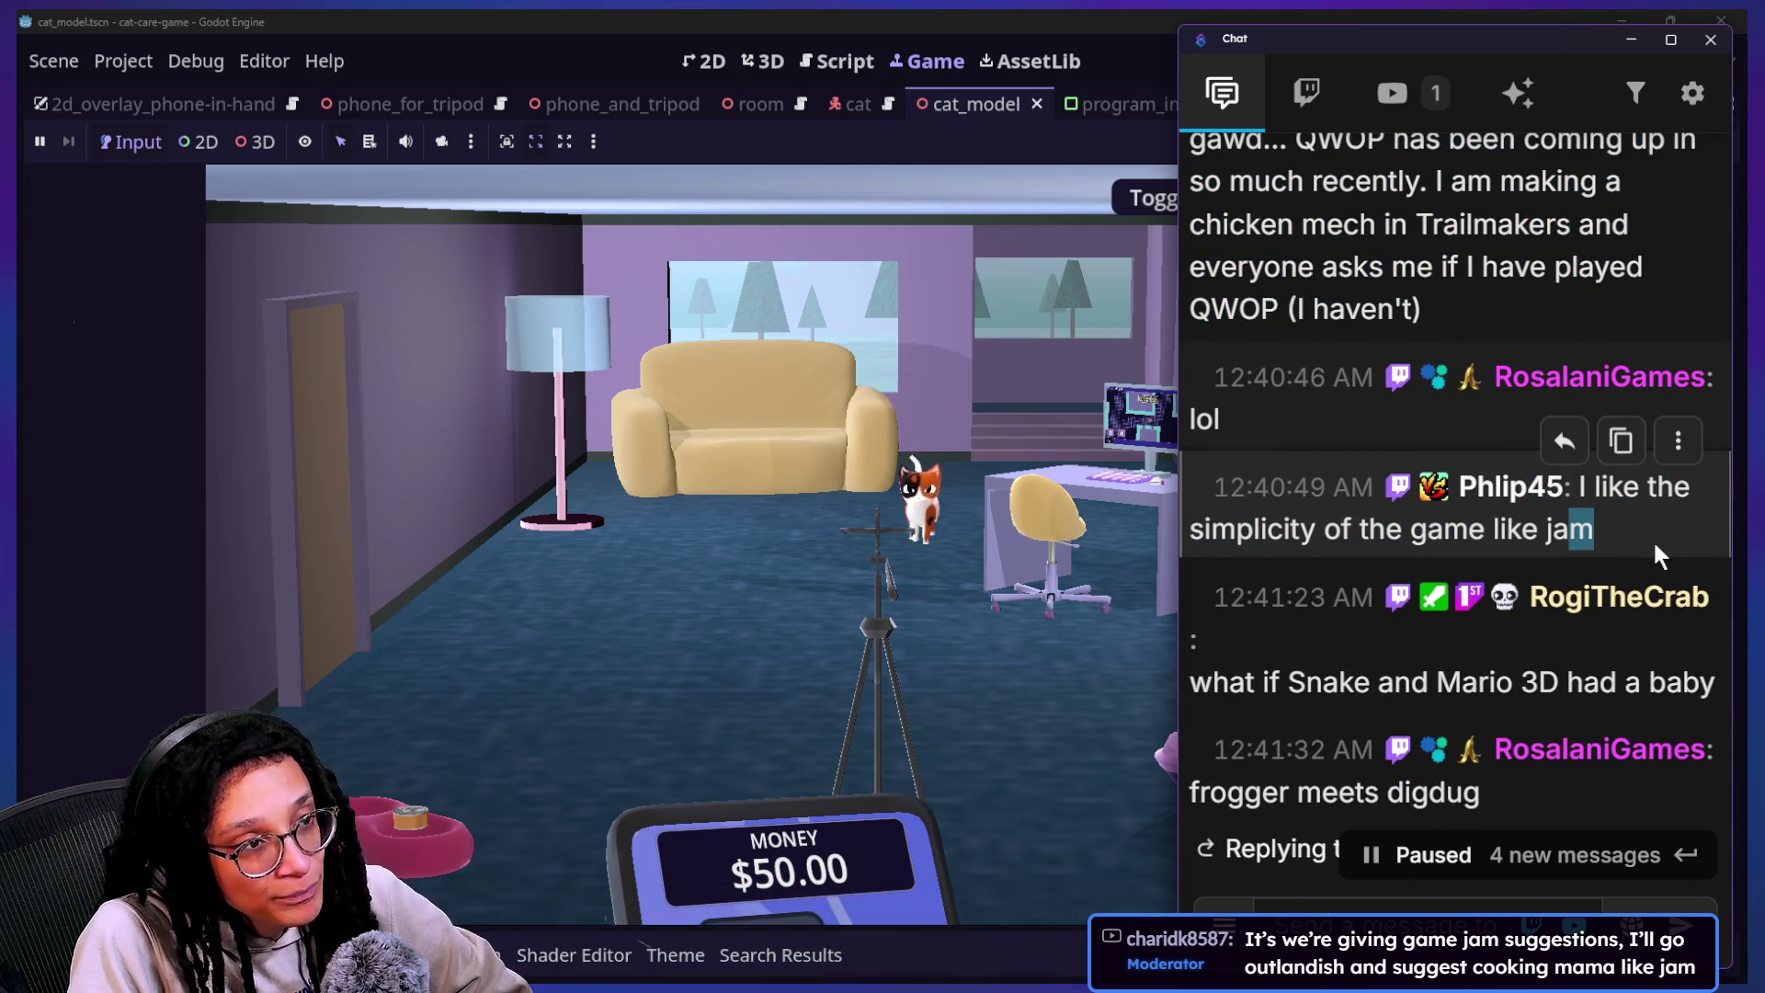
scroll(1655, 544, "down", 2)
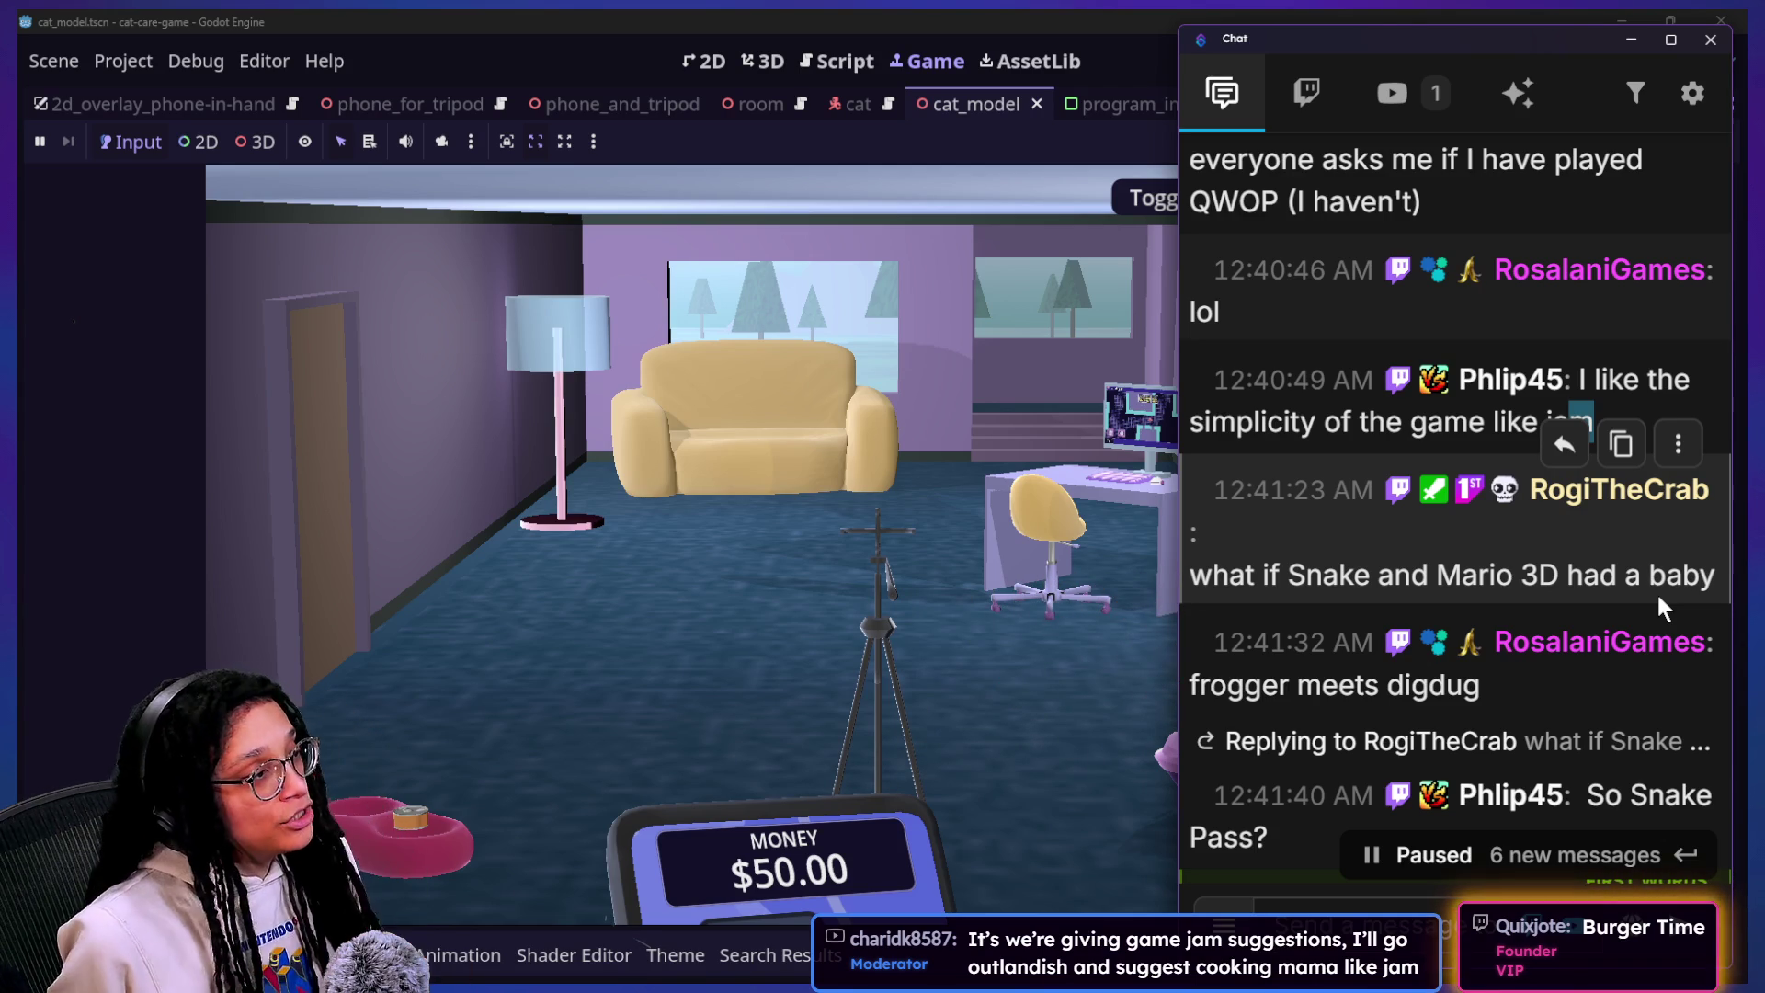
key("alt+Tab")
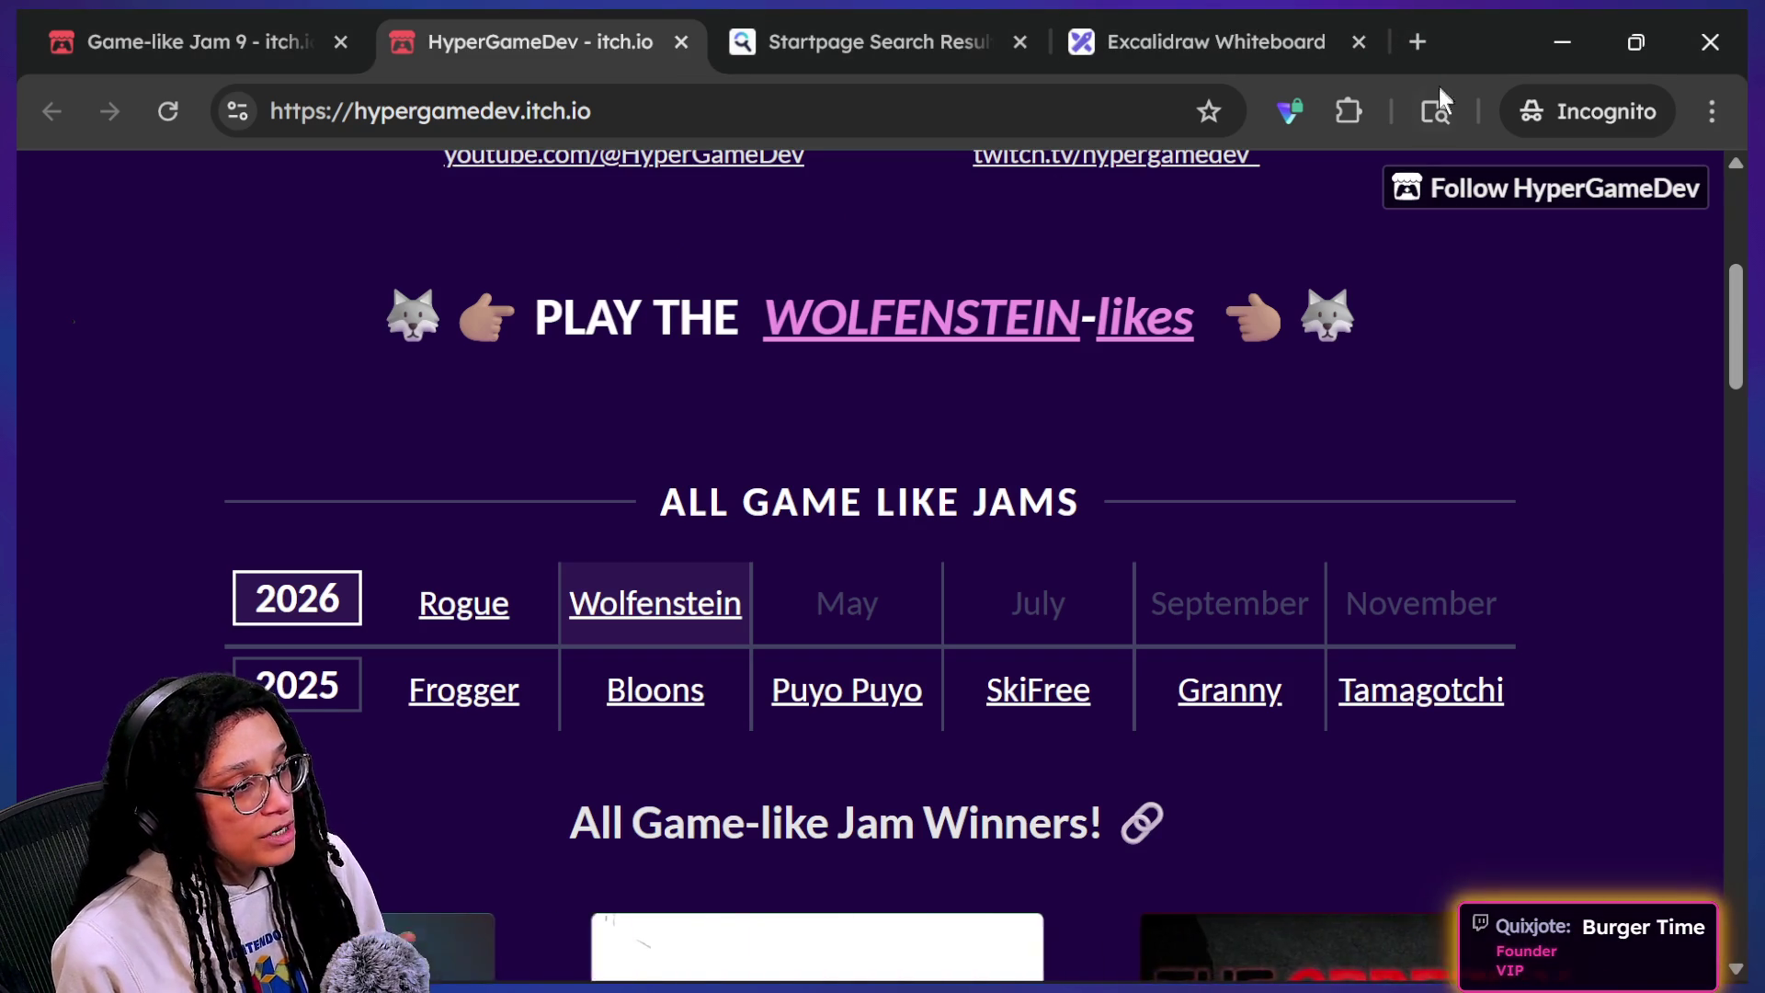
Step: Load torcado.itch.io in a new incognito tab
left_click(1406, 43)
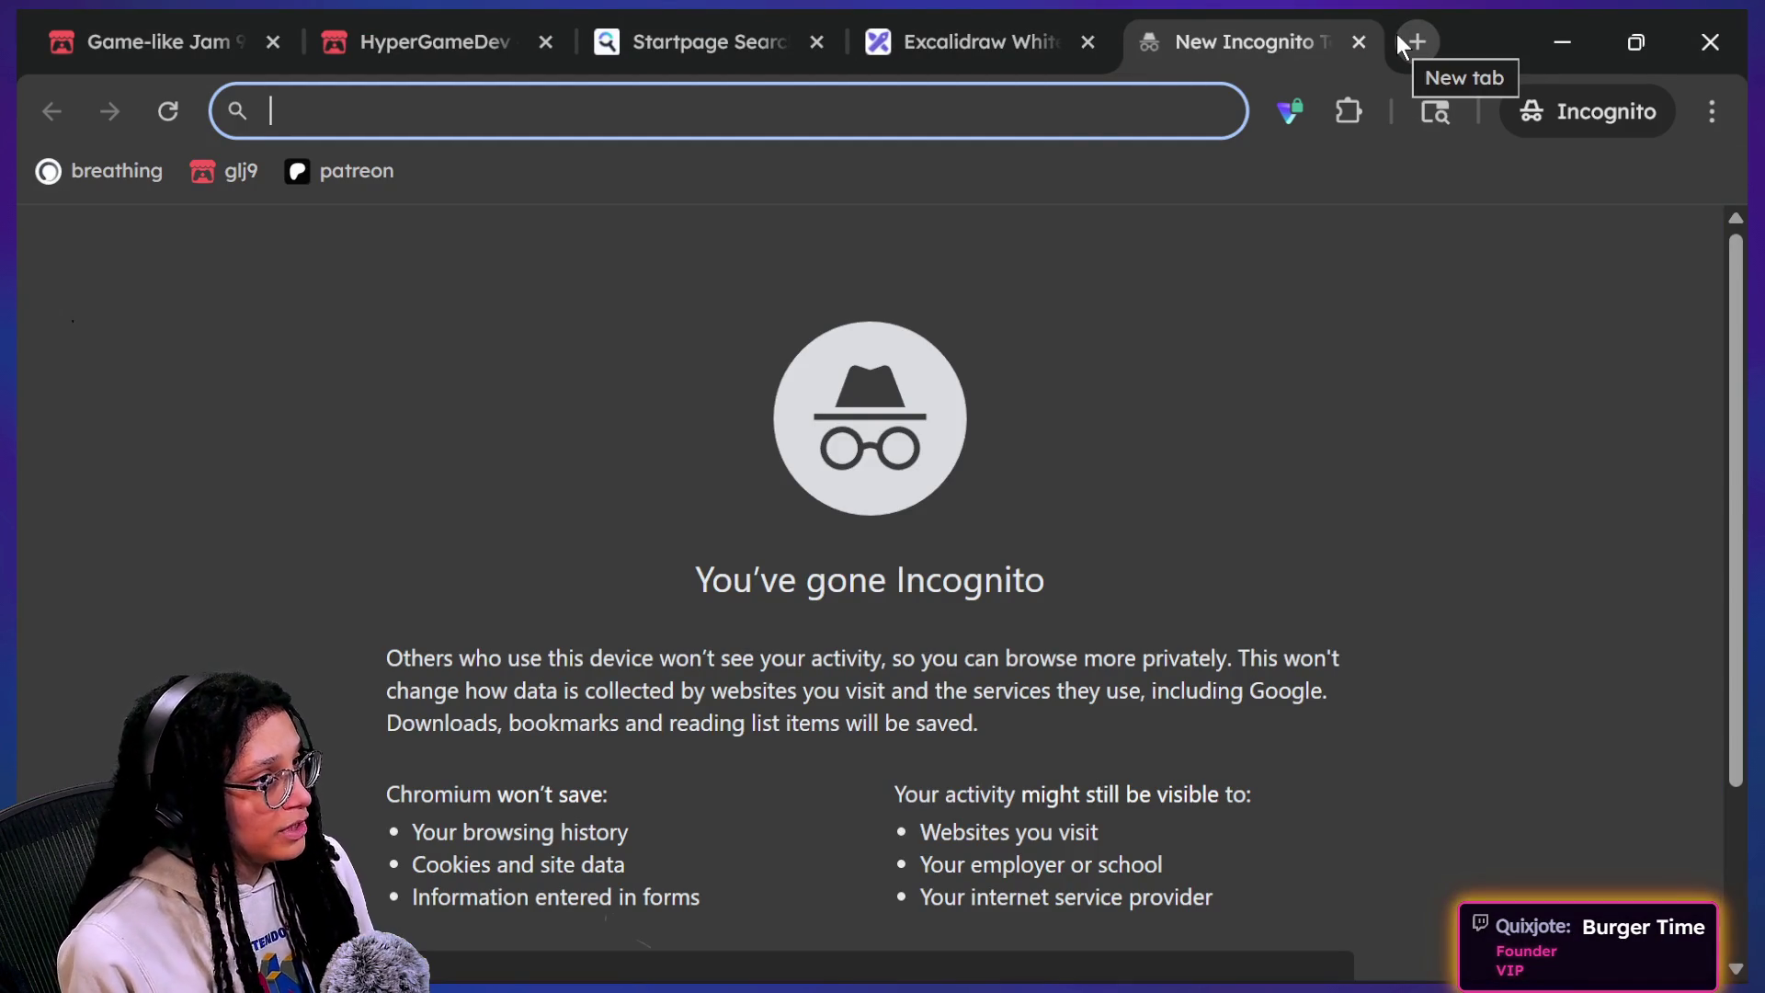
left_click(1373, 44)
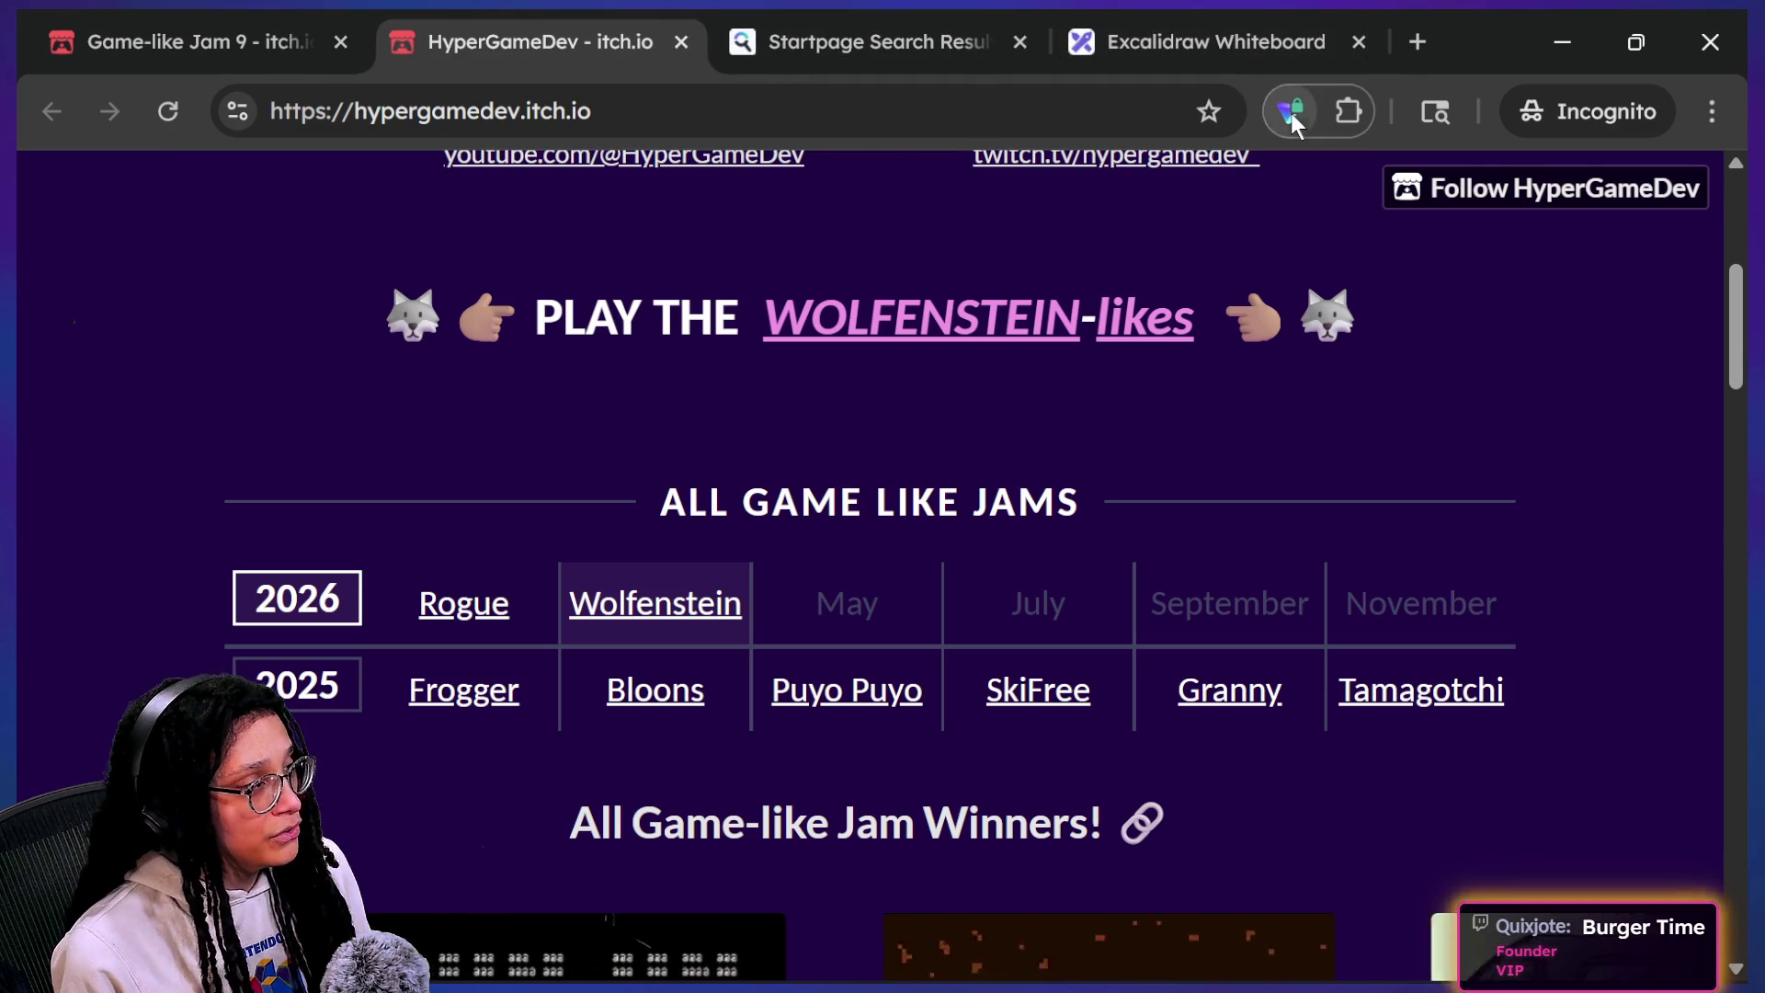
left_click(1417, 29)
type("torcado.ich")
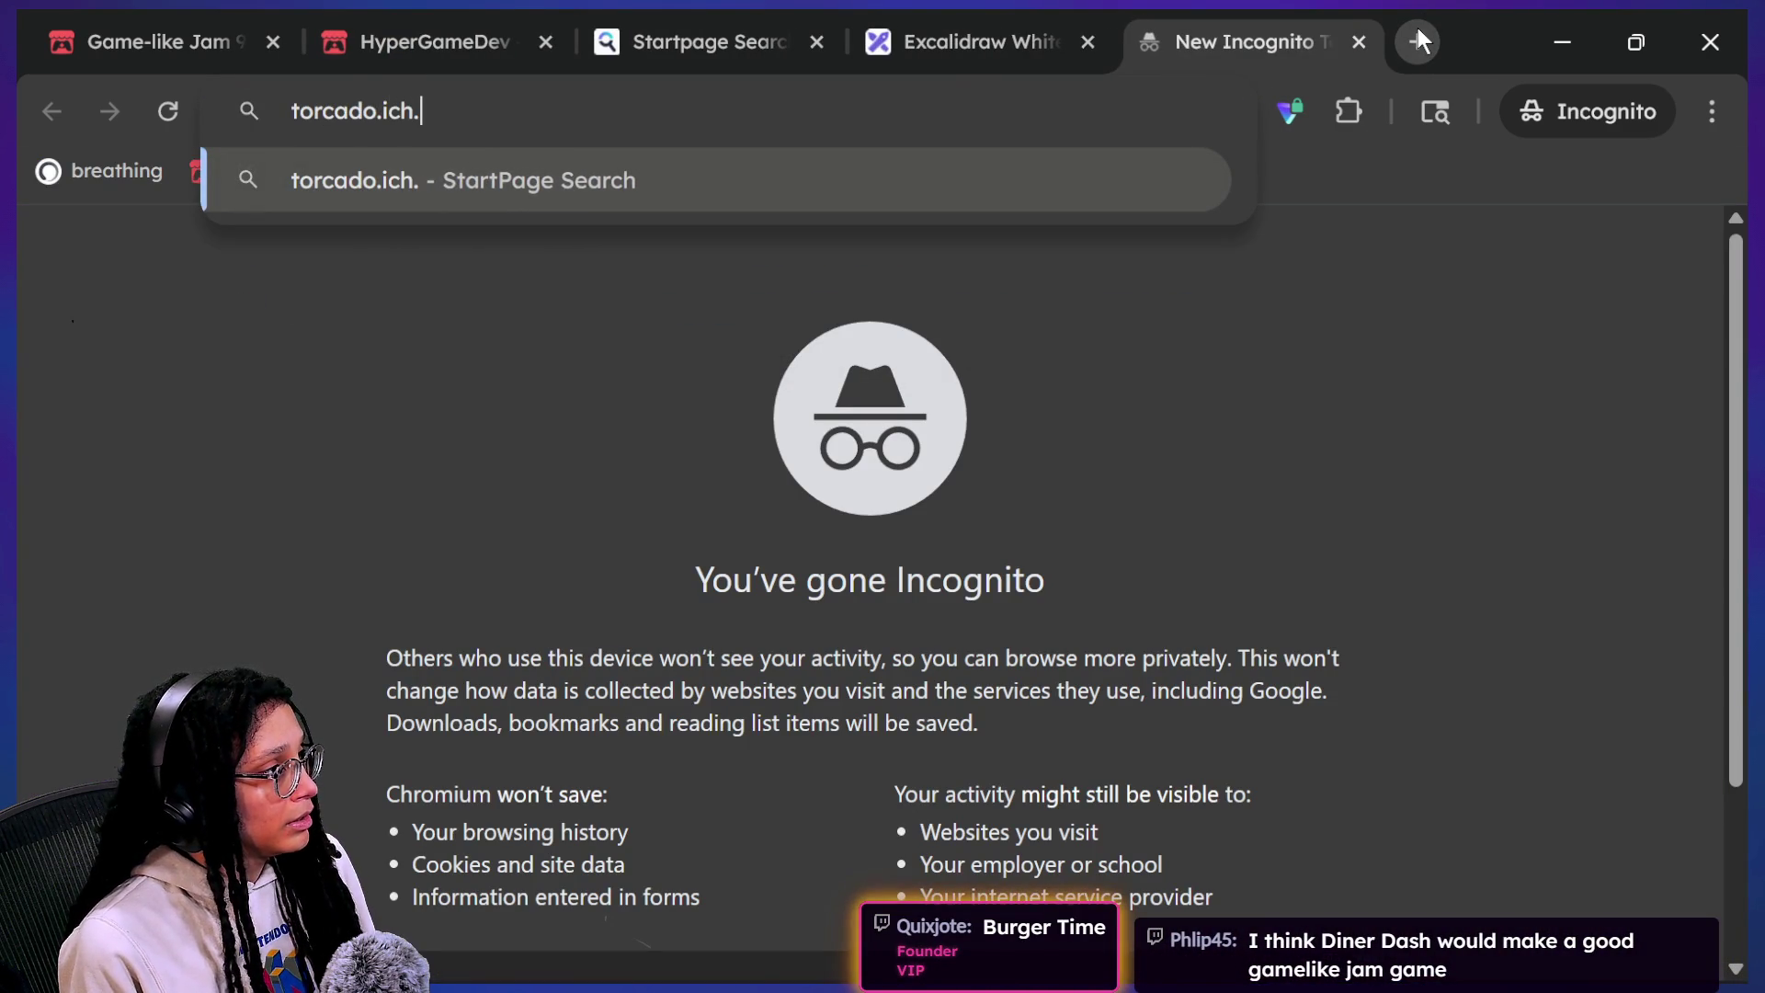
type(".io")
key("Return")
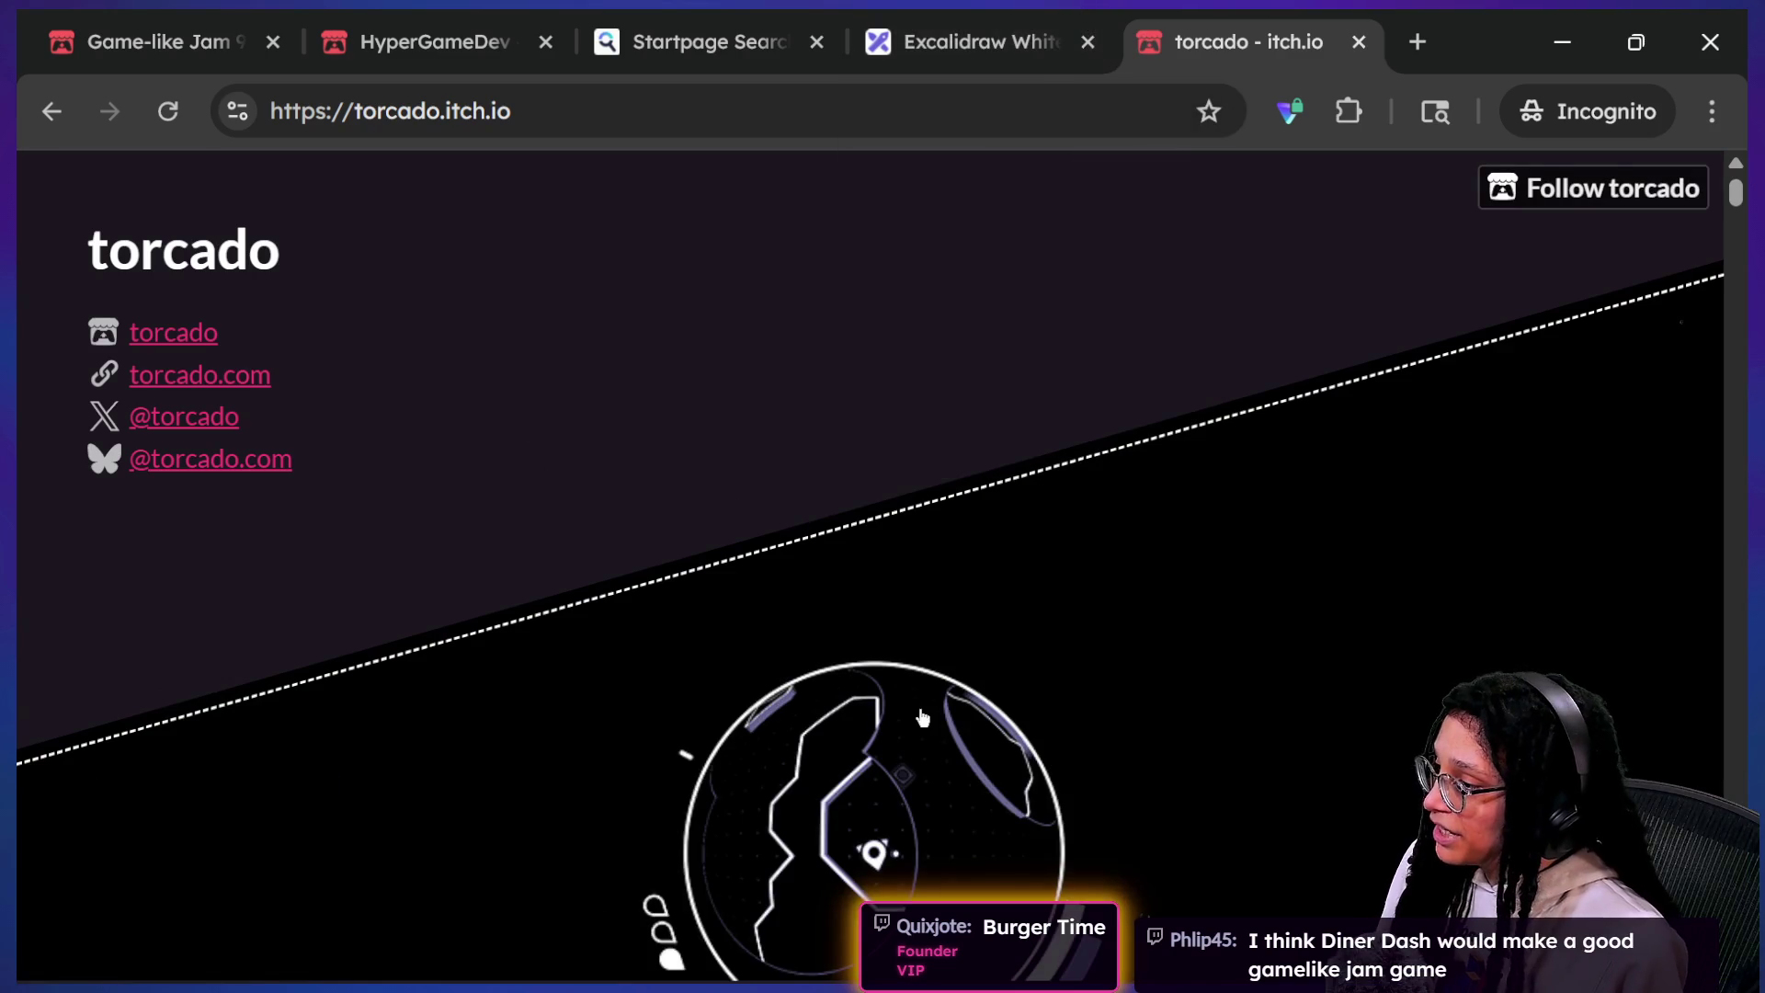
Step: Scroll down torcado's game list and open the .S game's page
scroll(919, 709, "down", 10)
scroll(919, 709, "down", 10)
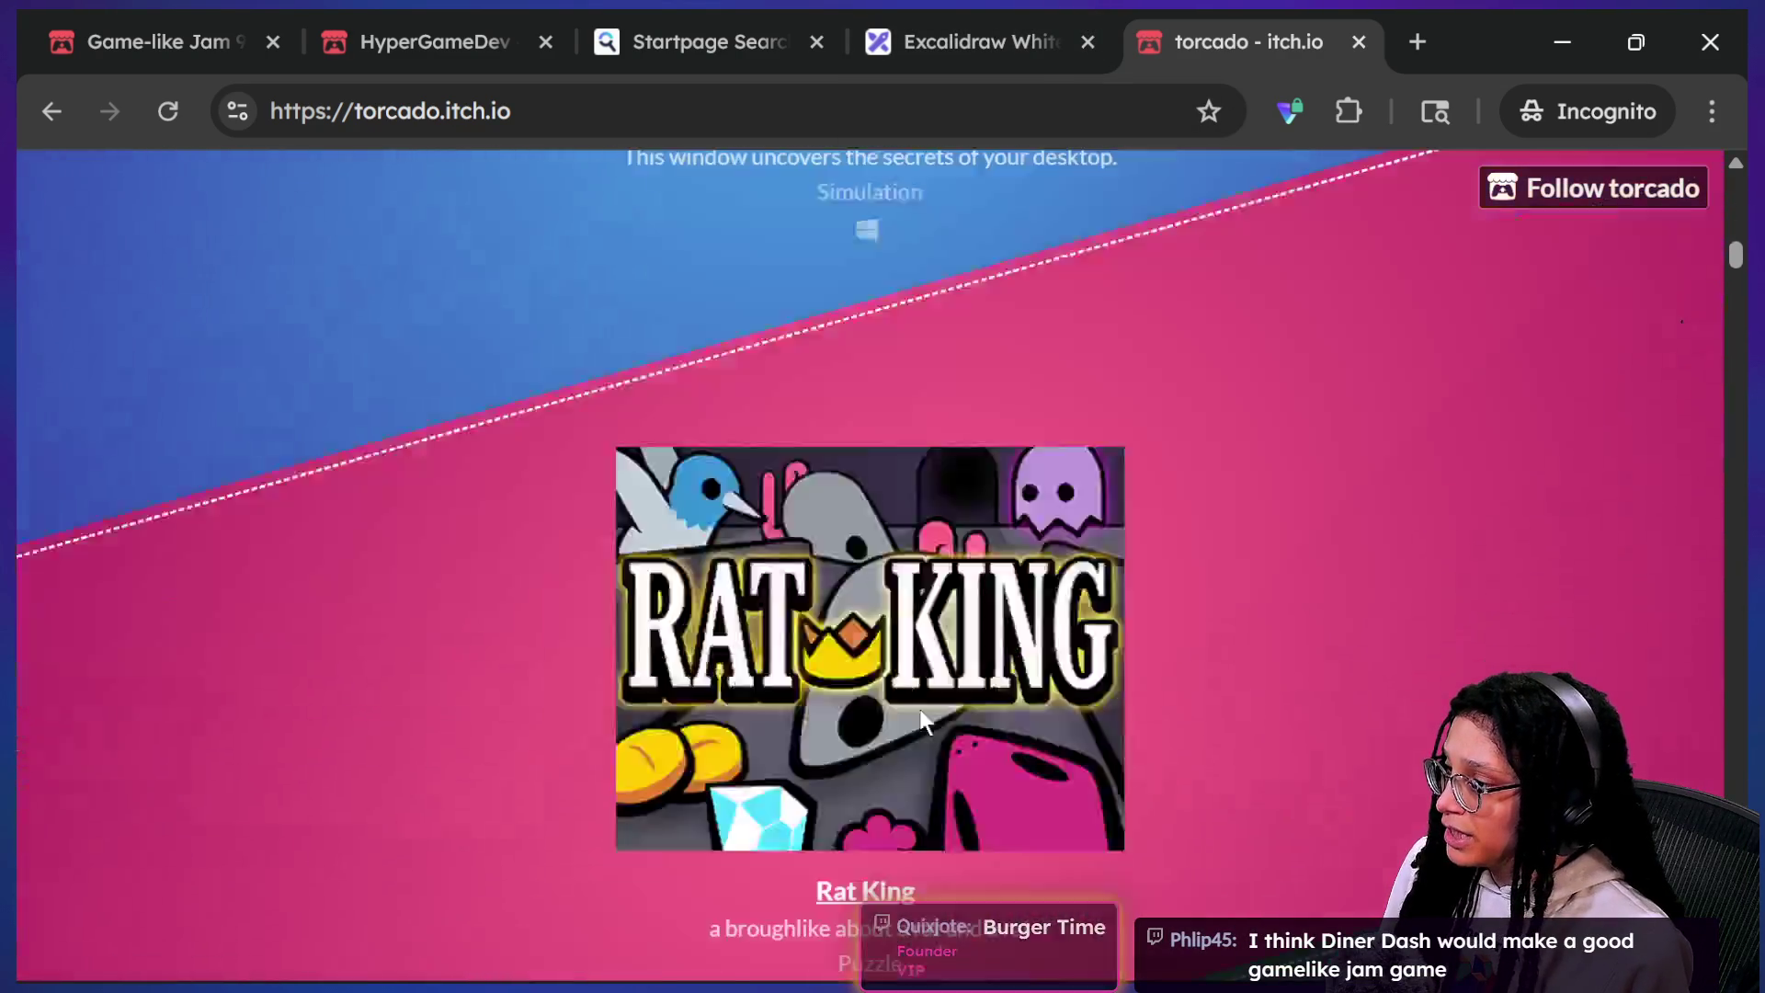
scroll(919, 709, "down", 15)
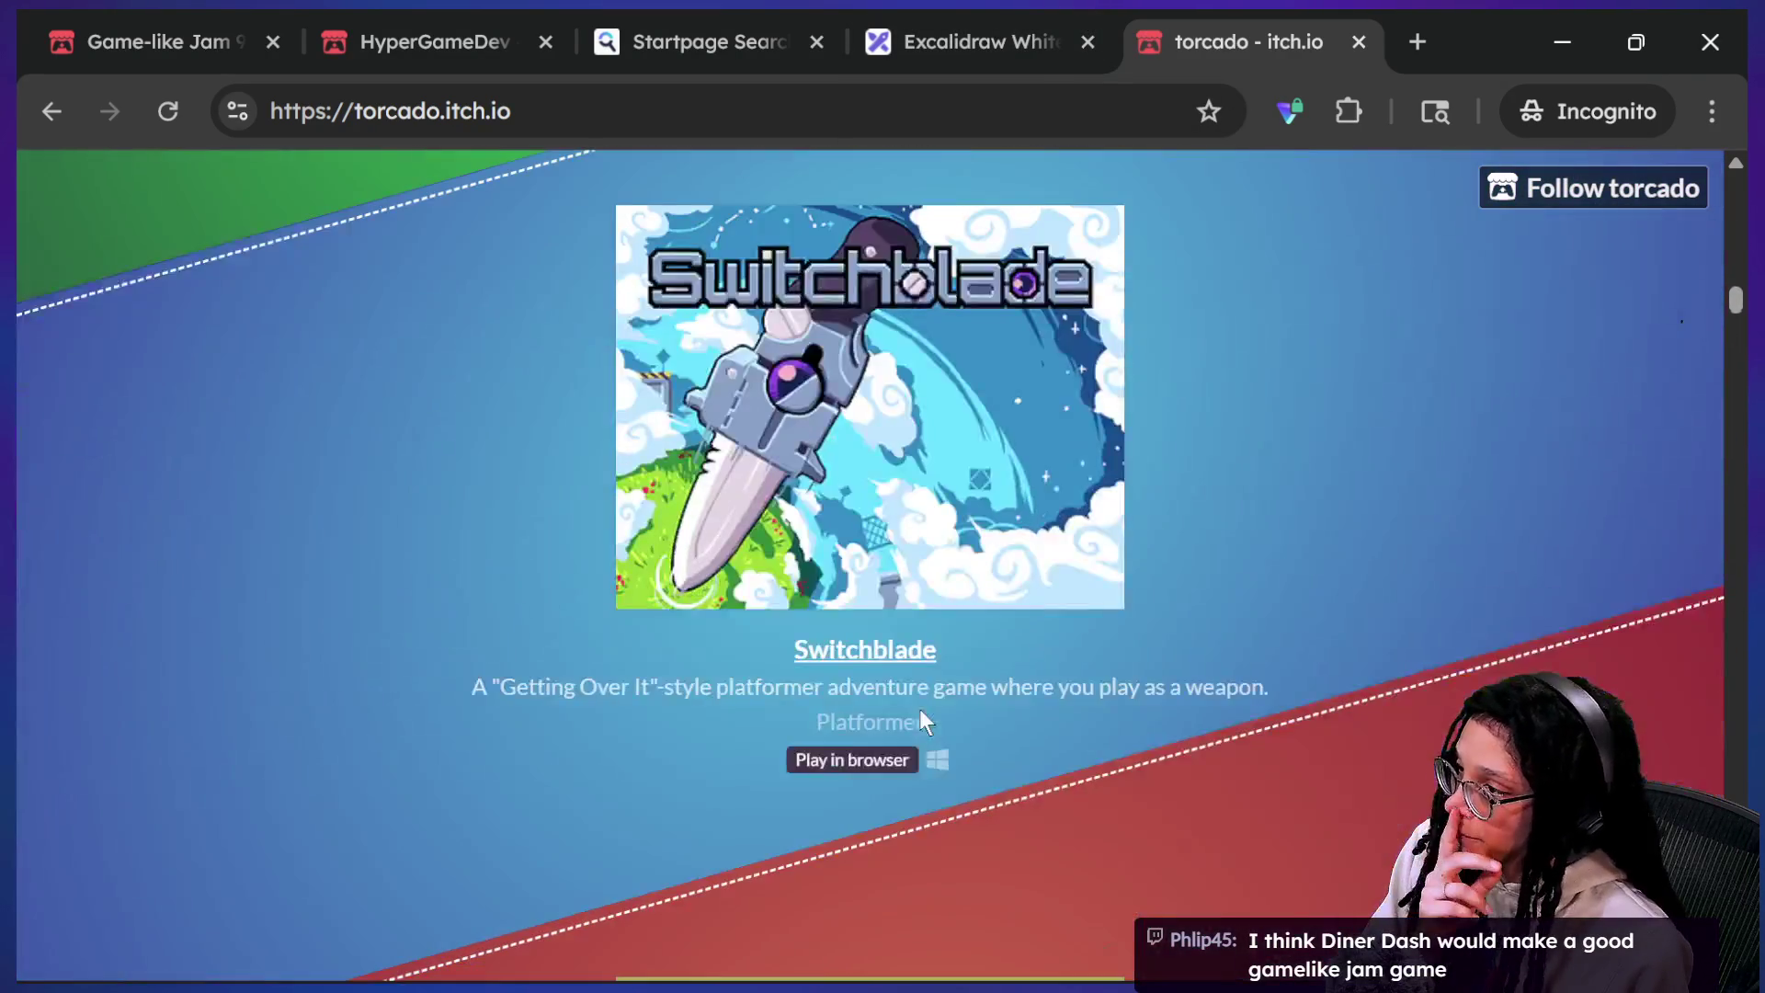
scroll(919, 709, "down", 12)
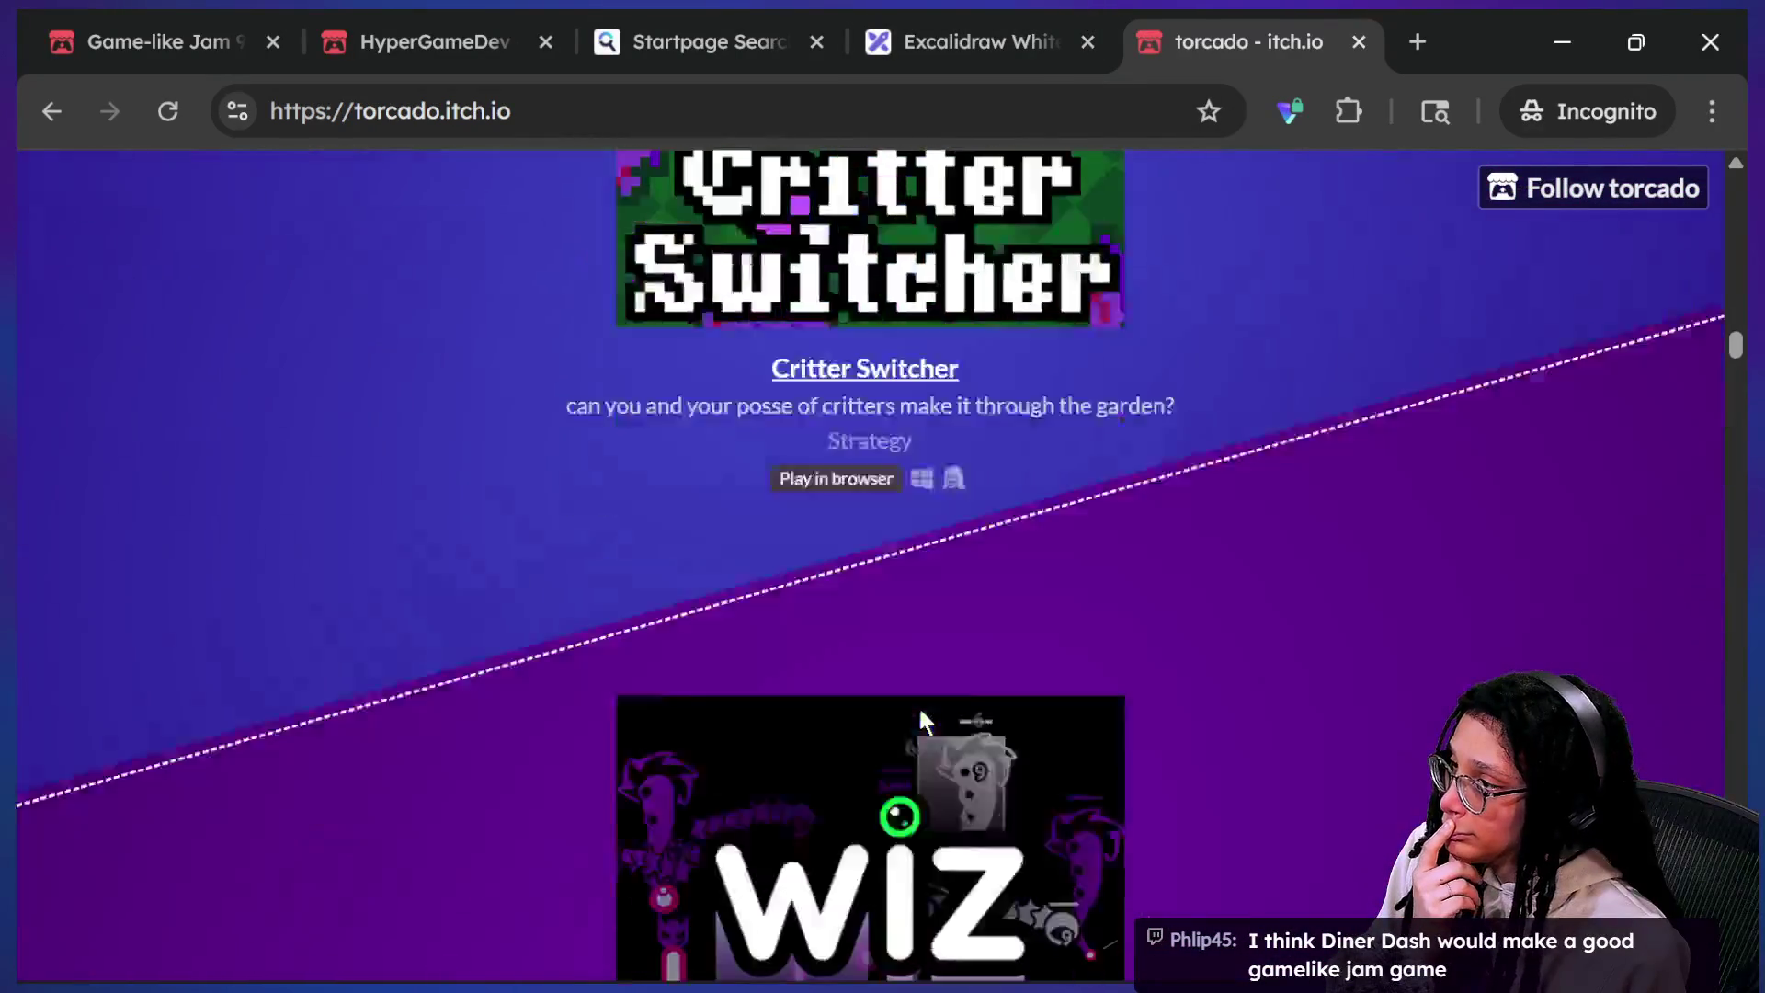
scroll(920, 708, "down", 6)
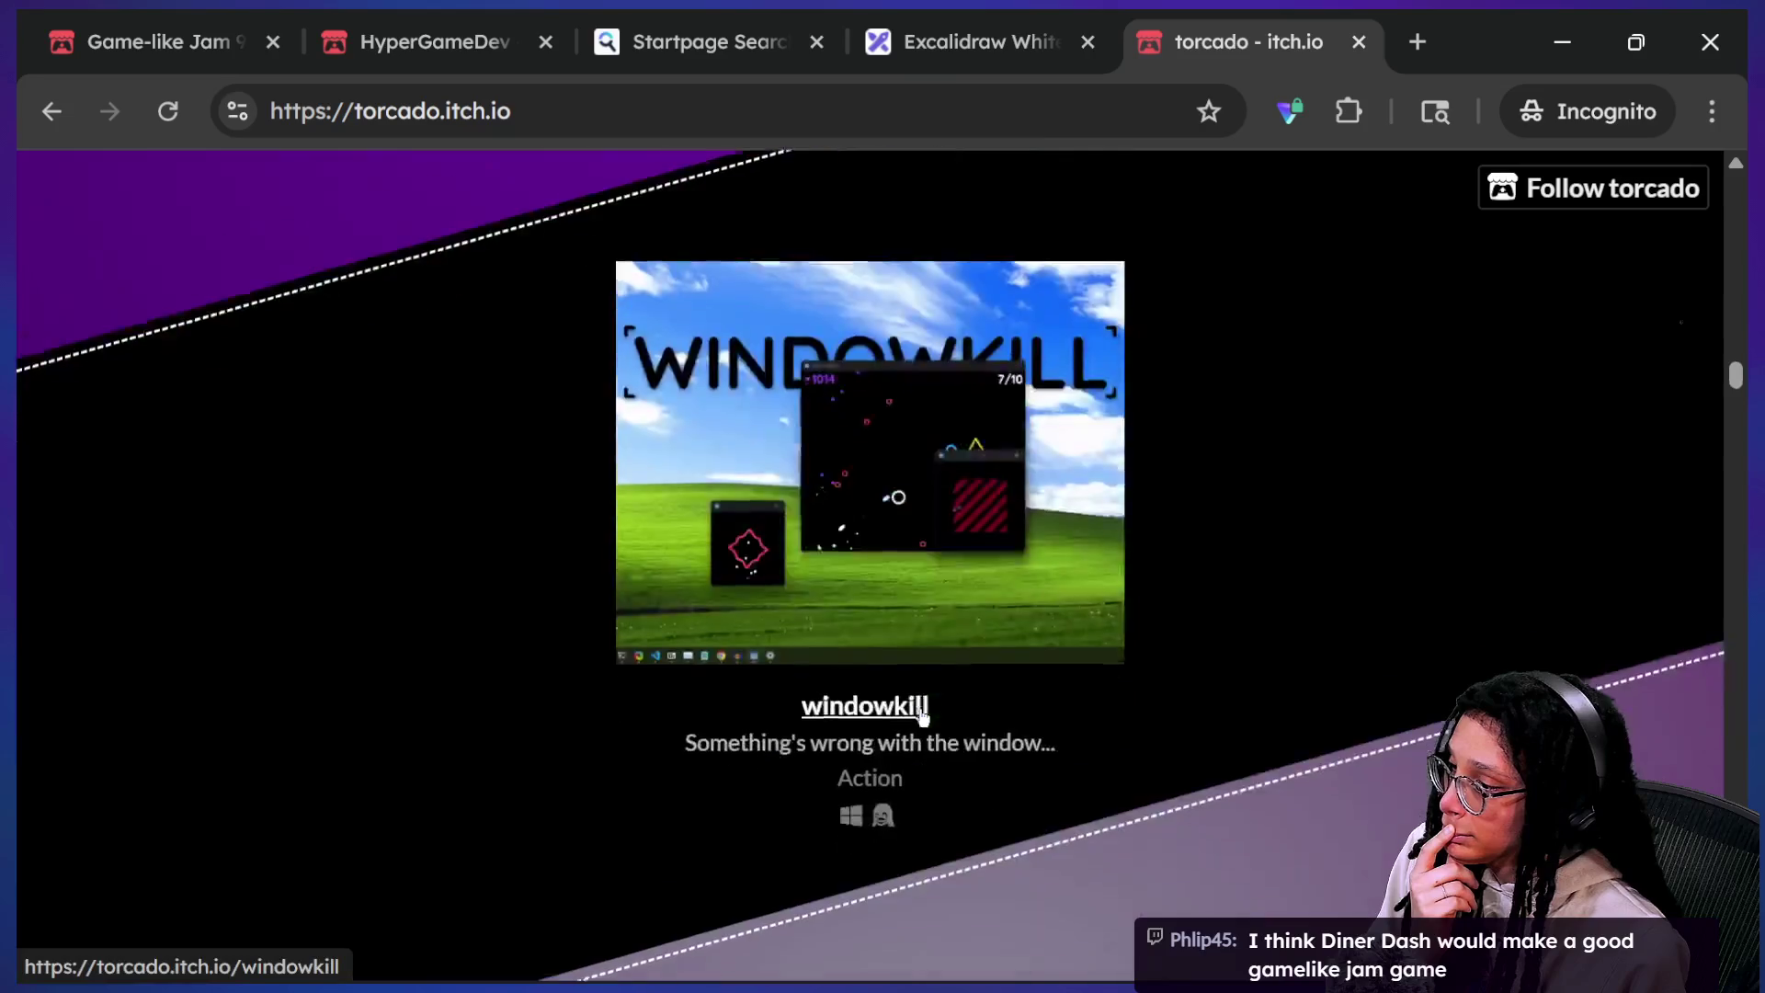
scroll(922, 715, "up", 3)
scroll(923, 717, "up", 1)
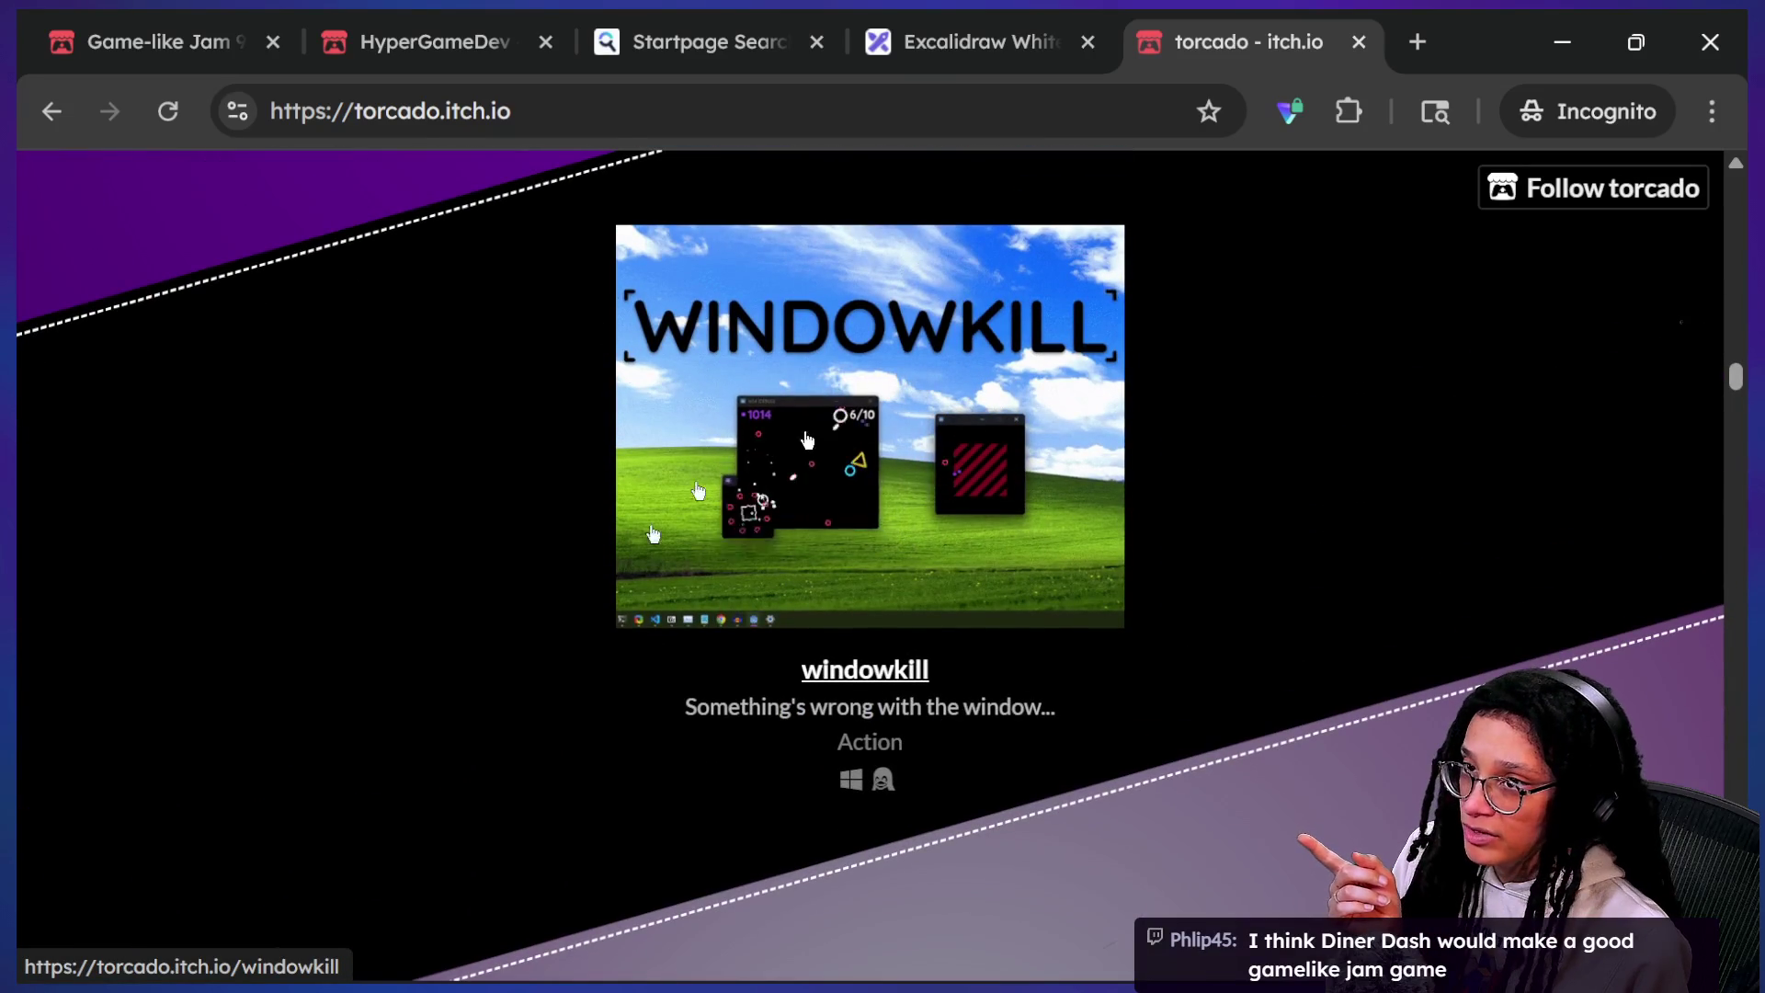
scroll(655, 636, "down", 8)
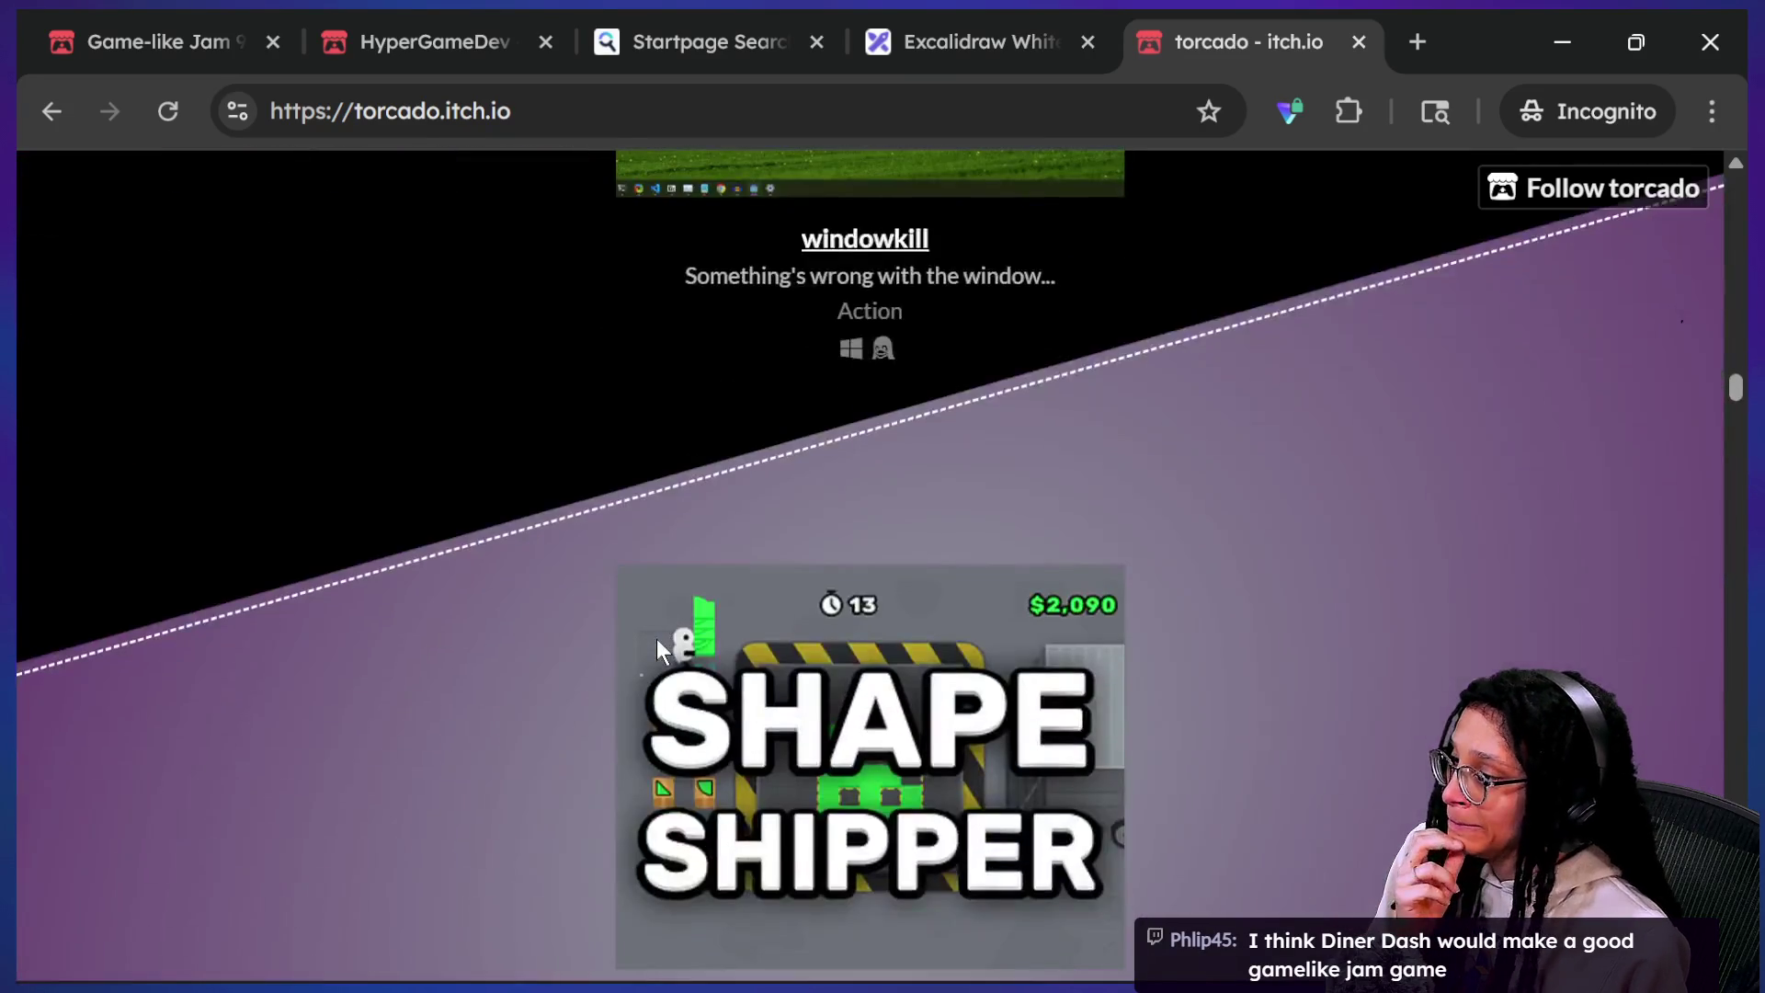
scroll(659, 646, "down", 8)
scroll(658, 647, "down", 17)
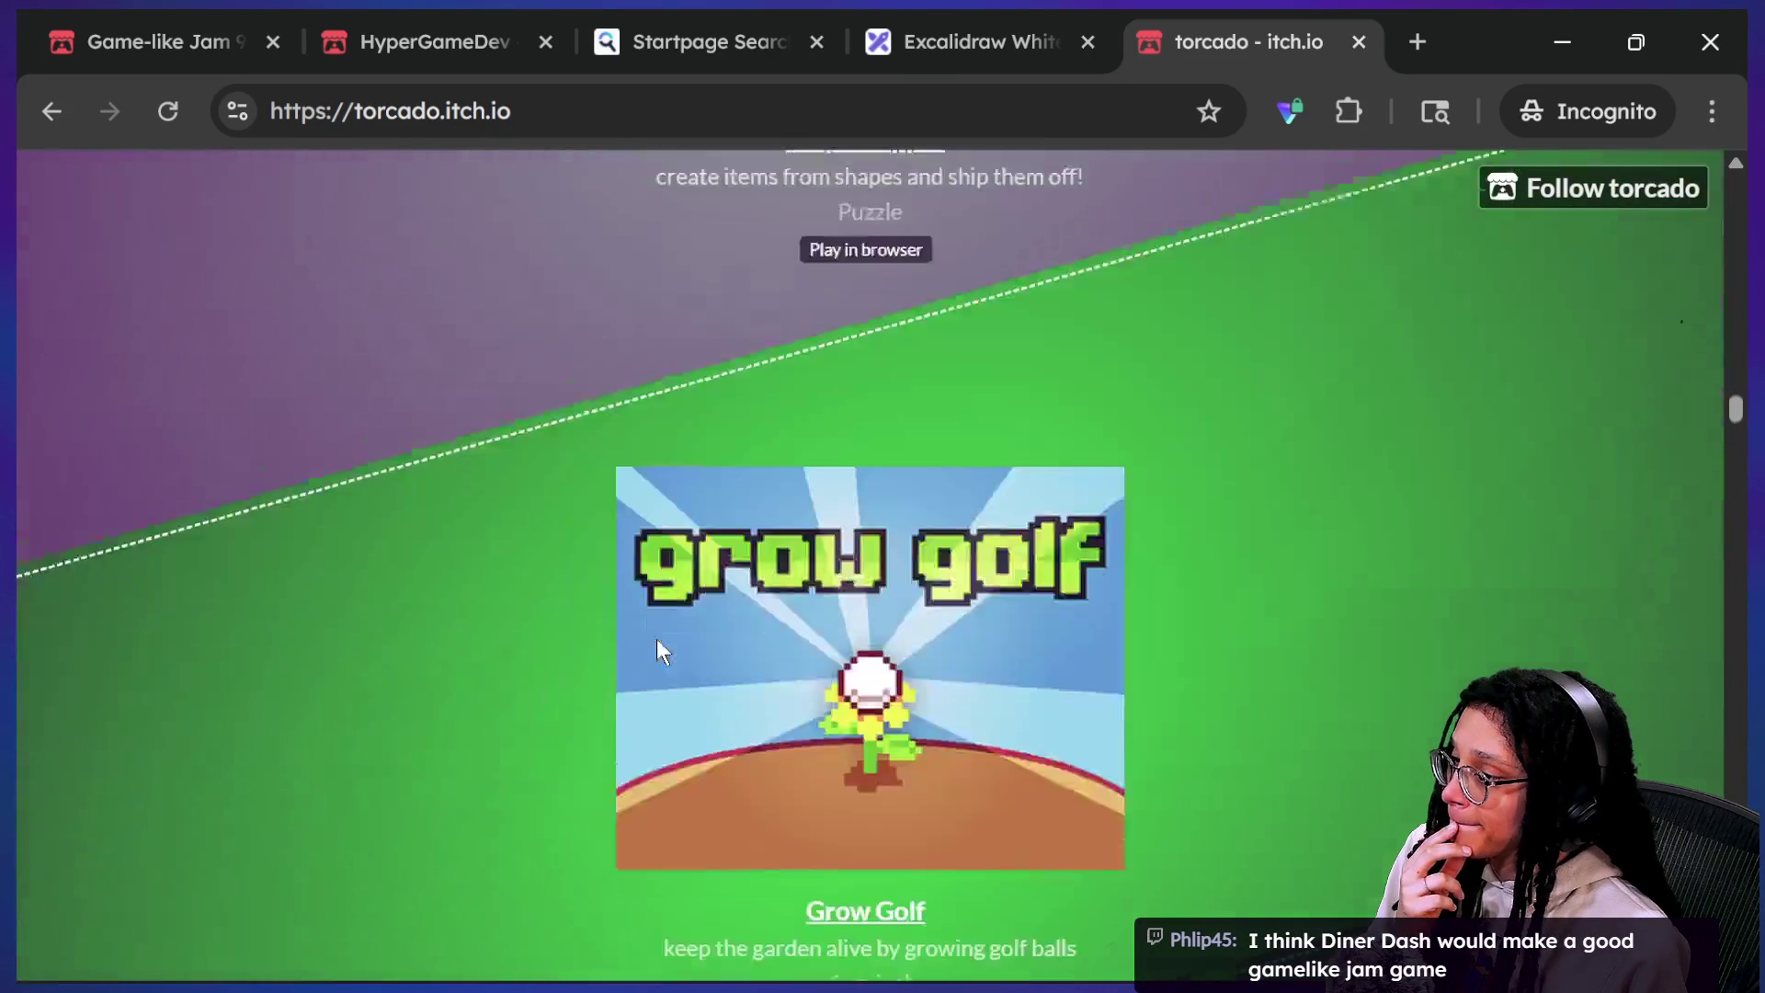
scroll(658, 644, "down", 20)
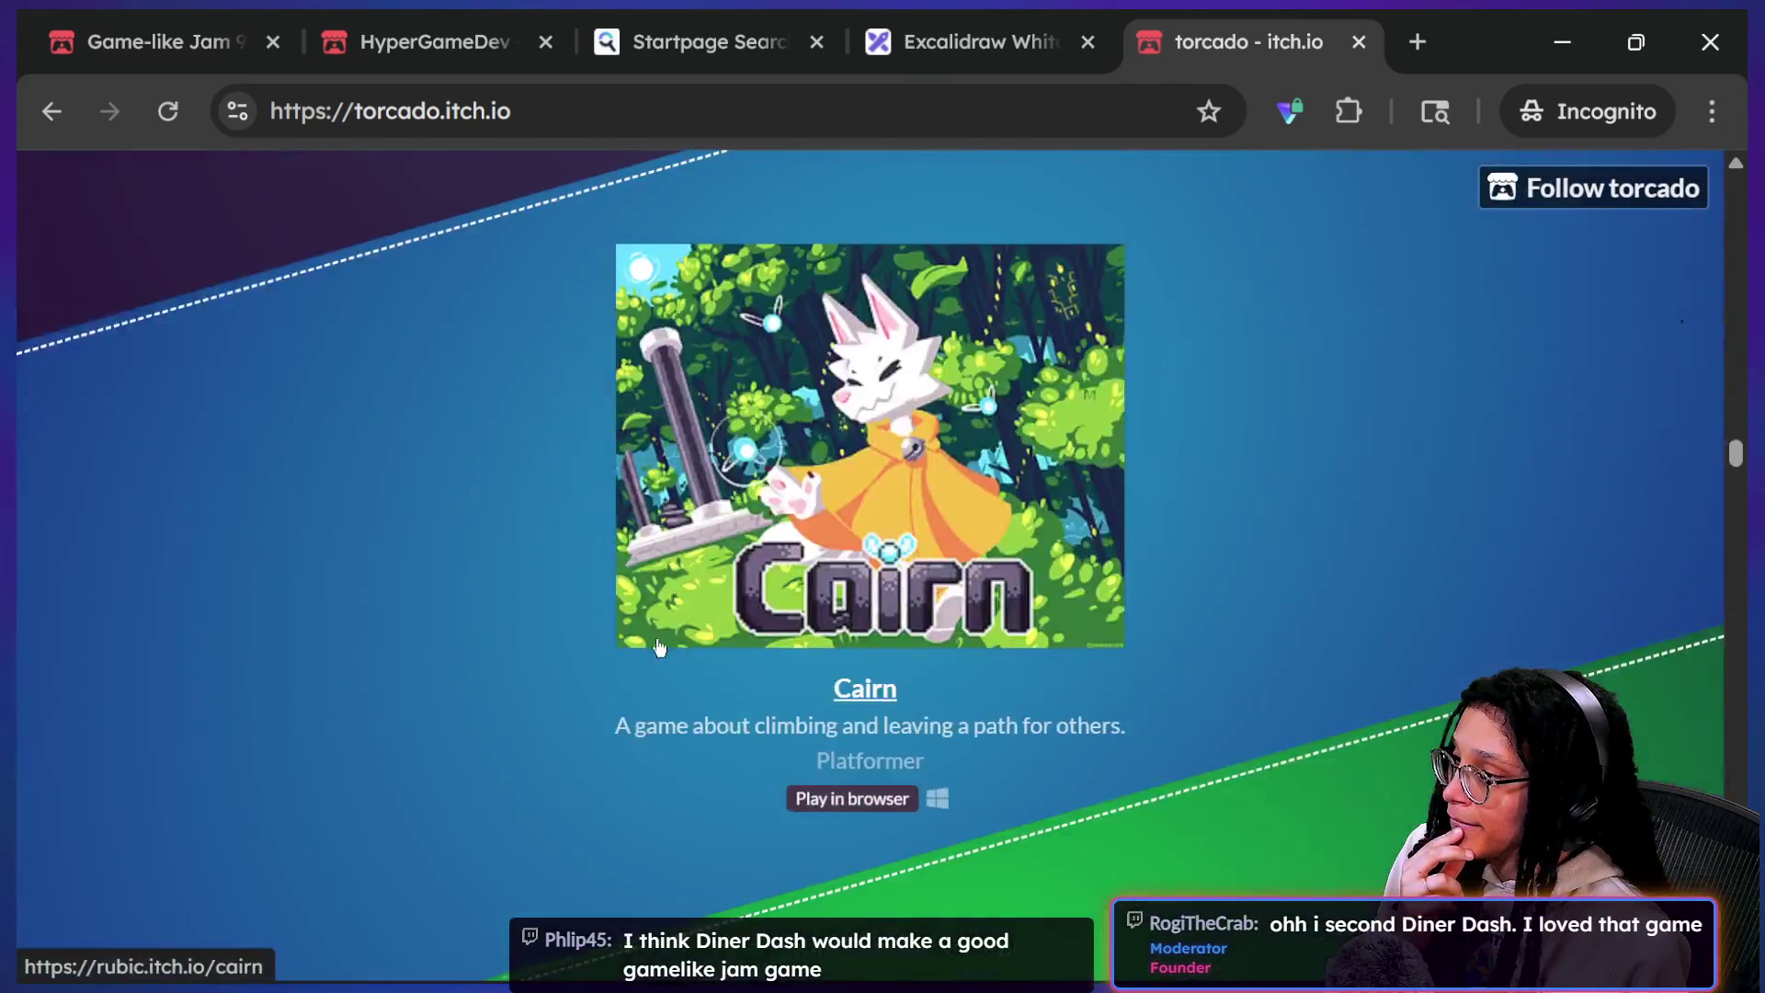
scroll(656, 638, "down", 15)
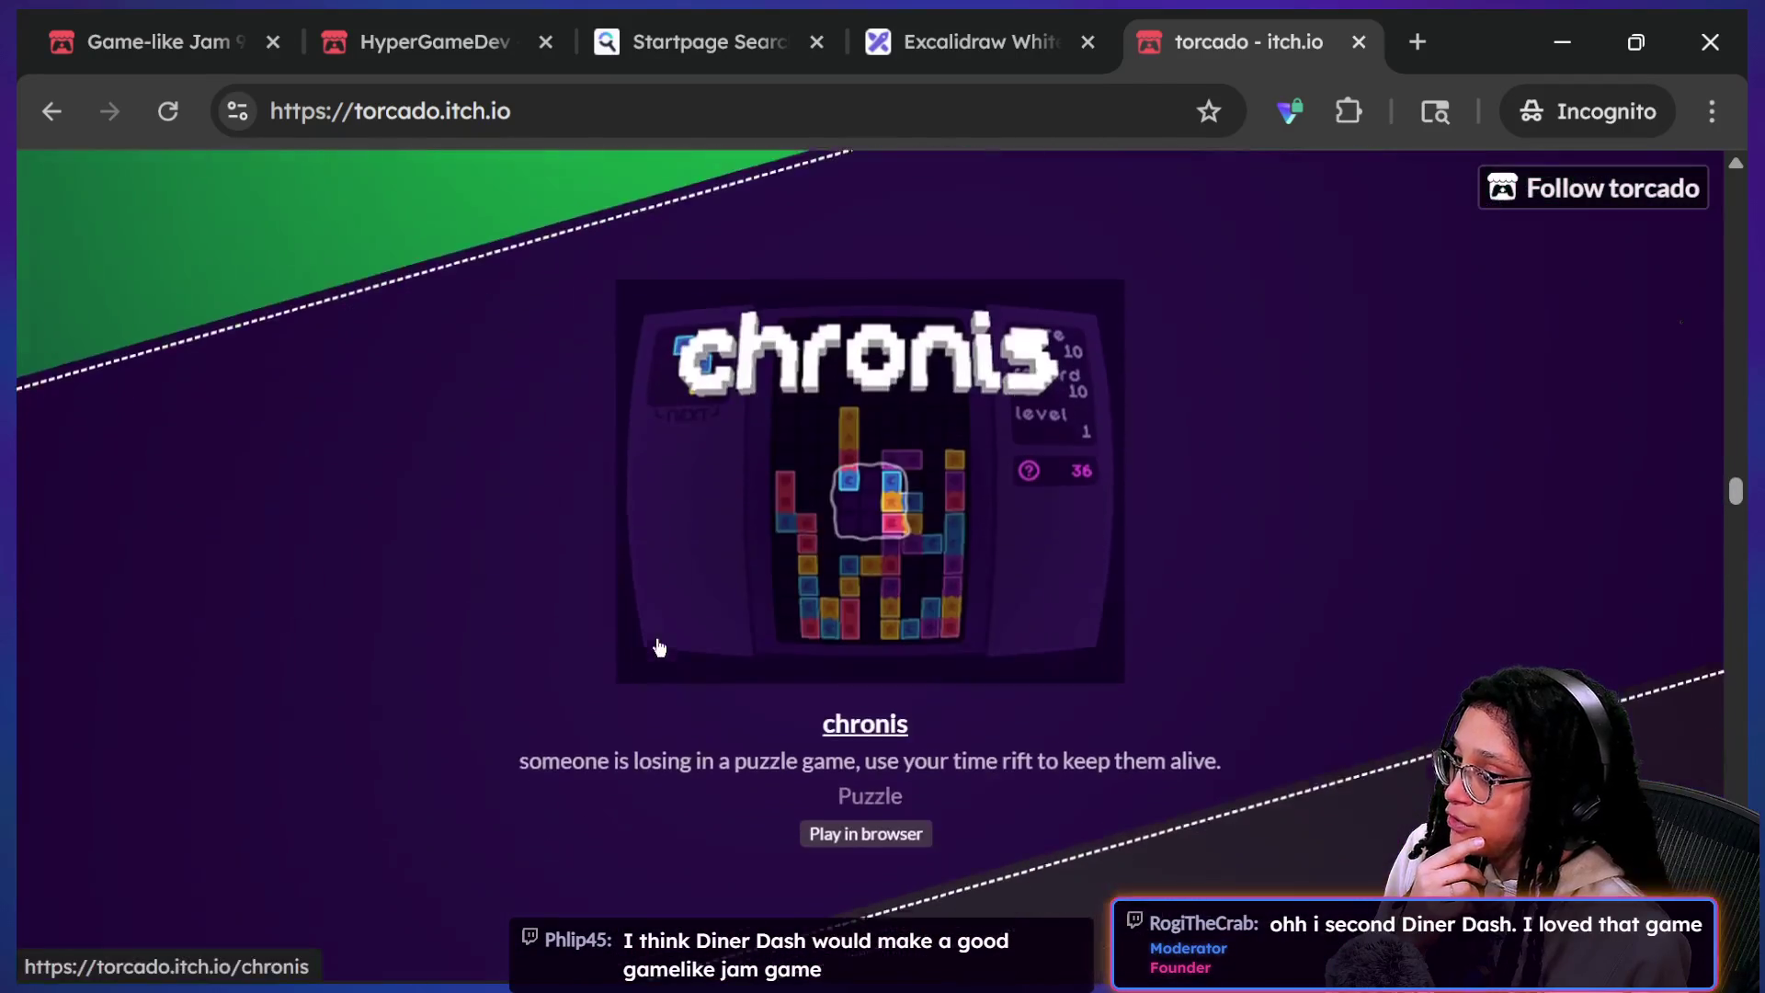
scroll(656, 640, "down", 20)
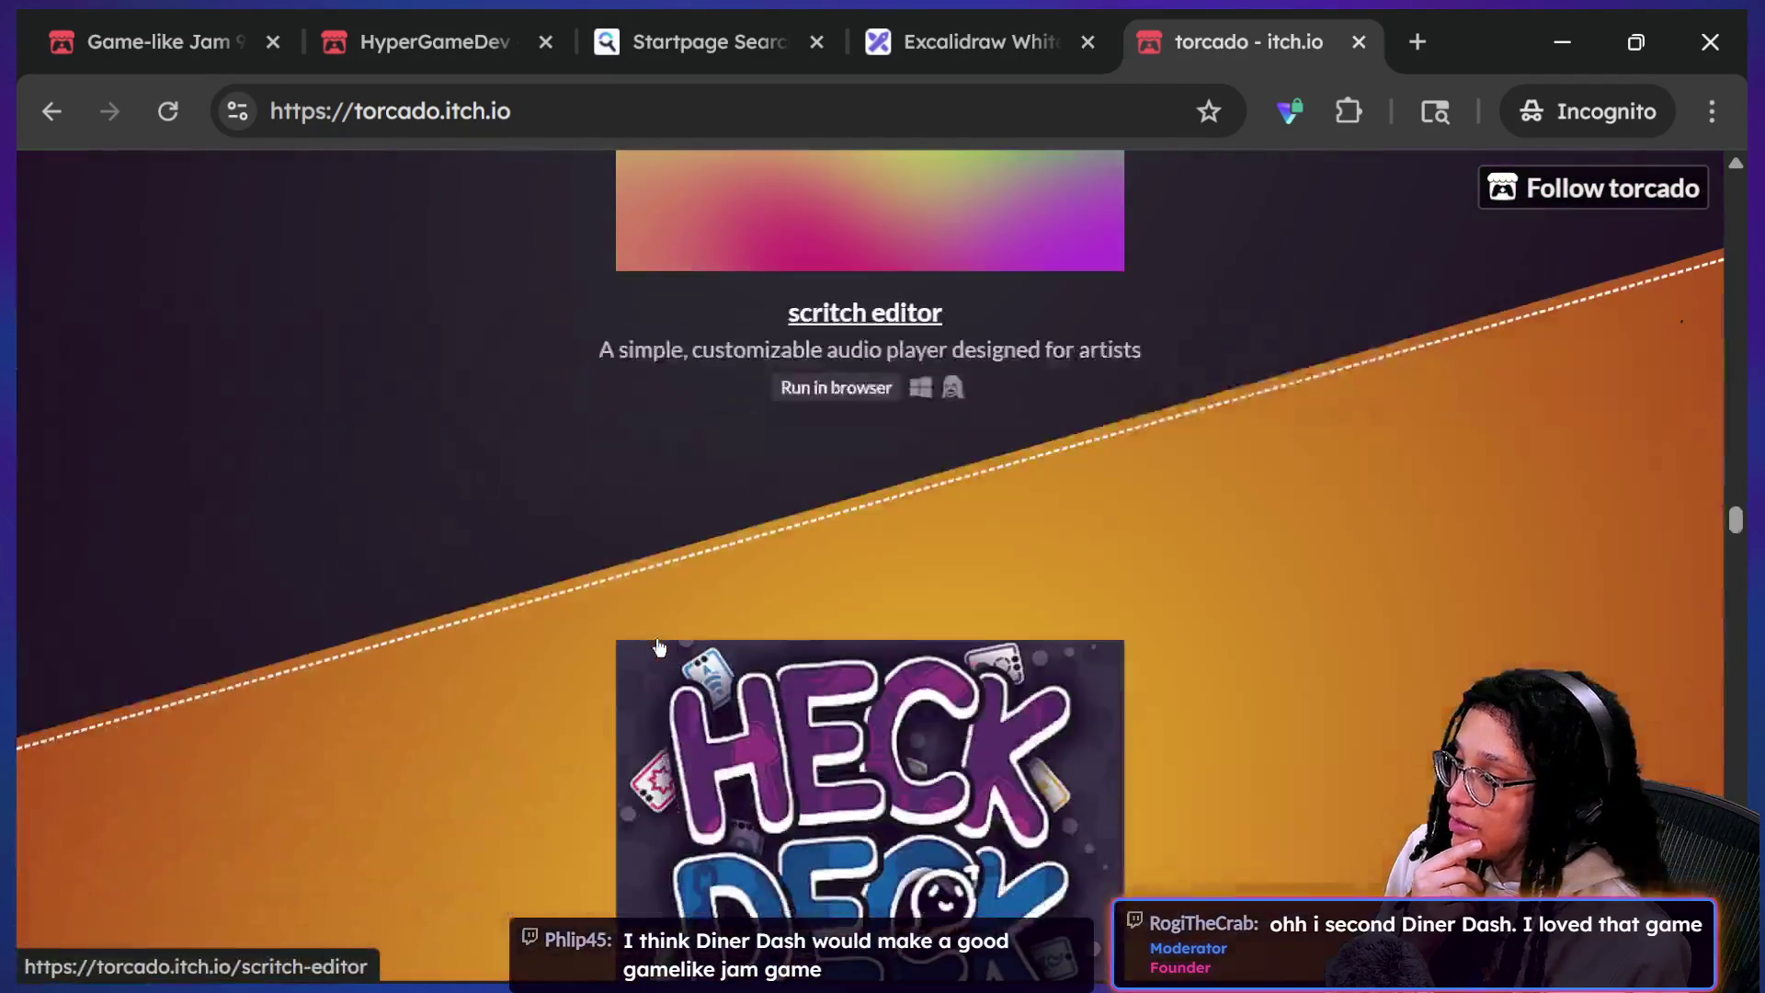
scroll(658, 646, "down", 12)
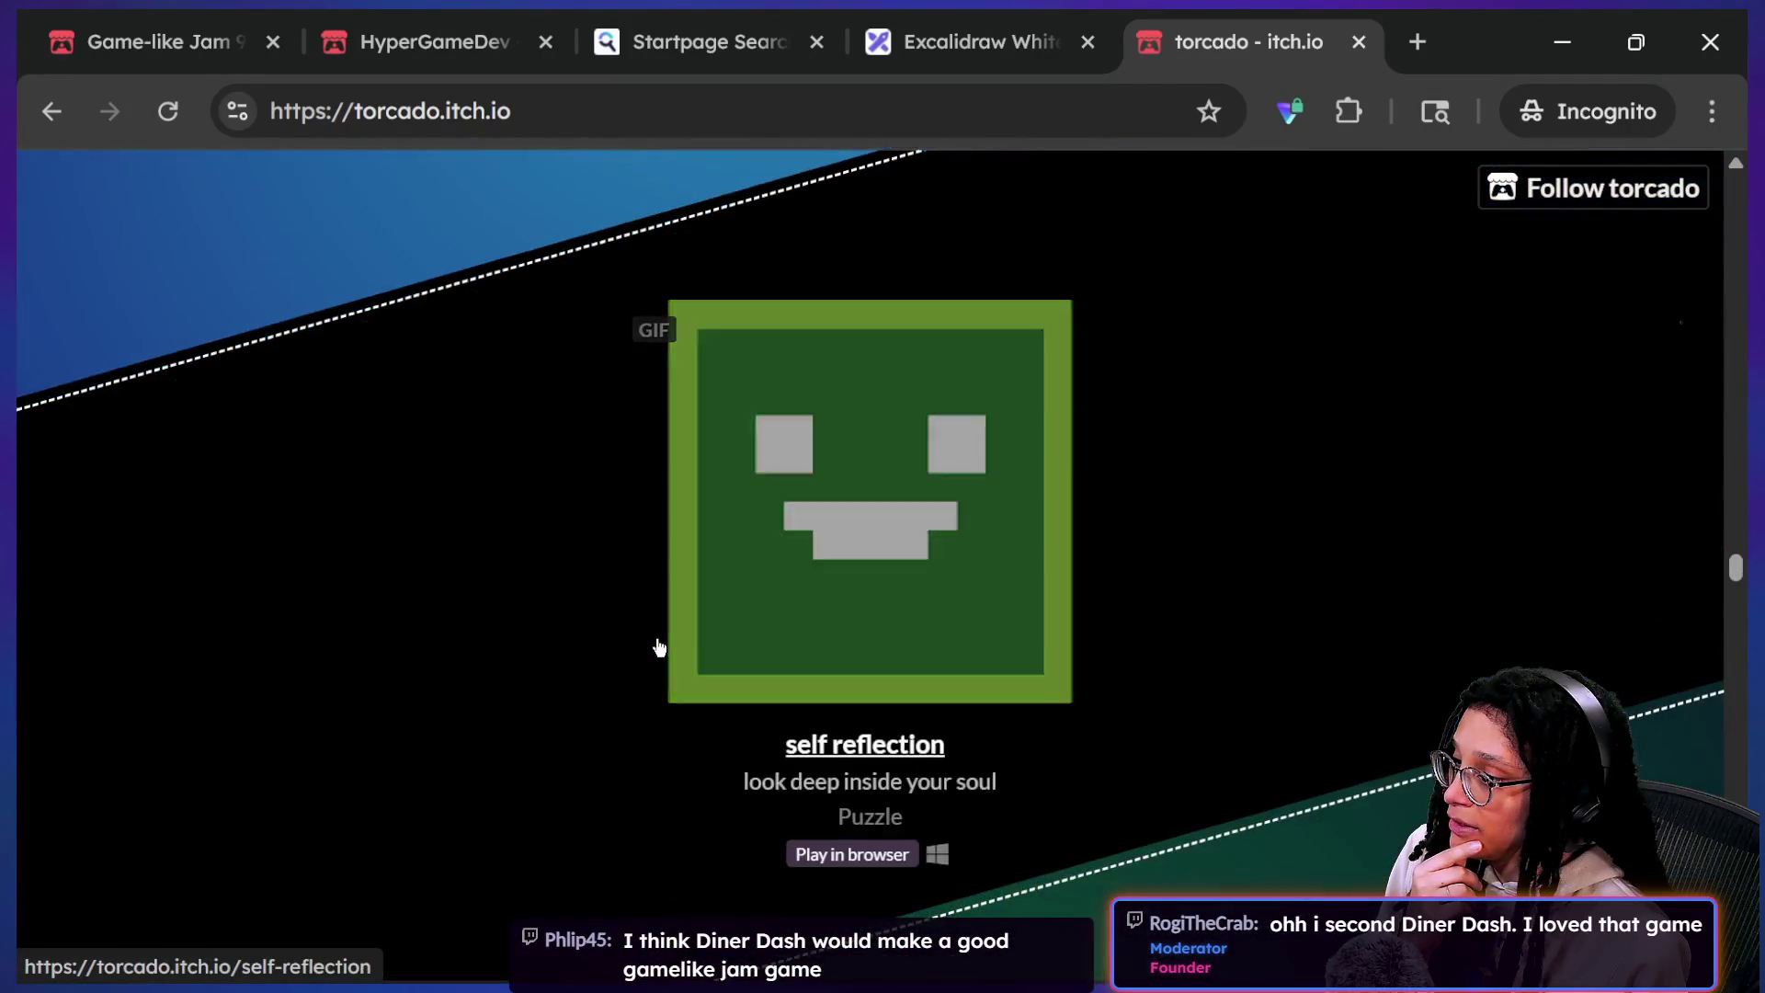
scroll(658, 646, "down", 18)
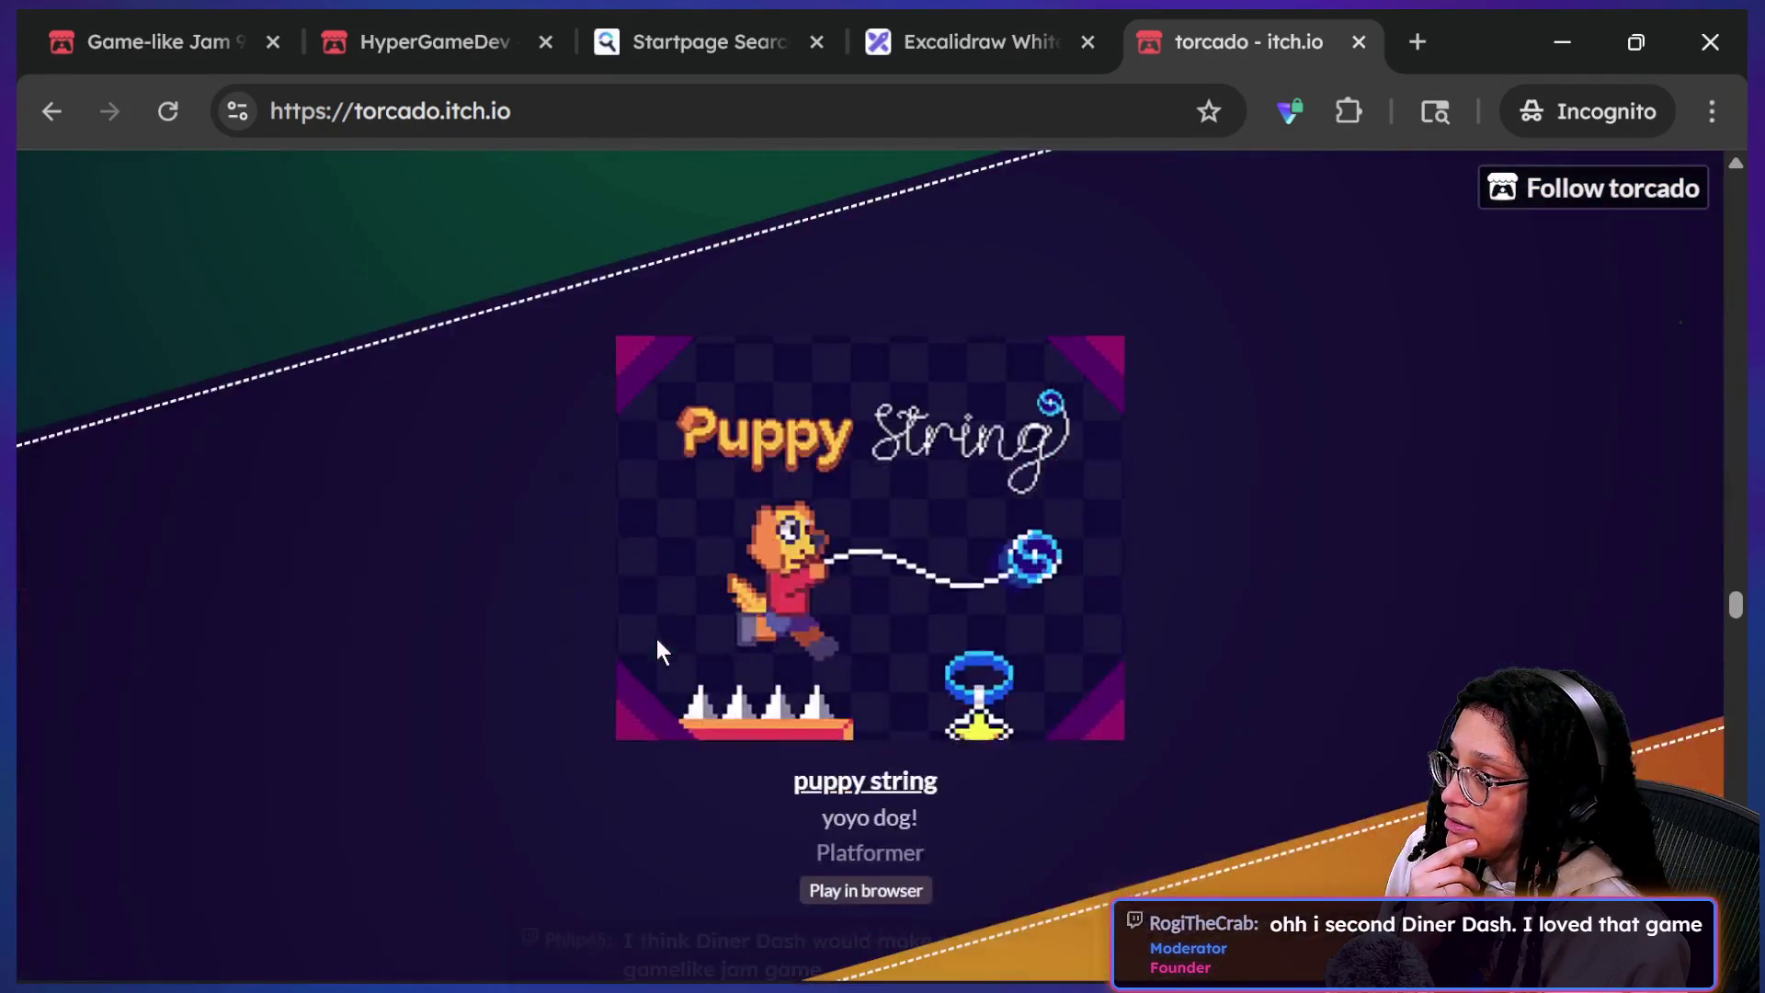
scroll(658, 648, "down", 14)
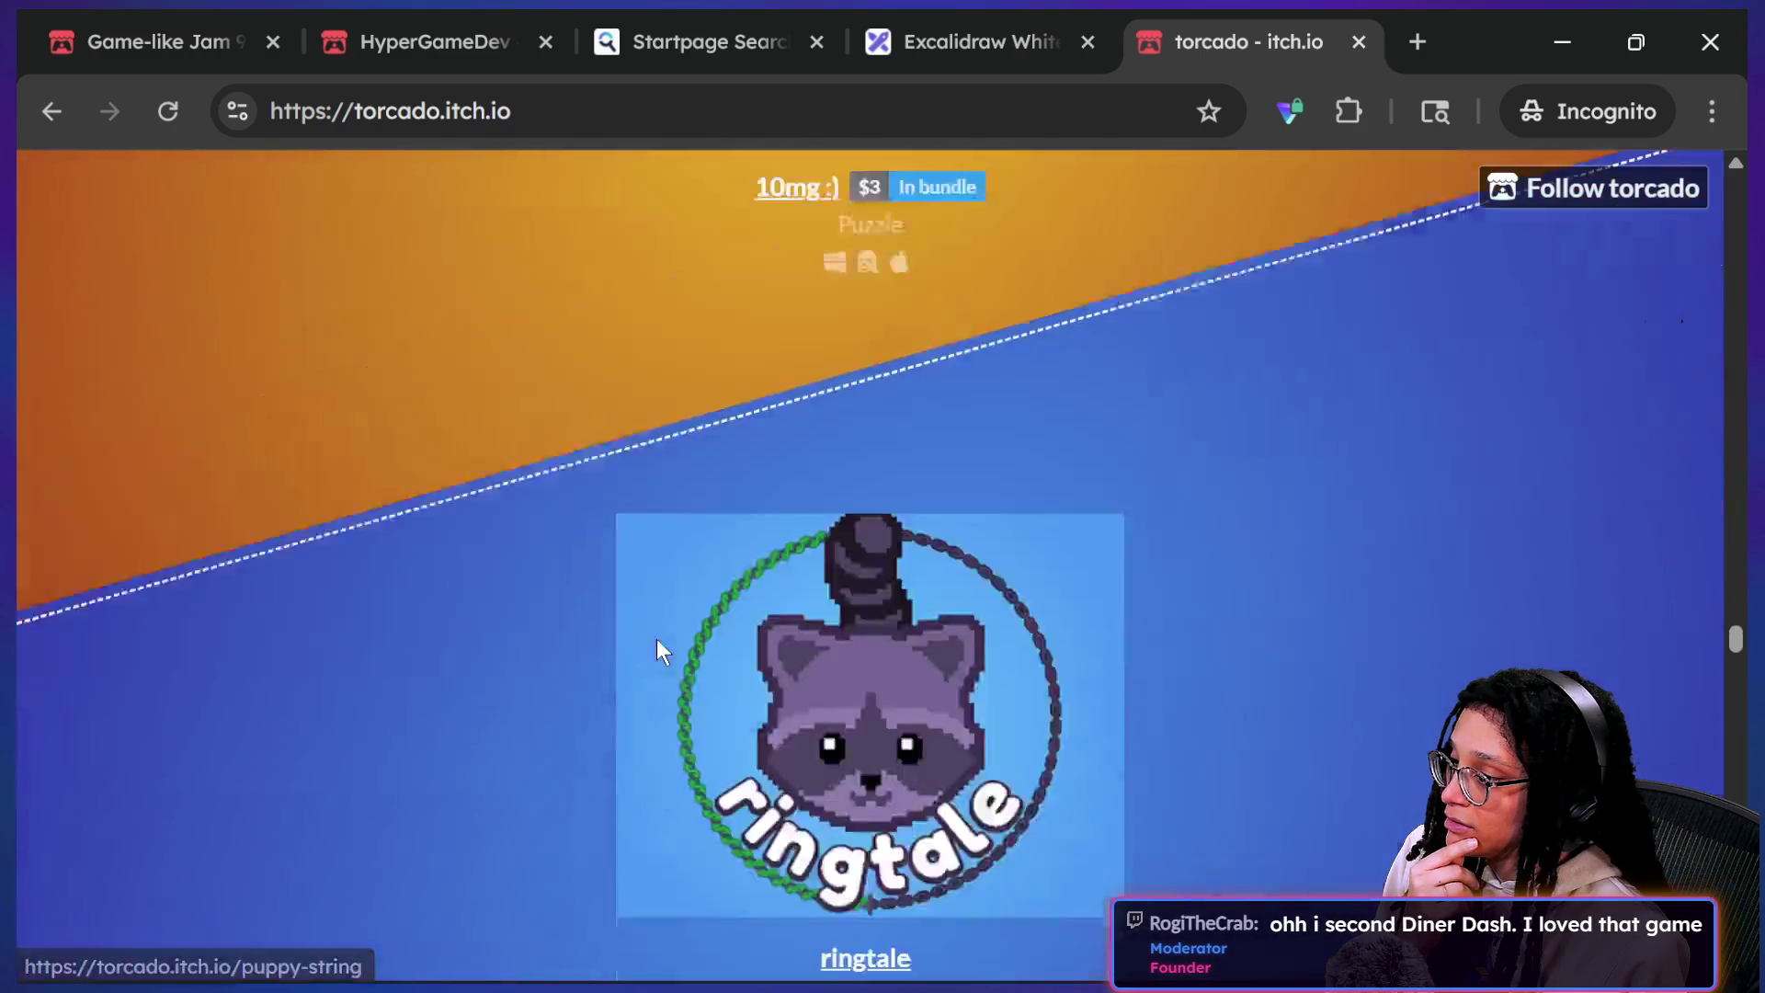
scroll(657, 638, "down", 15)
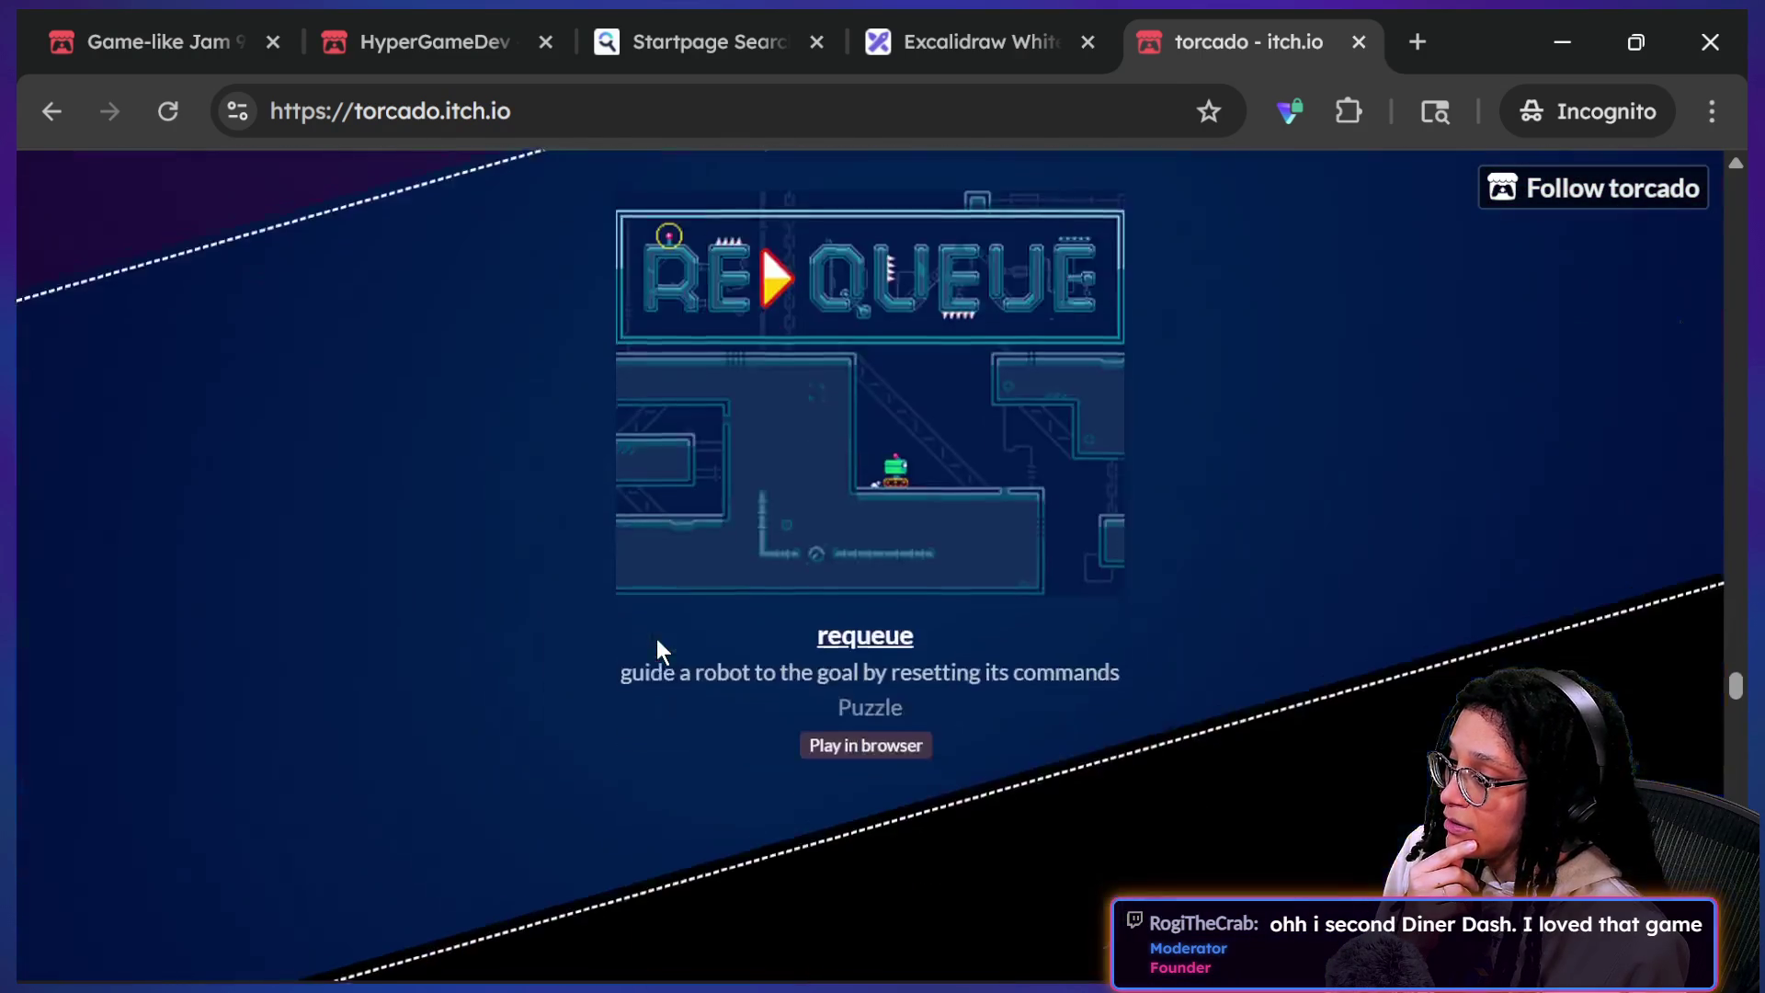
scroll(657, 640, "down", 10)
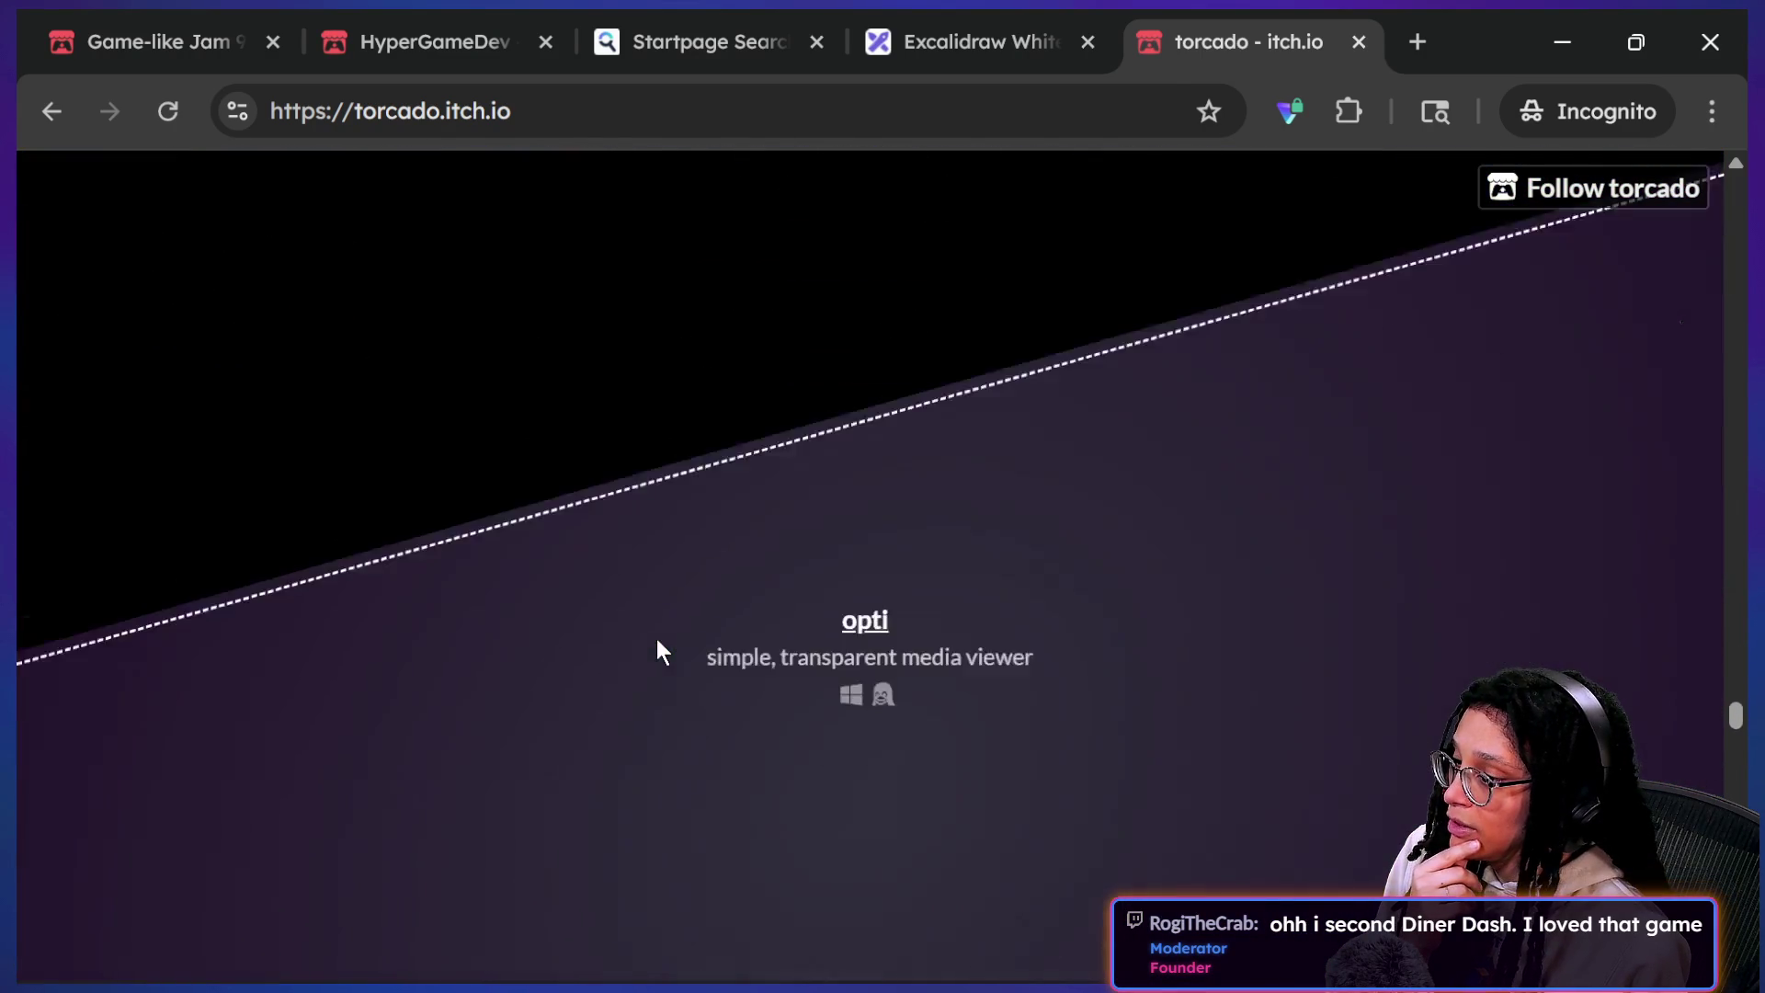
scroll(659, 648, "down", 1)
scroll(658, 648, "up", 5)
scroll(658, 648, "down", 6)
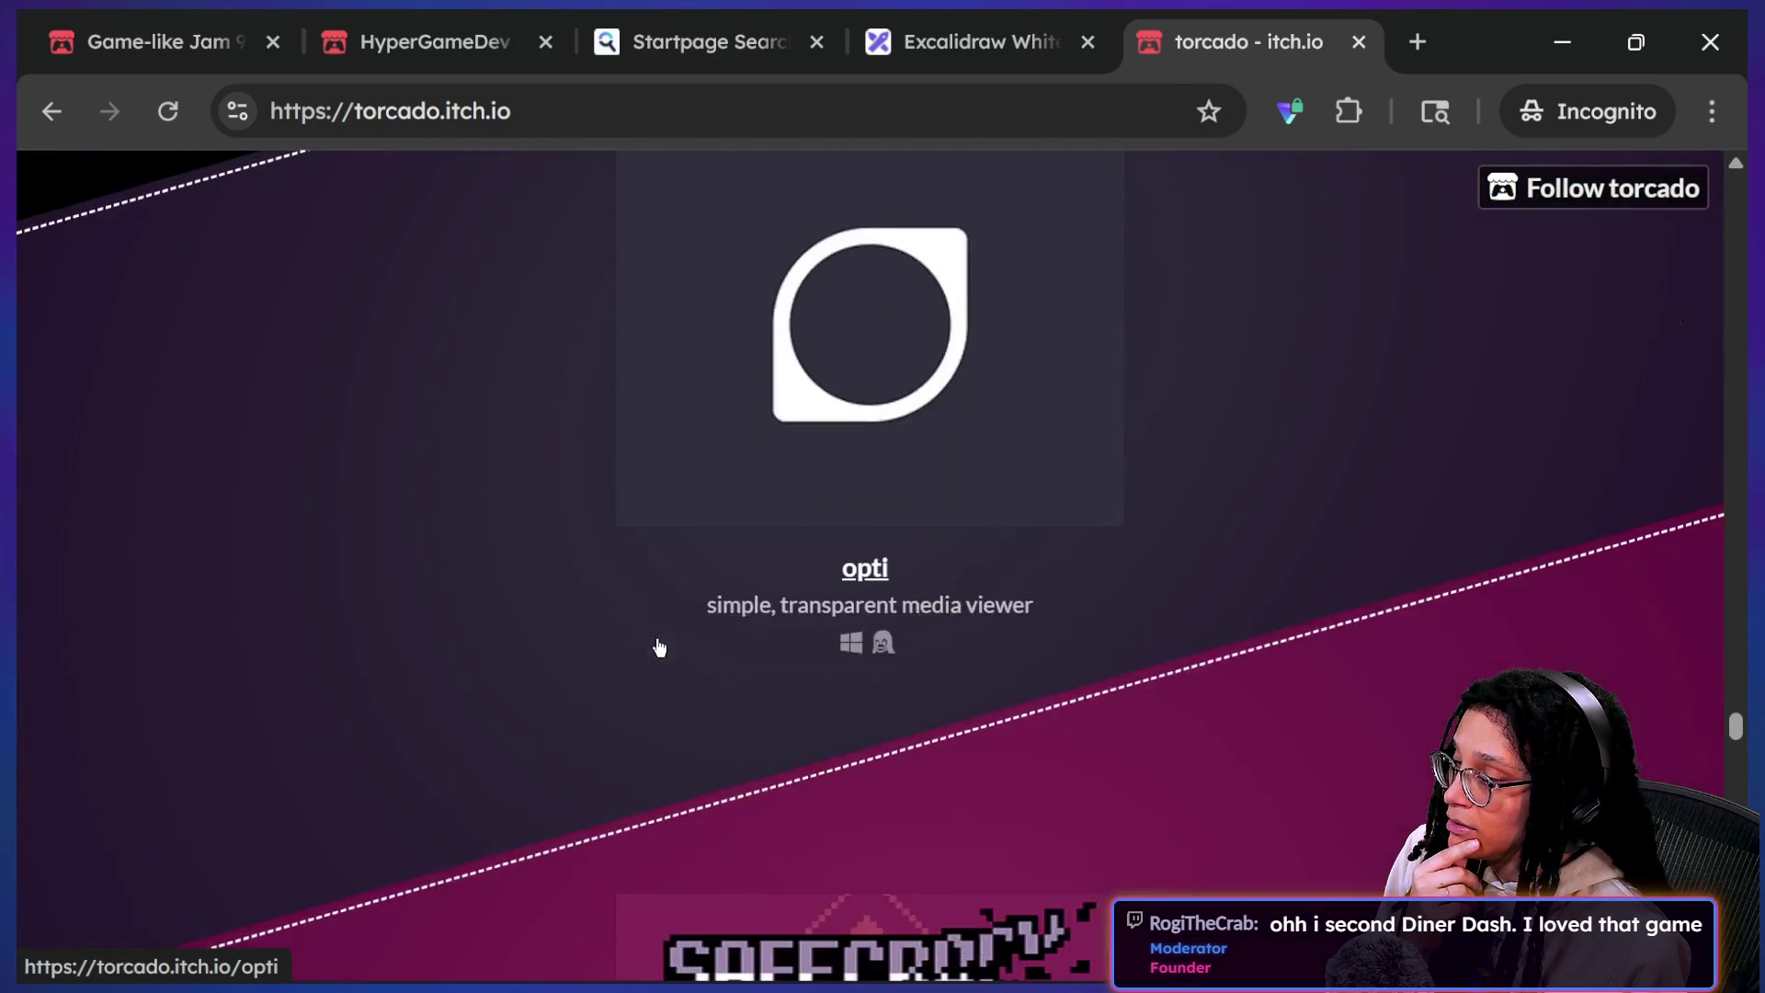
scroll(659, 648, "up", 2)
scroll(659, 648, "up", 7)
scroll(658, 648, "down", 13)
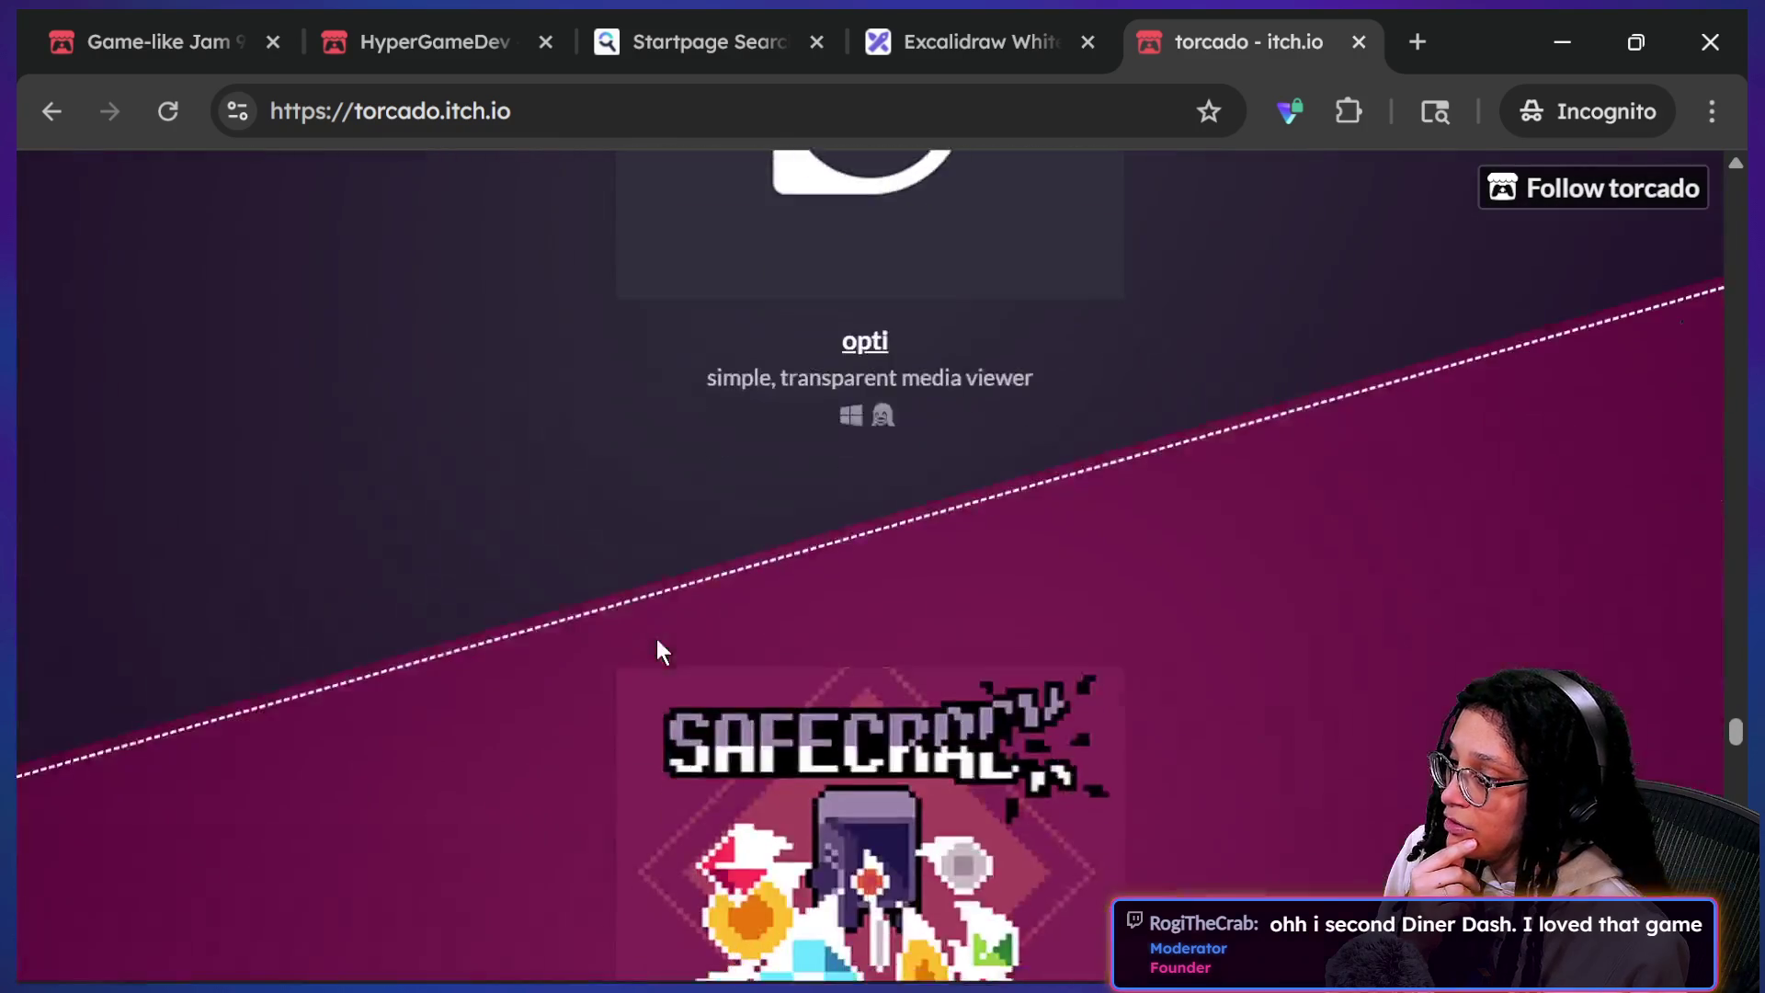
scroll(656, 638, "down", 12)
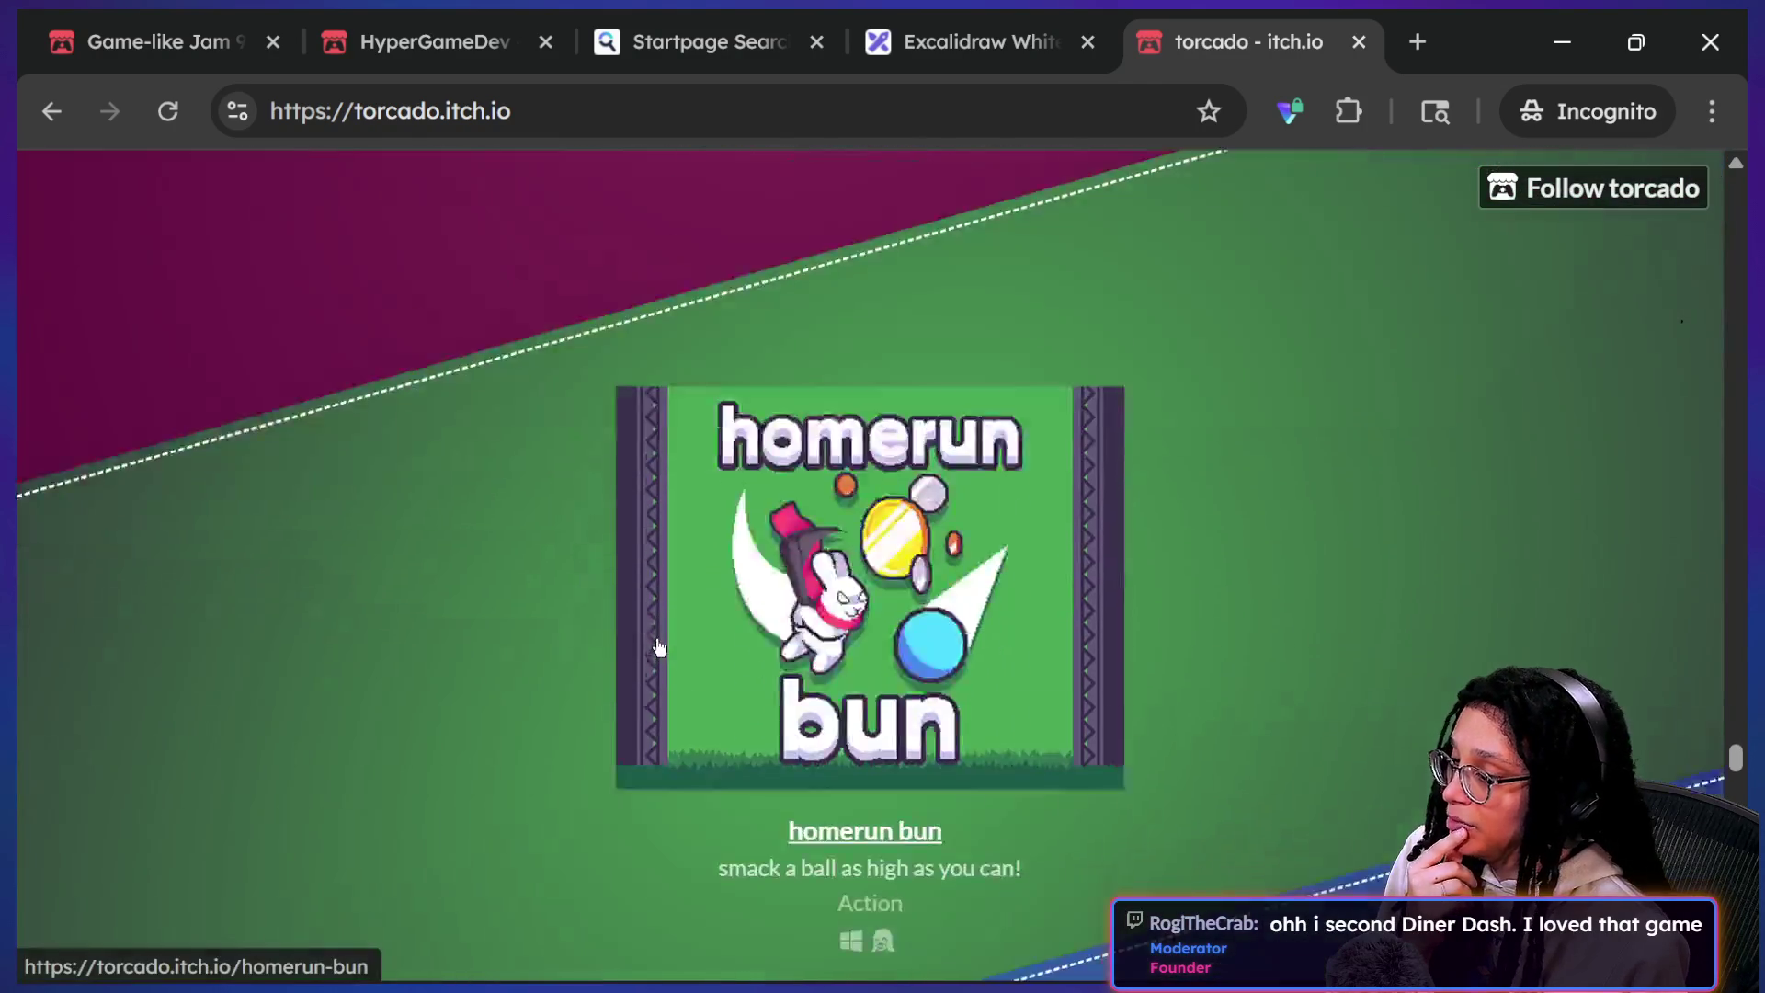
scroll(656, 638, "down", 12)
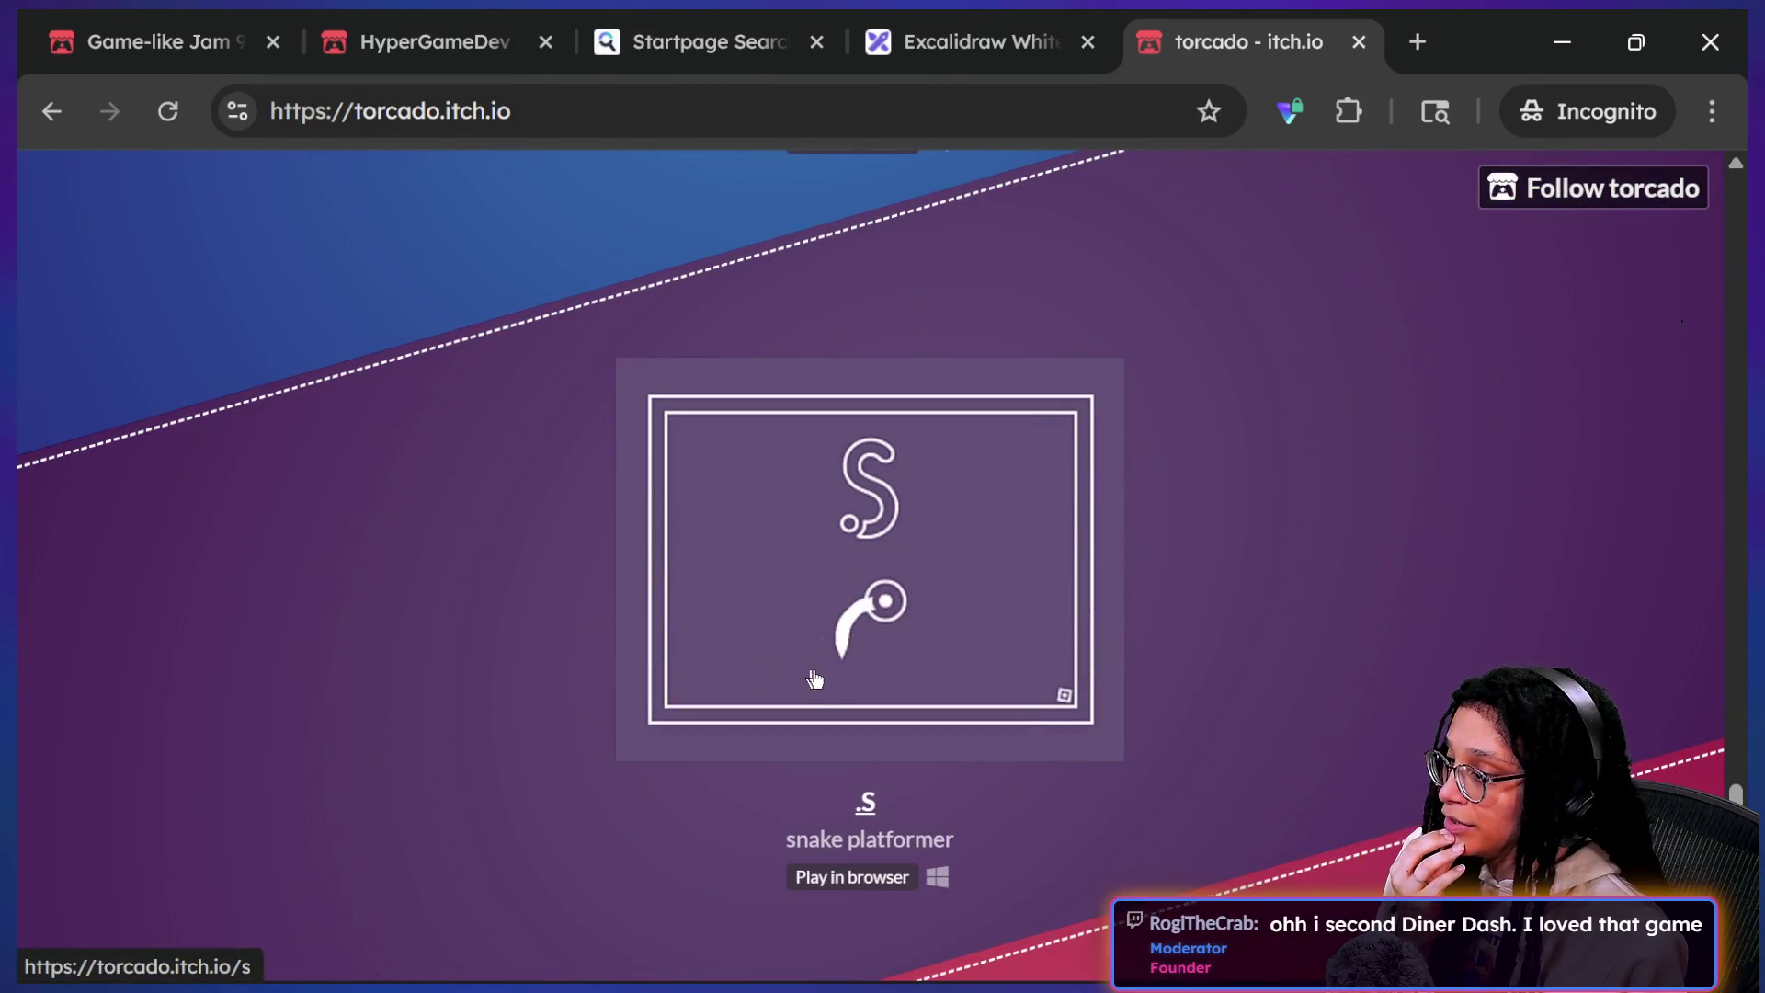
left_click(814, 678)
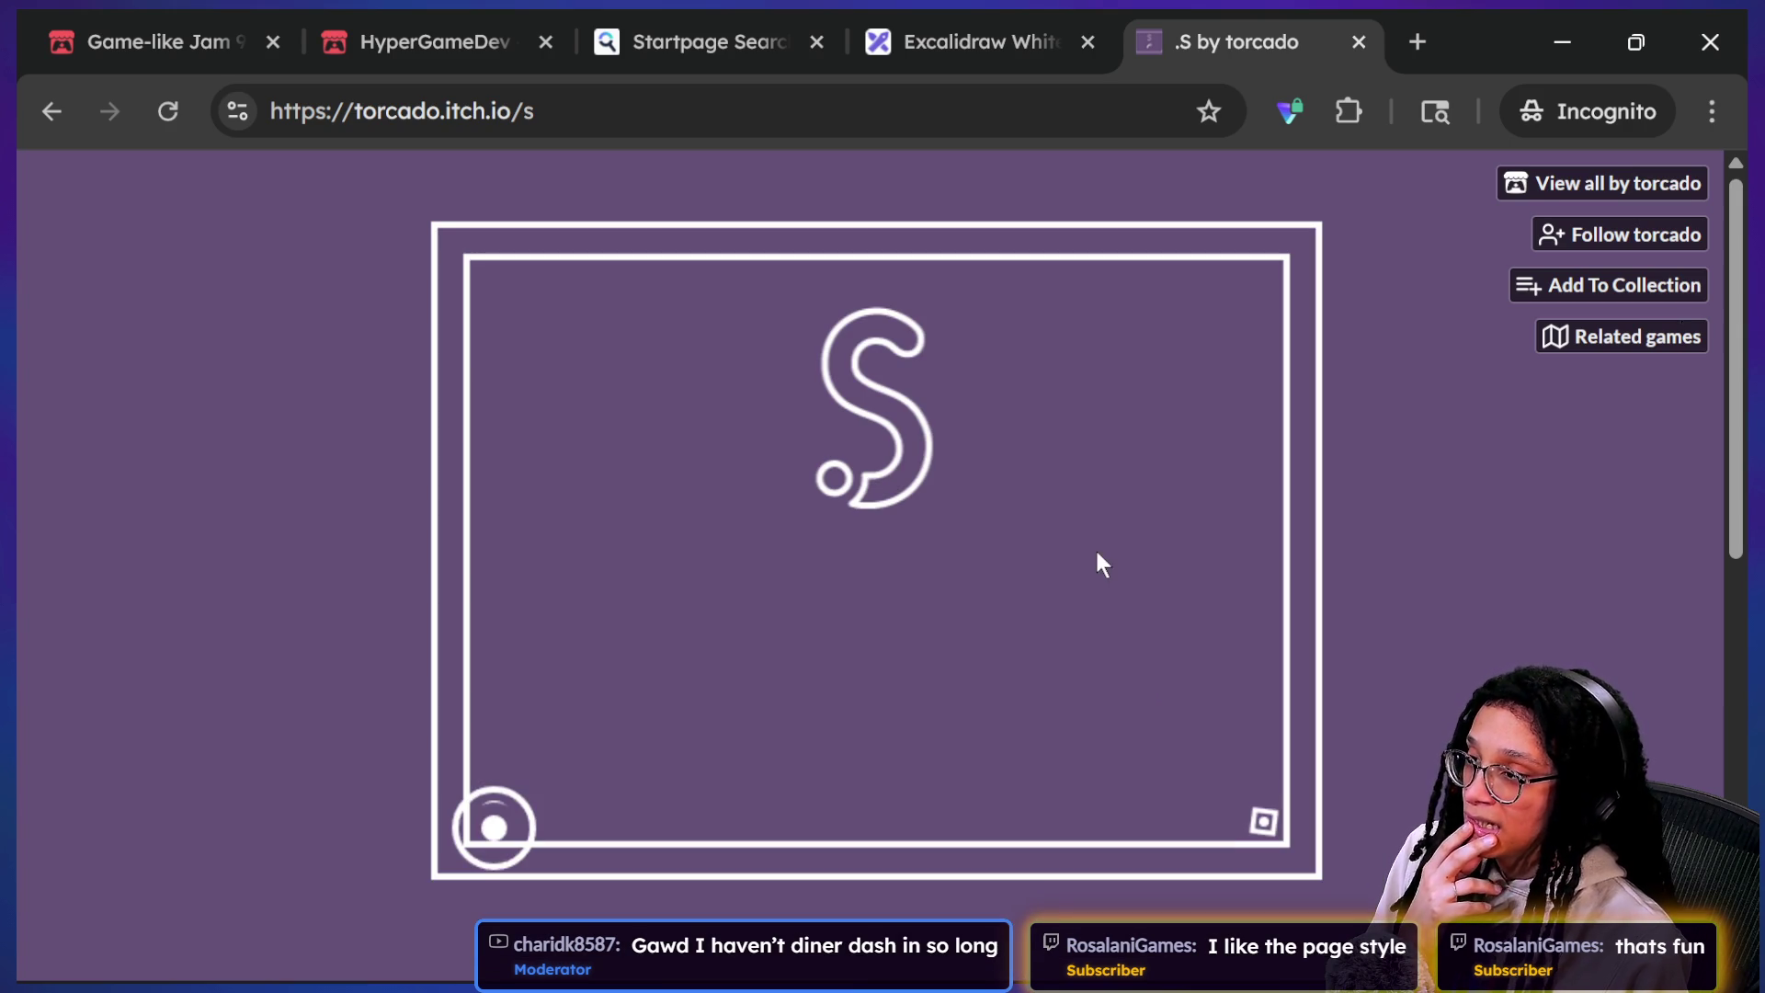
Step: Click inside the .S canvas three times to launch the player circle through the opening levels
left_click(1179, 505)
left_click(1101, 498)
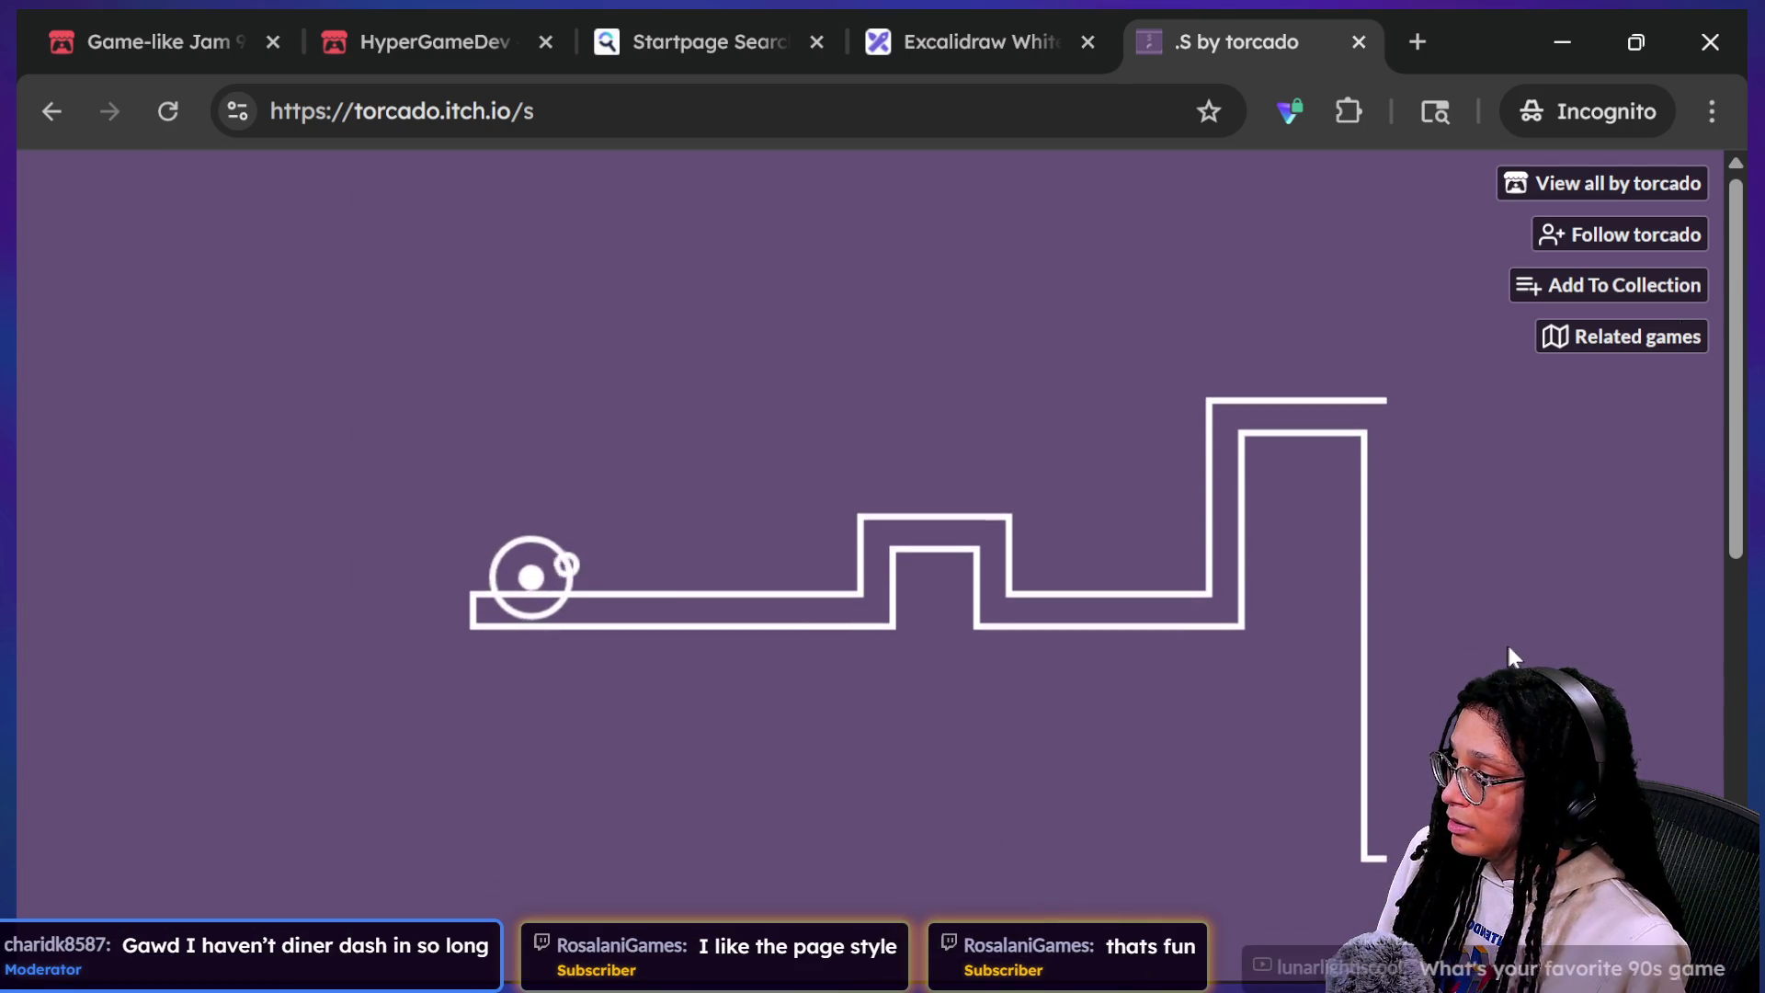
left_click(1513, 643)
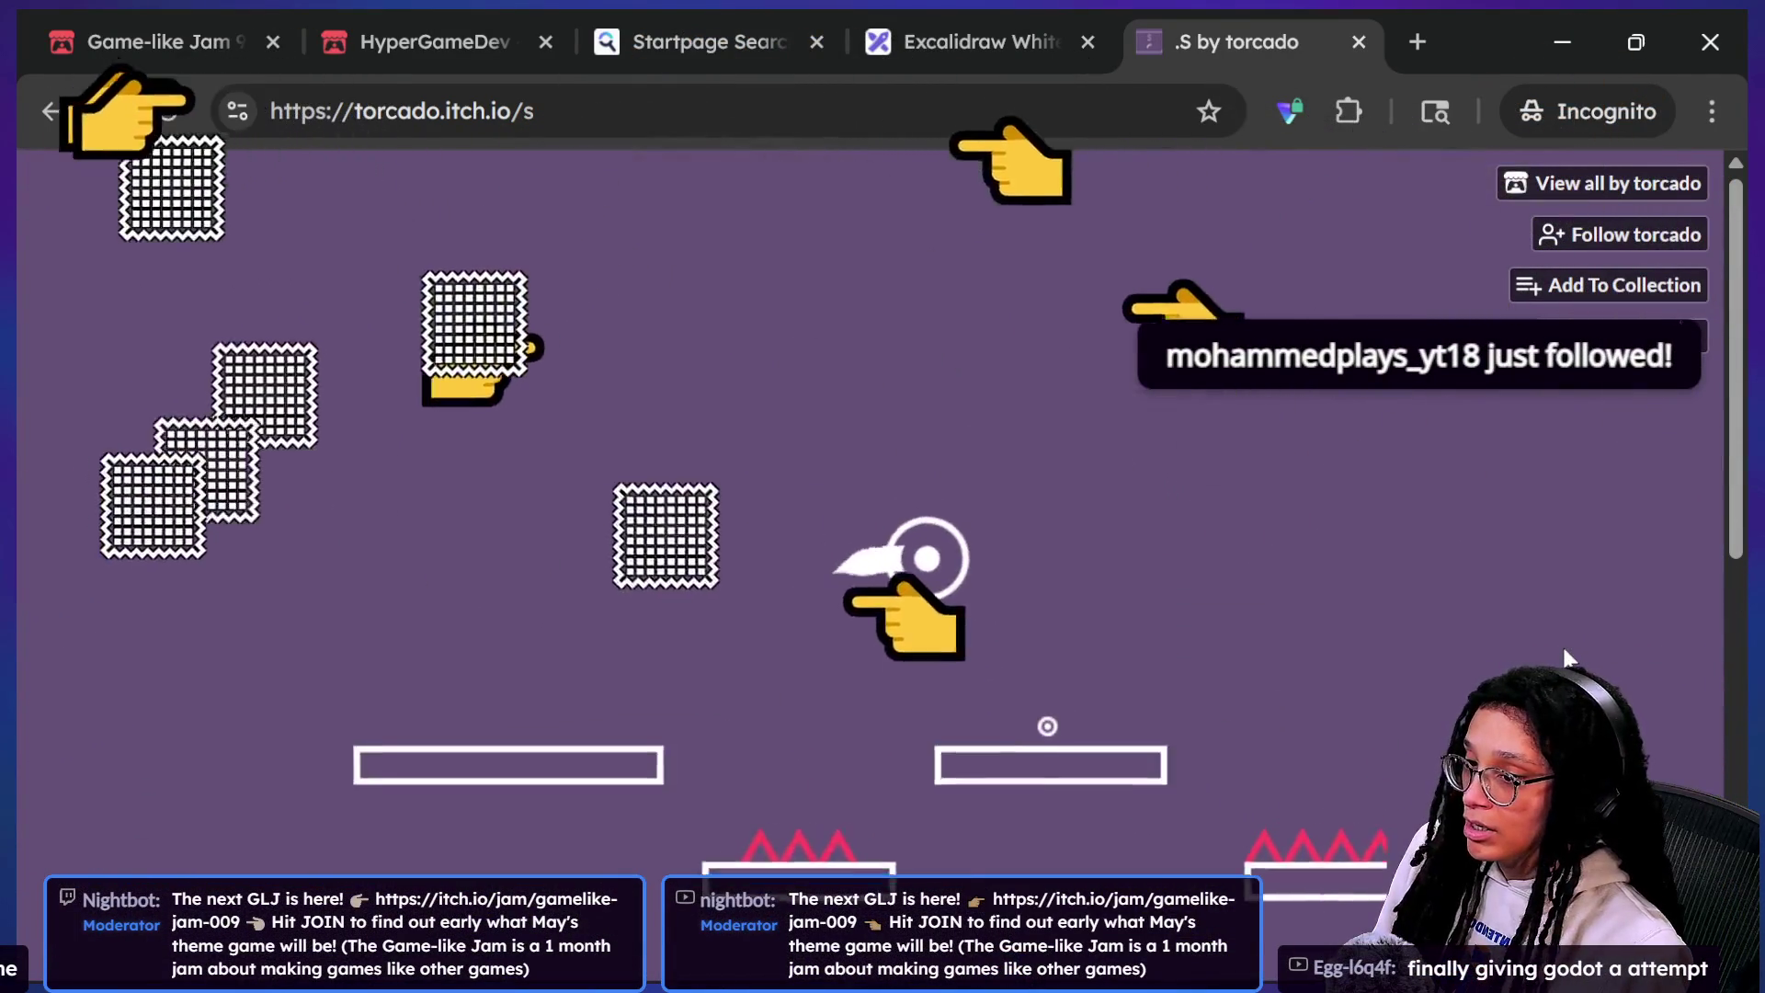
Step: Roll the ring left and right and jump it onto the right-hand platform
key("space")
key("Left")
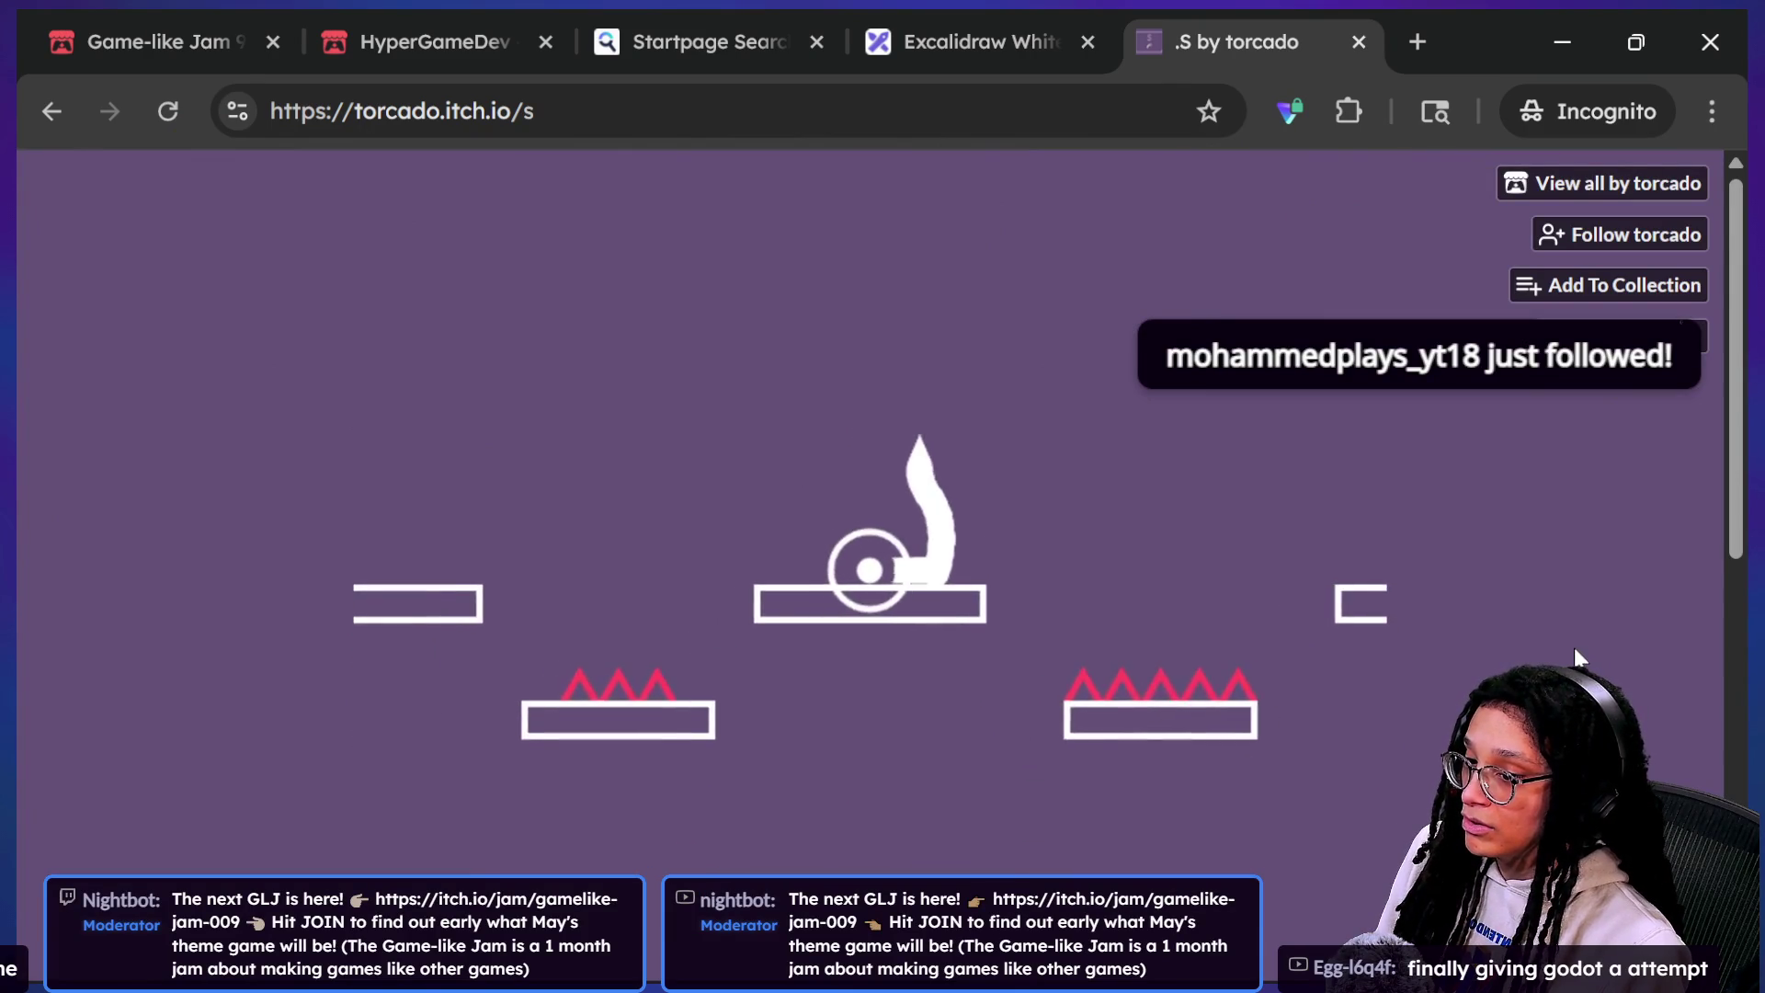
key("space")
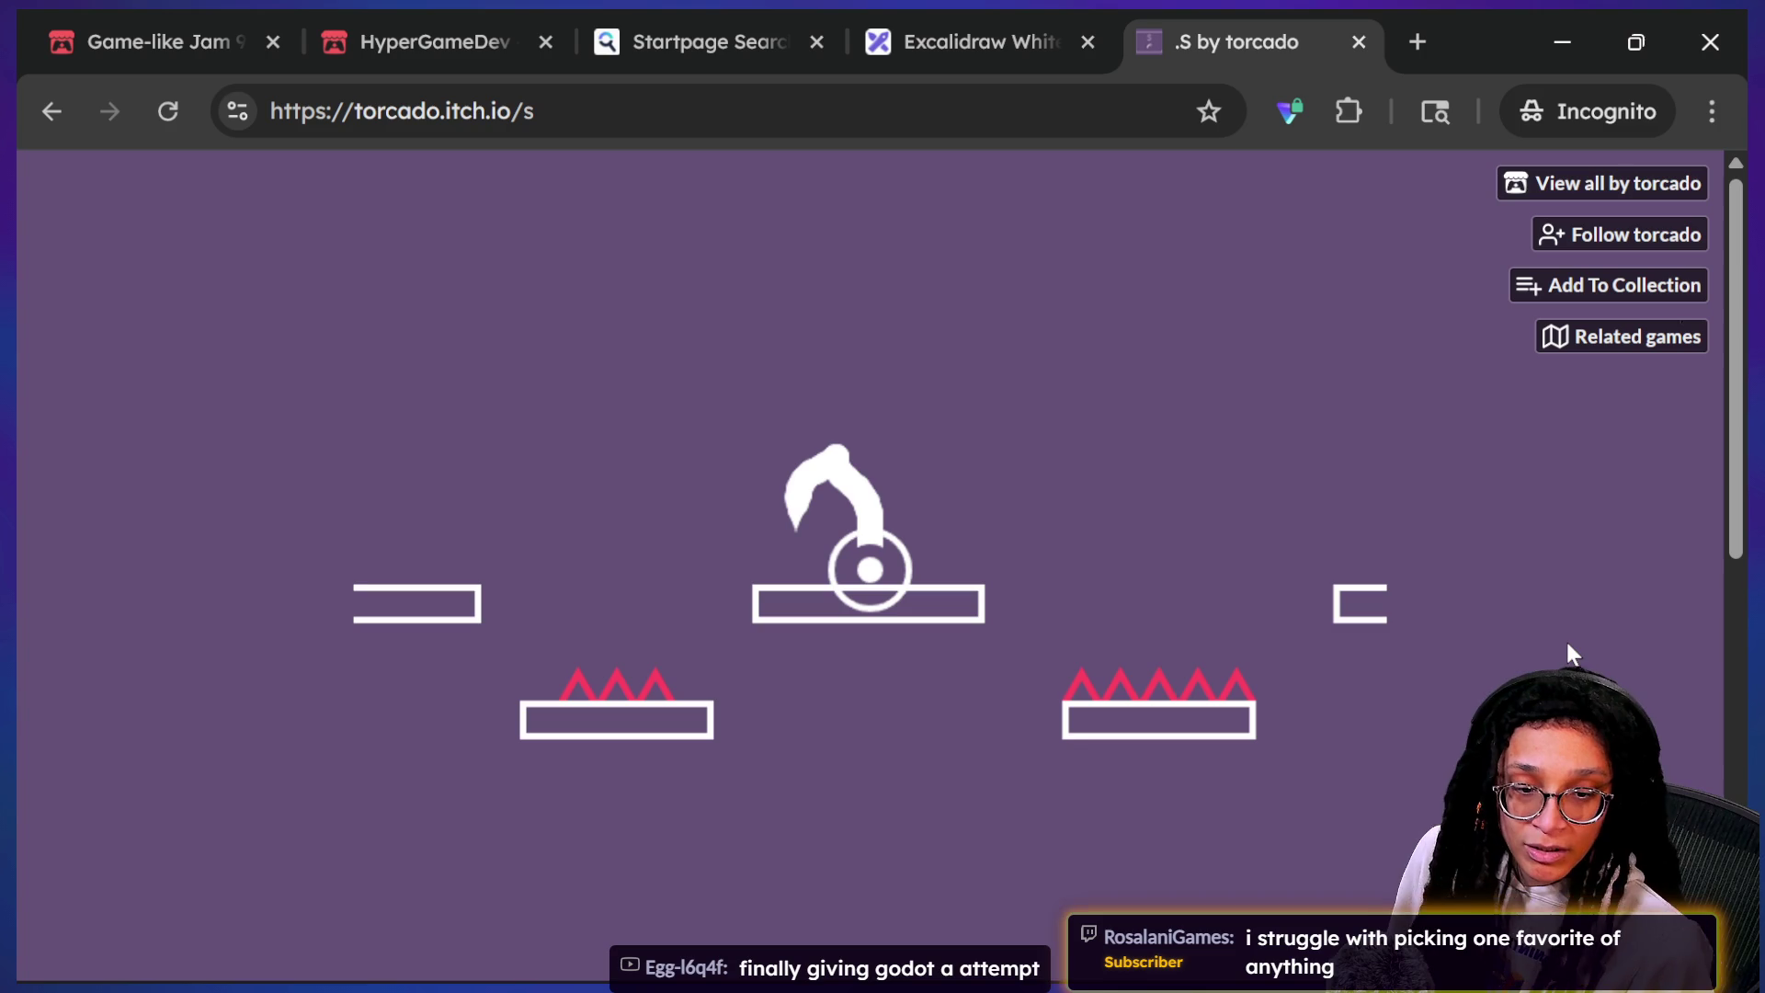
key("Right")
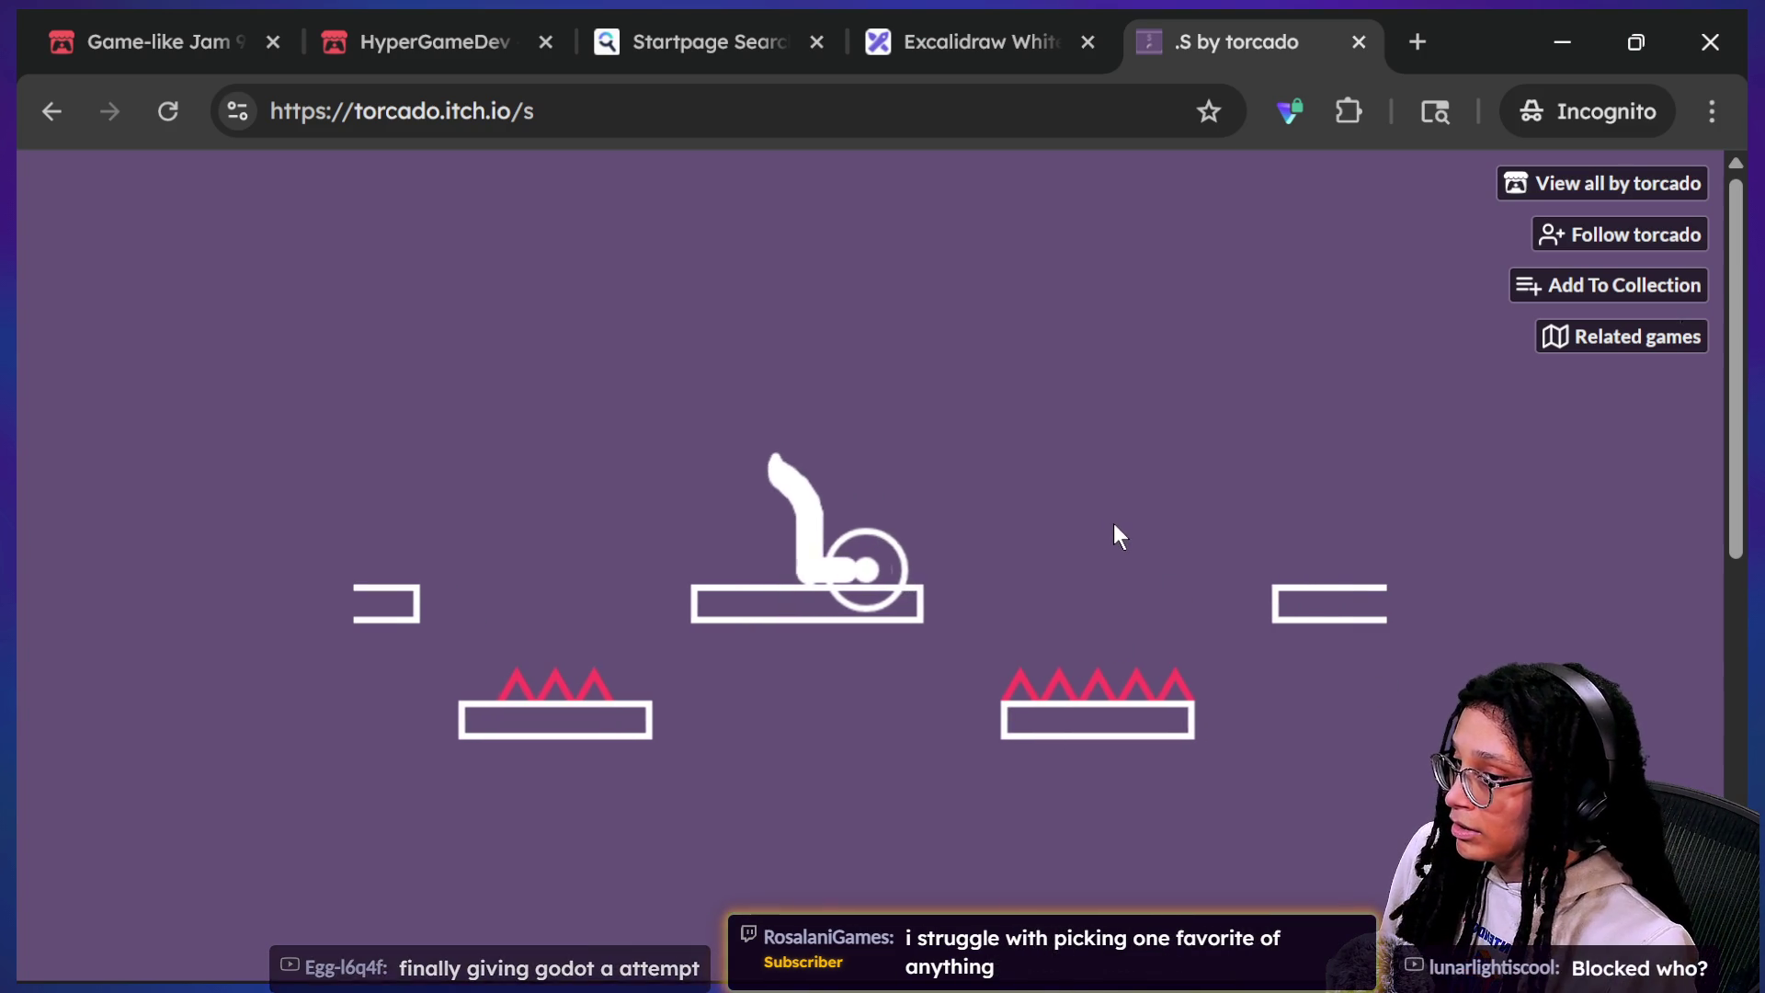
key("Left")
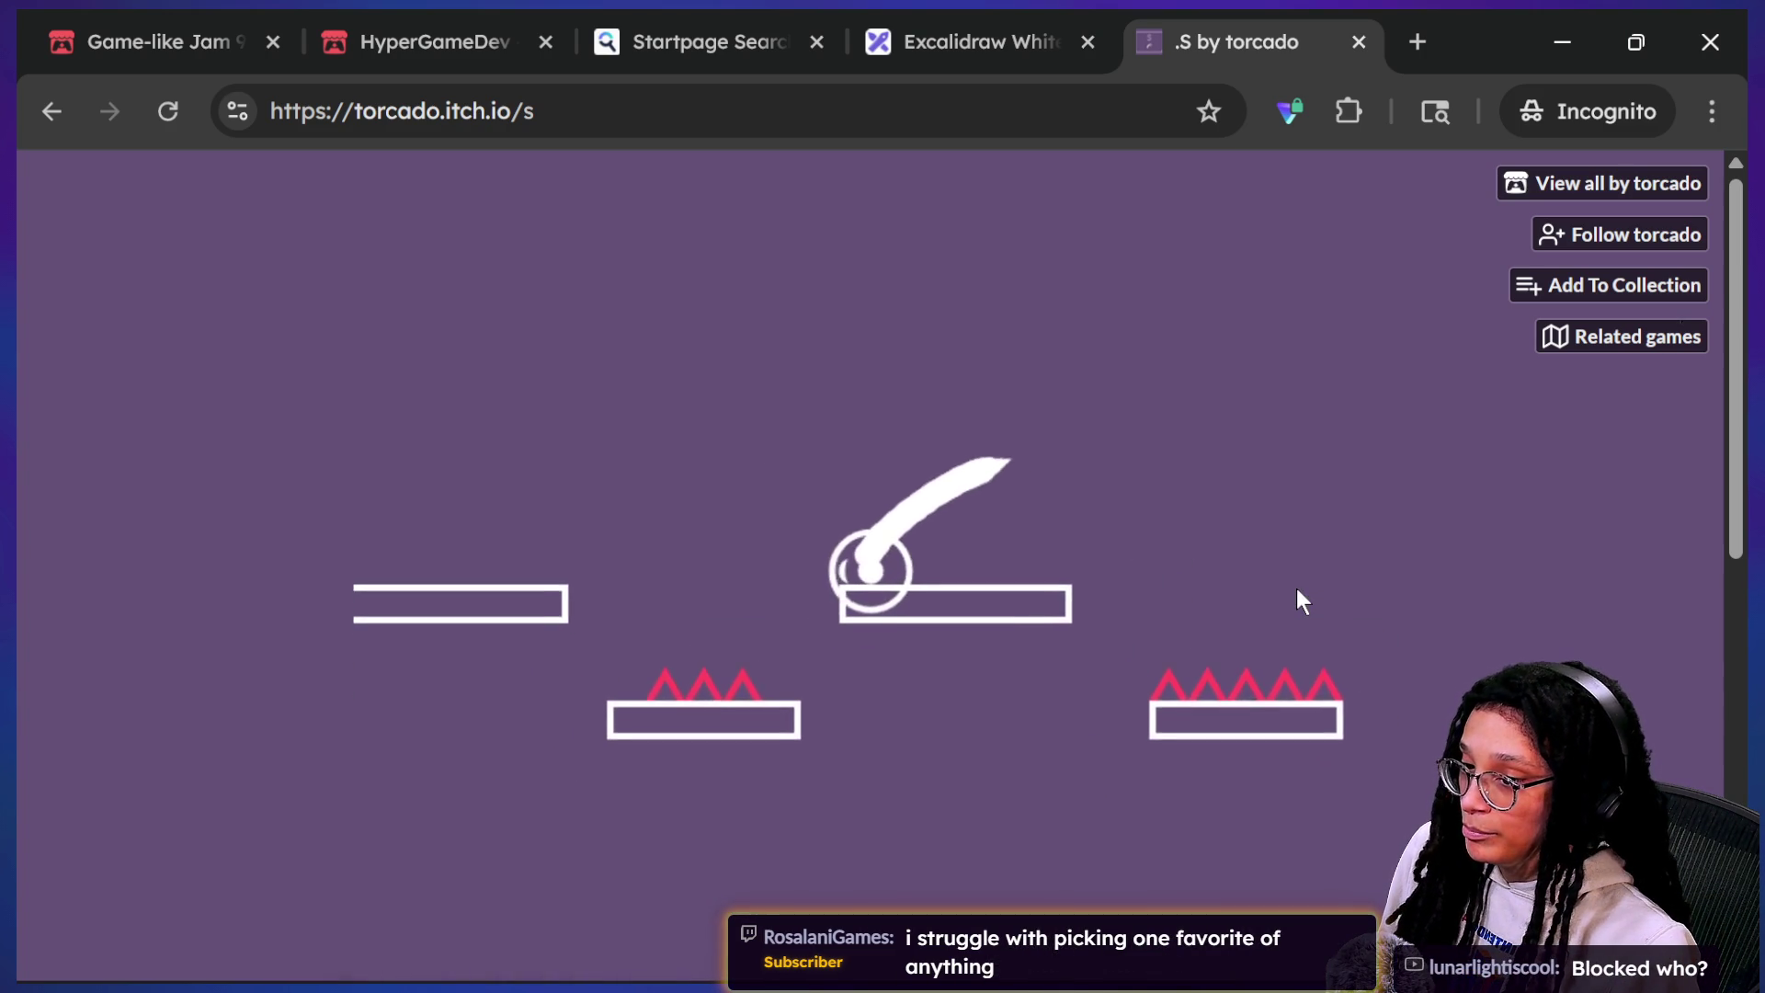
key("Right")
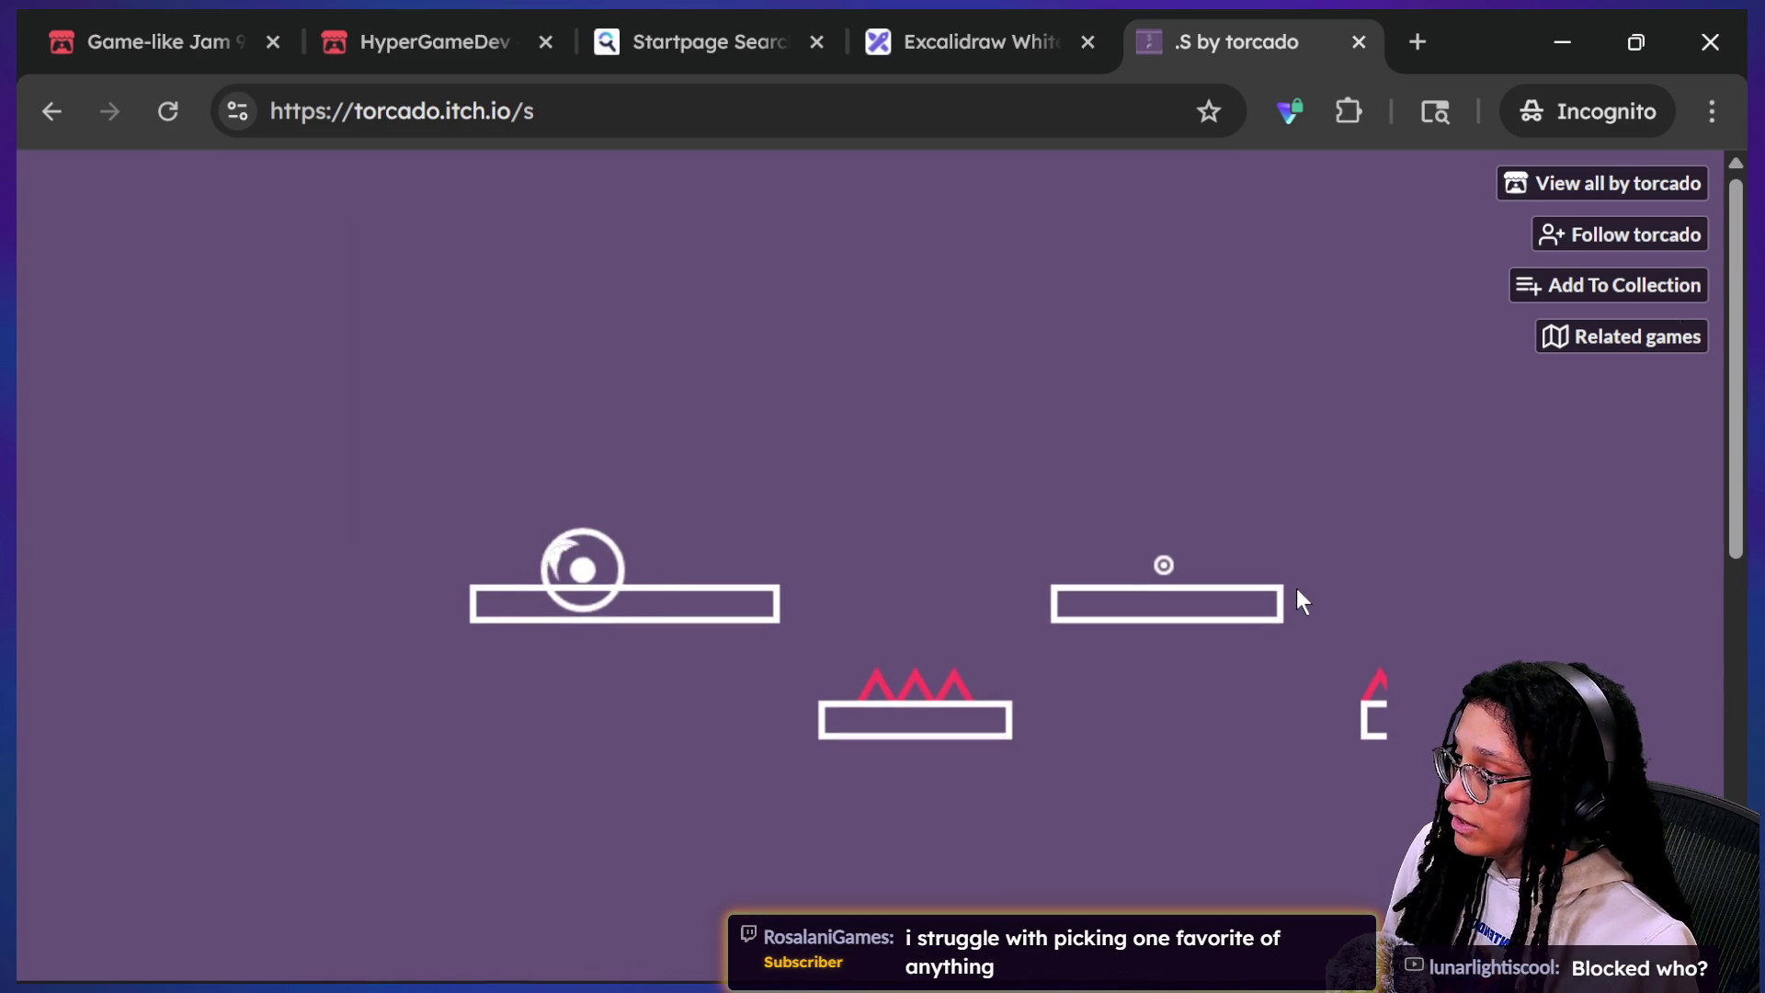
key("space")
Step: Select the game page's address and briefly check the stream chat before returning
left_click(450, 108)
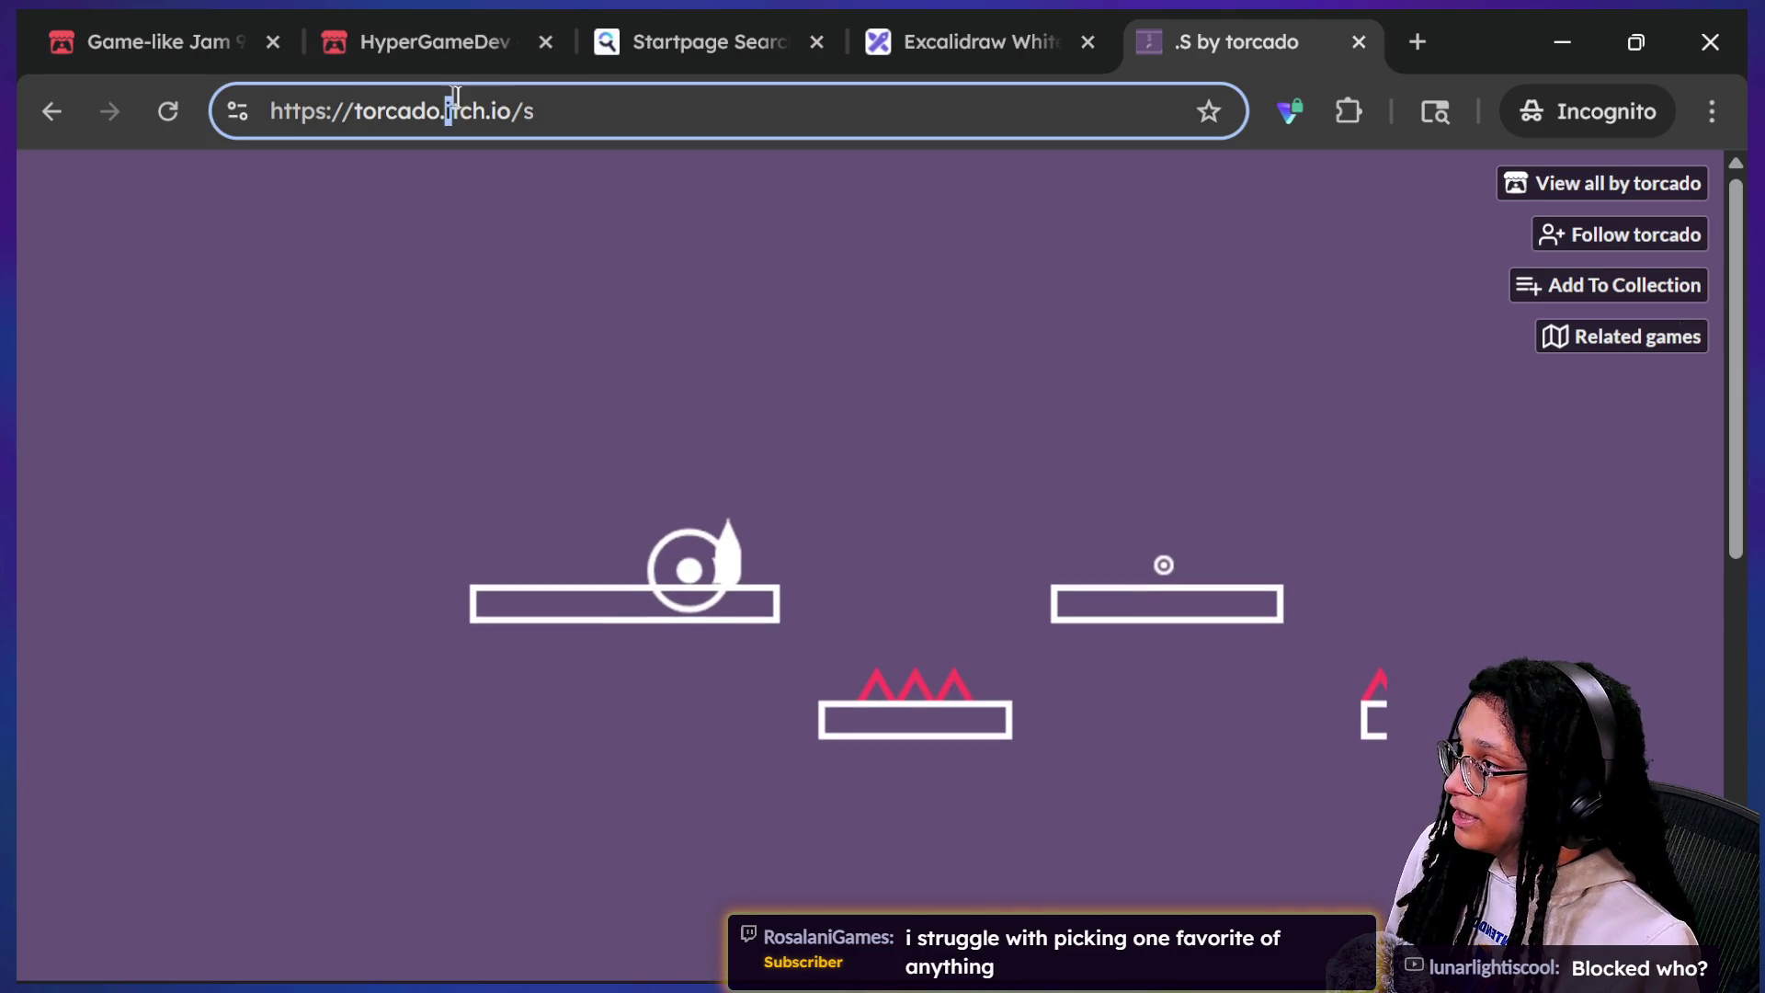
key("alt+Tab")
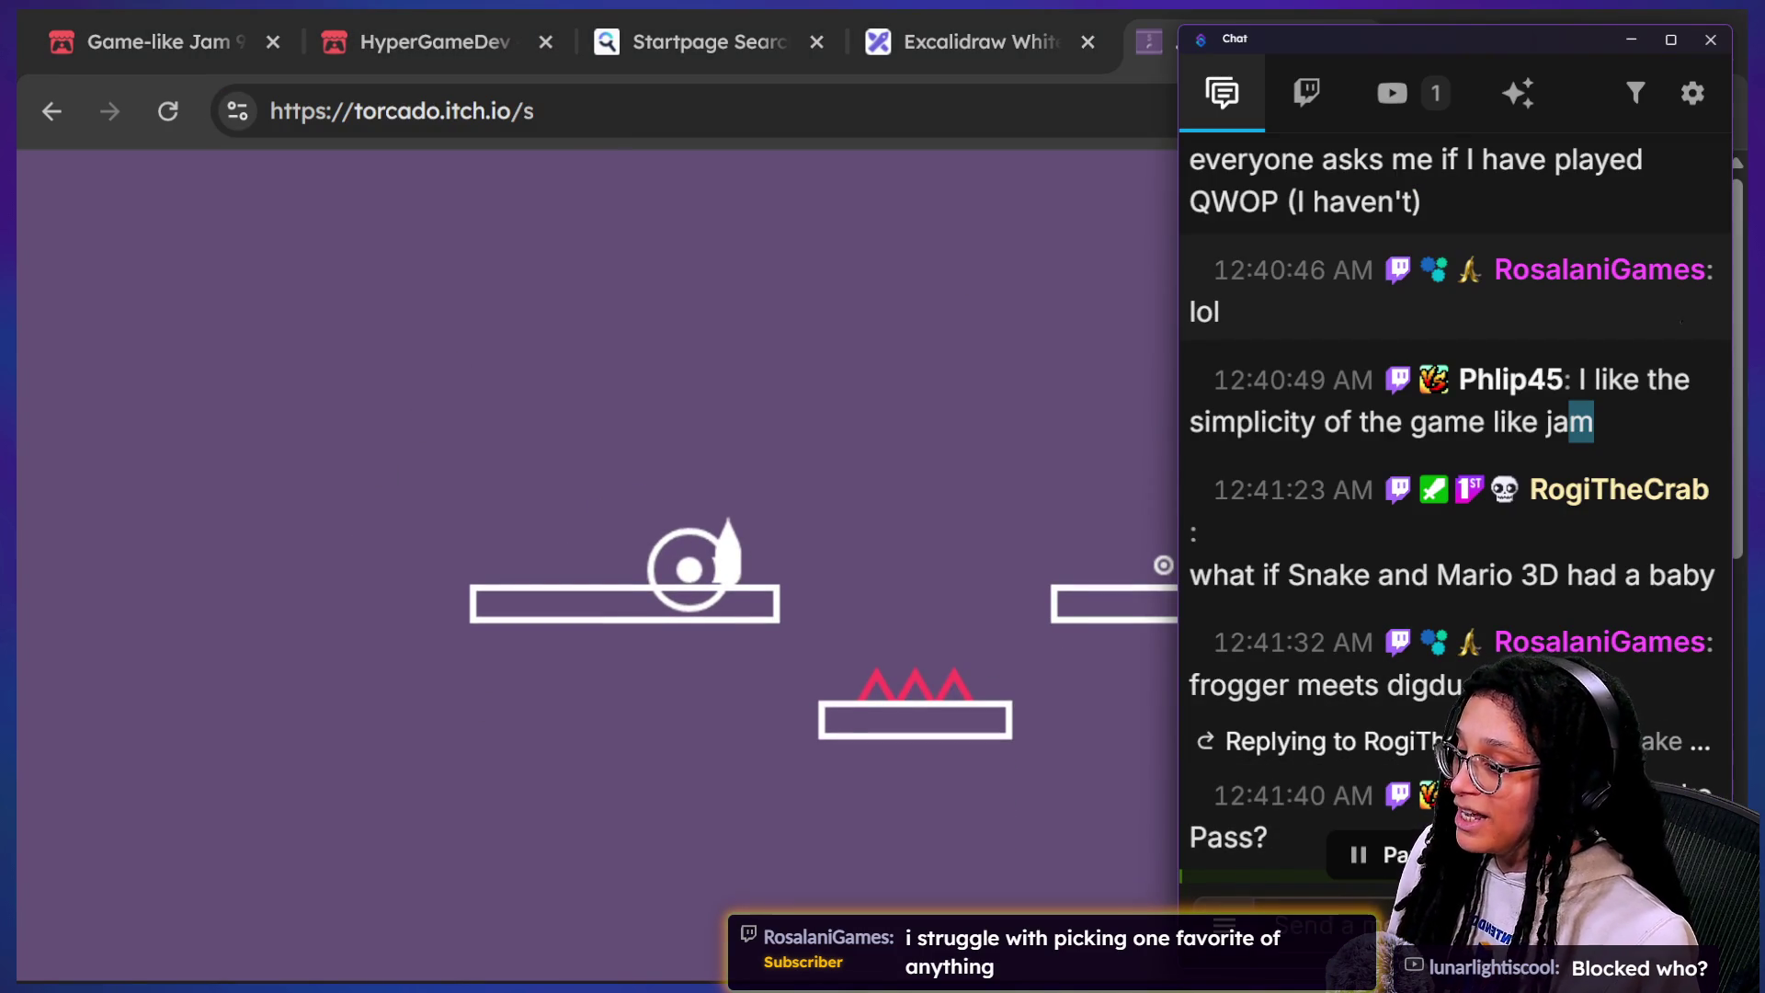
left_click(748, 553)
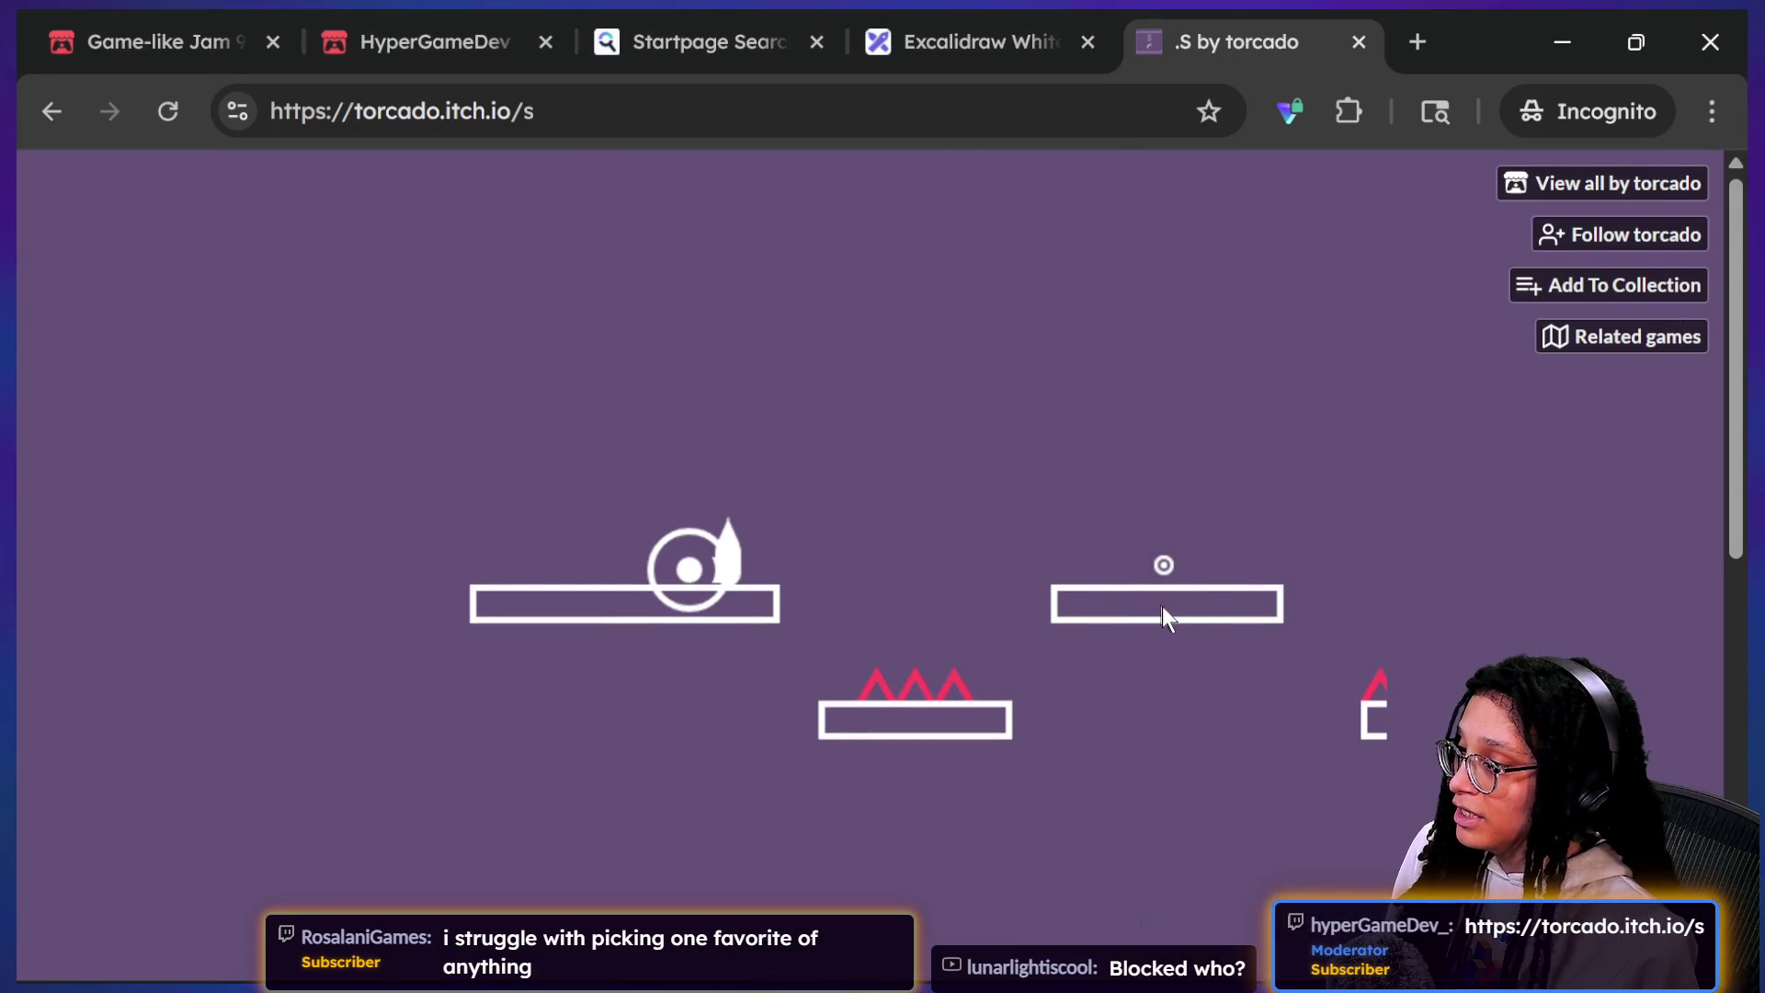
Step: Jump the ring across five more platforms, then reload the page to restart the game
key("space")
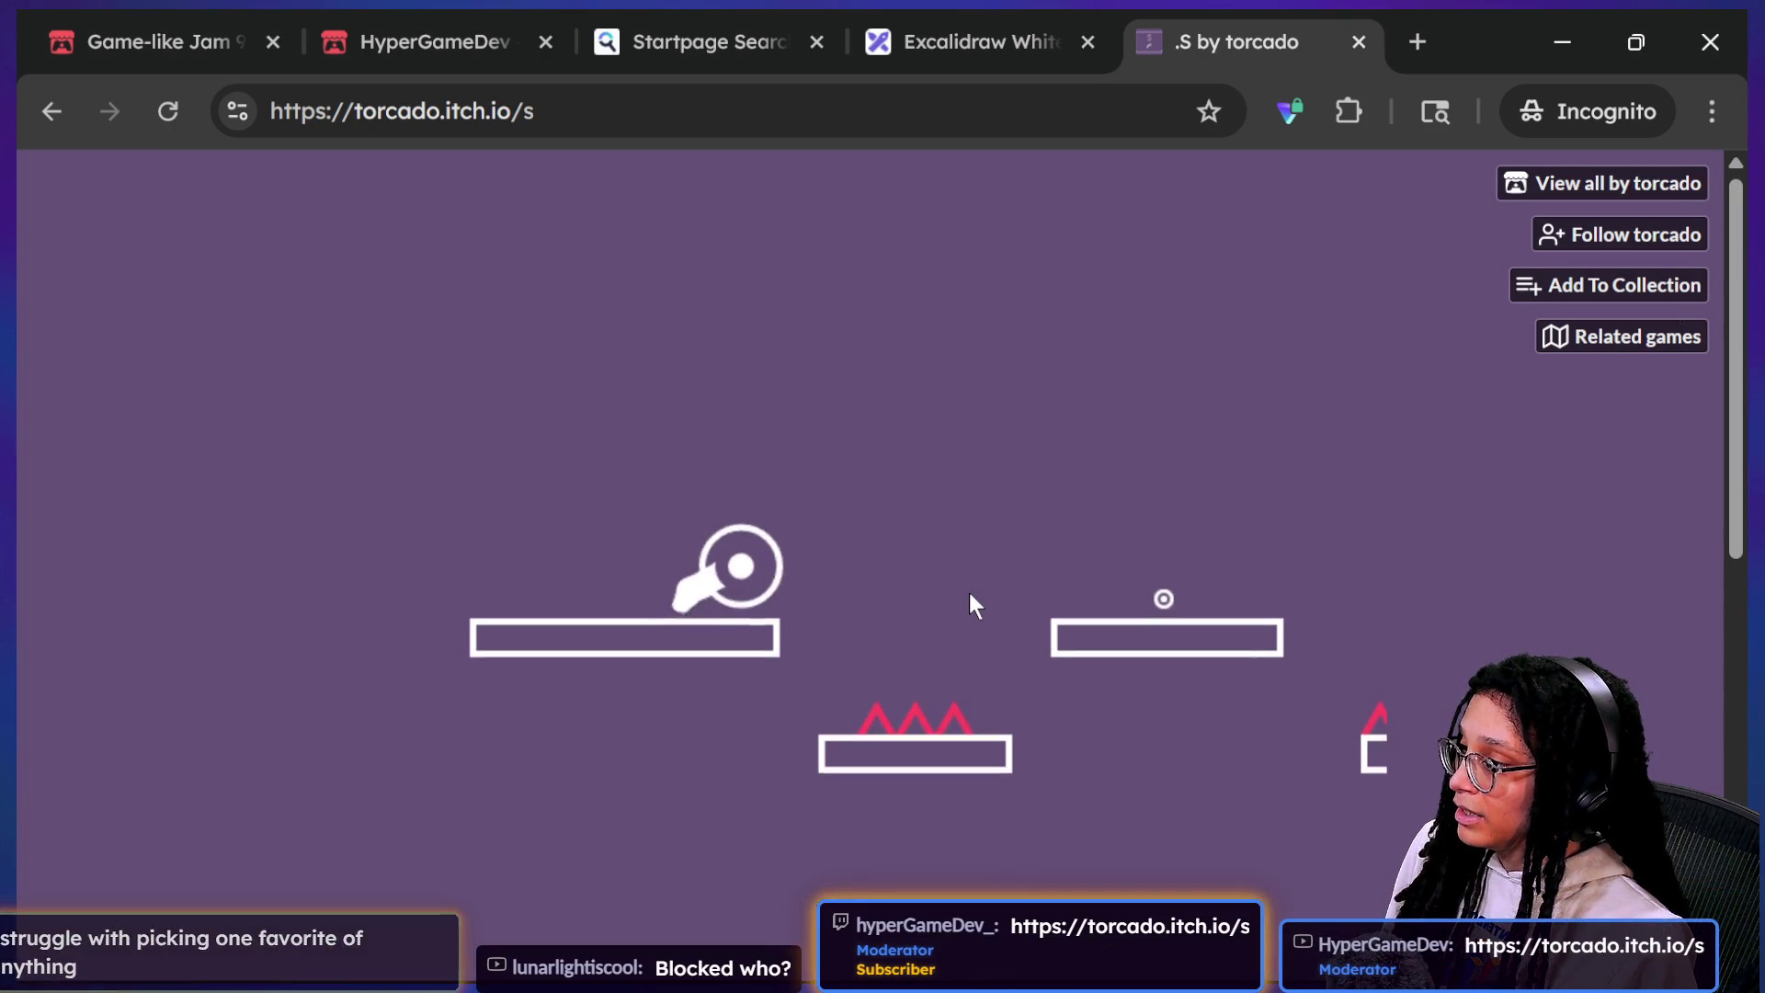
key("space")
key("space")
key("space")
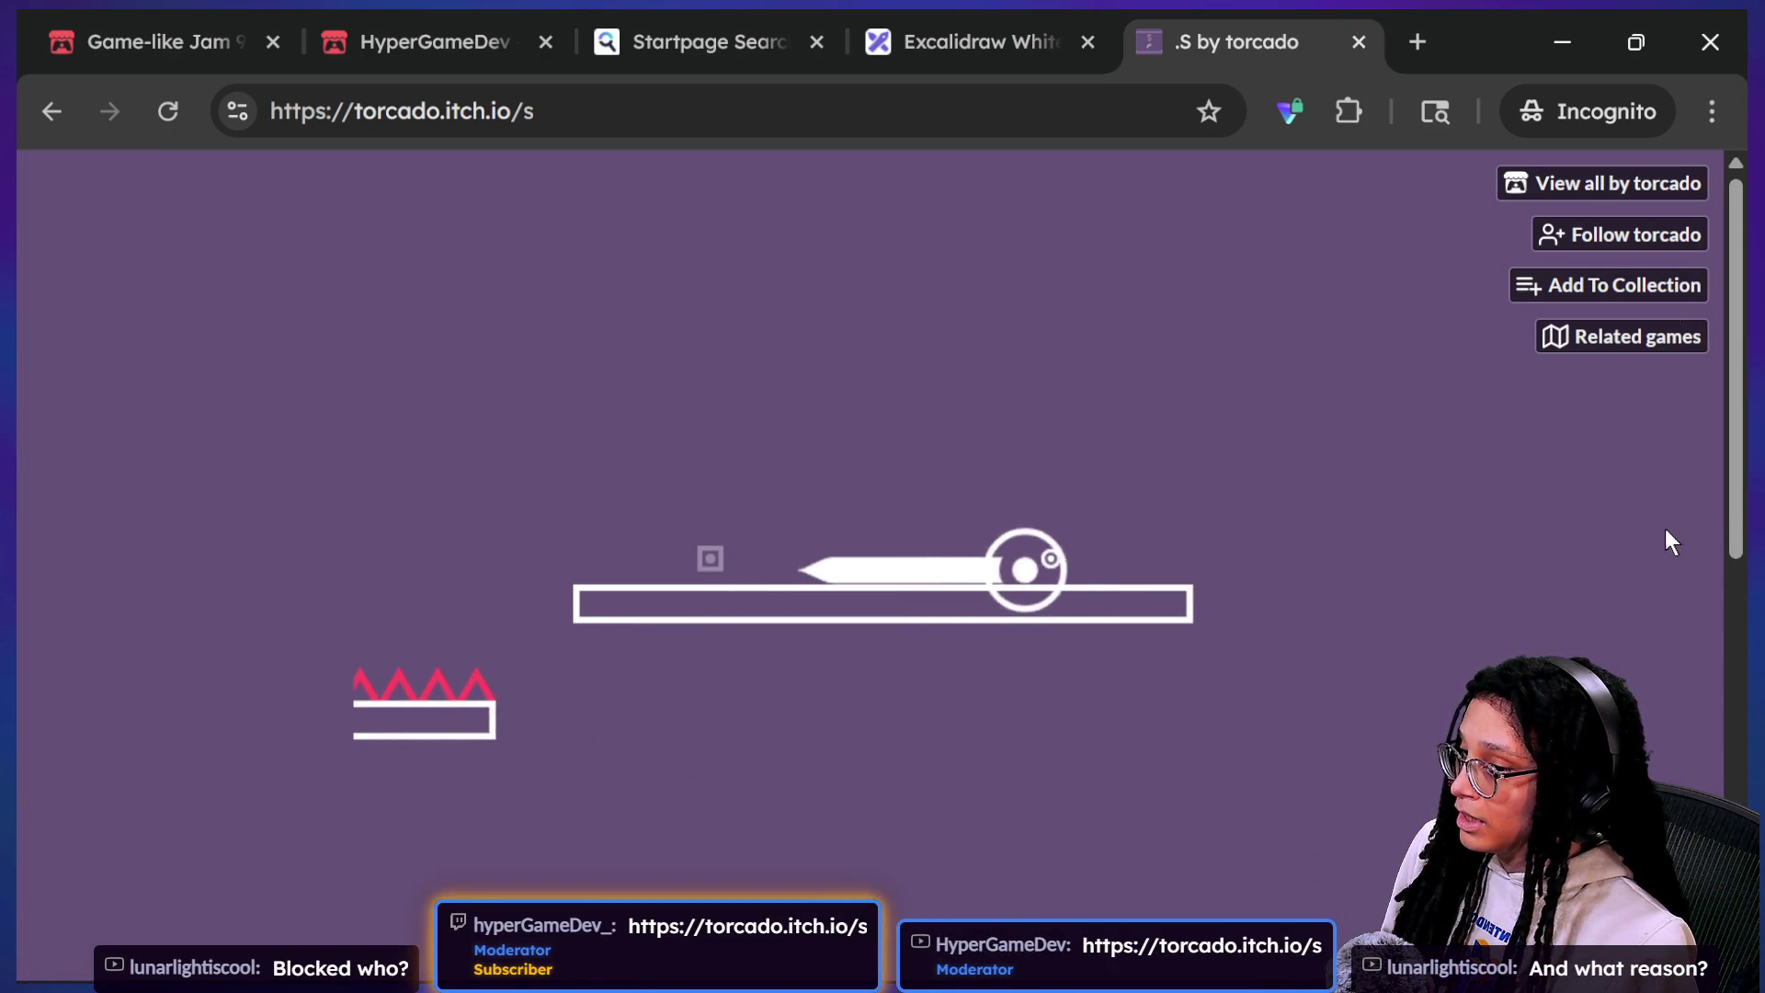
key("space")
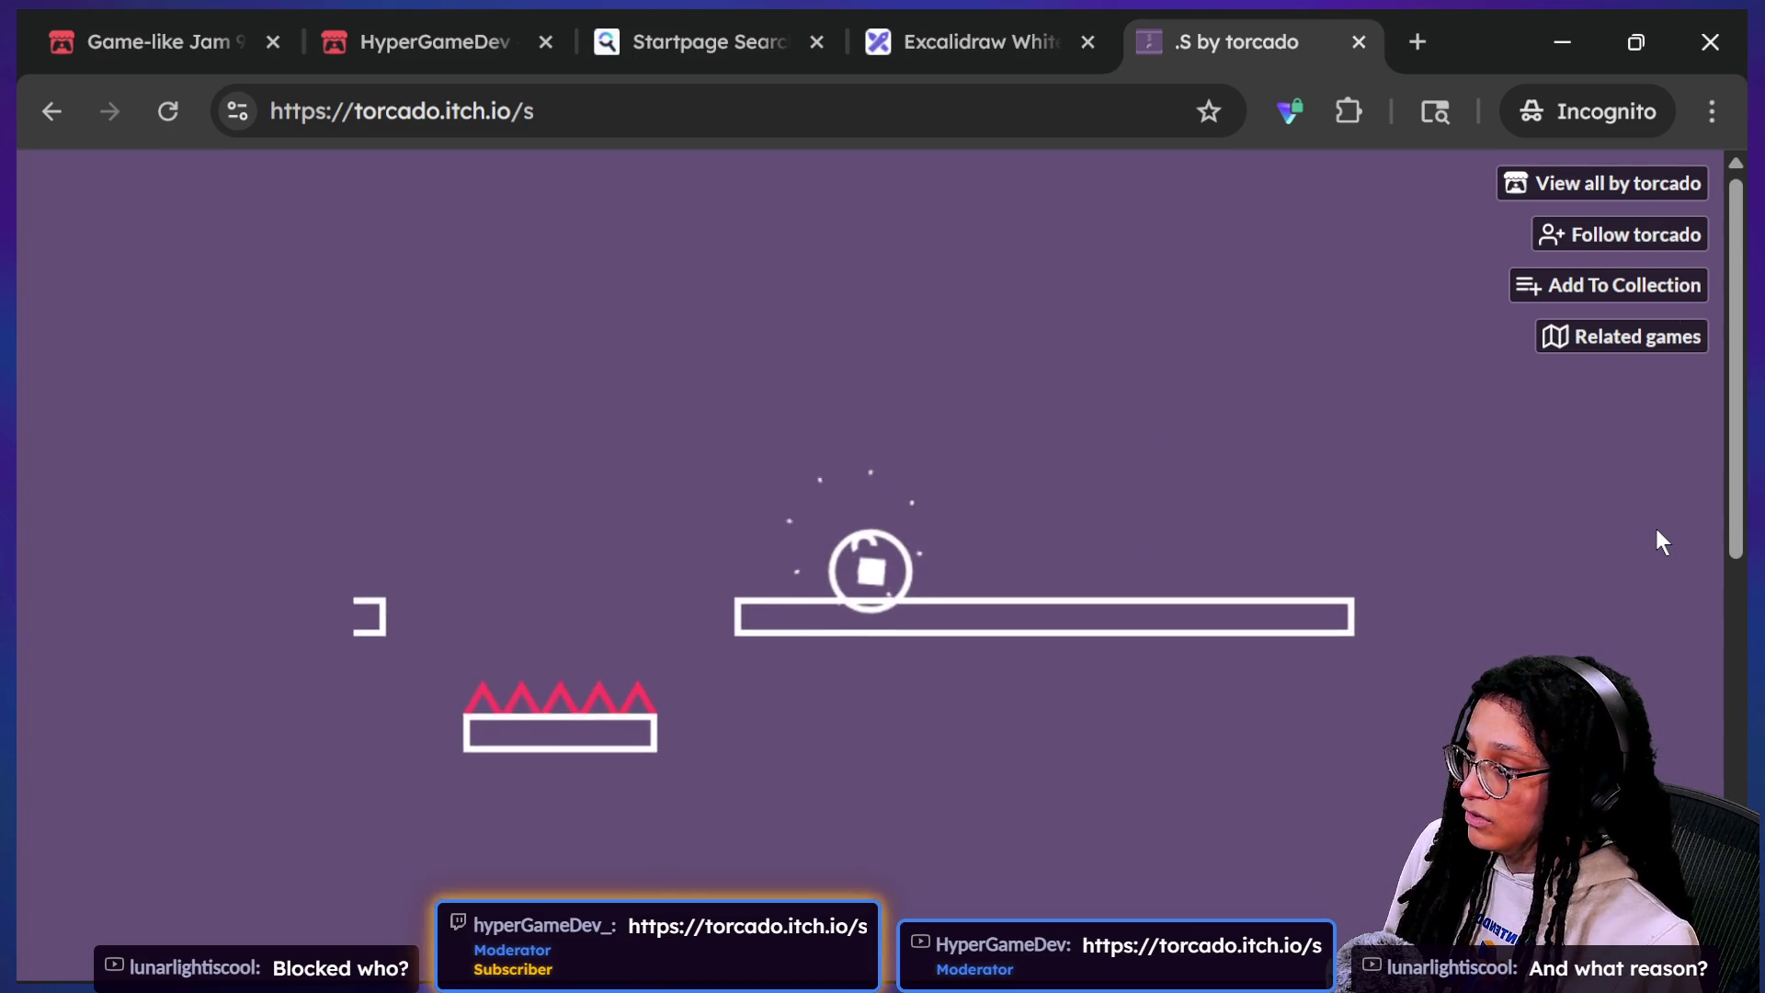
key("space")
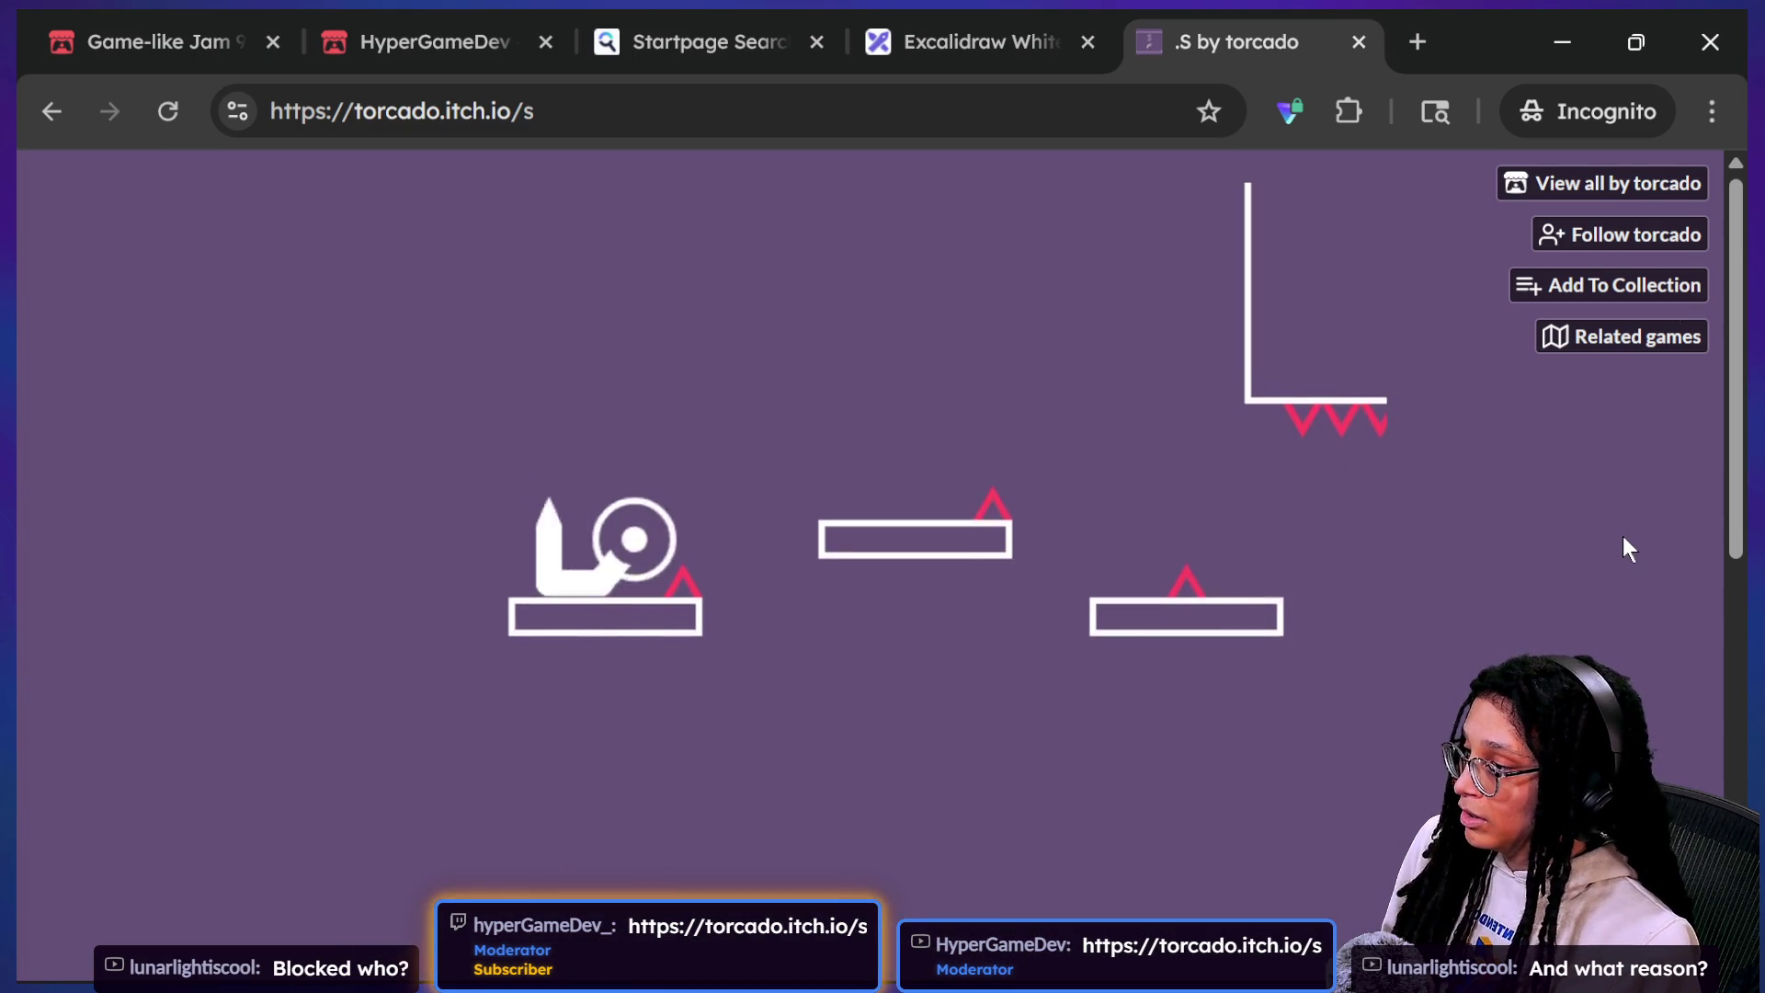
key("space")
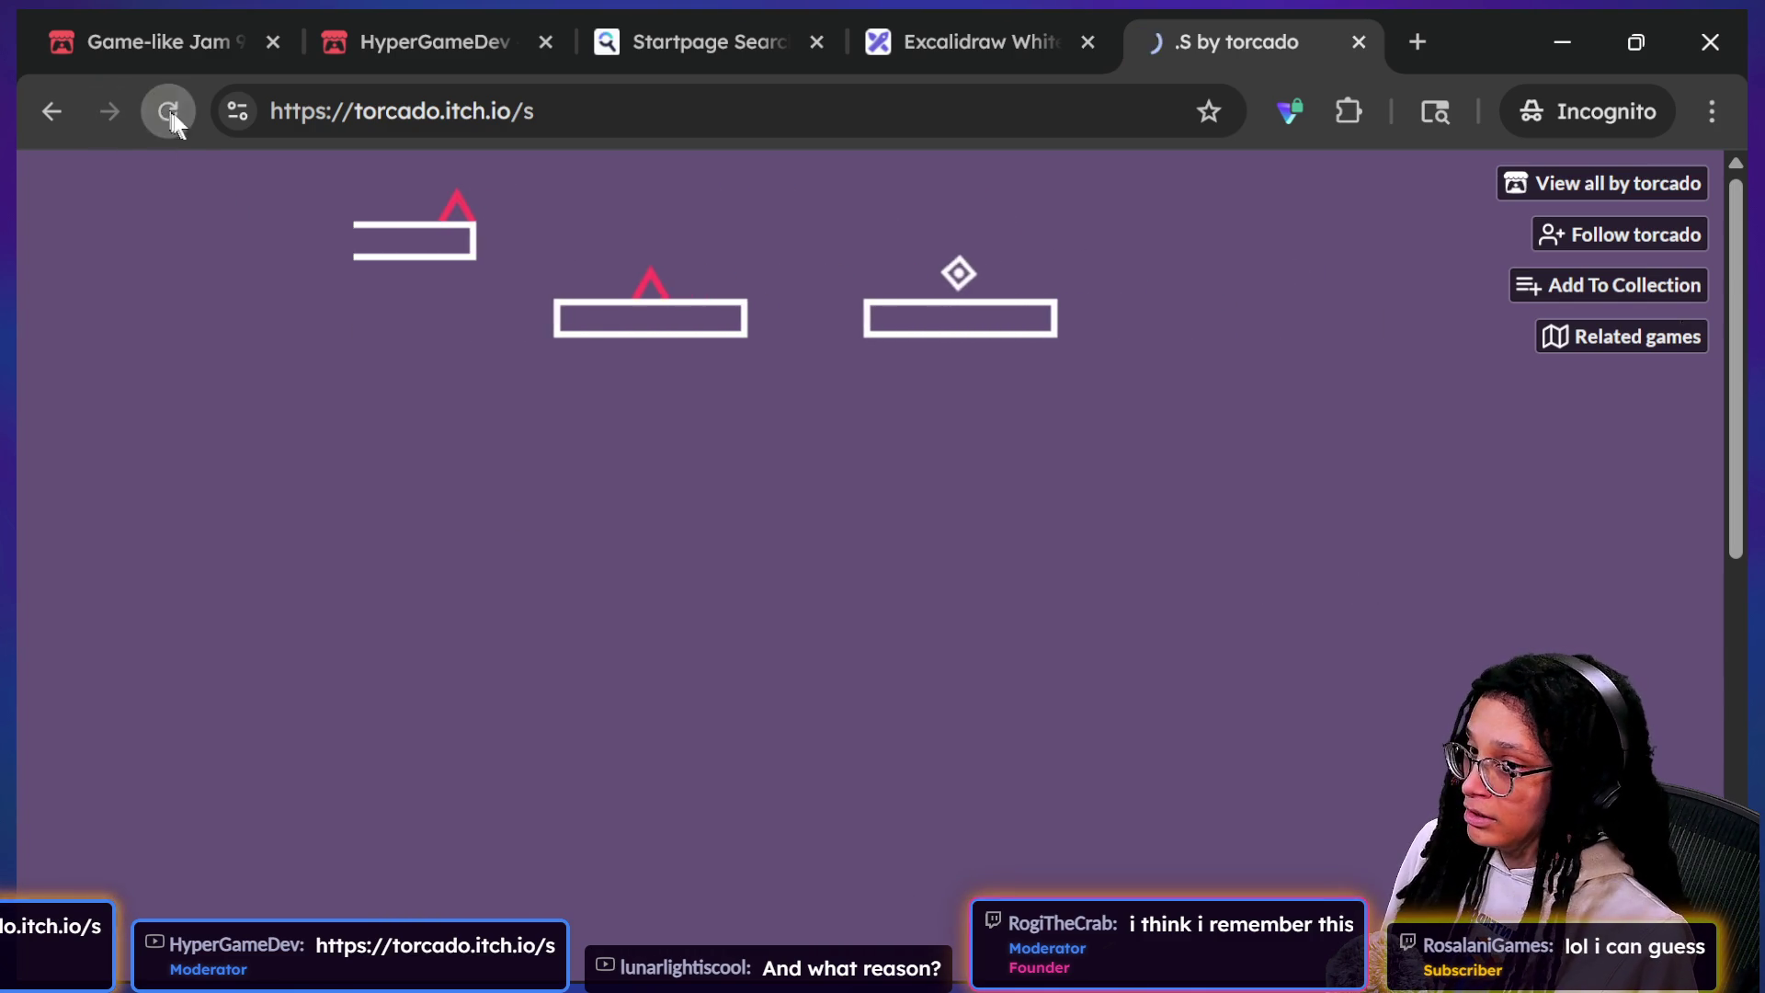
left_click(167, 111)
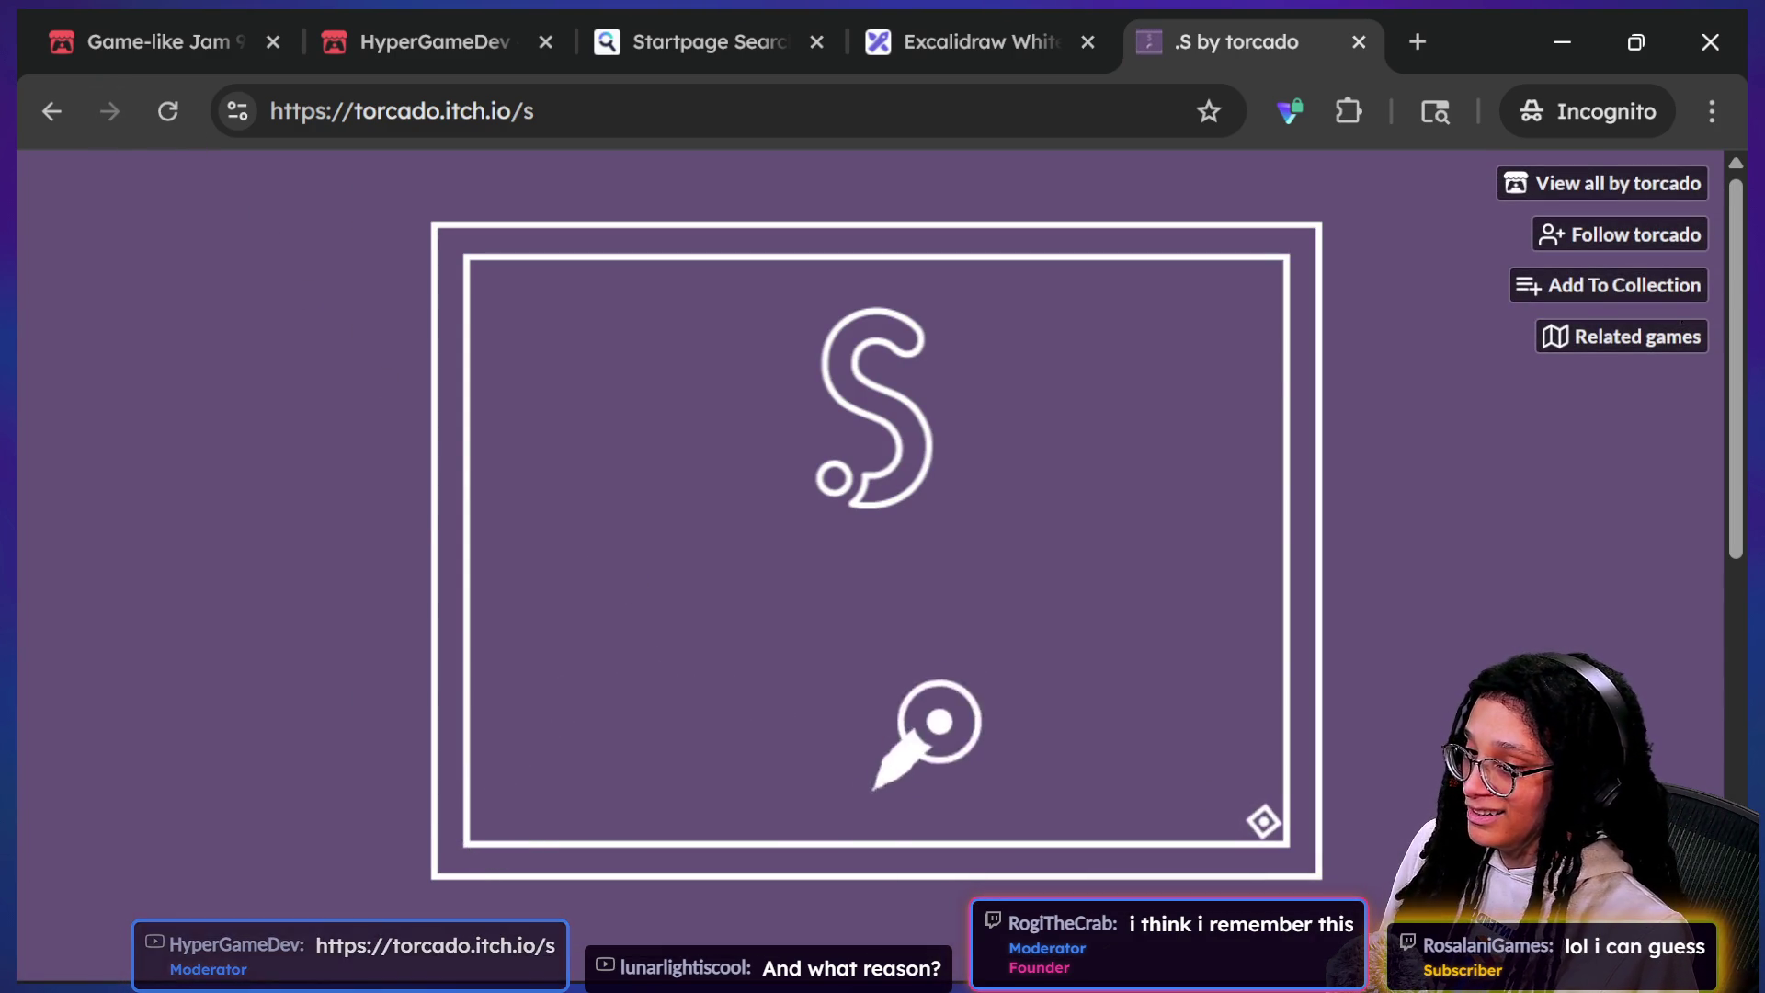
Step: Start from the title screen, restart after dying, jump across the spiked platforms, then reload
left_click(1263, 821)
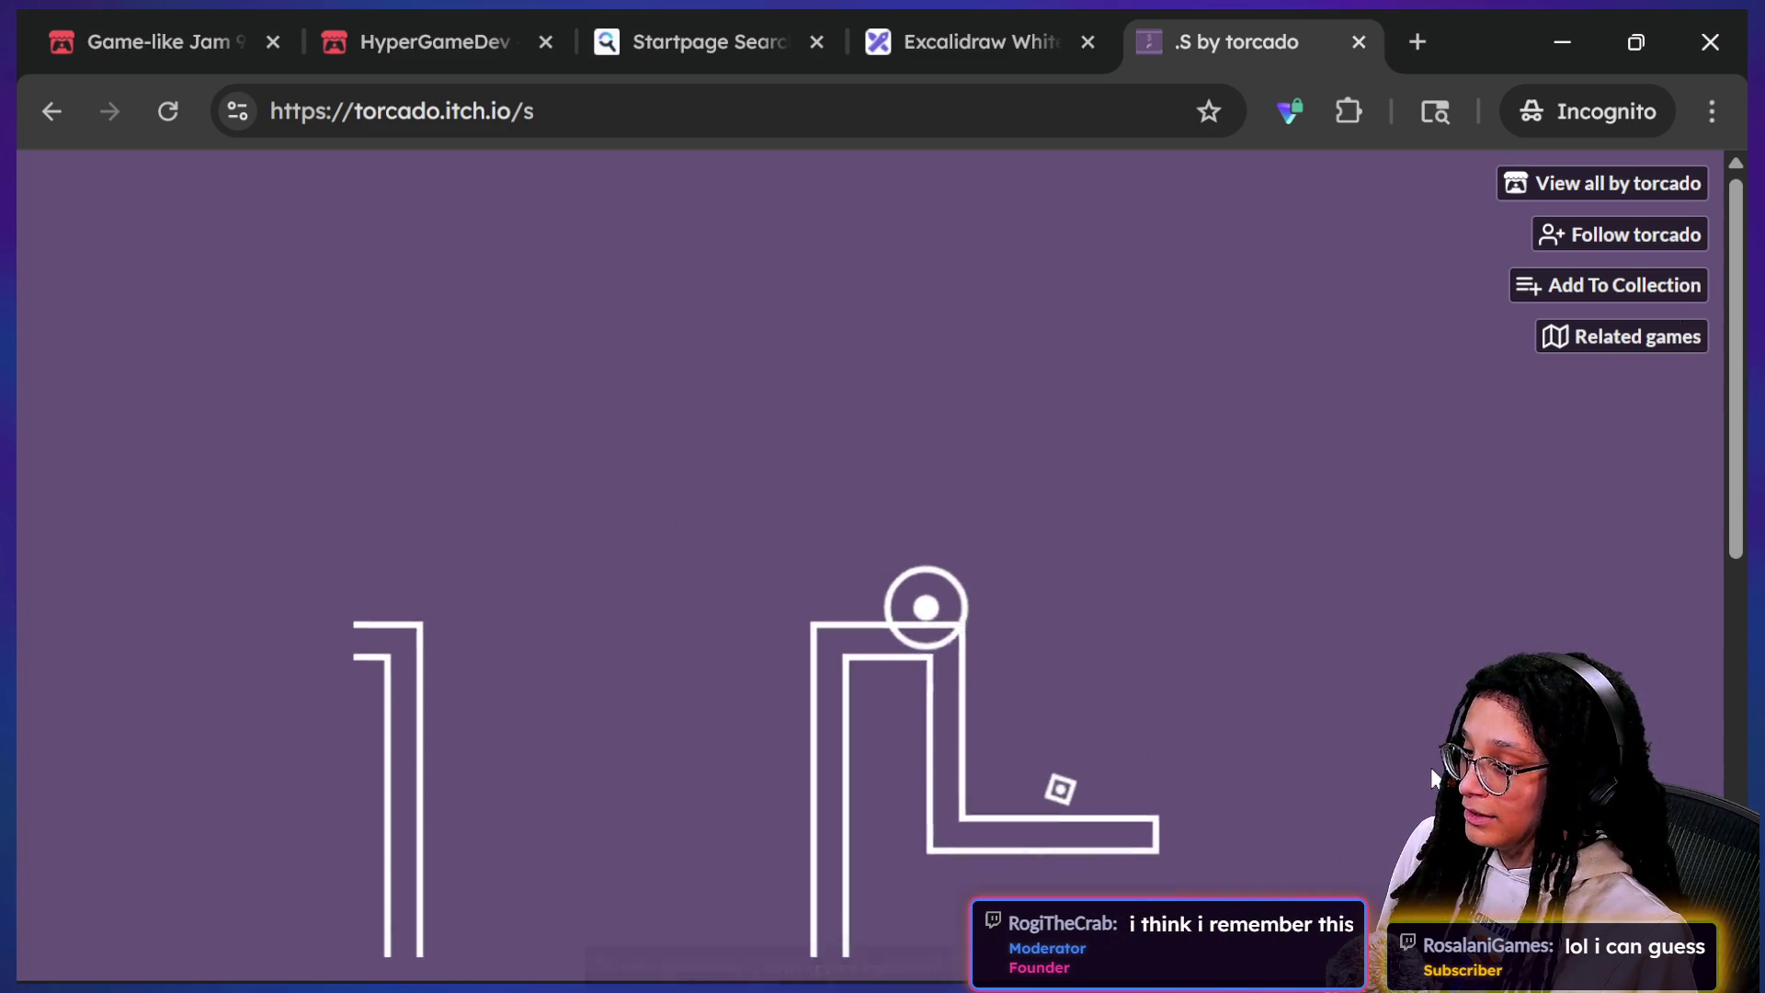
key("Return")
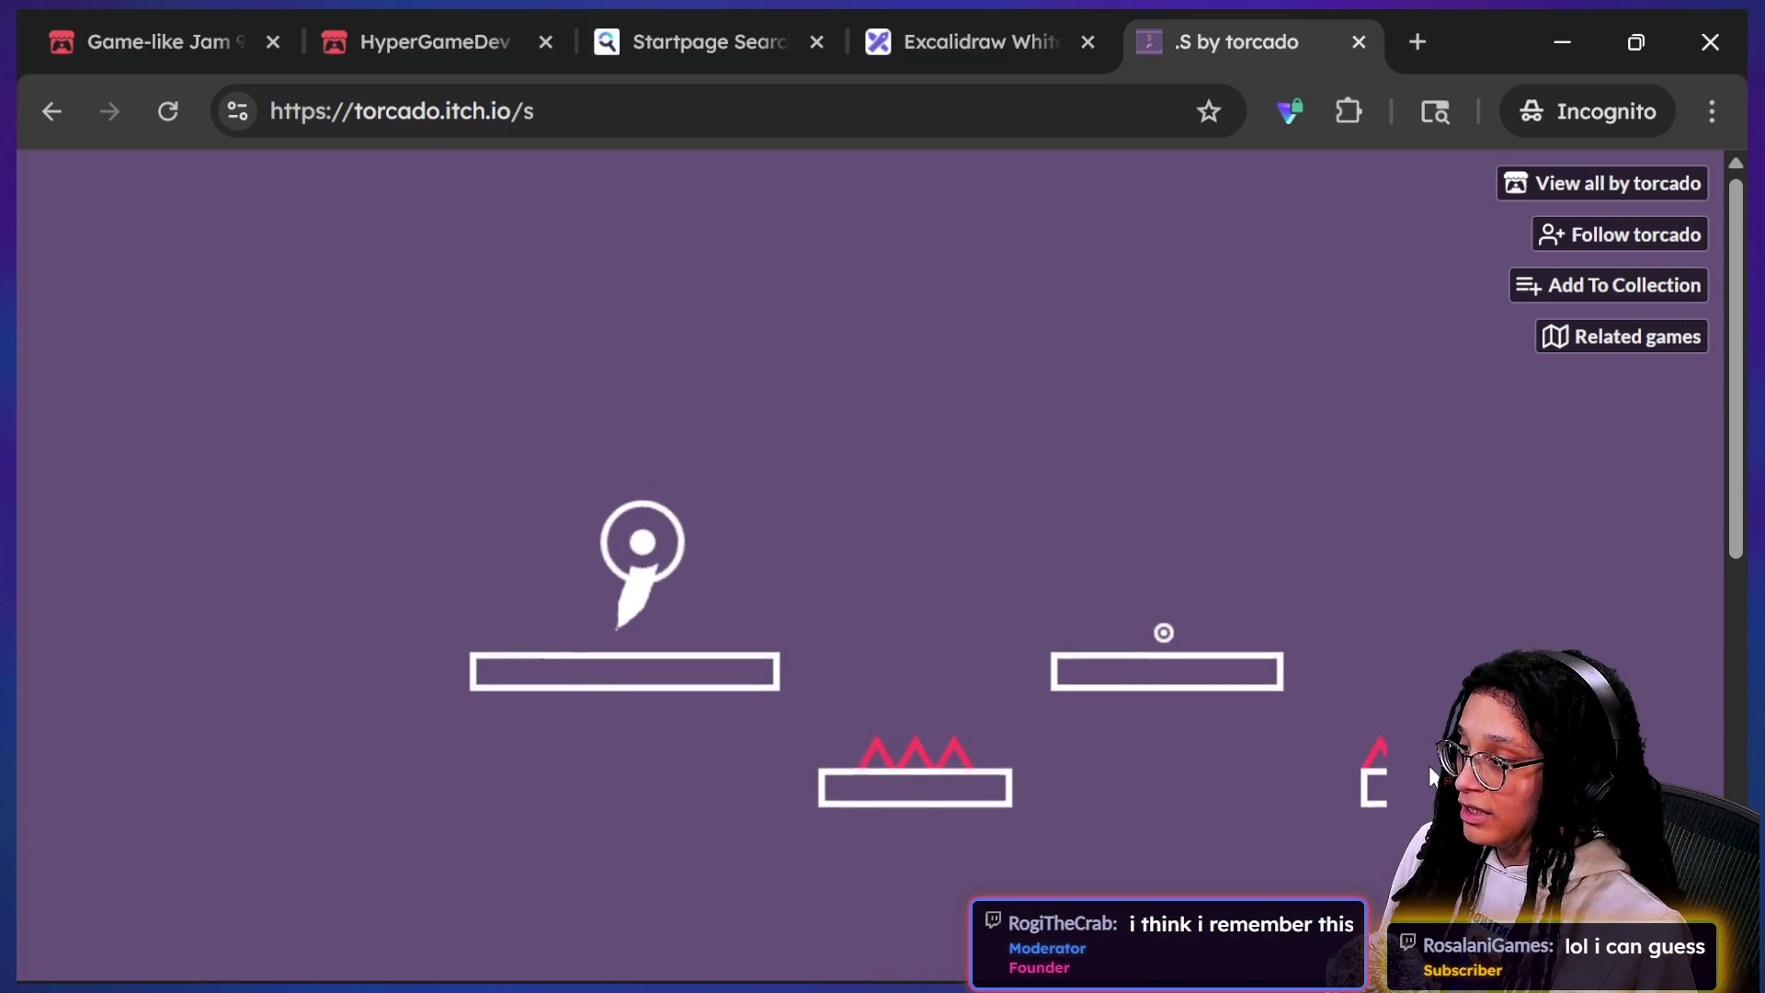
key("space")
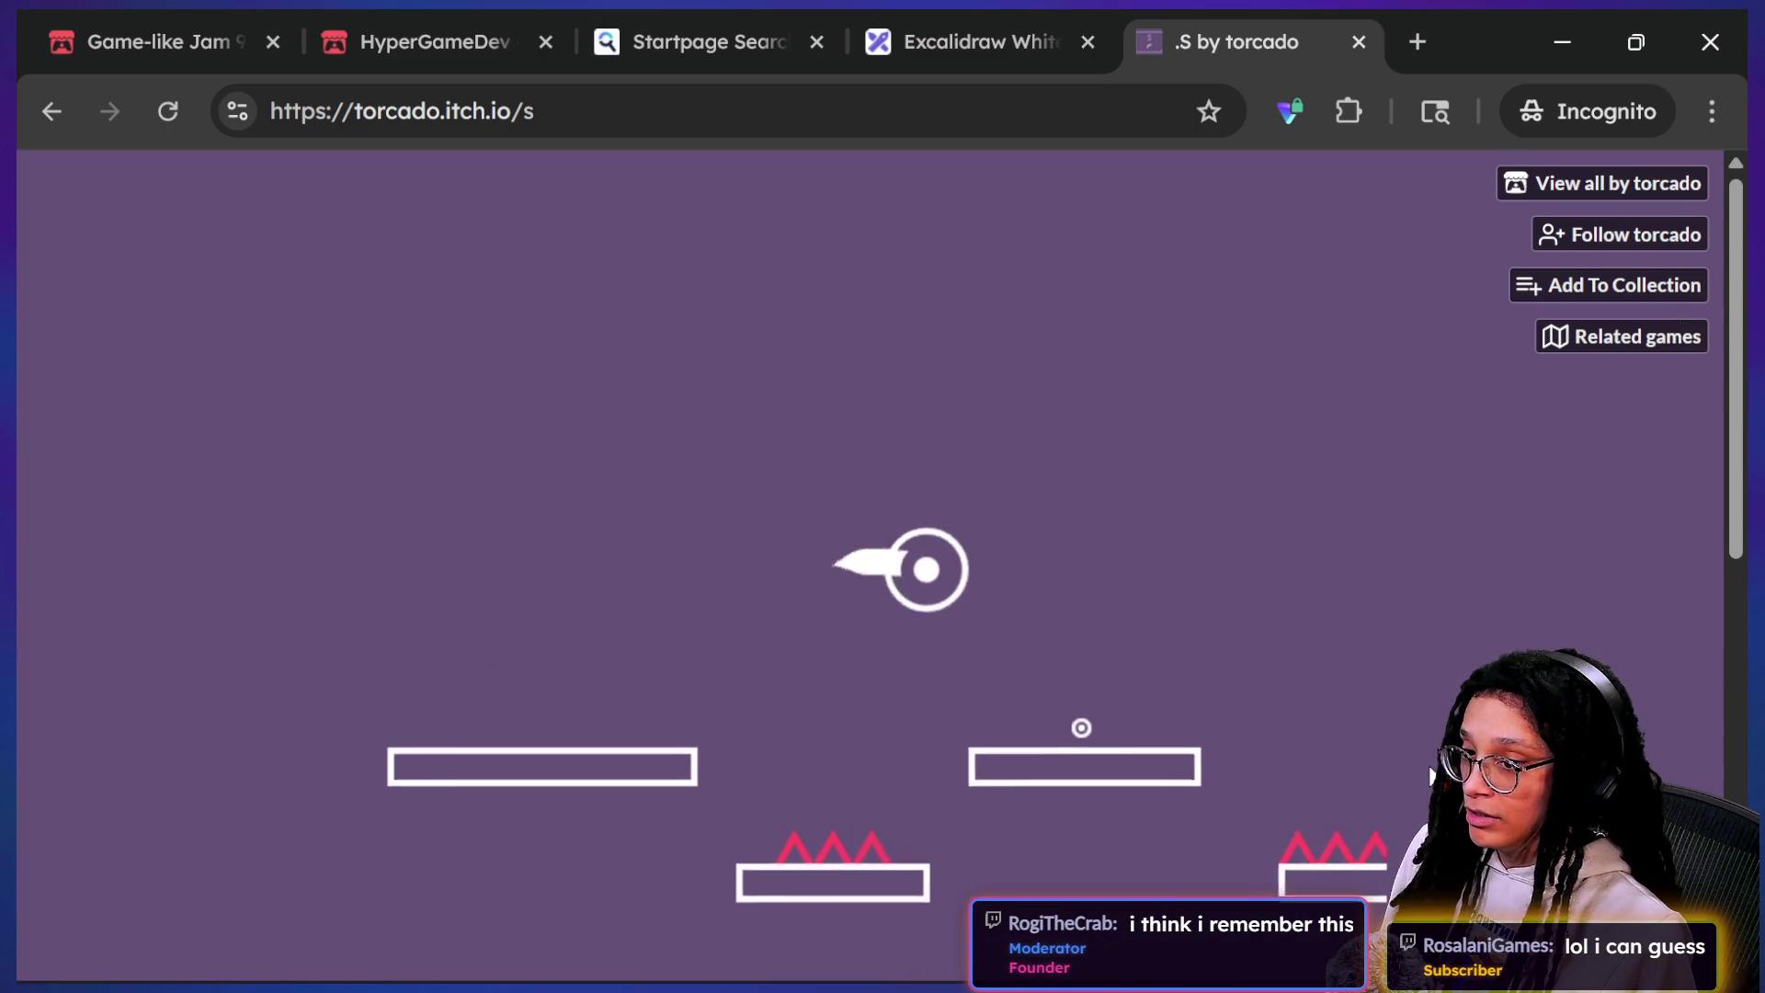
key("space")
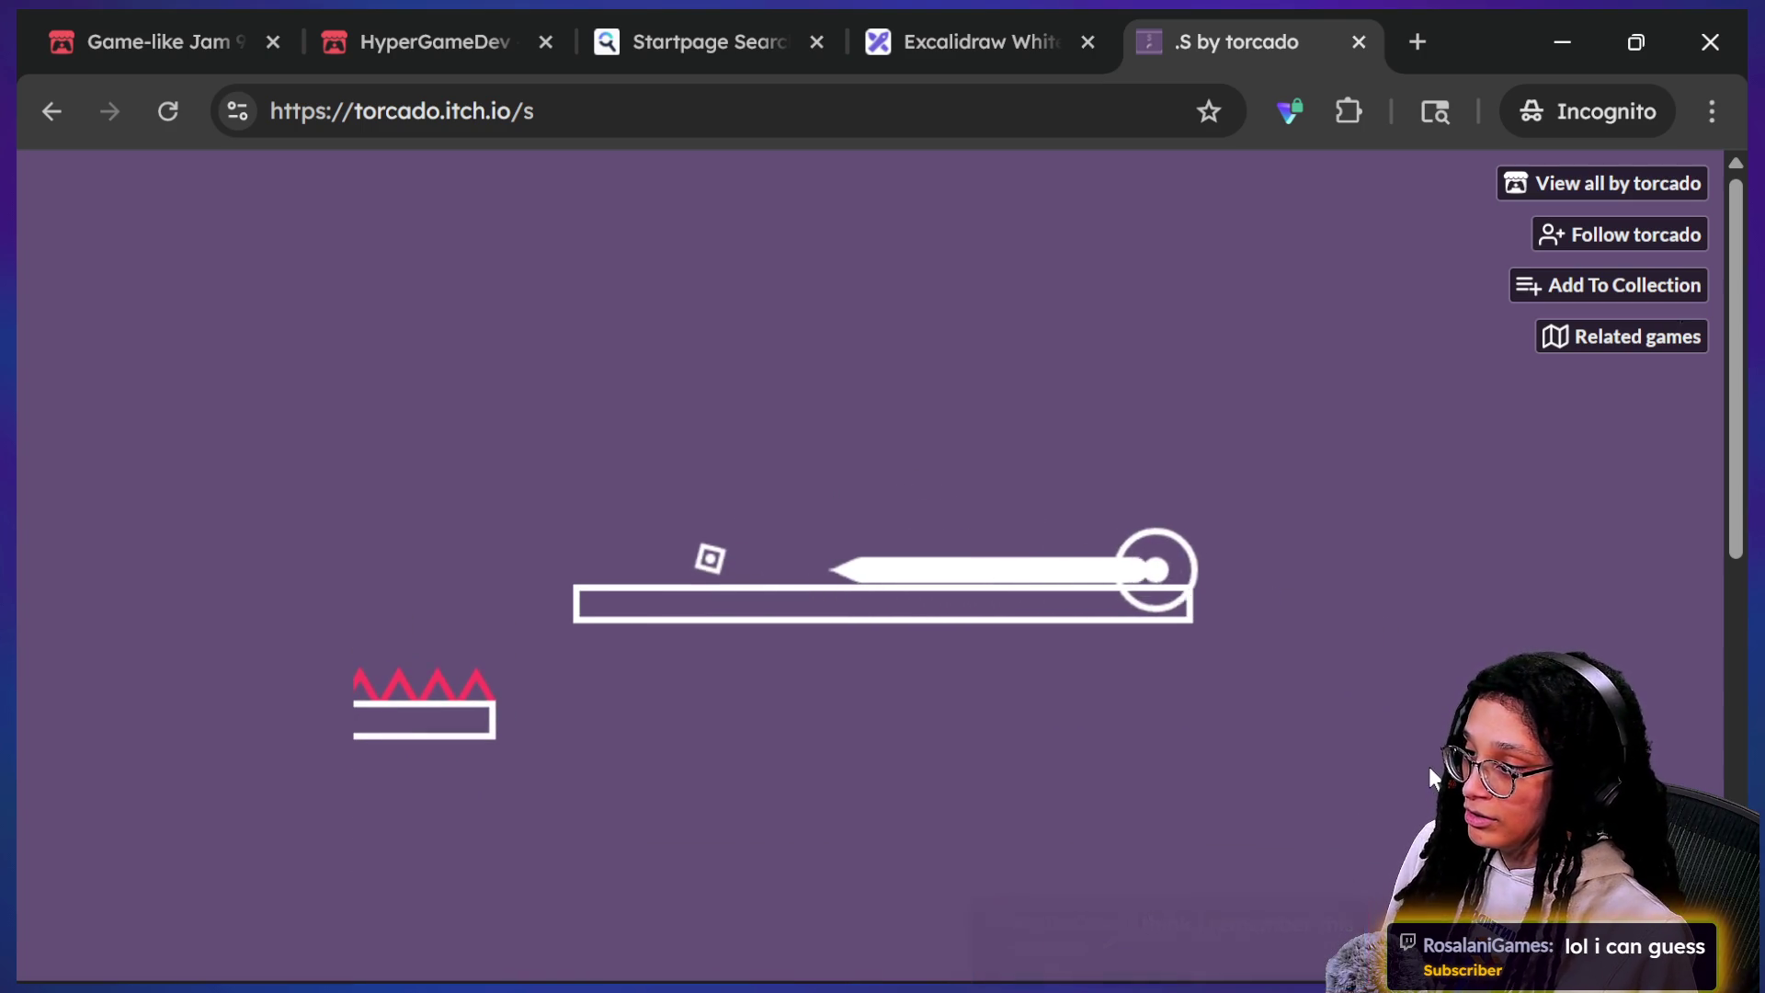
key("space")
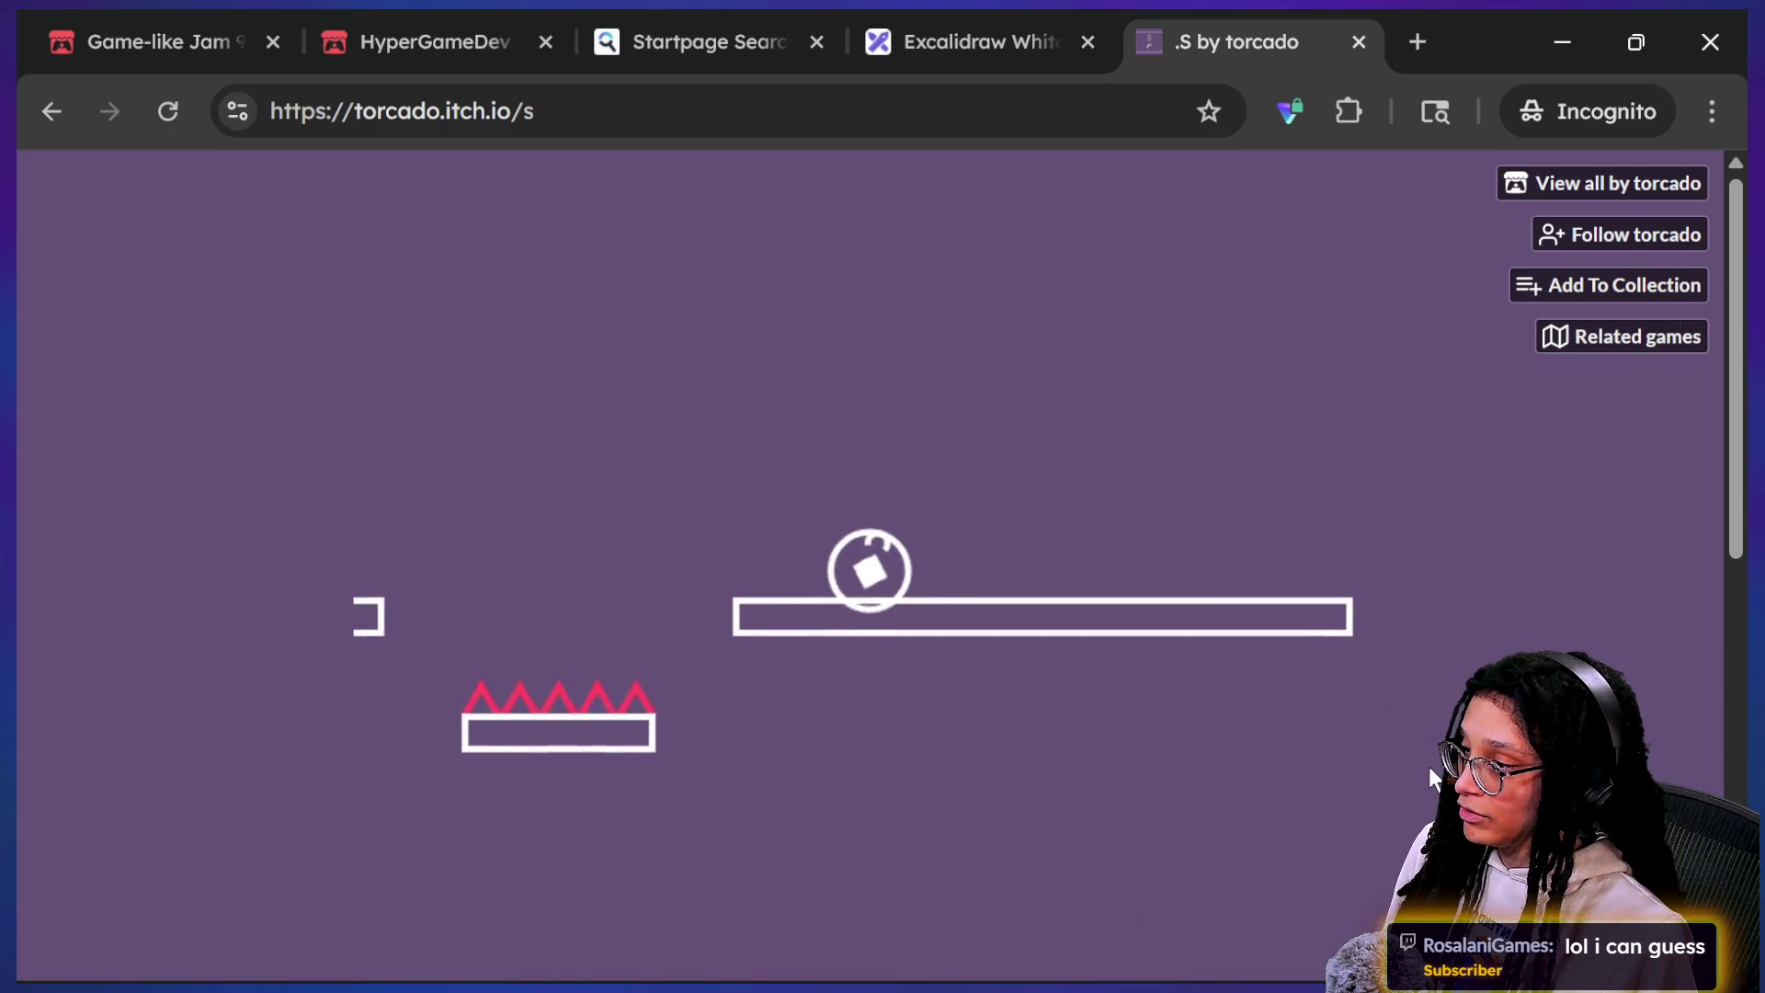
key("space")
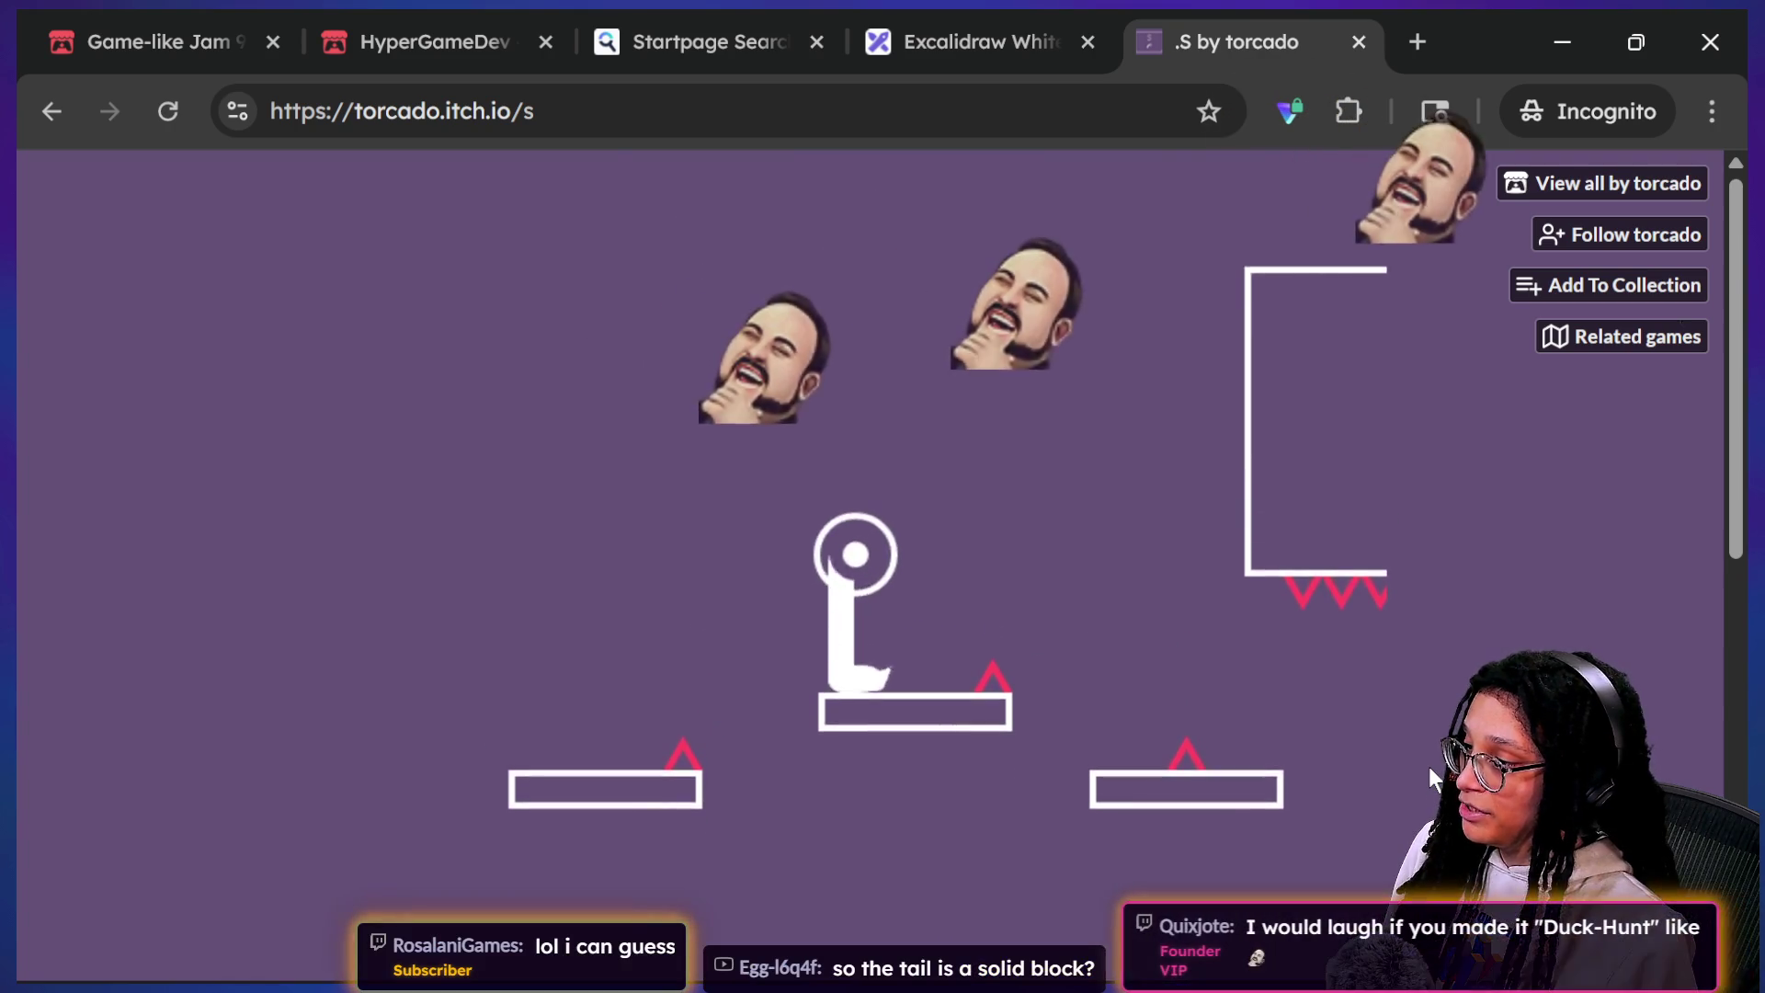
key("space")
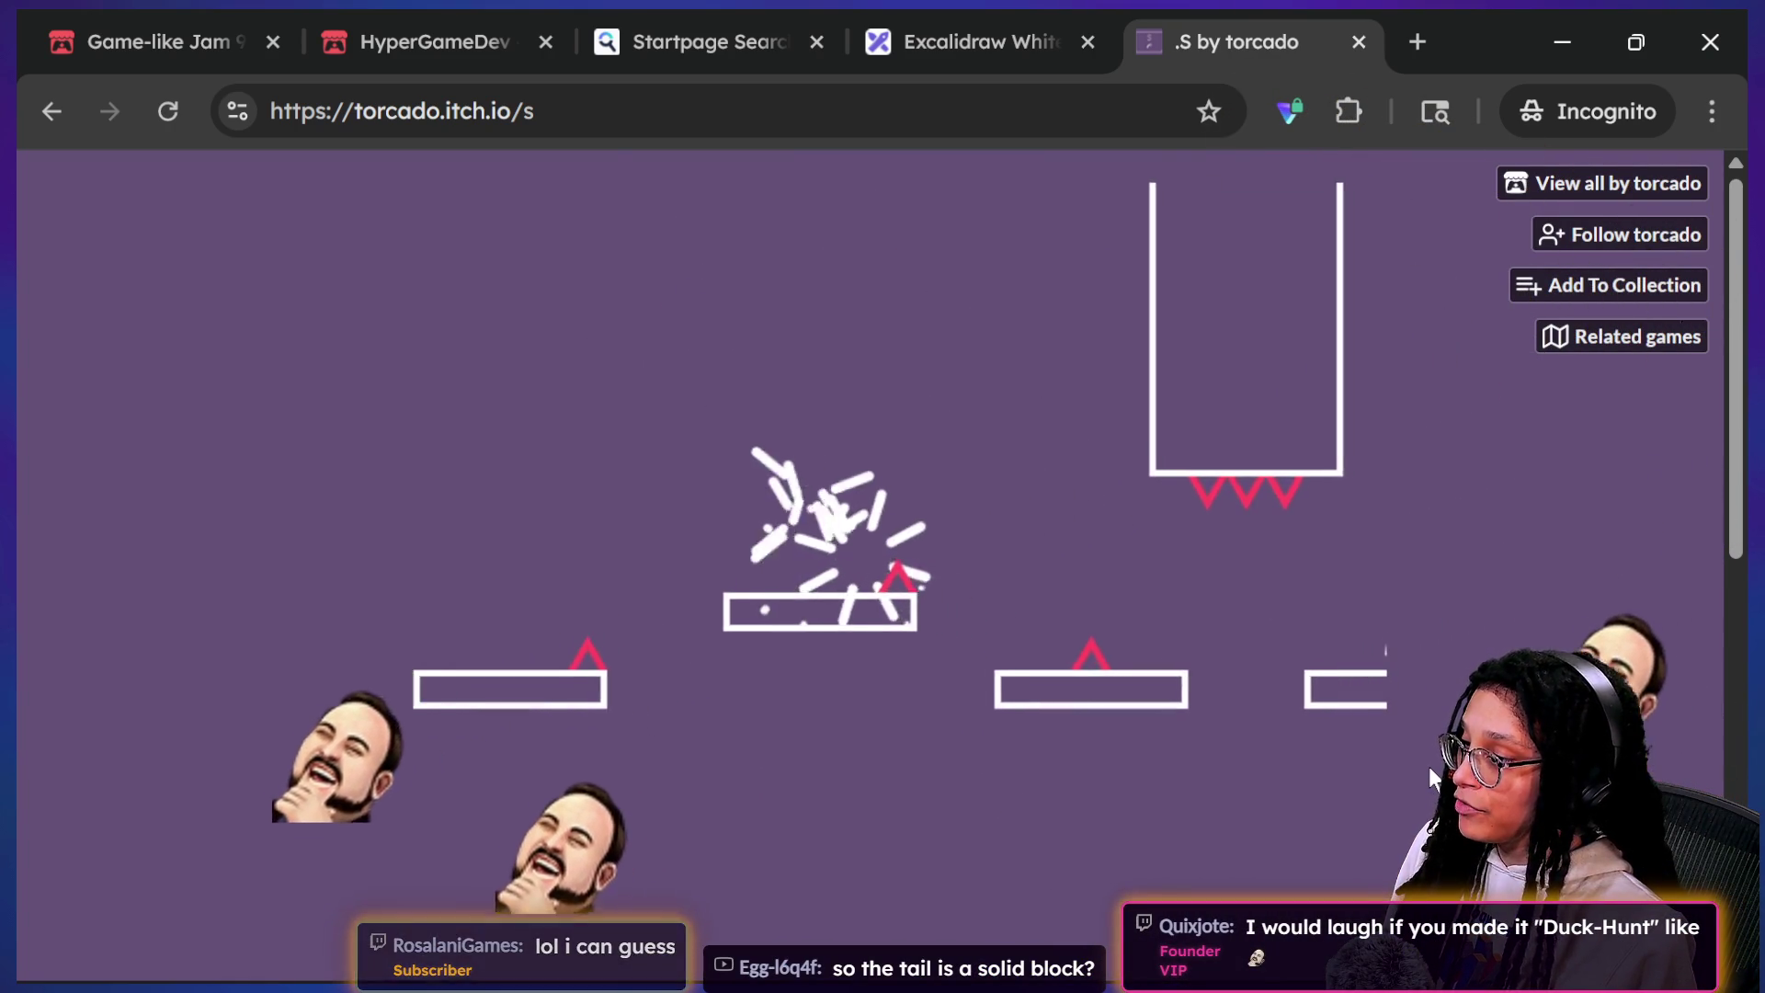
key("space")
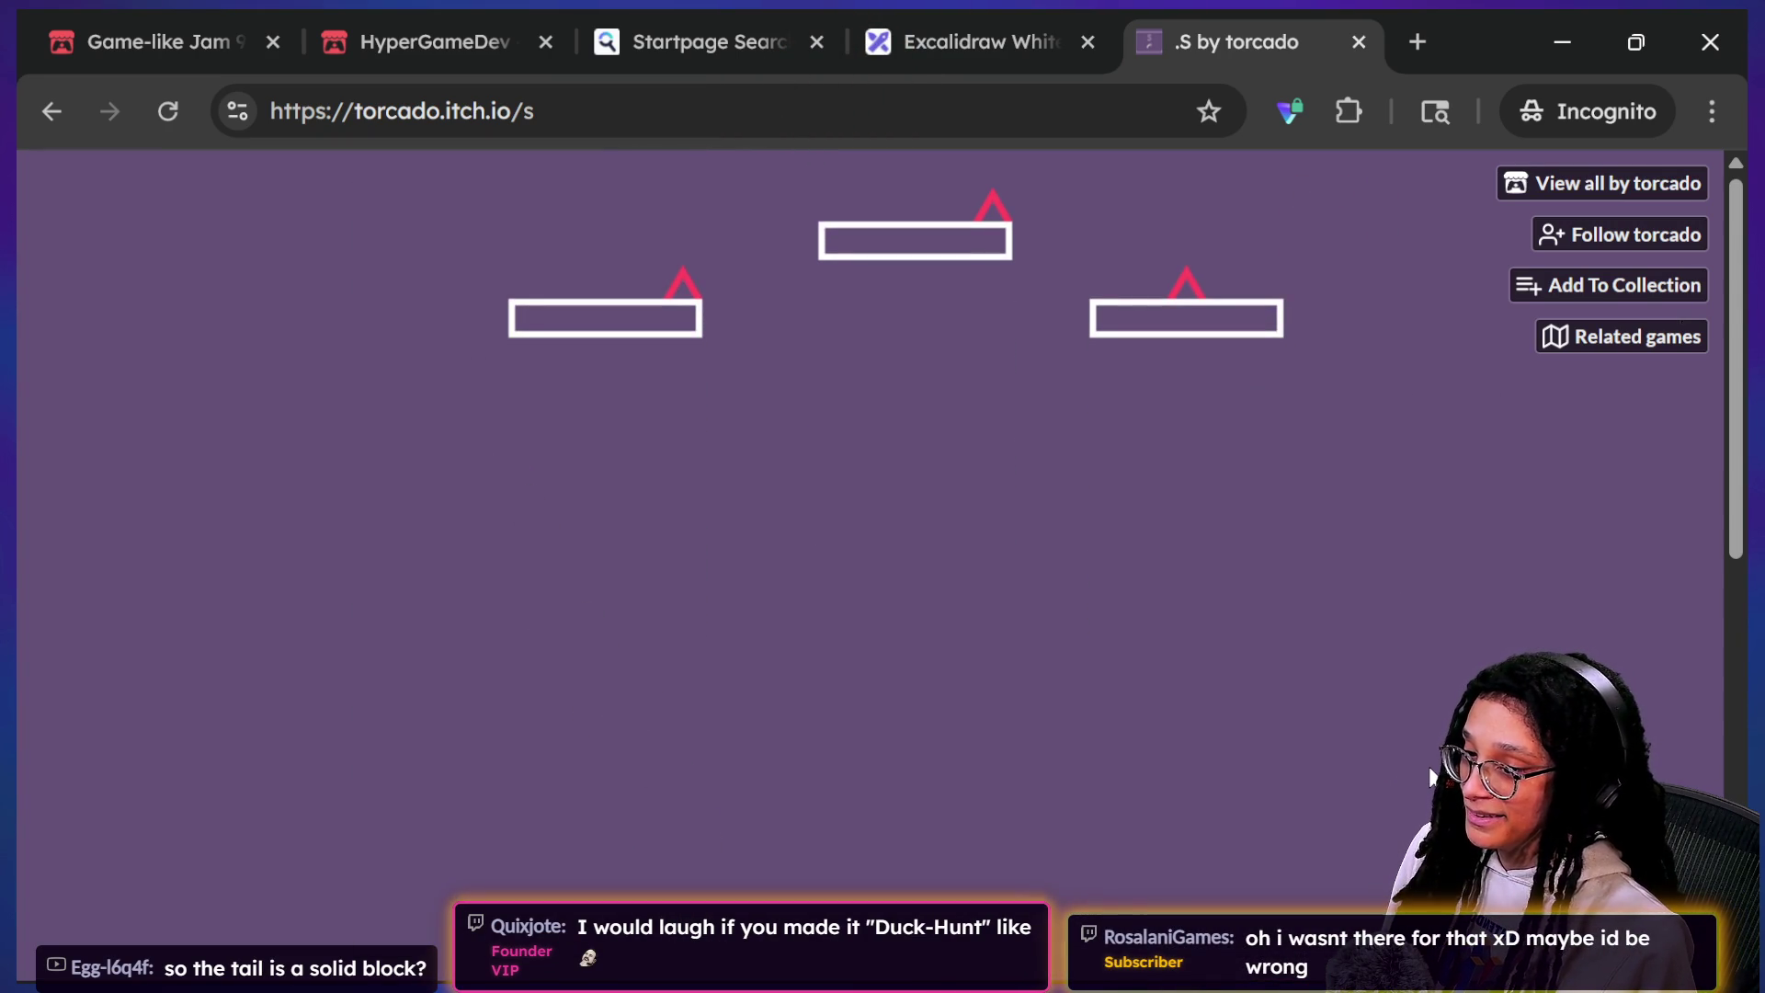
left_click(167, 111)
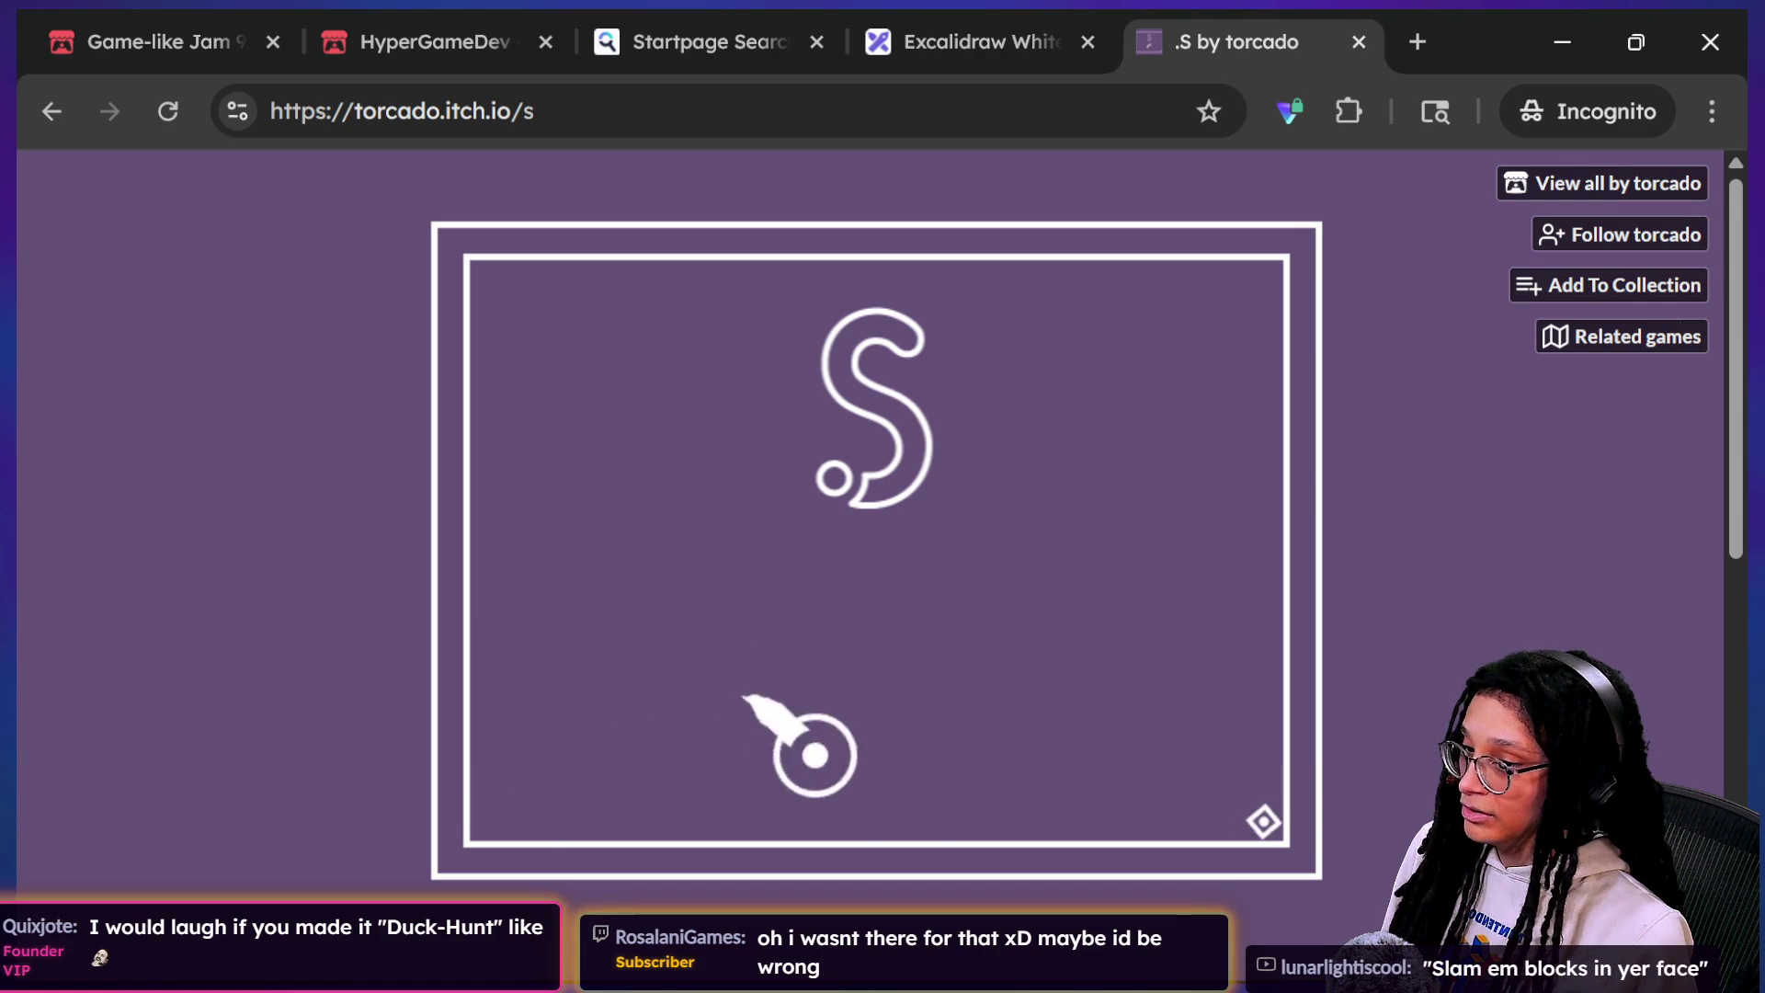
Step: Start a run, climb the stepped walls, restart with Enter after dying and jump the platforms
left_click(1267, 821)
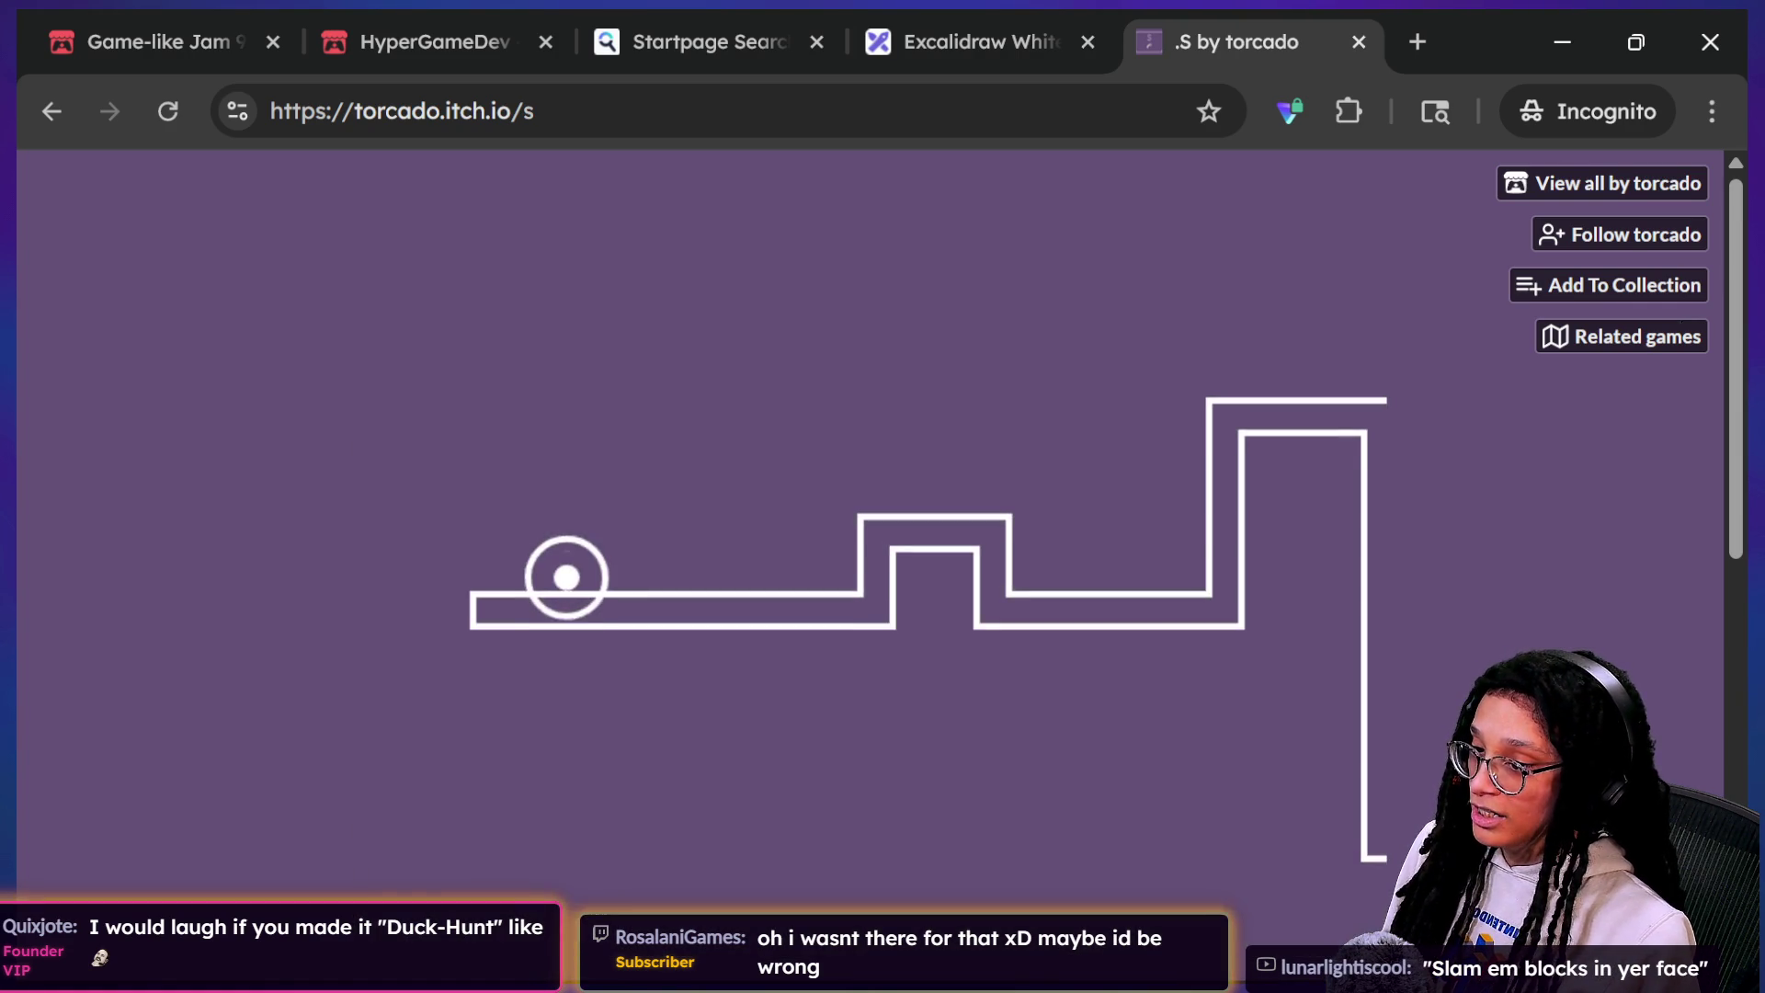
key("space")
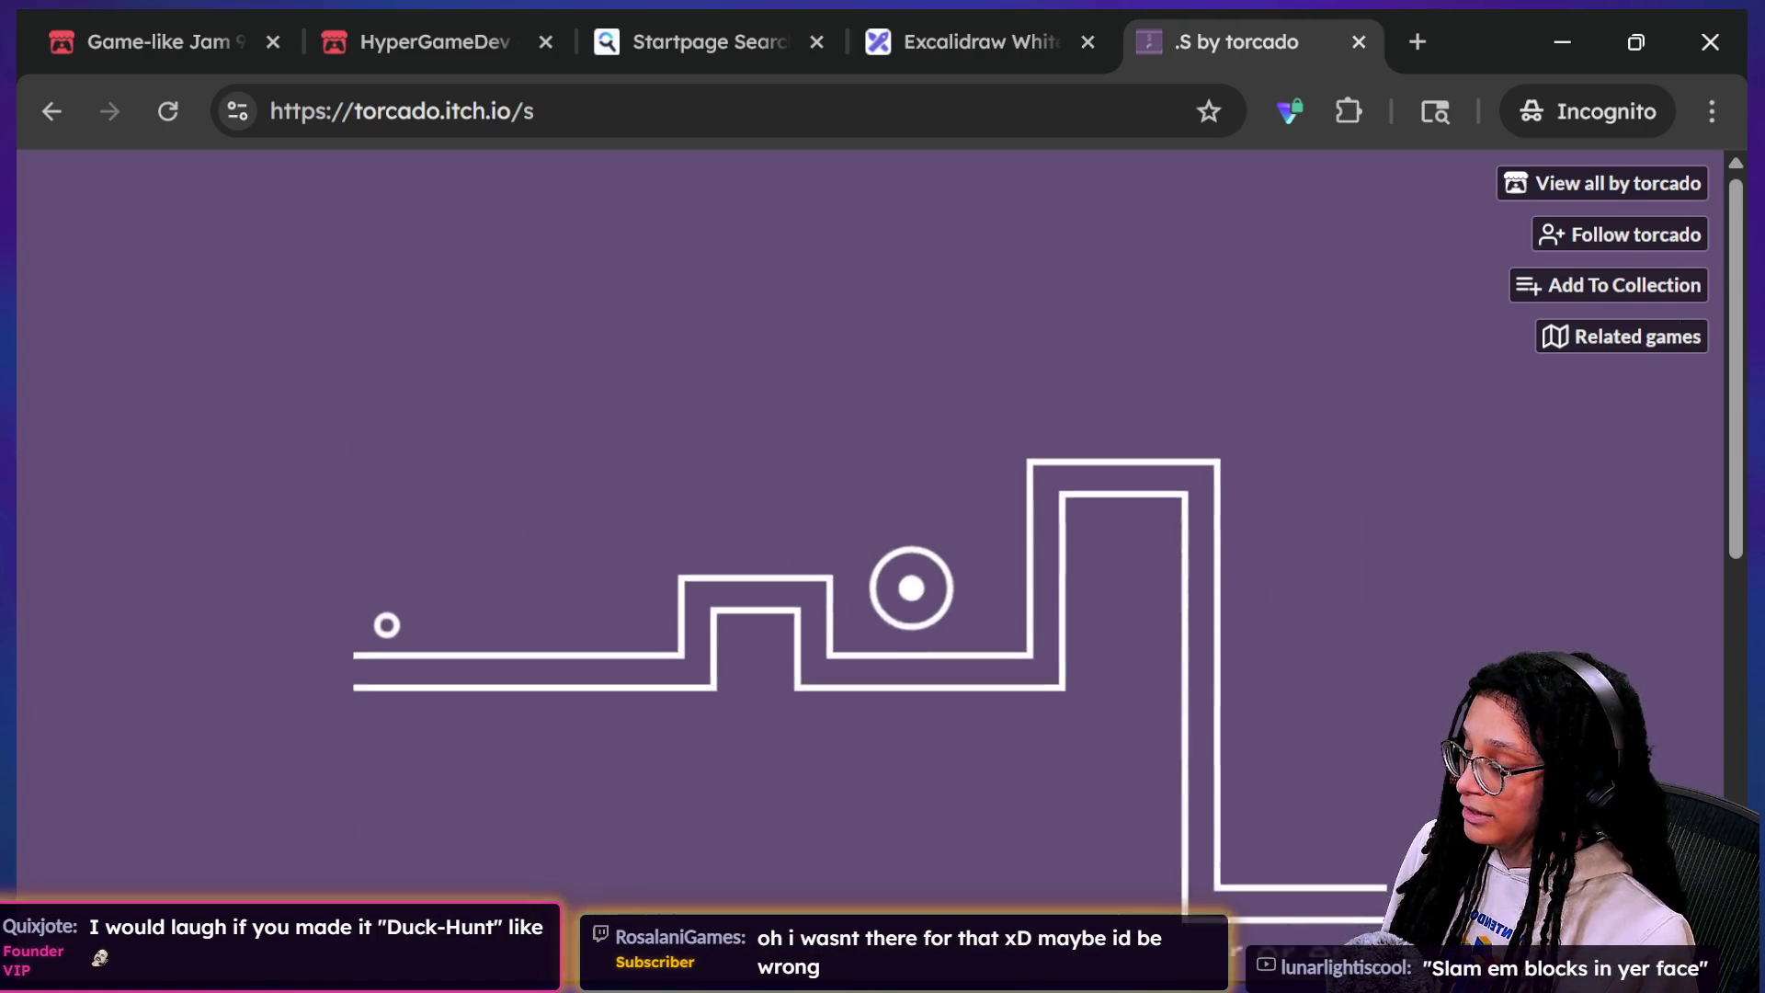
key("space")
key("space")
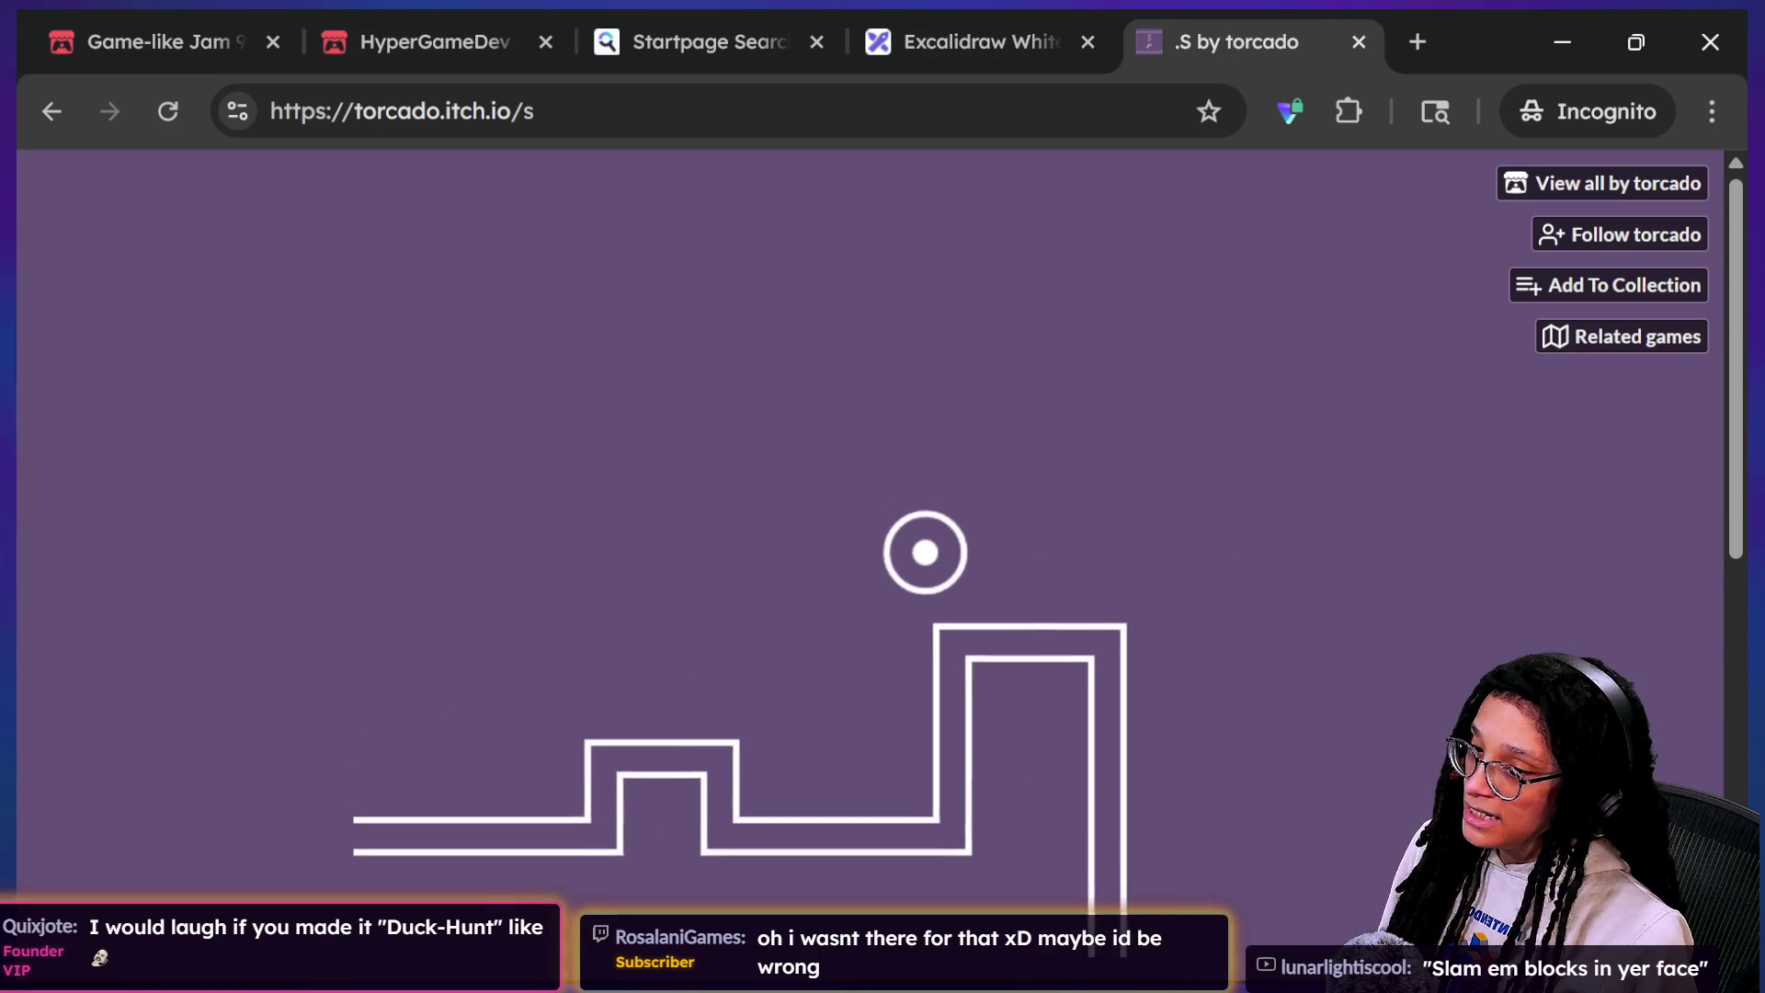
key("space")
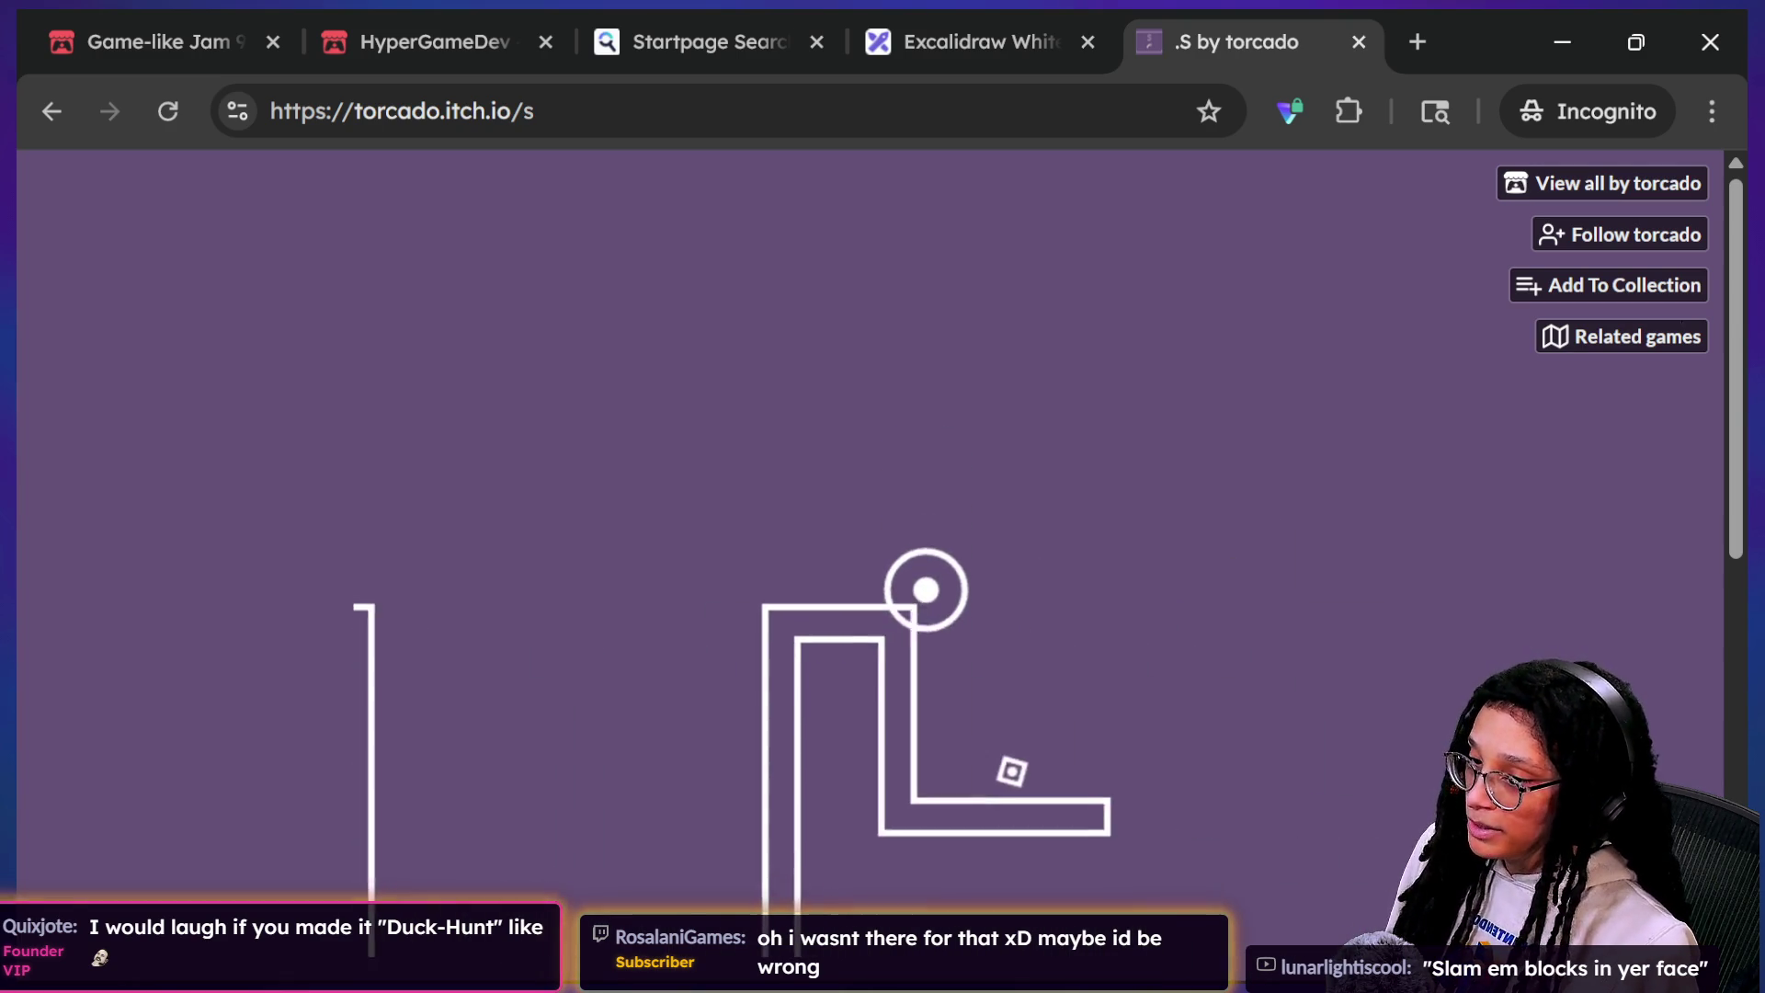
key("Return")
key("space")
key("space")
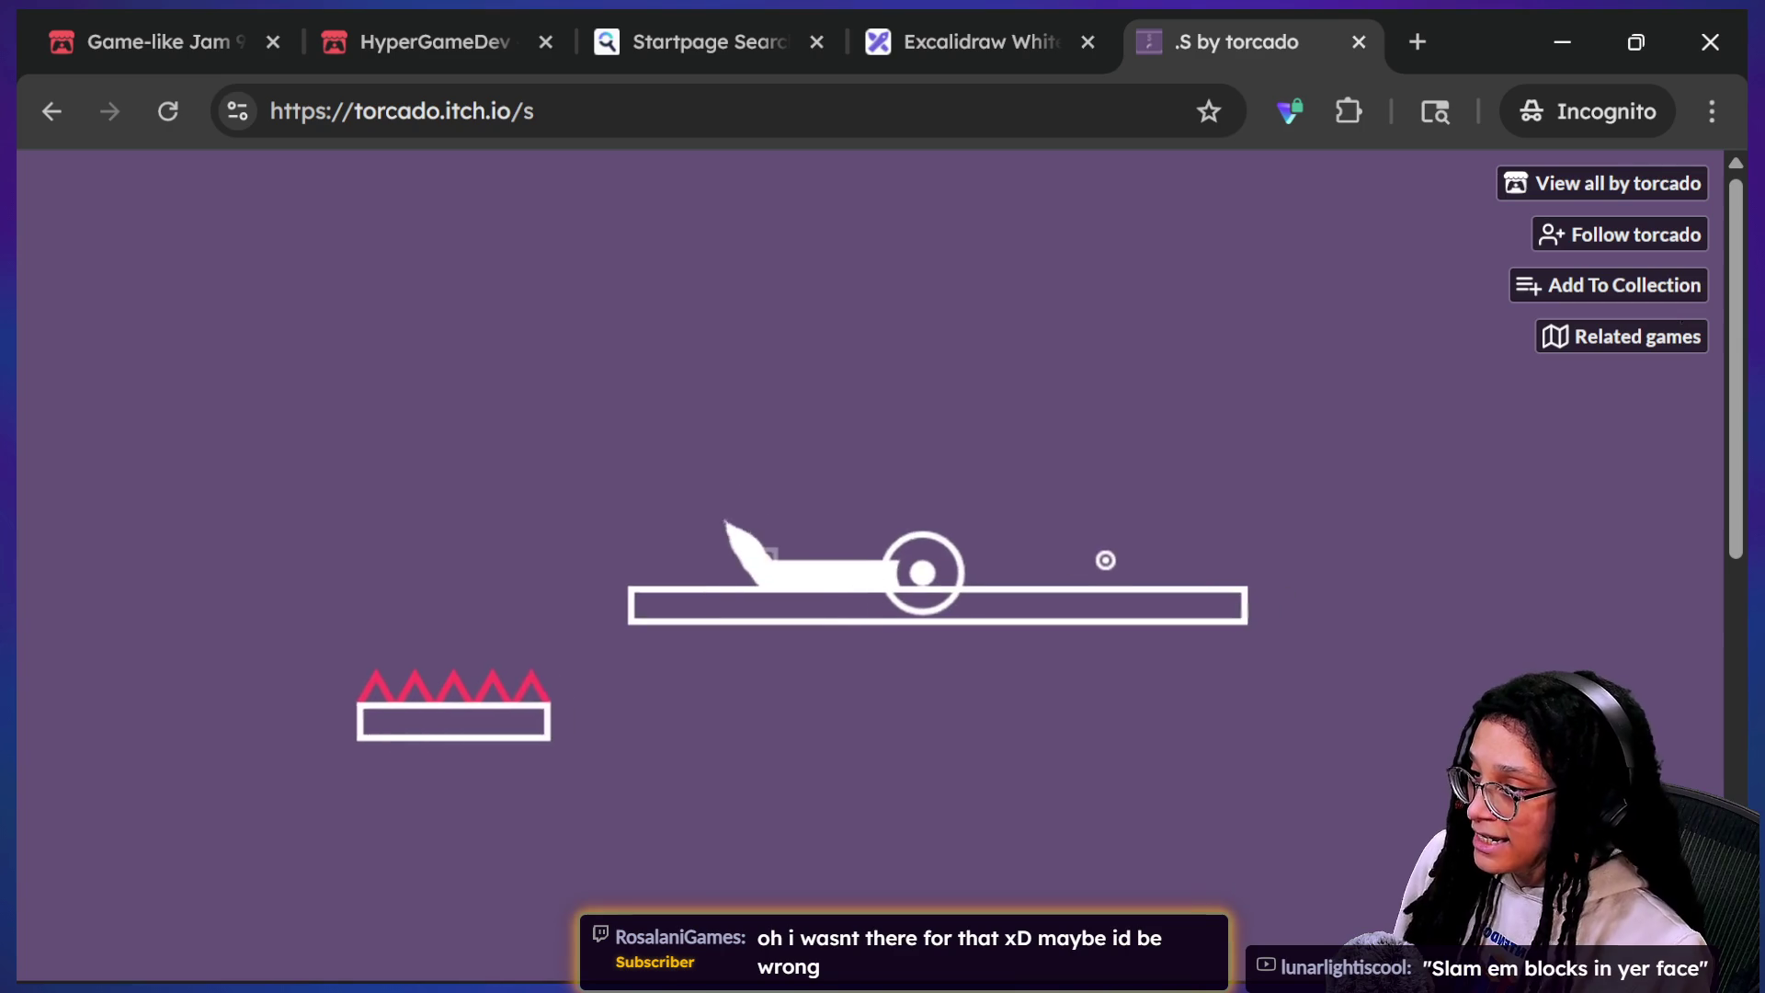
key("space")
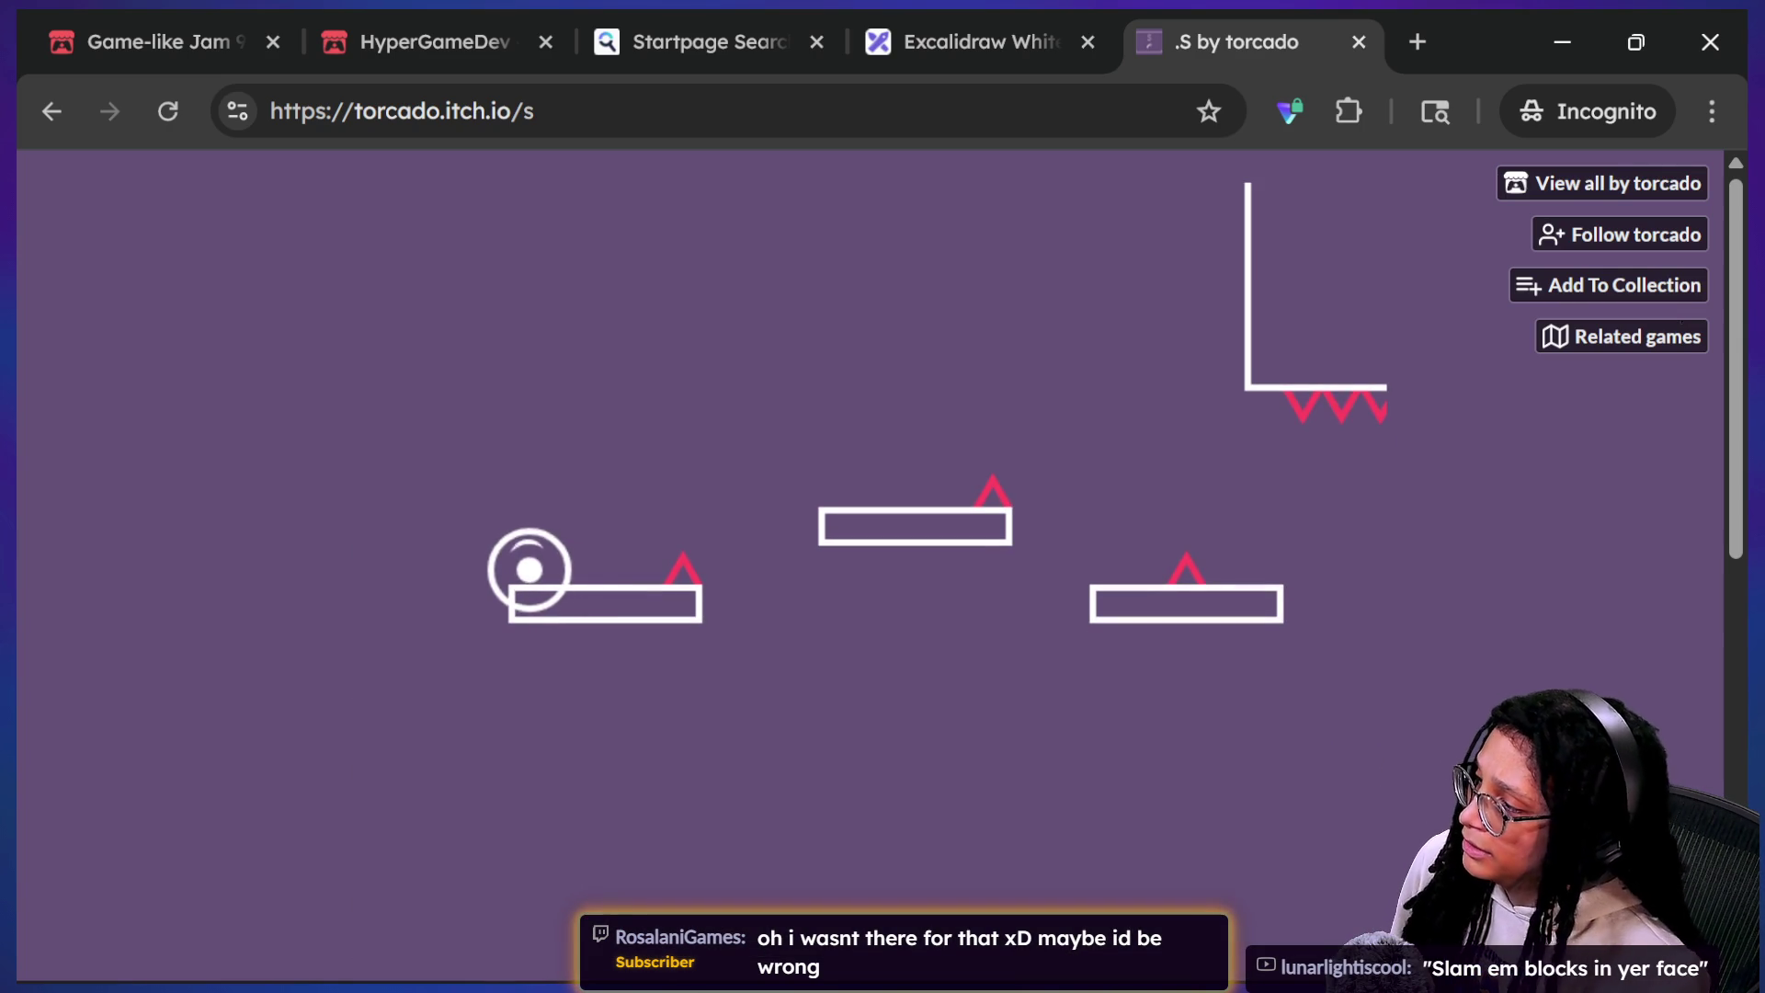
key("space")
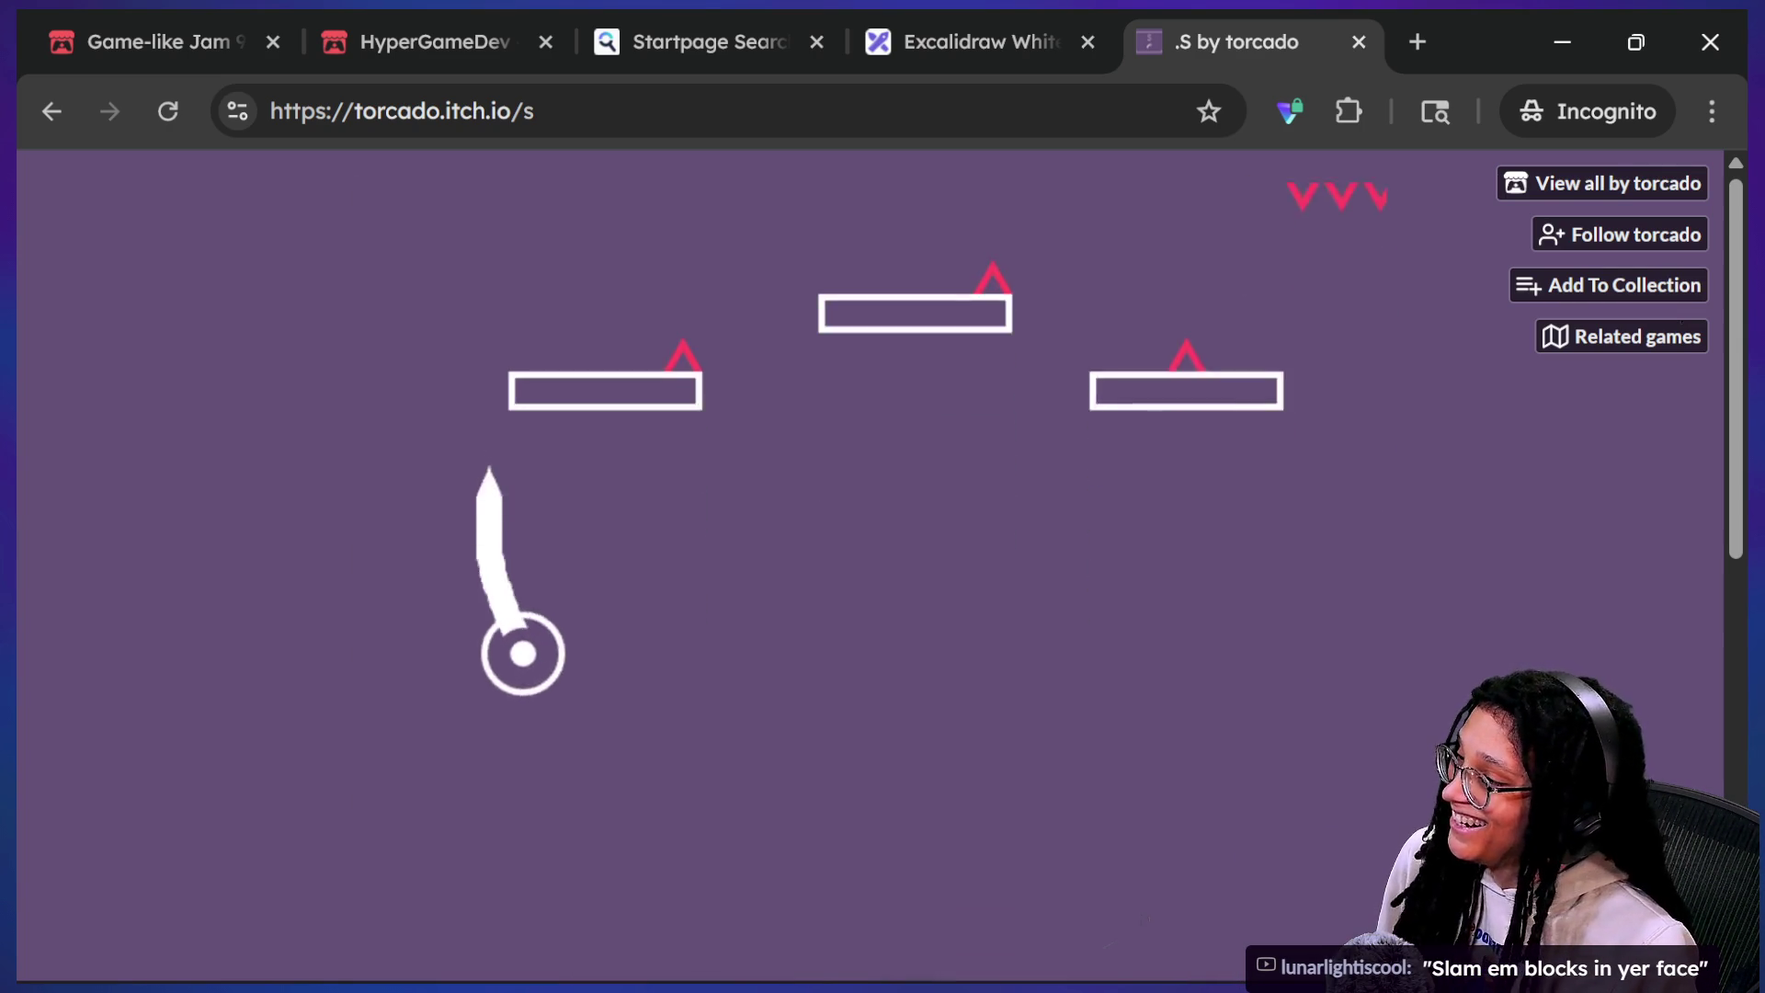
Step: Reload, steer the ring with arrow keys onto the tall block and beyond, then restore the window
left_click(165, 114)
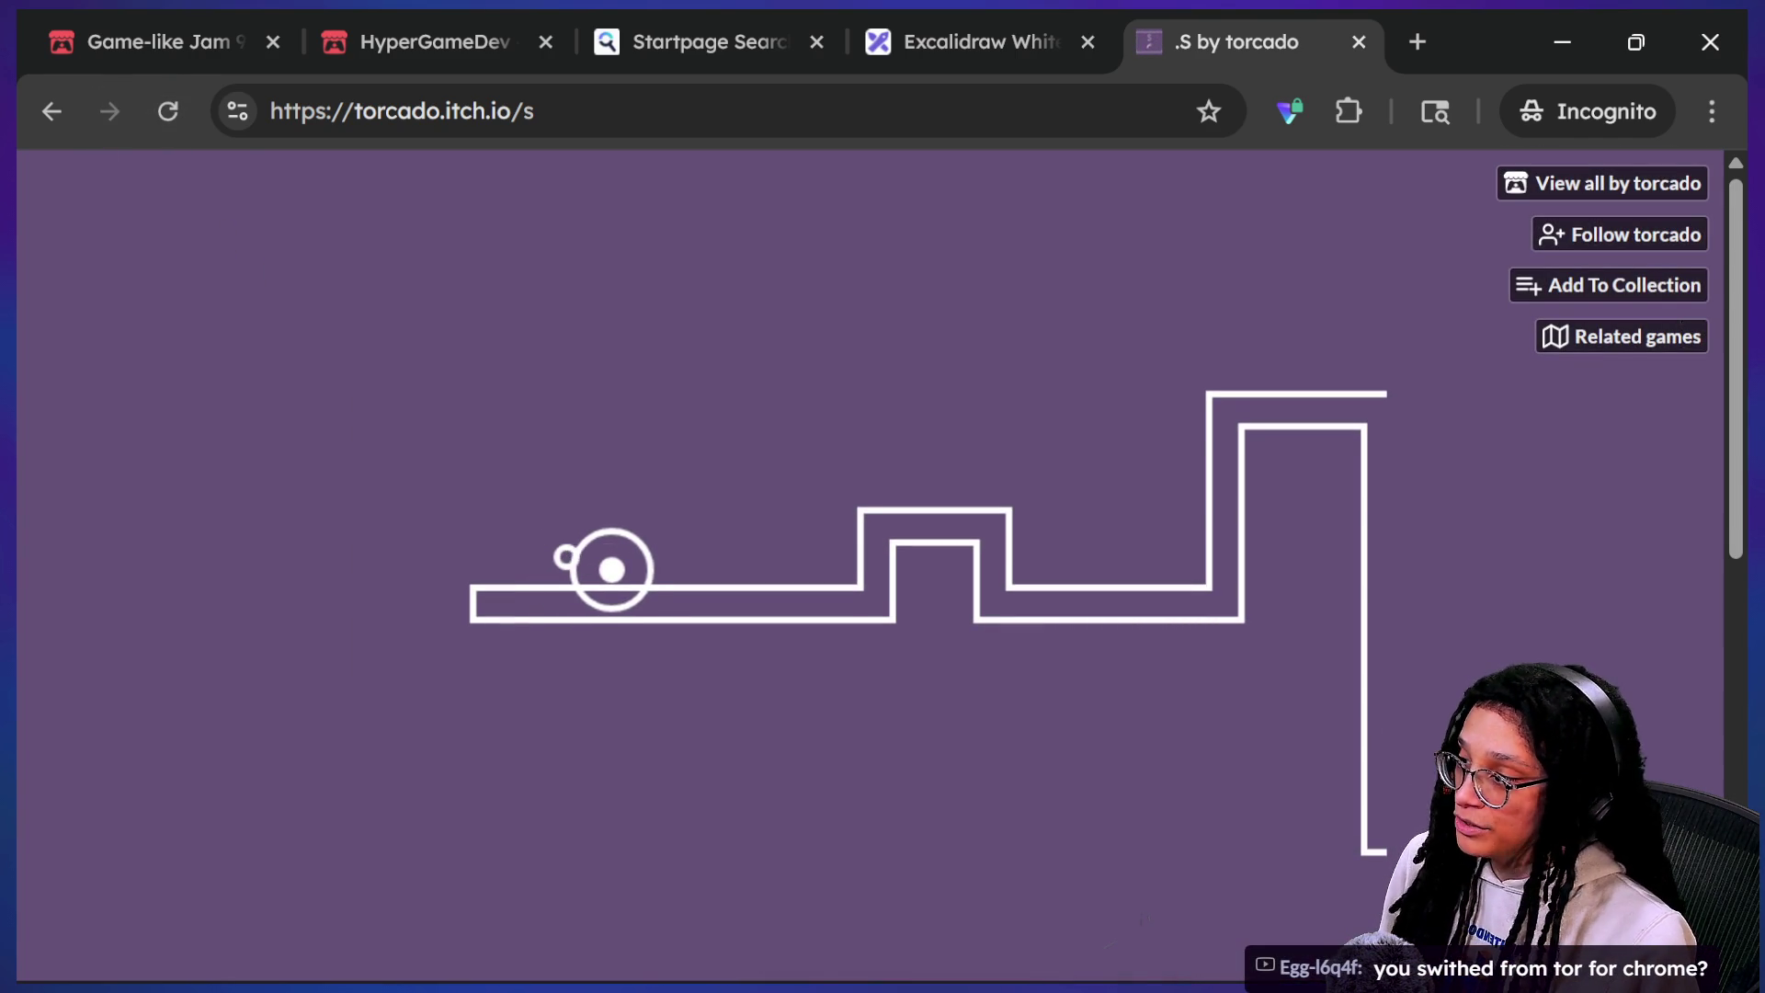
key("Right")
key("Up")
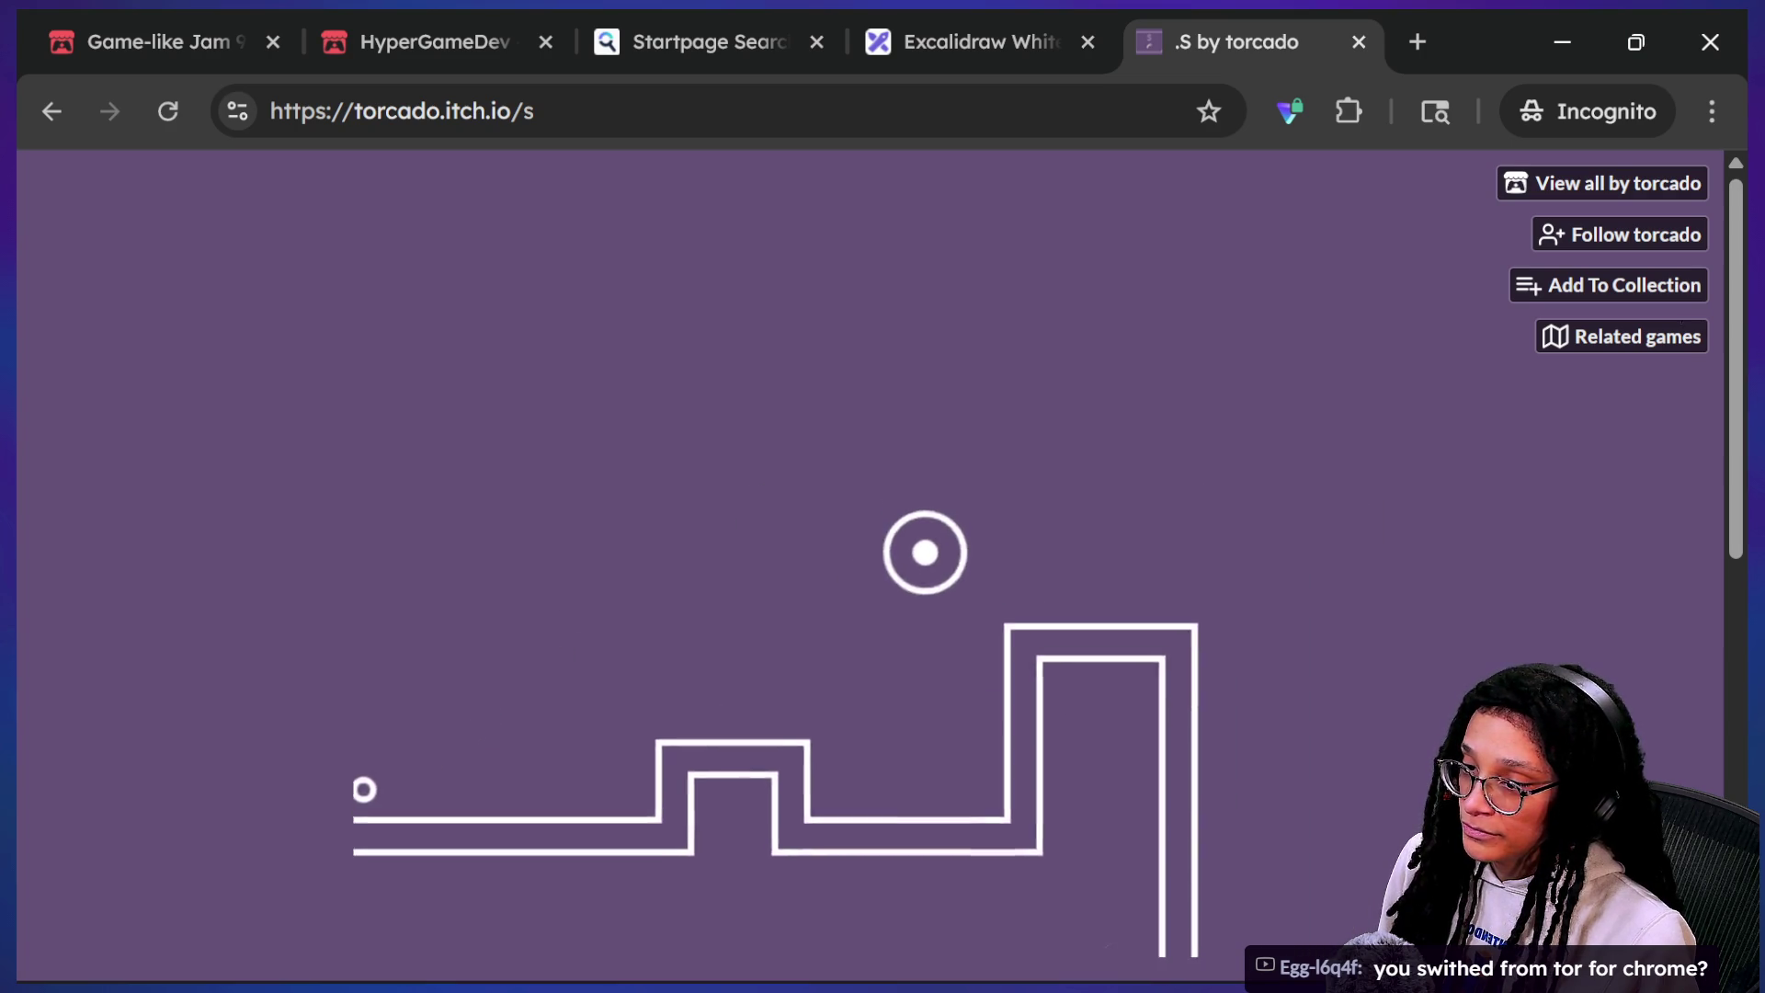
key("Right")
key("Up")
key("Right")
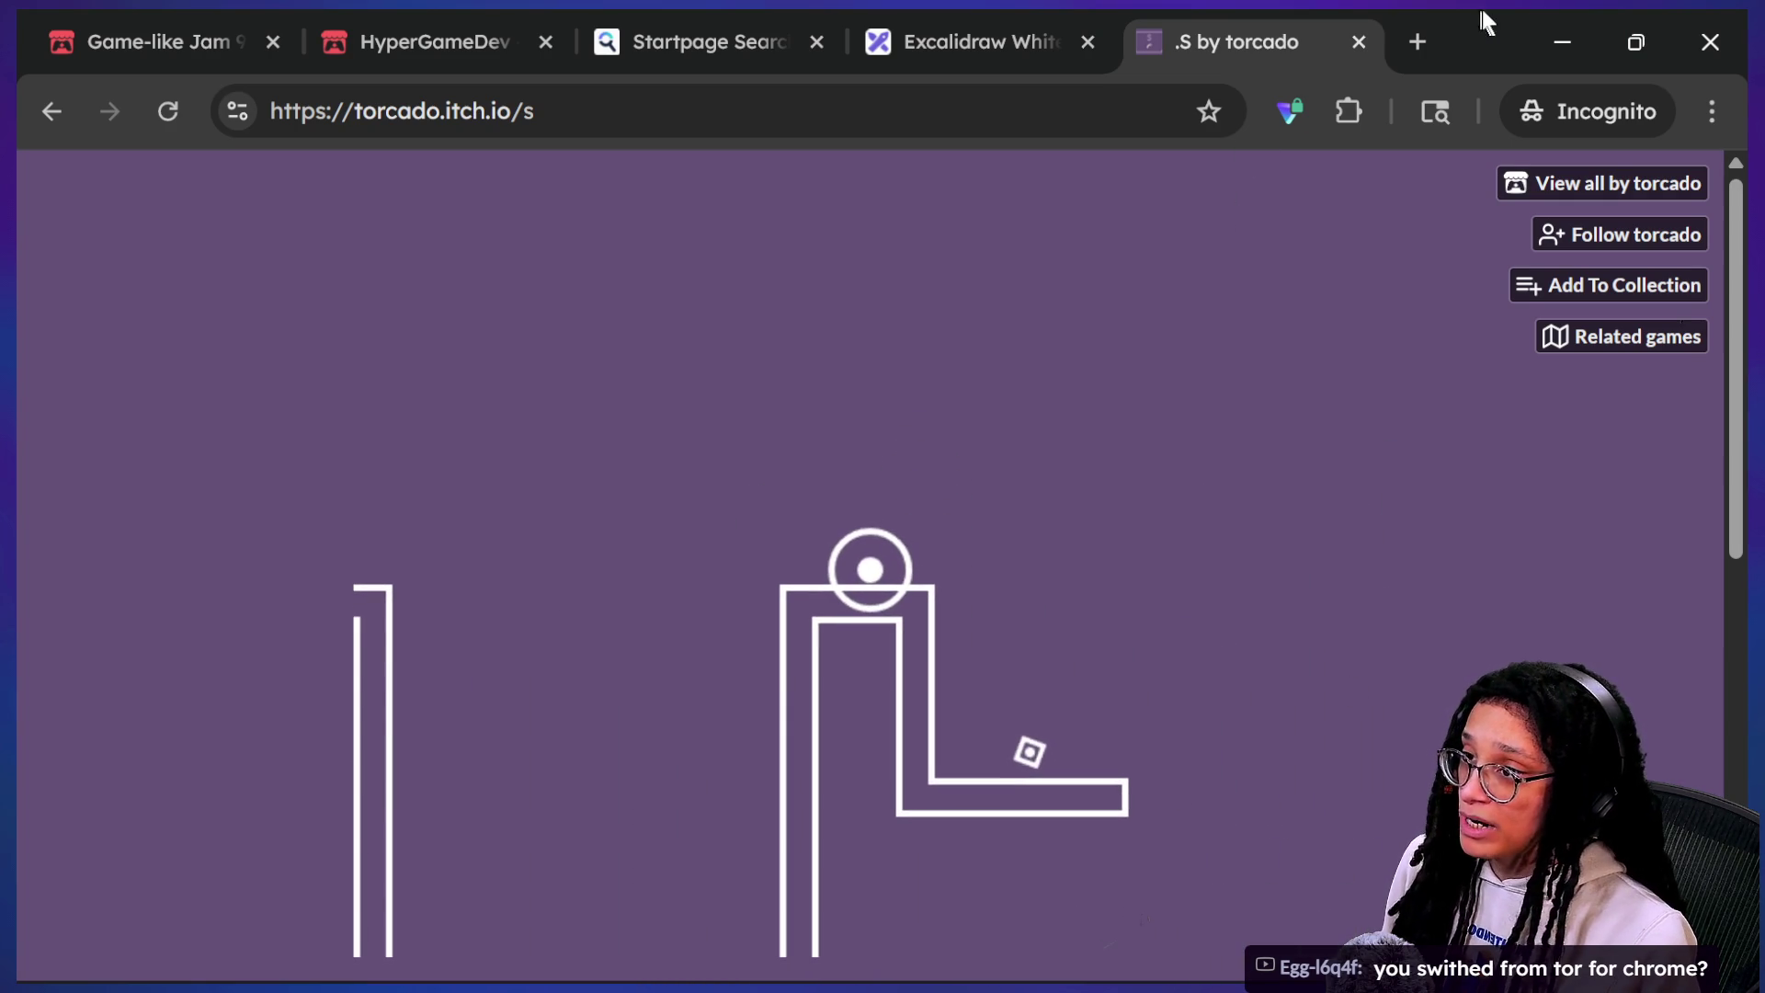
left_click(1635, 19)
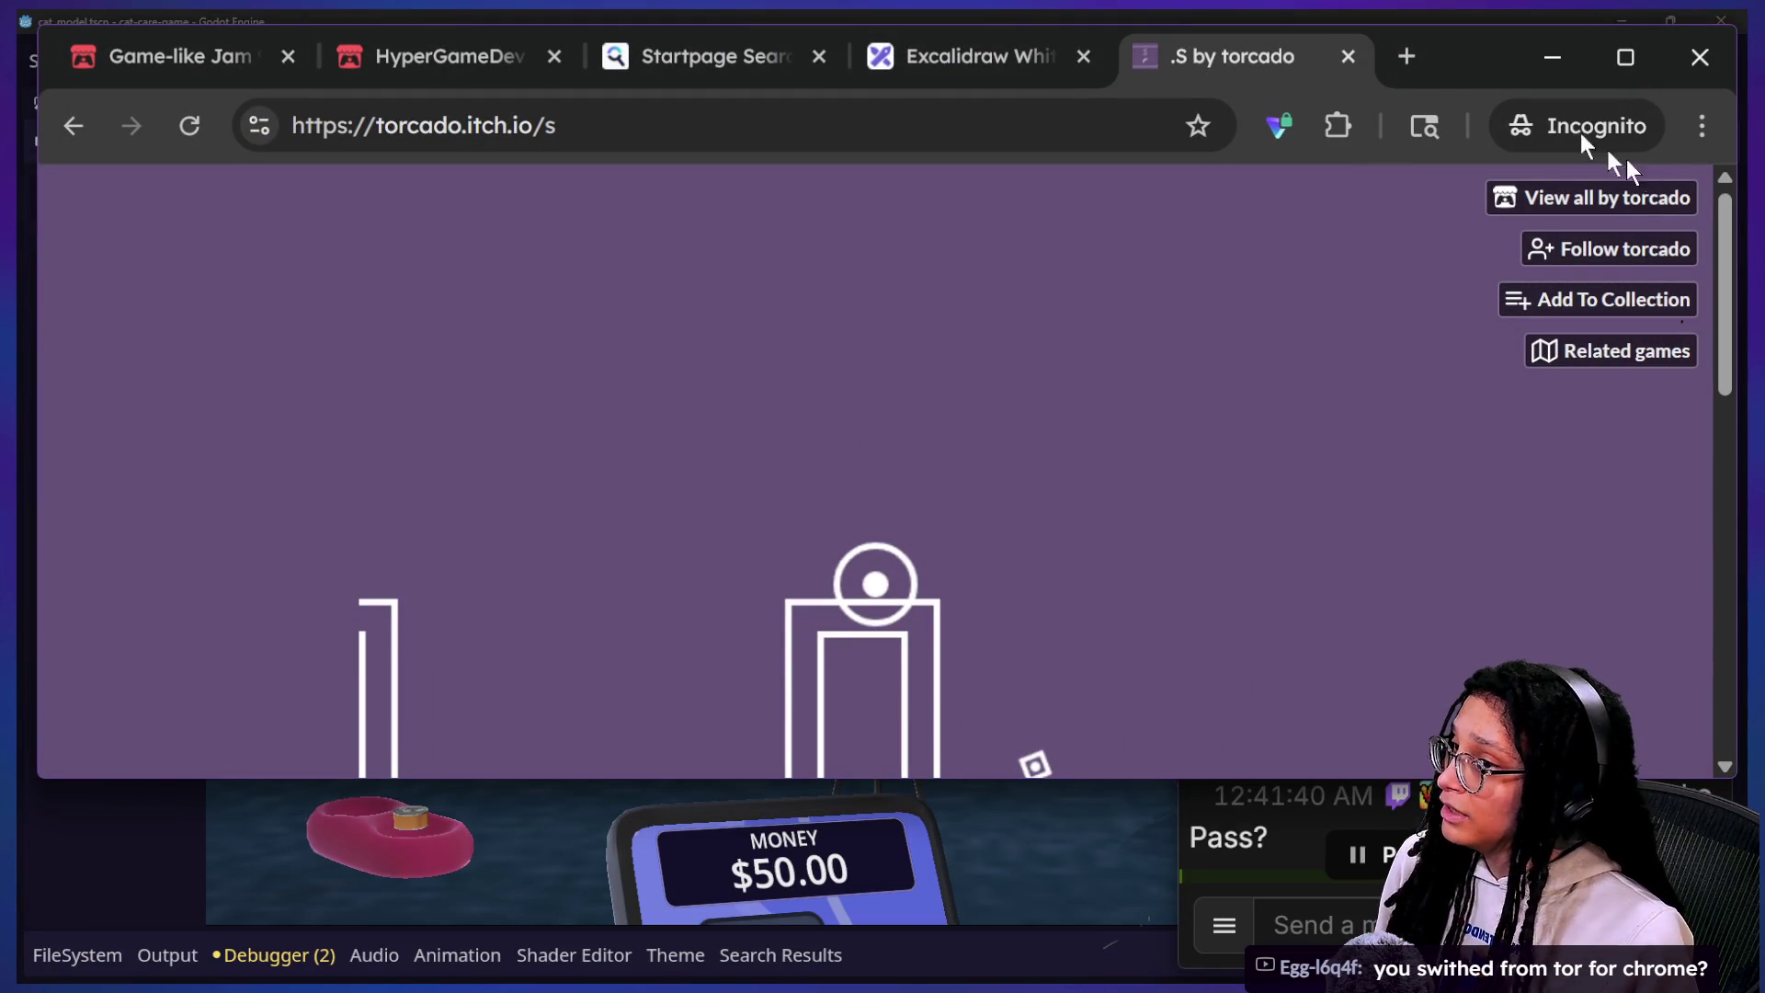
Step: Narrow the browser beside the chat and search 'ungoogle chromium' in a private tab
mouse_move(1737, 189)
left_mouse_down()
mouse_move(977, 193)
mouse_move(1243, 193)
left_mouse_up()
left_click(914, 60)
type("ungoo")
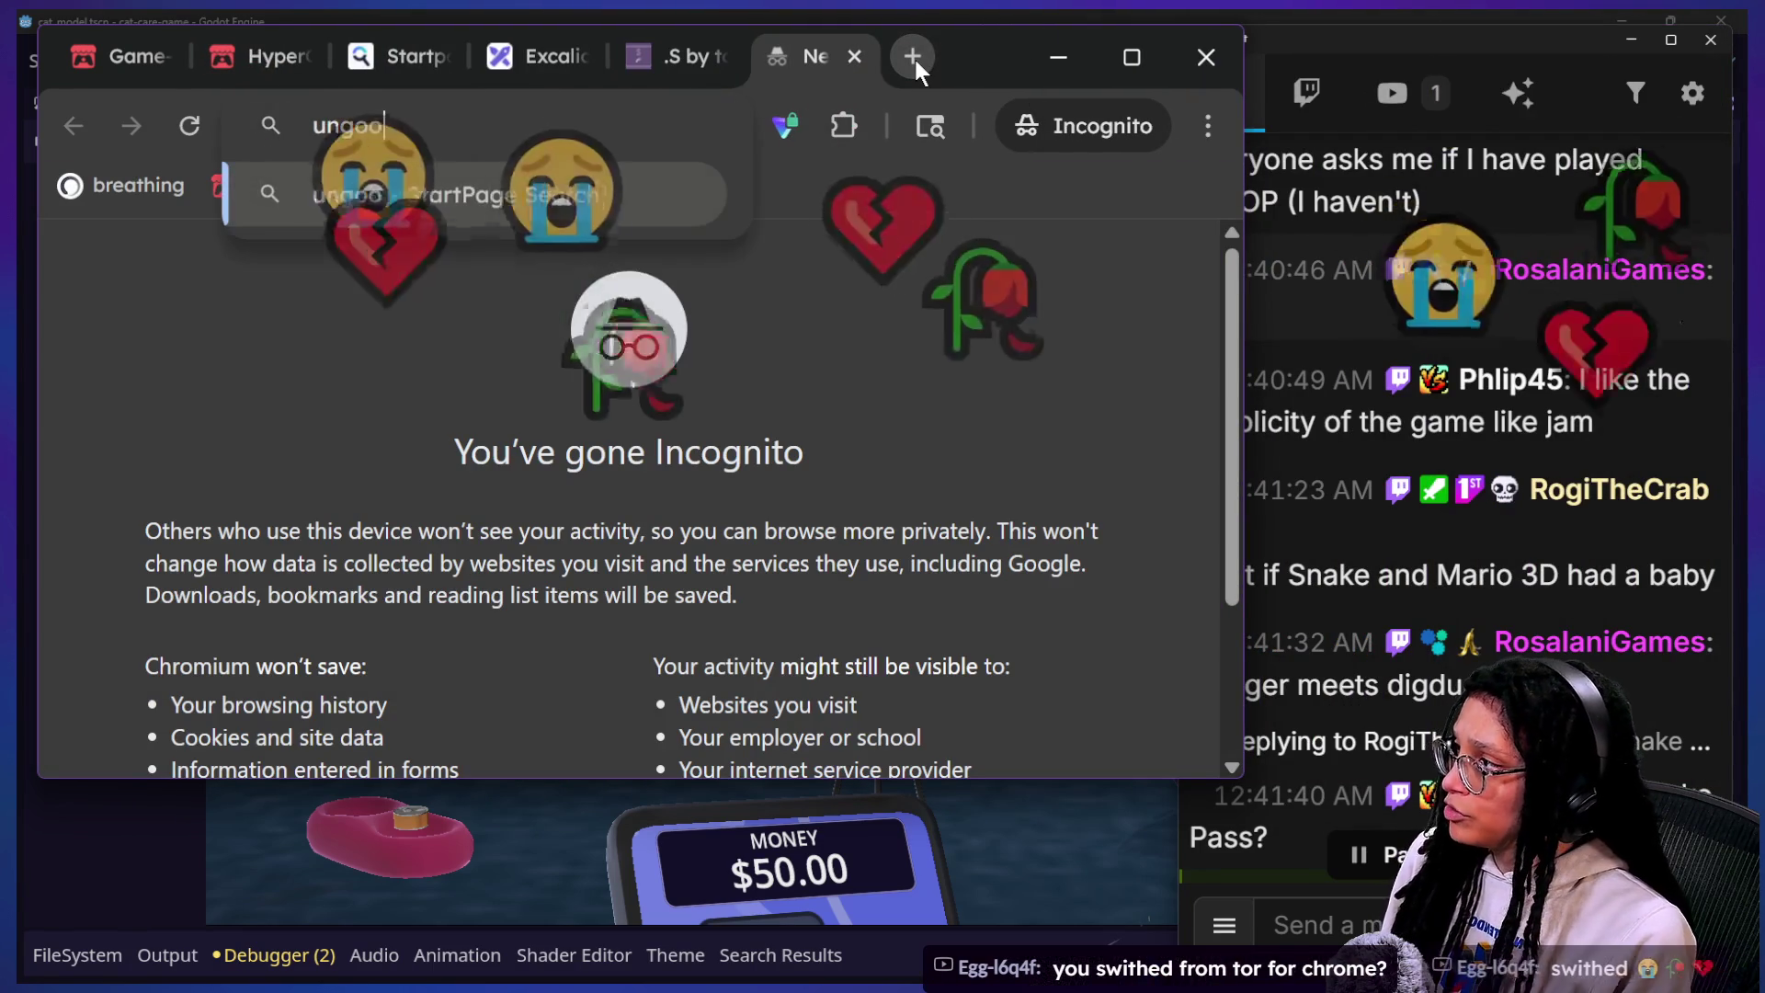
type("gle chromiu")
key("Return")
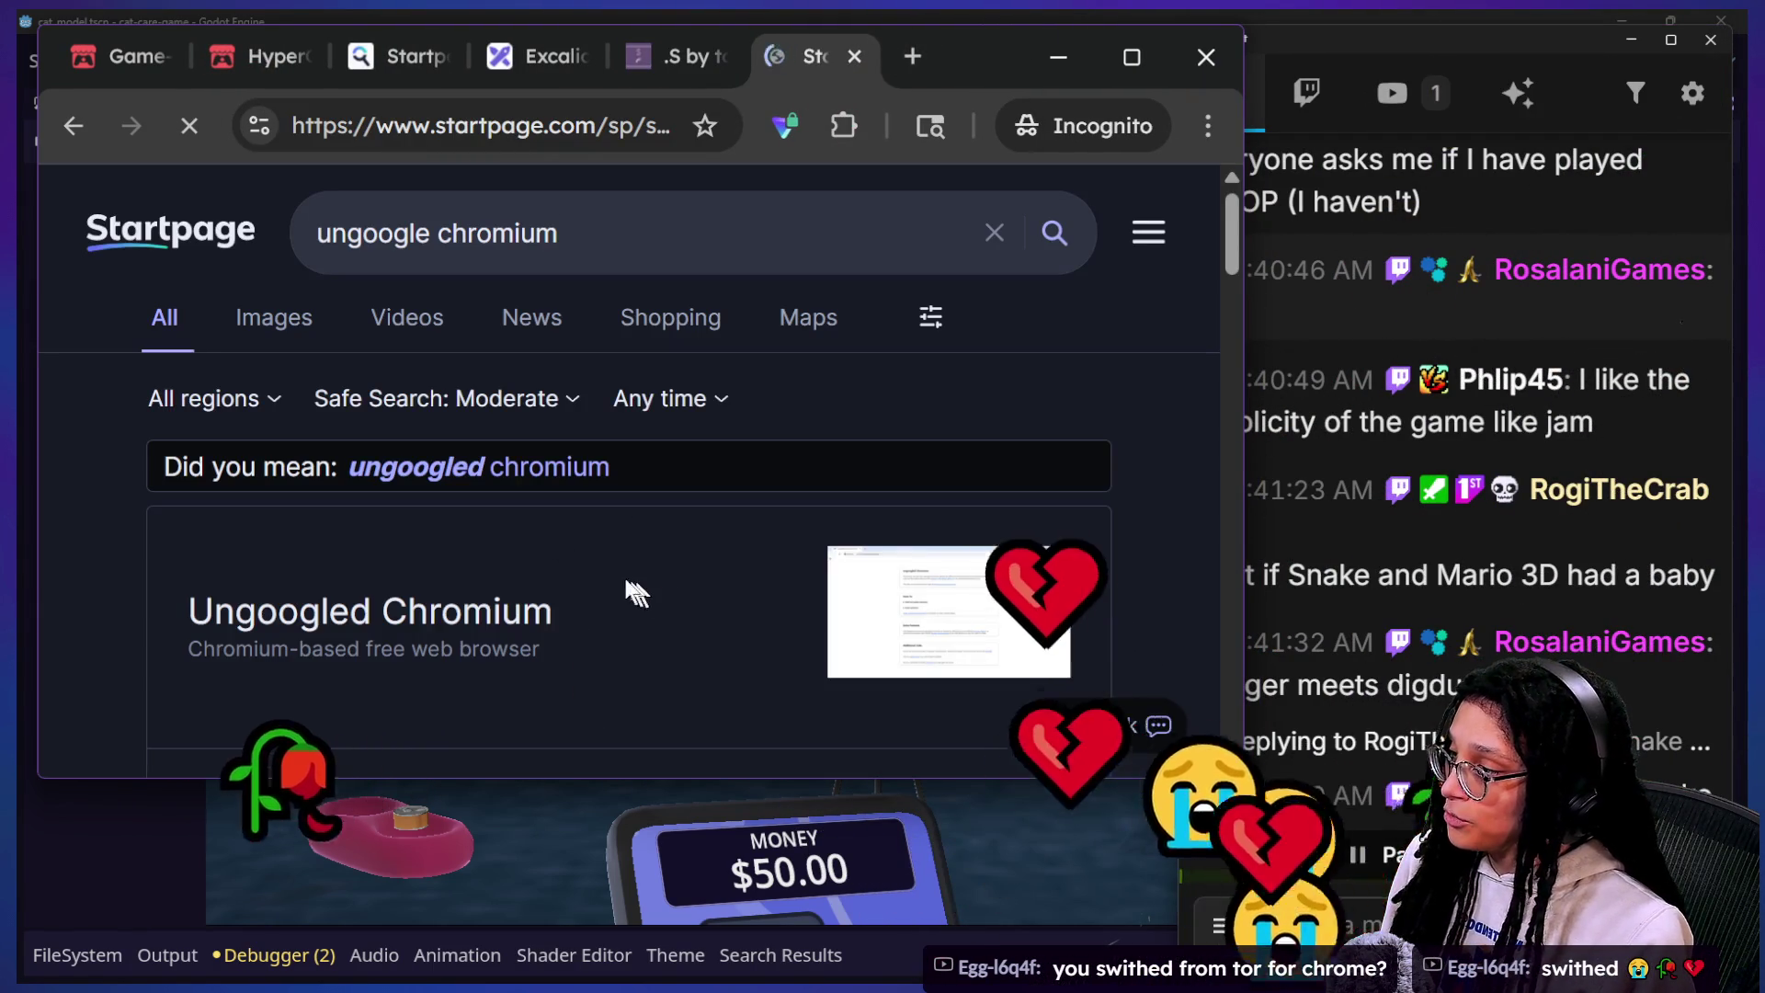
scroll(586, 586, "down", 2)
scroll(585, 586, "down", 6)
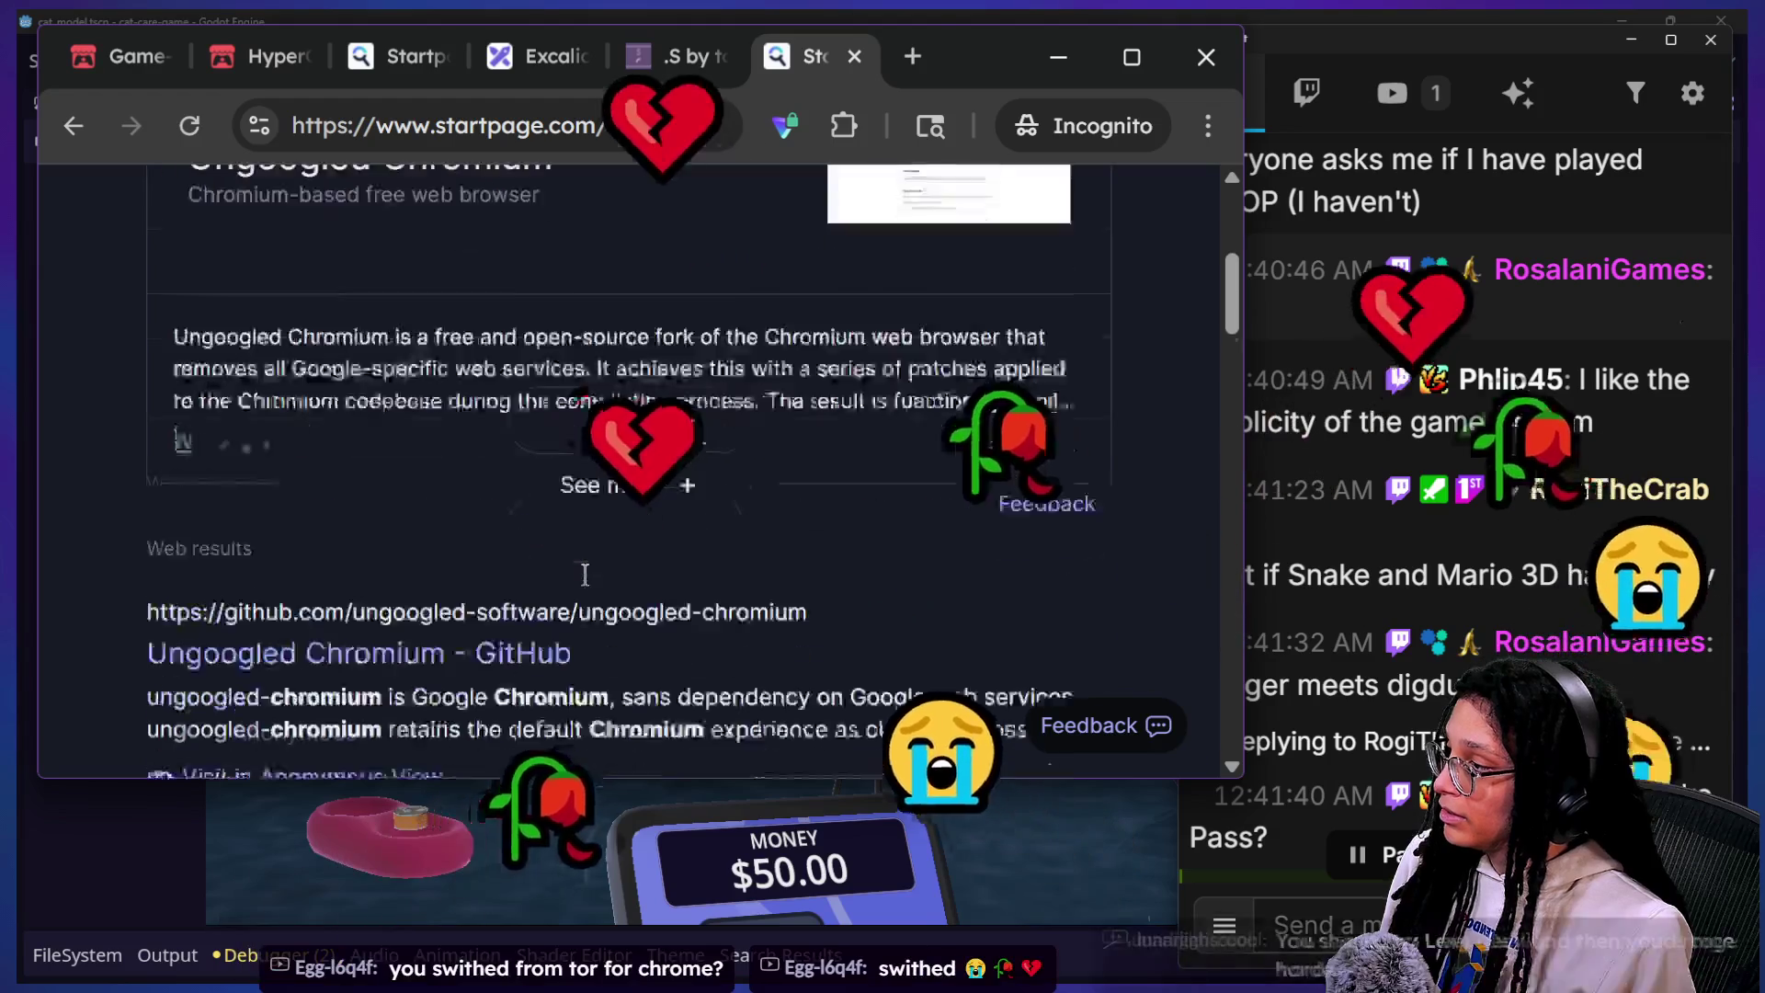
Step: Open the 'Ungoogled Chromium - GitHub' result and bring the browser in front of the chat
left_click(469, 520)
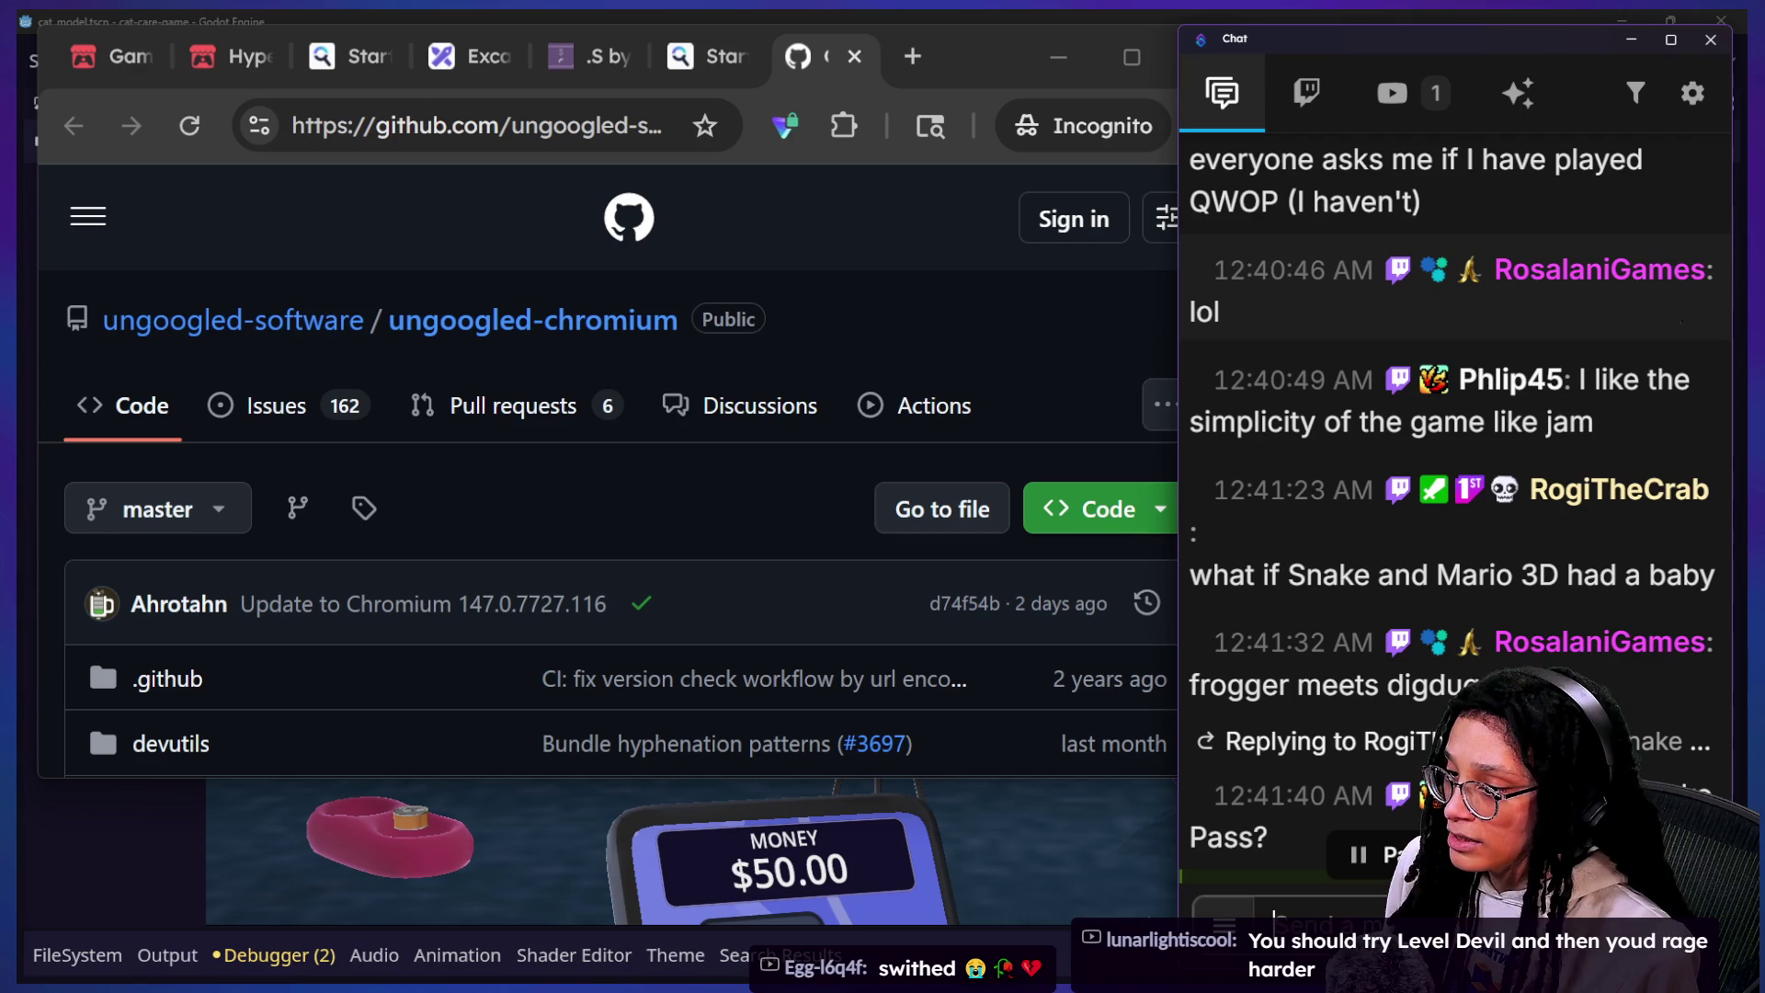
left_click(940, 345)
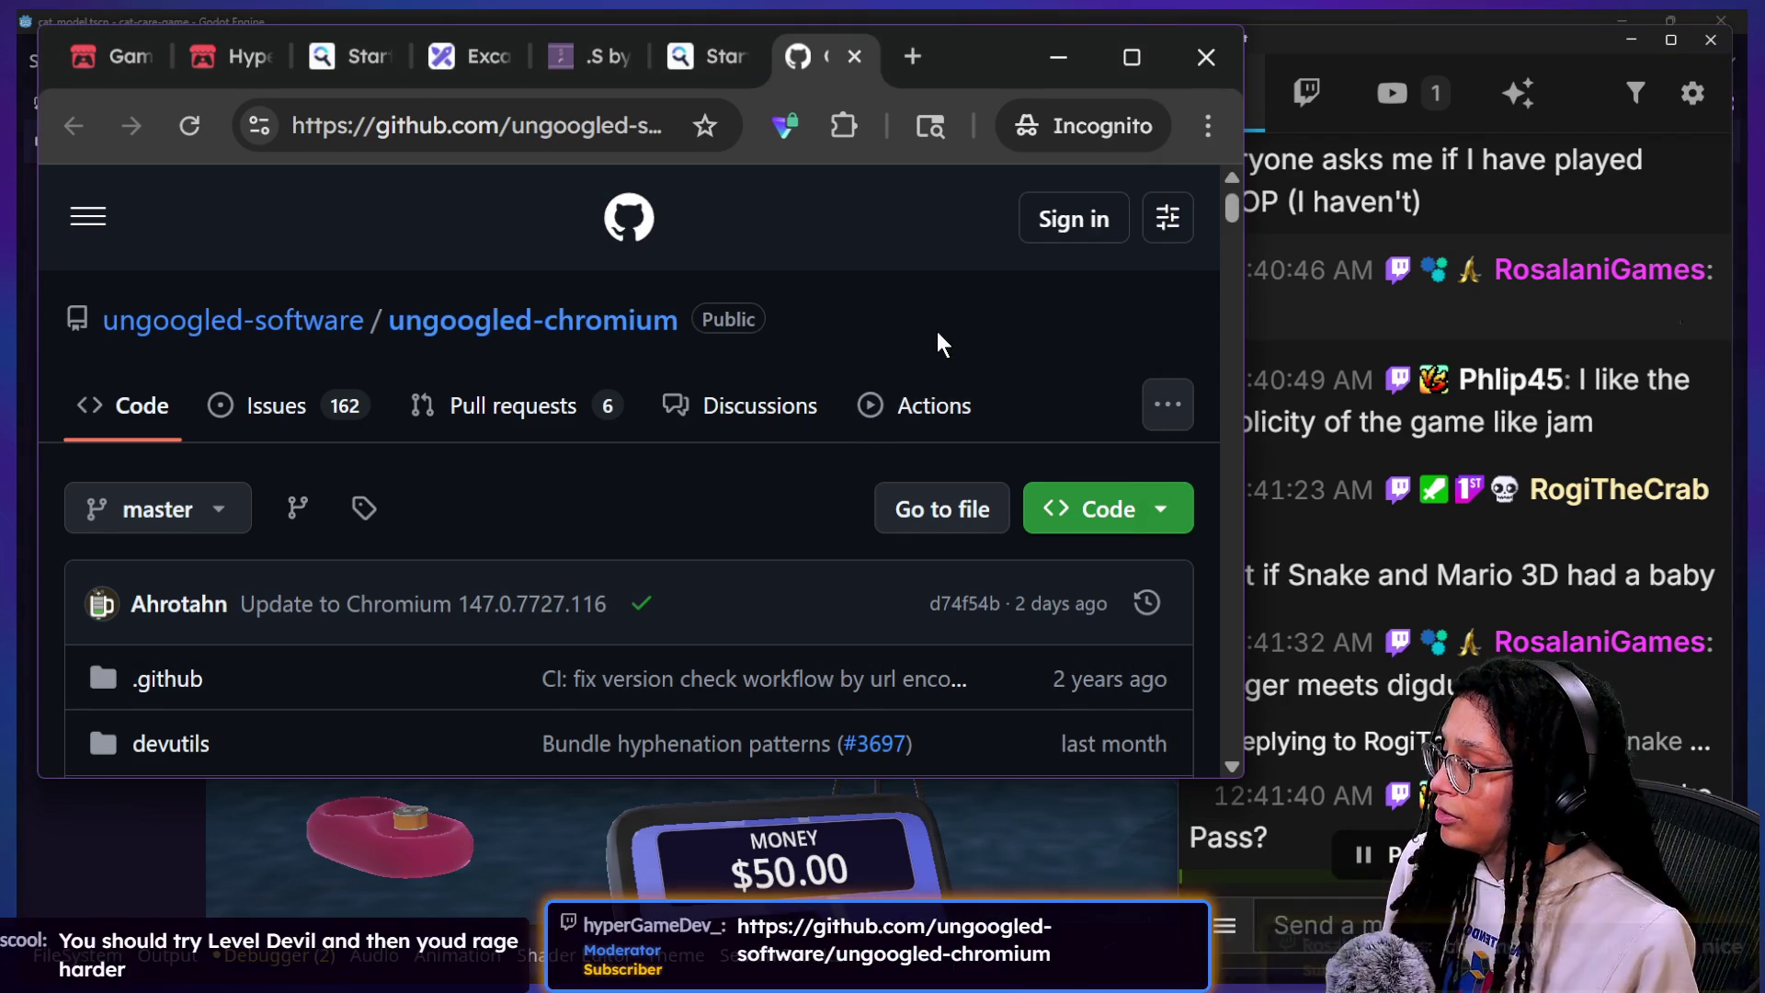